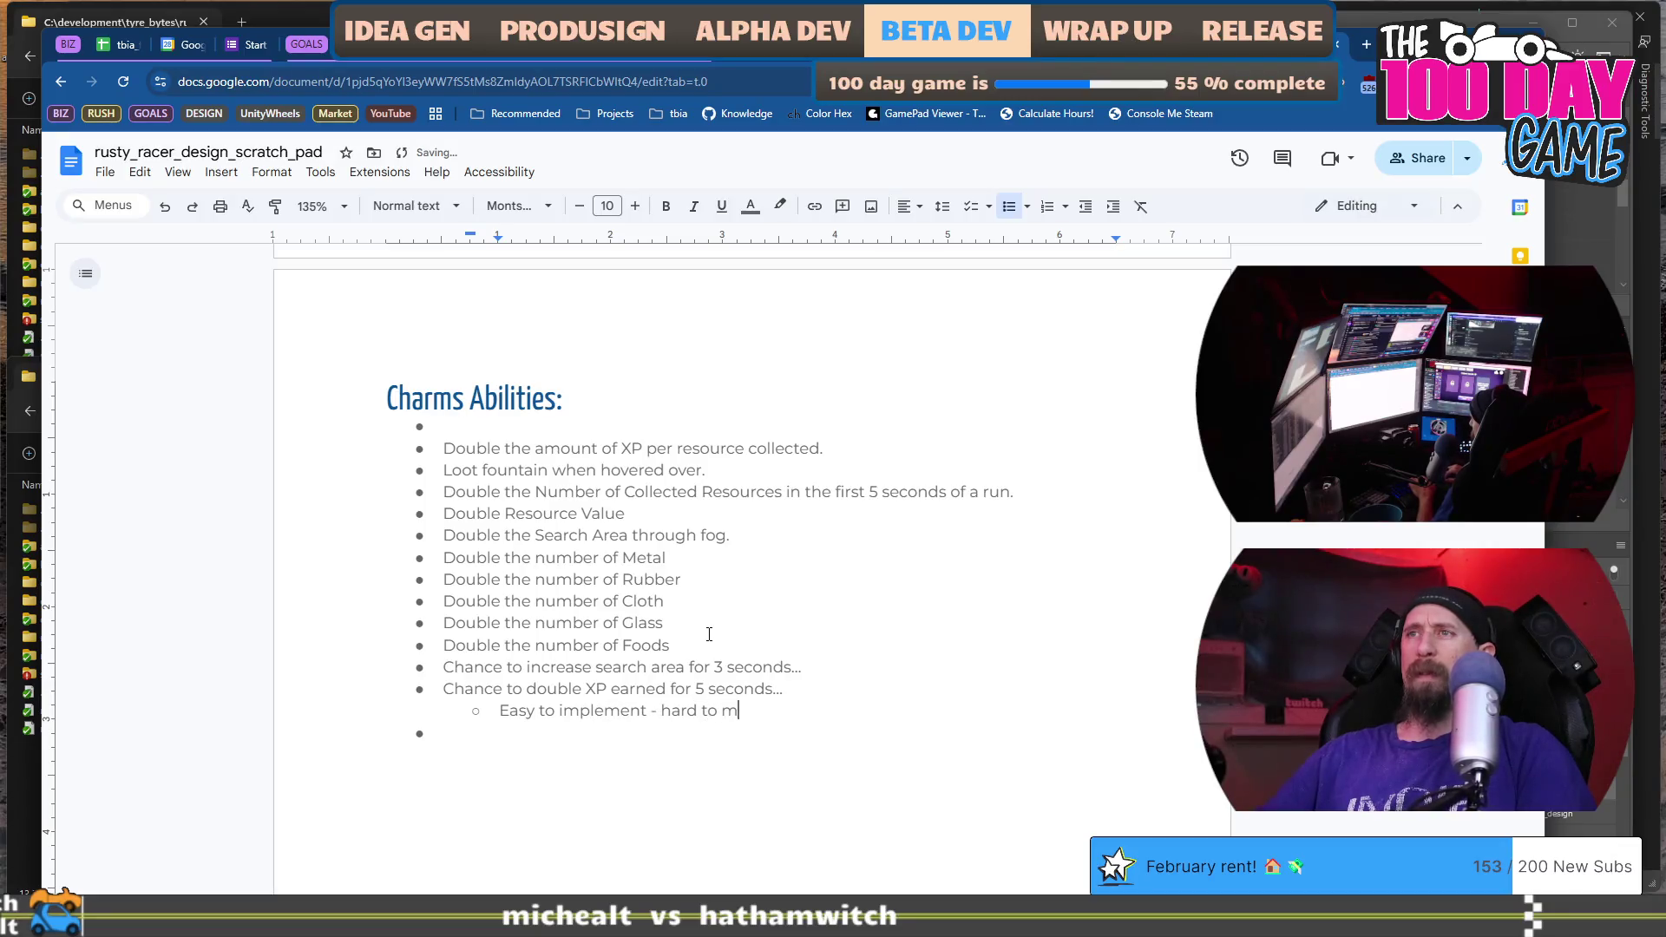
Finish the doubled-XP visibility note, delete the empty bullet under Charms Abilities, and start a second charm bullet.
{"action": "type", "text": "ake visible..."}
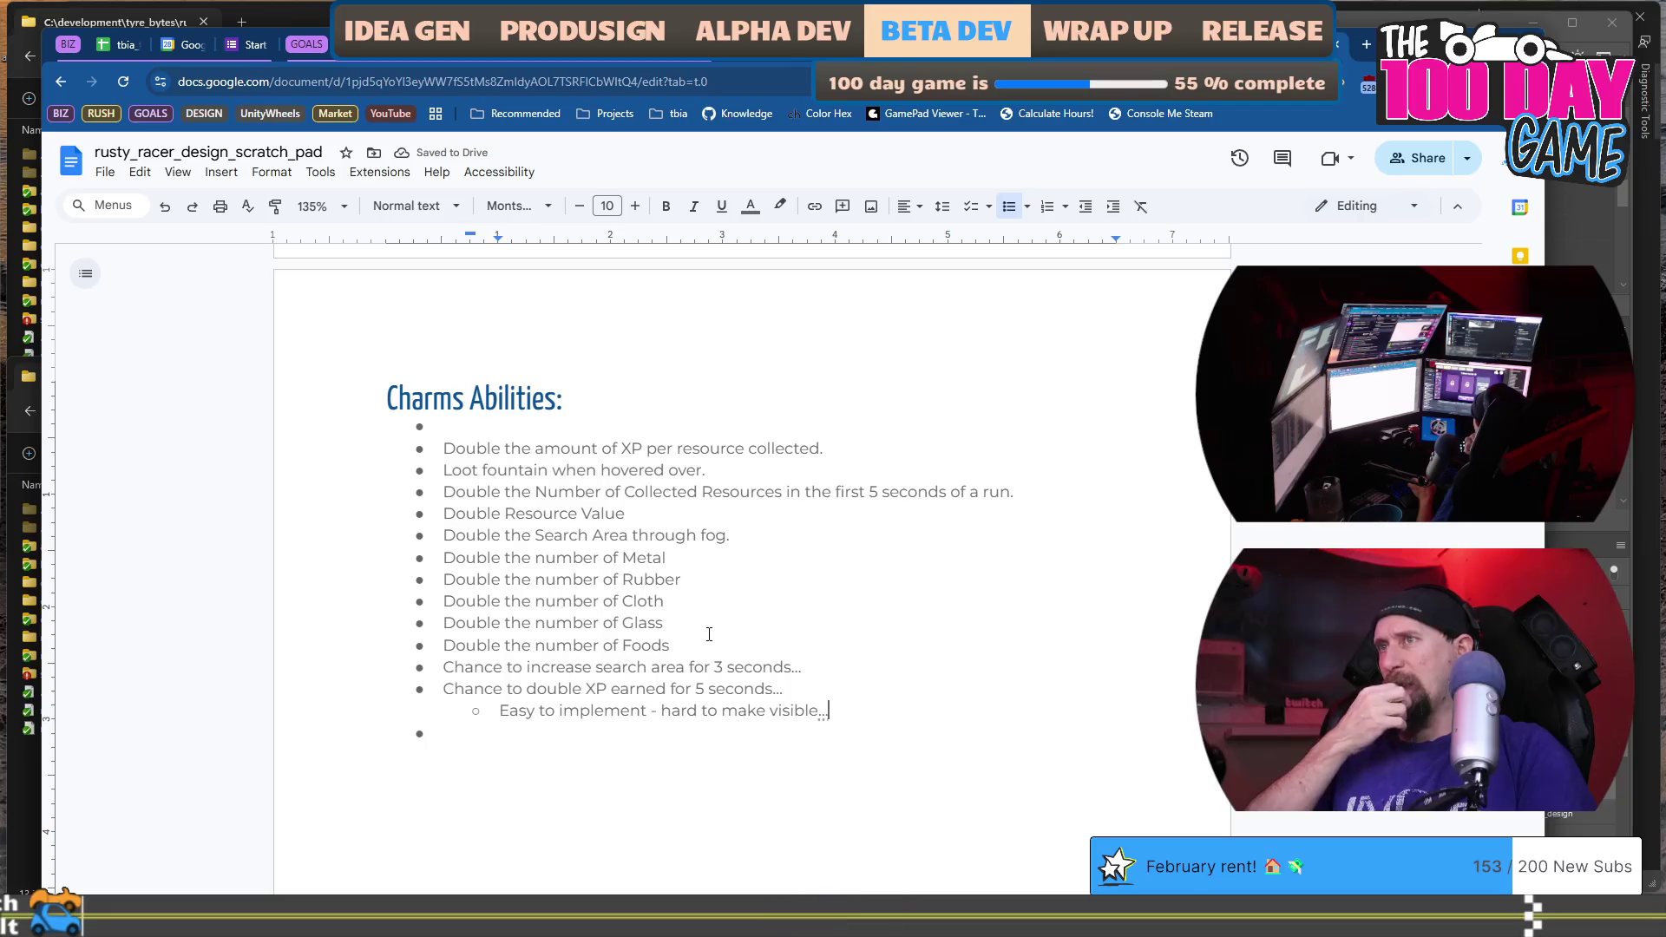
{"action": "key", "text": "Down"}
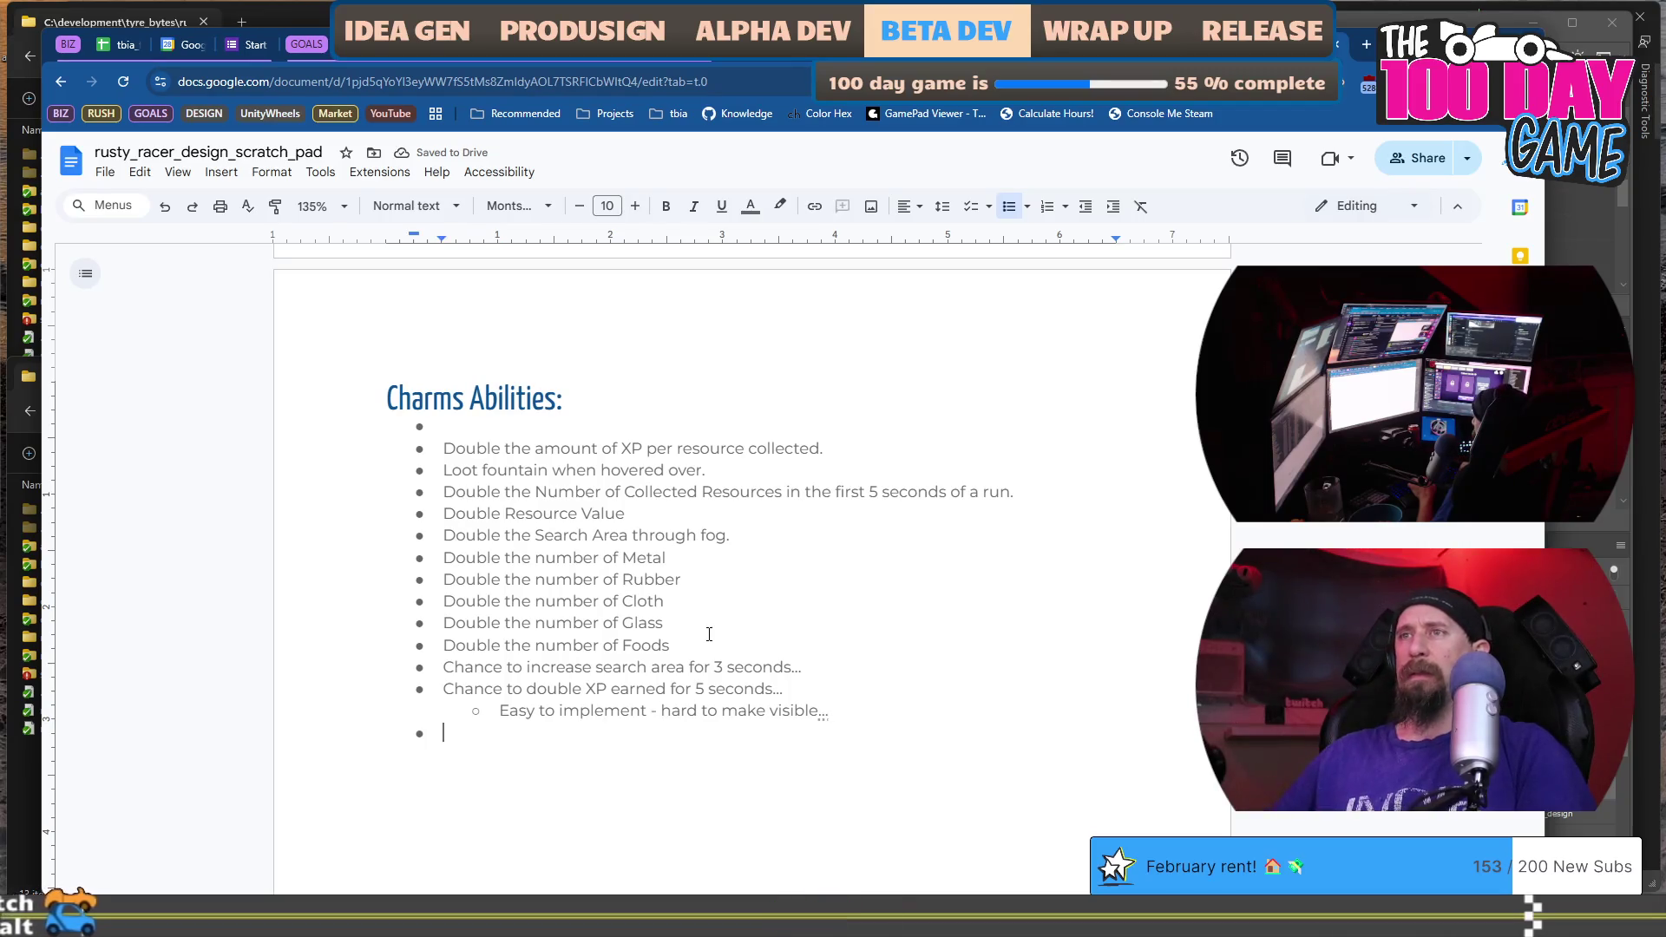
{"action": "left_click", "coordinate": [447, 431]}
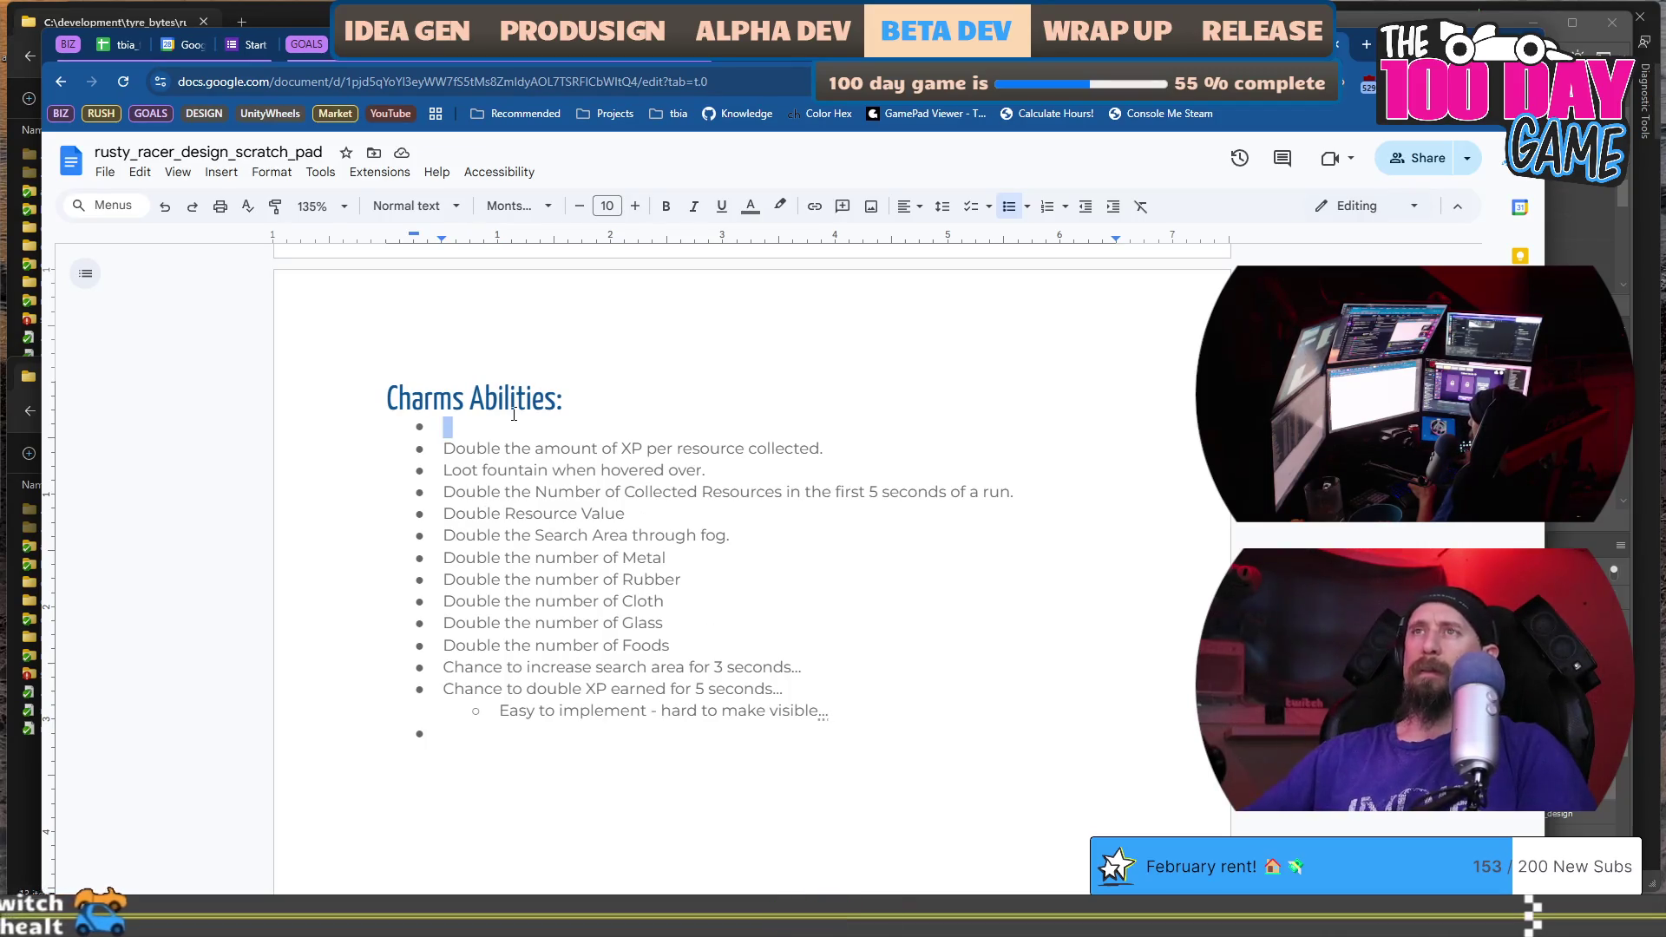
{"action": "key", "text": "Delete"}
{"action": "key", "text": "ctrl+z"}
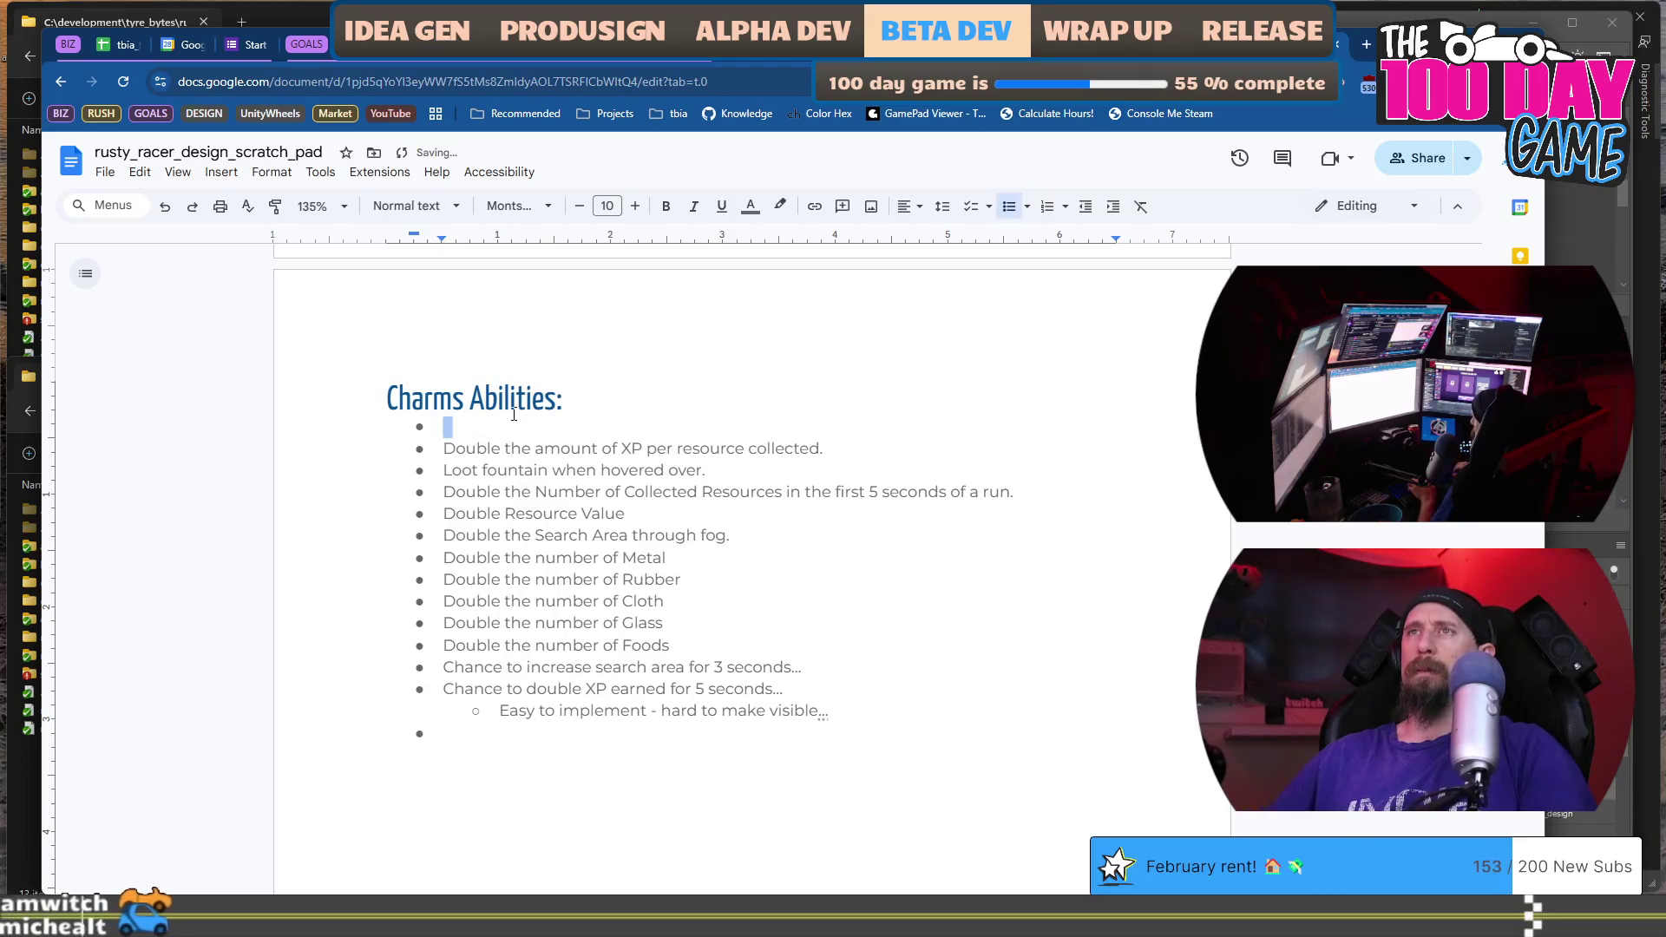
{"action": "key", "text": "Delete"}
{"action": "key", "text": "Down"}
{"action": "key", "text": "Down"}
{"action": "key", "text": "Down"}
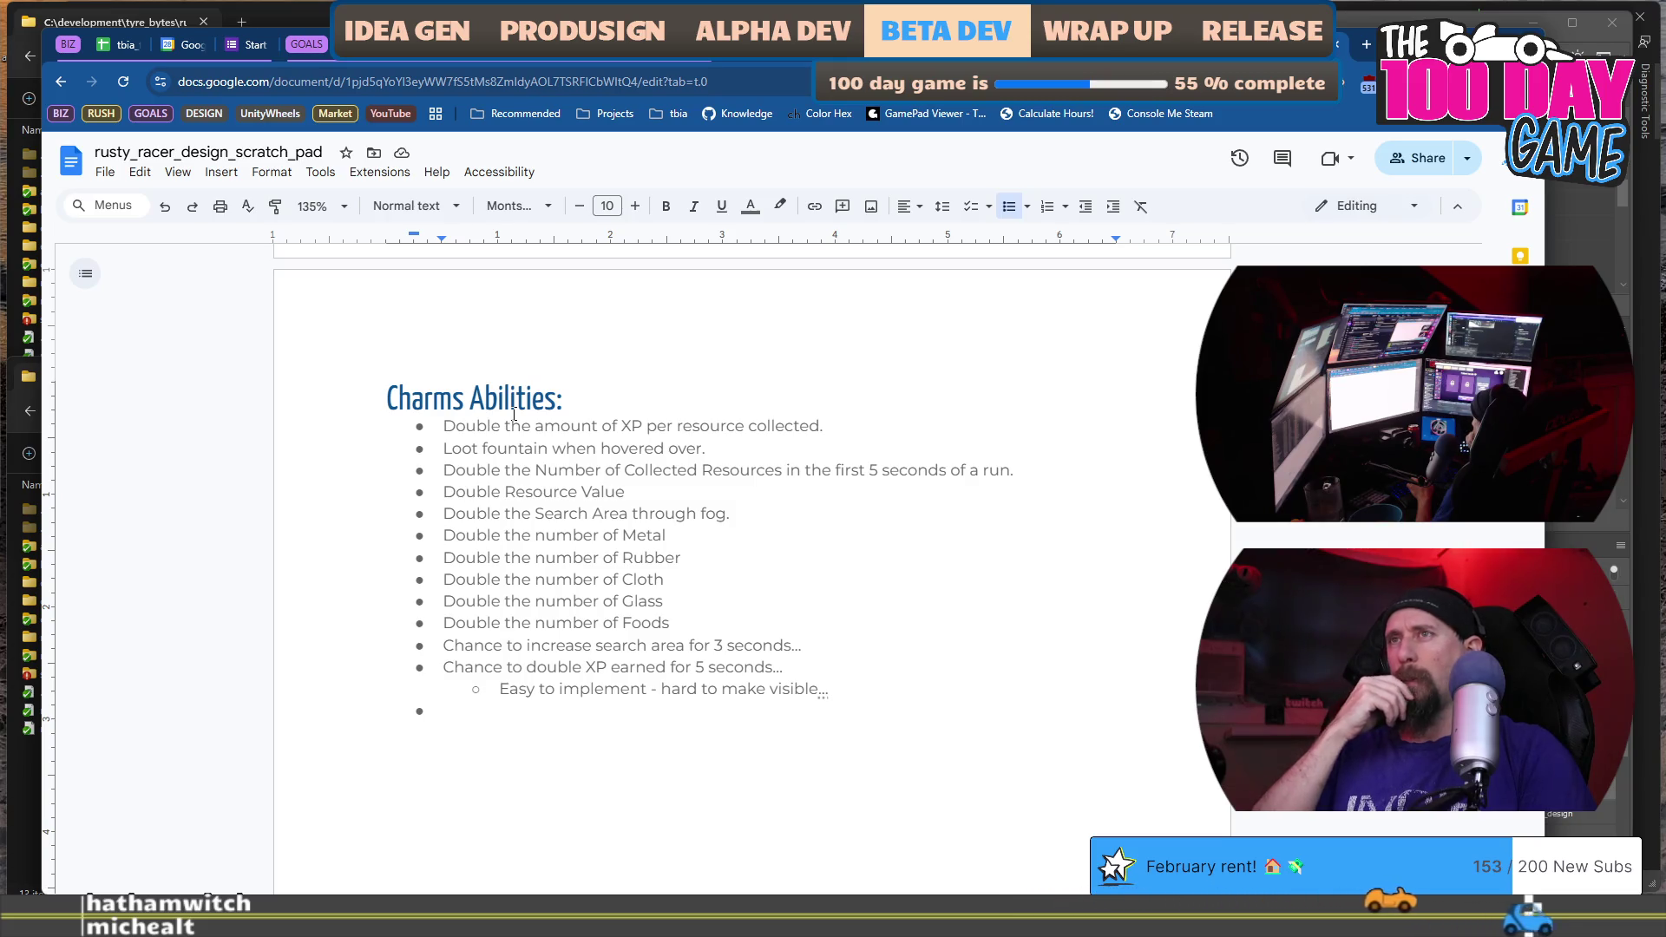
{"action": "key", "text": "Up"}
{"action": "key", "text": "Up"}
{"action": "key", "text": "Up"}
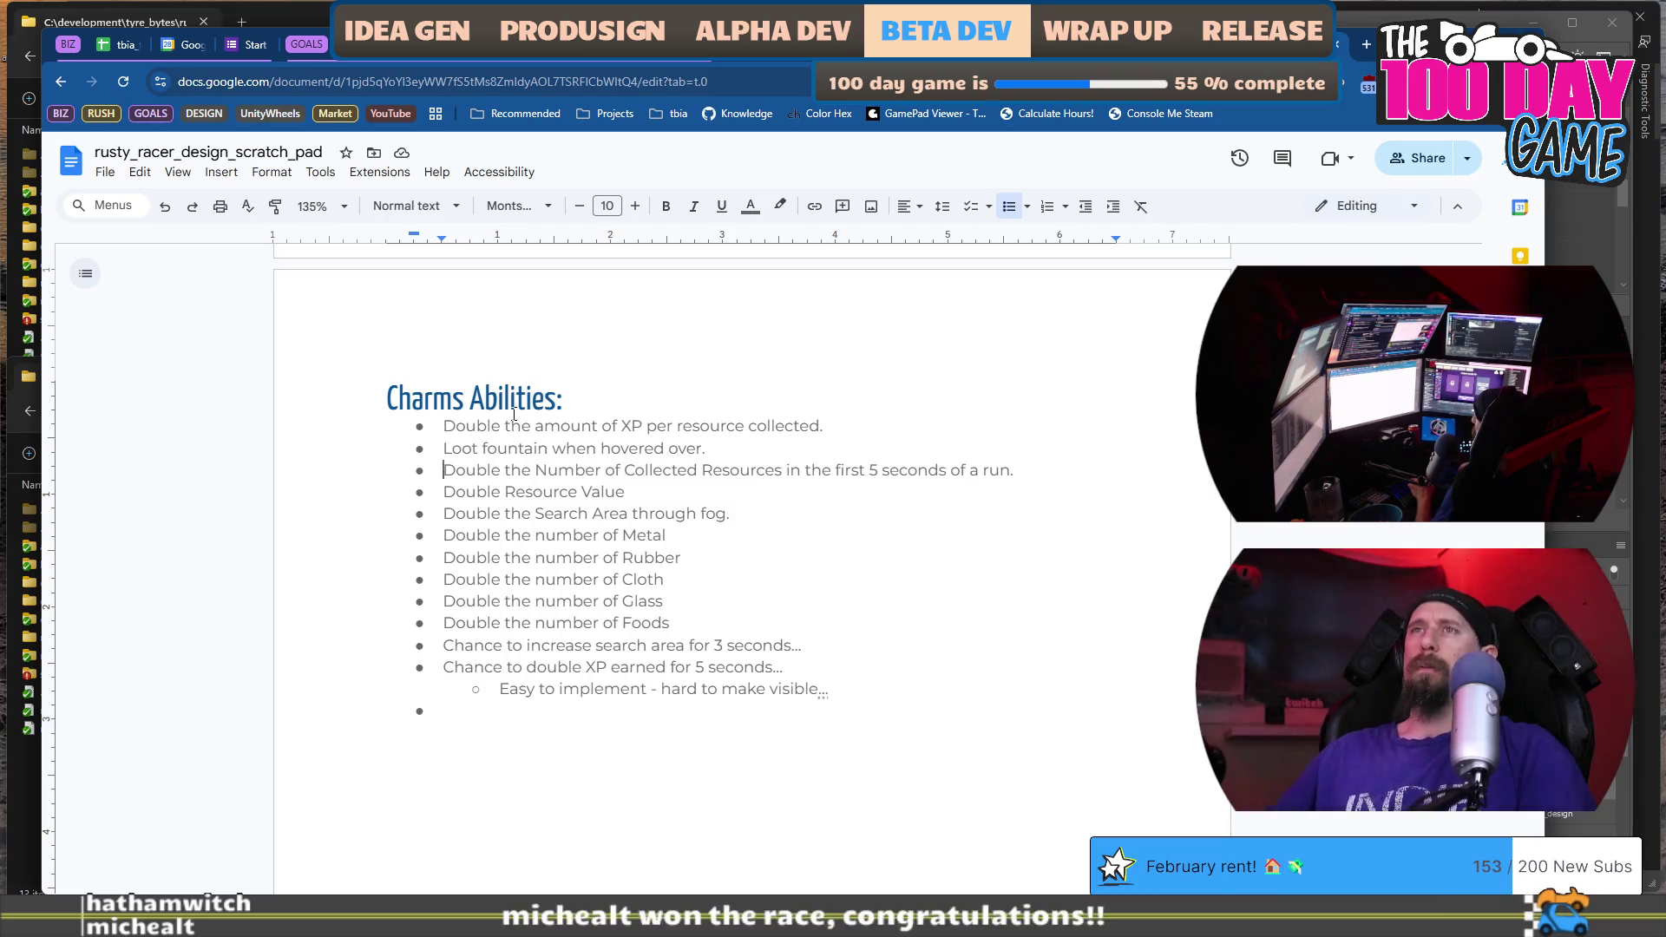
{"action": "key", "text": "Return"}
{"action": "type", "text": "Give an extra"}
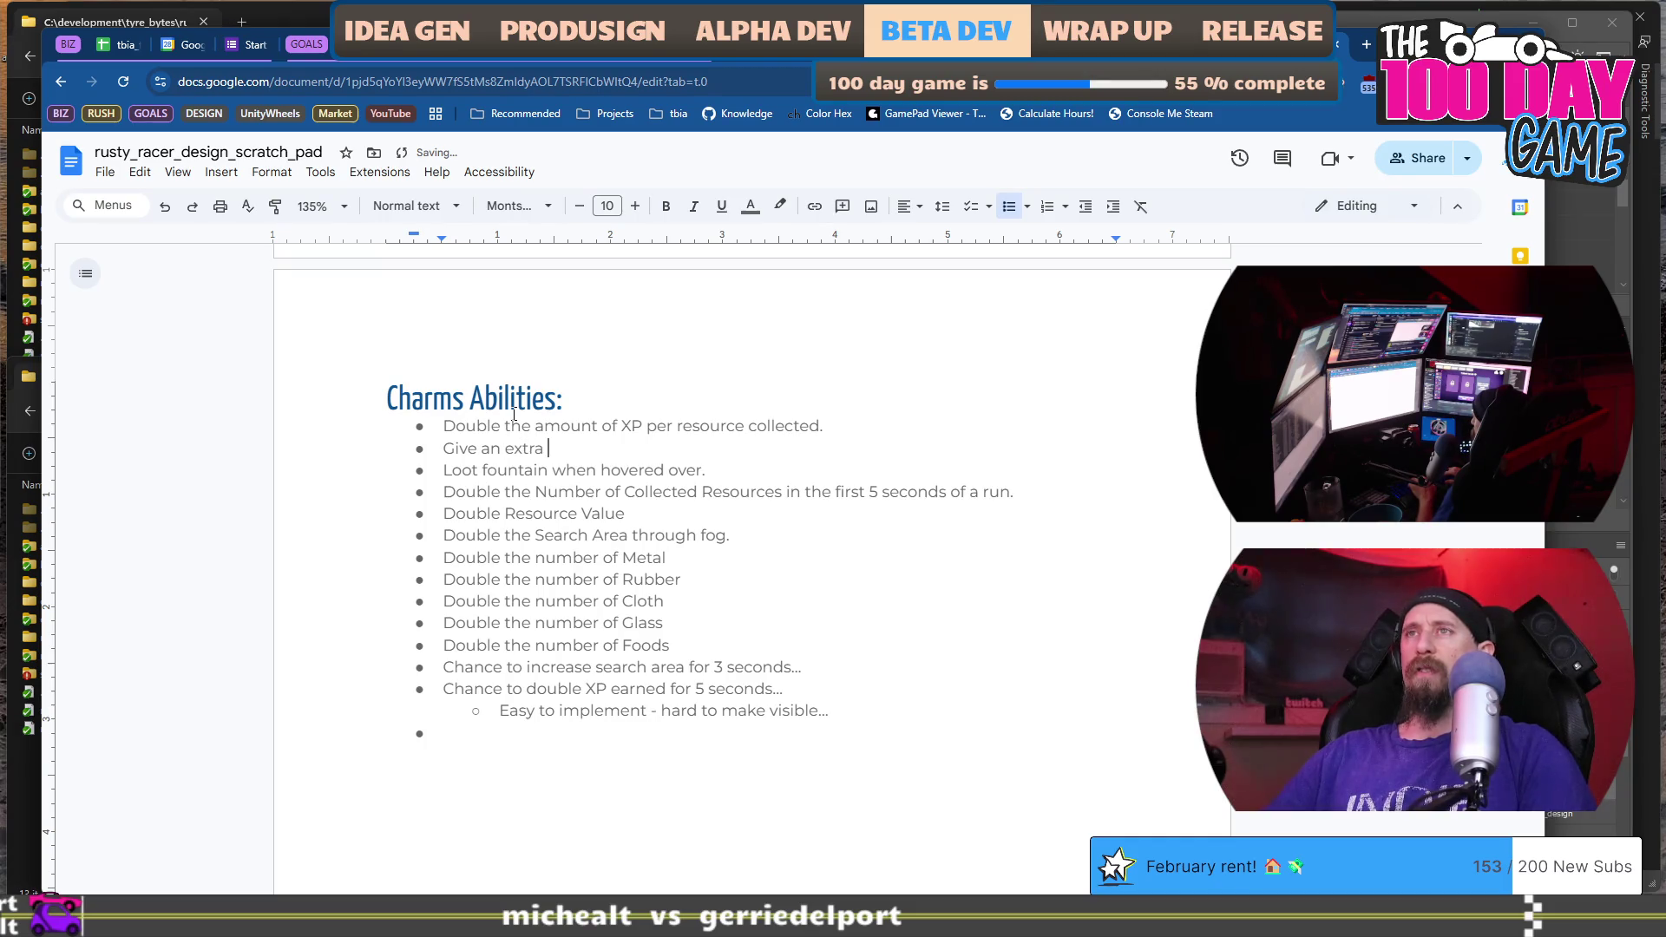
Type 'Give an extra chain link every 5 levels.' into the second Charms bullet.
{"action": "type", "text": "chain link e"}
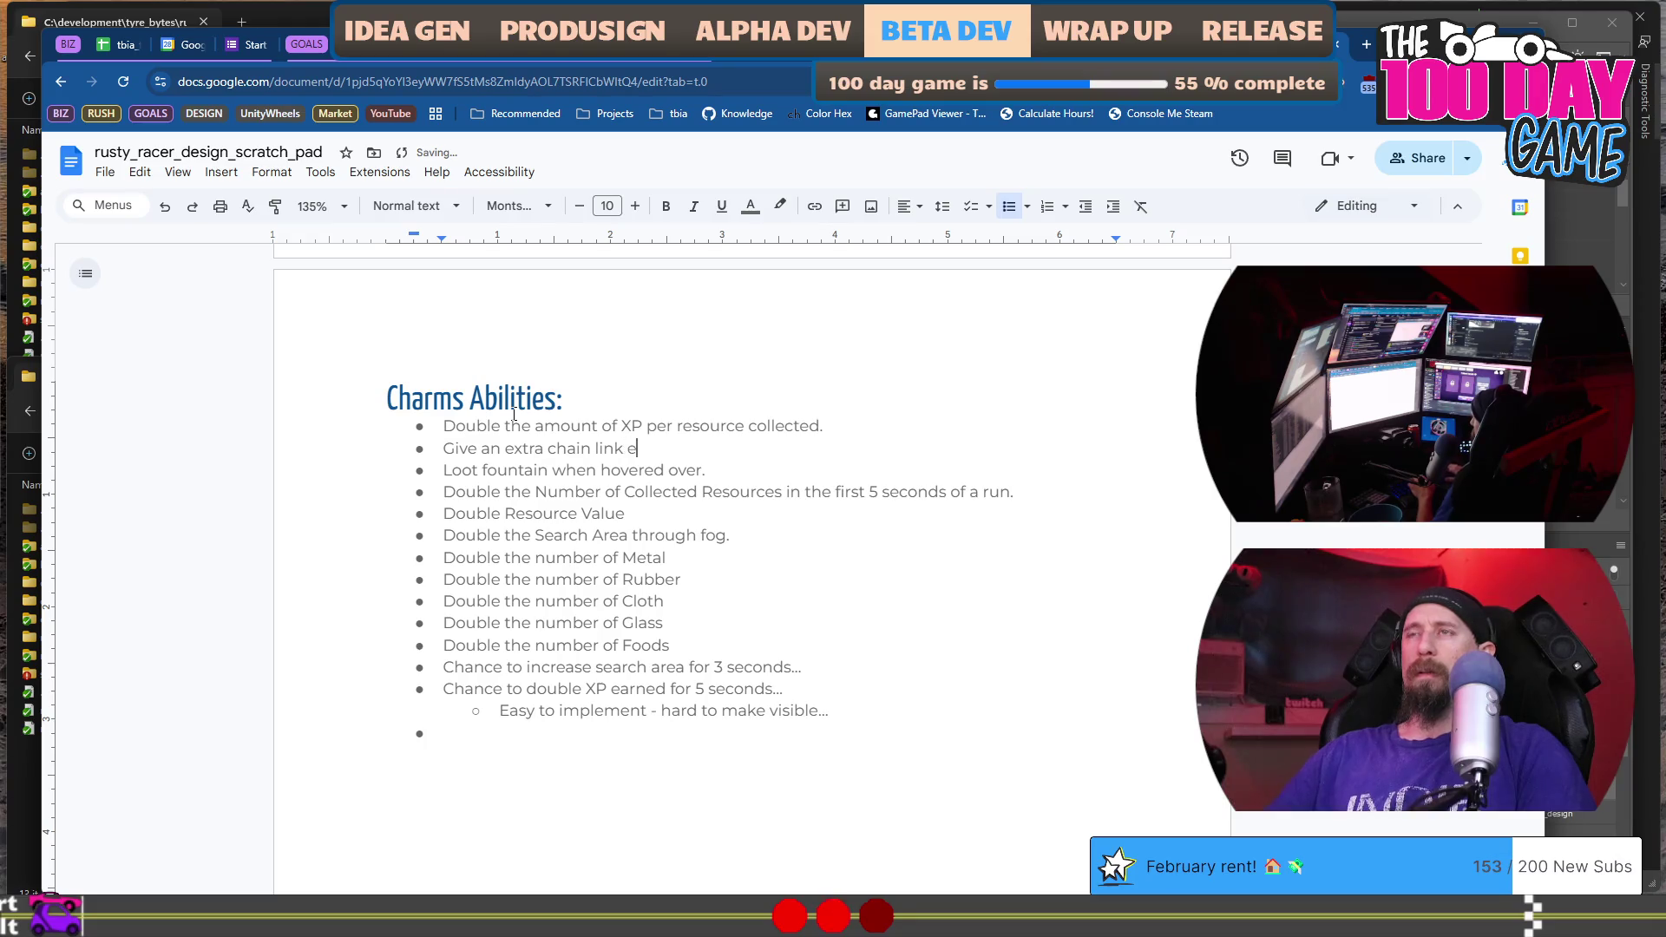
{"action": "type", "text": "very 4"}
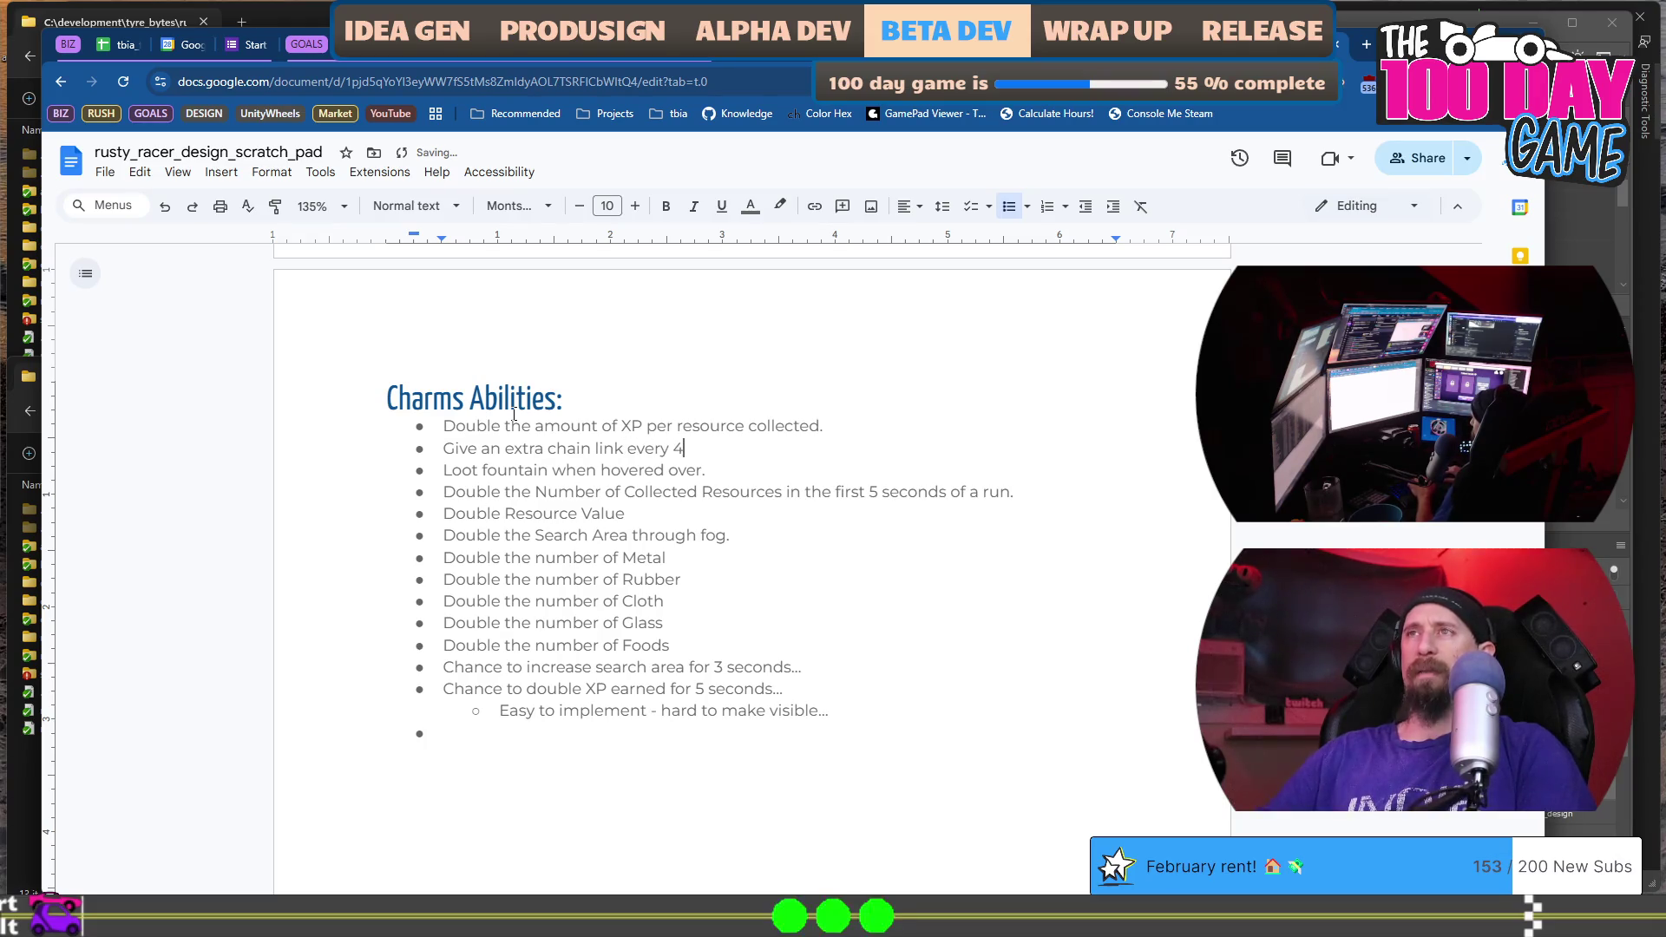
{"action": "key", "text": "BackSpace"}
{"action": "type", "text": "5 levels."}
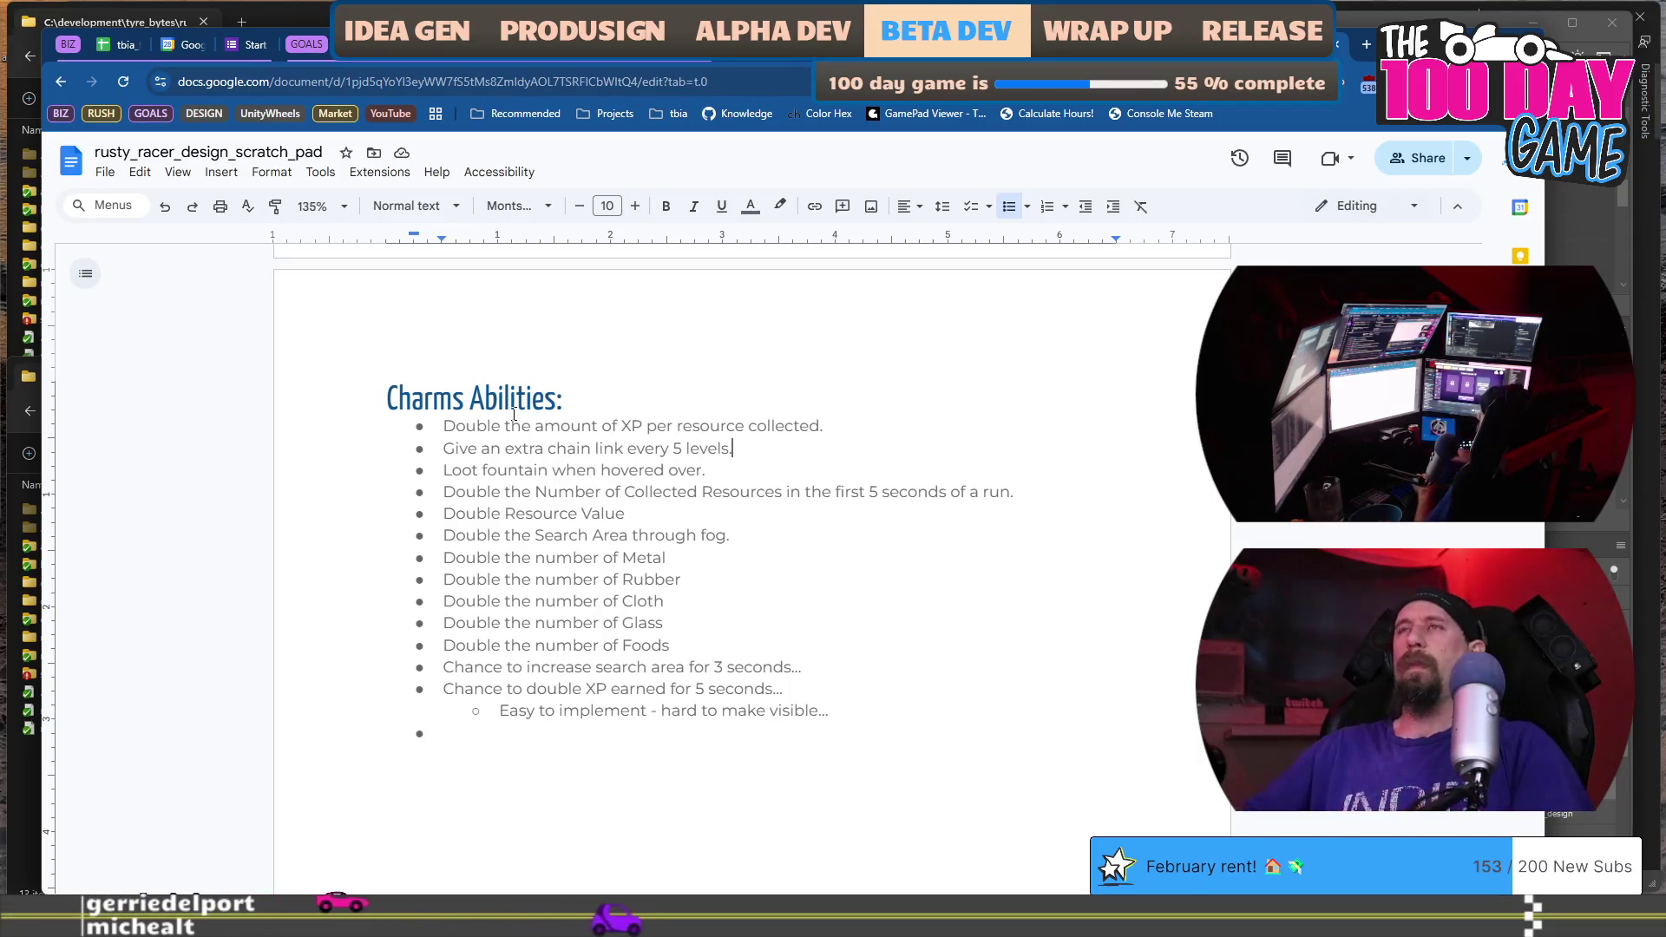
{"action": "scroll", "coordinate": [608, 452], "scroll_direction": "up", "scroll_amount": 5}
Delete the blank lines above the '3 minions per boss' note.
{"action": "left_click", "coordinate": [829, 486]}
{"action": "key", "text": "BackSpace"}
{"action": "key", "text": "BackSpace"}
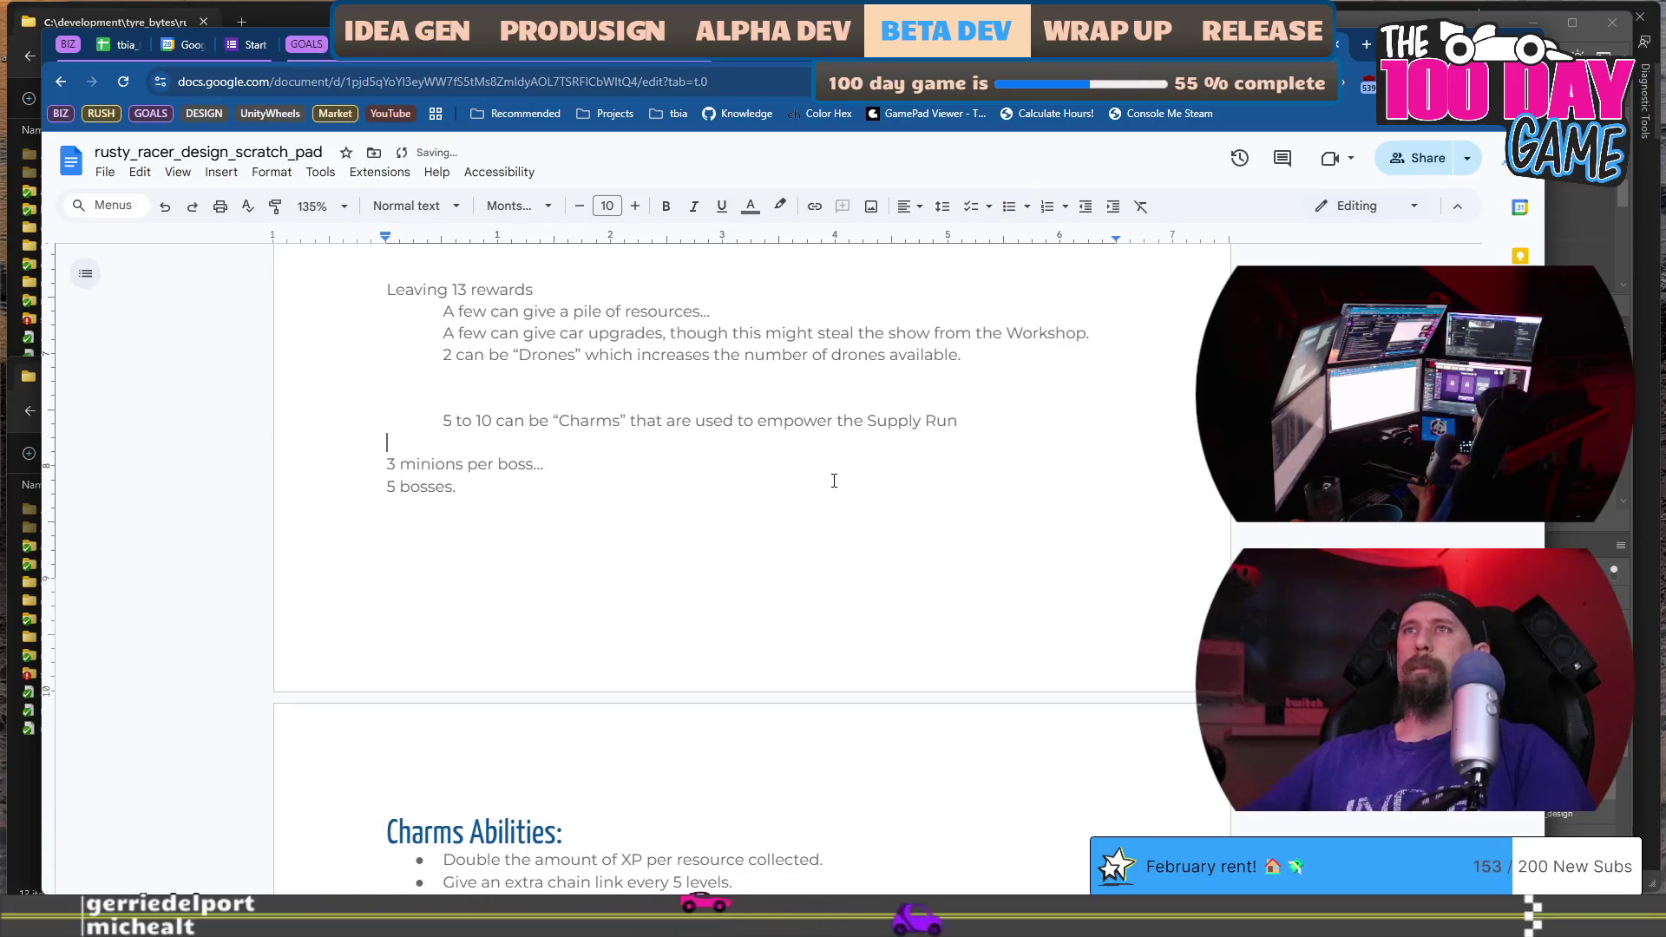
{"action": "scroll", "coordinate": [834, 481], "scroll_direction": "up", "scroll_amount": 2}
{"action": "left_click", "coordinate": [855, 375]}
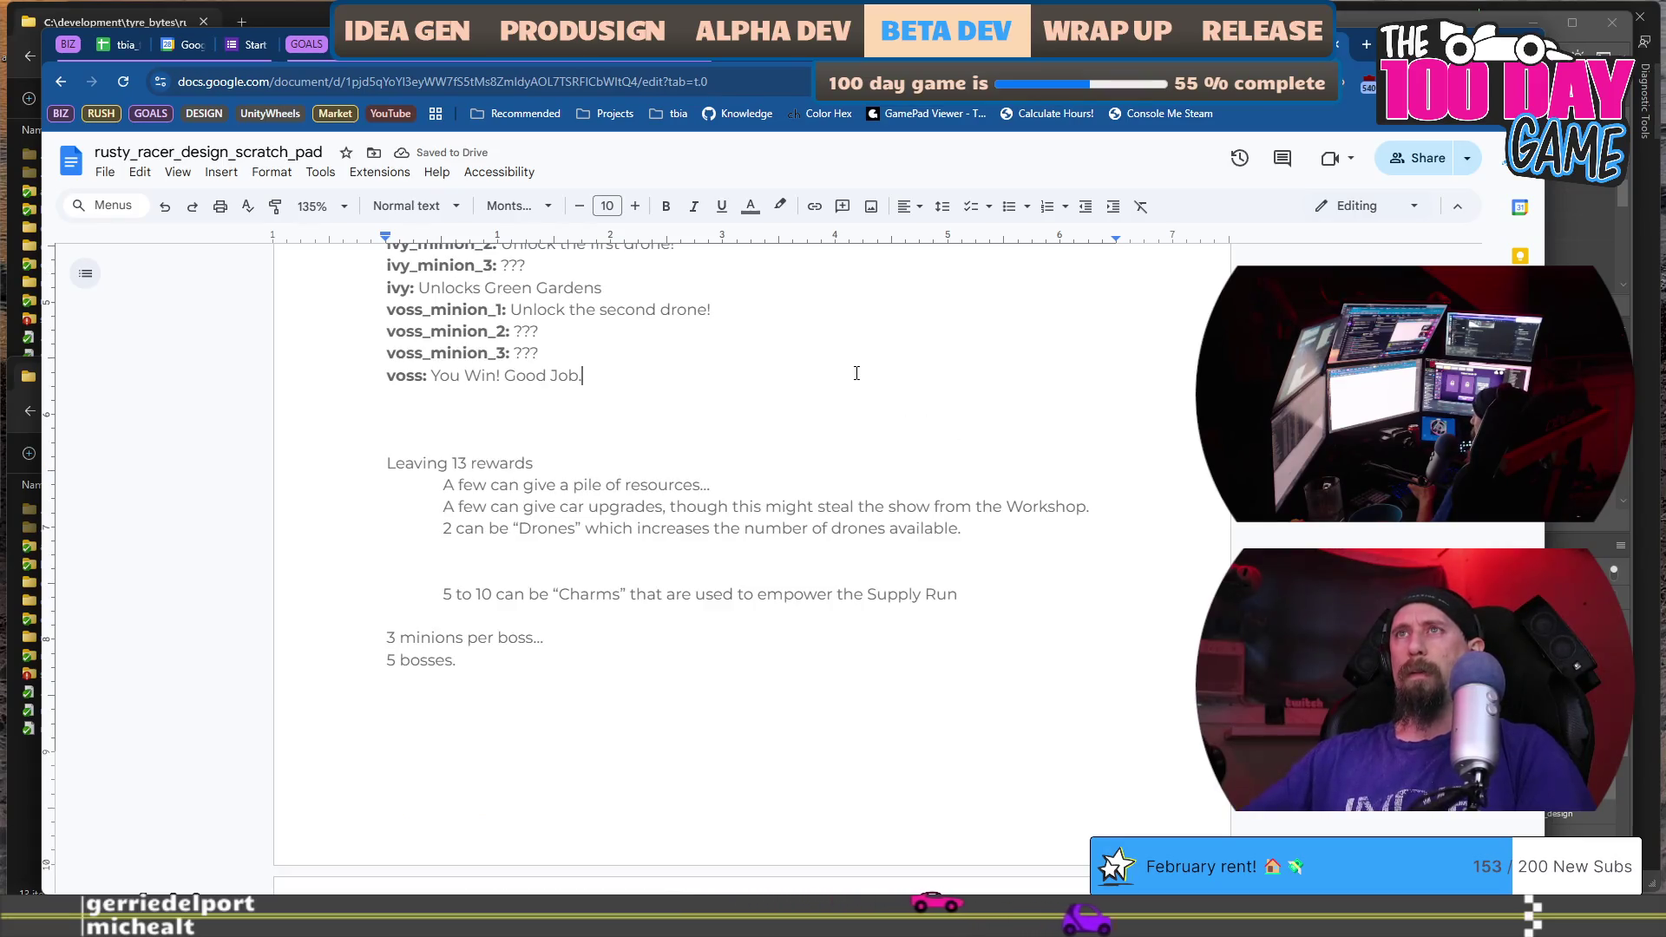
{"action": "scroll", "coordinate": [855, 382], "scroll_direction": "up", "scroll_amount": 4}
{"action": "scroll", "coordinate": [825, 365], "scroll_direction": "up", "scroll_amount": 2}
{"action": "scroll", "coordinate": [825, 435], "scroll_direction": "down", "scroll_amount": 2}
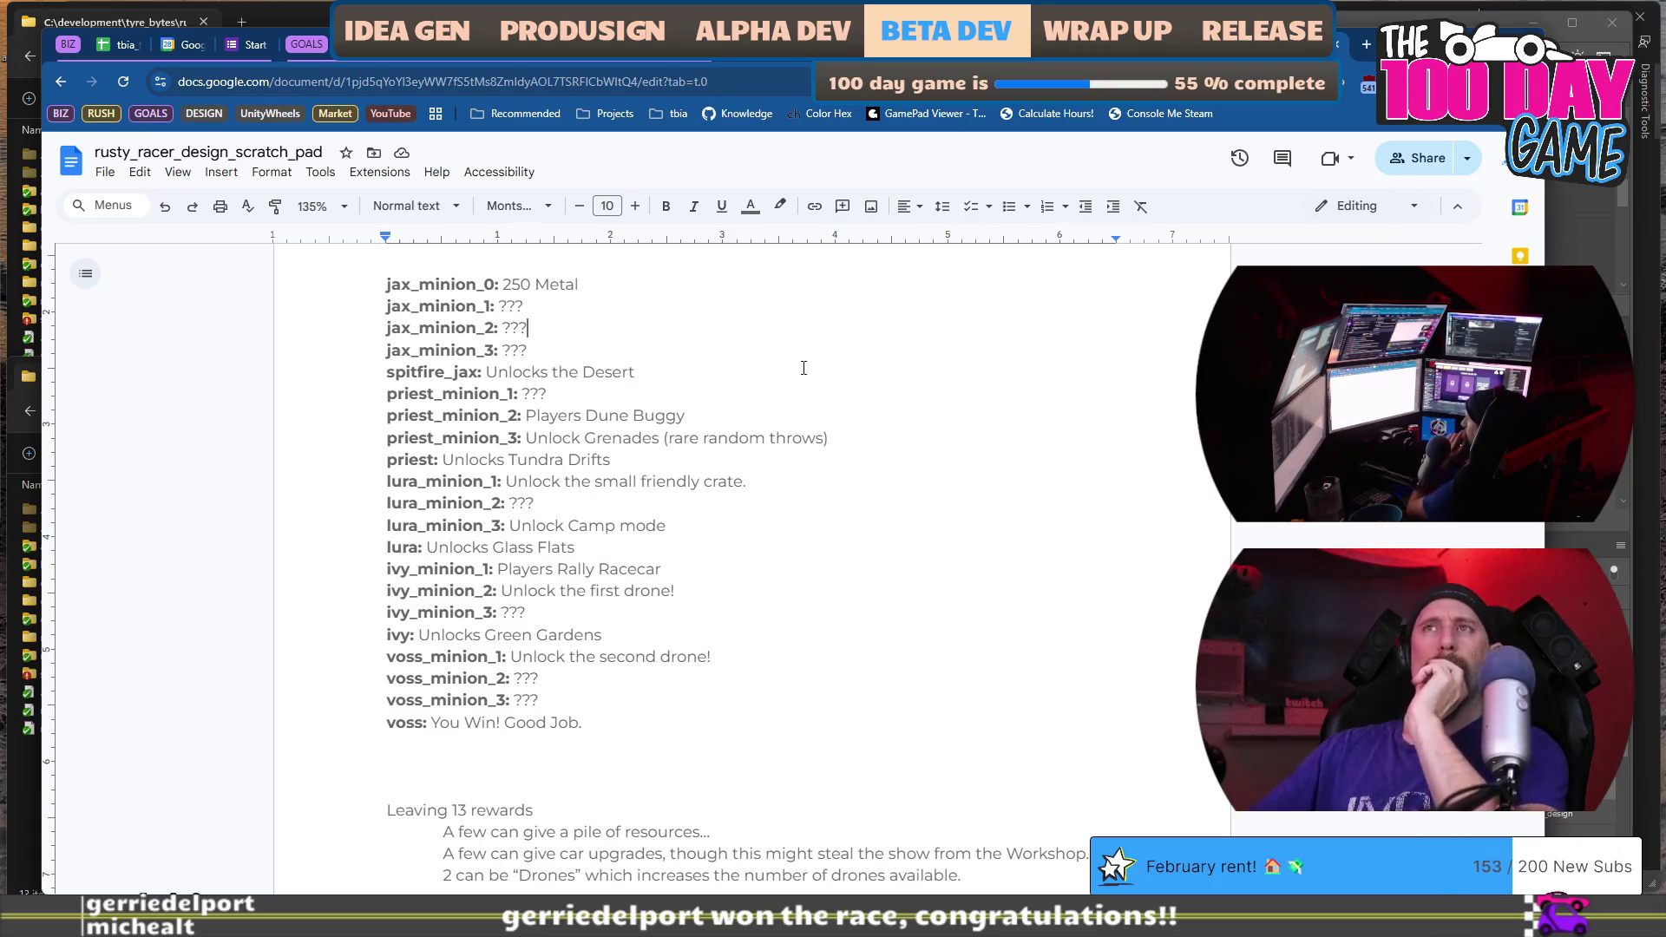
{"action": "scroll", "coordinate": [804, 368], "scroll_direction": "down", "scroll_amount": 11}
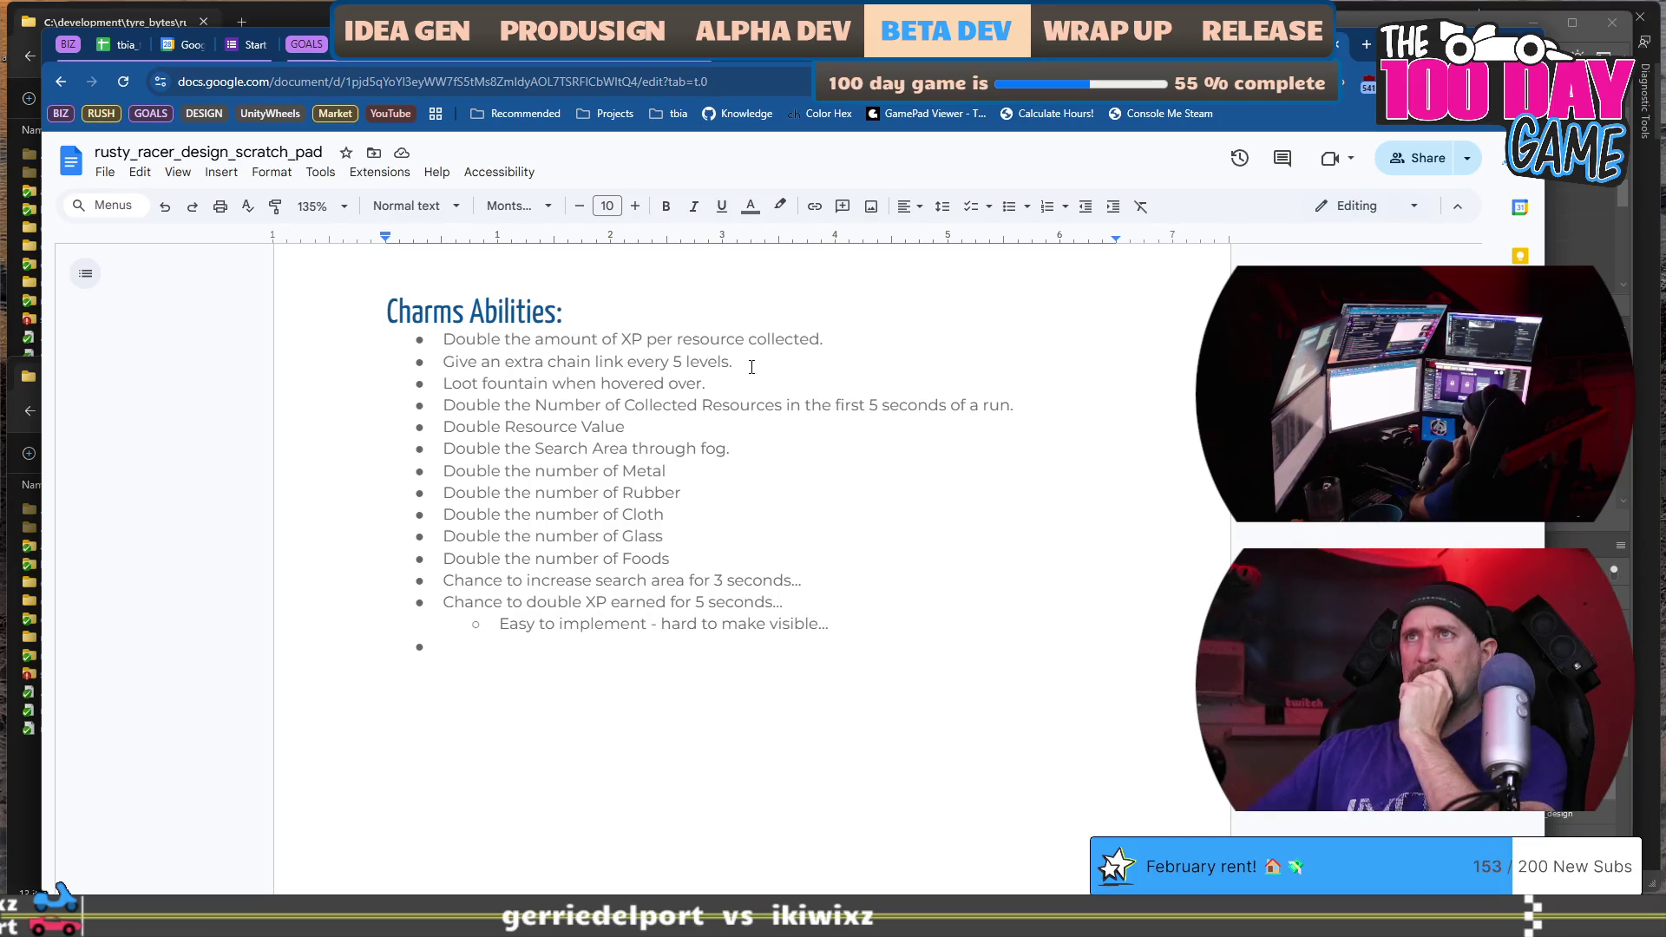
Replace priest_minion_1's ??? reward with 'Give an extra chain link every 5 levels.'.
{"action": "left_click", "coordinate": [452, 362], "text": "shift"}
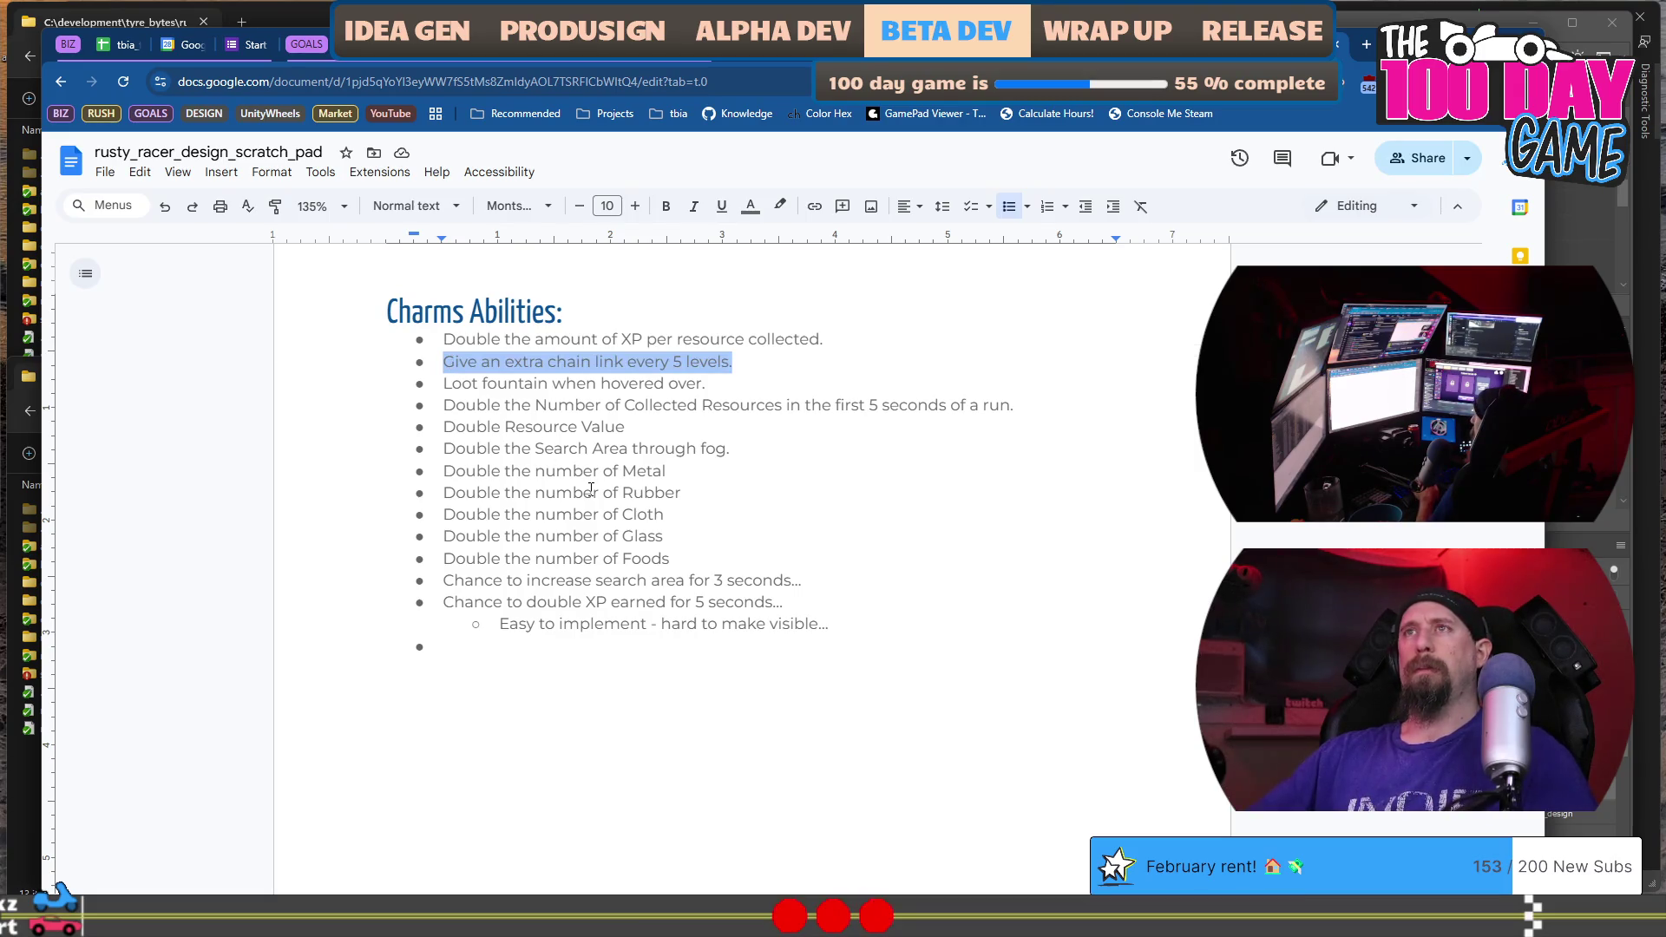
{"action": "scroll", "coordinate": [591, 489], "scroll_direction": "up", "scroll_amount": 10}
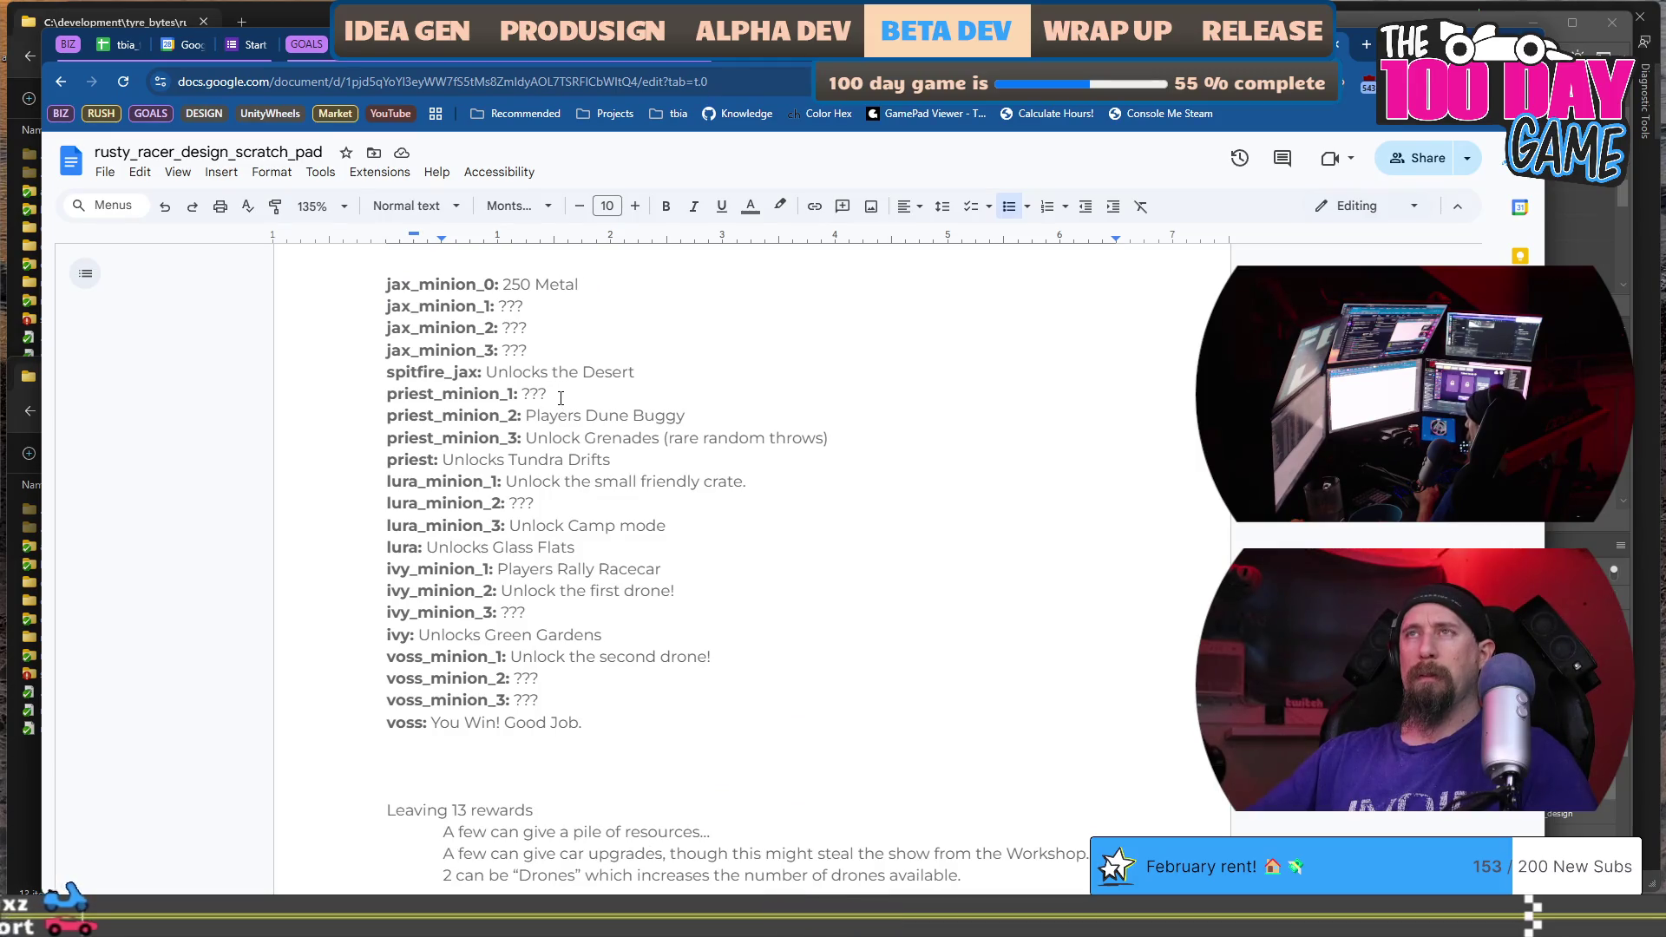
{"action": "left_click", "coordinate": [558, 421]}
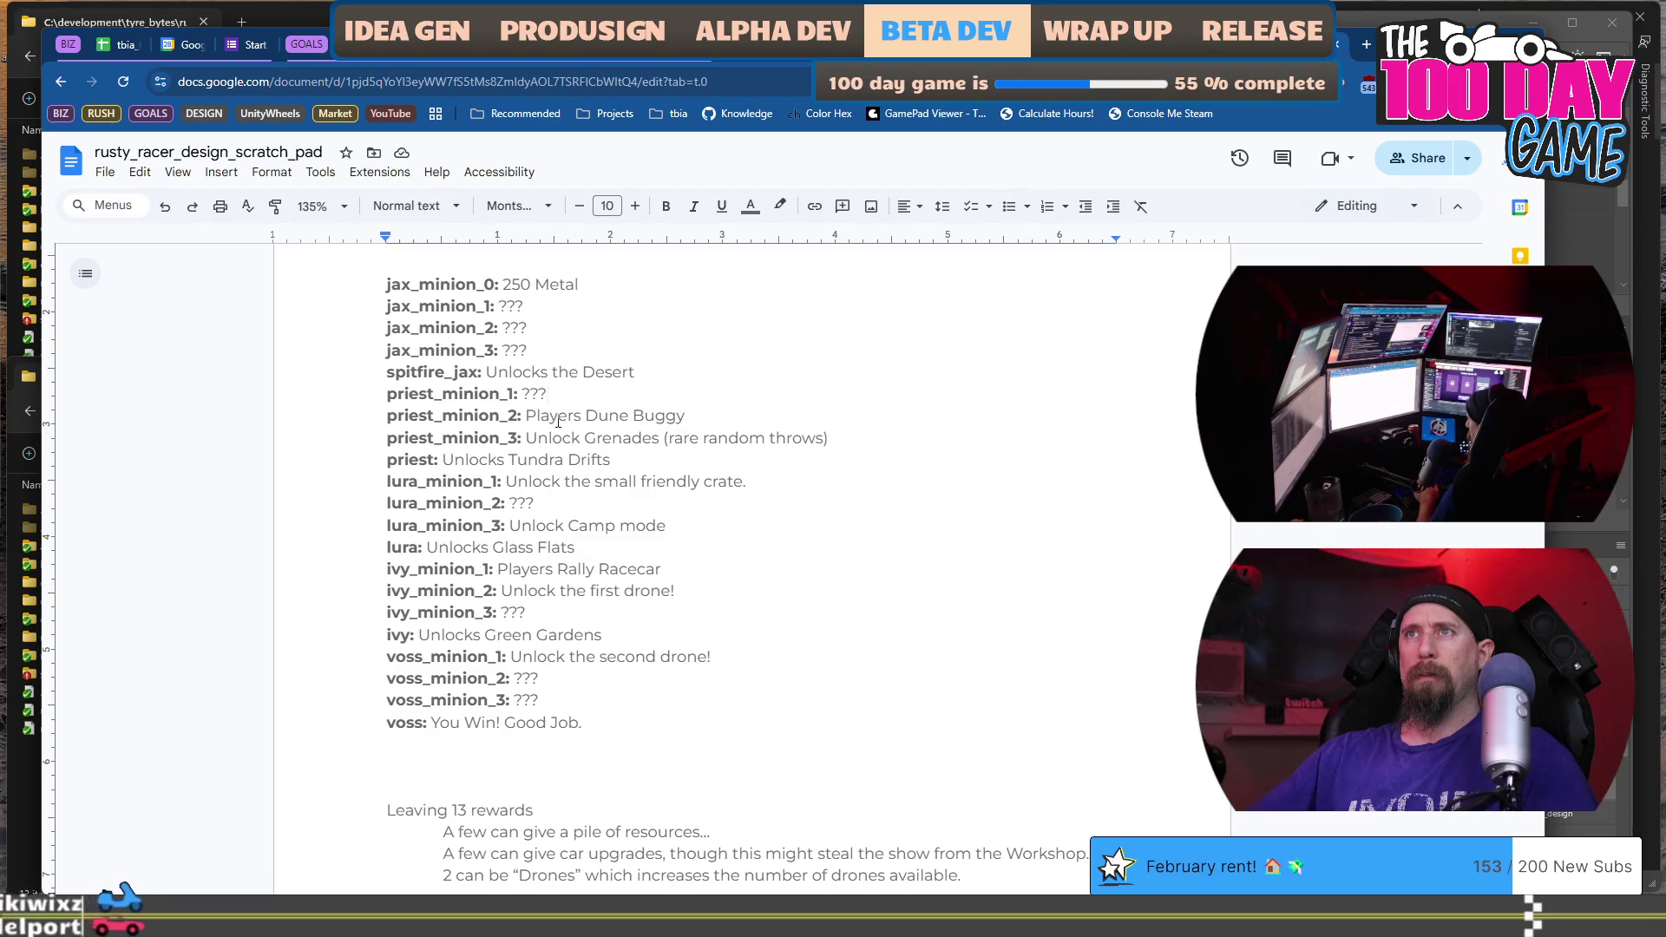
{"action": "double_click", "coordinate": [534, 394]}
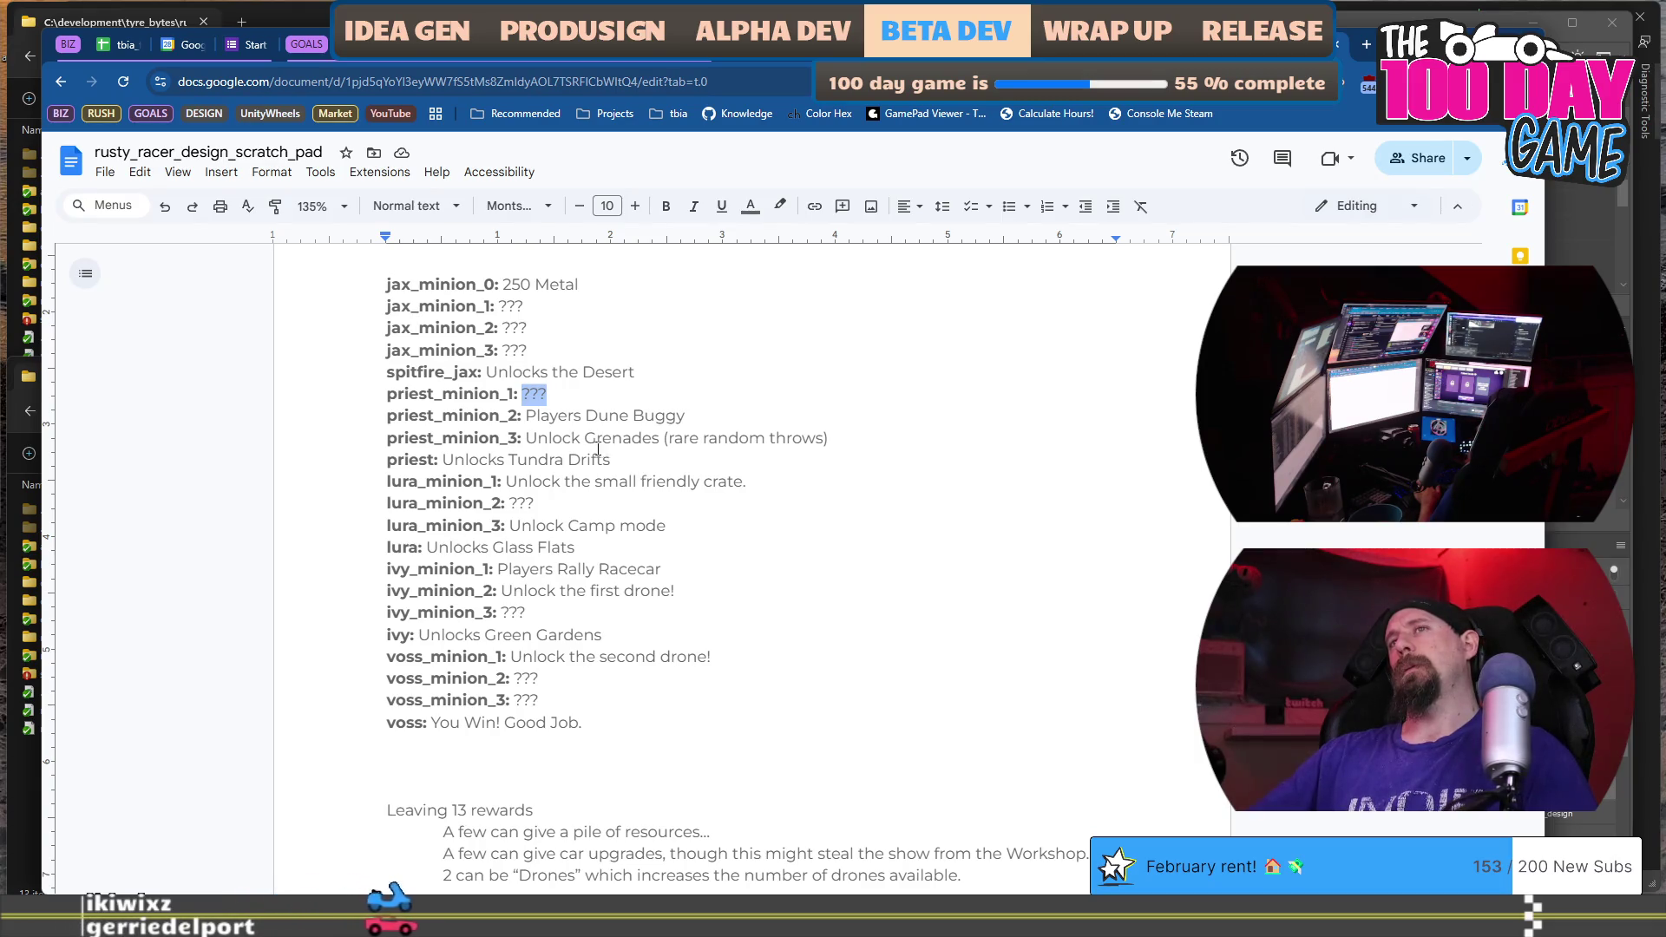
{"action": "type", "text": "Give an extra chain link every 5 levels."}
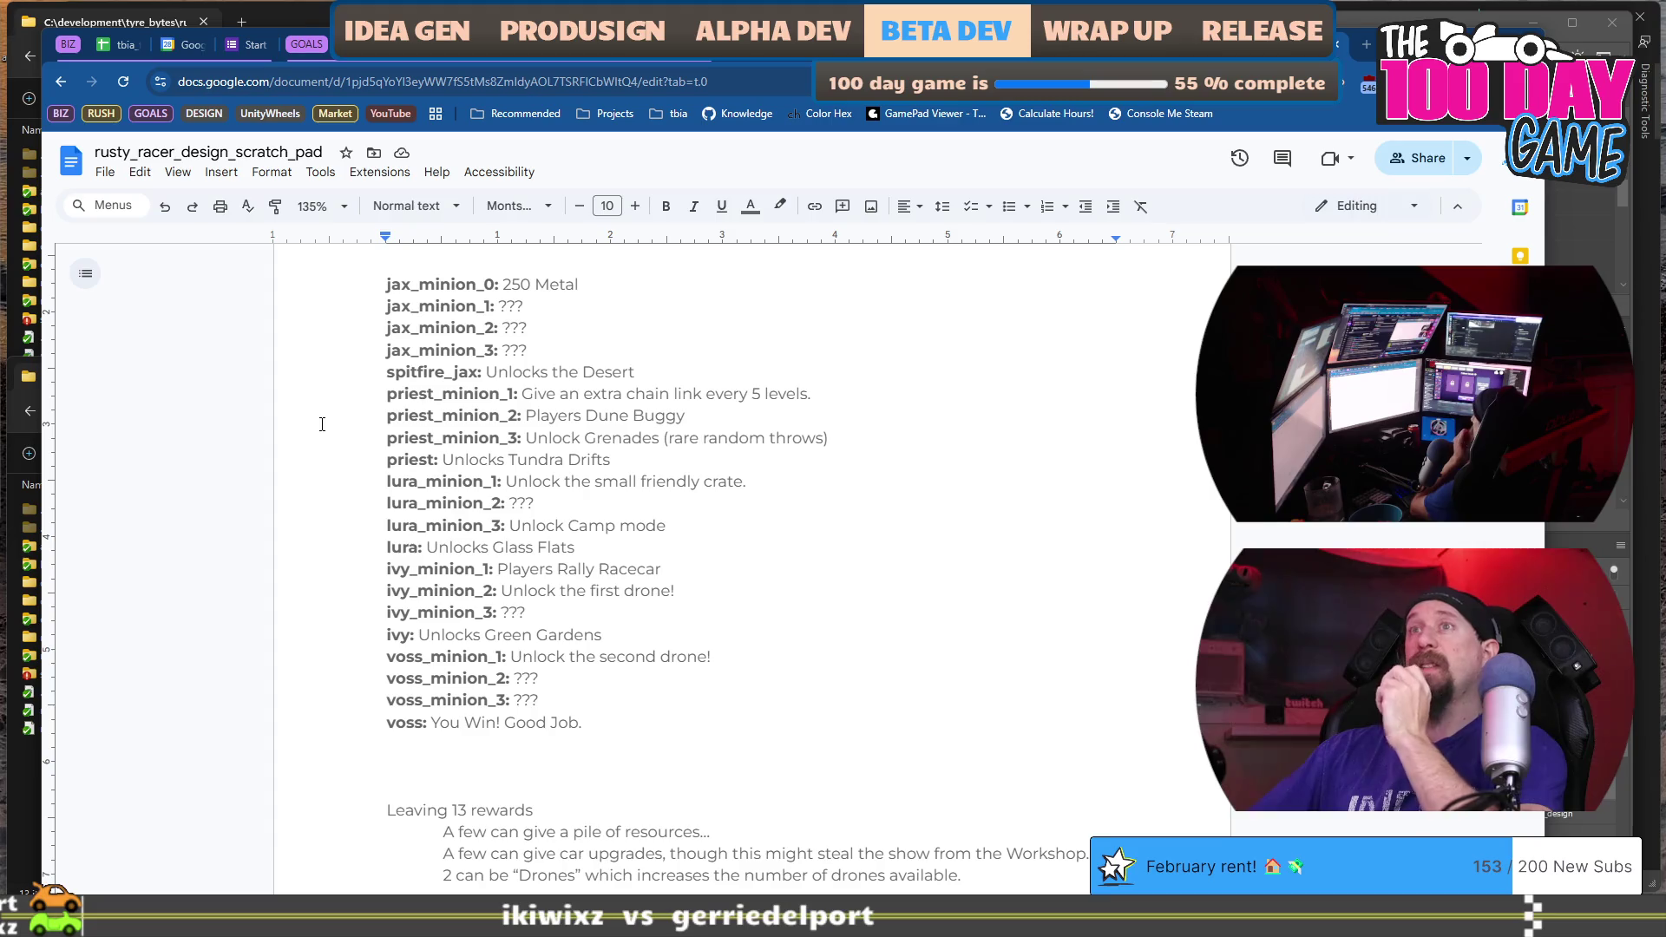
Delete the blank line above the Charms note and put Charms Abilities on a new page.
{"action": "scroll", "coordinate": [576, 416], "scroll_direction": "down", "scroll_amount": 4}
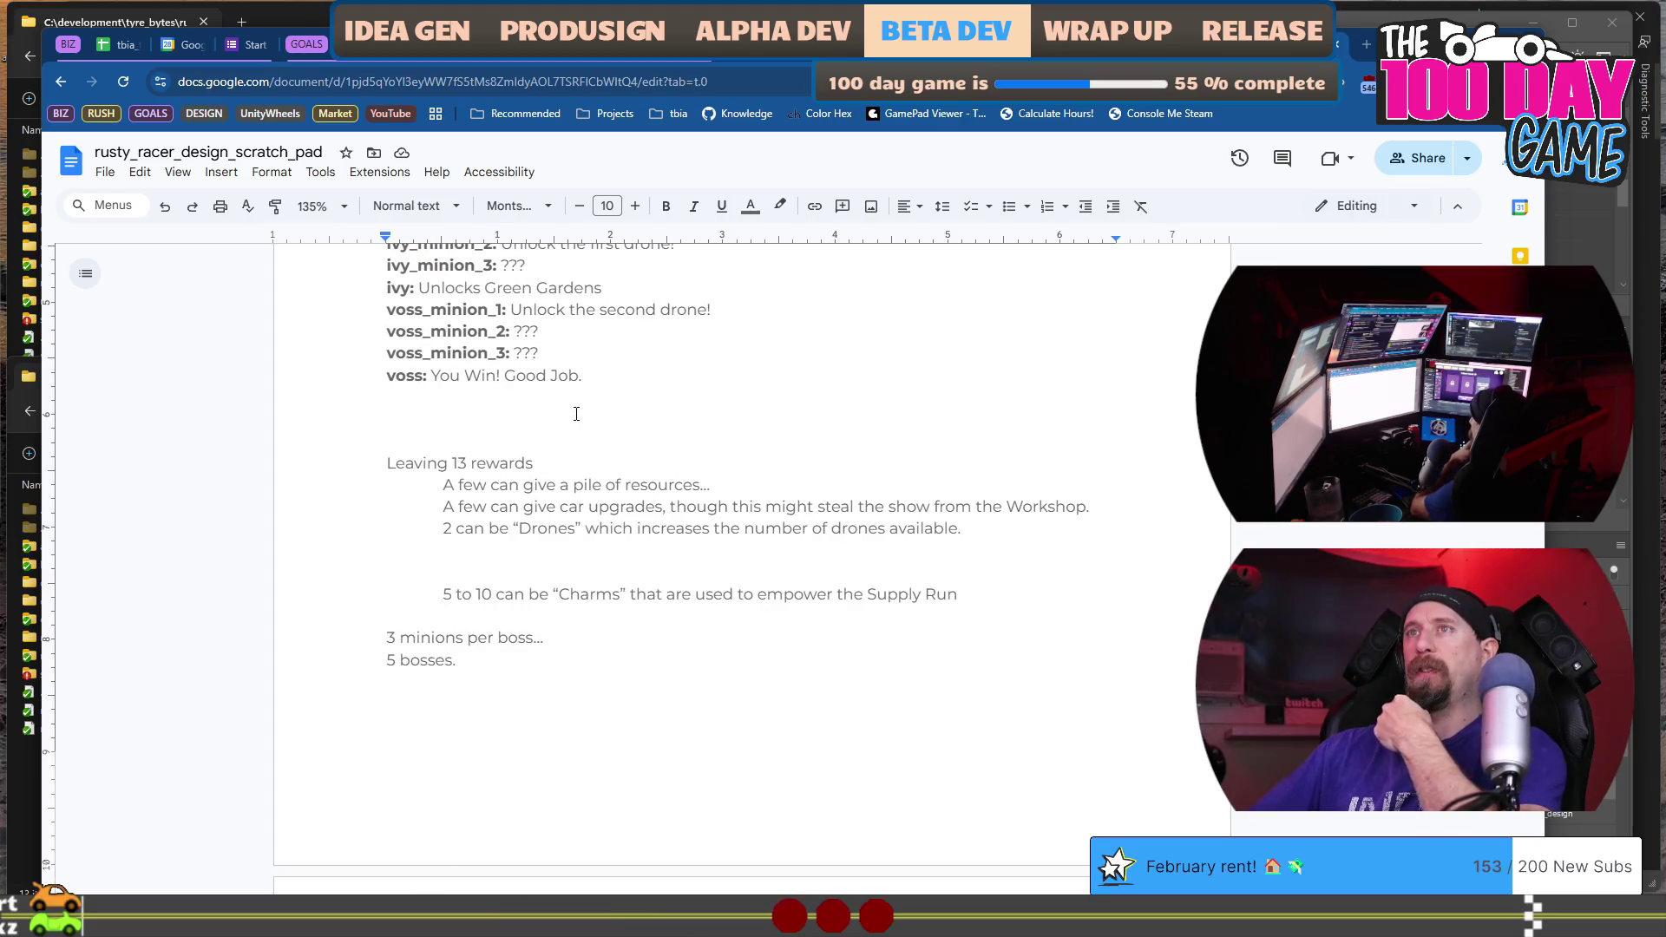
{"action": "key", "text": "BackSpace"}
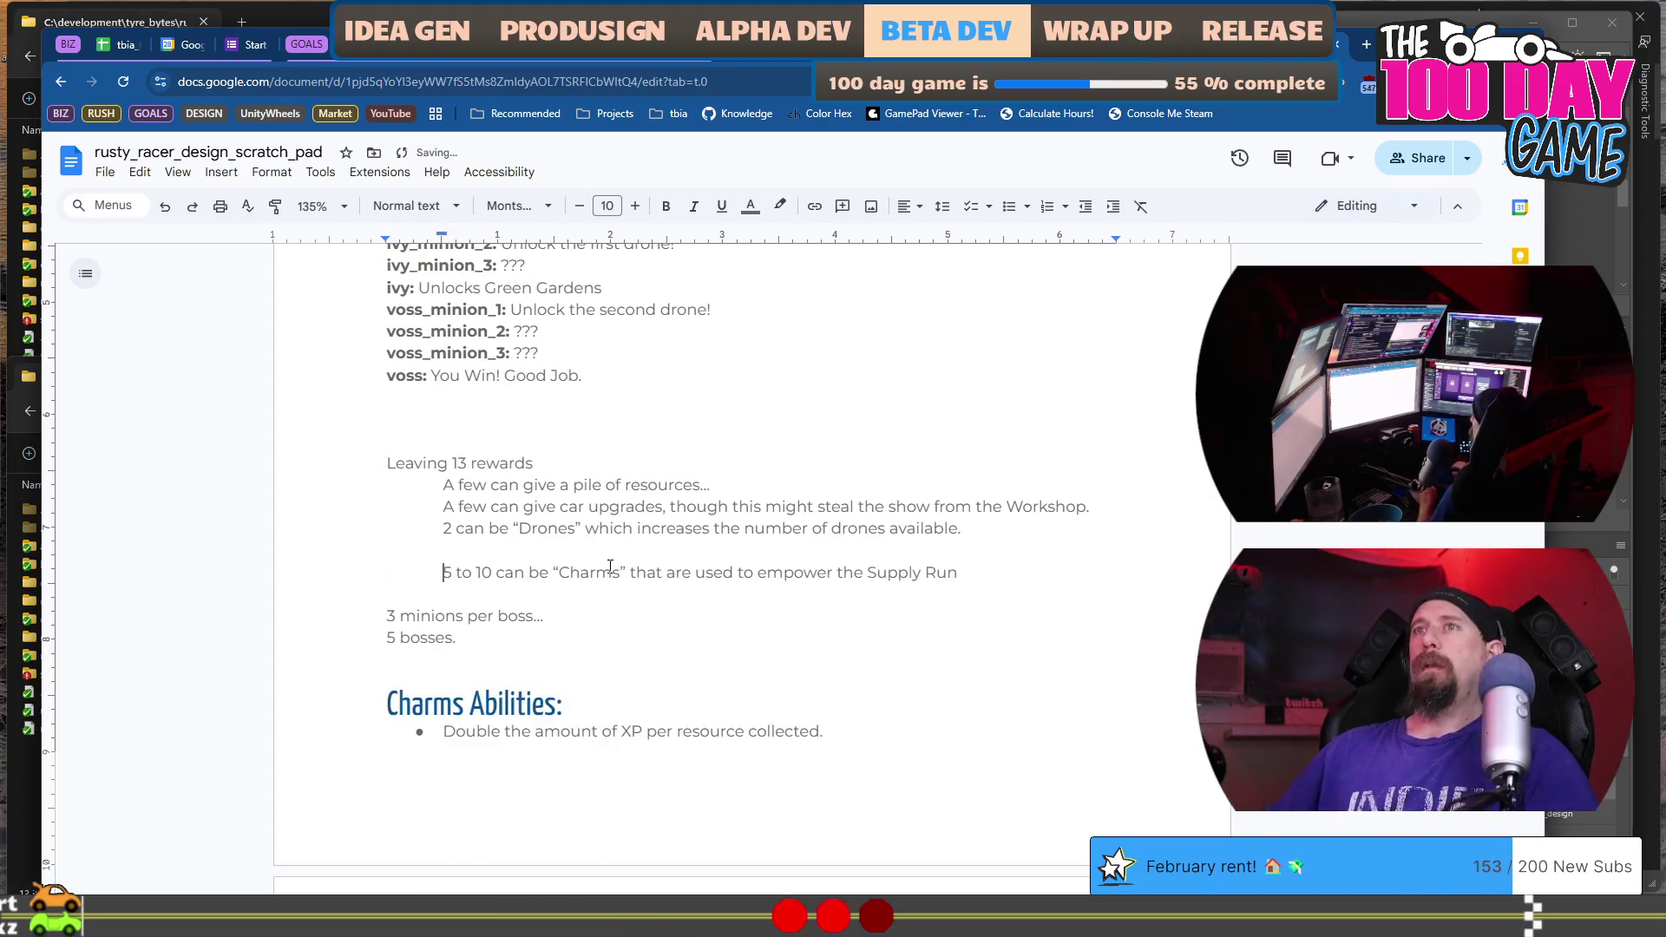
{"action": "key", "text": "Down"}
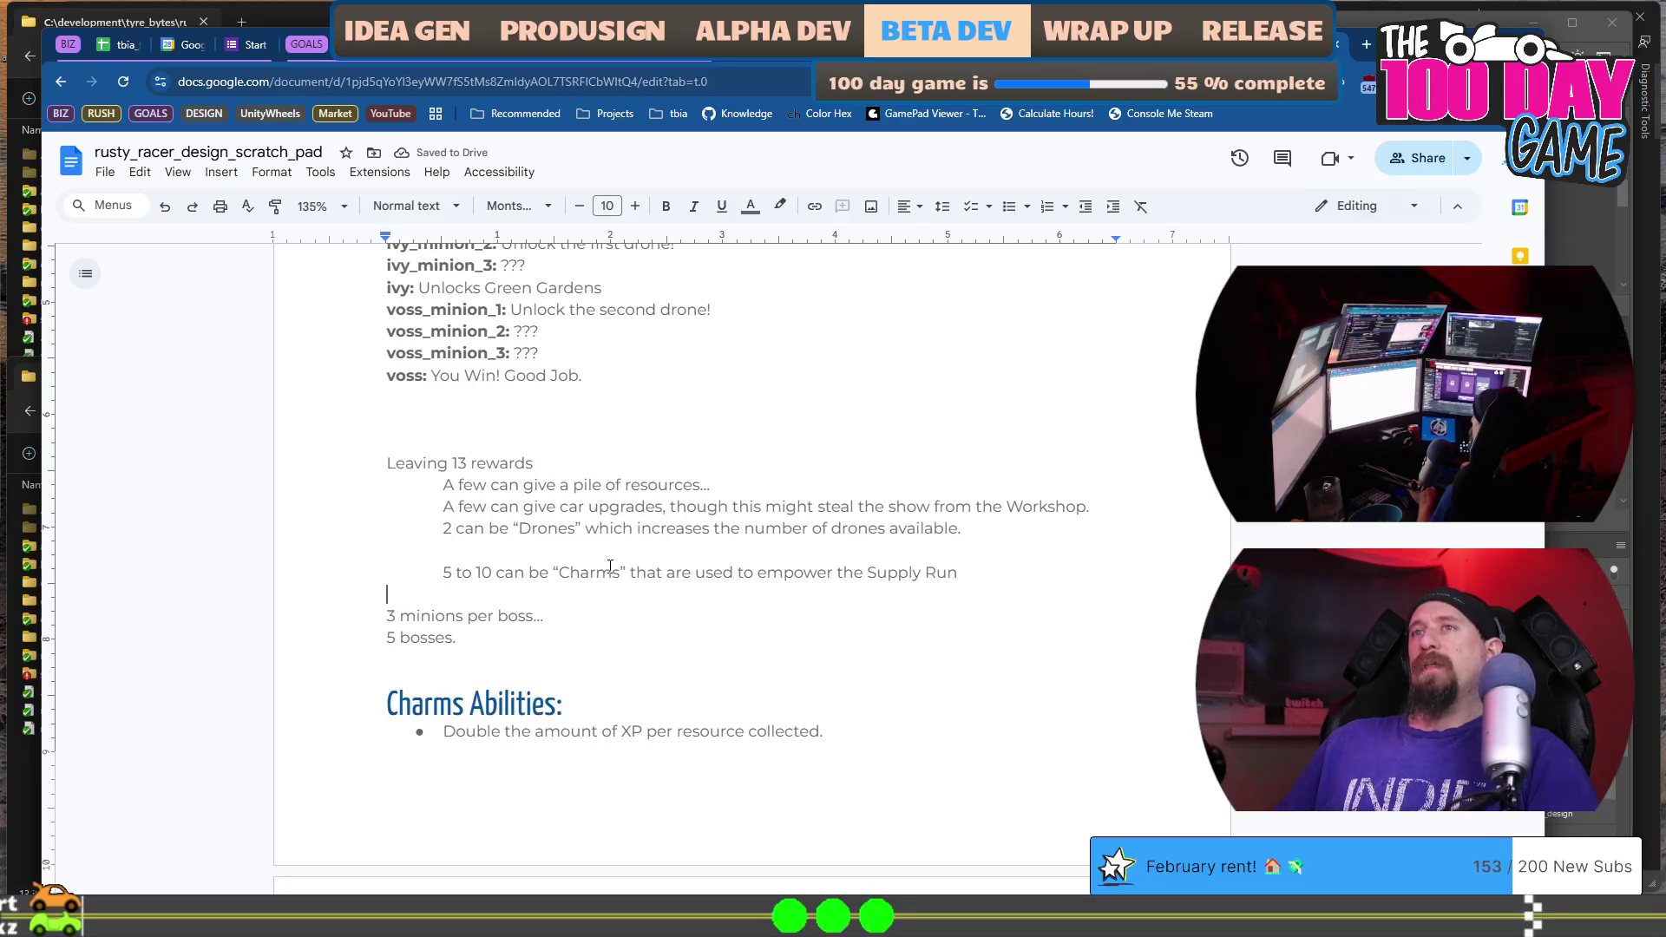
{"action": "key", "text": "Down"}
{"action": "key", "text": "Down"}
{"action": "key", "text": "ctrl+Return"}
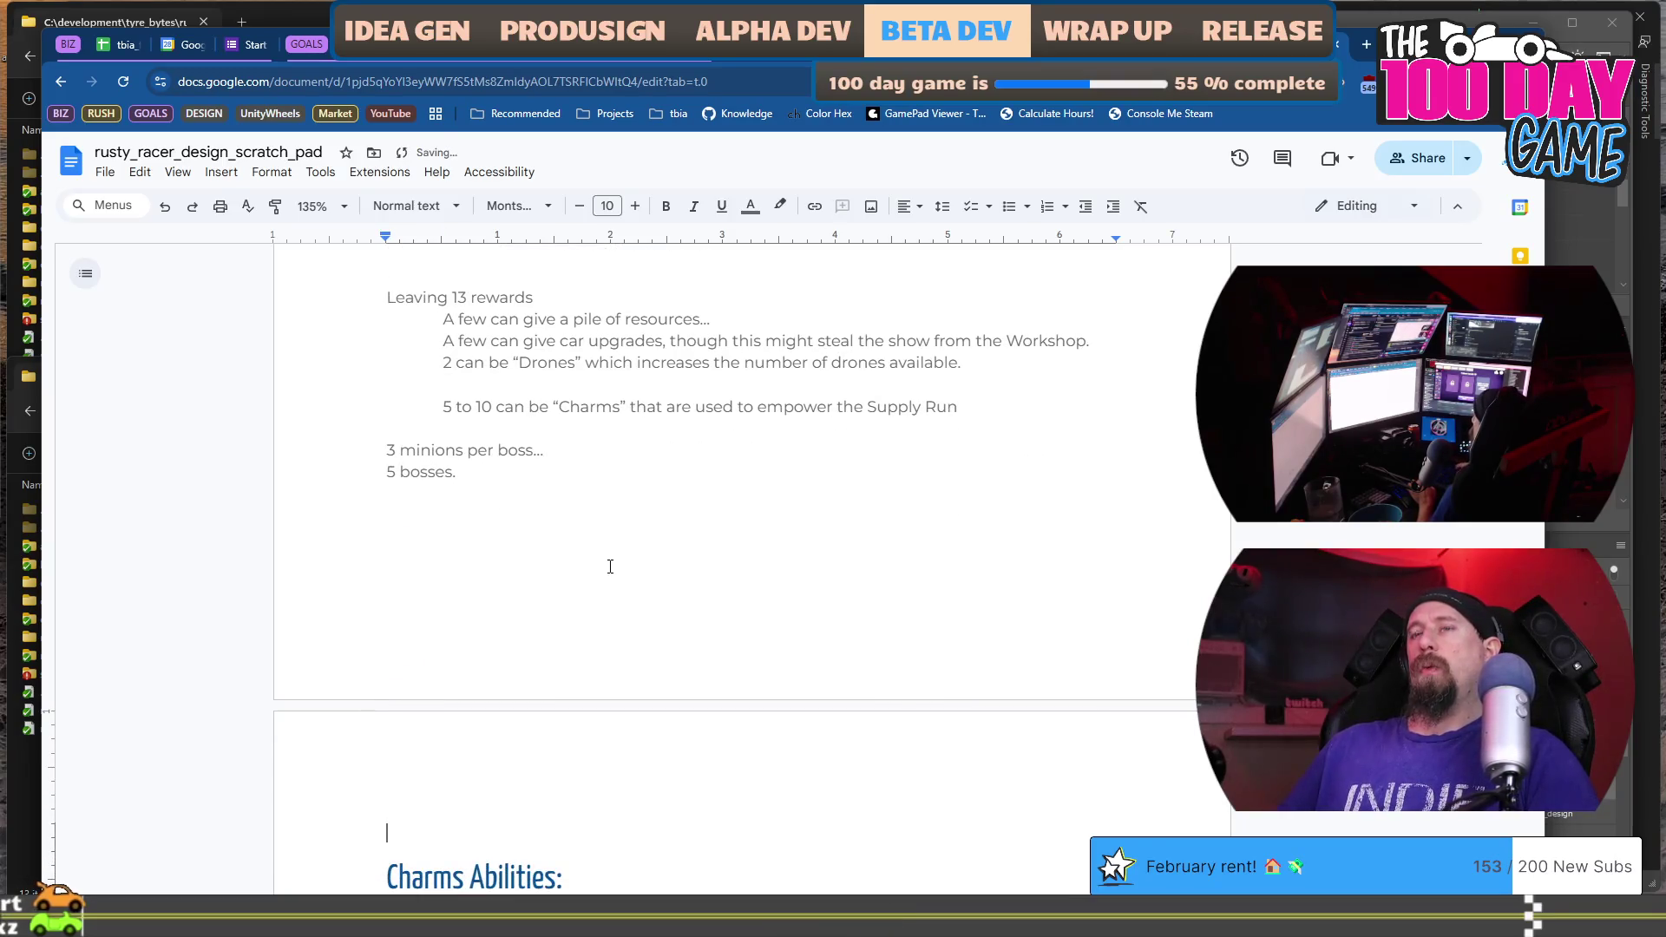
Look over the new page layout, then switch from the design doc to Photoshop.
{"action": "scroll", "coordinate": [610, 566], "scroll_direction": "down", "scroll_amount": 5}
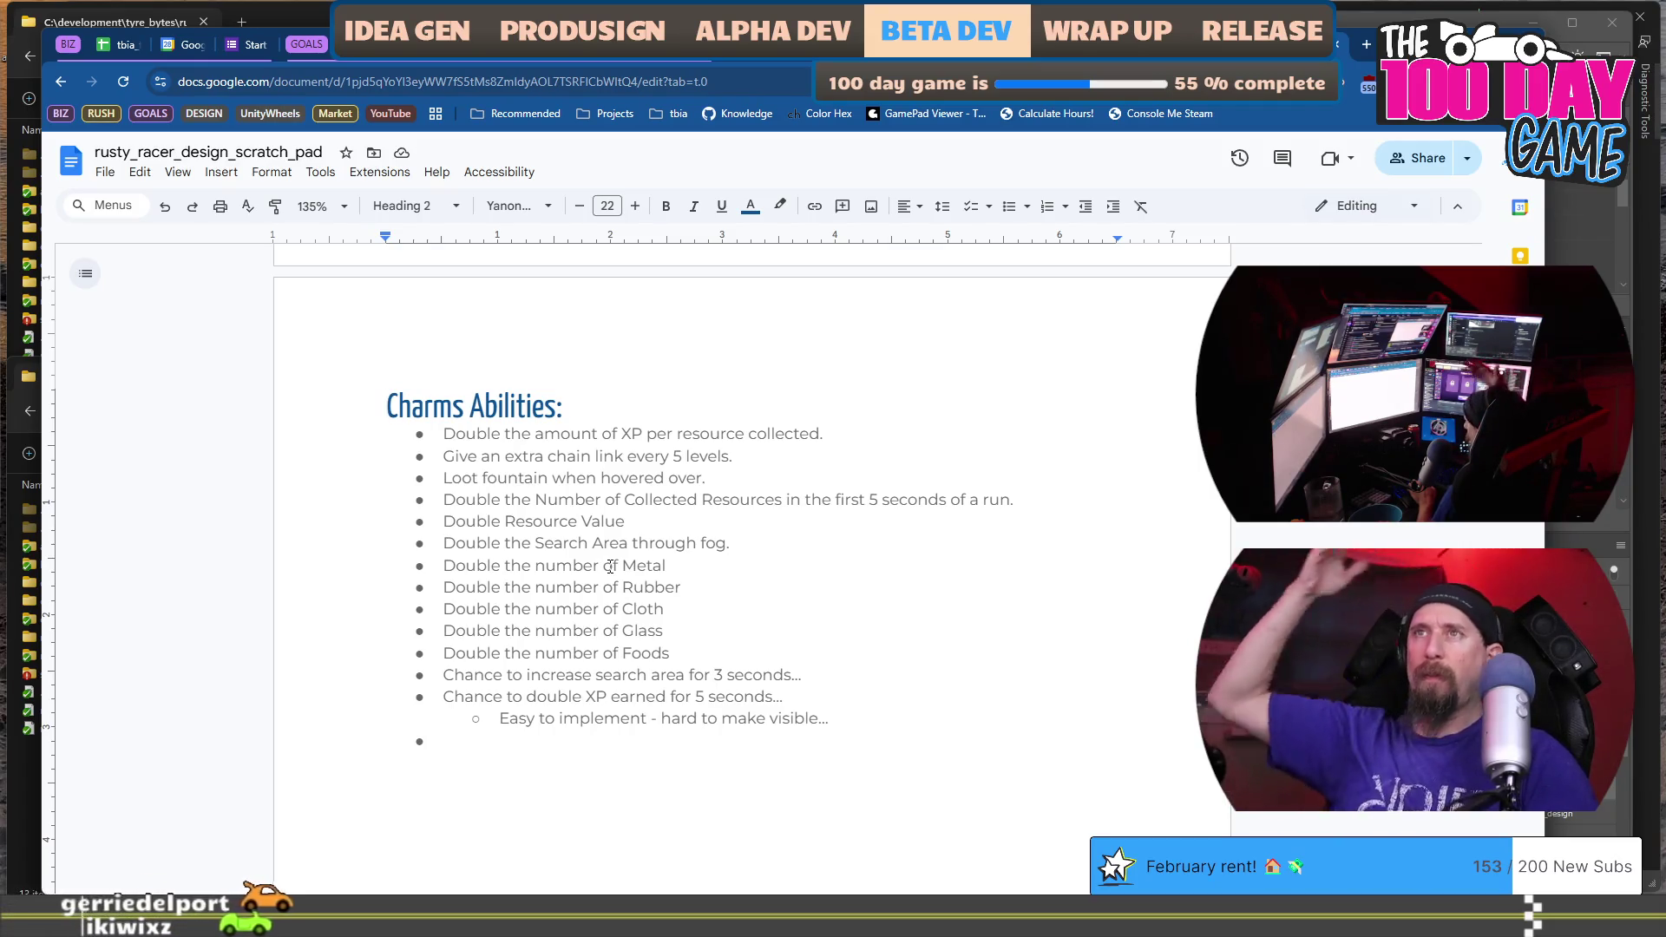
{"action": "scroll", "coordinate": [610, 566], "scroll_direction": "up", "scroll_amount": 4}
{"action": "scroll", "coordinate": [610, 566], "scroll_direction": "down", "scroll_amount": 3}
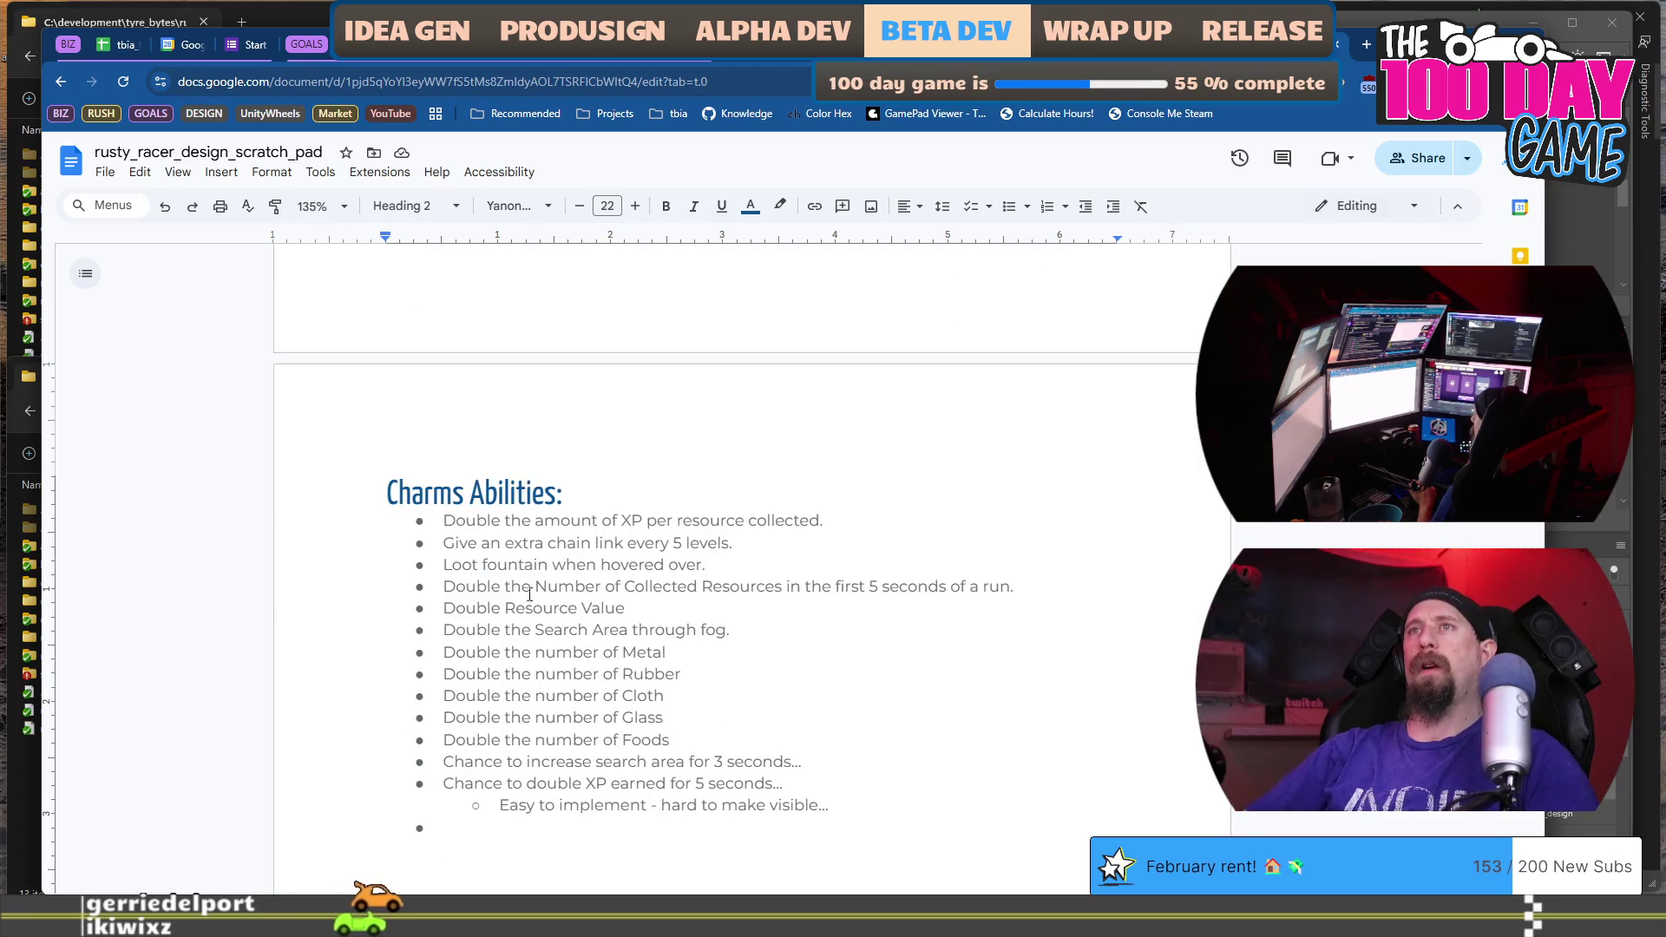
{"action": "mouse_move", "coordinate": [441, 521]}
{"action": "left_mouse_down"}
{"action": "mouse_move", "coordinate": [521, 652]}
{"action": "mouse_move", "coordinate": [729, 762]}
{"action": "left_mouse_up"}
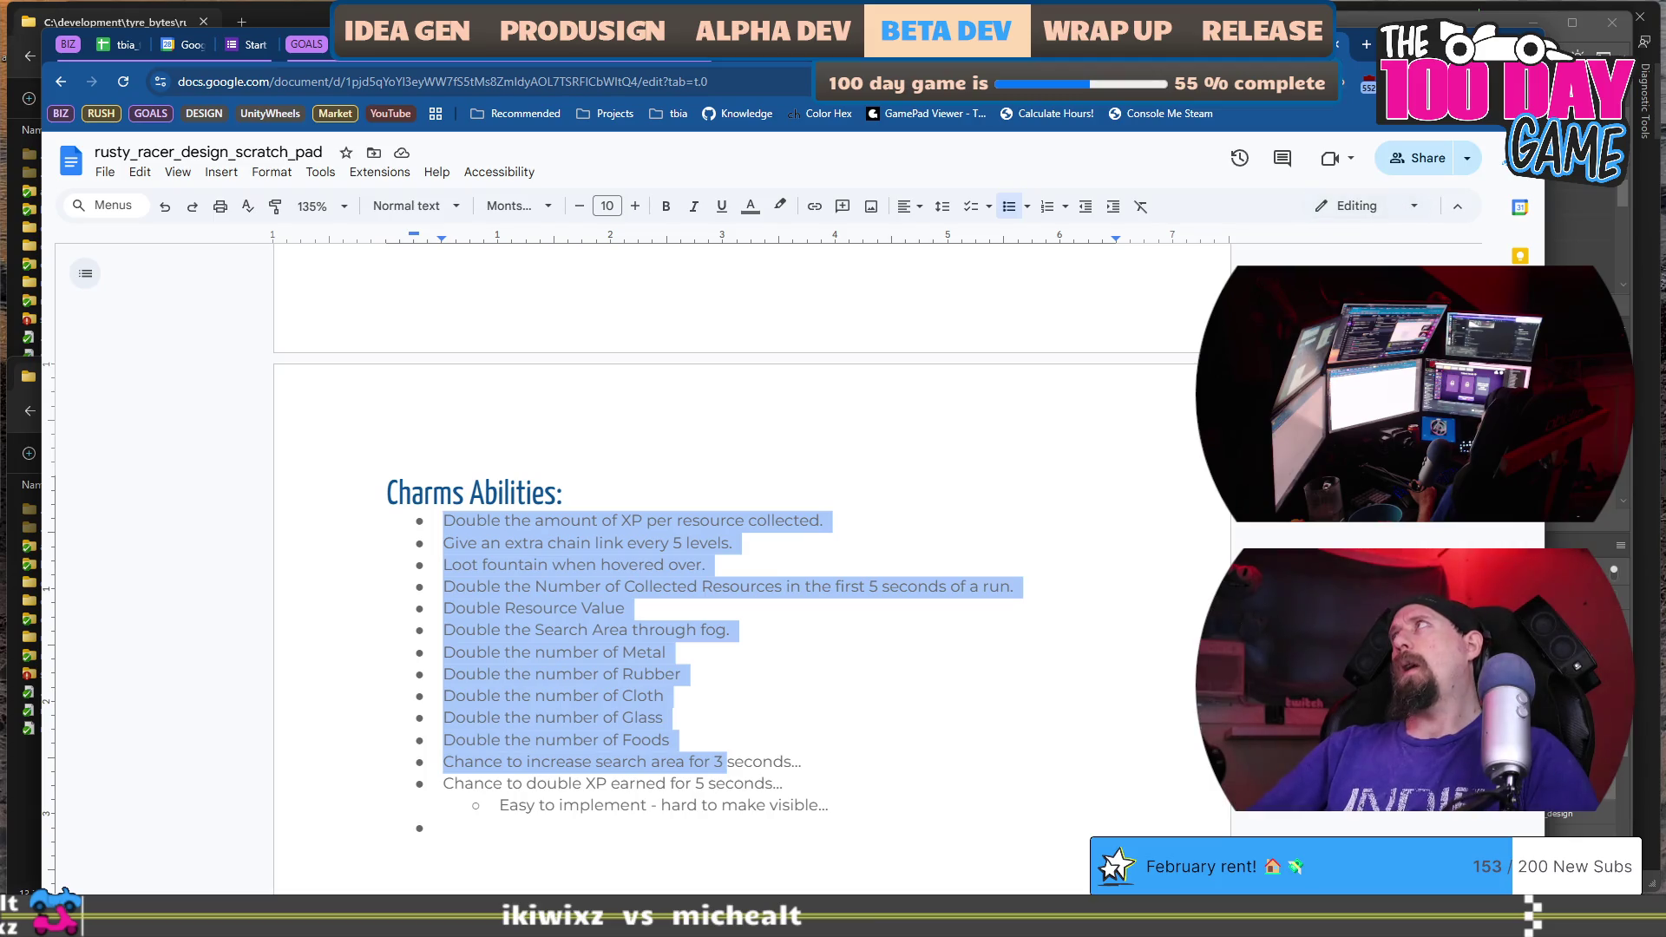
{"action": "key", "text": "alt+Tab"}
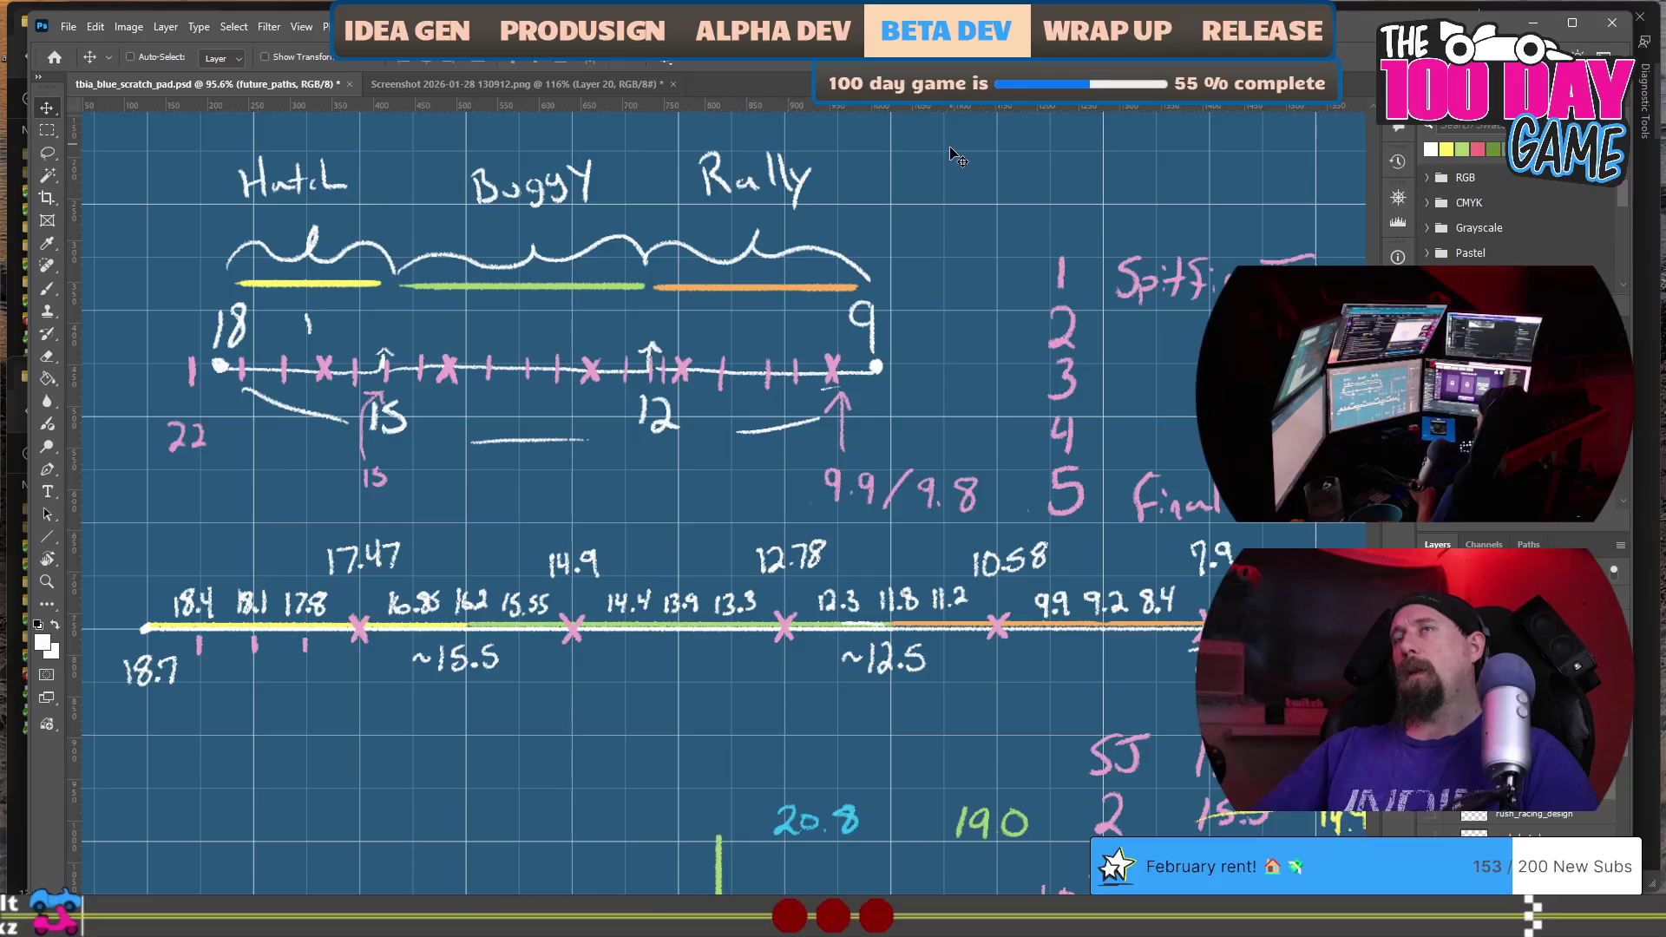
Browse the open windows from the Photoshop scratch pad and bring the challengers.jsonc editor forward.
{"action": "key", "text": "alt+Tab"}
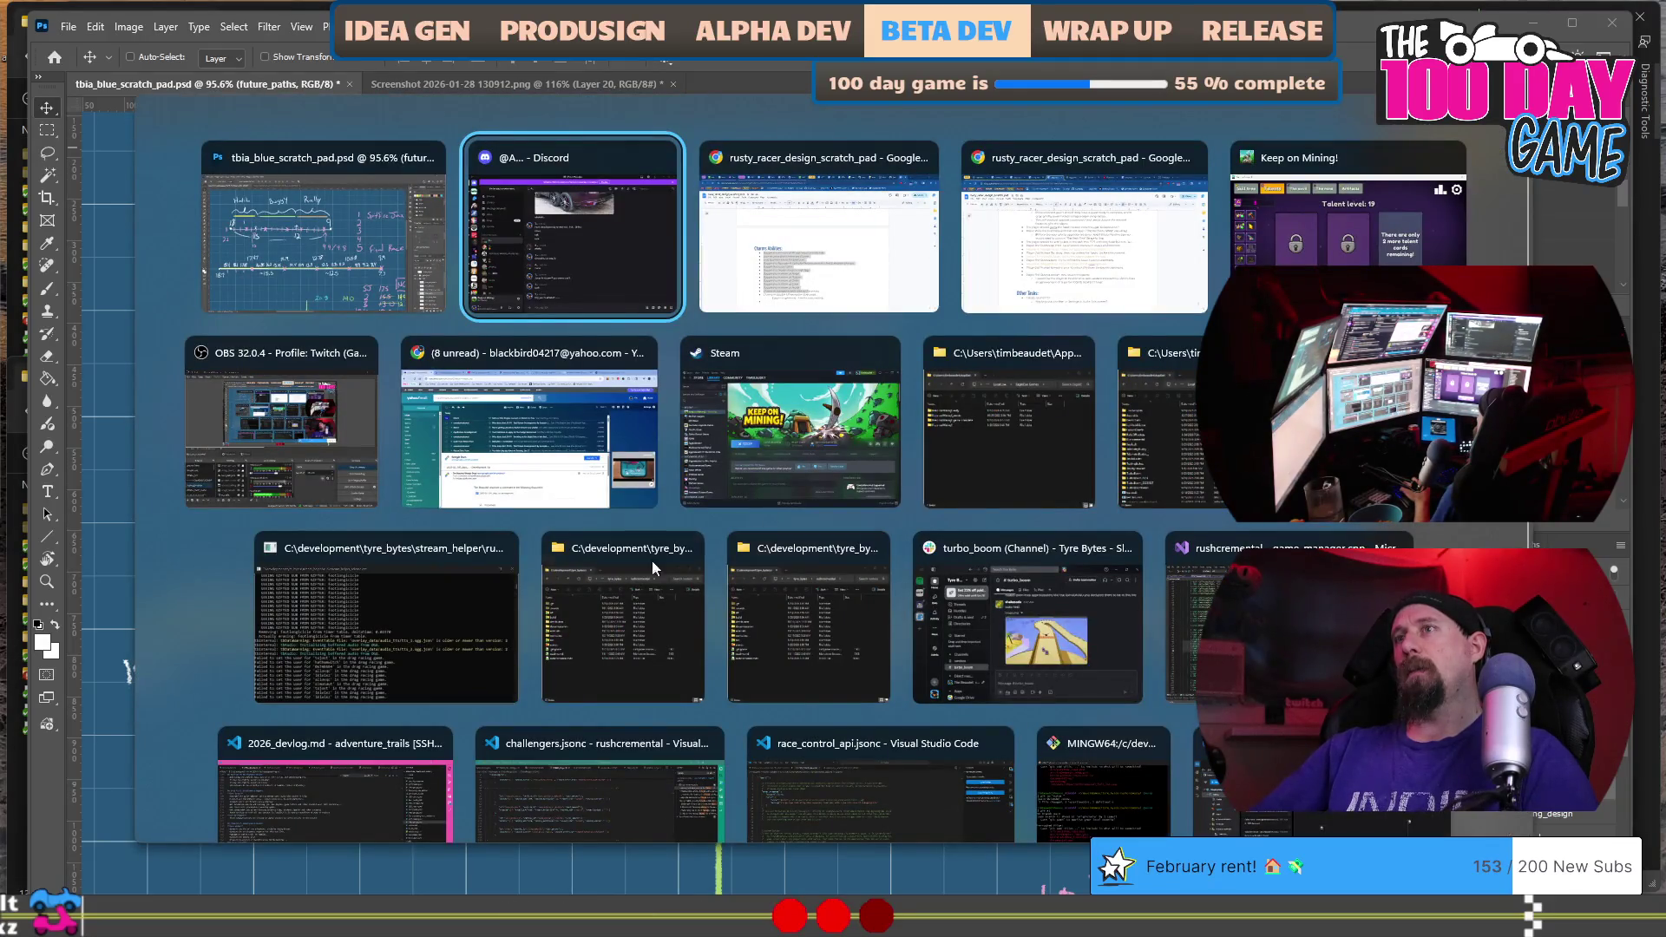
{"action": "key", "text": "shift+Tab"}
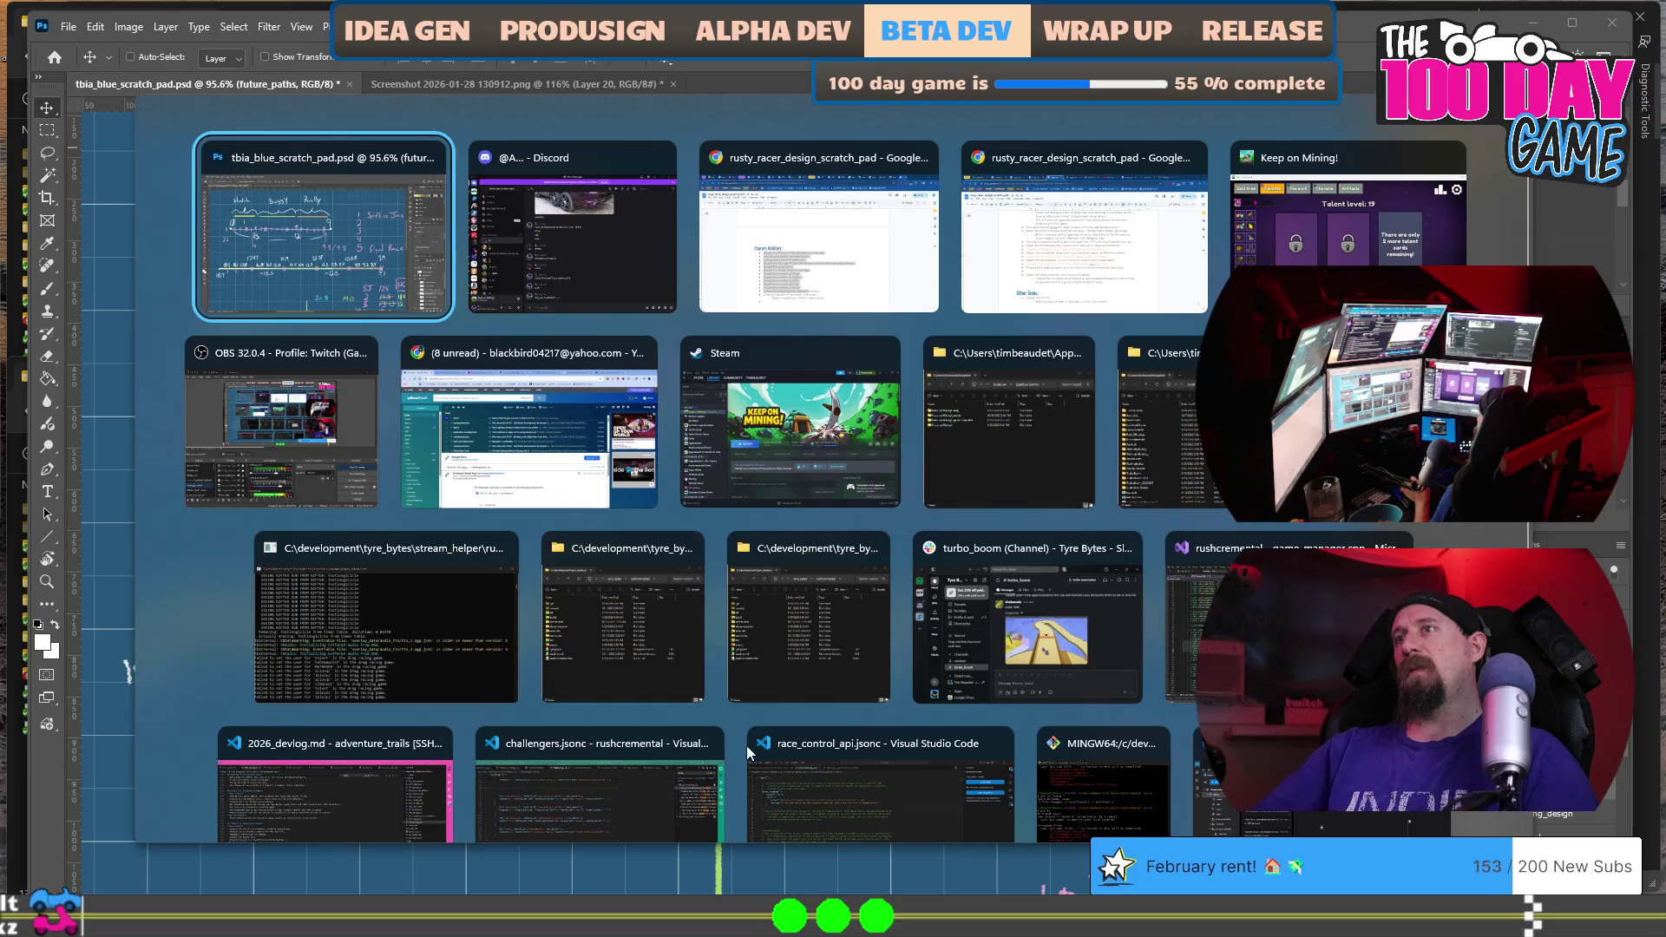
{"action": "left_click", "coordinate": [596, 773]}
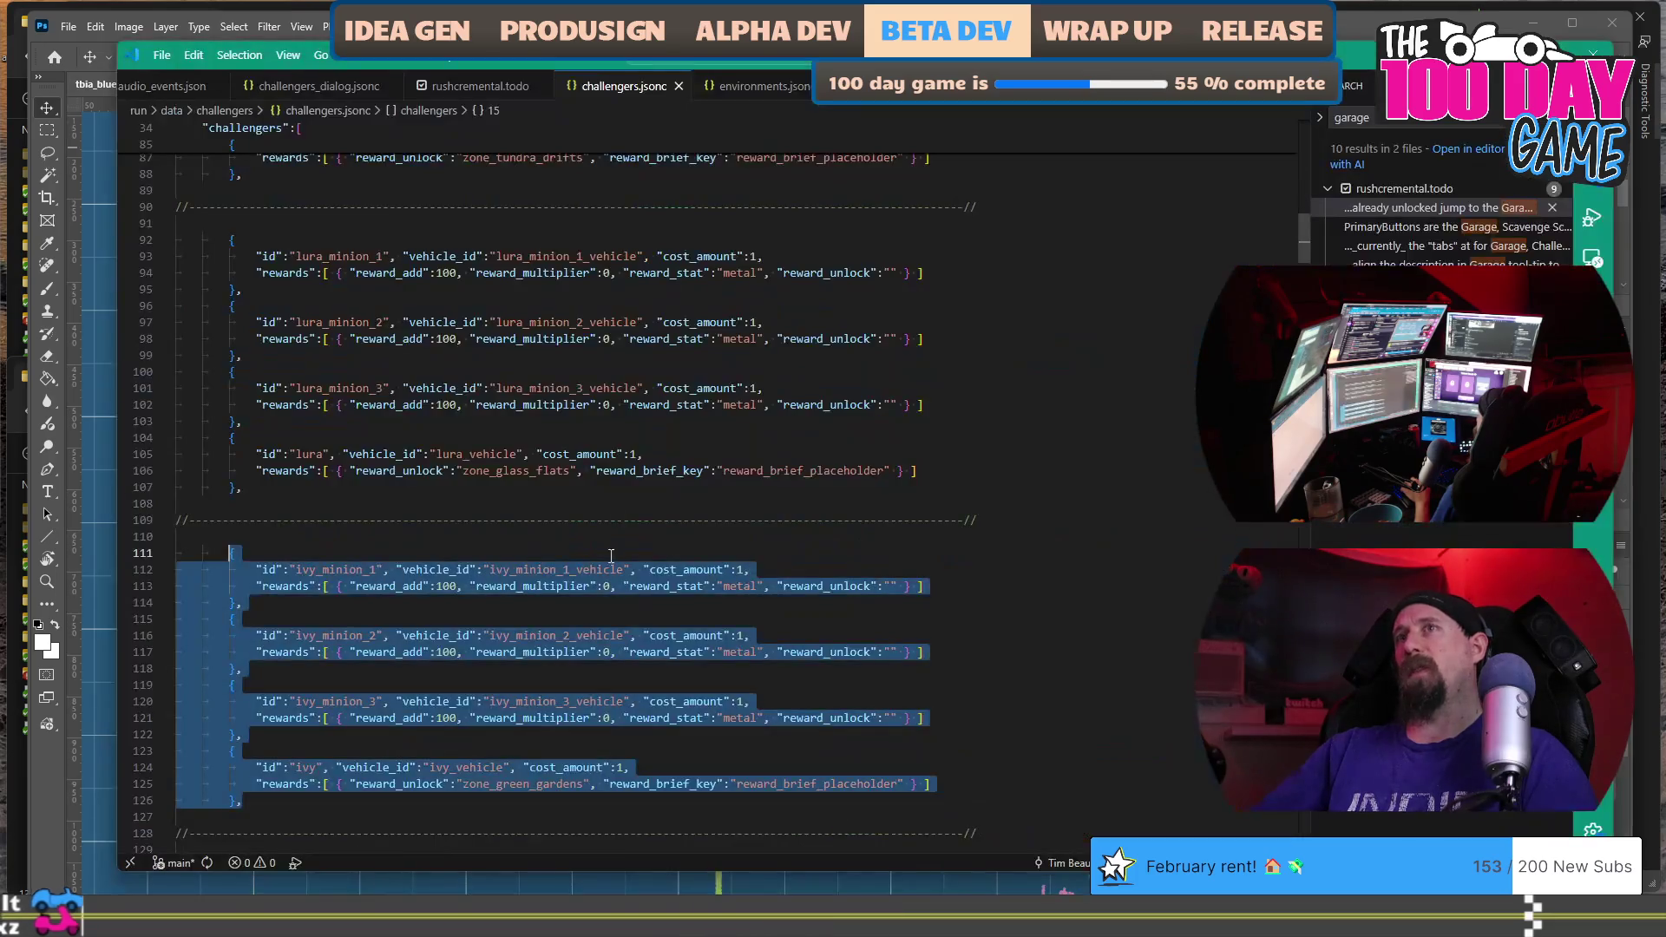
Scroll challengers.jsonc up to challenger_list and select the Tundra Drifts and Glass Flats groups.
{"action": "mouse_move", "coordinate": [284, 263]}
{"action": "left_mouse_down"}
{"action": "mouse_move", "coordinate": [236, 432]}
{"action": "mouse_move", "coordinate": [556, 454]}
{"action": "left_mouse_up"}
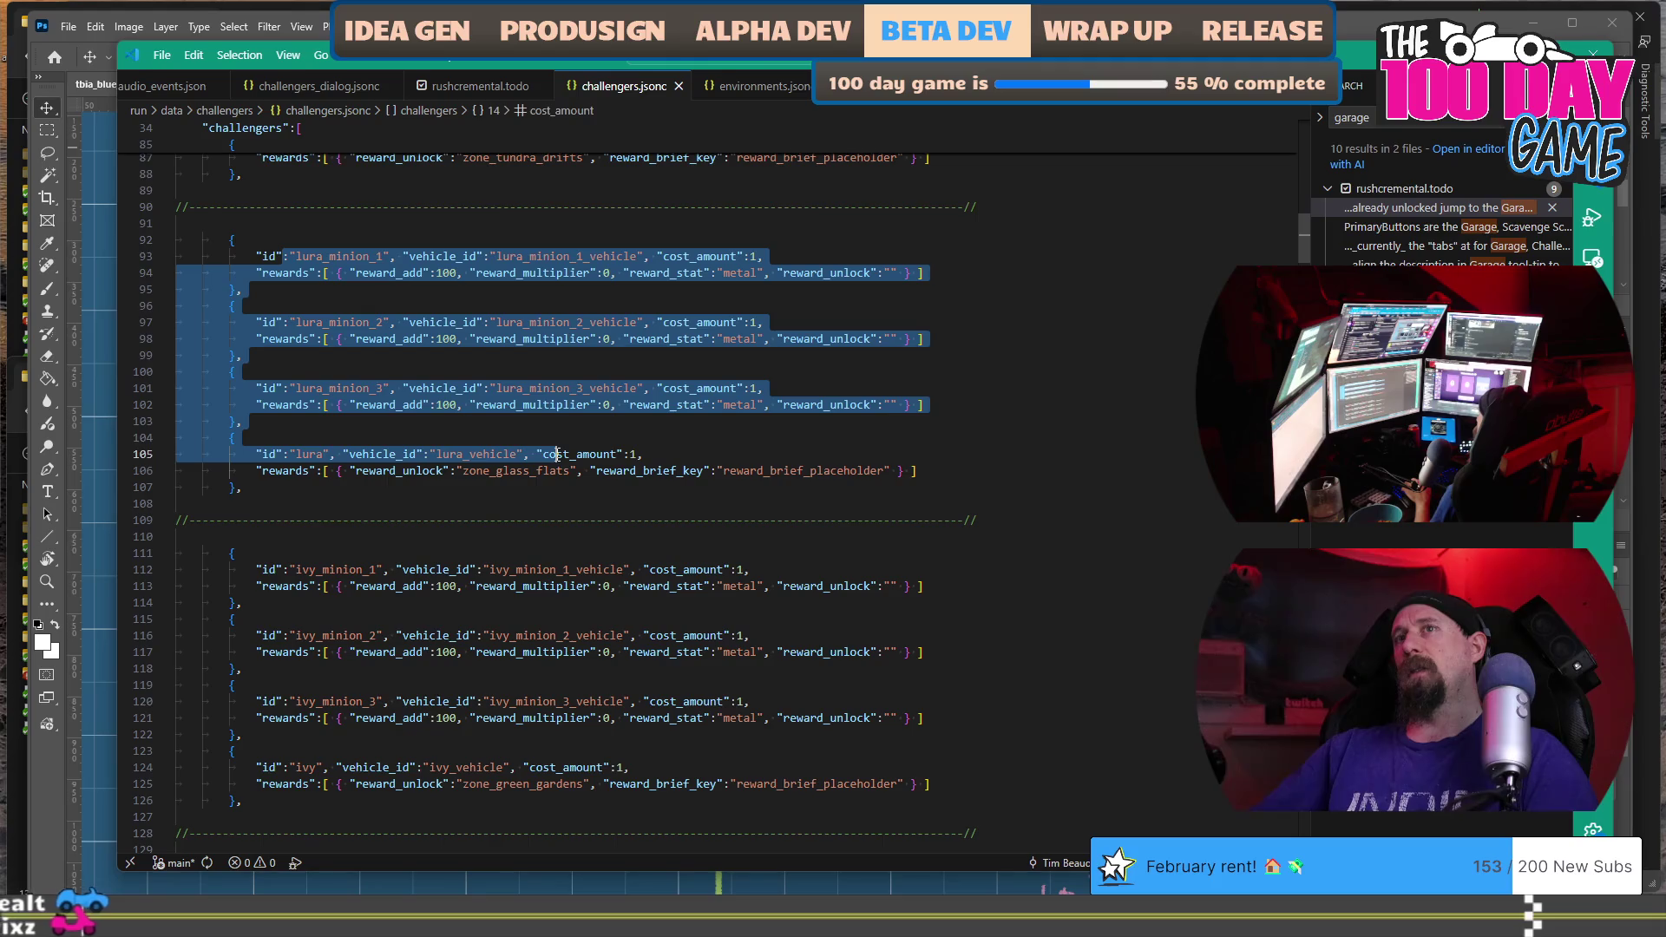
{"action": "mouse_move", "coordinate": [265, 585]}
{"action": "left_mouse_down"}
{"action": "mouse_move", "coordinate": [486, 776]}
{"action": "mouse_move", "coordinate": [540, 784]}
{"action": "left_mouse_up"}
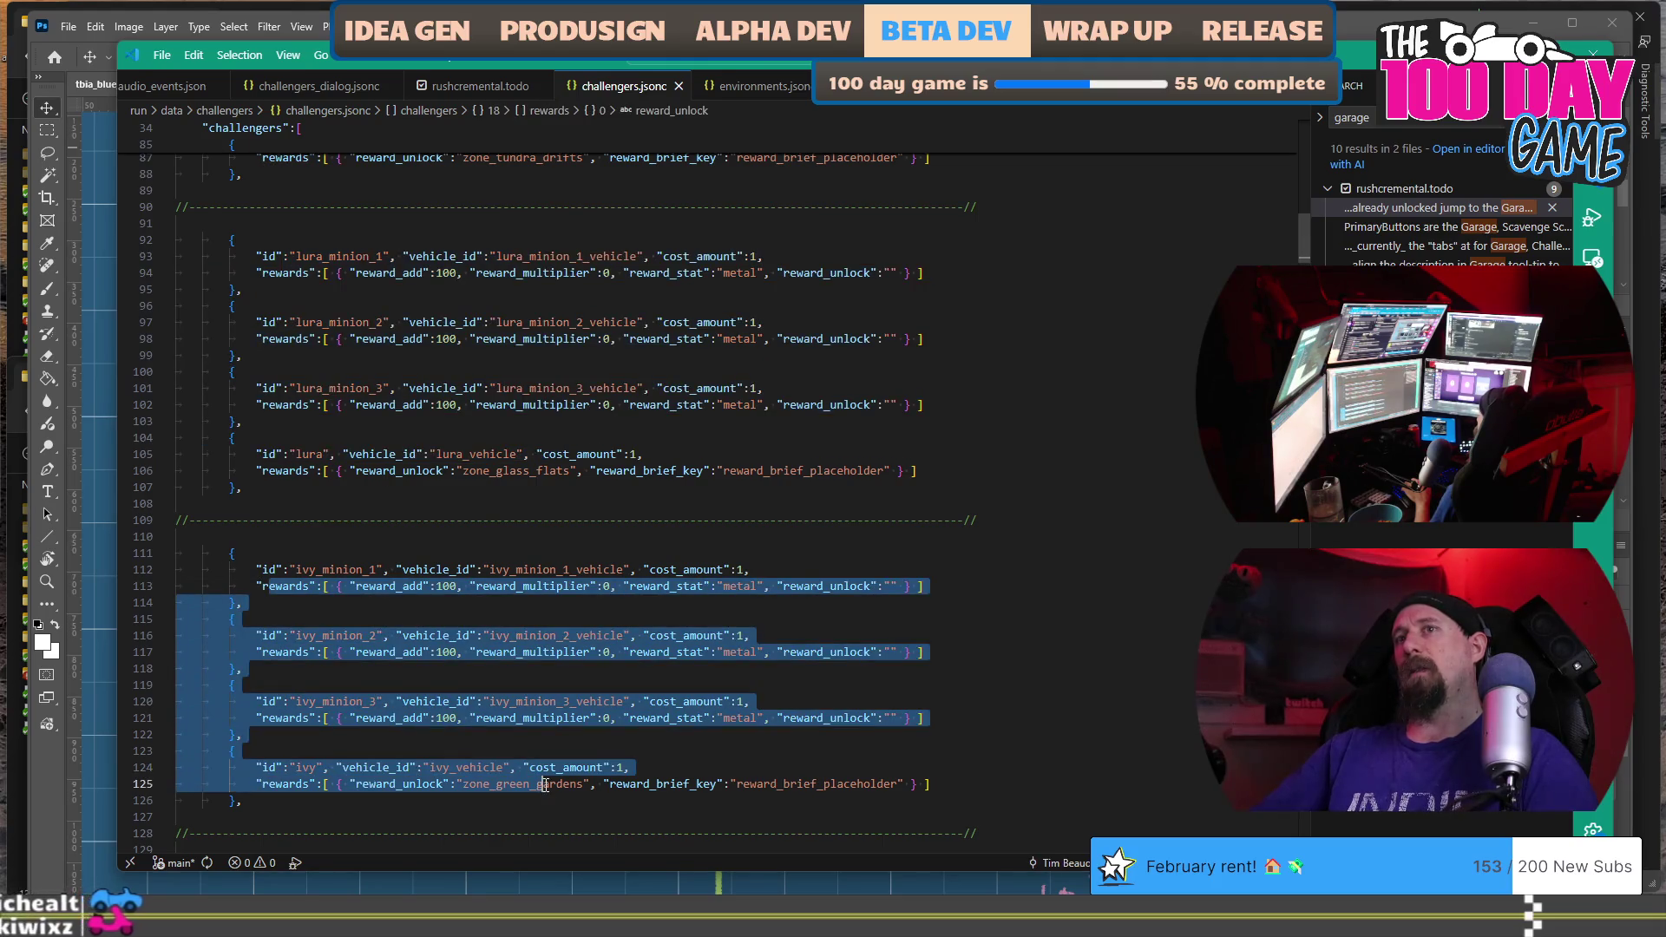
{"action": "scroll", "coordinate": [538, 781], "scroll_direction": "down", "scroll_amount": 2}
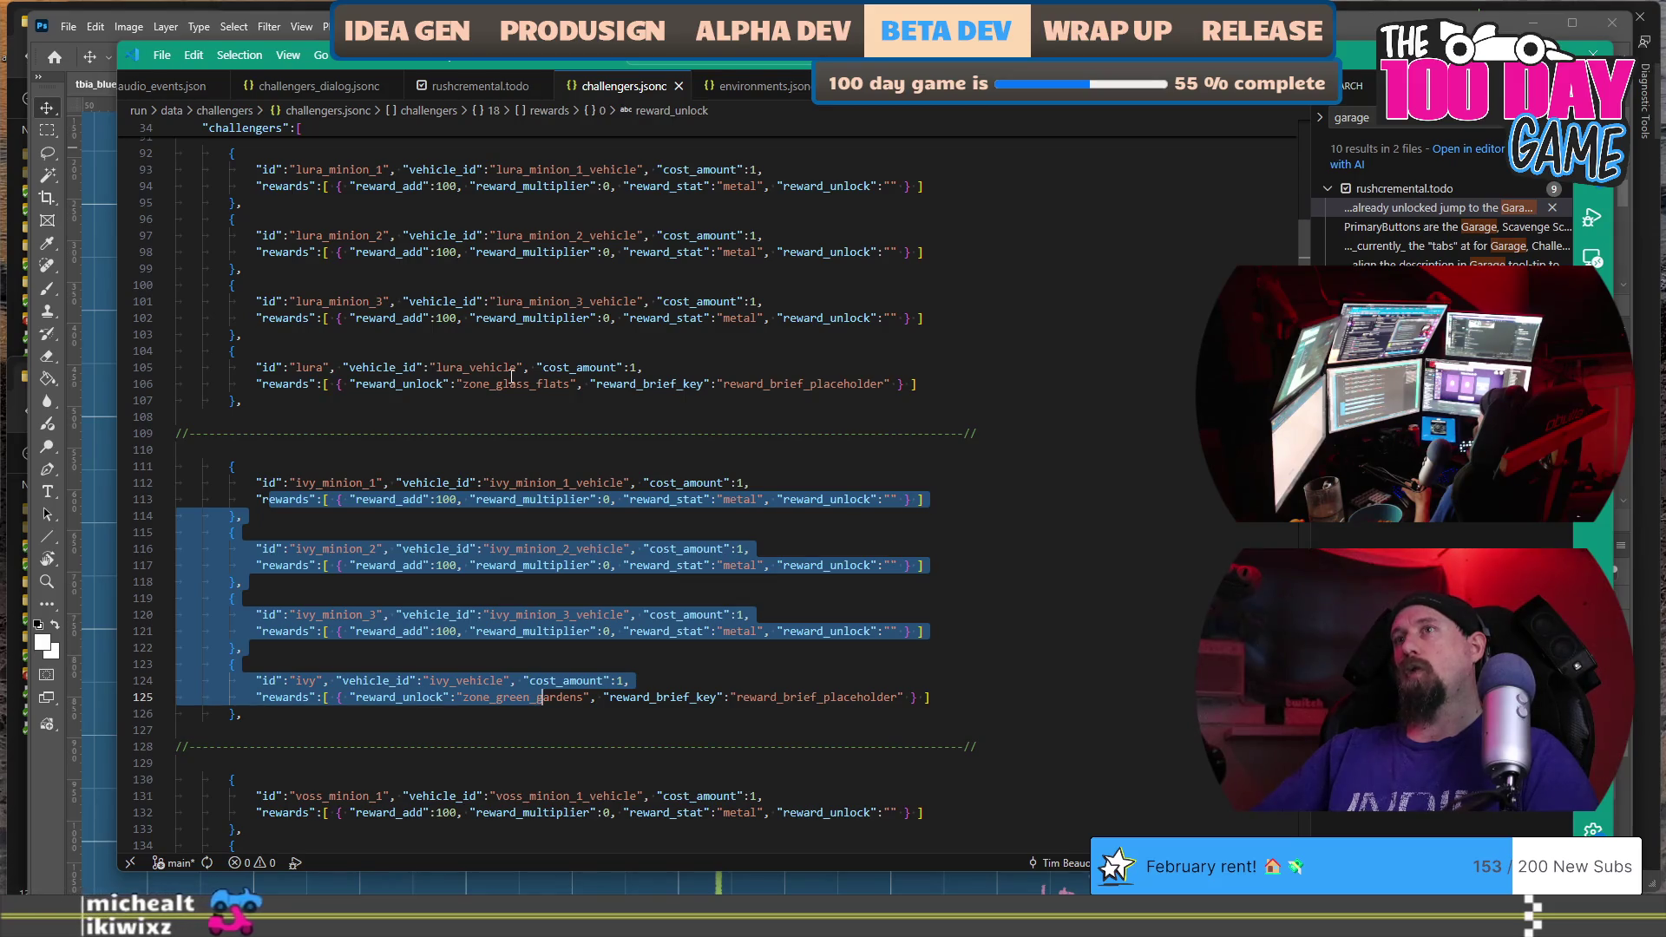
{"action": "scroll", "coordinate": [512, 376], "scroll_direction": "up", "scroll_amount": 20}
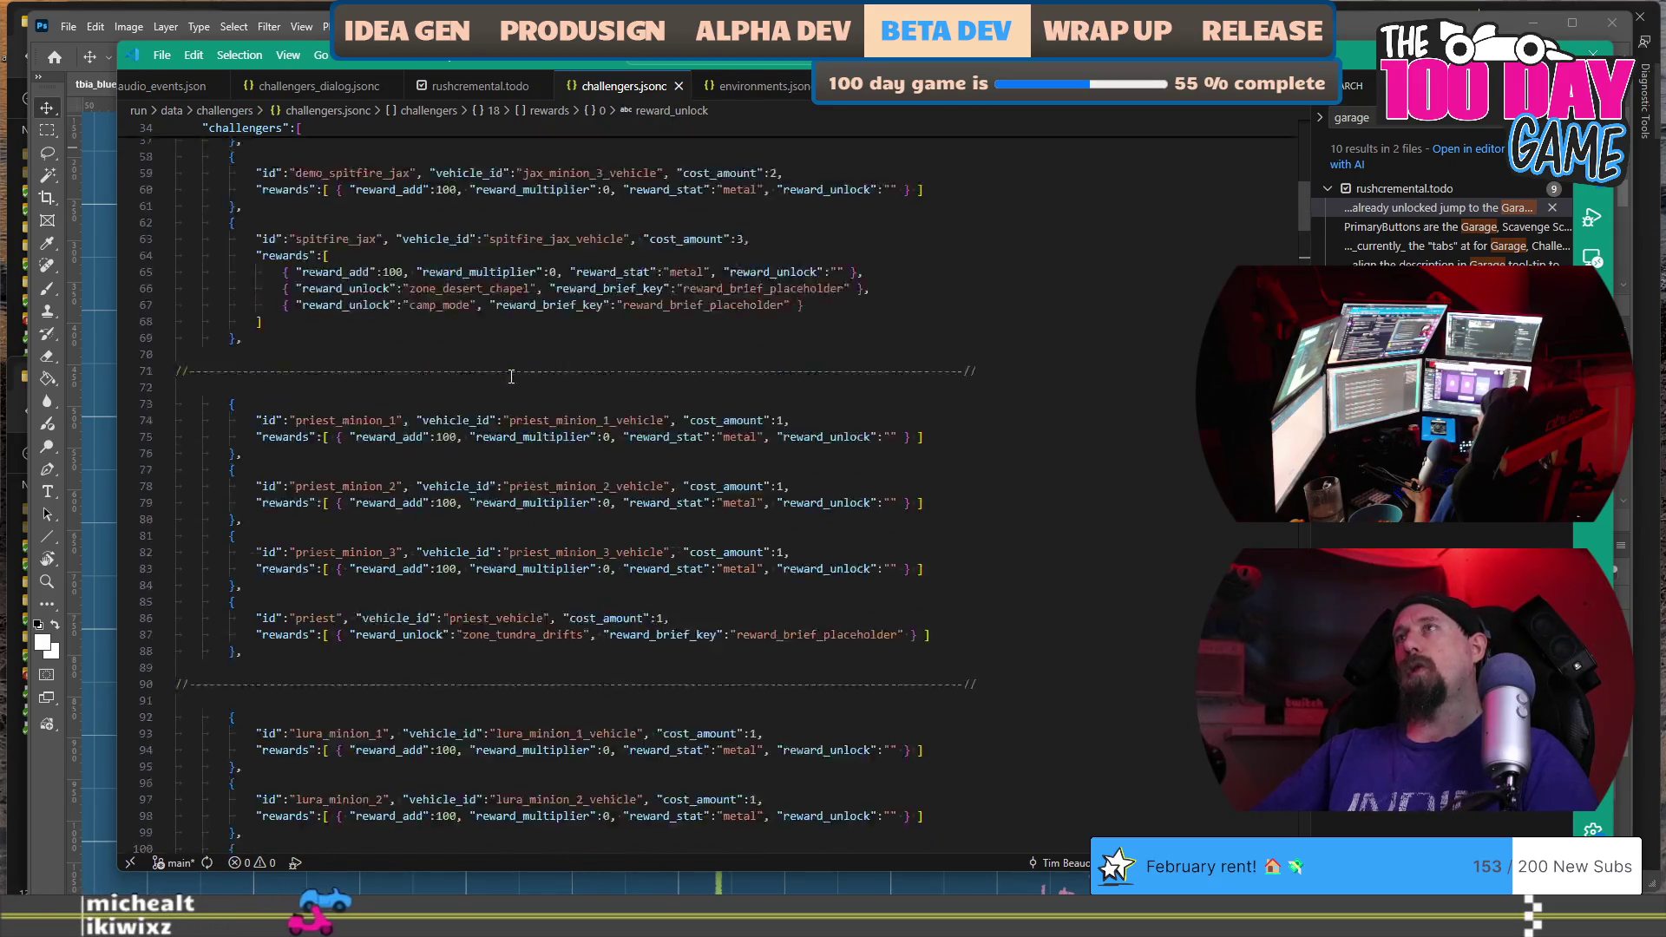
{"action": "scroll", "coordinate": [511, 376], "scroll_direction": "up", "scroll_amount": 6}
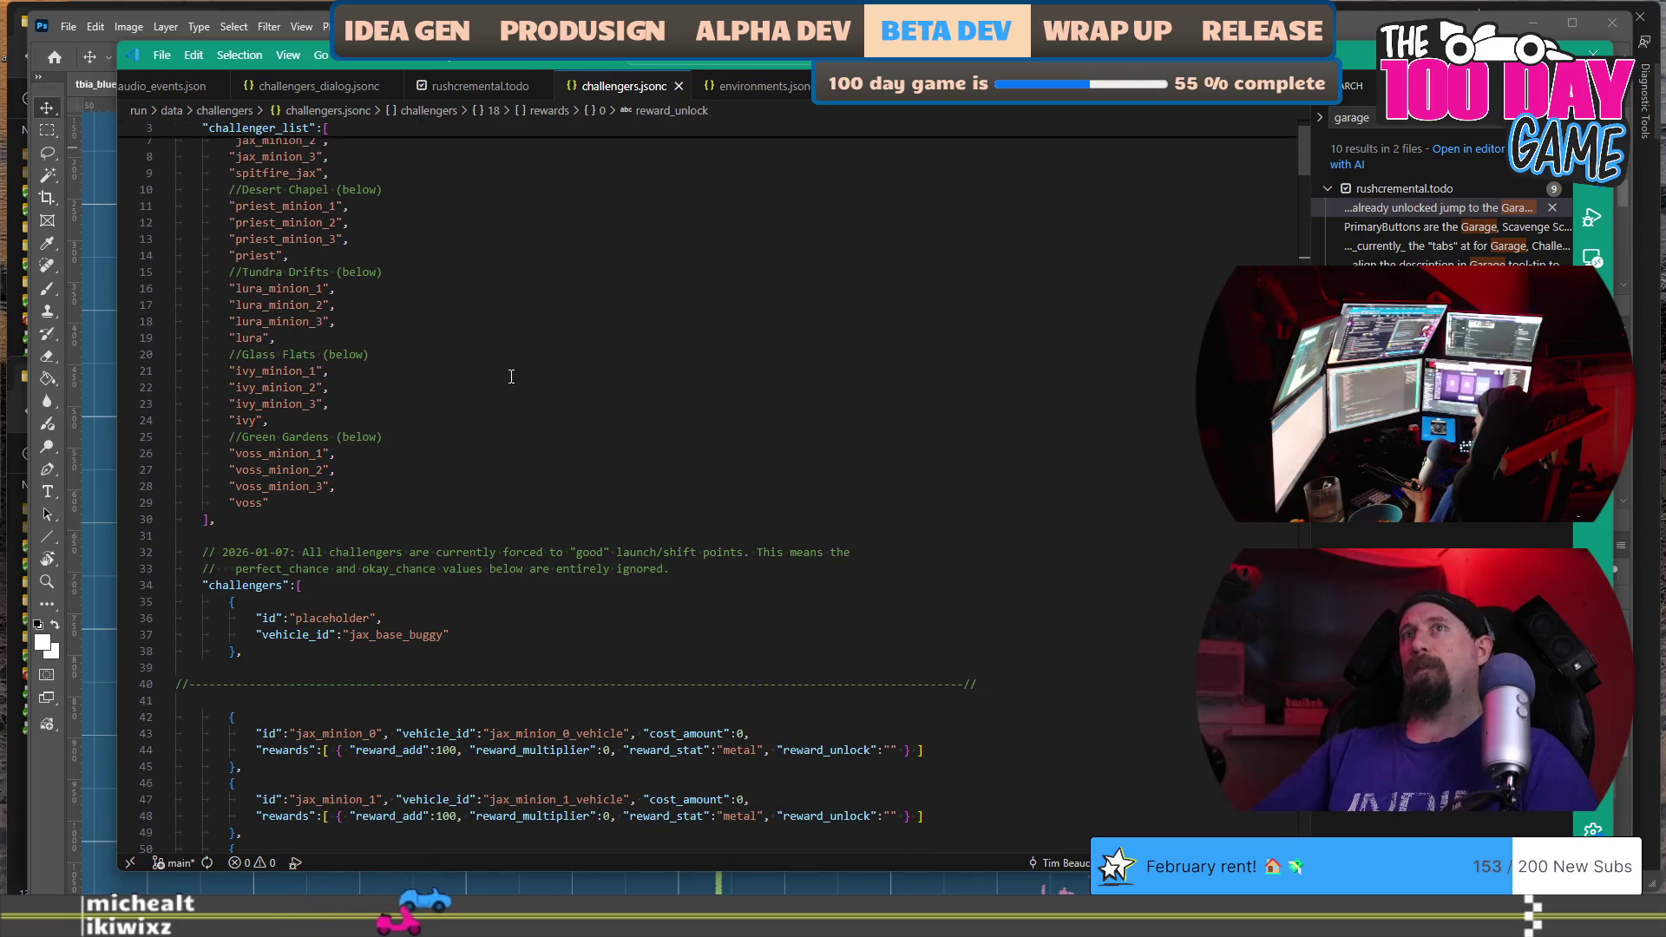
{"action": "scroll", "coordinate": [511, 377], "scroll_direction": "up", "scroll_amount": 1}
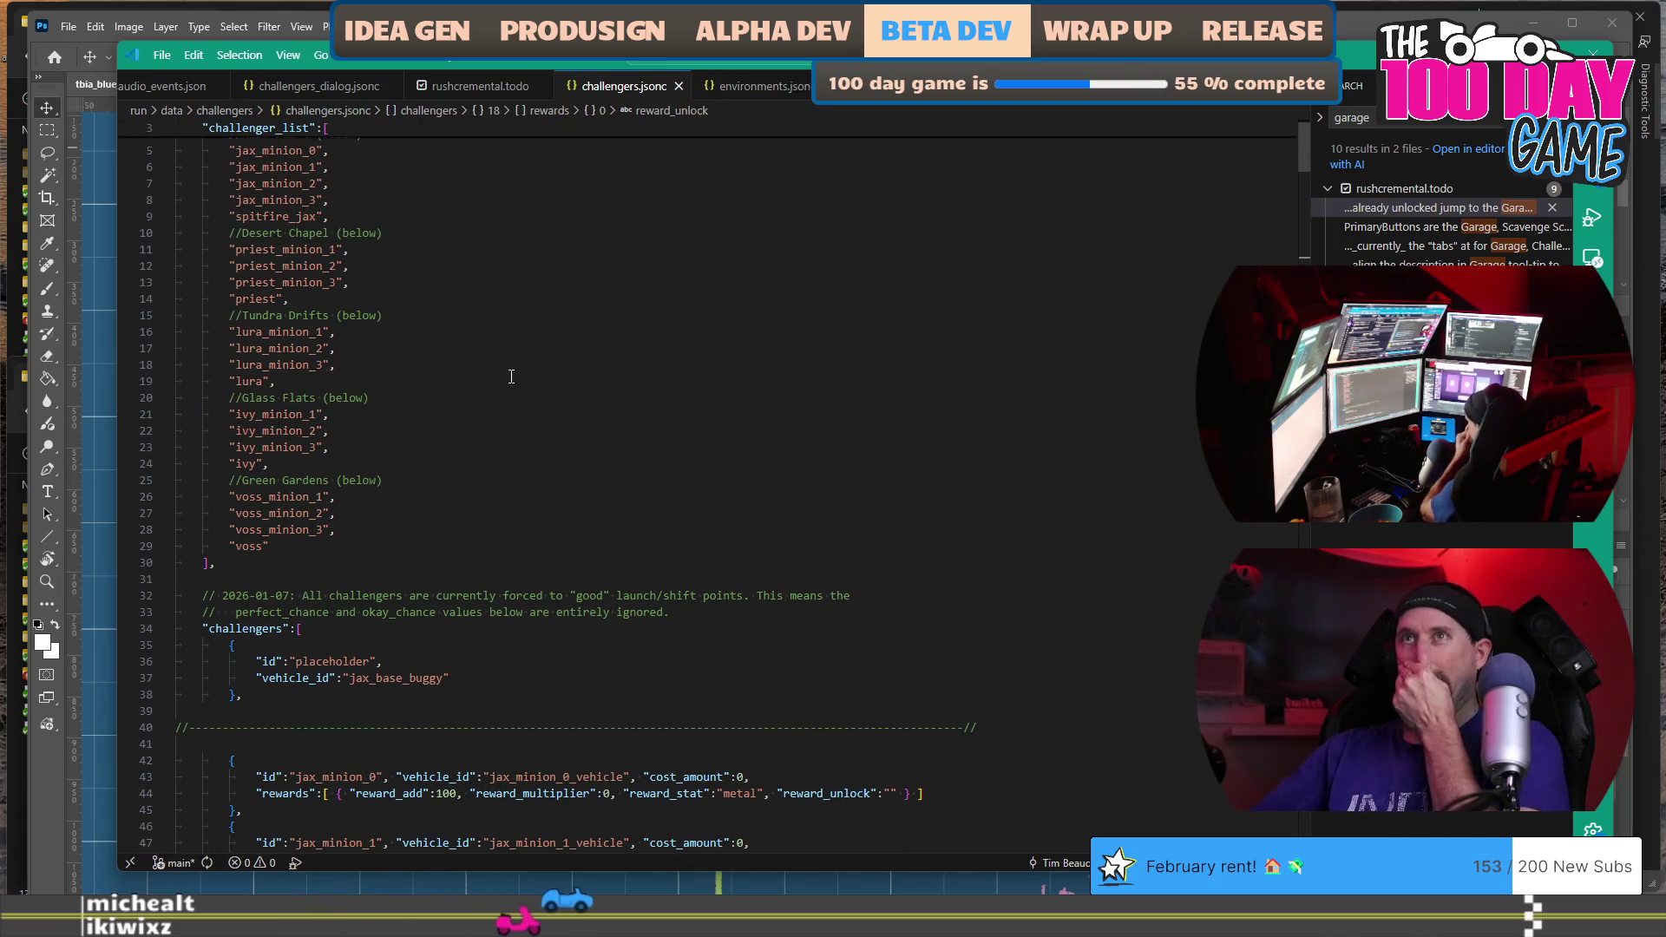
{"action": "mouse_move", "coordinate": [229, 315]}
{"action": "left_mouse_down"}
{"action": "mouse_move", "coordinate": [334, 332]}
{"action": "mouse_move", "coordinate": [337, 349]}
{"action": "left_mouse_up"}
{"action": "left_click_drag", "start_coordinate": [282, 397], "coordinate": [385, 466]}
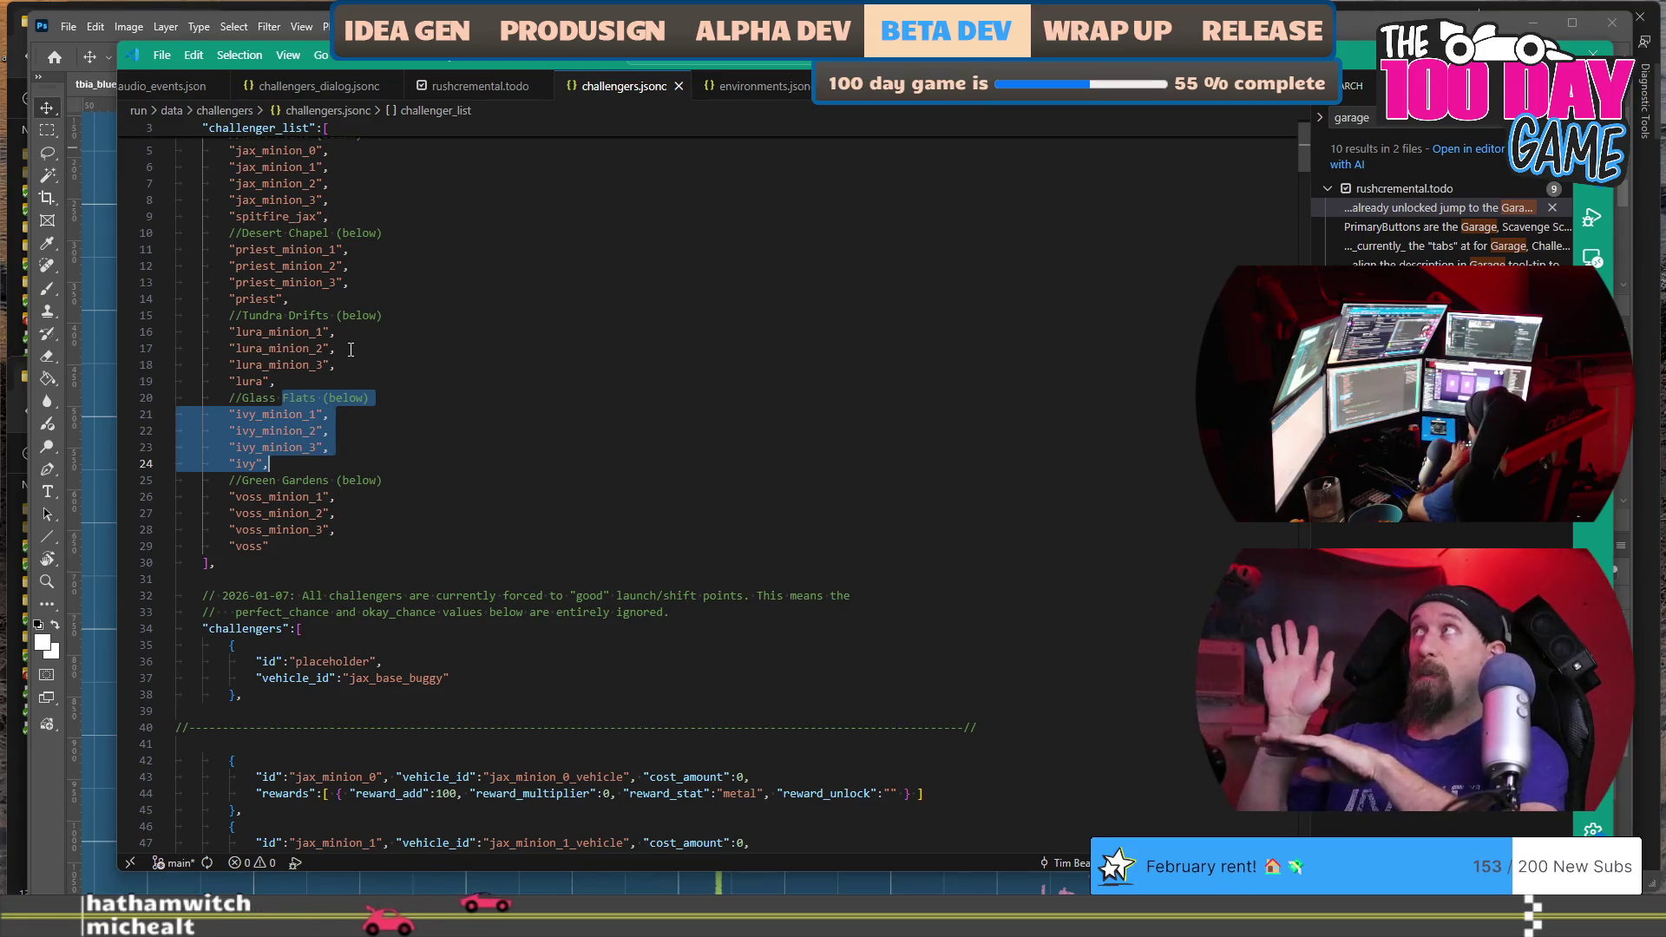
Swap the //Glass Flats and //Tundra Drifts comment lines by cutting and pasting them.
{"action": "left_click", "coordinate": [447, 391]}
{"action": "key", "text": "shift+Home"}
{"action": "key", "text": "shift+Home"}
{"action": "key", "text": "BackSpace"}
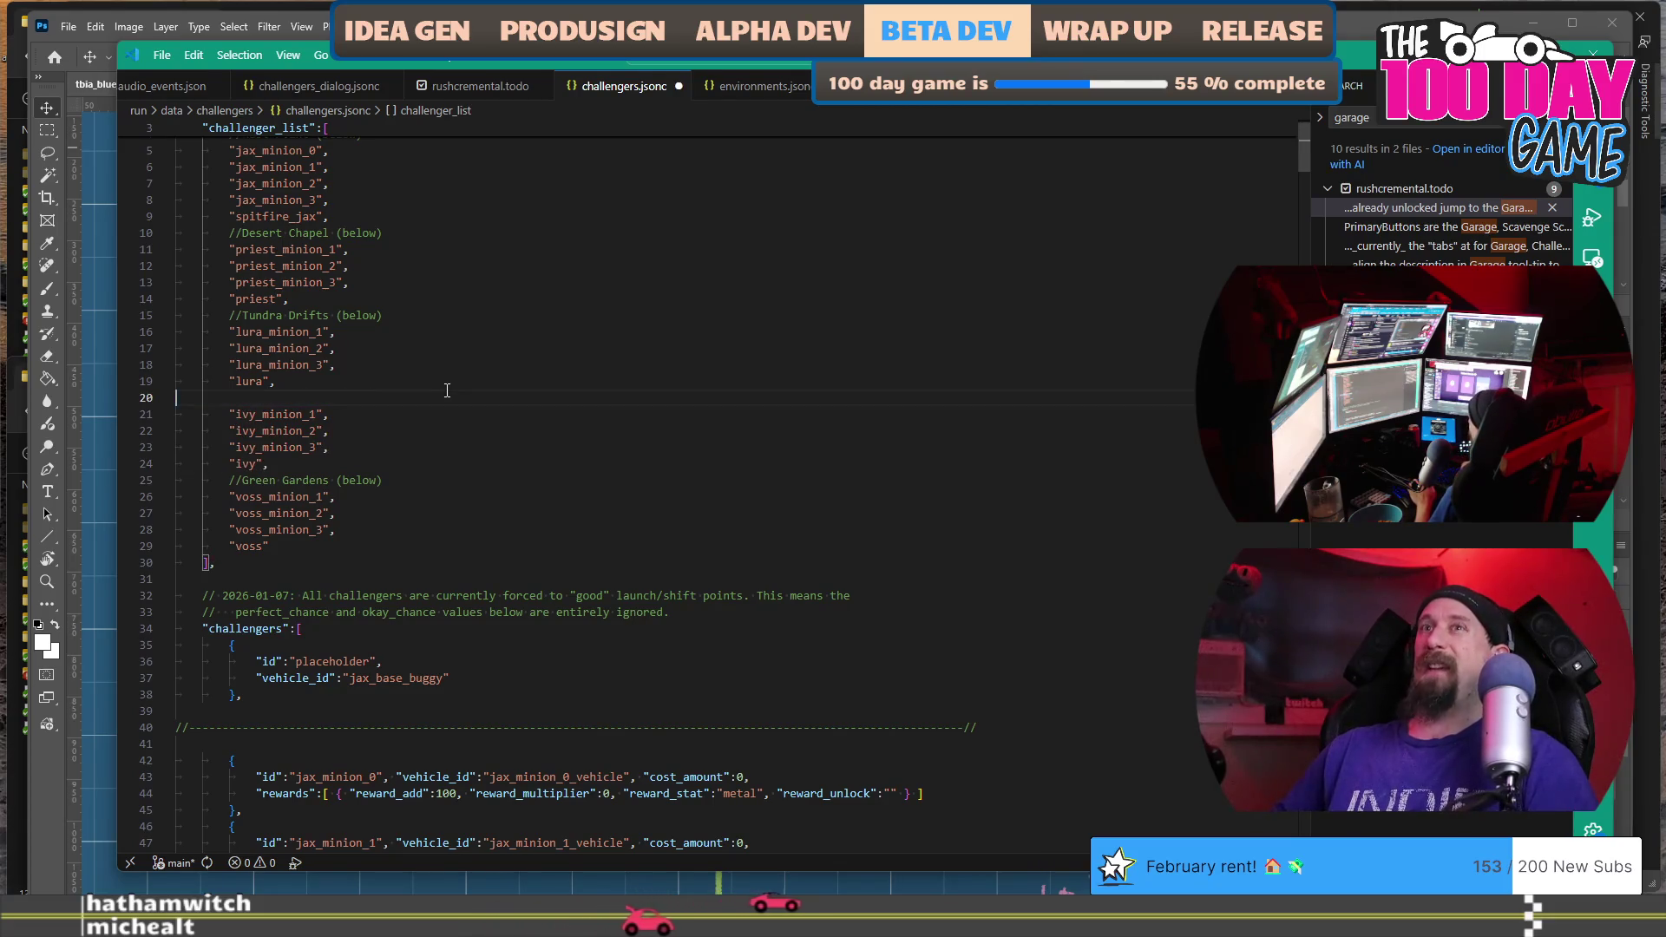
{"action": "key", "text": "ctrl+v"}
{"action": "key", "text": "End"}
{"action": "key", "text": "ctrl+shift+Left"}
{"action": "key", "text": "ctrl+shift+Left"}
{"action": "key", "text": "ctrl+shift+Left"}
{"action": "key", "text": "ctrl+x"}
{"action": "key", "text": "Down"}
{"action": "key", "text": "Down"}
{"action": "key", "text": "Down"}
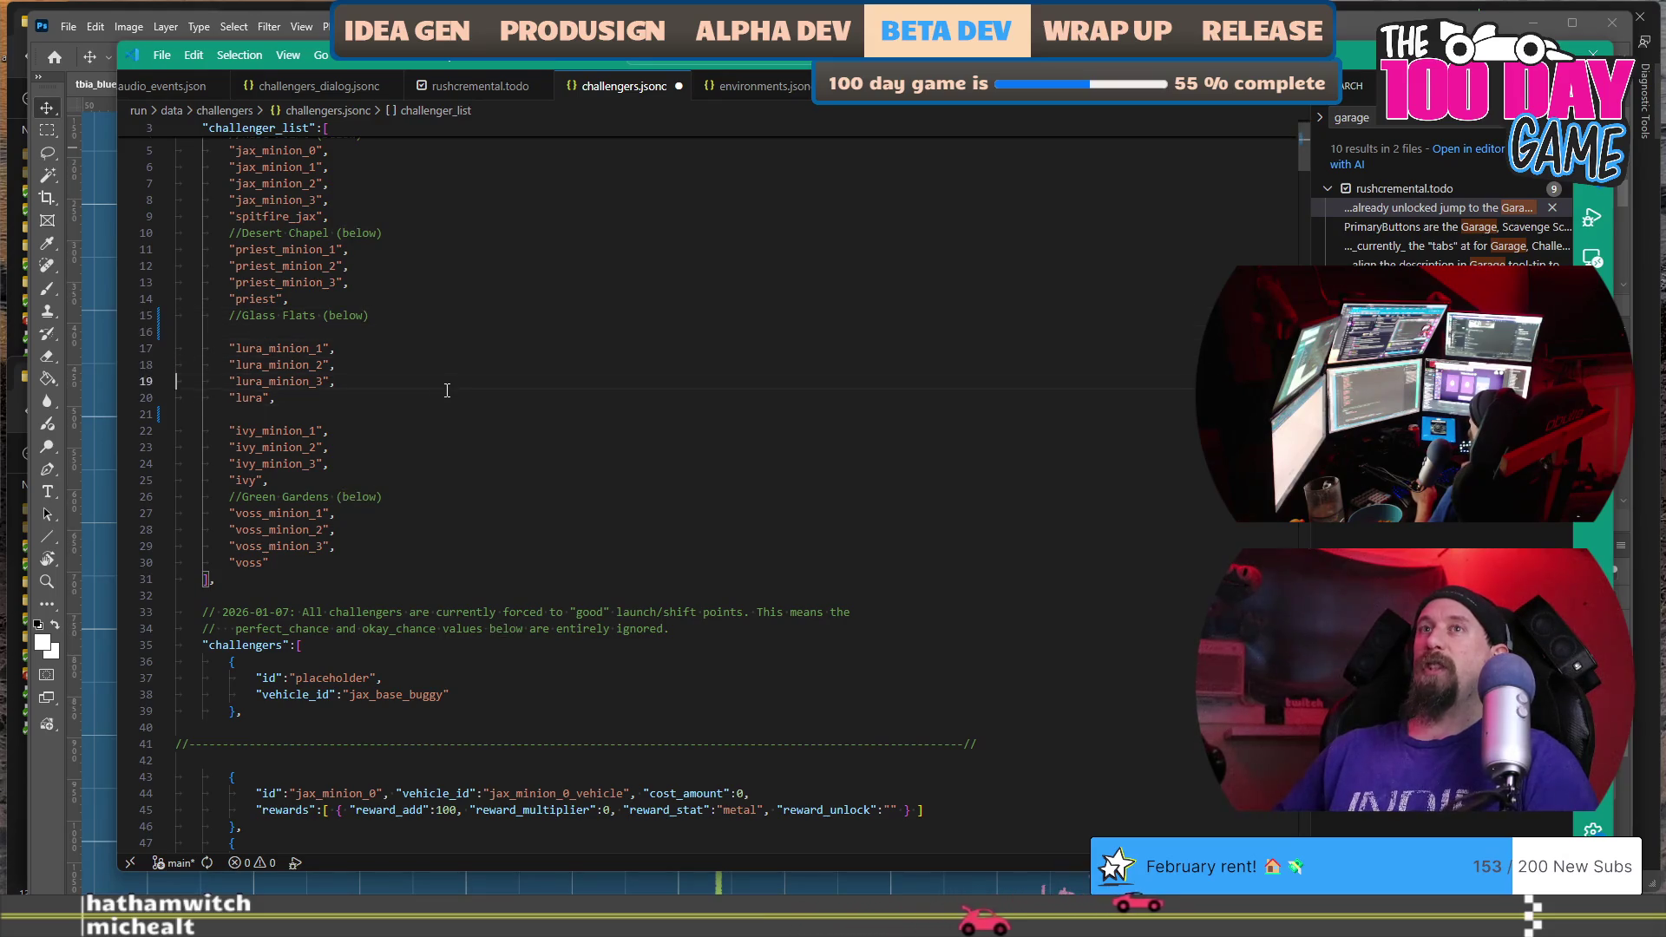
{"action": "key", "text": "ctrl+v"}
{"action": "key", "text": "Up"}
{"action": "key", "text": "Up"}
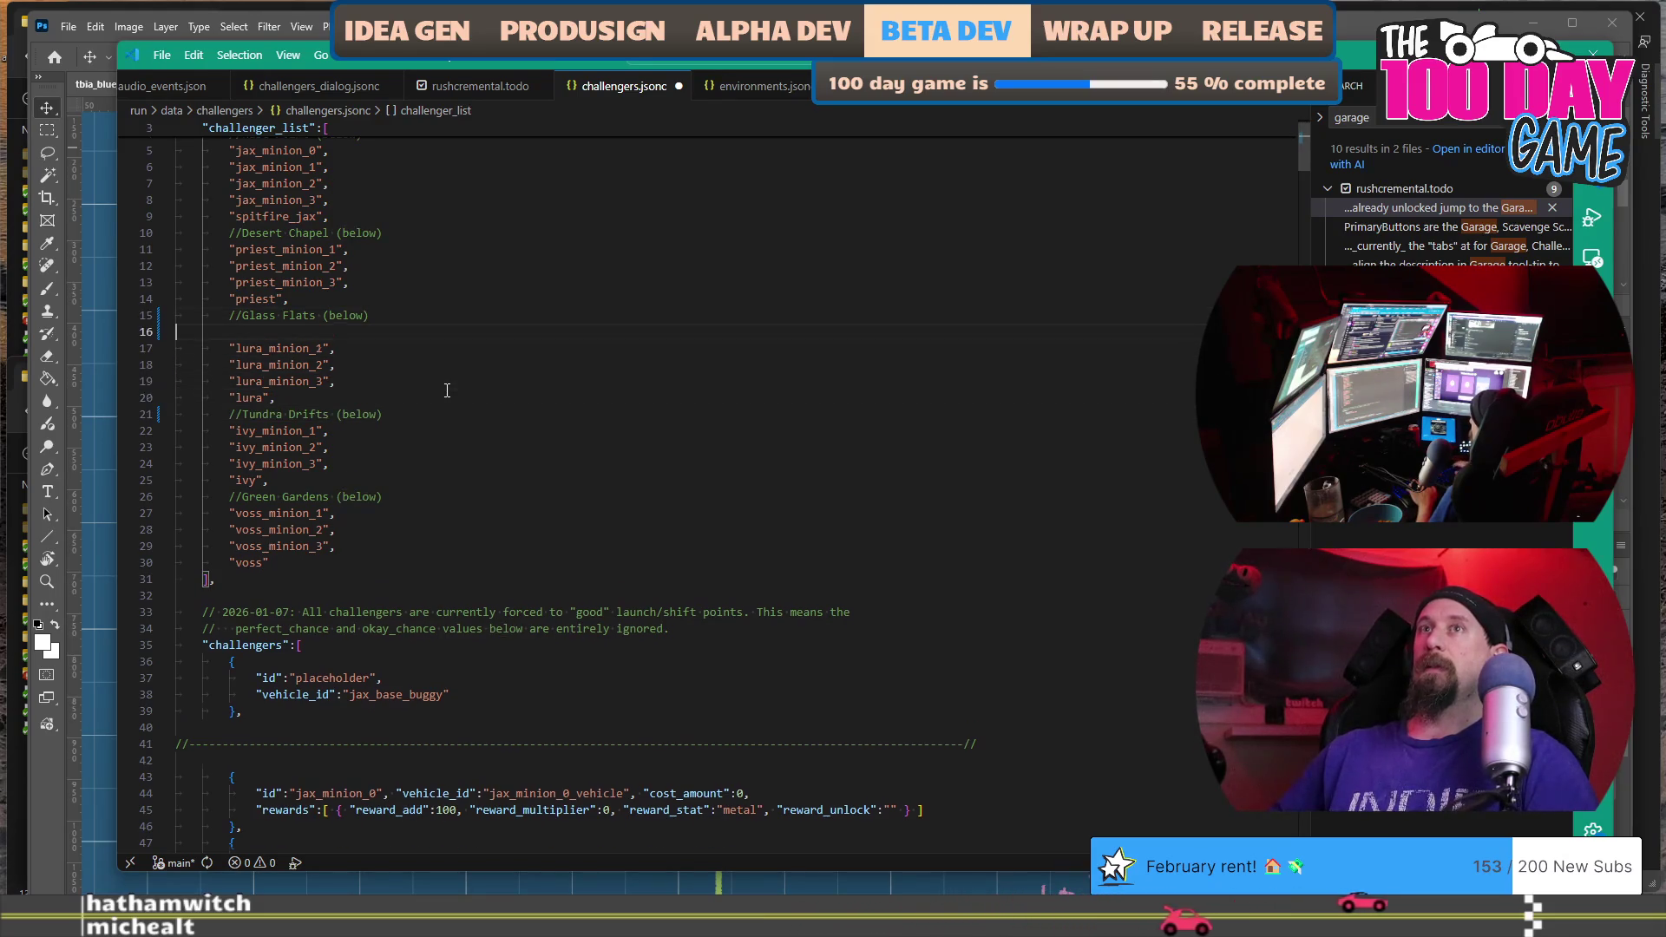
{"action": "key", "text": "BackSpace"}
Undo the swap, restoring the original zone comment order.
{"action": "scroll", "coordinate": [447, 391], "scroll_direction": "up", "scroll_amount": 1}
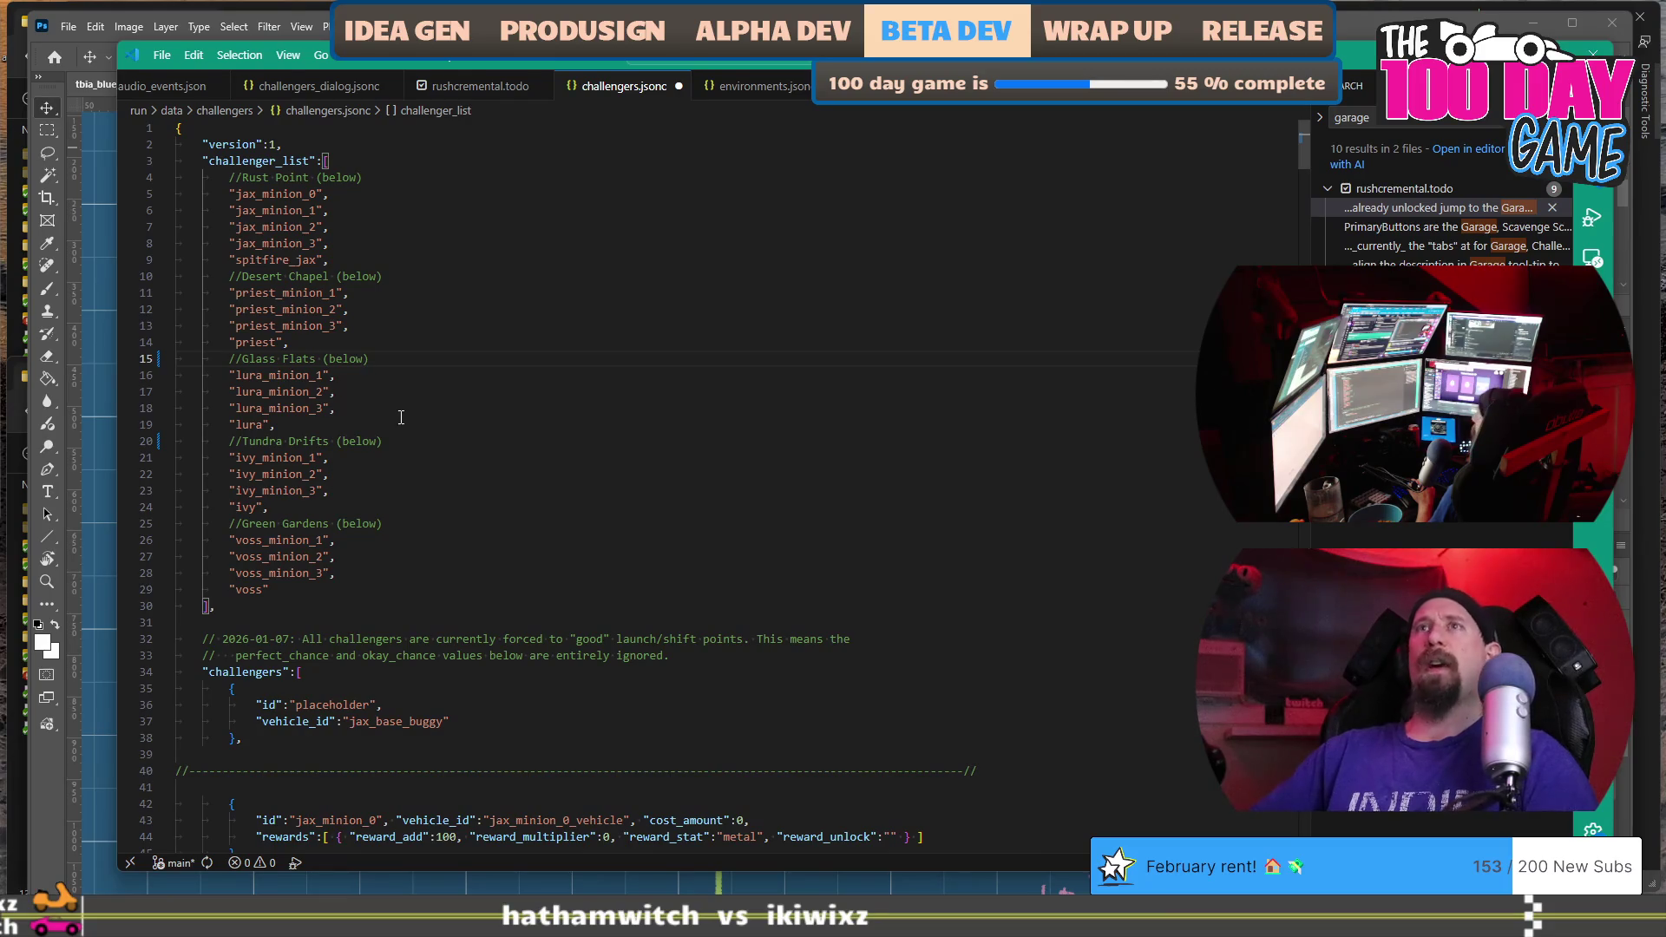
{"action": "mouse_move", "coordinate": [399, 431]}
{"action": "left_mouse_down"}
{"action": "mouse_move", "coordinate": [286, 408]}
{"action": "mouse_move", "coordinate": [210, 343]}
{"action": "left_mouse_up"}
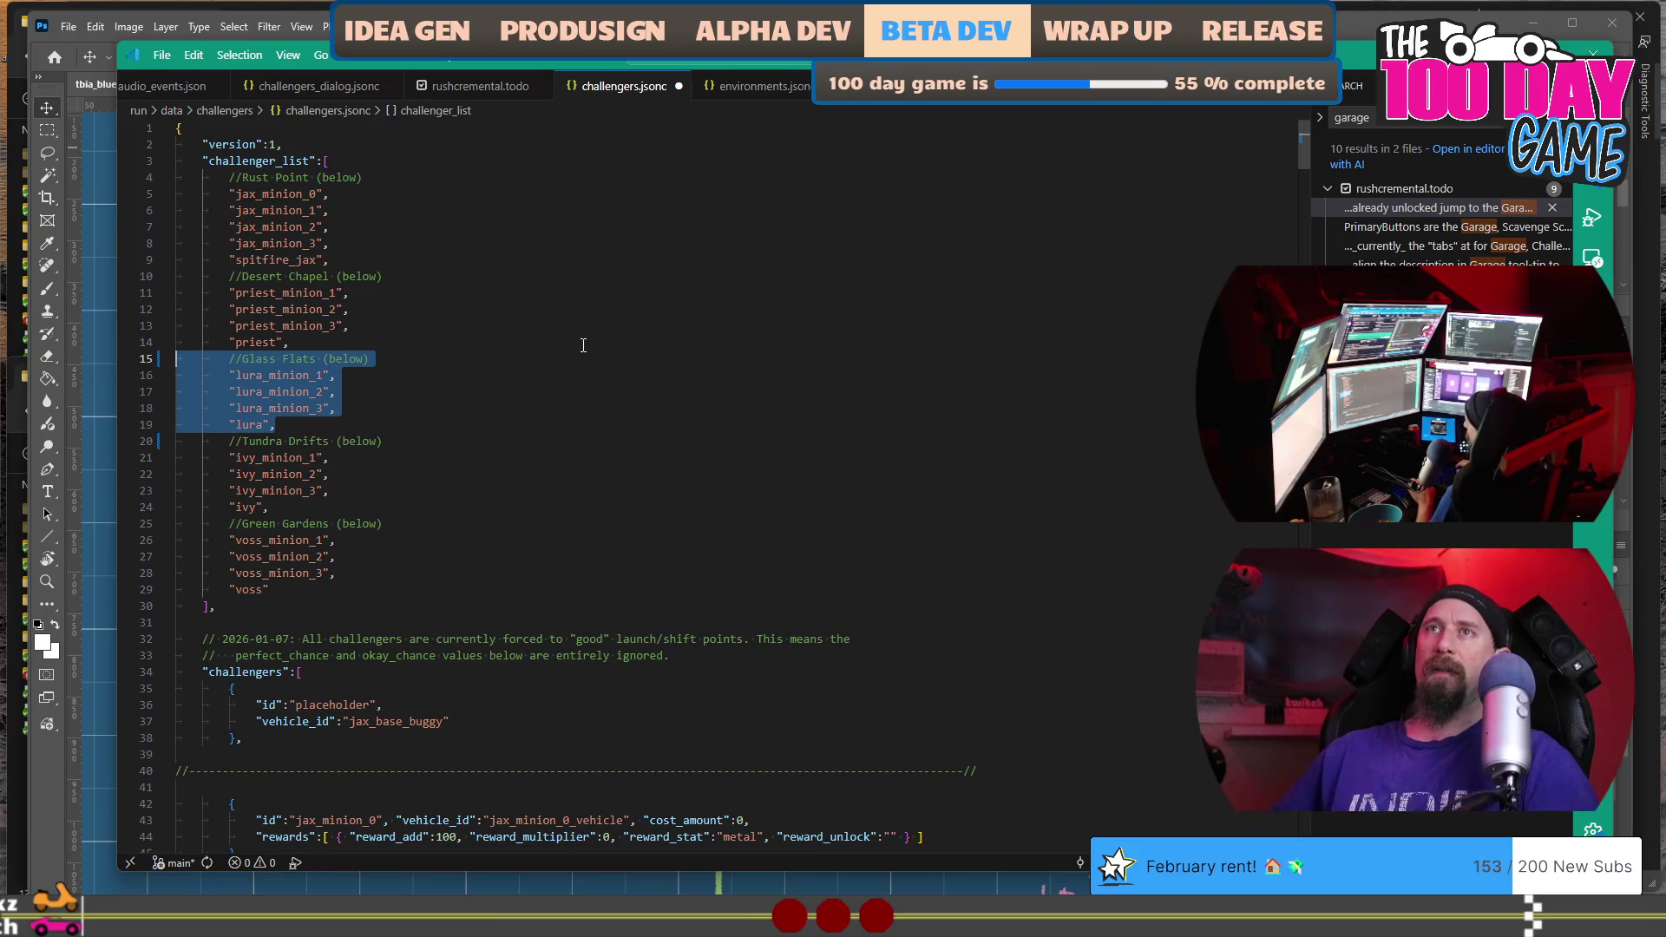
{"action": "key", "text": "Right"}
{"action": "key", "text": "Down"}
{"action": "key", "text": "Down"}
{"action": "key", "text": "Down"}
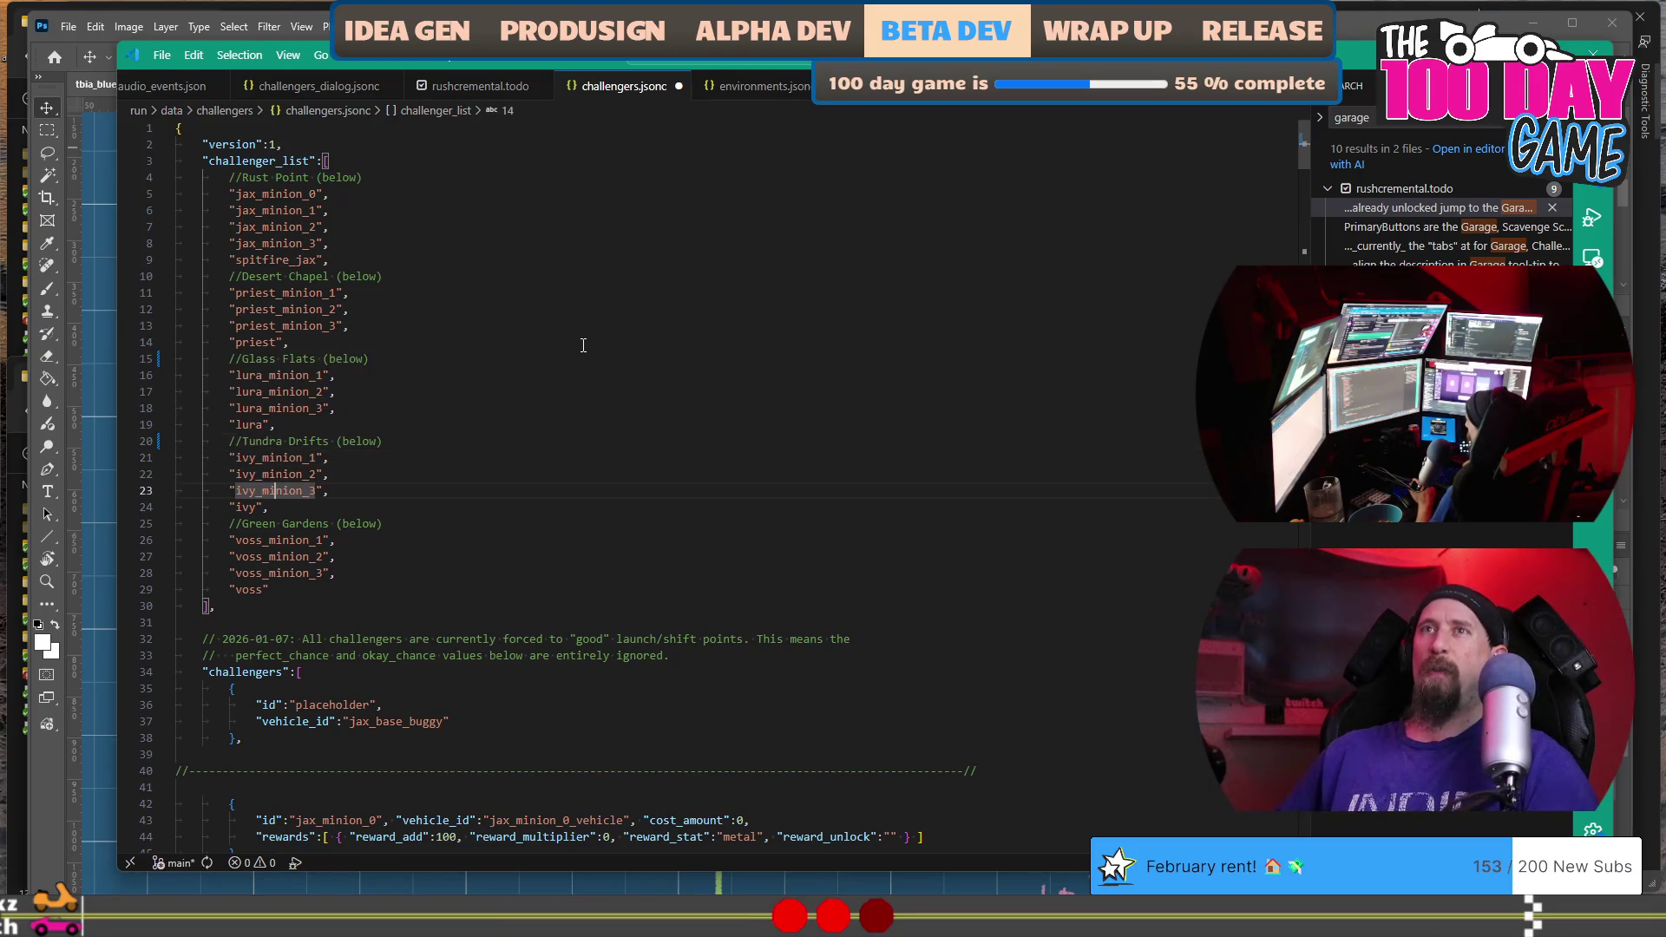
{"action": "key", "text": "ctrl+z"}
{"action": "key", "text": "ctrl+z"}
{"action": "key", "text": "ctrl+z"}
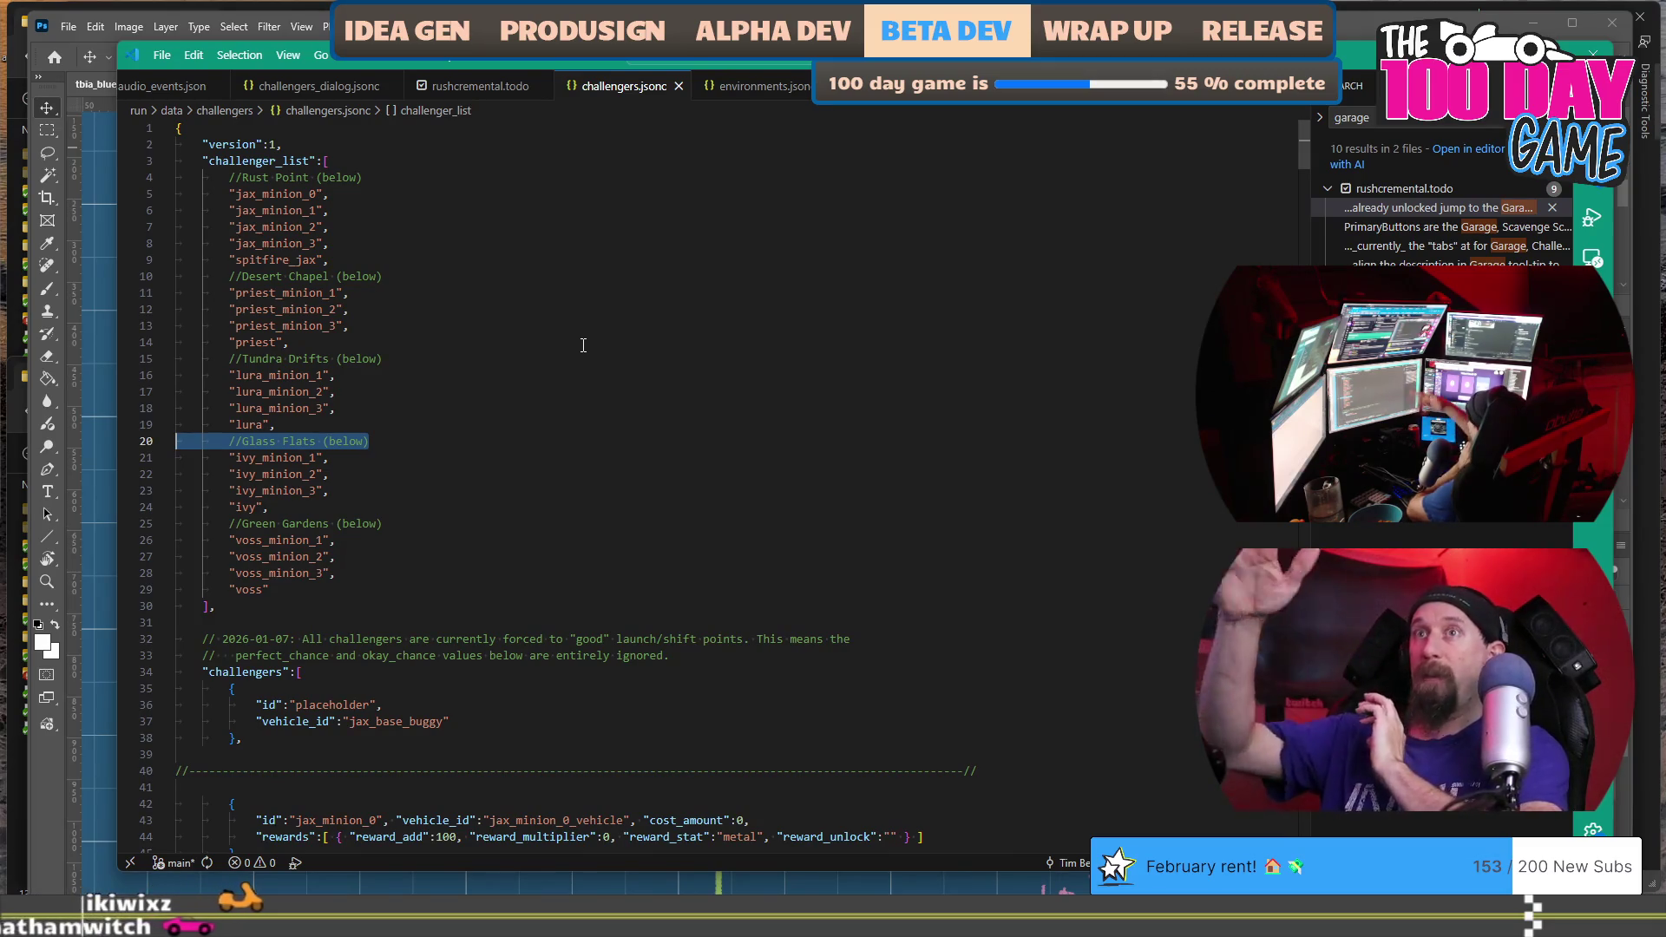
Leave VS Code and bring up Task View showing all open windows.
{"action": "scroll", "coordinate": [584, 346], "scroll_direction": "down", "scroll_amount": 7}
{"action": "scroll", "coordinate": [584, 345], "scroll_direction": "down", "scroll_amount": 20}
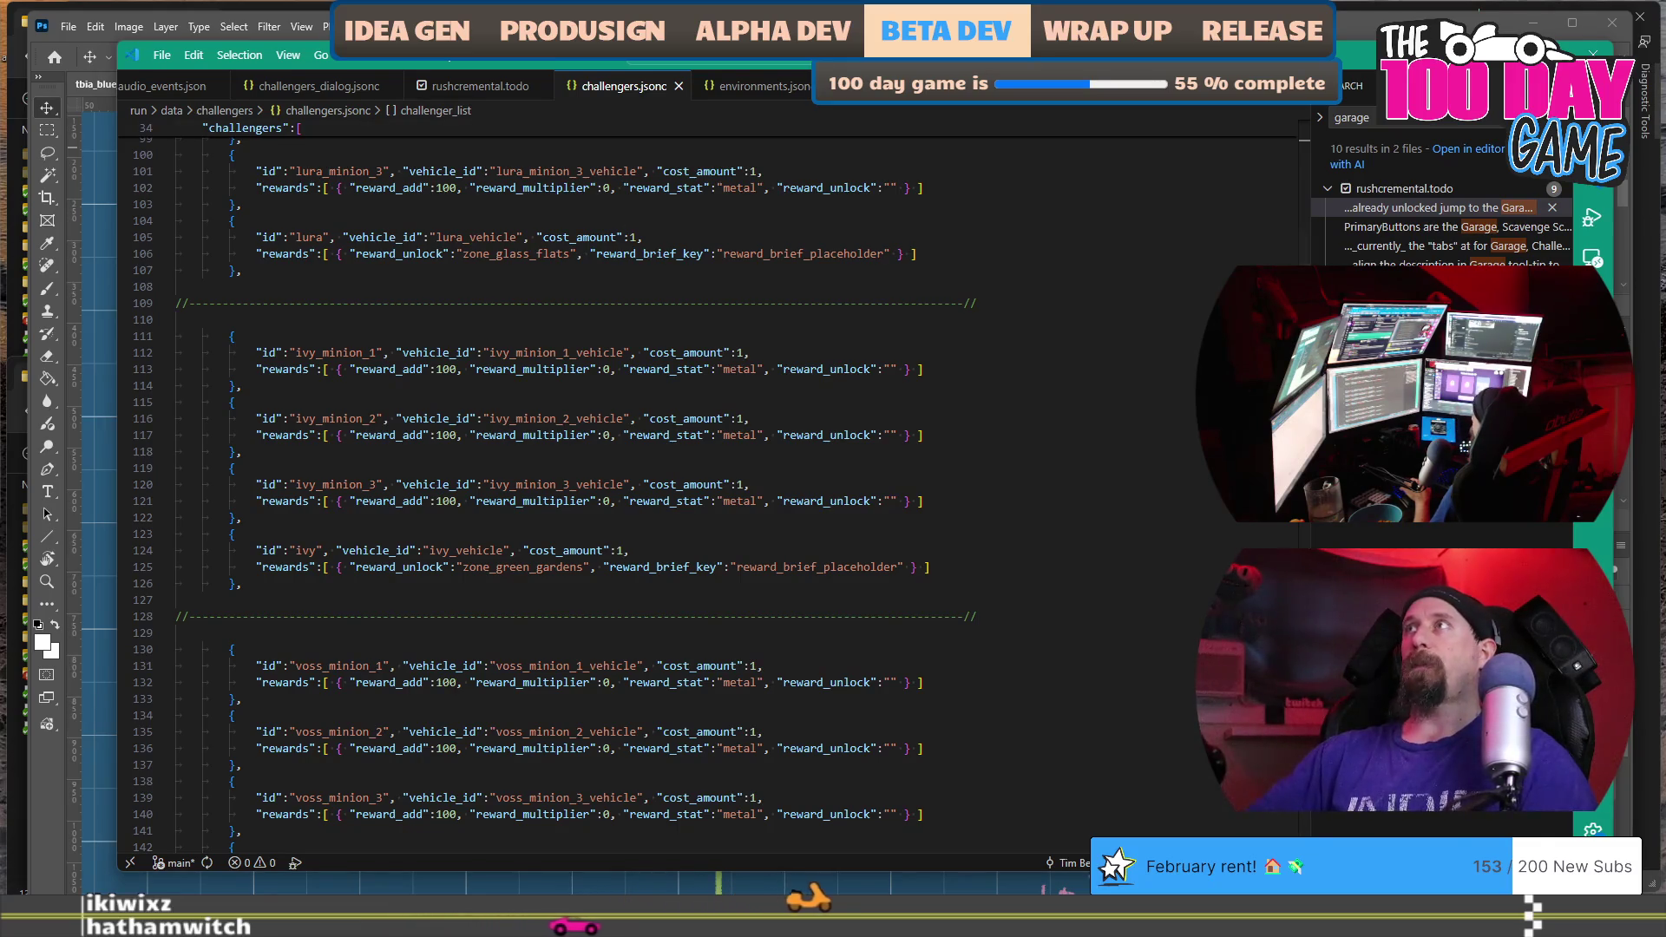
{"action": "key", "text": "alt+Tab"}
{"action": "key", "text": "super+Tab"}
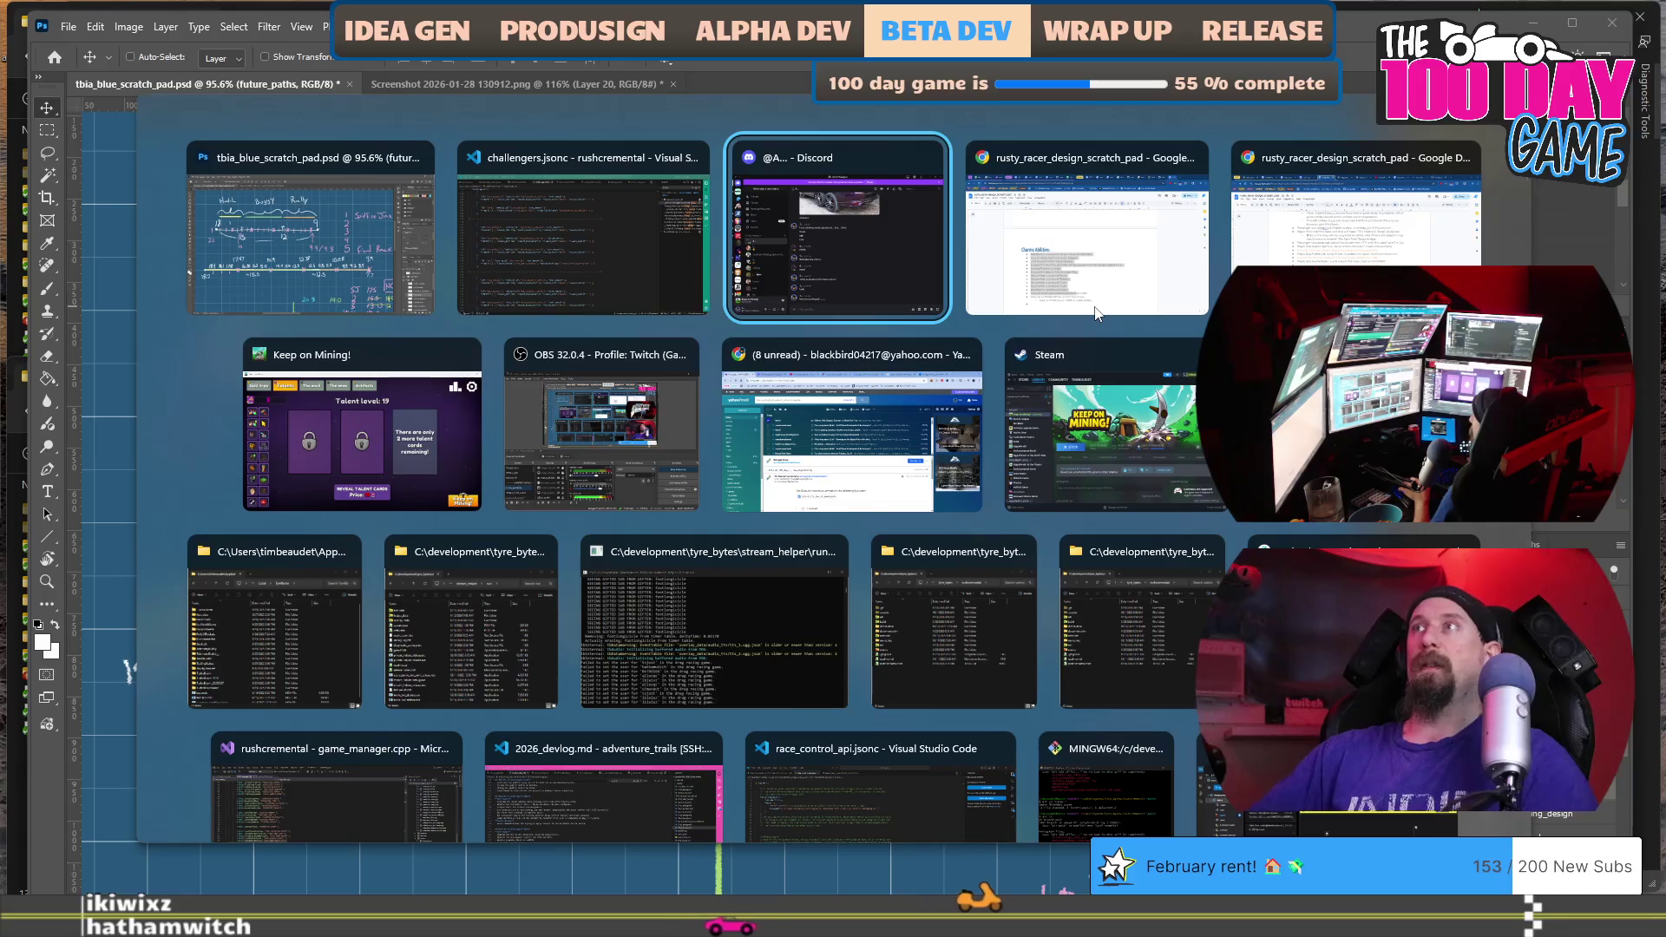
Switch to rusty_racer_design_scratch_pad and scroll up to the Rewards From Racing heading.
{"action": "left_click", "coordinate": [1096, 308]}
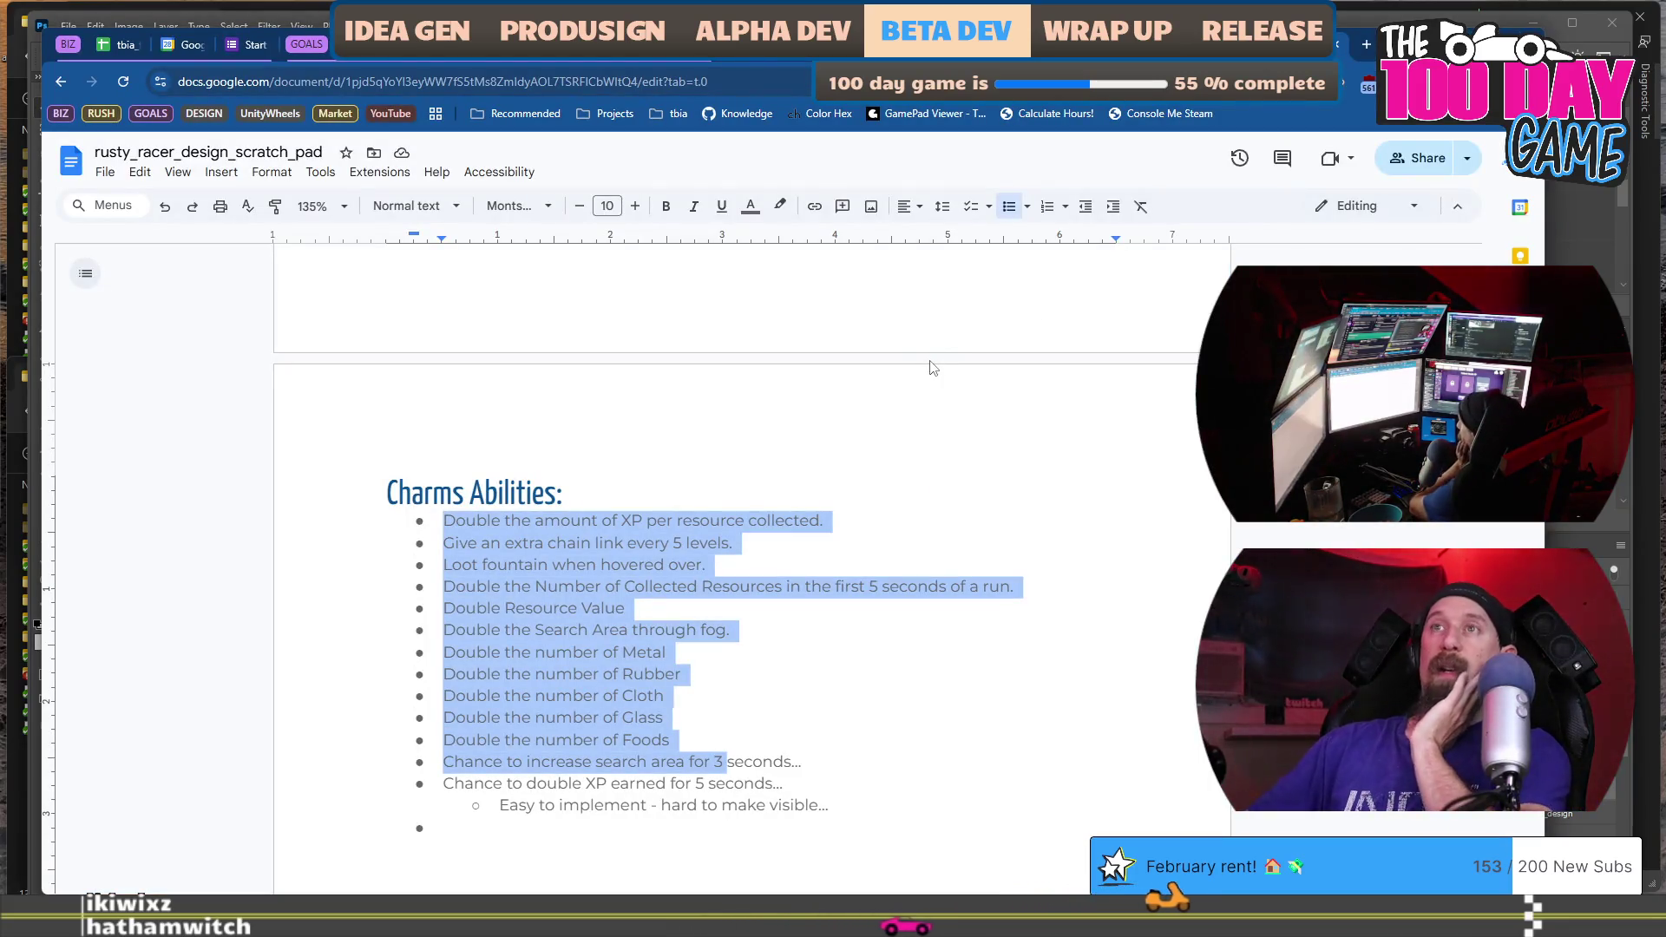
{"action": "scroll", "coordinate": [898, 471], "scroll_direction": "up", "scroll_amount": 7}
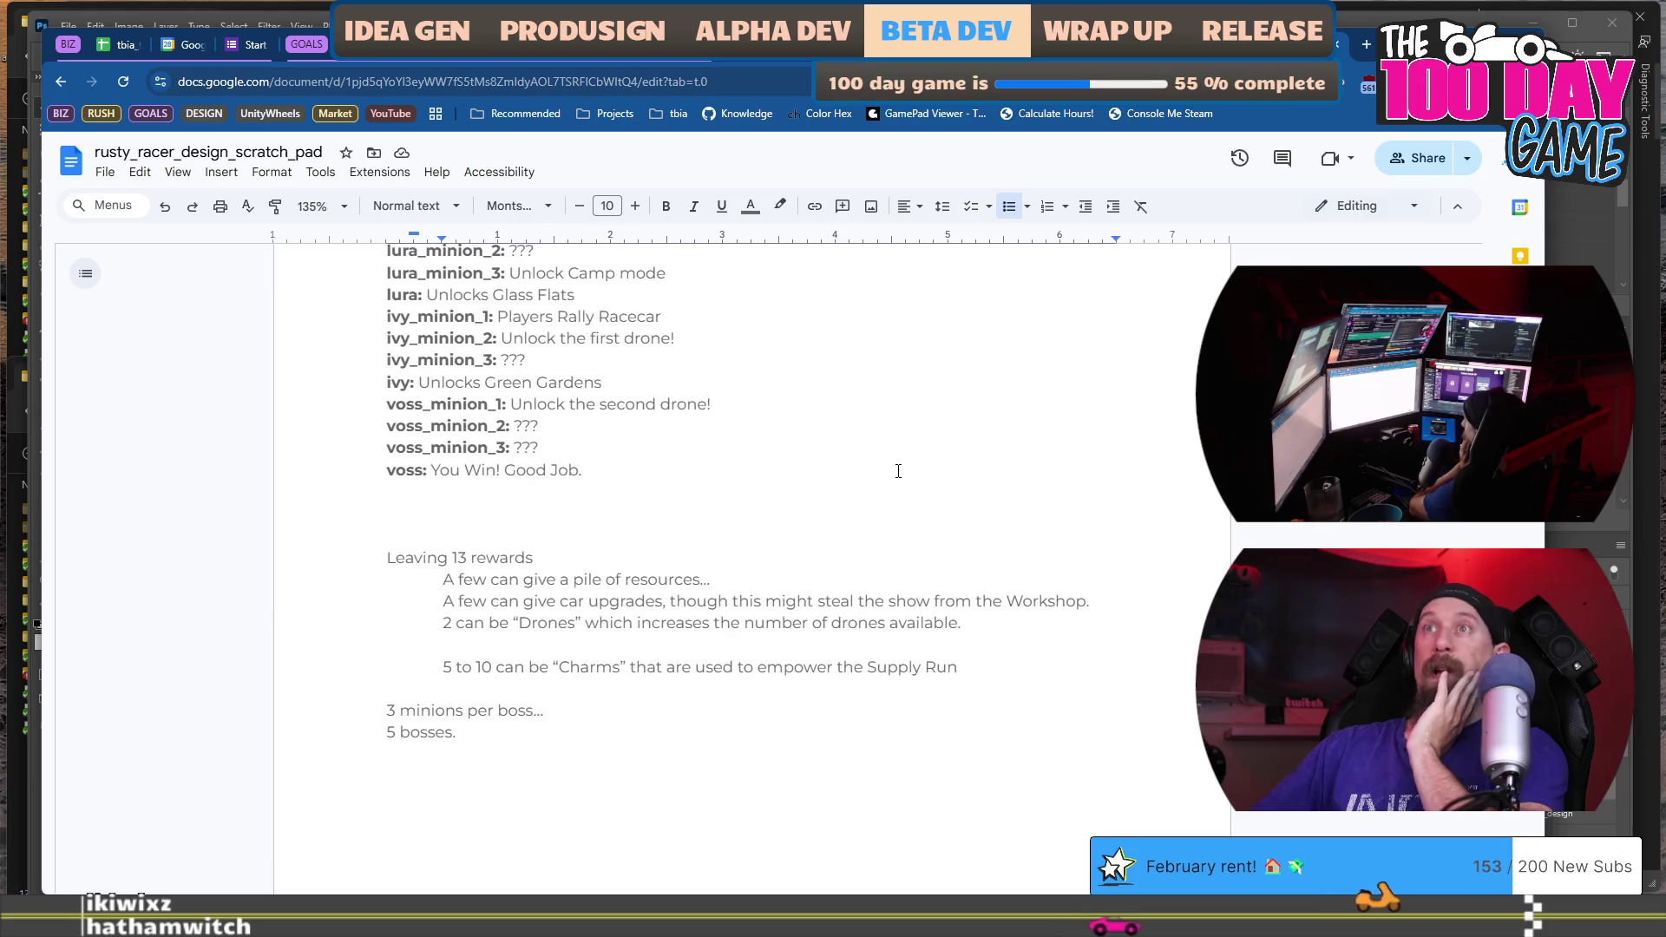
{"action": "scroll", "coordinate": [898, 471], "scroll_direction": "up", "scroll_amount": 3}
{"action": "scroll", "coordinate": [898, 472], "scroll_direction": "up", "scroll_amount": 2}
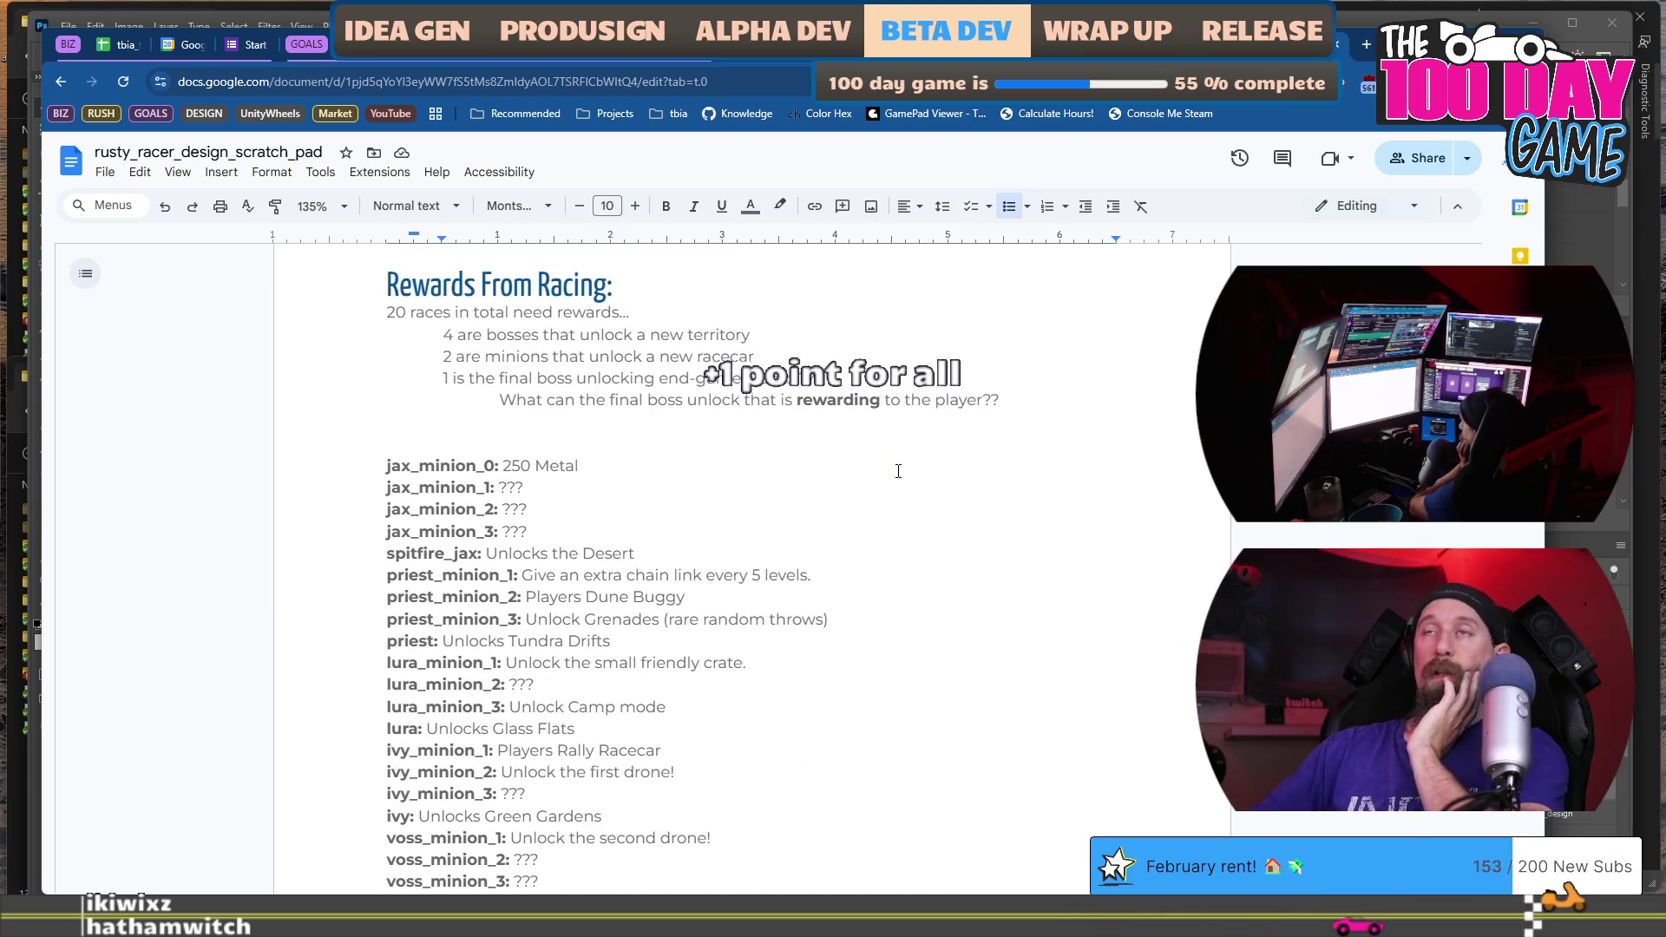
{"action": "scroll", "coordinate": [899, 472], "scroll_direction": "down", "scroll_amount": 10}
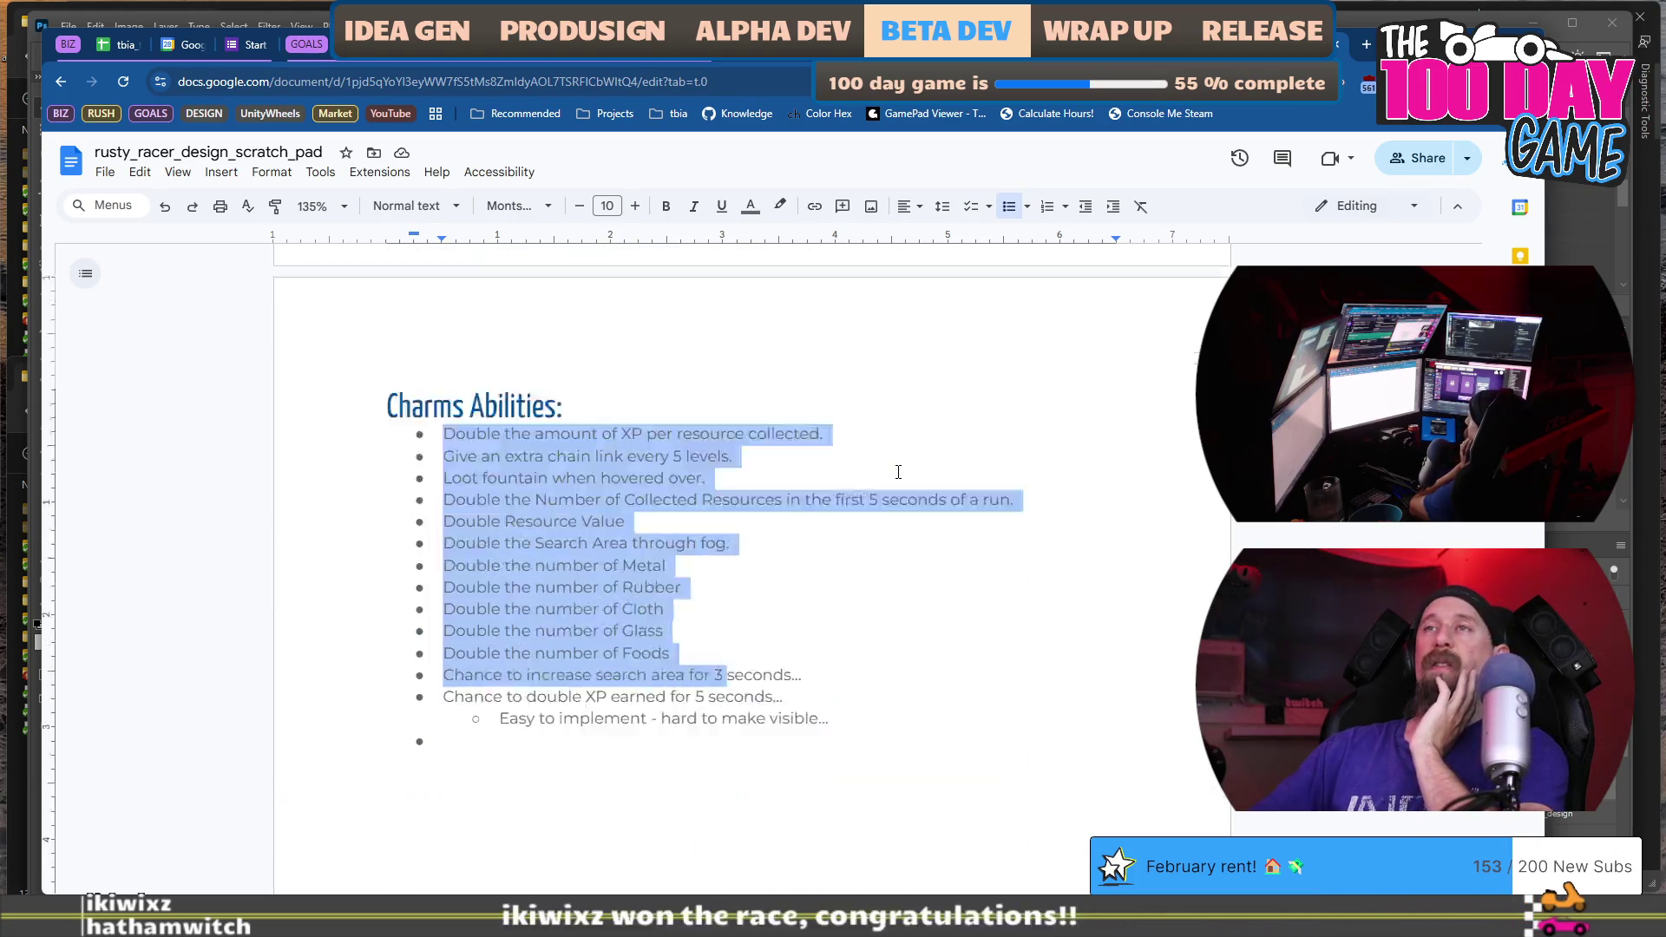
{"action": "scroll", "coordinate": [899, 471], "scroll_direction": "up", "scroll_amount": 1}
{"action": "scroll", "coordinate": [898, 471], "scroll_direction": "up", "scroll_amount": 9}
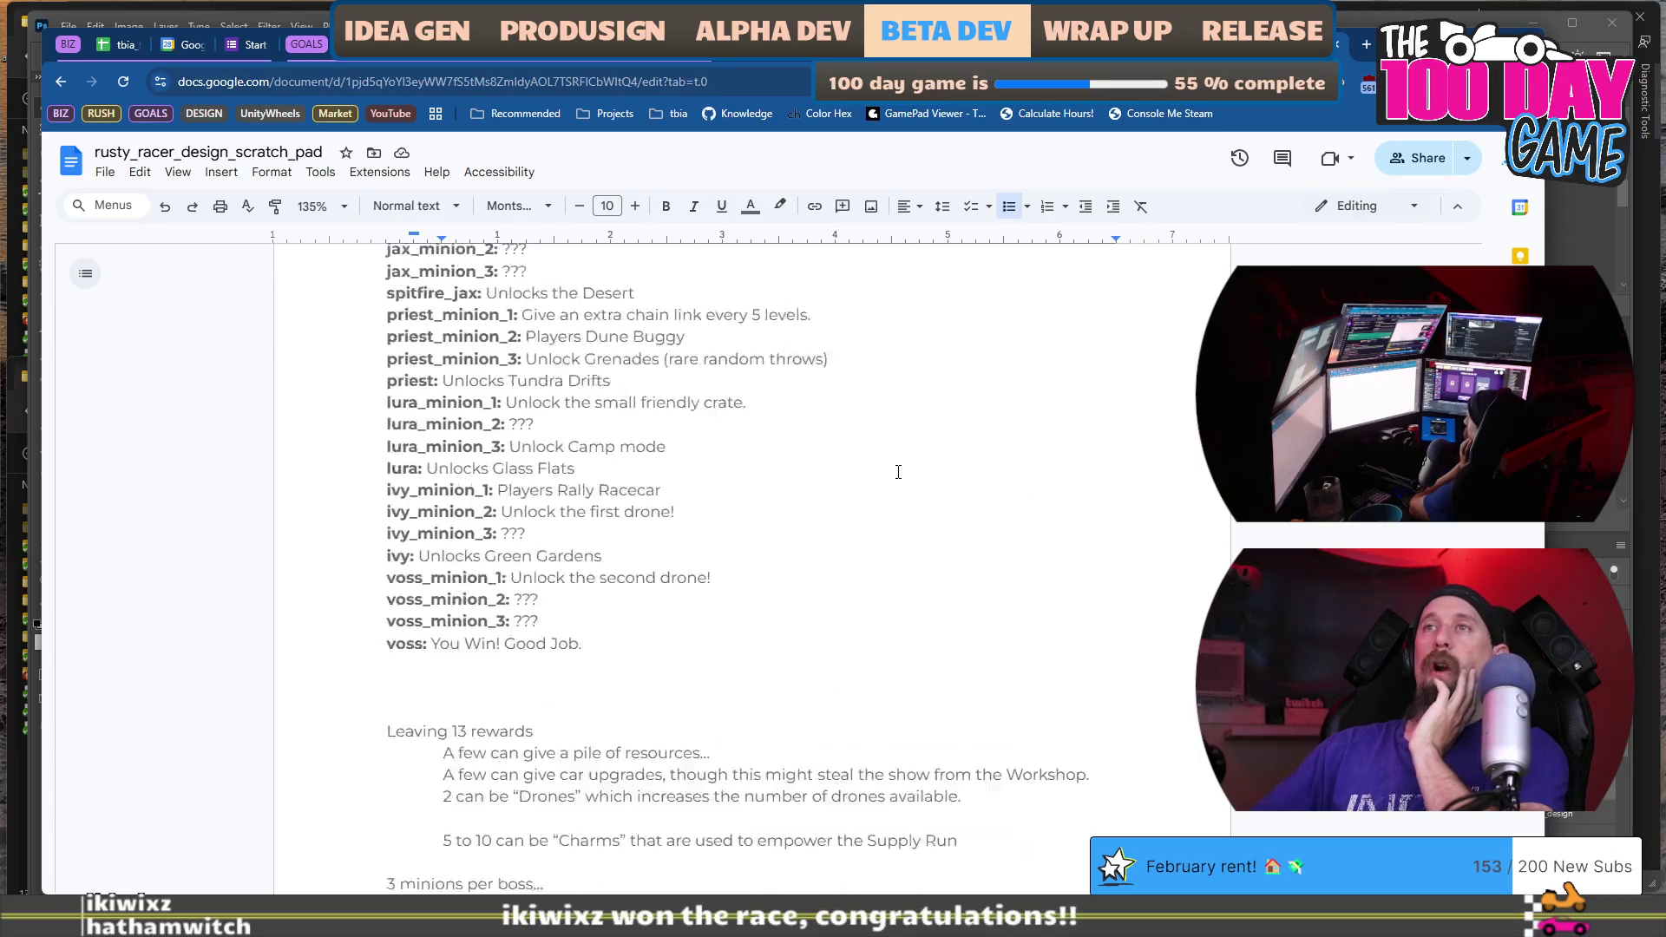
Copy the Rewards From Racing heading and place the caret on the empty last charm bullet.
{"action": "left_click", "coordinate": [778, 274]}
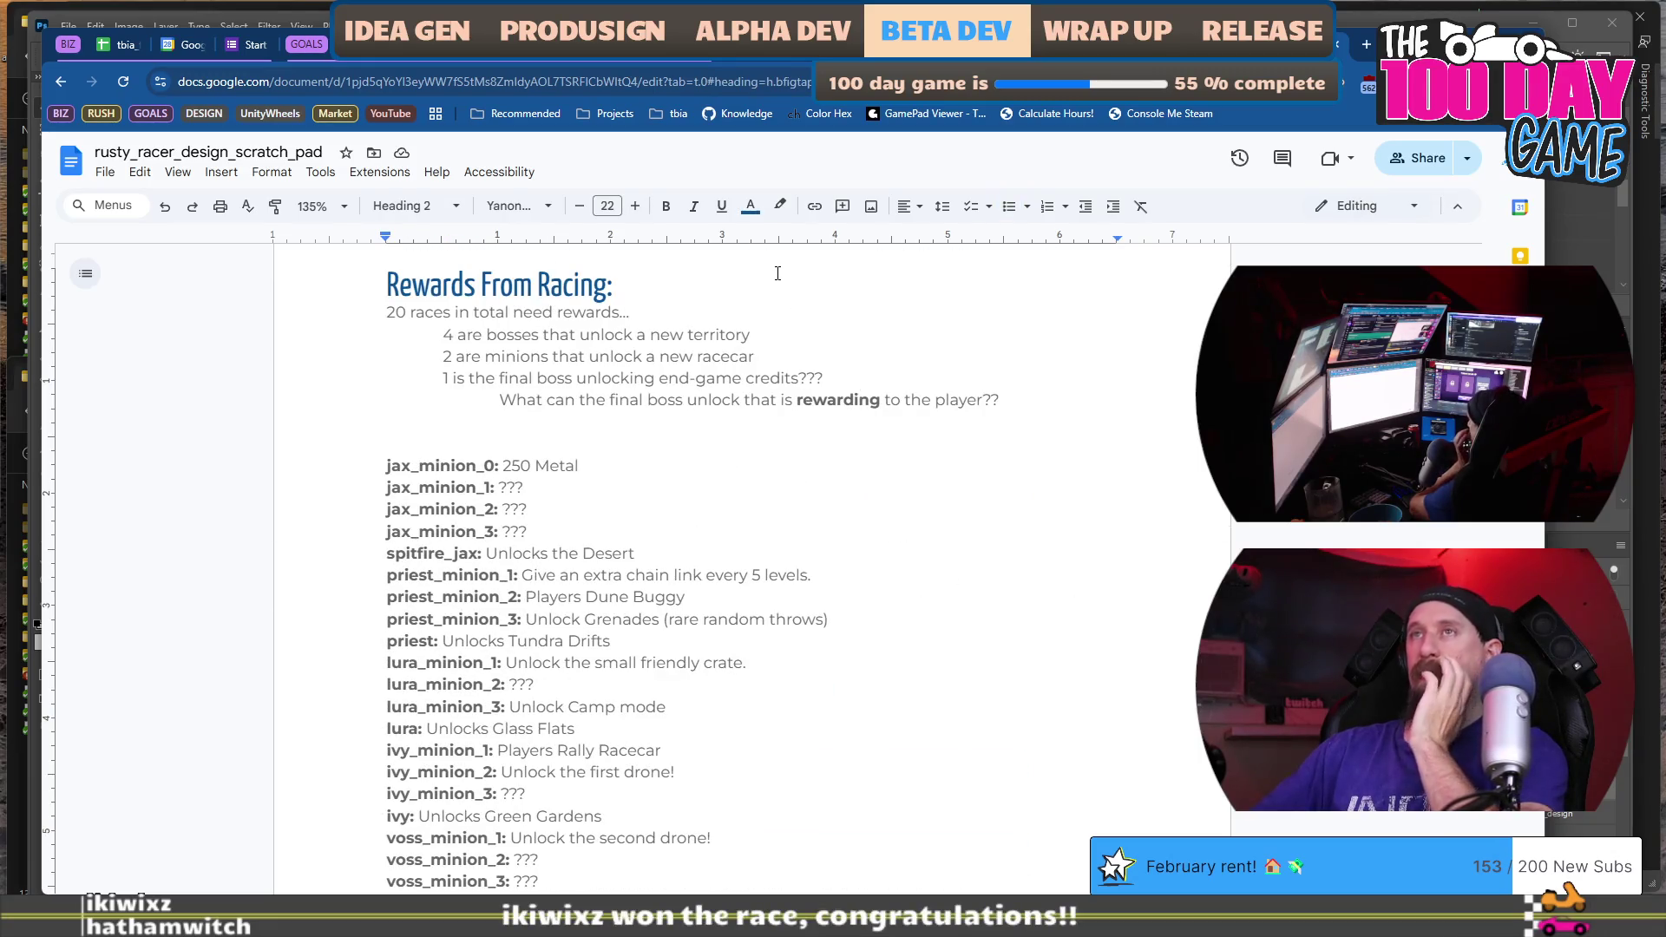
{"action": "triple_click", "coordinate": [778, 273]}
{"action": "key", "text": "ctrl+c"}
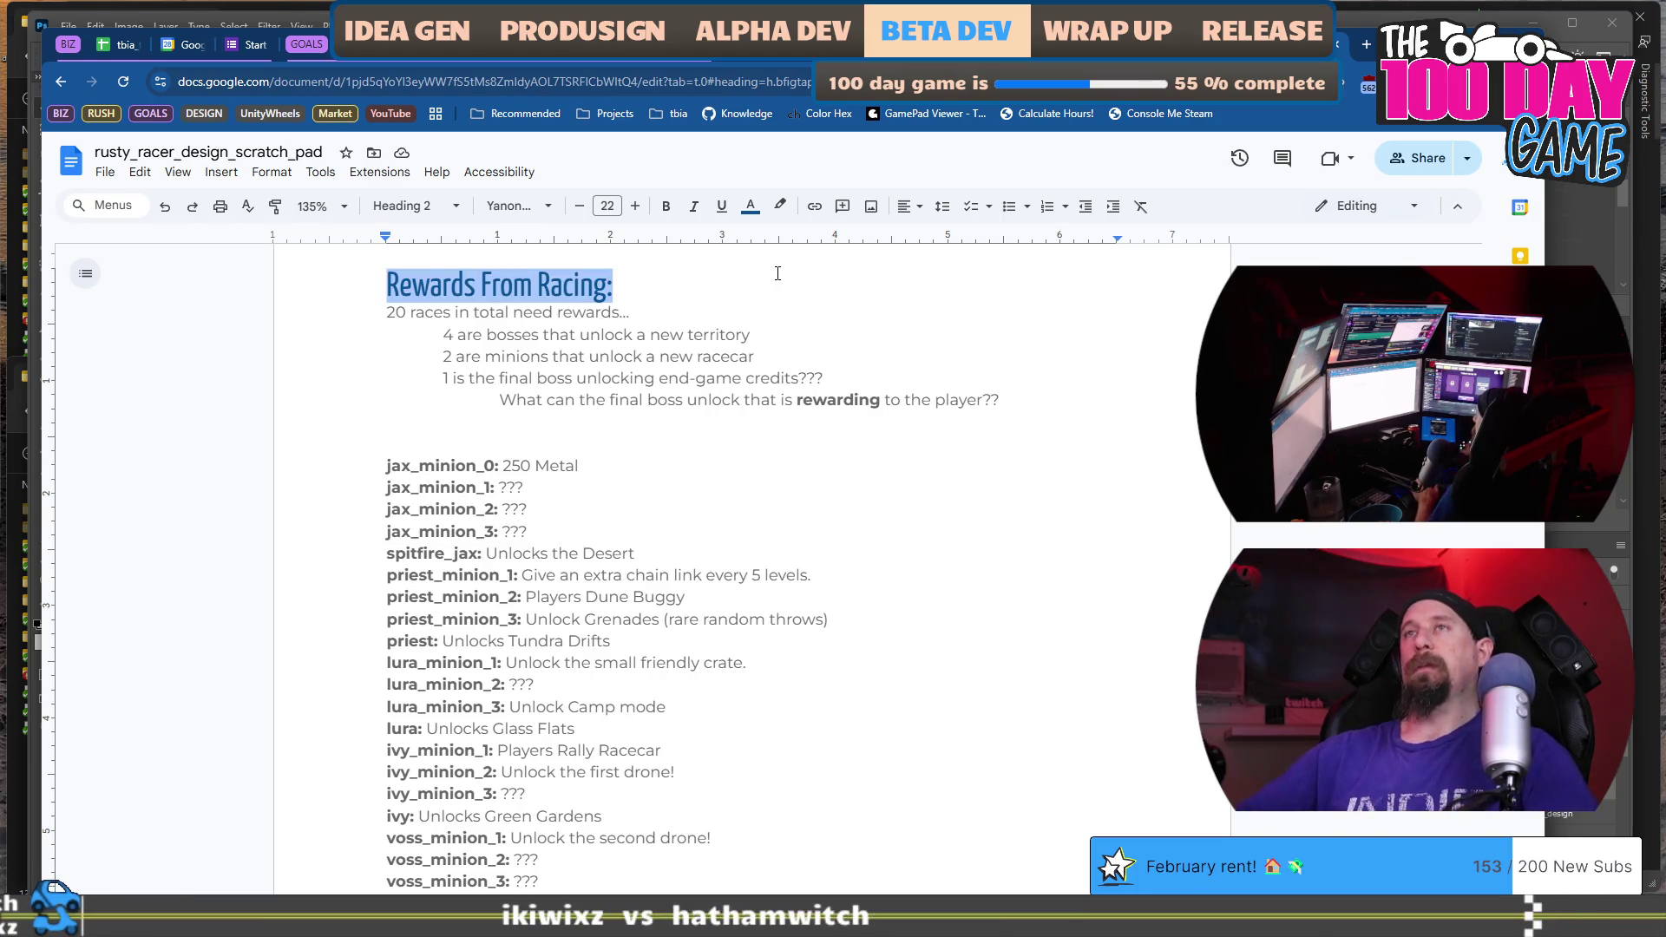
{"action": "scroll", "coordinate": [778, 273], "scroll_direction": "down", "scroll_amount": 20}
{"action": "left_click", "coordinate": [812, 463]}
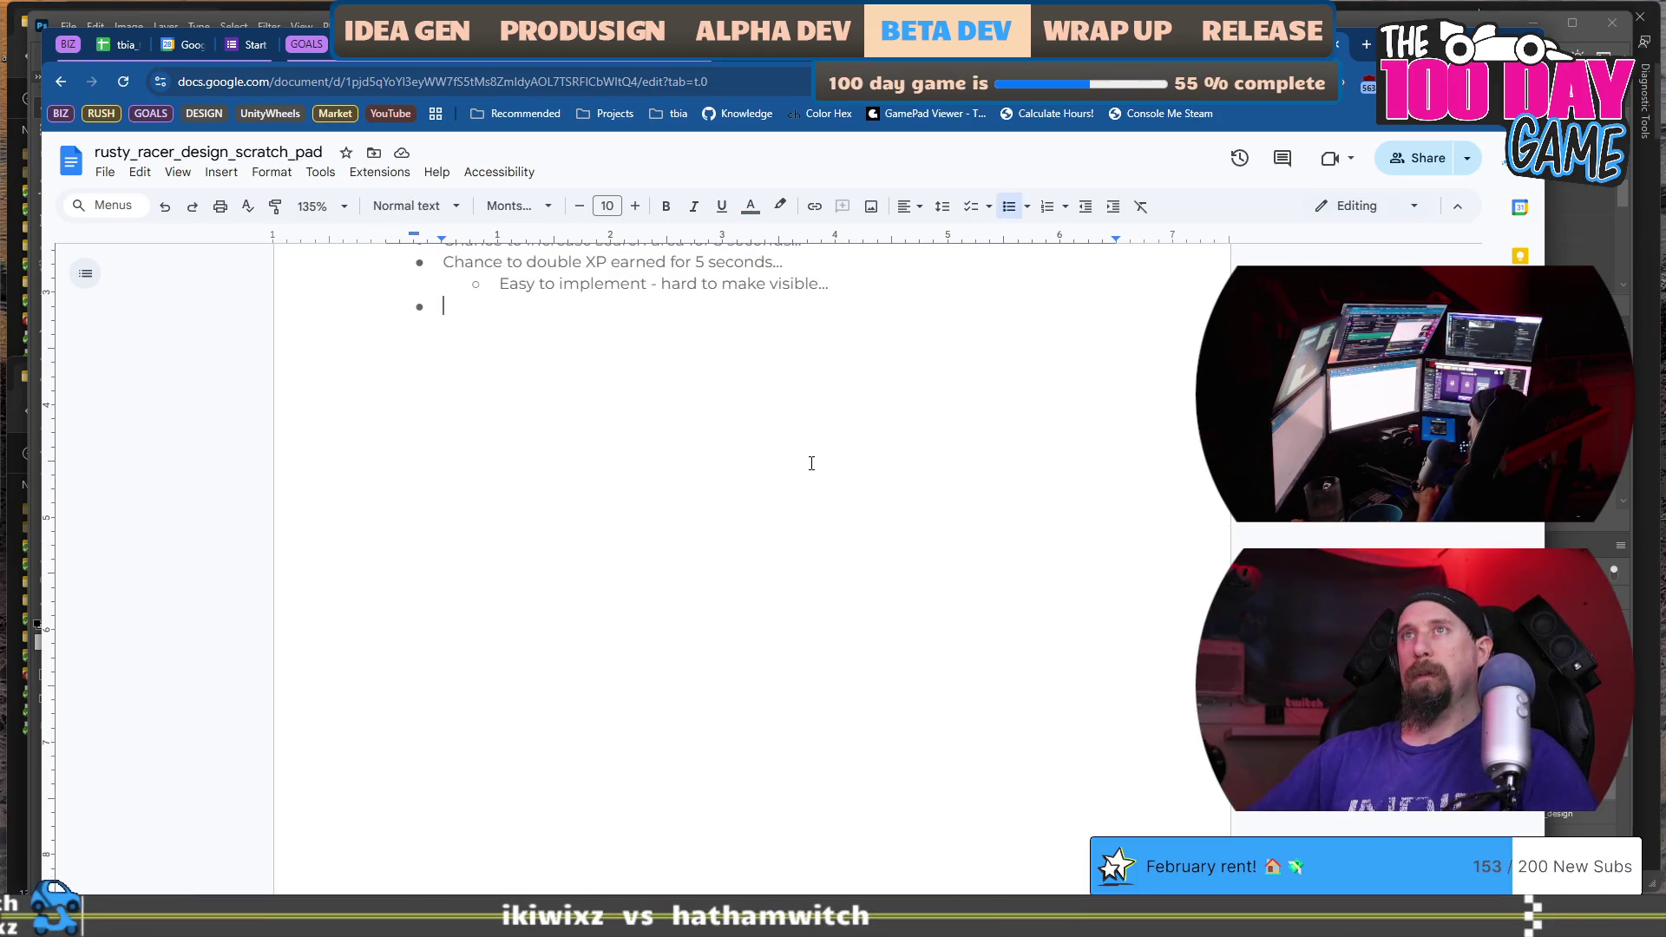
Paste the copied heading, rename it 'Quests & Rewards', add a line below, and return to VS Code.
{"action": "key", "text": "ctrl+v"}
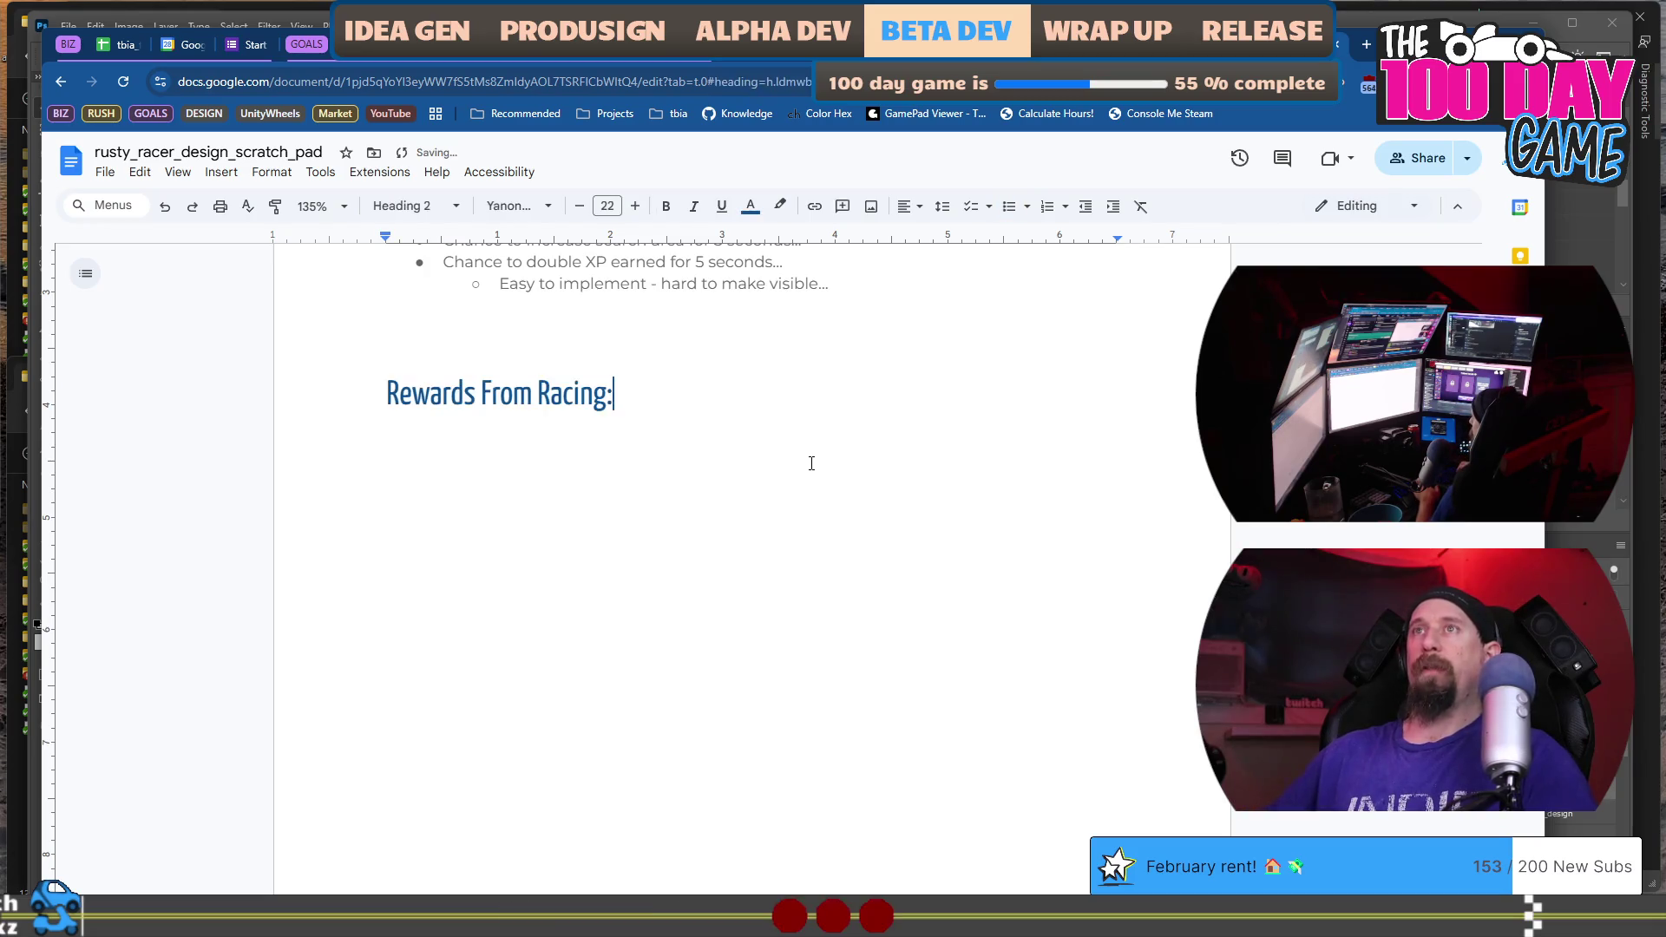
{"action": "key", "text": "shift+Home"}
{"action": "type", "text": "Que"}
{"action": "type", "text": "sts"}
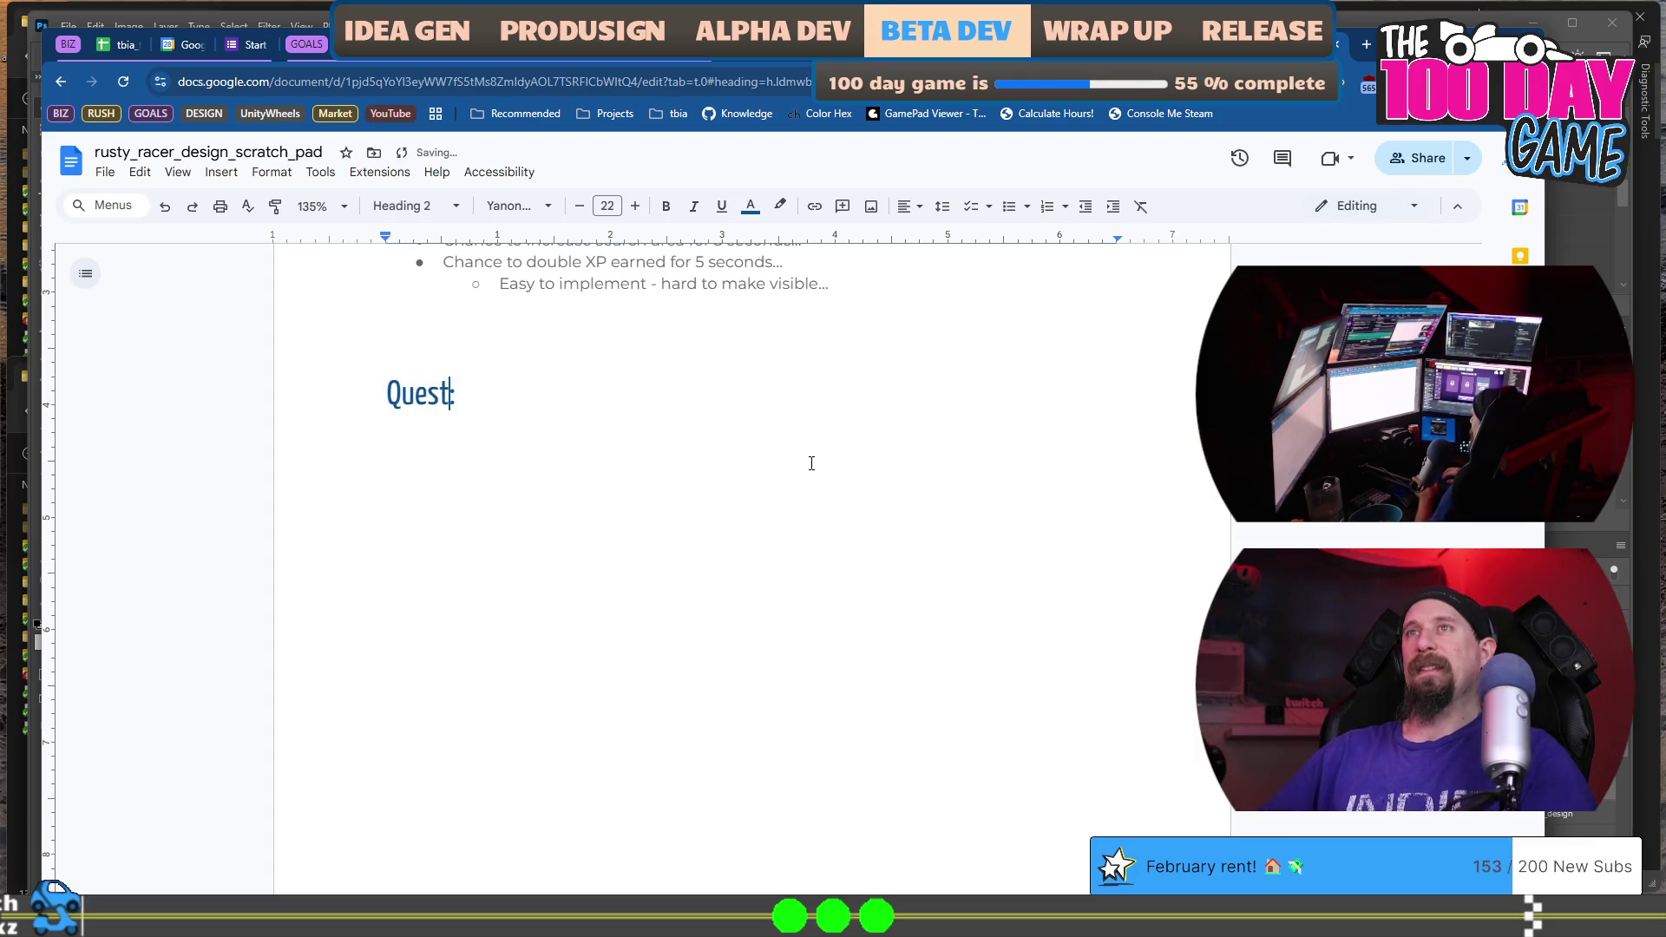
{"action": "type", "text": " & Rewards"}
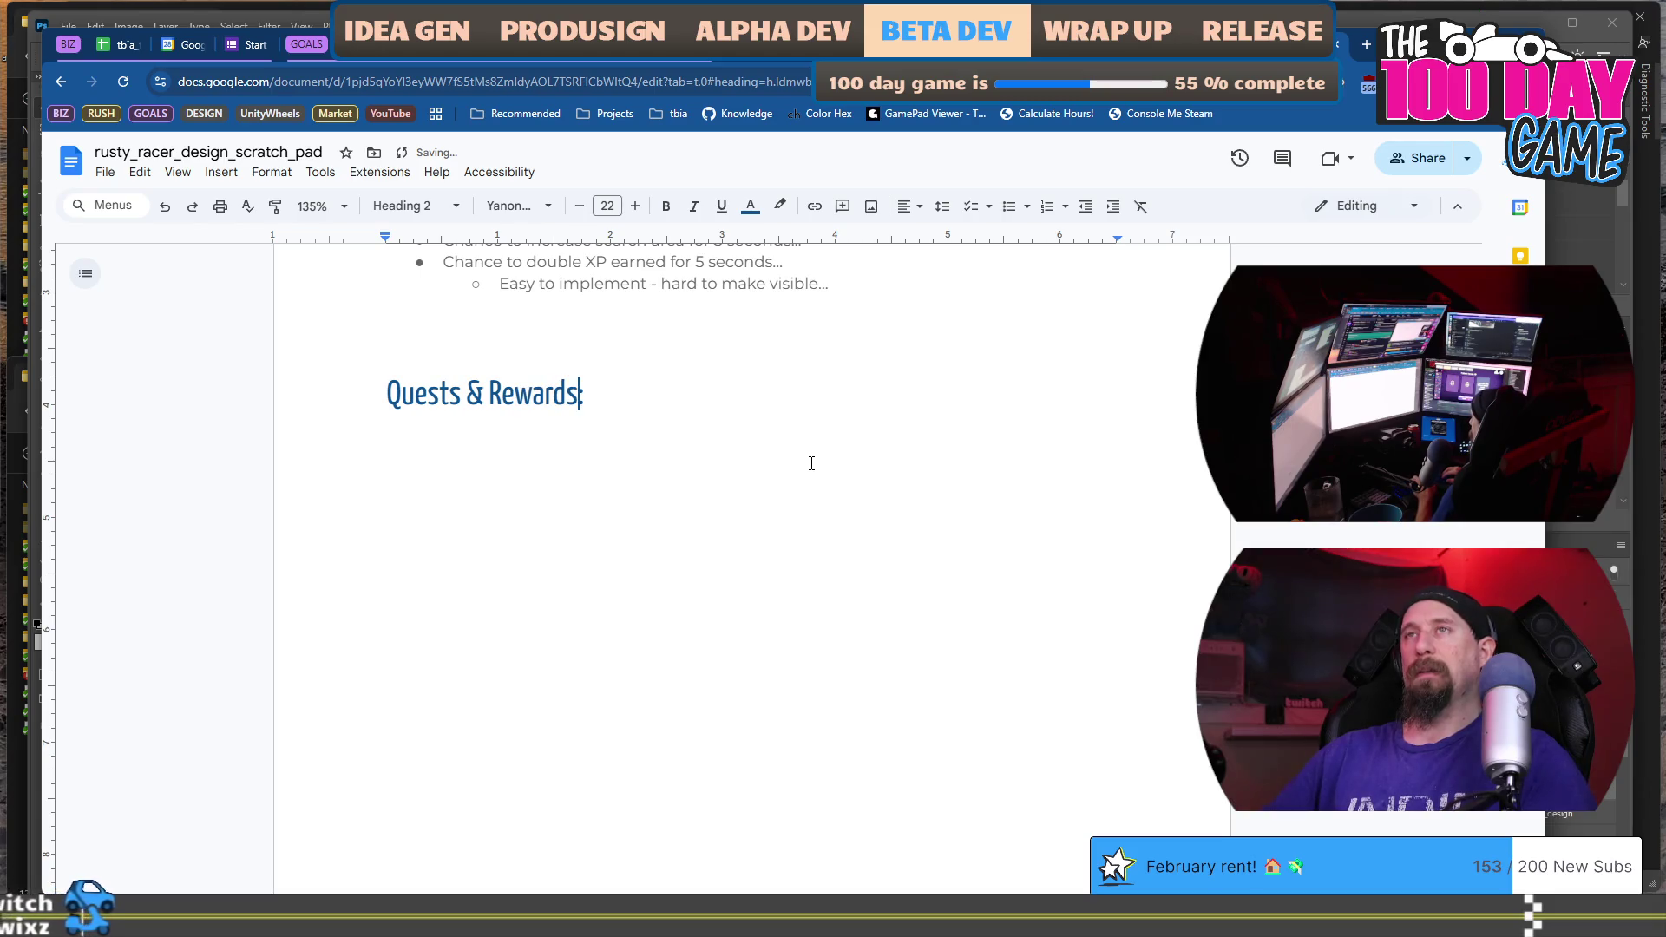
{"action": "key", "text": "End"}
{"action": "key", "text": "Return"}
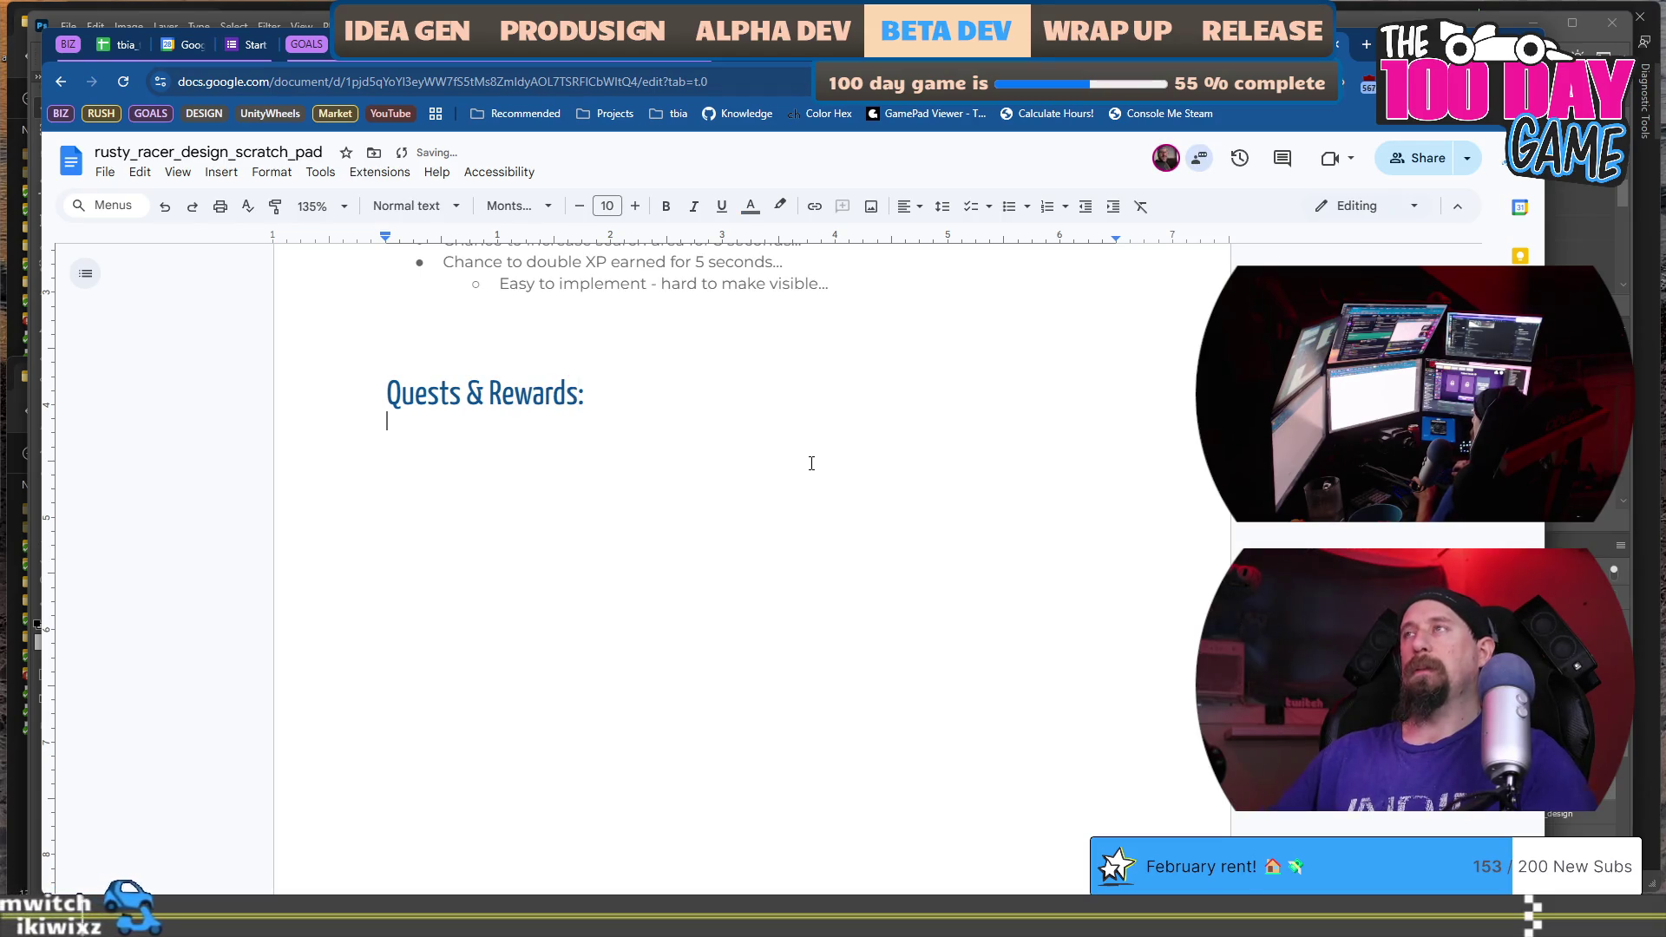
{"action": "key", "text": "alt+Tab"}
{"action": "key", "text": "alt+Tab"}
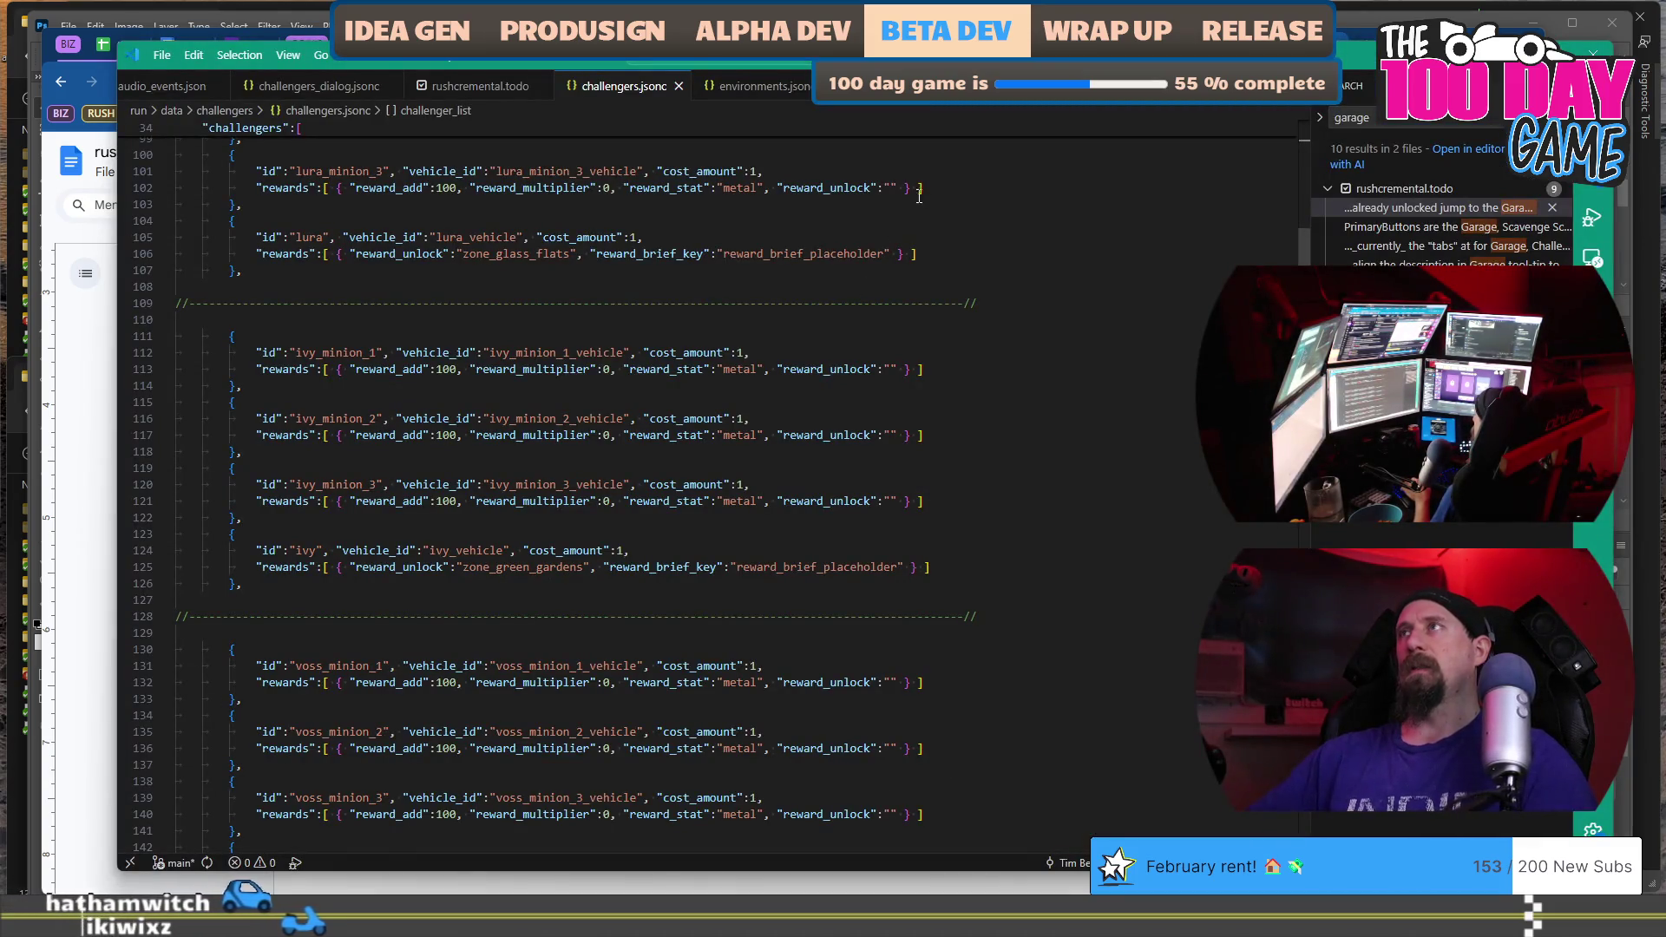
Switch to the game code in Visual Studio and clear the stat-line selection.
{"action": "key", "text": "alt+Tab"}
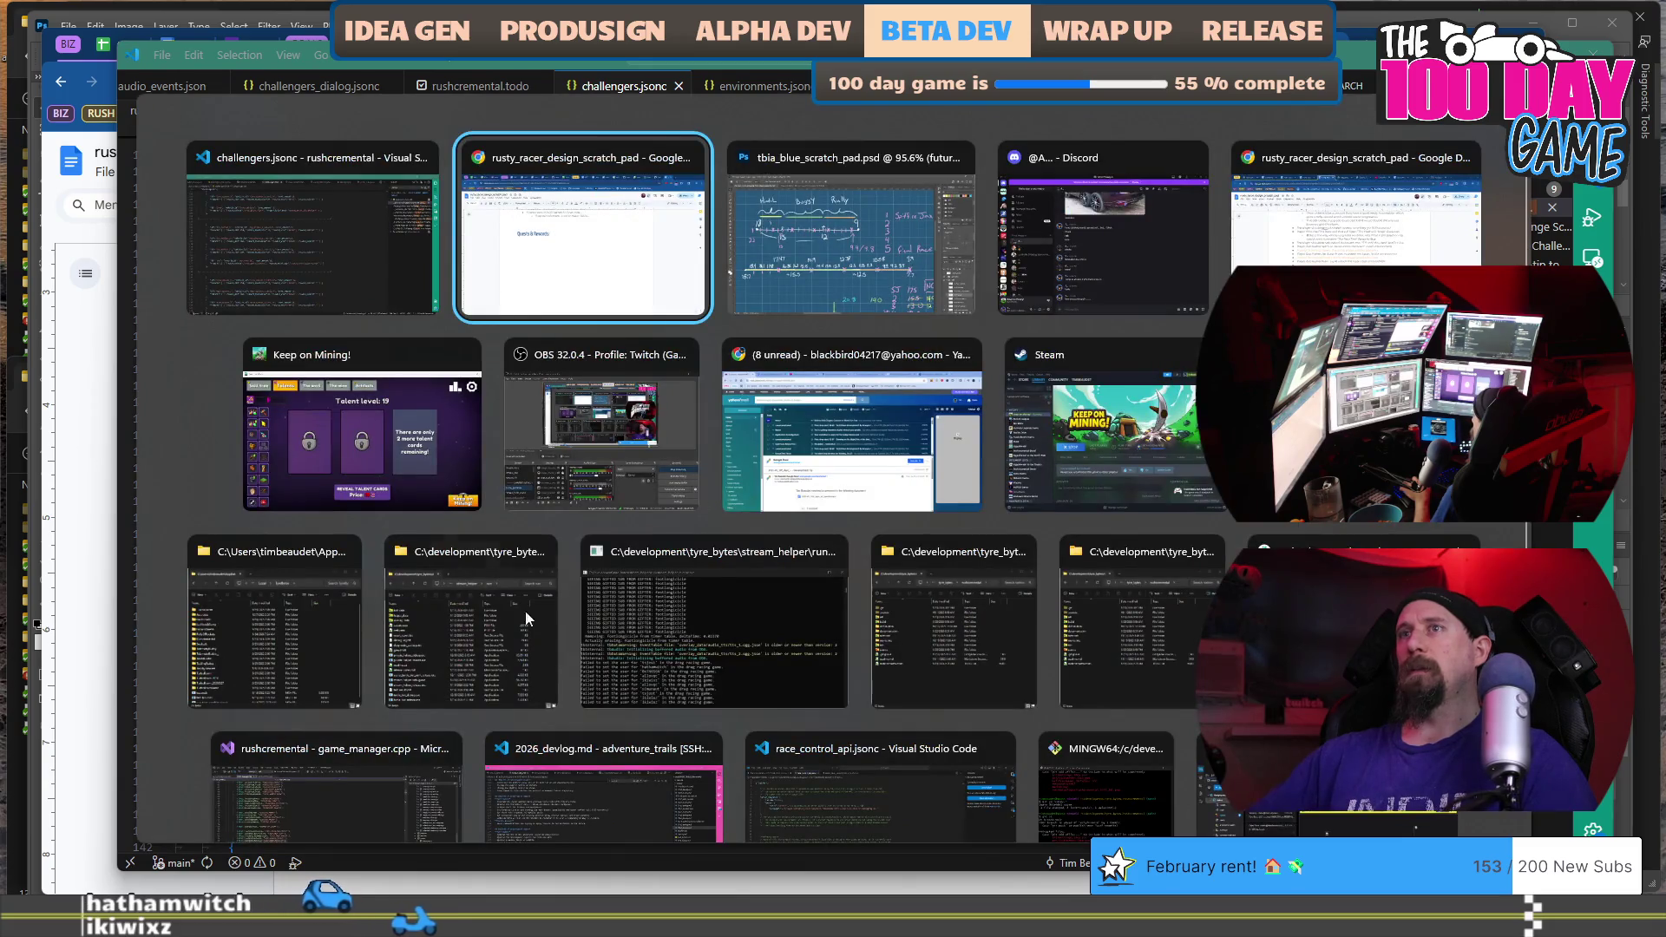
{"action": "key", "text": "Escape"}
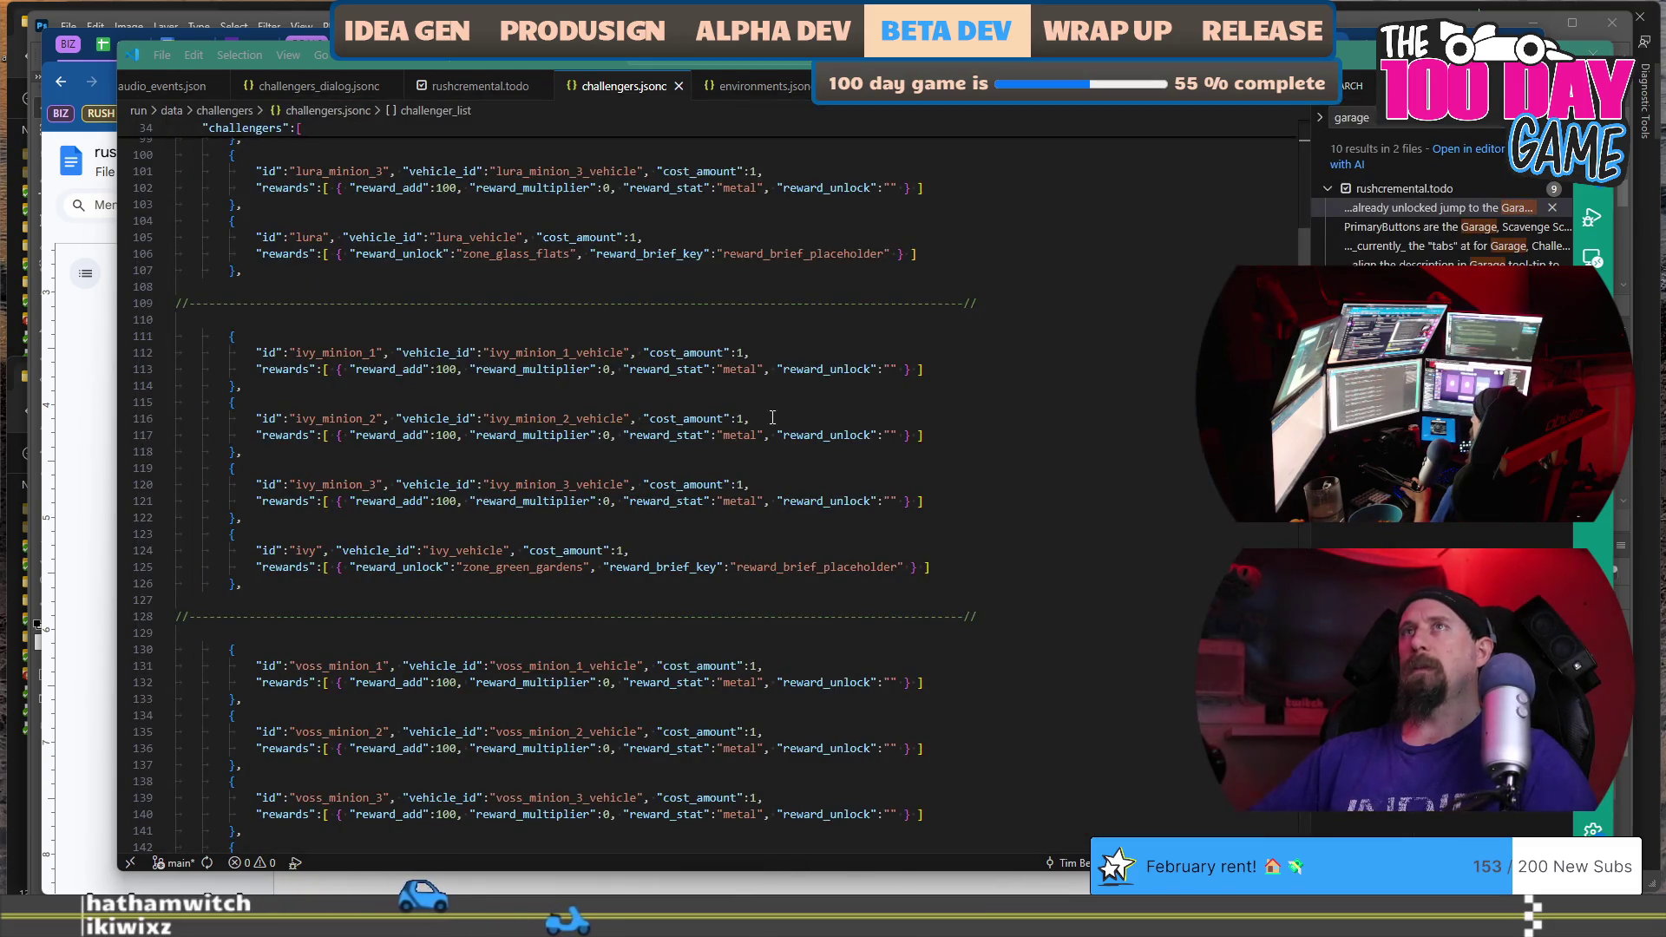
{"action": "key", "text": "alt+Tab"}
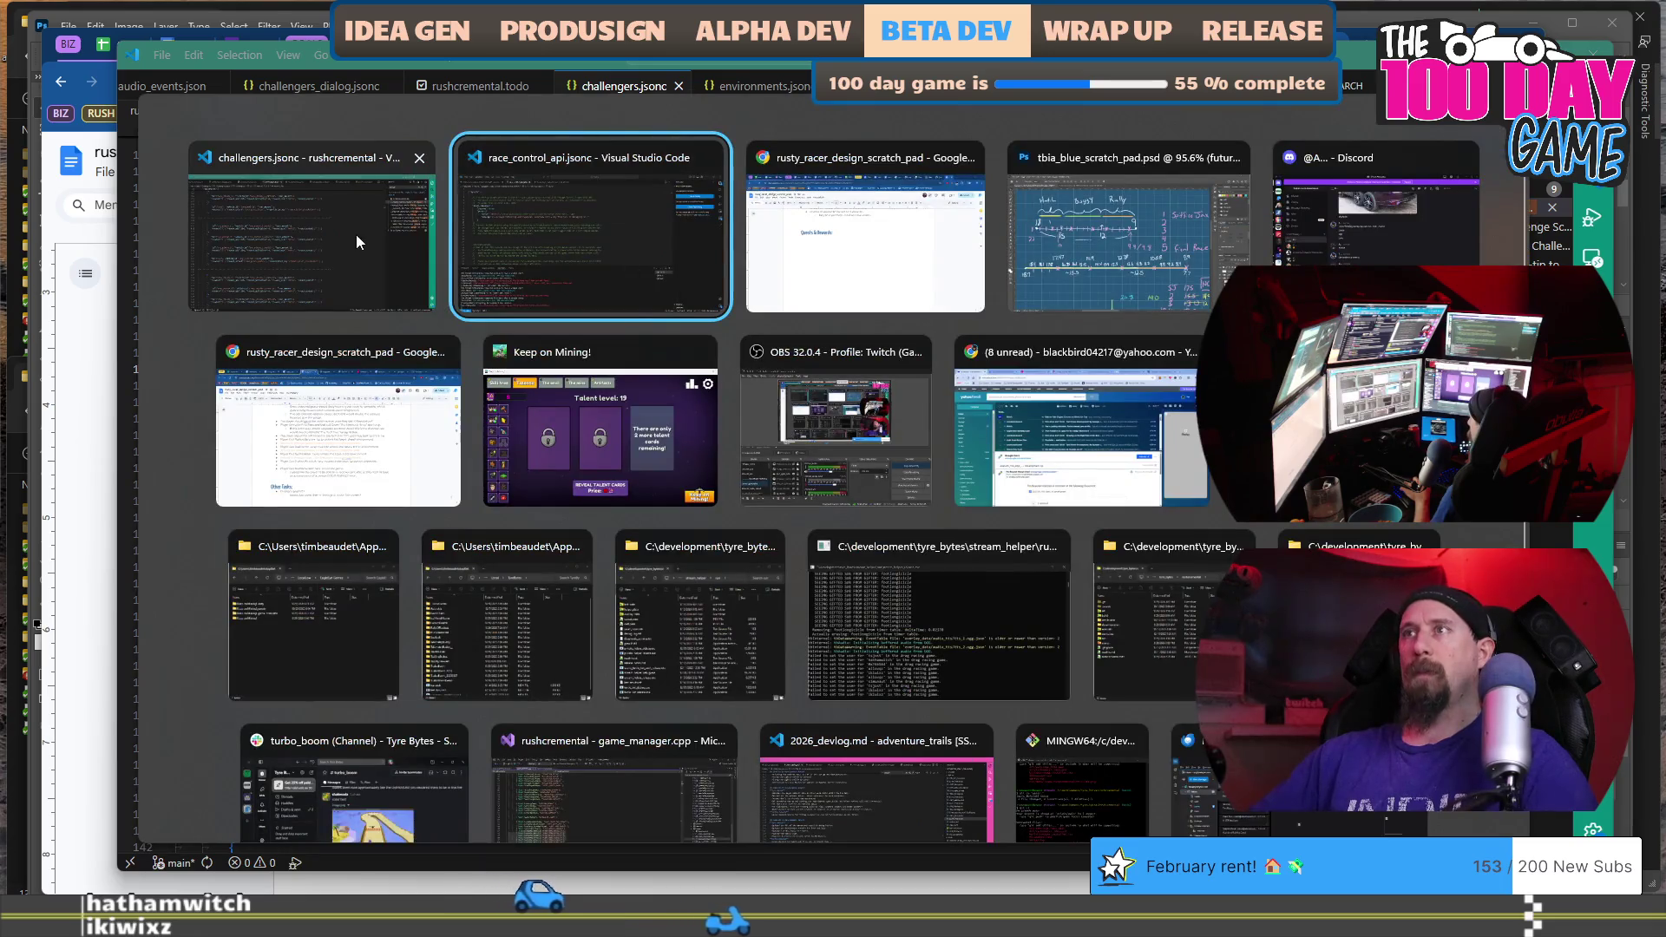
{"action": "left_click", "coordinate": [641, 821]}
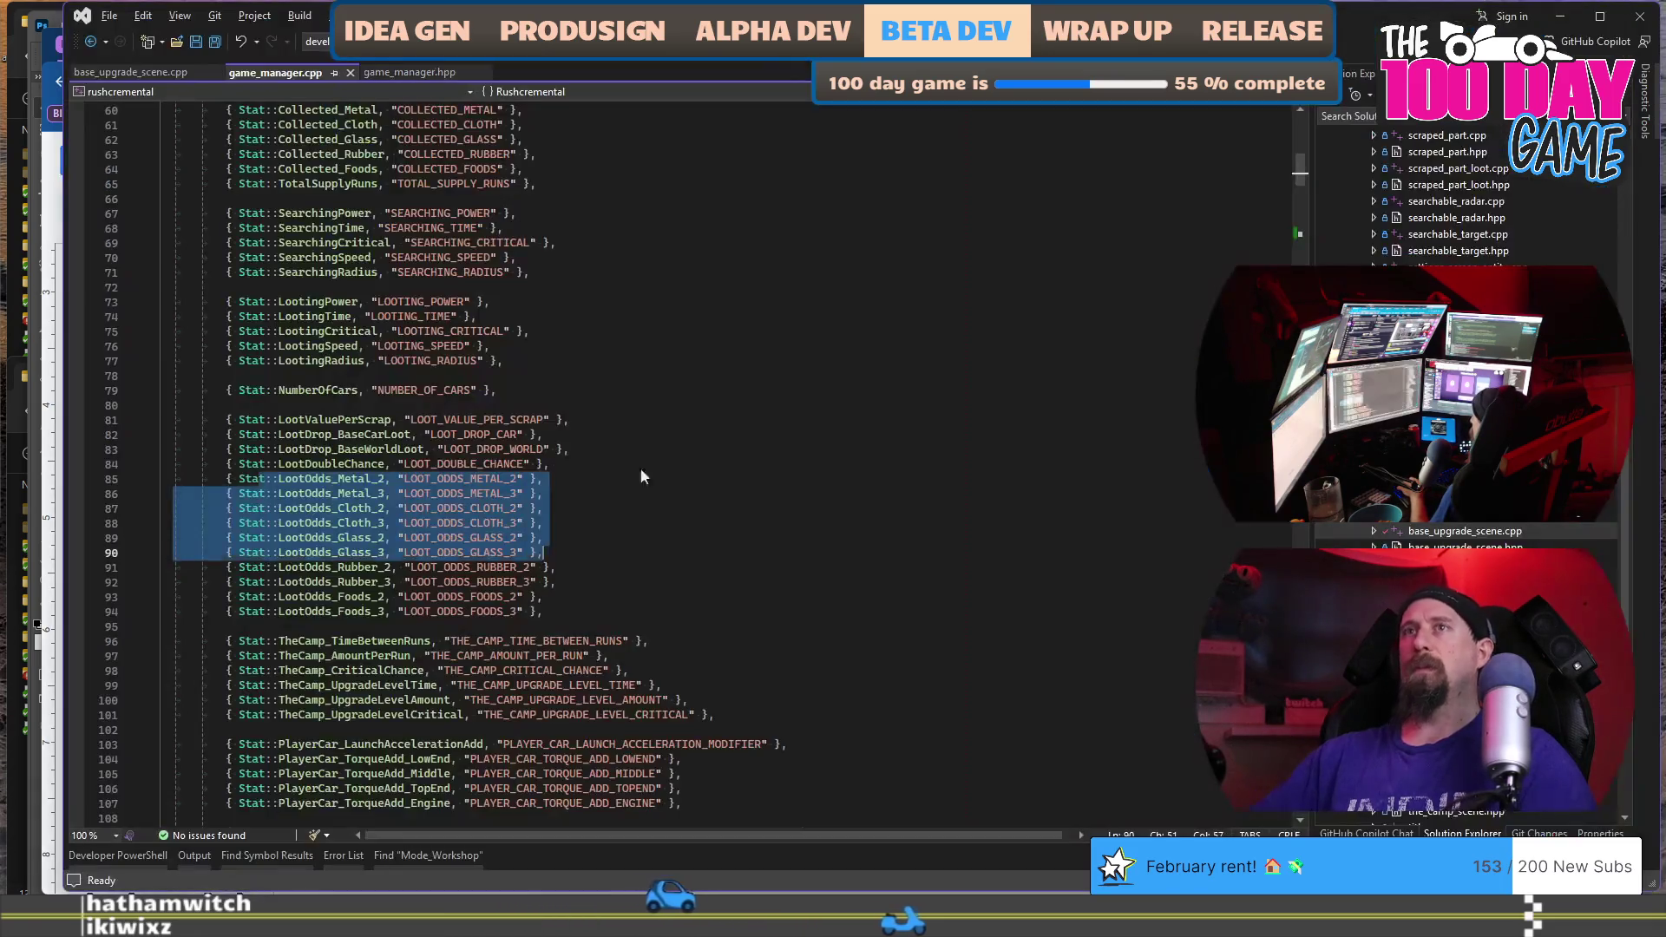
{"action": "left_click", "coordinate": [649, 297]}
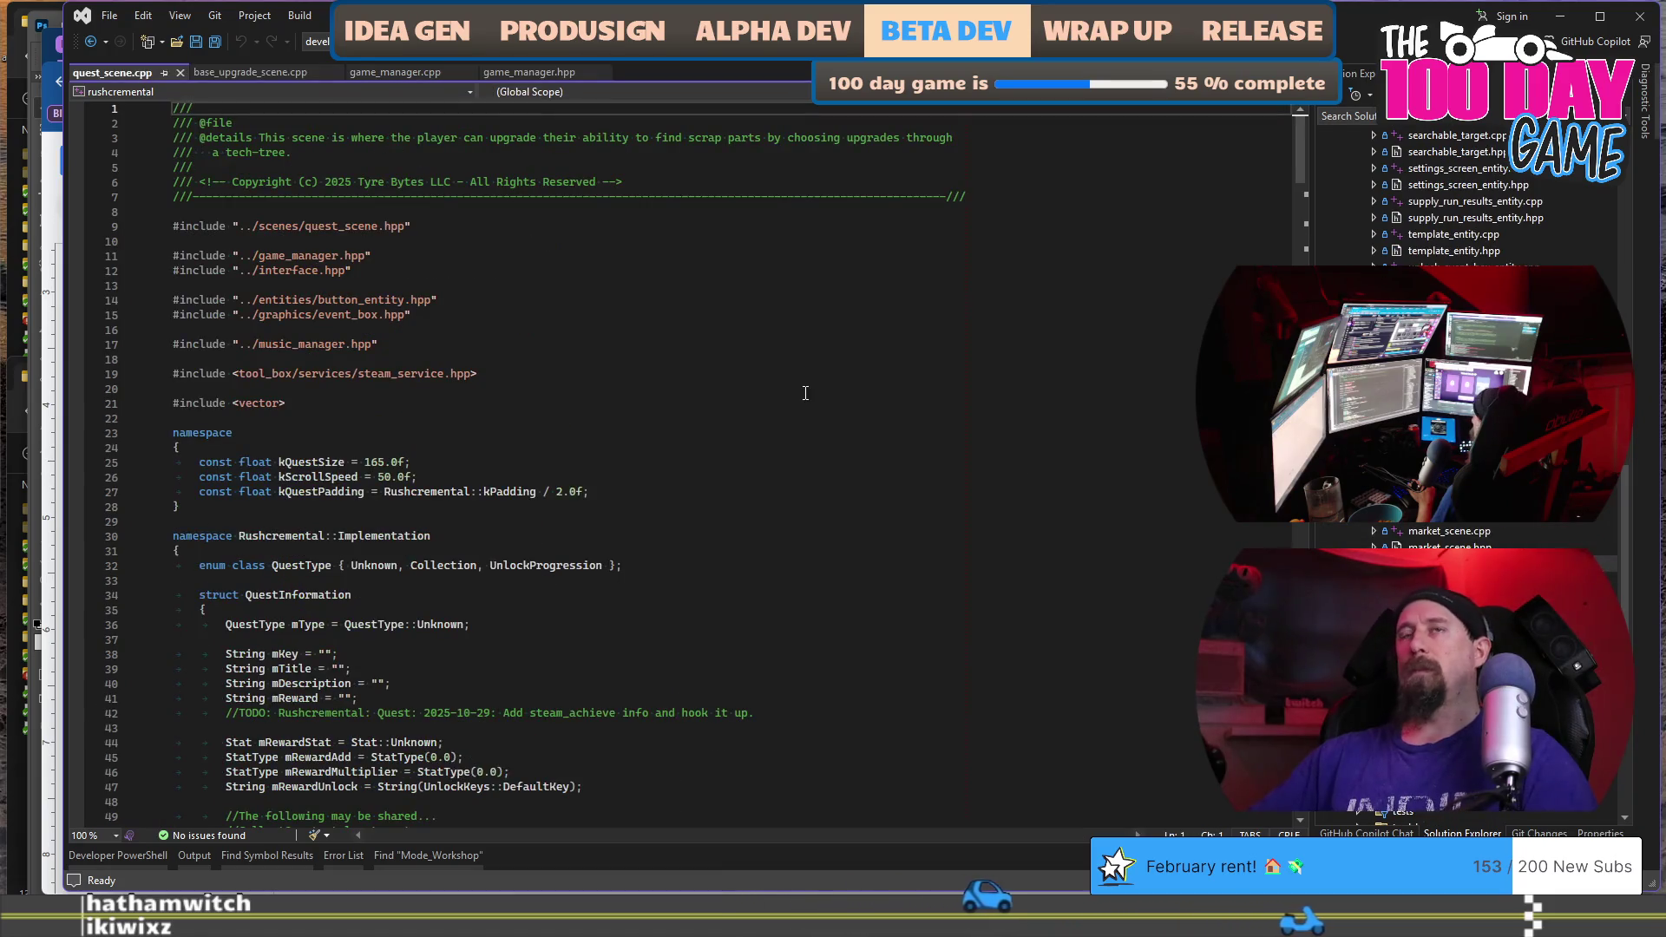
Copy the placeholder quest definitions on lines 229–244 of quest_scene.cpp, then go to the untitled VS Code file.
{"action": "scroll", "coordinate": [805, 398], "scroll_direction": "down", "scroll_amount": 15}
{"action": "scroll", "coordinate": [805, 398], "scroll_direction": "down", "scroll_amount": 20}
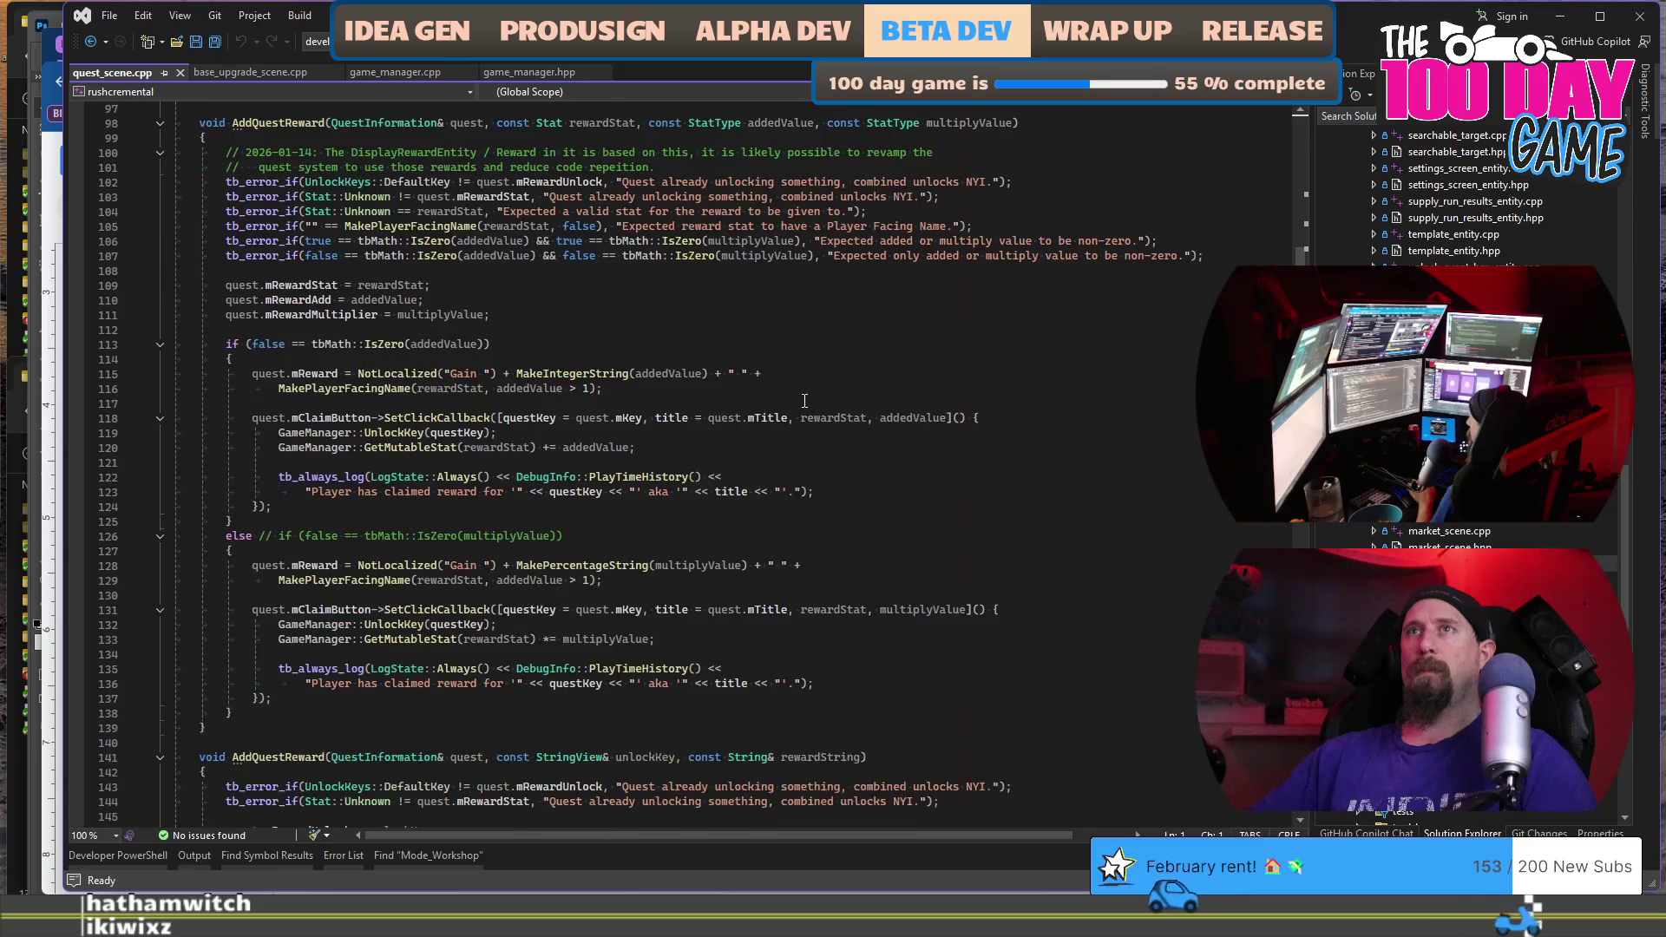
{"action": "scroll", "coordinate": [804, 400], "scroll_direction": "down", "scroll_amount": 20}
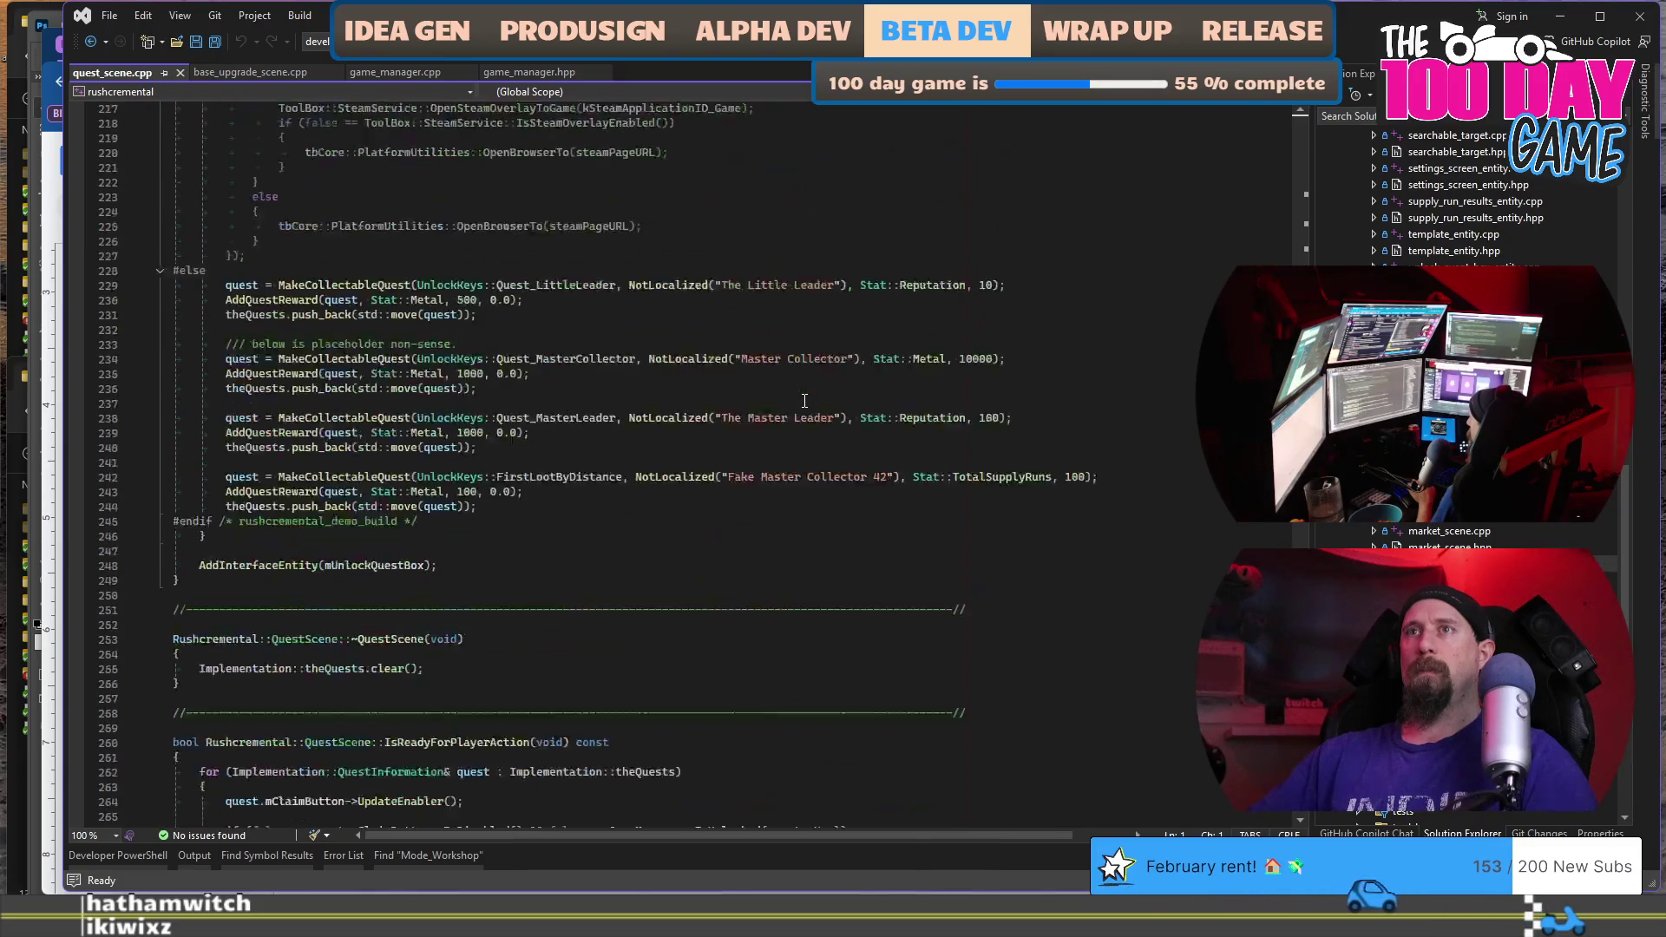
{"action": "left_click_drag", "start_coordinate": [594, 423], "coordinate": [684, 196]}
{"action": "key", "text": "shift+Home"}
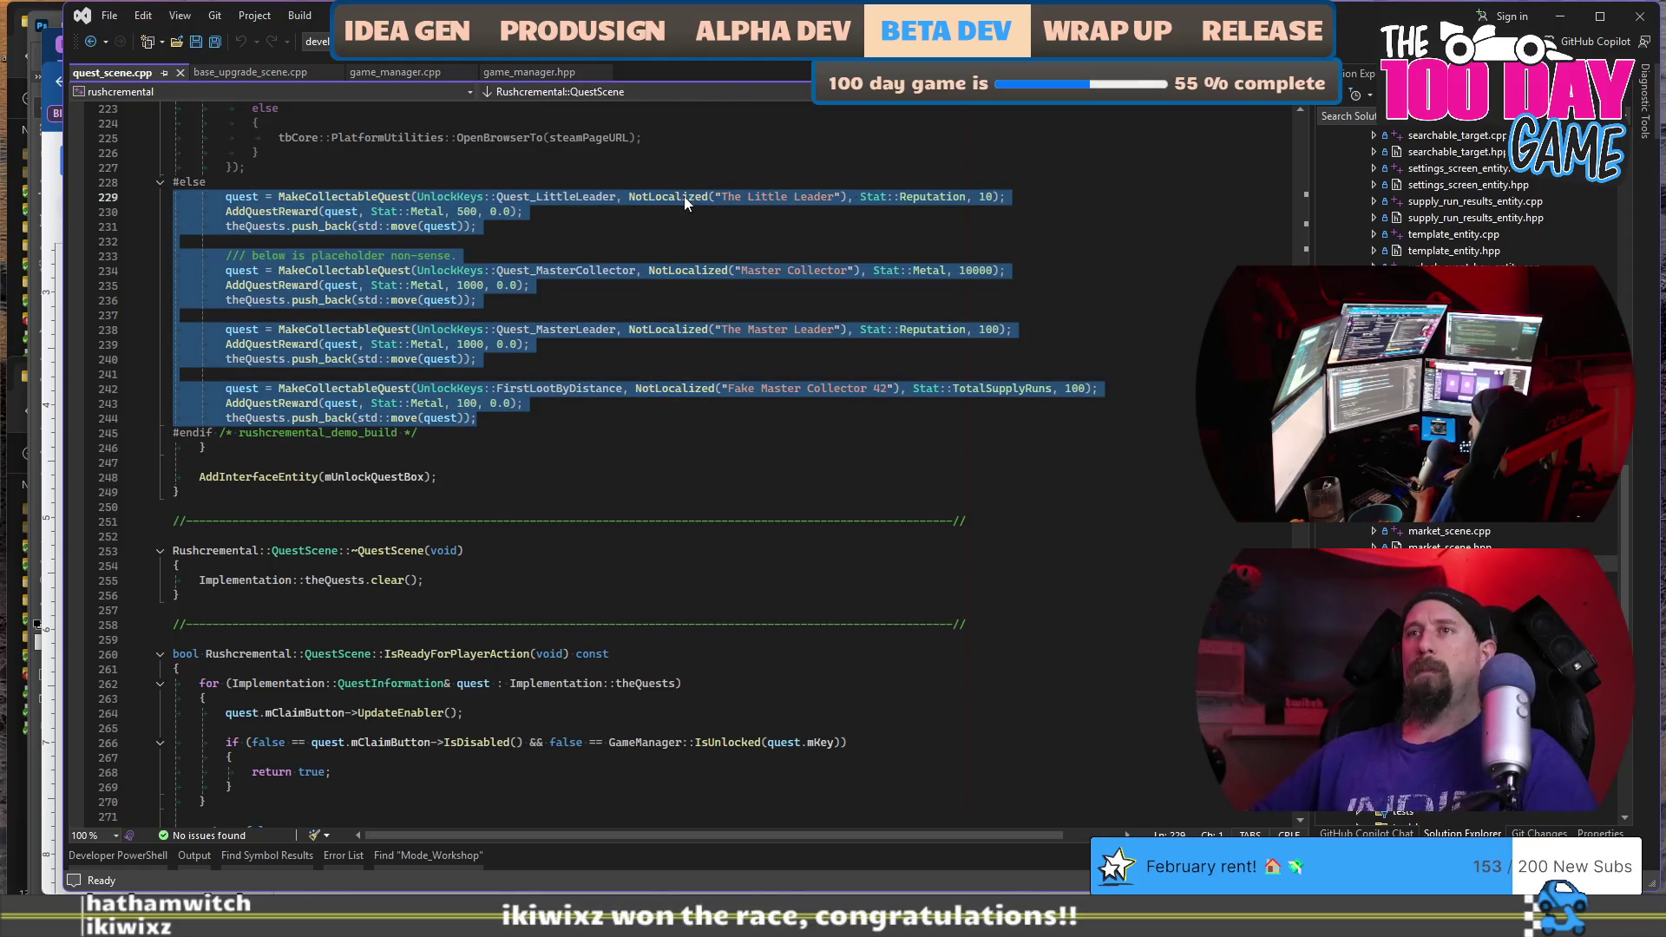
{"action": "key", "text": "alt+Tab"}
{"action": "key", "text": "alt+Tab"}
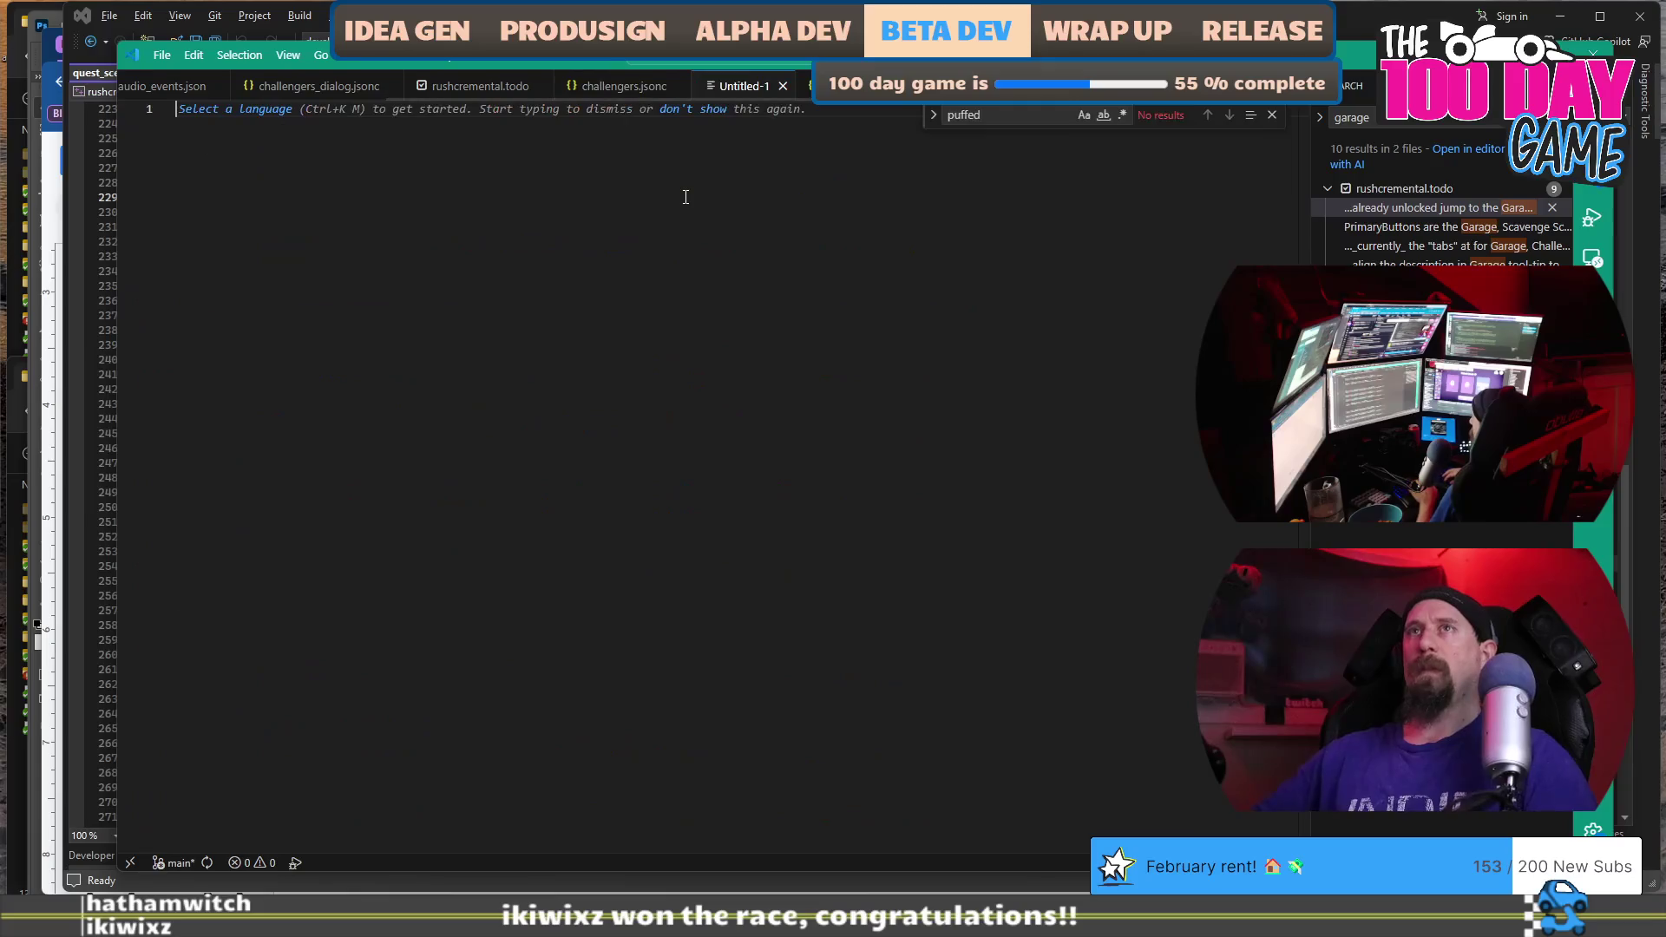
Paste the copied quest code into Untitled-1 and cut out the theQuests.push_back lines.
{"action": "key", "text": "ctrl+v"}
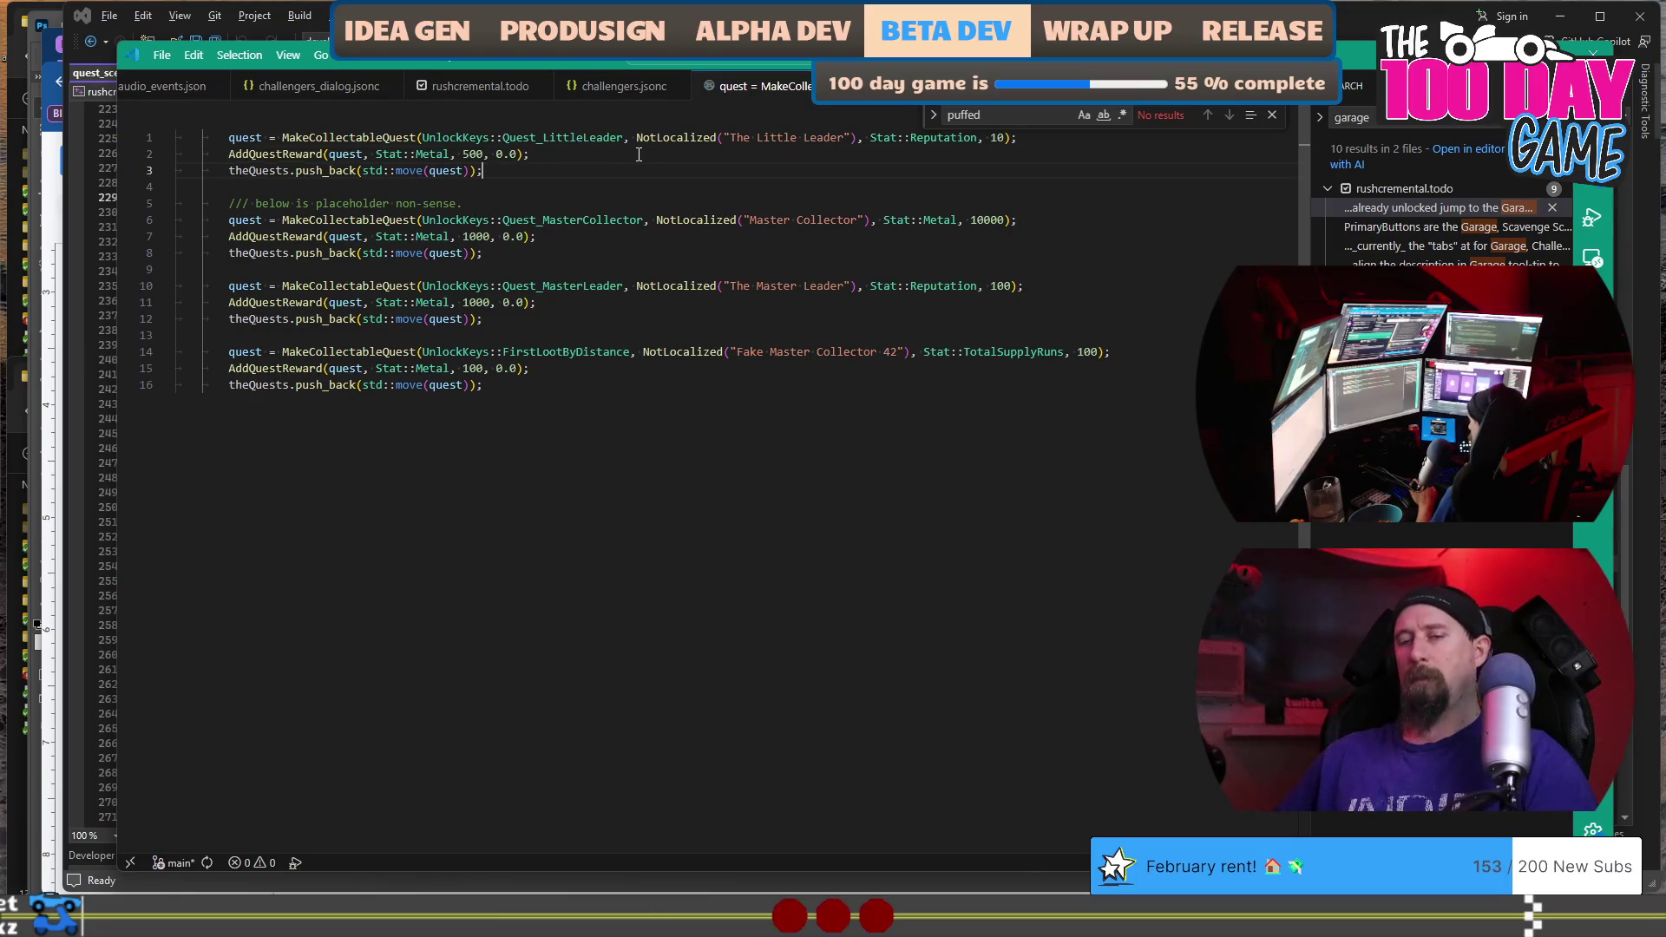
{"action": "key", "text": "ctrl+x"}
{"action": "key", "text": "Down"}
{"action": "key", "text": "Down"}
{"action": "key", "text": "Down"}
{"action": "key", "text": "ctrl+x"}
{"action": "key", "text": "alt+Tab"}
Prefix the MasterCollector bullets with 'Reward:' before 1000 Metal and 'Quest:' before Collected_Metal.
{"action": "type", "text": "Reward:"}
{"action": "key", "text": "Up"}
{"action": "key", "text": "Home"}
{"action": "type", "text": "Quest:"}
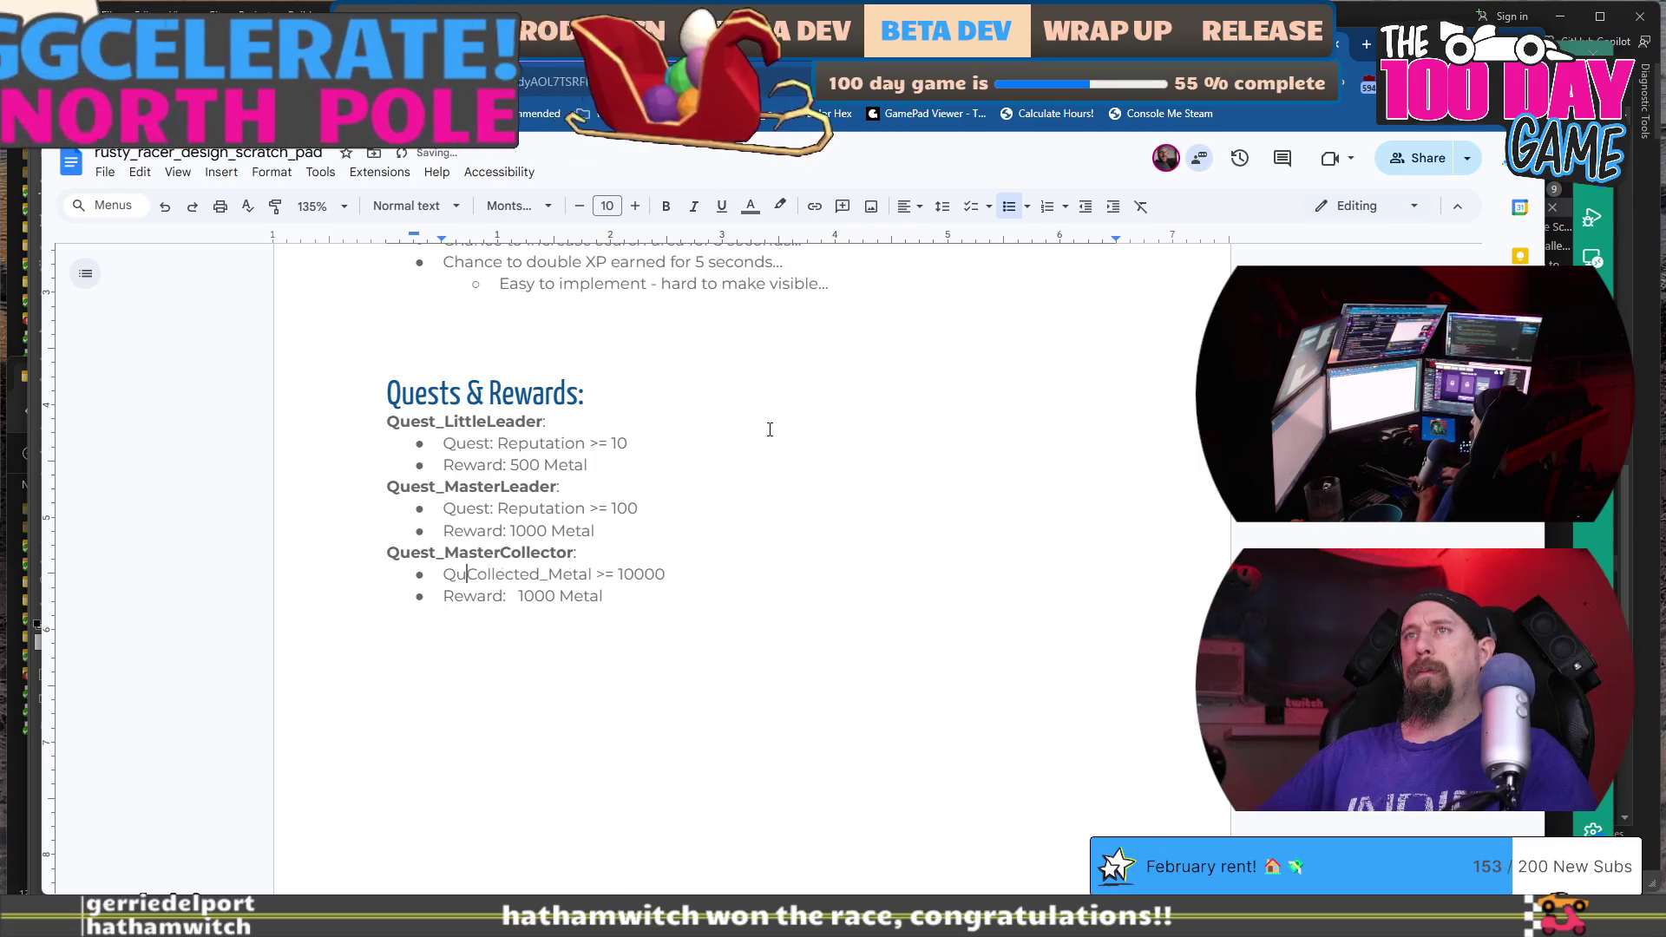
{"action": "scroll", "coordinate": [770, 429], "scroll_direction": "up", "scroll_amount": 15}
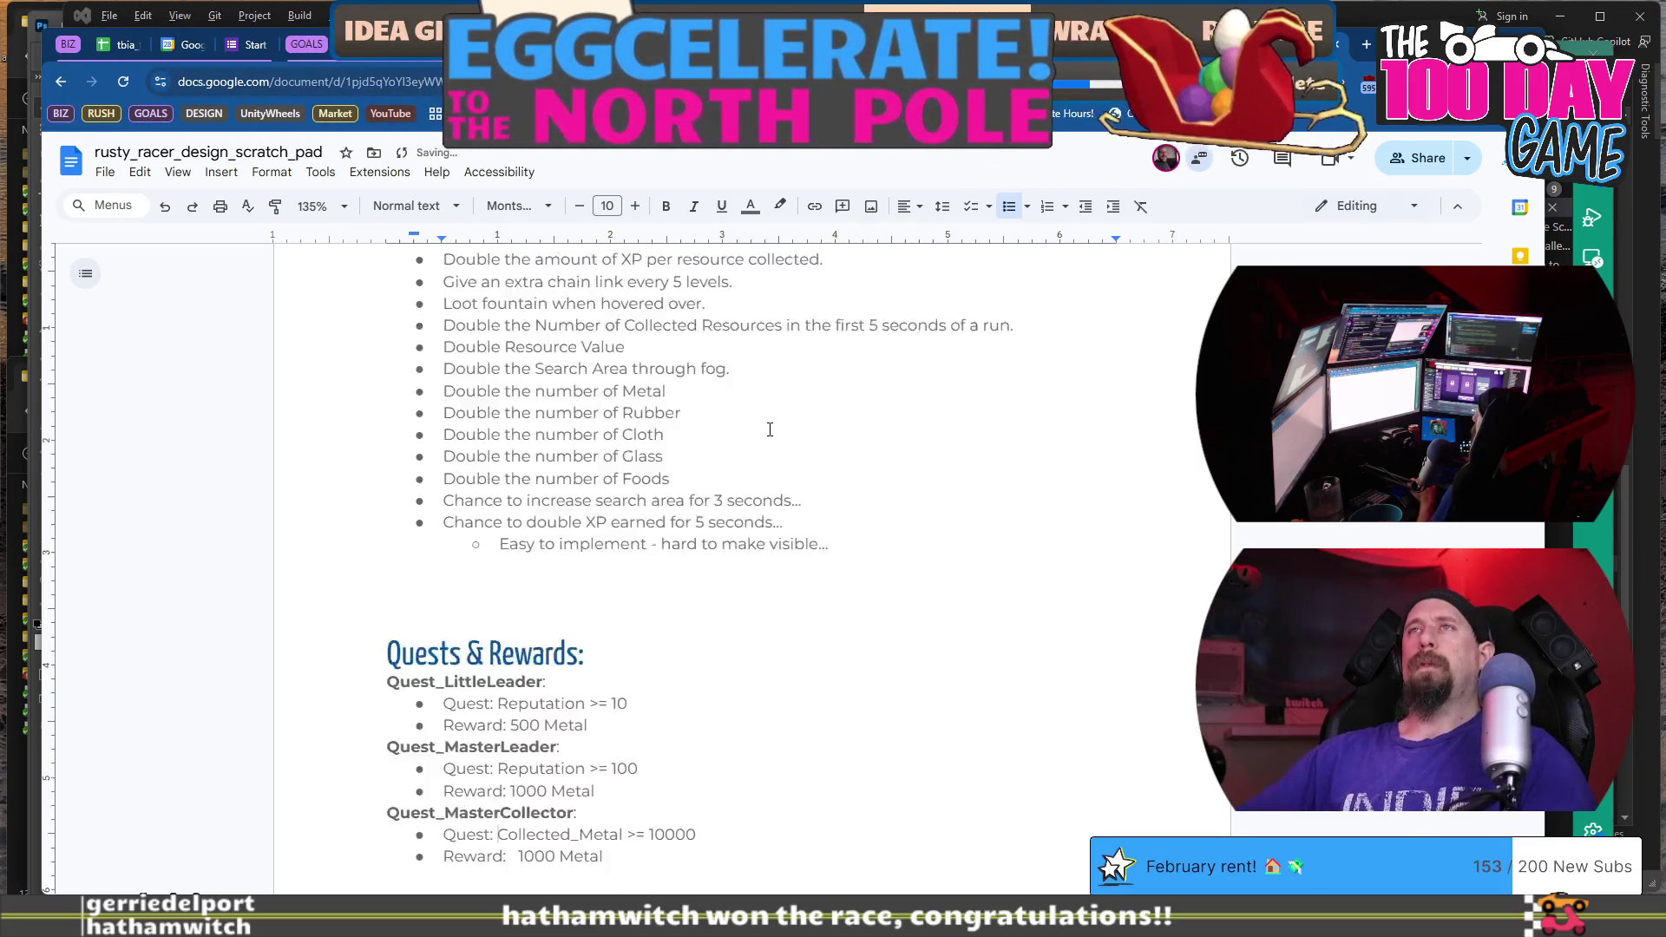
{"action": "scroll", "coordinate": [769, 429], "scroll_direction": "up", "scroll_amount": 4}
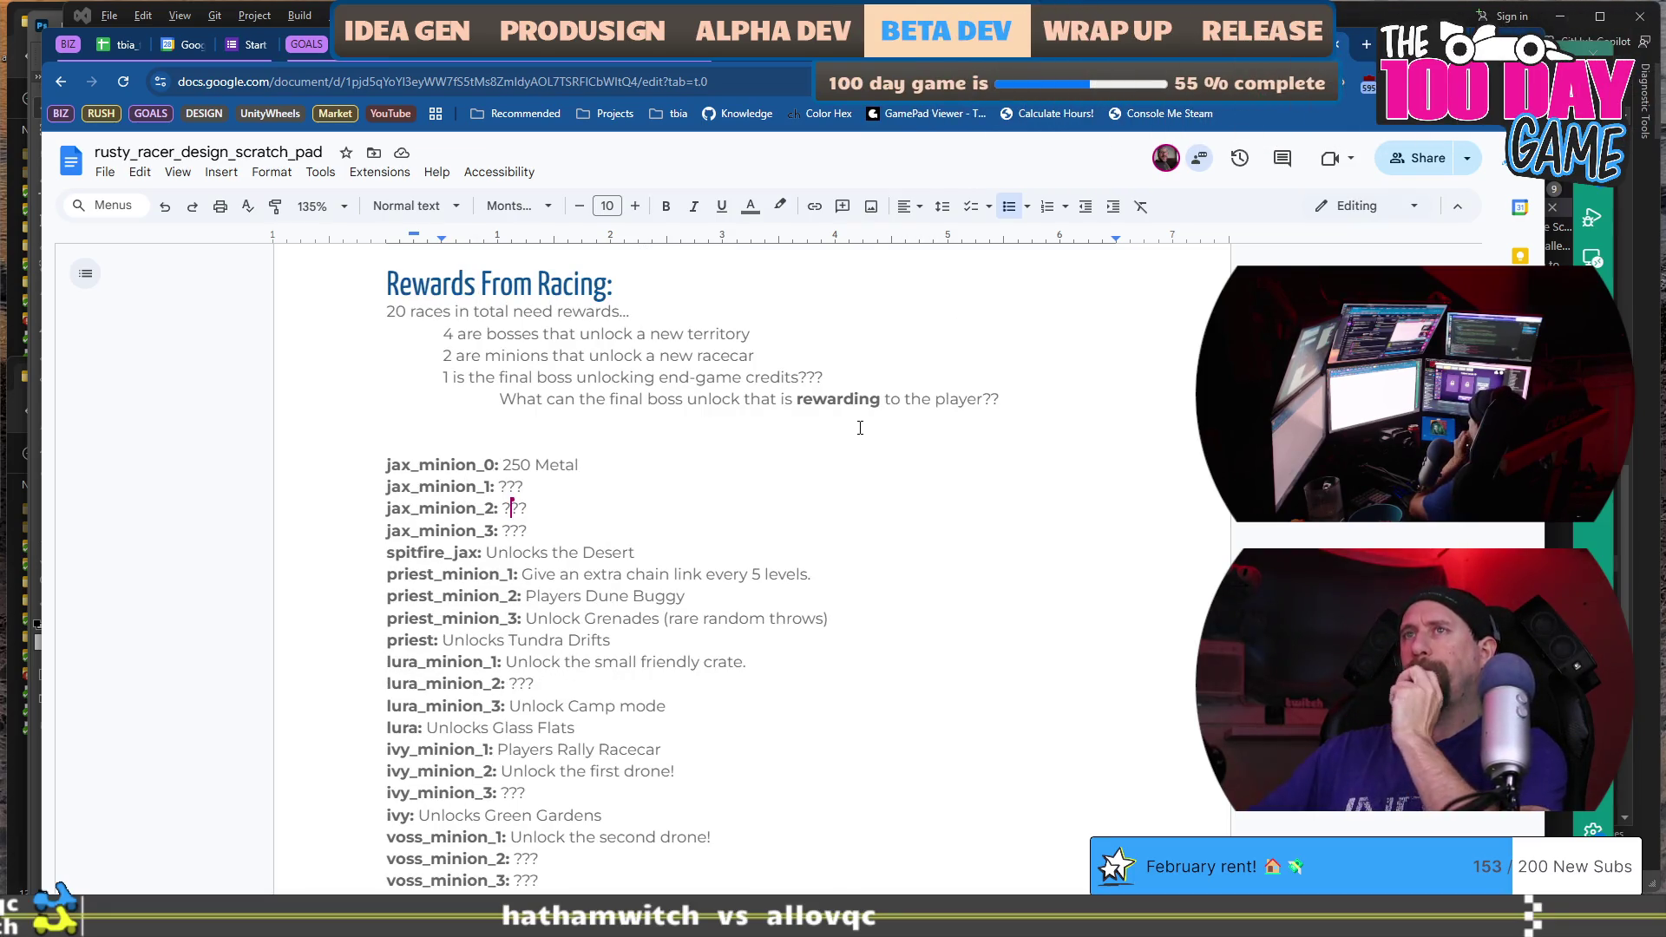
{"action": "scroll", "coordinate": [857, 408], "scroll_direction": "down", "scroll_amount": 3}
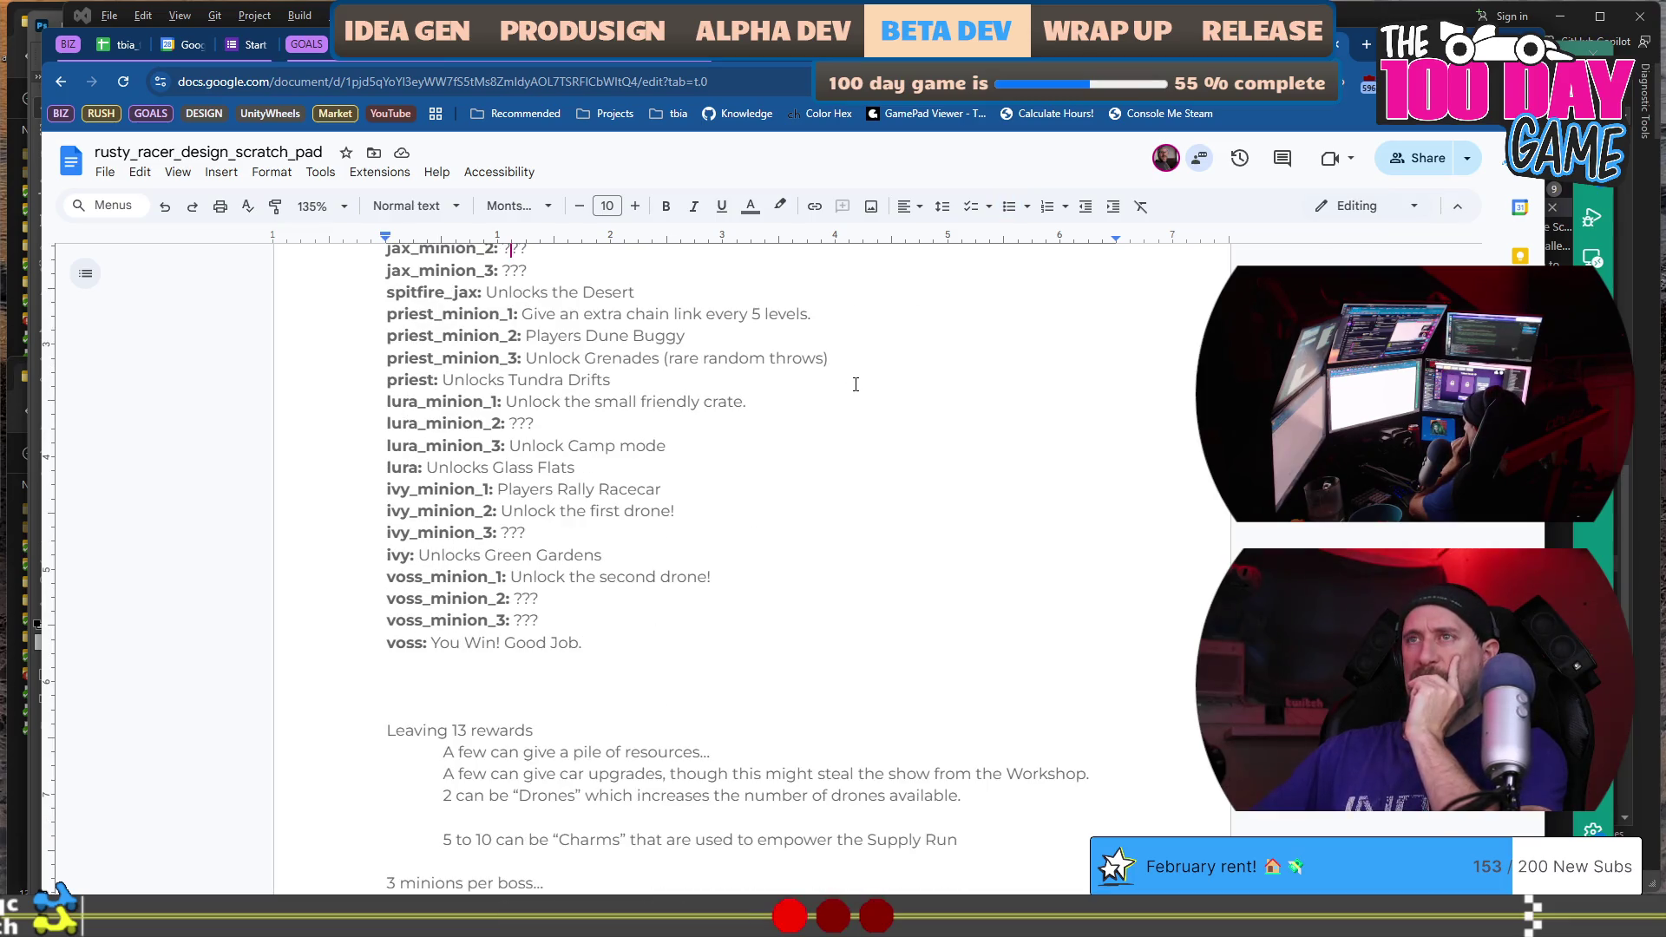
{"action": "scroll", "coordinate": [856, 384], "scroll_direction": "up", "scroll_amount": 2}
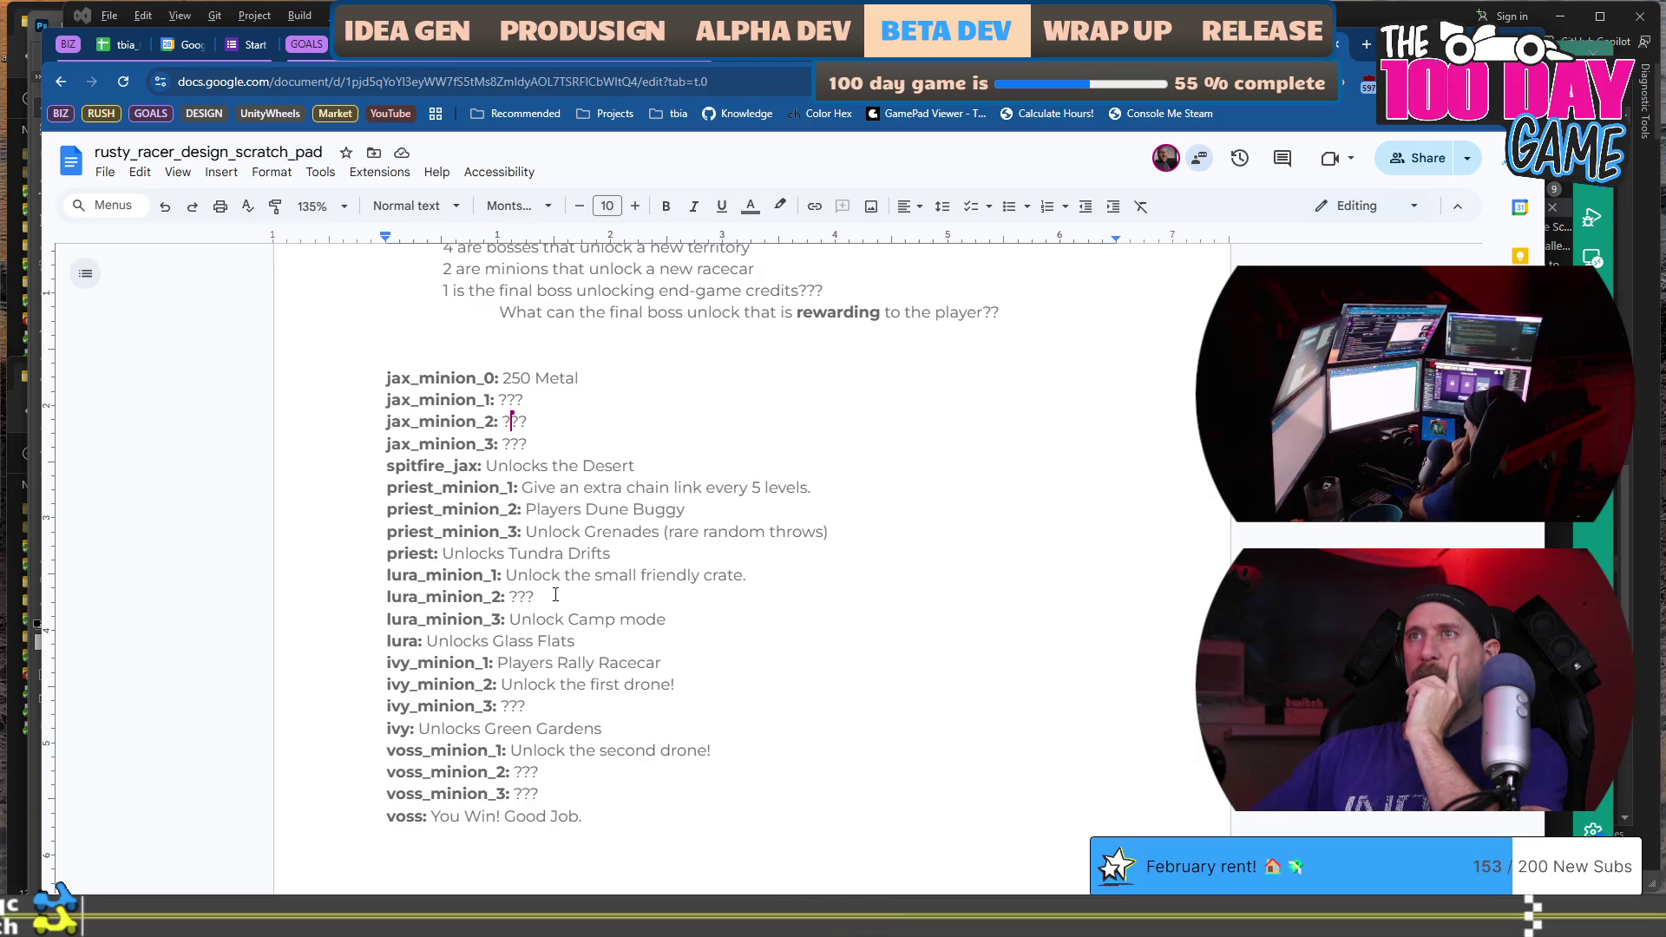
{"action": "scroll", "coordinate": [544, 712], "scroll_direction": "down", "scroll_amount": 5}
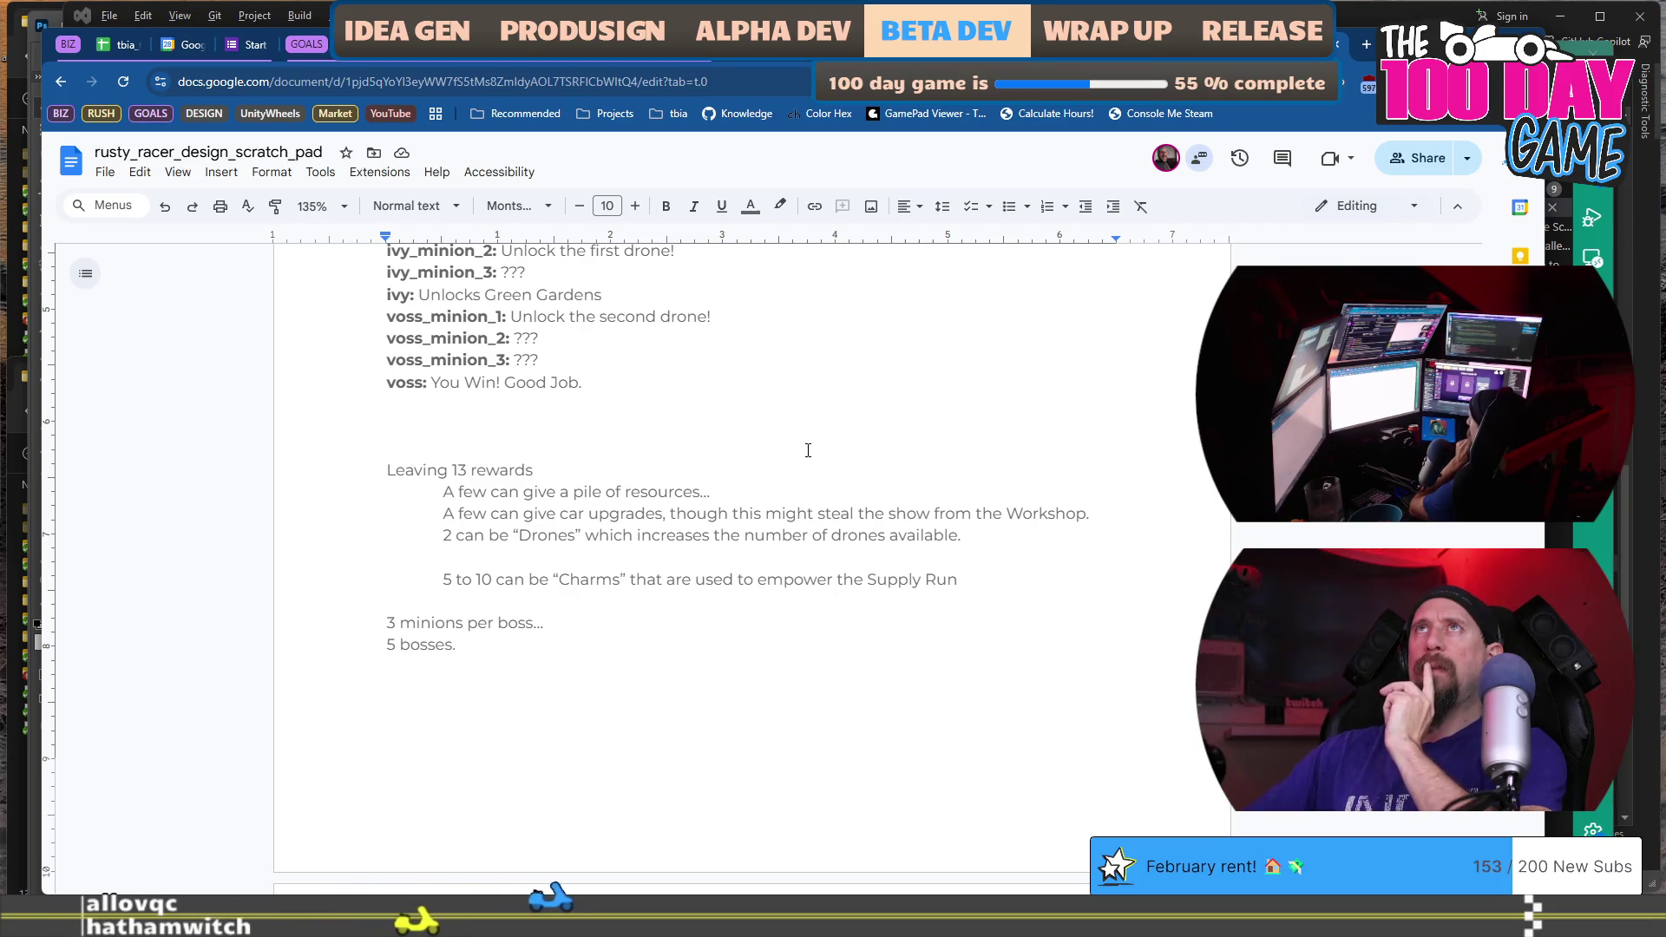
{"action": "scroll", "coordinate": [808, 450], "scroll_direction": "up", "scroll_amount": 6}
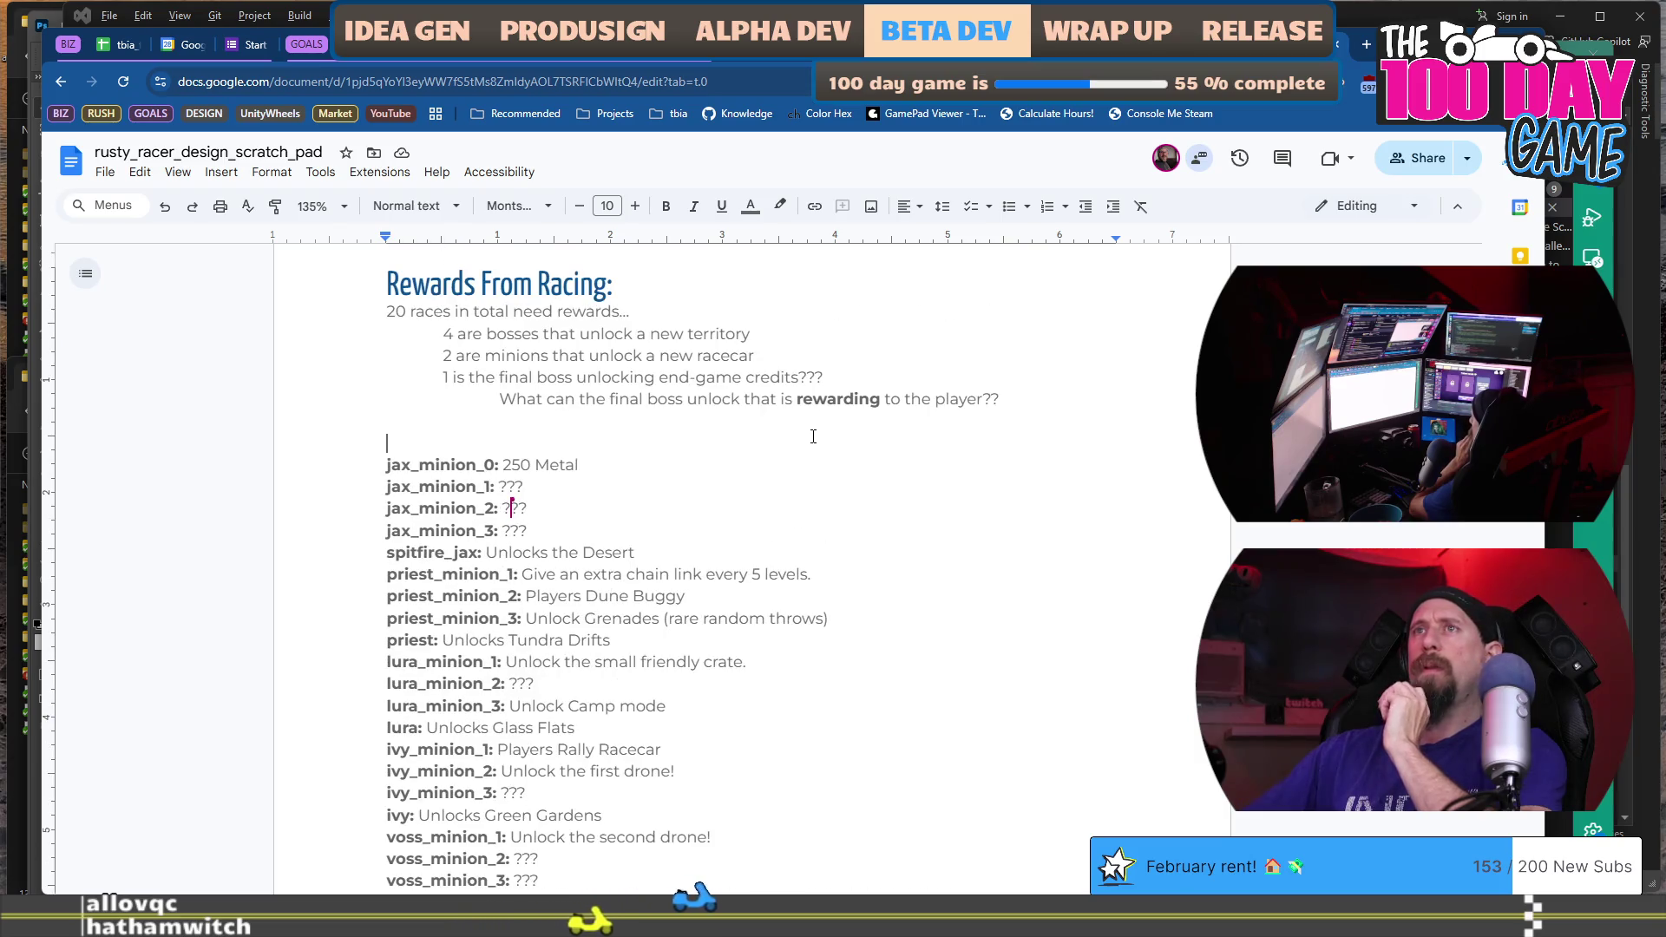
{"action": "left_click", "coordinate": [920, 329], "text": "shift"}
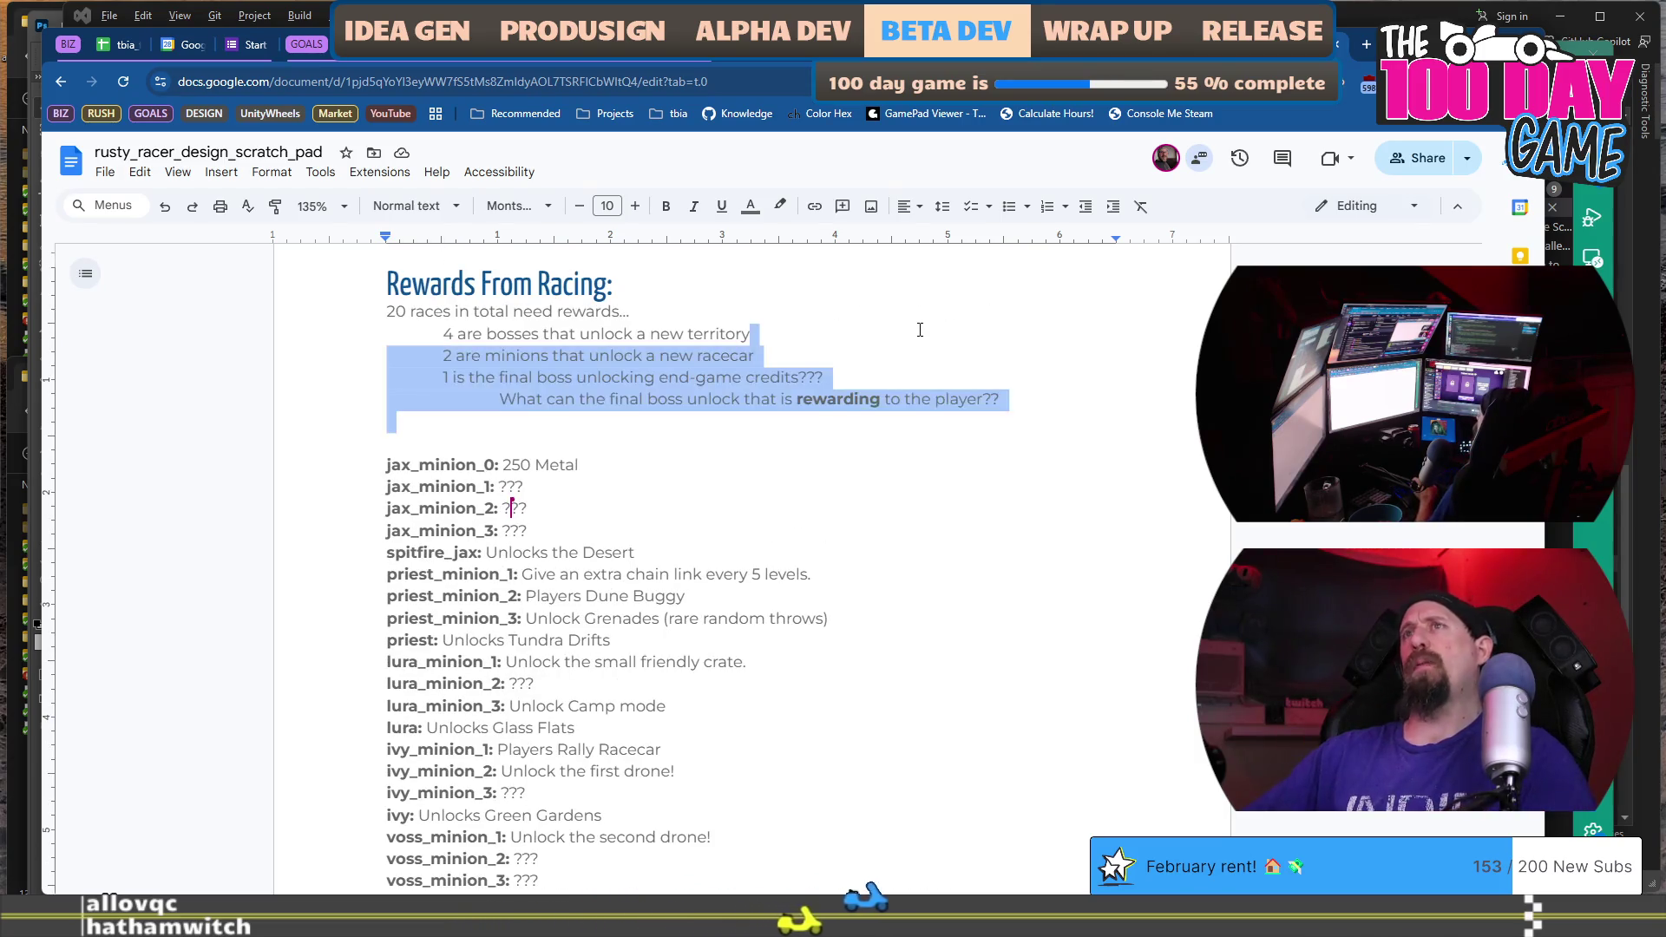
Delete the '20 races' planning notes beneath the Rewards From Racing heading.
{"action": "key", "text": "shift+Up"}
{"action": "key", "text": "shift+Home"}
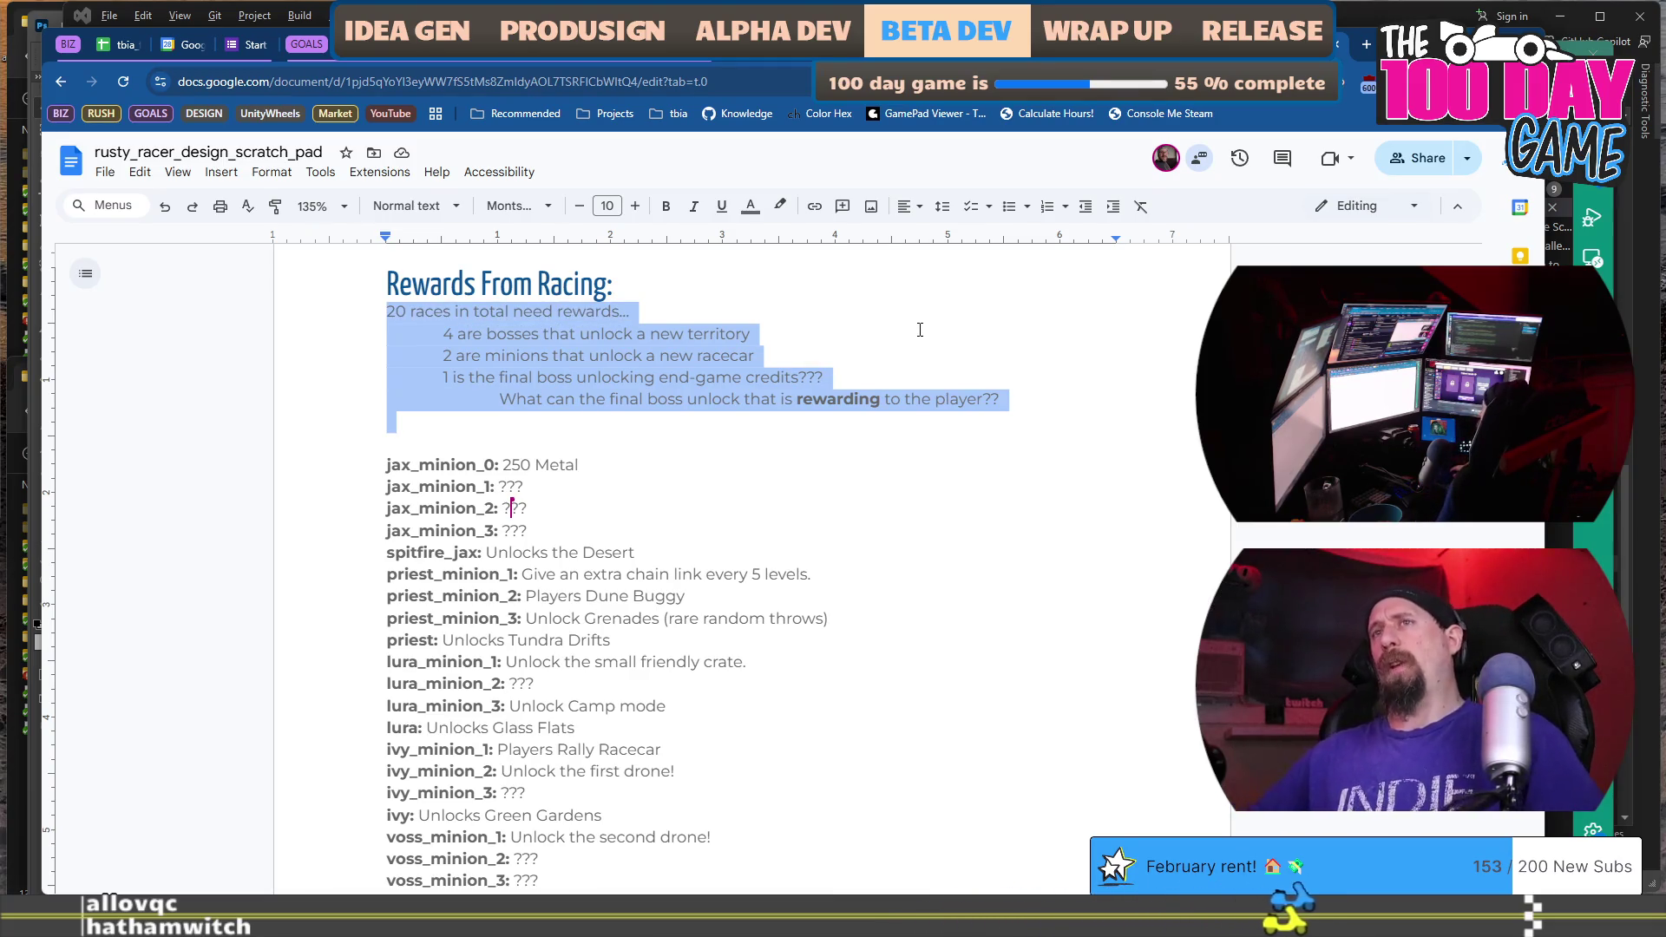
{"action": "key", "text": "Delete"}
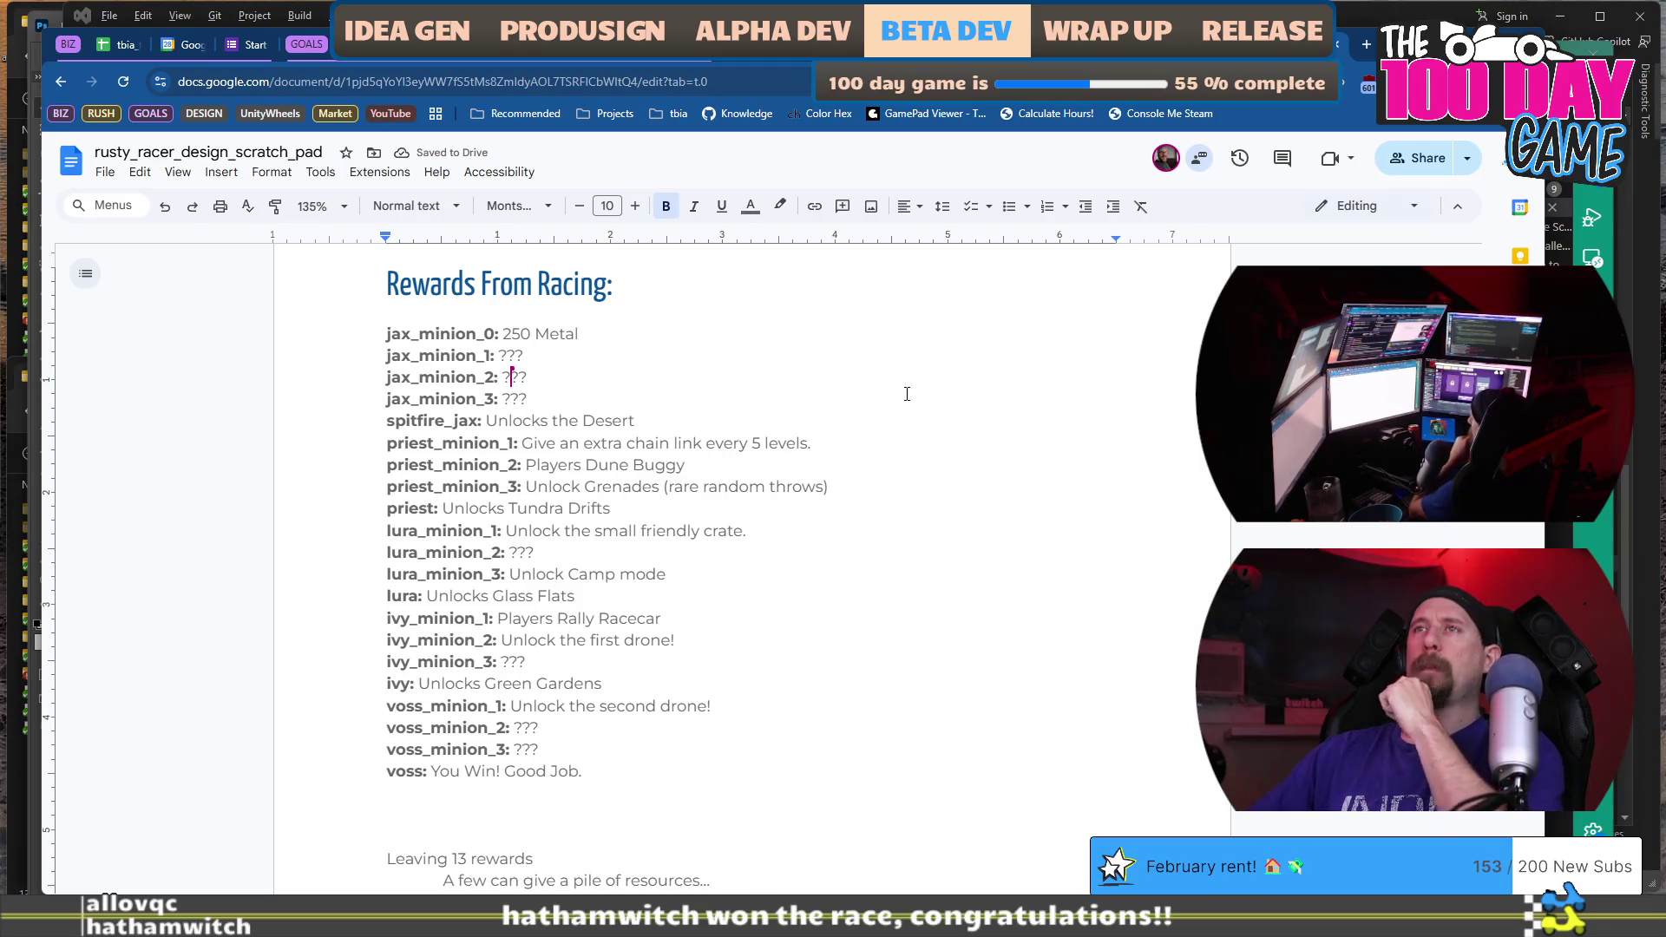
{"action": "scroll", "coordinate": [905, 397], "scroll_direction": "down", "scroll_amount": 10}
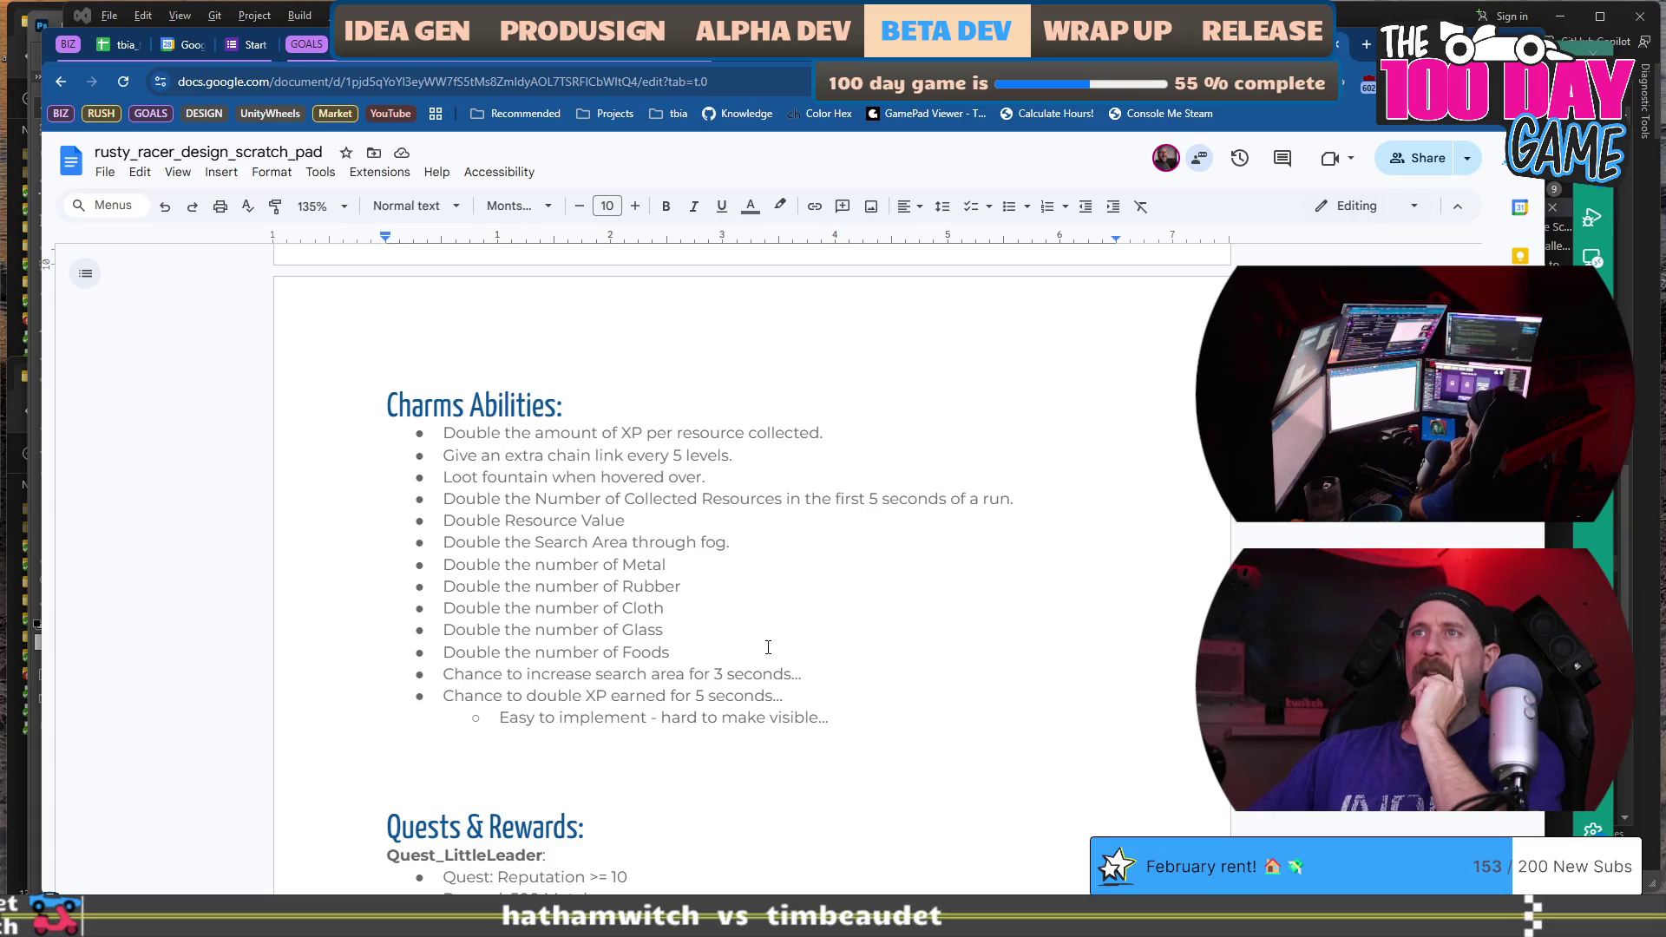
{"action": "left_click_drag", "start_coordinate": [666, 631], "coordinate": [434, 570]}
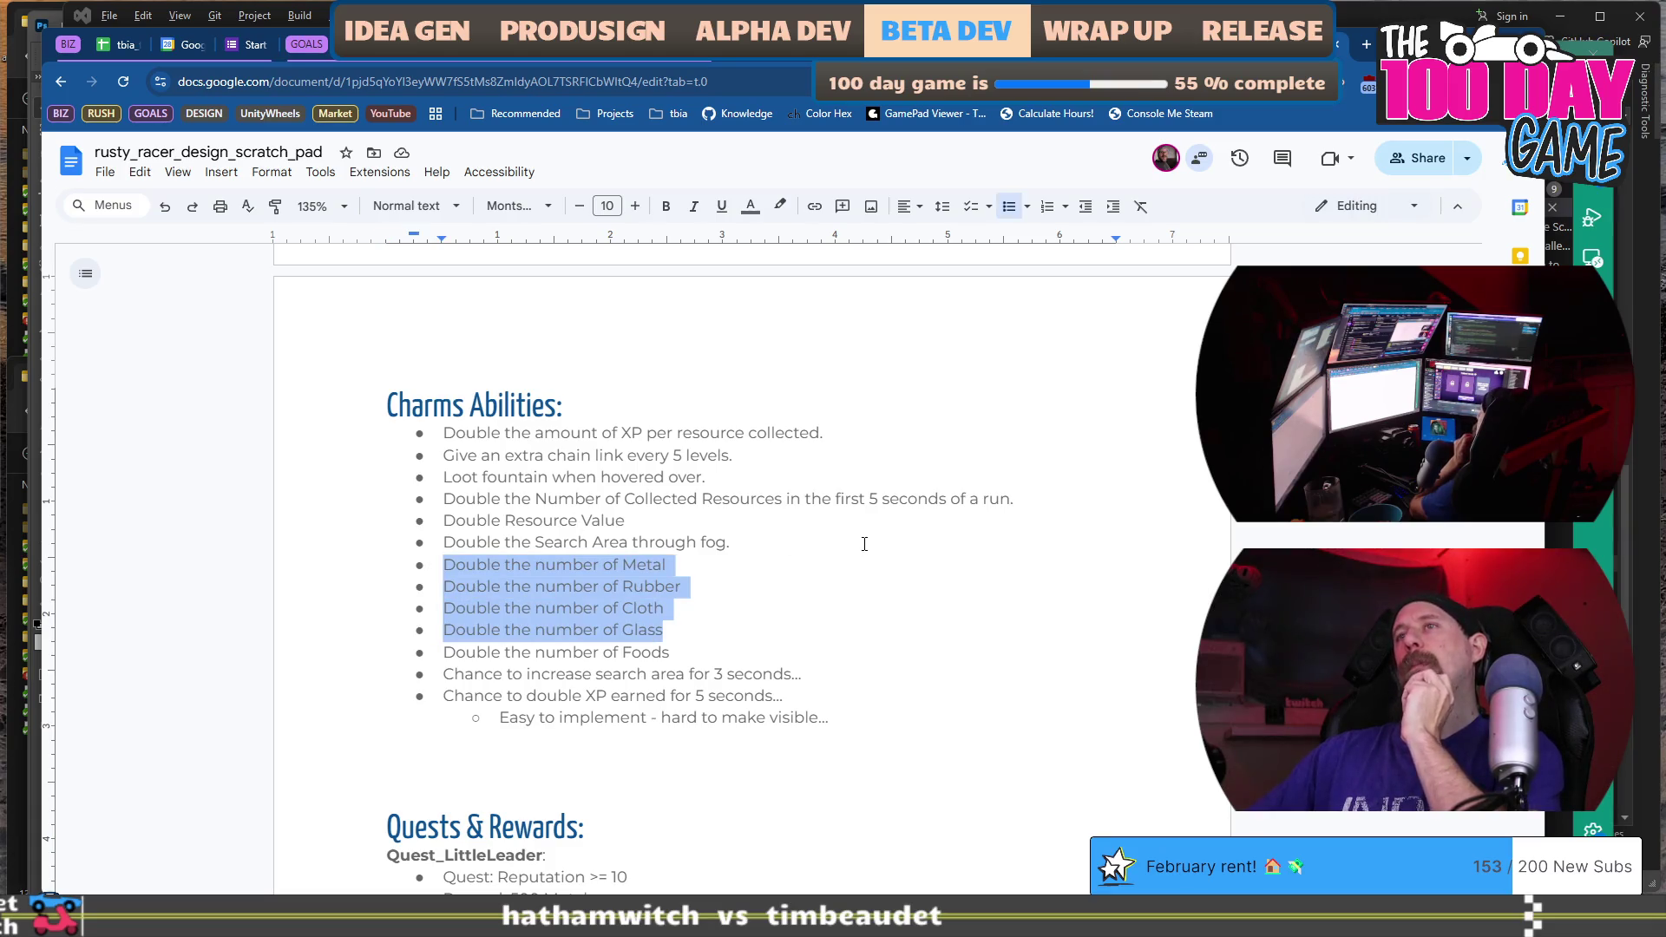
{"action": "left_click_drag", "start_coordinate": [763, 649], "coordinate": [412, 568]}
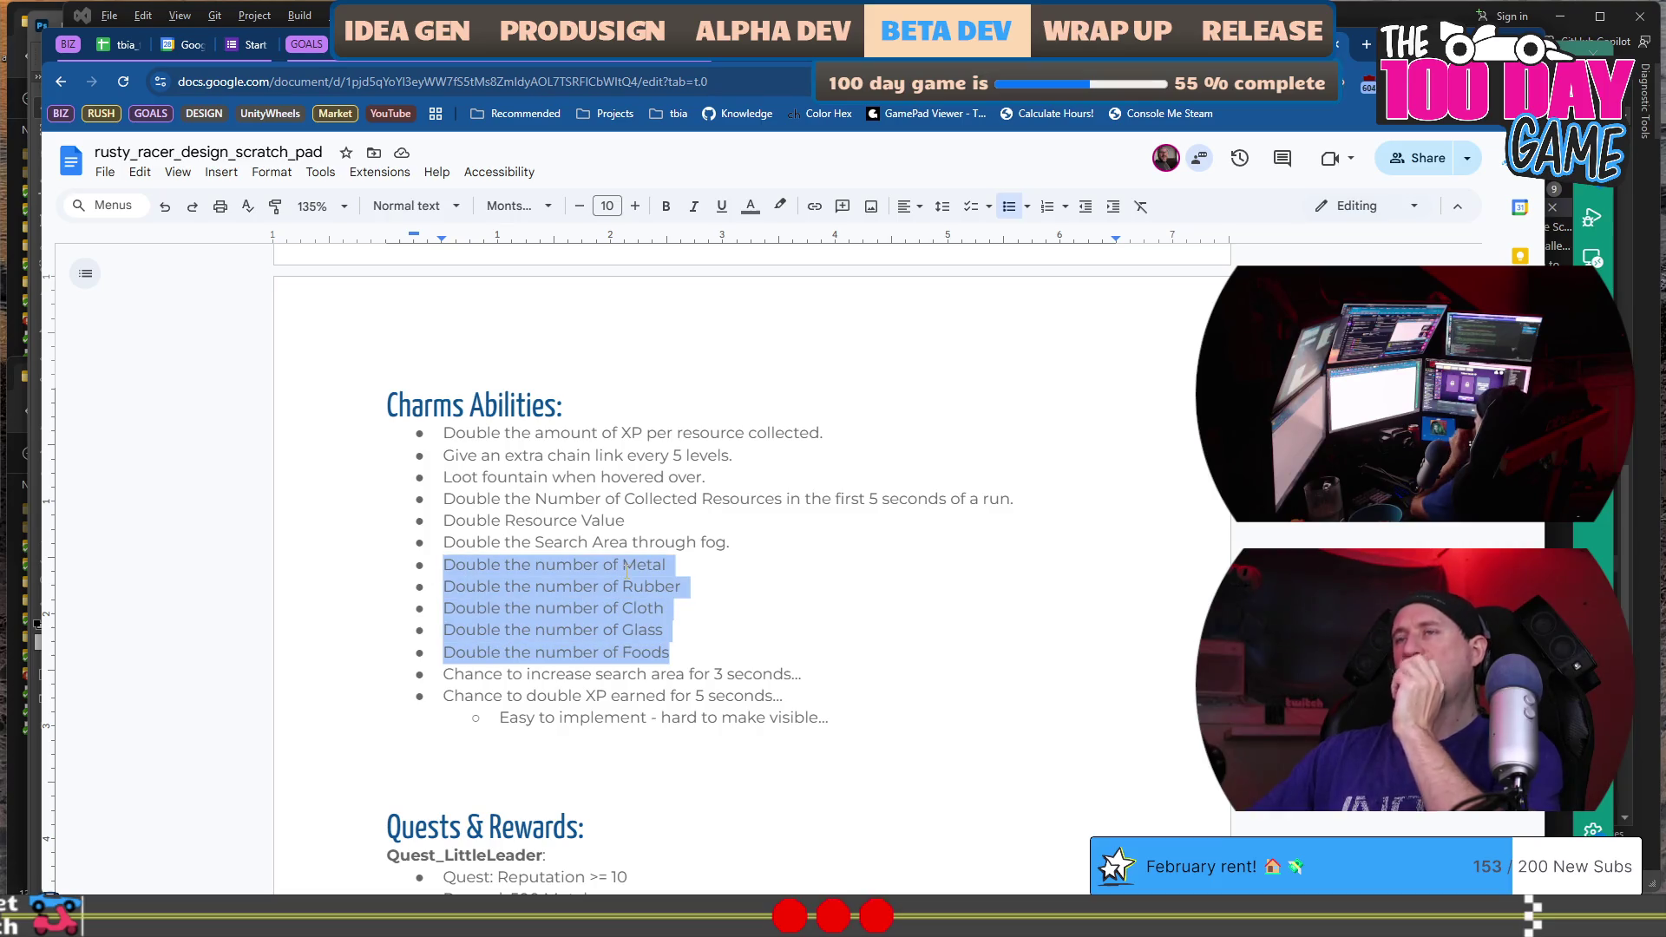
{"action": "scroll", "coordinate": [1065, 450], "scroll_direction": "up", "scroll_amount": 15}
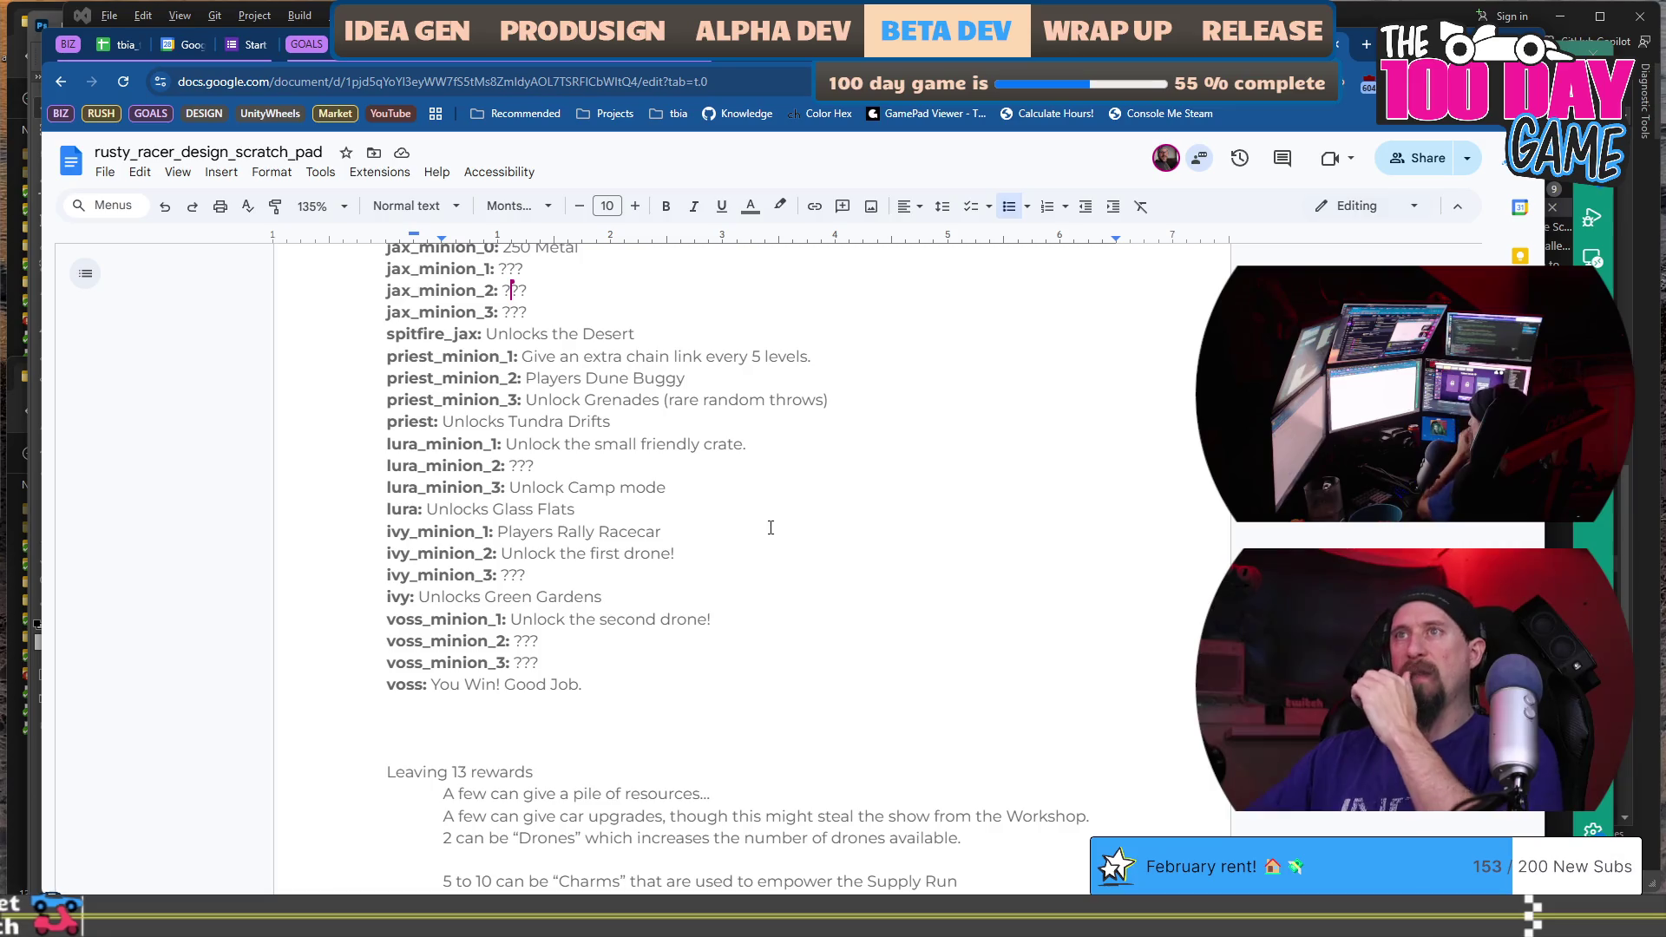
{"action": "left_click_drag", "start_coordinate": [615, 423], "coordinate": [490, 356]}
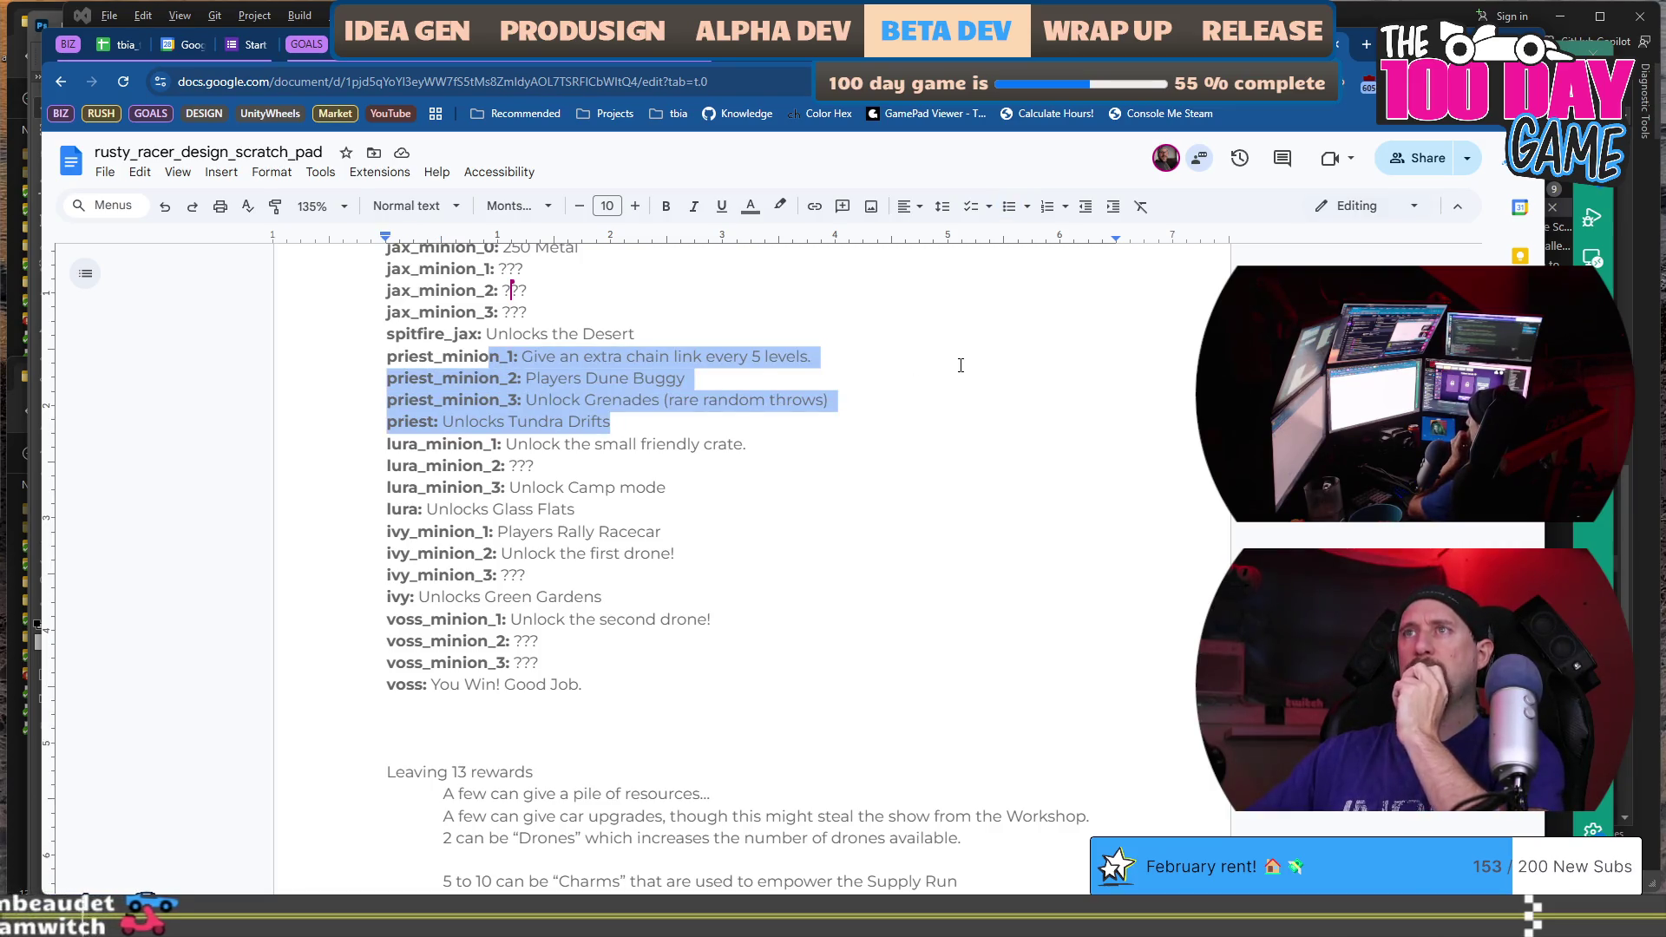
{"action": "left_click", "coordinate": [864, 383]}
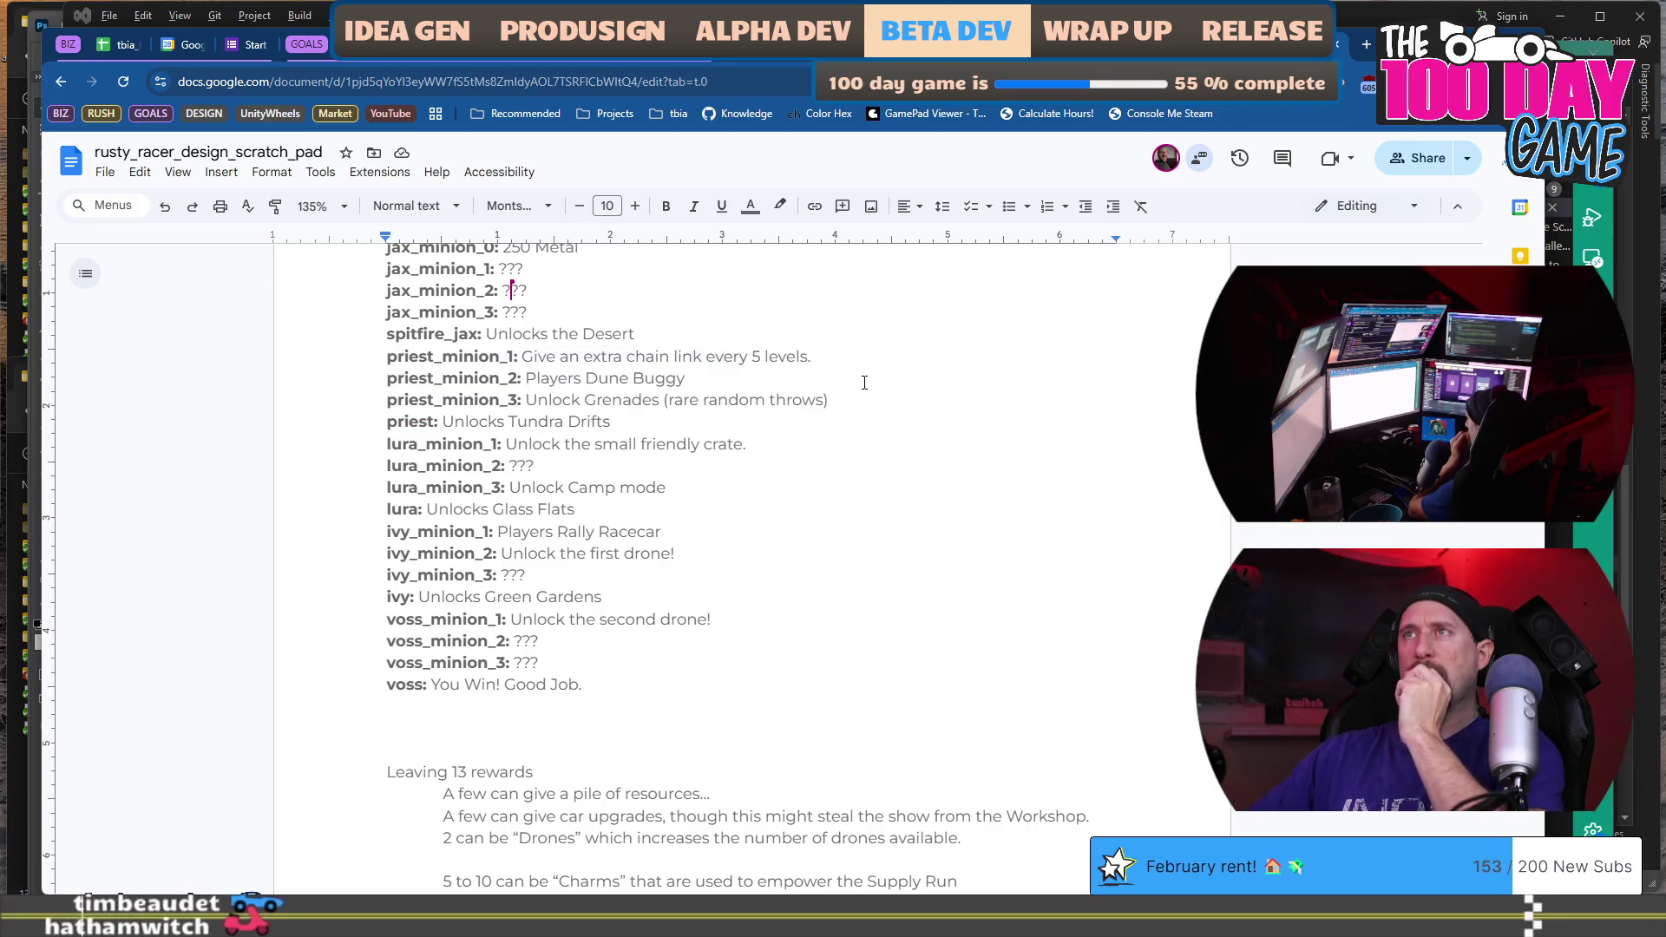
{"action": "left_click", "coordinate": [858, 357]}
{"action": "key", "text": "shift+Home"}
{"action": "key", "text": "ctrl+shift+Right"}
{"action": "key", "text": "ctrl+shift+Right"}
{"action": "key", "text": "ctrl+c"}
{"action": "key", "text": "BackSpace"}
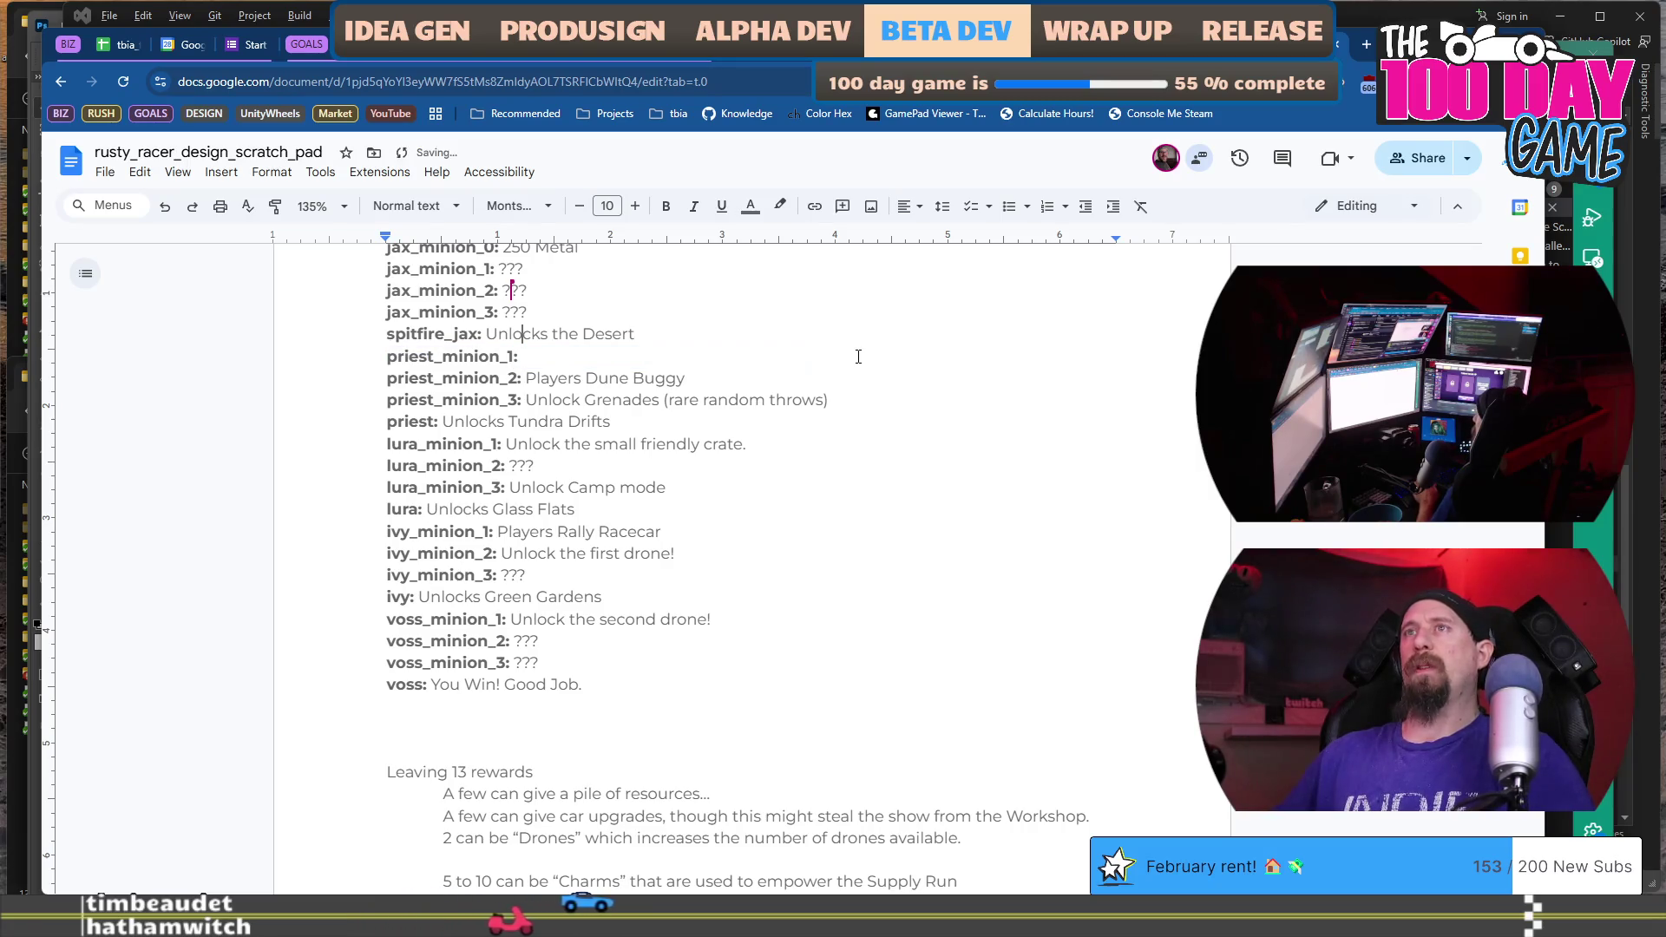
{"action": "key", "text": "ctrl+v"}
{"action": "key", "text": "shift+End"}
{"action": "key", "text": "Delete"}
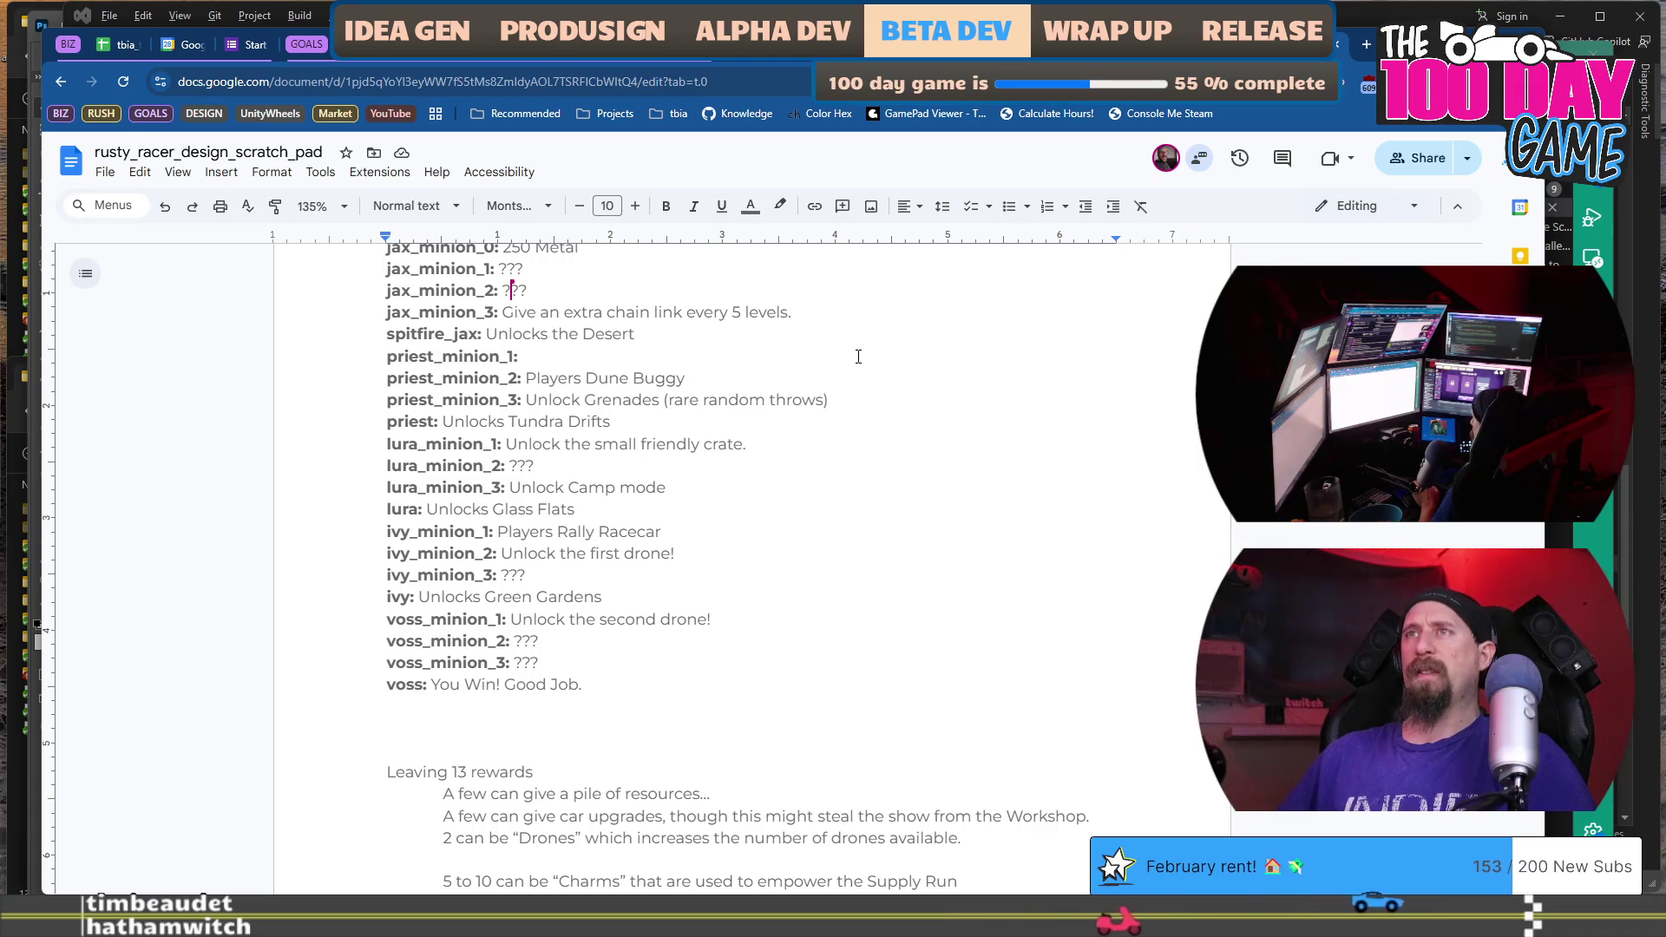
{"action": "key", "text": "ctrl+z"}
{"action": "key", "text": "ctrl+z"}
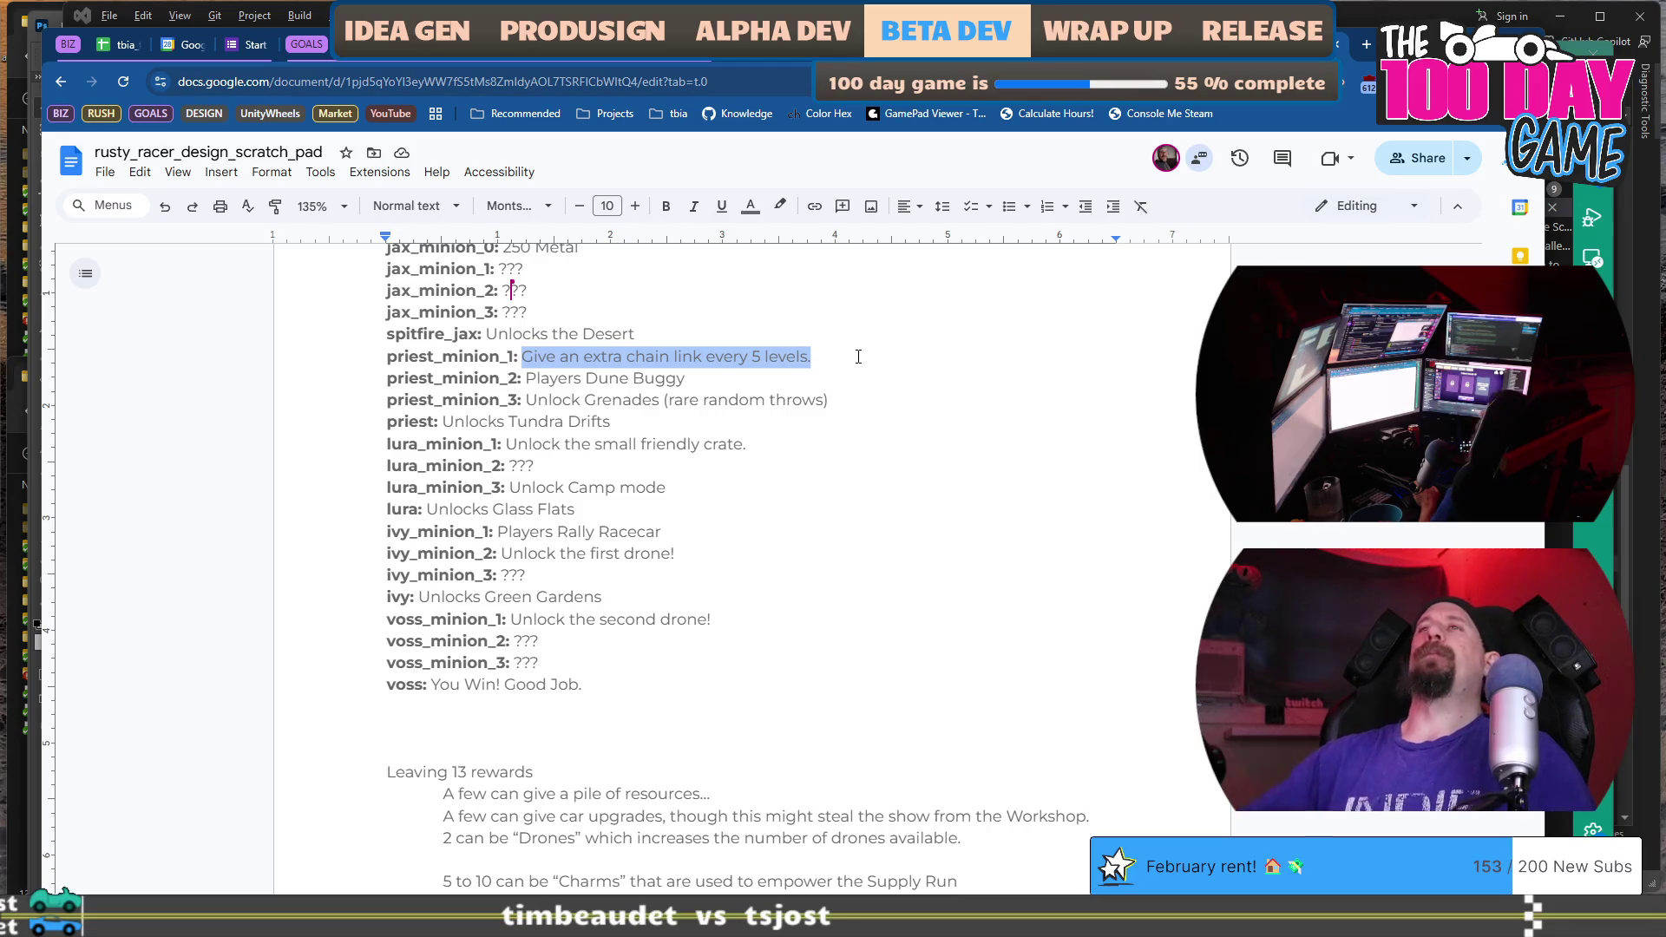
{"action": "scroll", "coordinate": [855, 390], "scroll_direction": "up", "scroll_amount": 2}
{"action": "scroll", "coordinate": [848, 434], "scroll_direction": "down", "scroll_amount": 15}
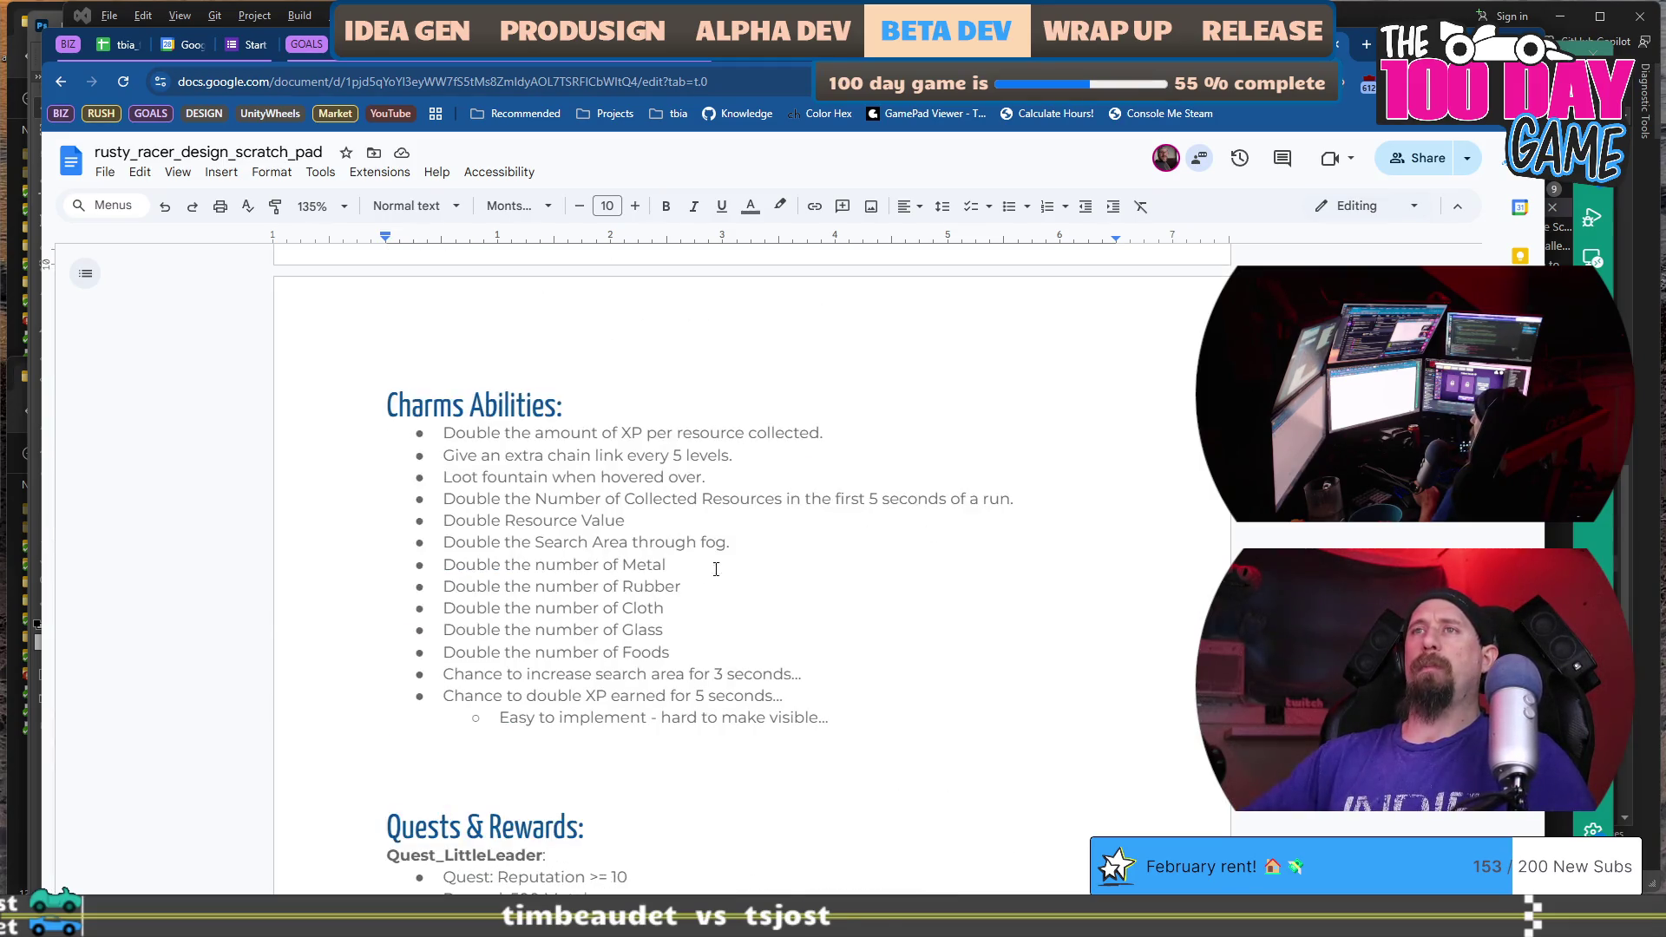
{"action": "mouse_move", "coordinate": [446, 569]}
{"action": "left_mouse_down"}
{"action": "mouse_move", "coordinate": [688, 581]}
{"action": "mouse_move", "coordinate": [680, 607]}
{"action": "mouse_move", "coordinate": [710, 649]}
{"action": "mouse_move", "coordinate": [459, 561]}
{"action": "left_mouse_up"}
Replace jax_minion_2's ??? reward with 'Charm: Double All Metal Collected'.
{"action": "left_click", "coordinate": [711, 635]}
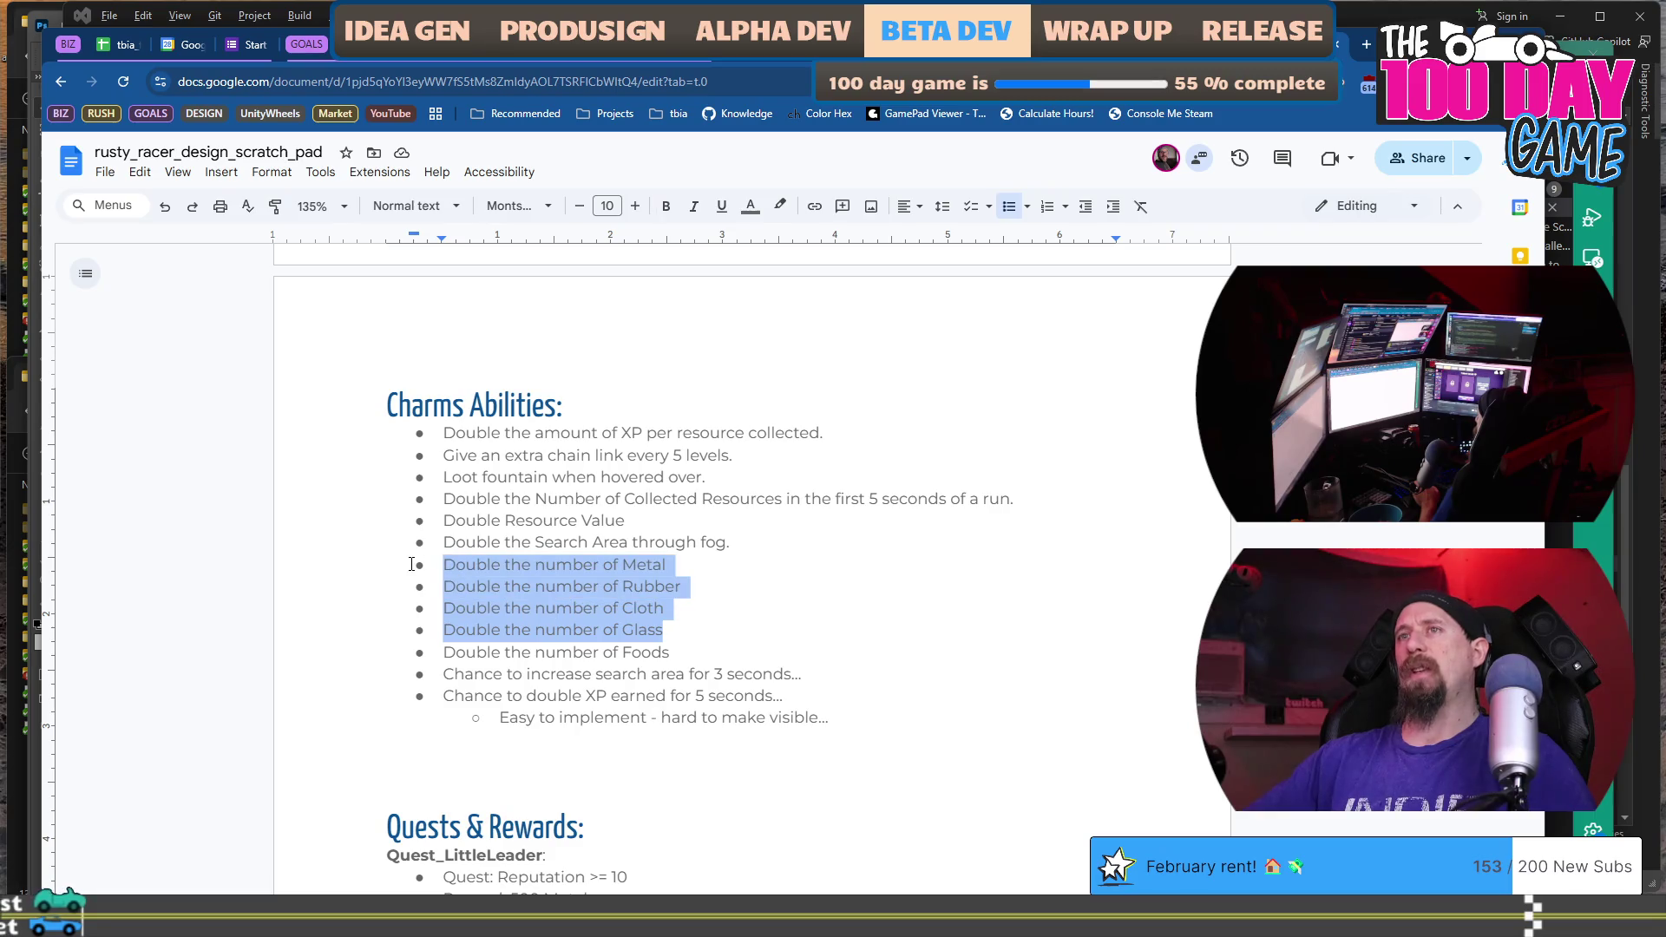
{"action": "left_click", "coordinate": [702, 643]}
{"action": "scroll", "coordinate": [704, 638], "scroll_direction": "up", "scroll_amount": 10}
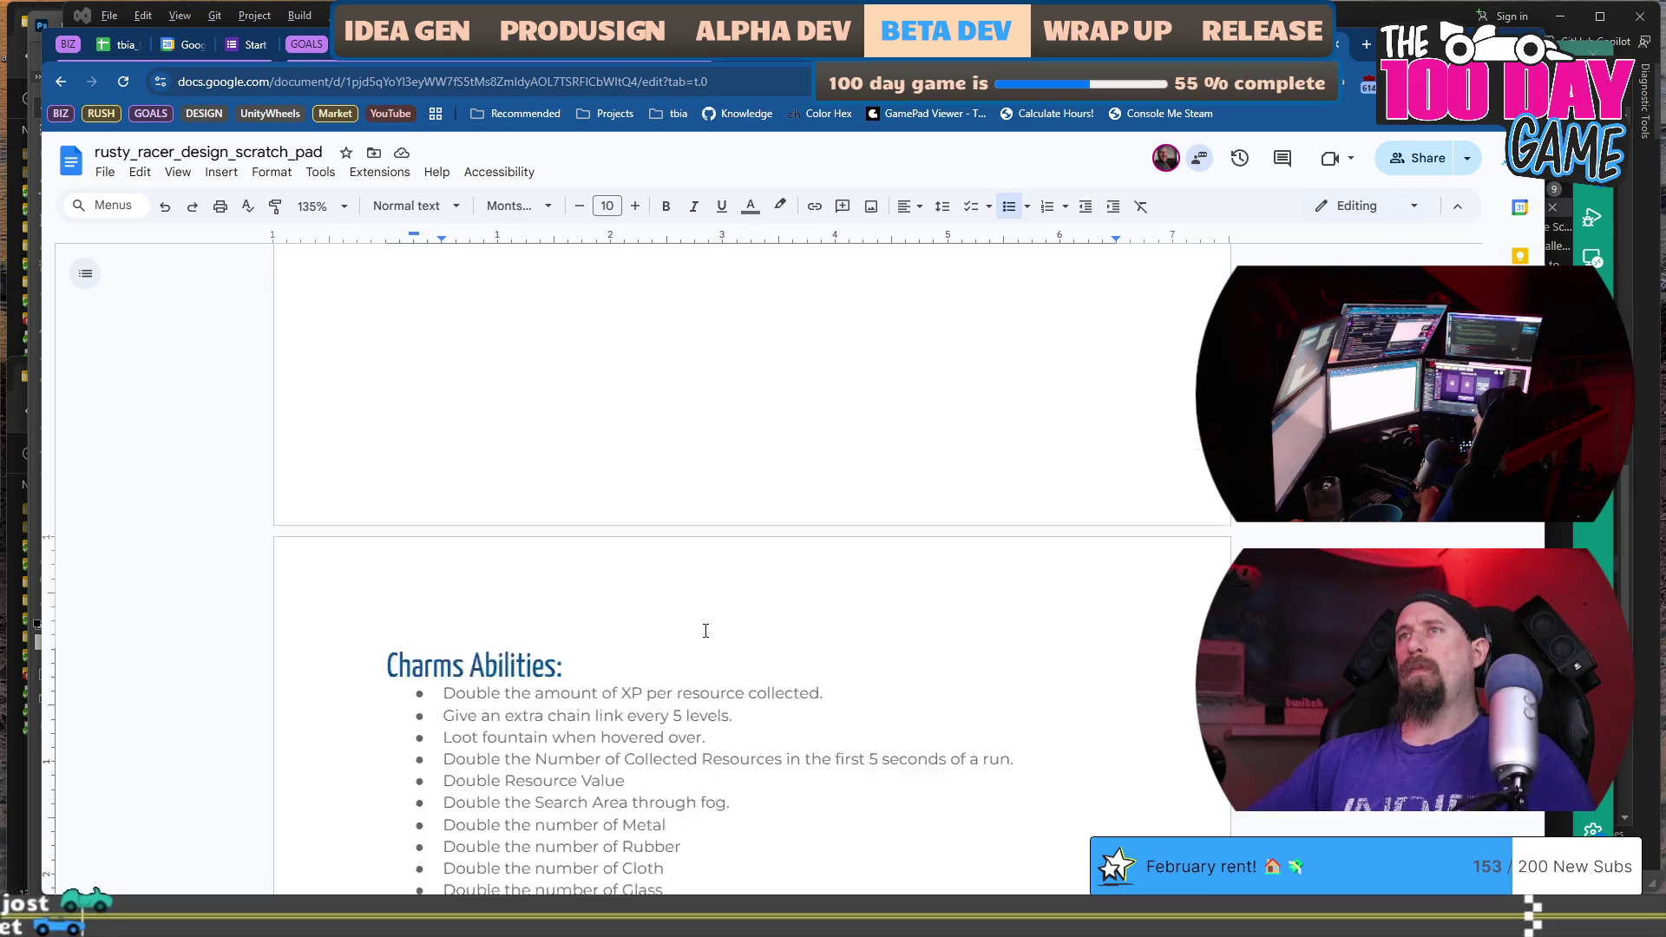
{"action": "scroll", "coordinate": [705, 631], "scroll_direction": "up", "scroll_amount": 5}
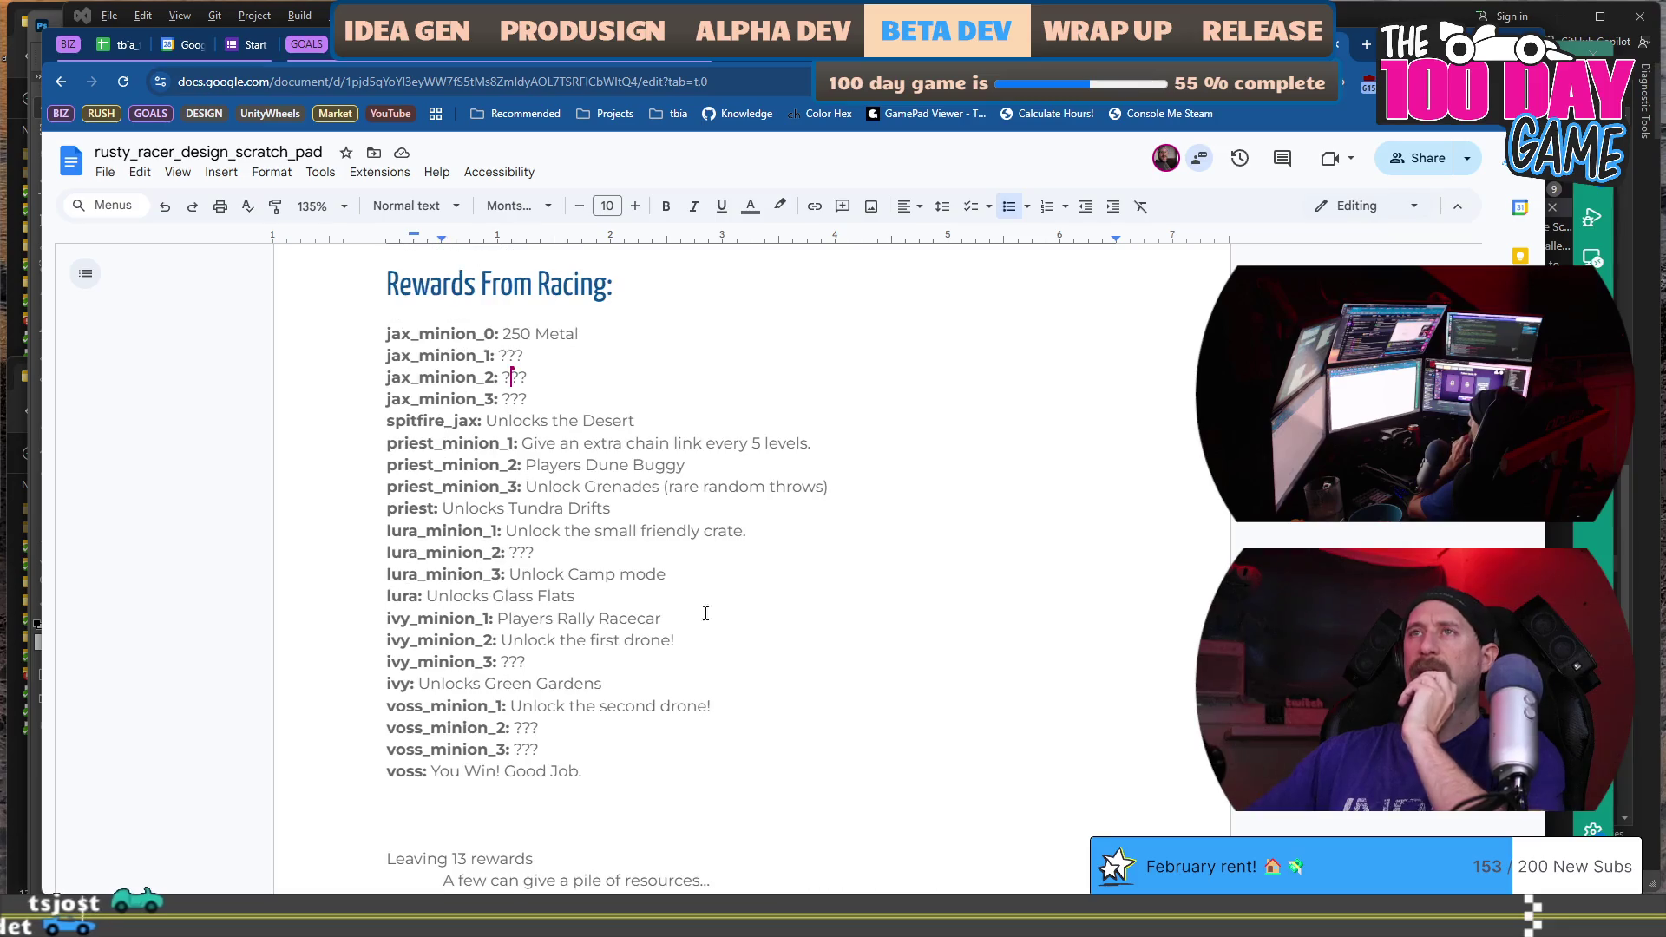
{"action": "left_click", "coordinate": [723, 388]}
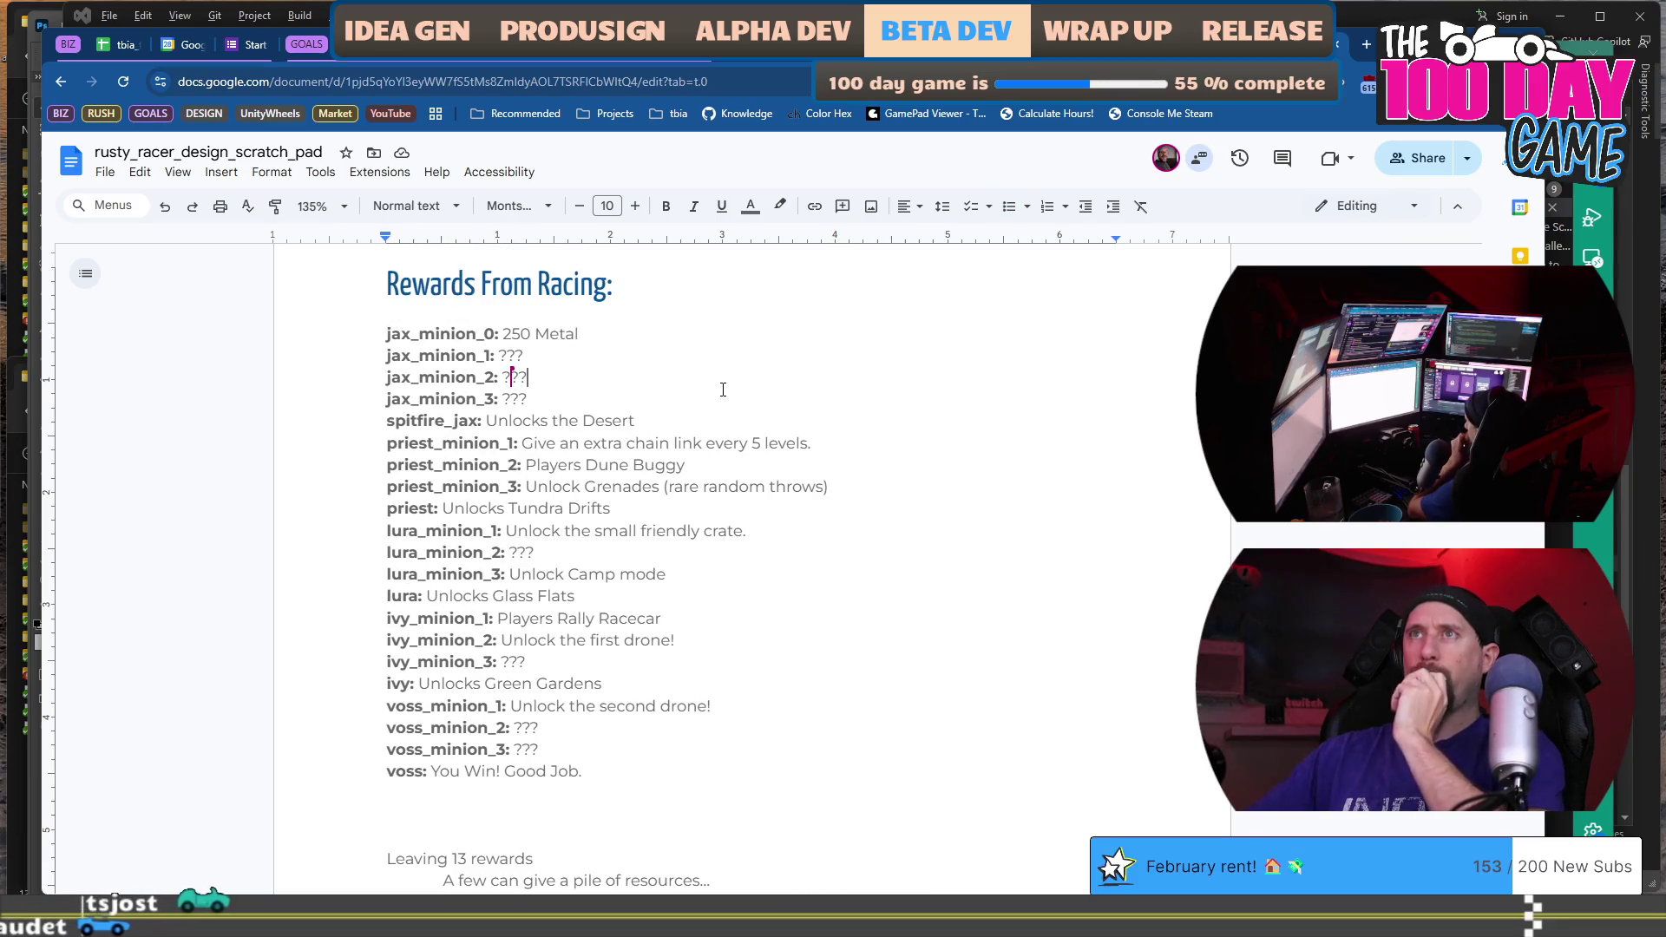
{"action": "key", "text": "shift+Left"}
{"action": "key", "text": "shift+Left"}
{"action": "key", "text": "shift+Left"}
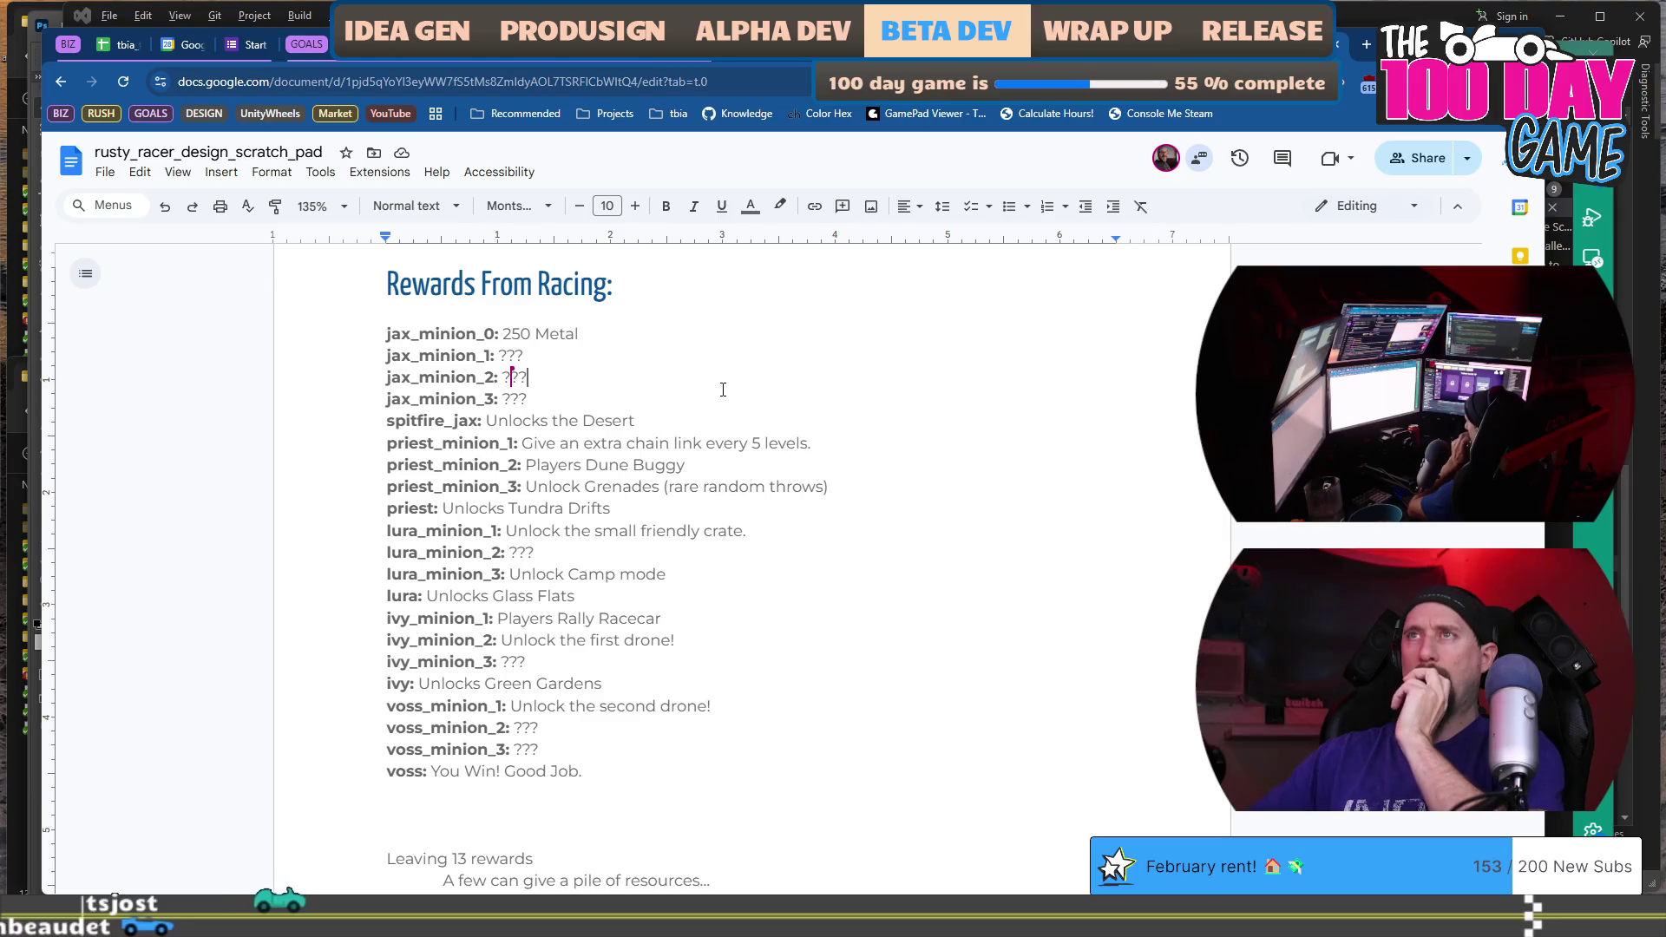
{"action": "type", "text": "Double "}
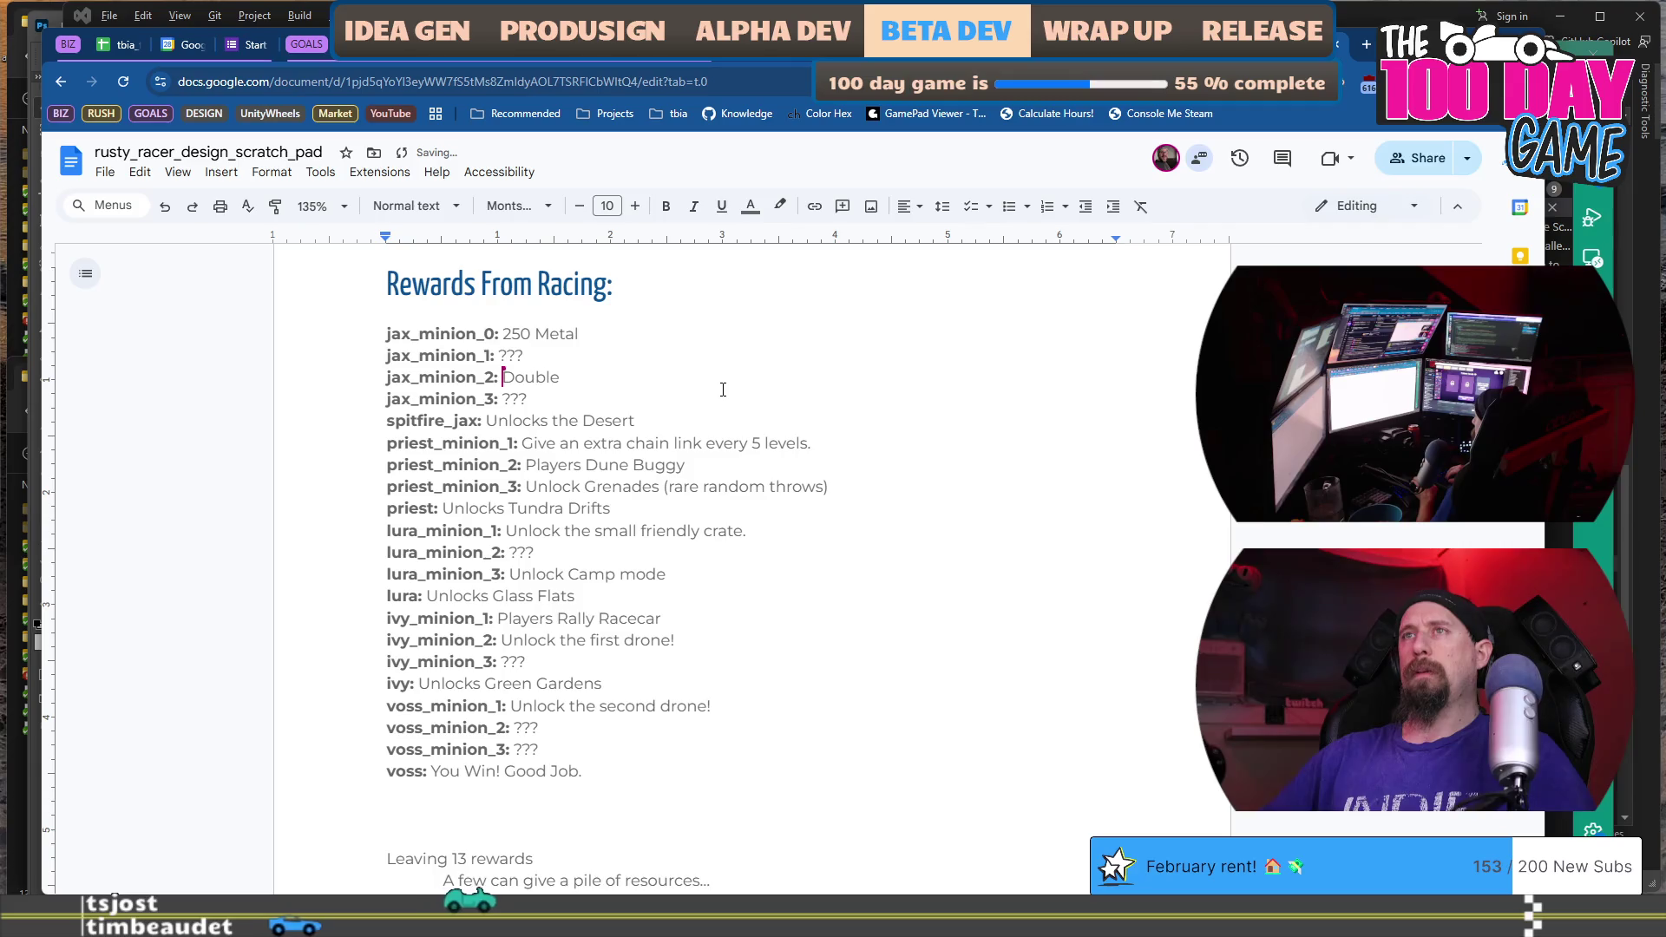
{"action": "type", "text": "All Metal "}
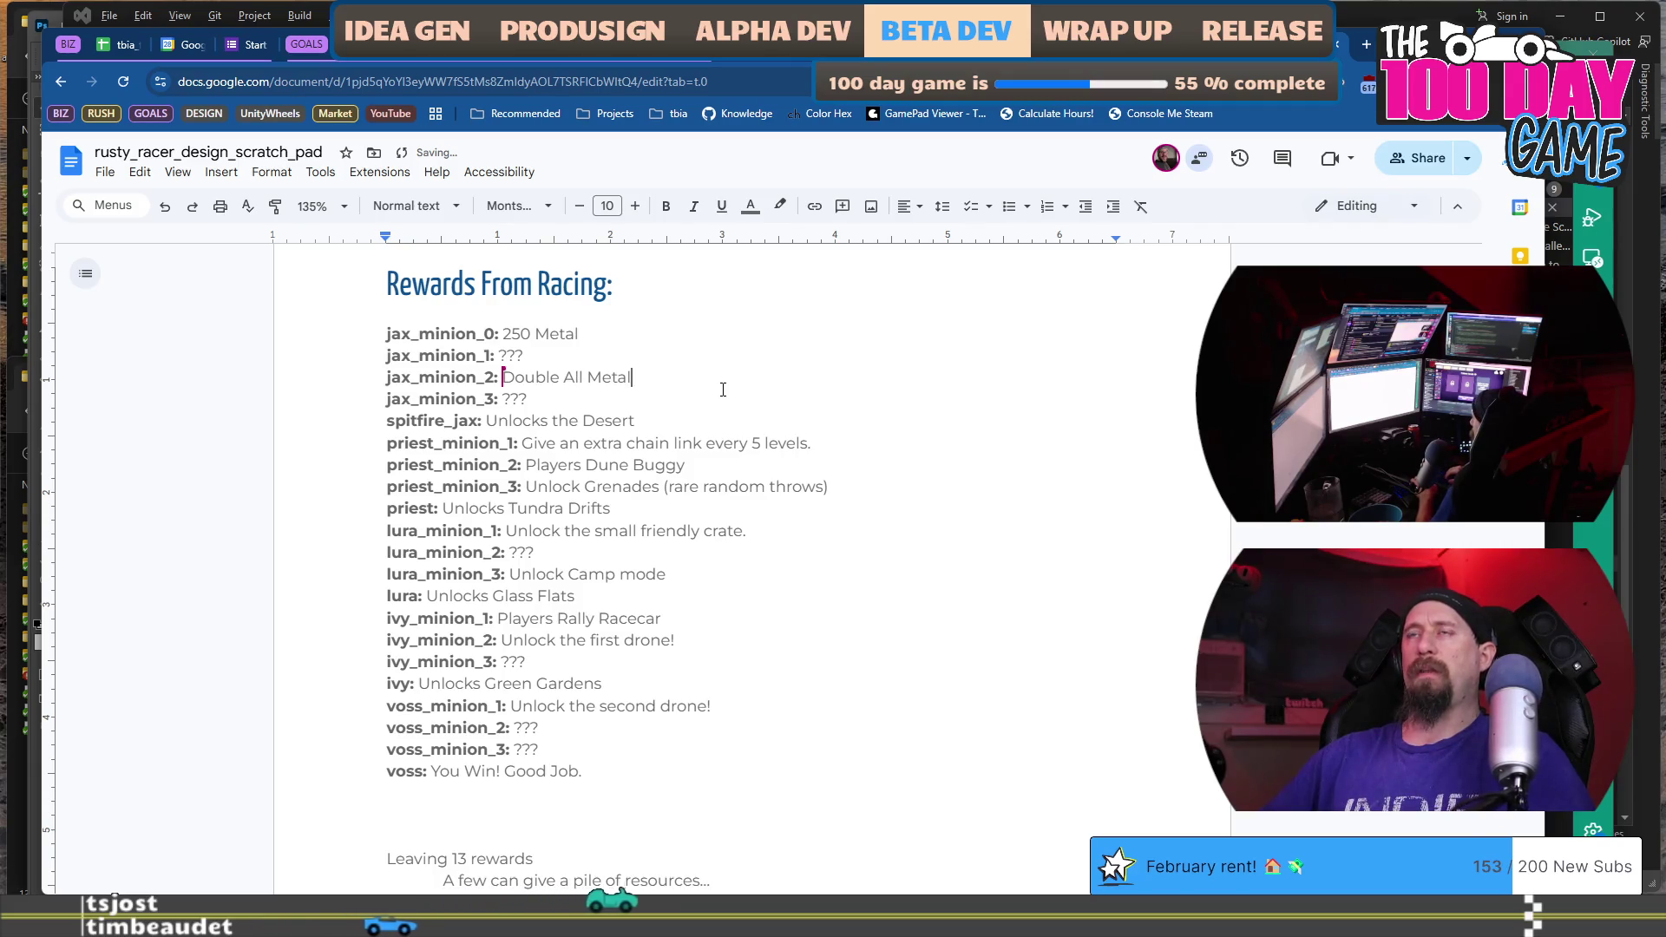
{"action": "type", "text": "Collect"}
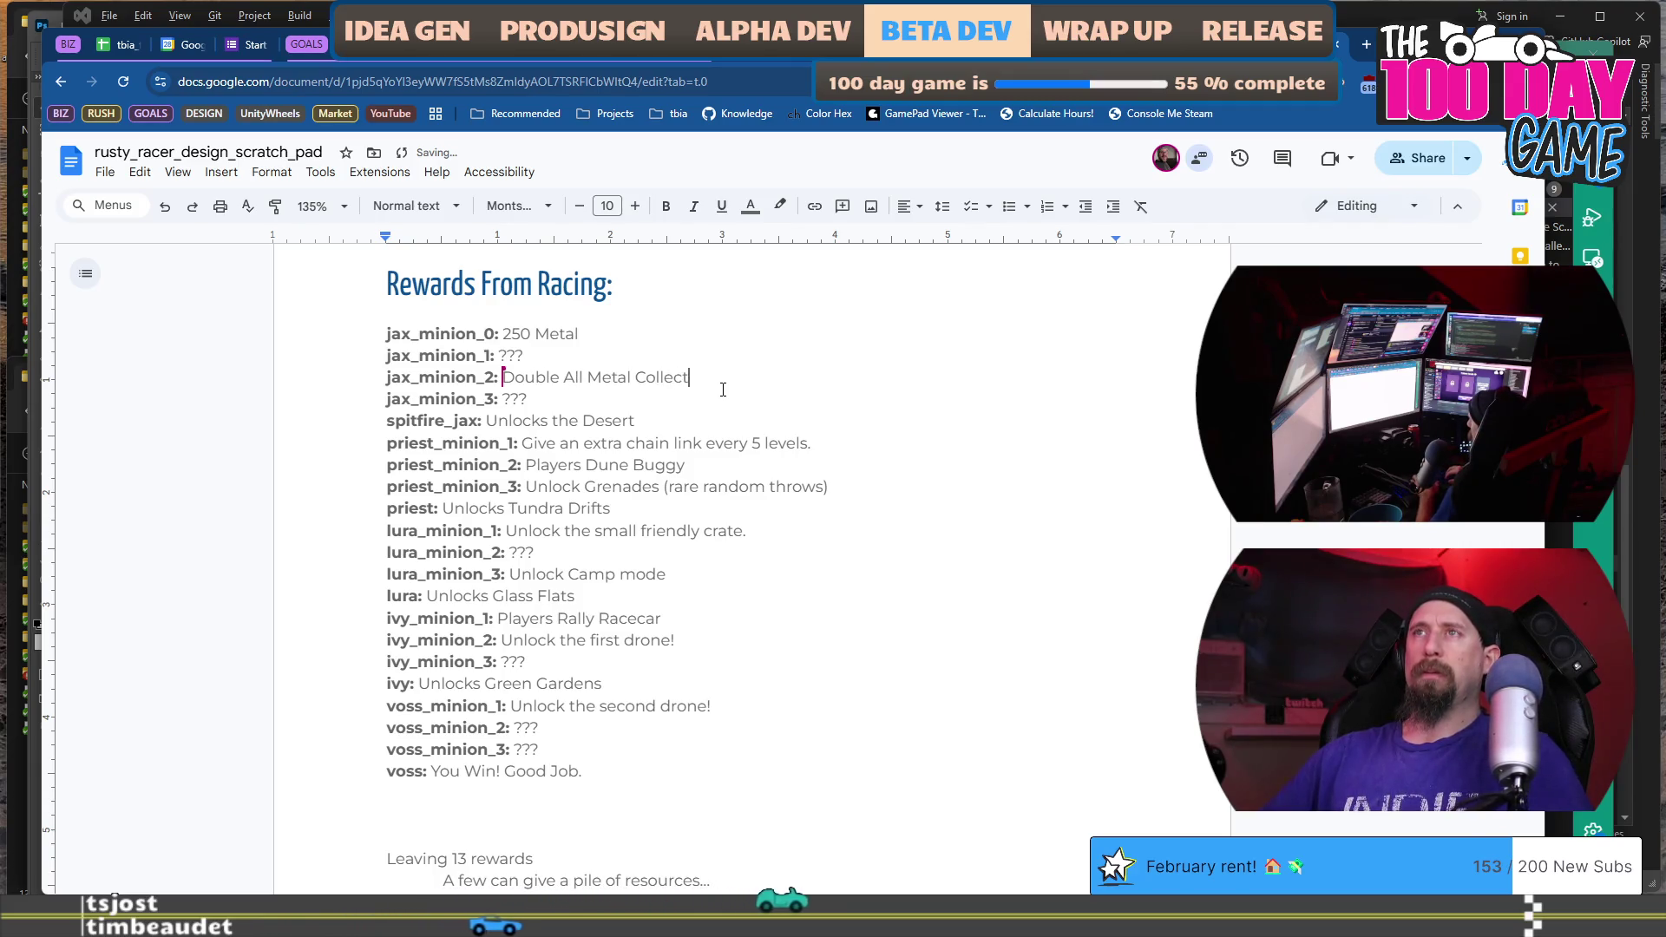
{"action": "type", "text": "ed"}
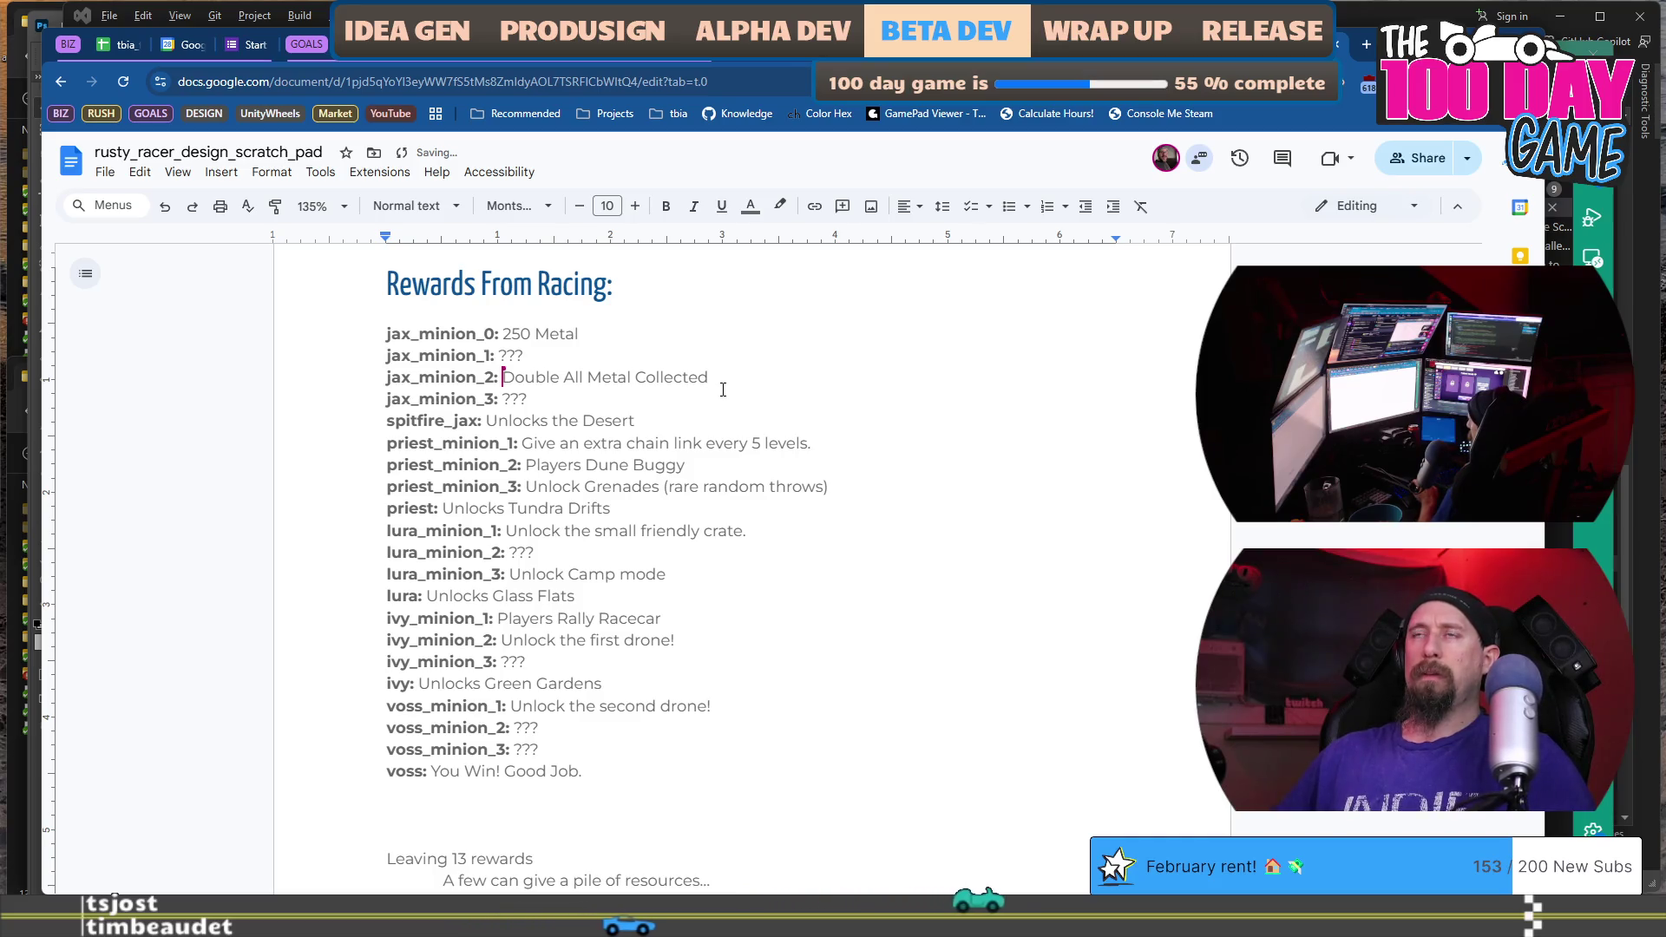
{"action": "key", "text": "ctrl+shift+Left"}
{"action": "key", "text": "ctrl+shift+Left"}
{"action": "key", "text": "ctrl+shift+Left"}
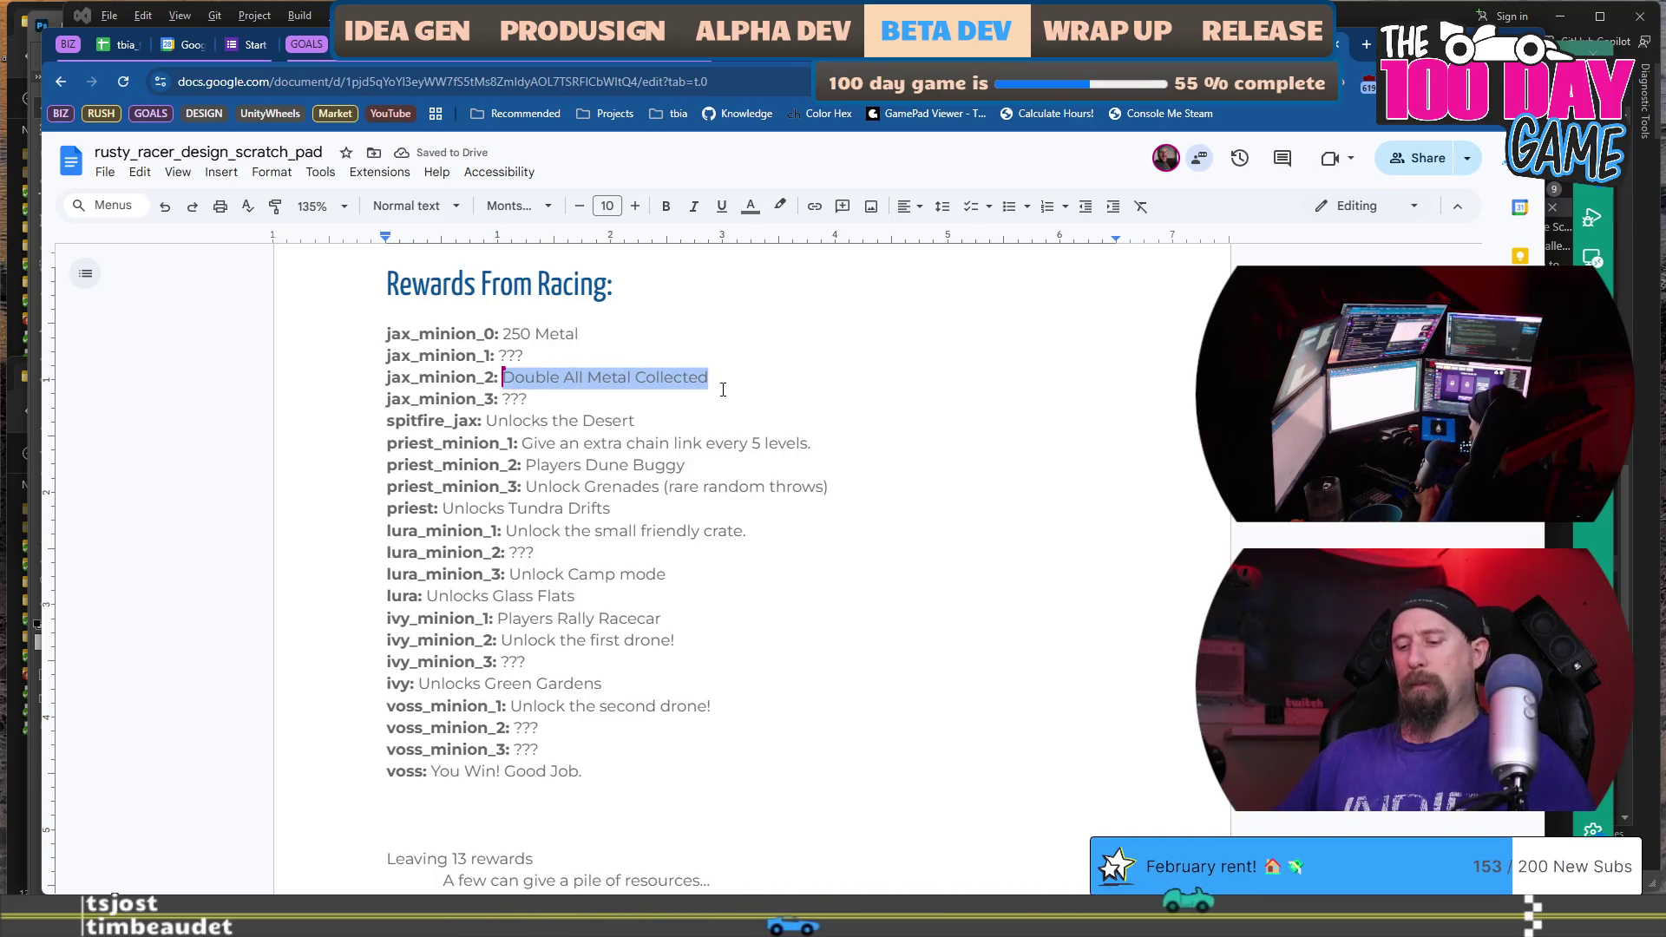
{"action": "key", "text": "Left"}
{"action": "type", "text": "Charm:"}
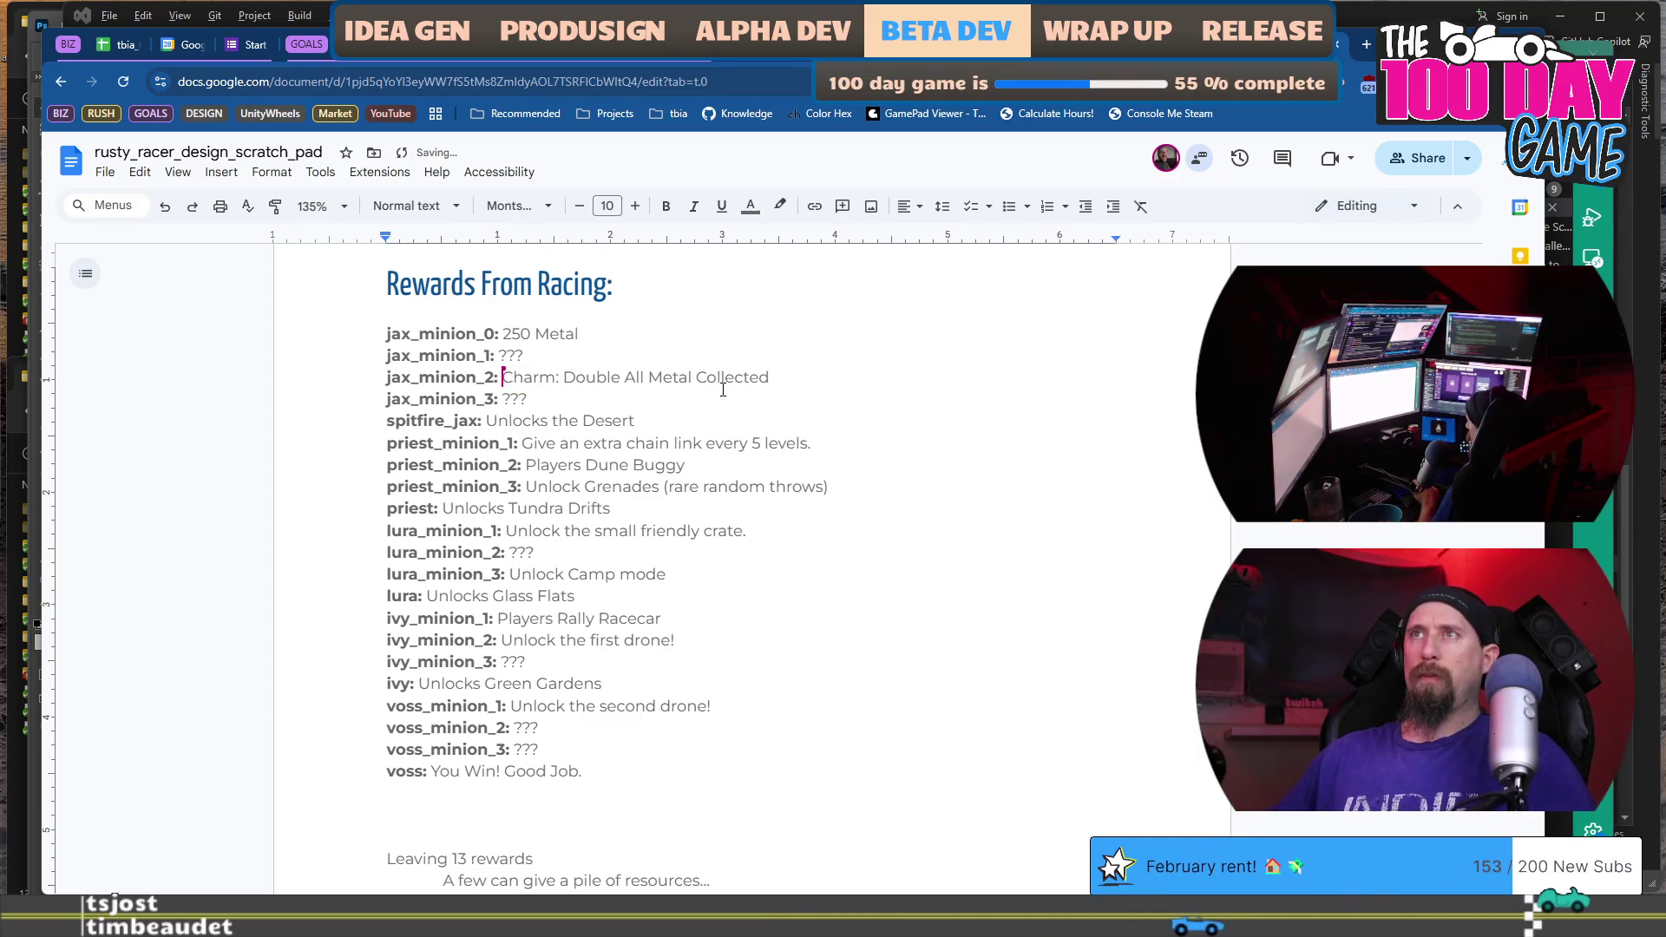
Copy that charm reward and paste it over lura_minion_2's ??? placeholder.
{"action": "key", "text": "shift+End"}
{"action": "key", "text": "ctrl+c"}
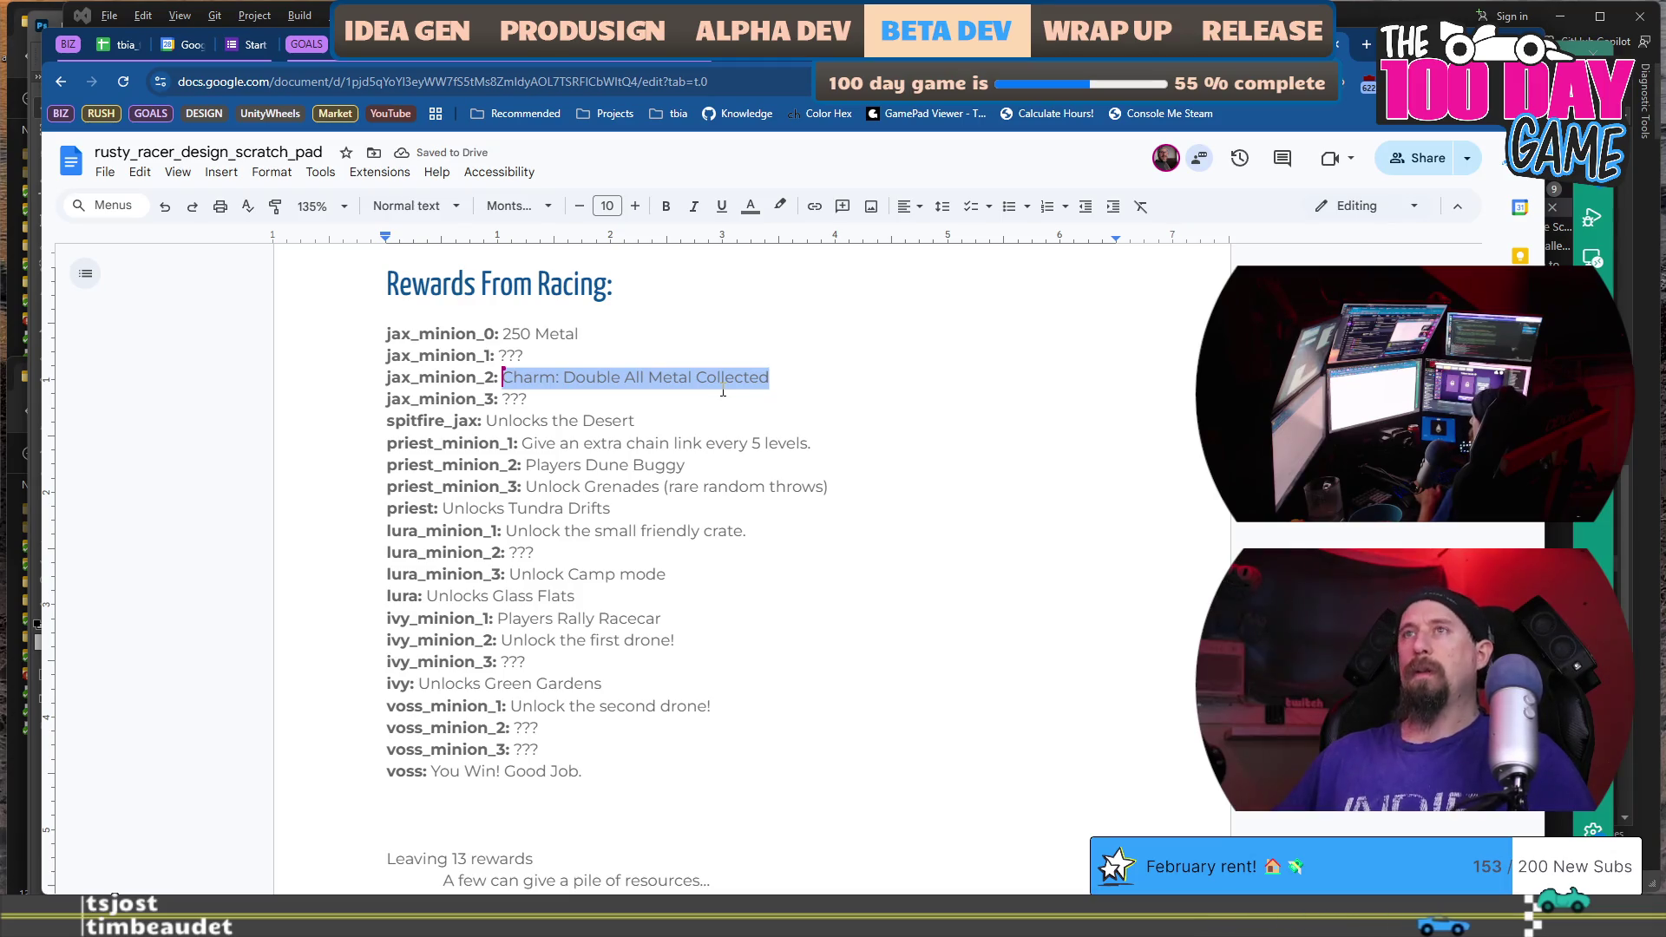
{"action": "key", "text": "Down"}
{"action": "key", "text": "Down"}
{"action": "key", "text": "Down"}
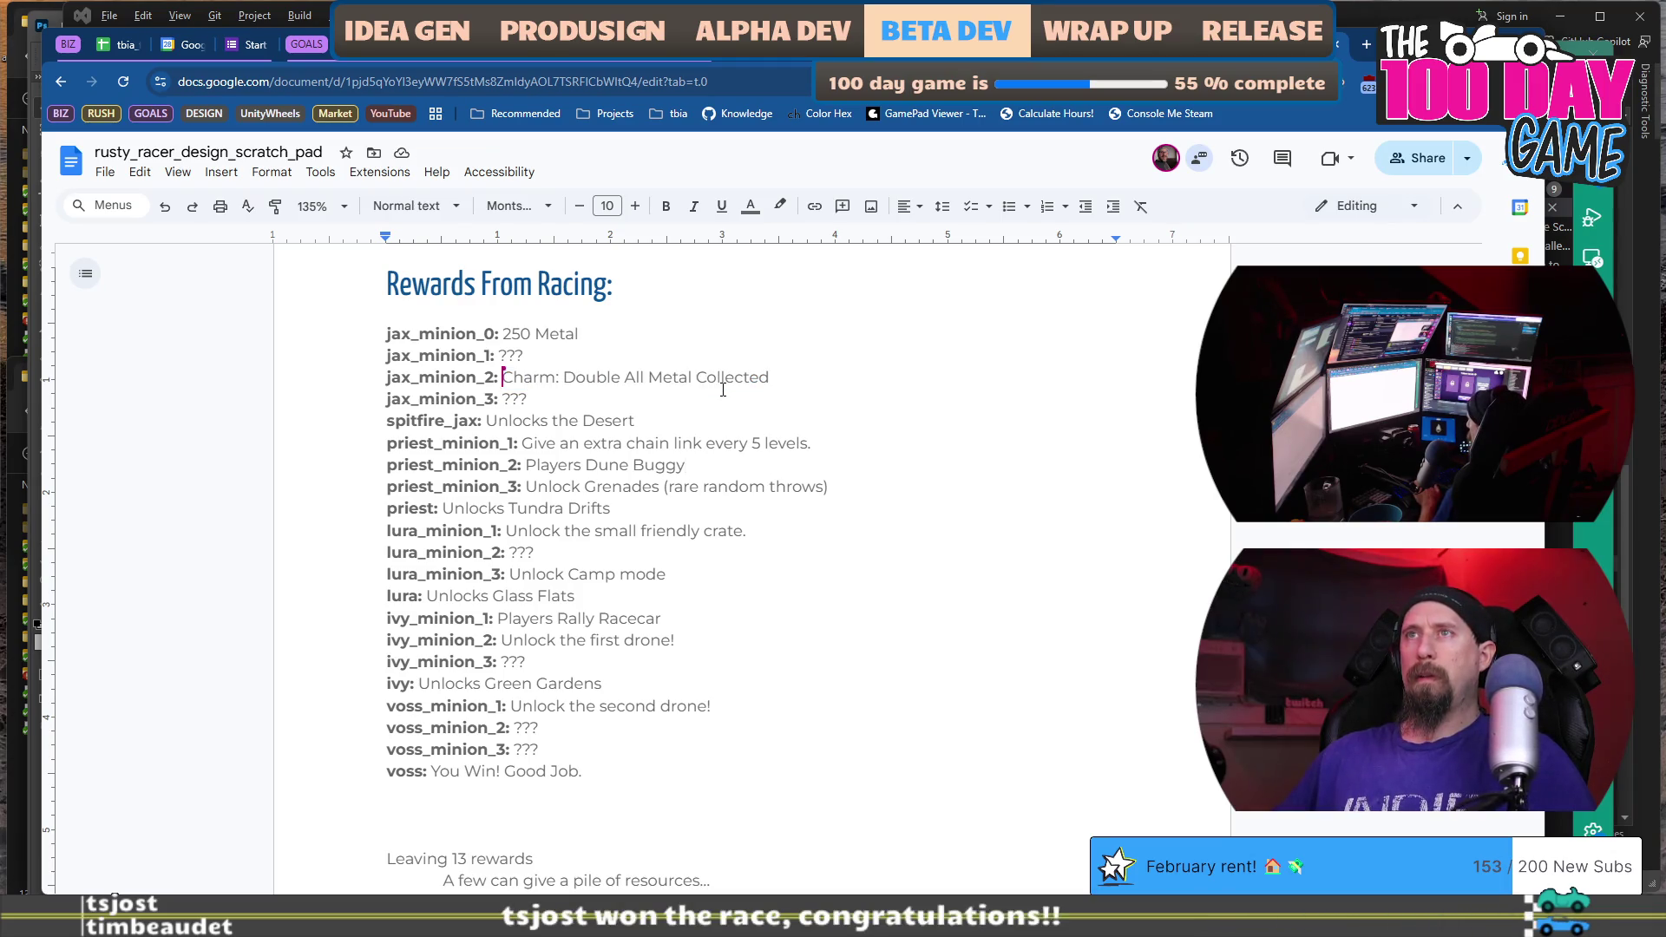
{"action": "key", "text": "shift+Up"}
{"action": "key", "text": "shift+Up"}
{"action": "key", "text": "shift+Up"}
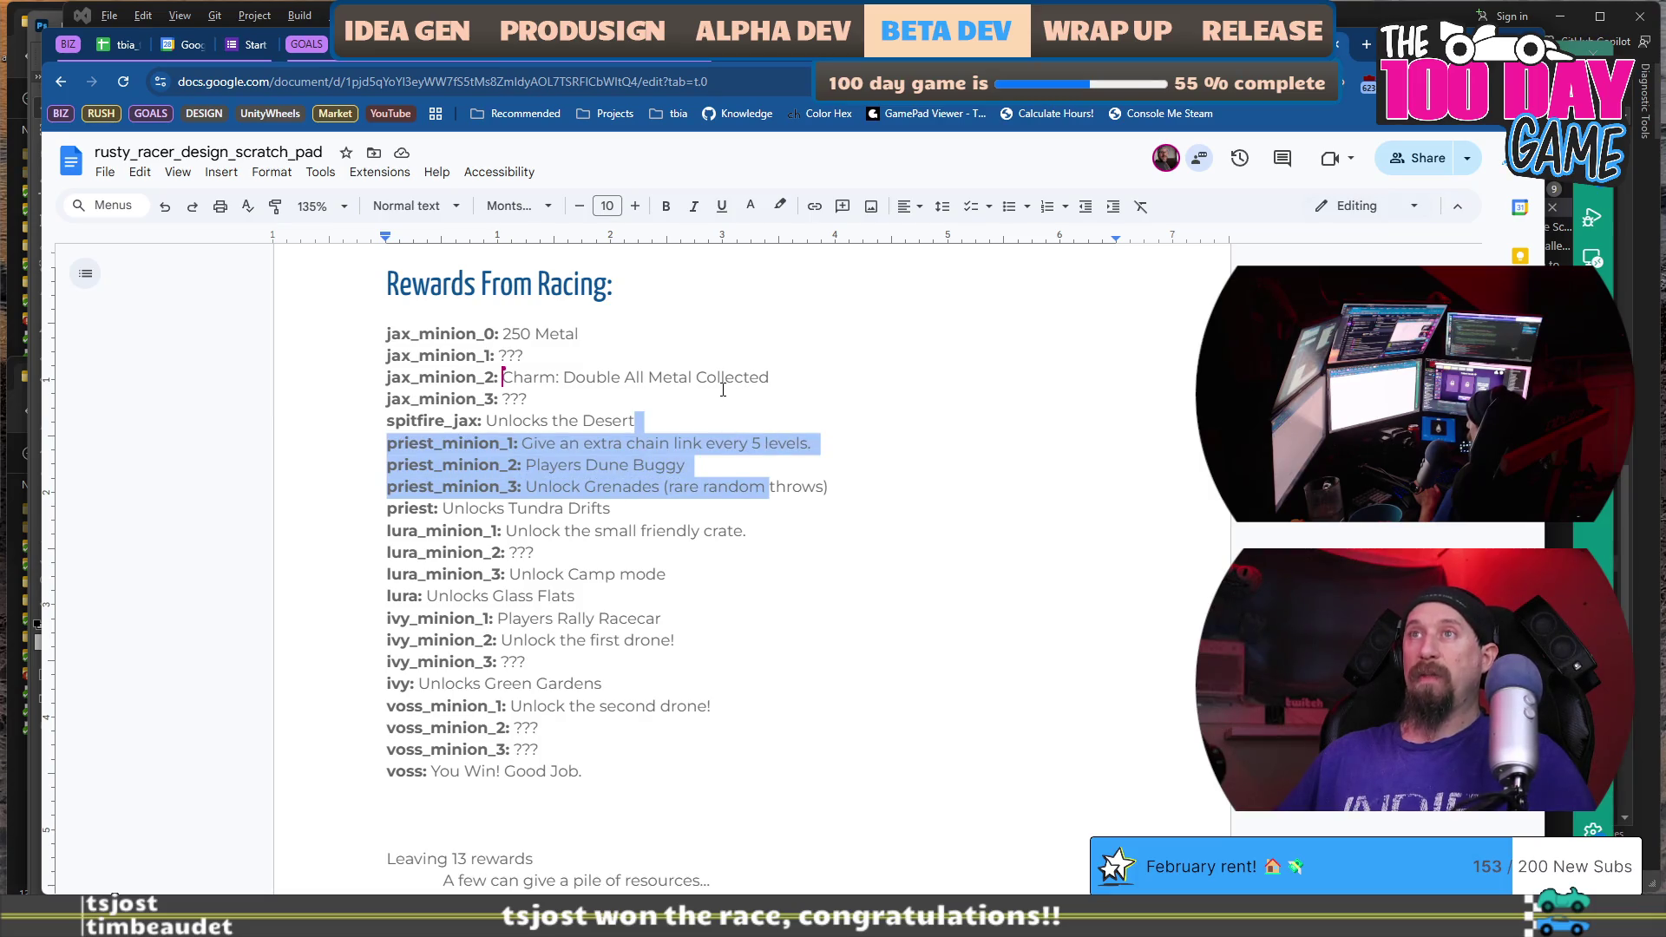
{"action": "key", "text": "Down"}
{"action": "key", "text": "Up"}
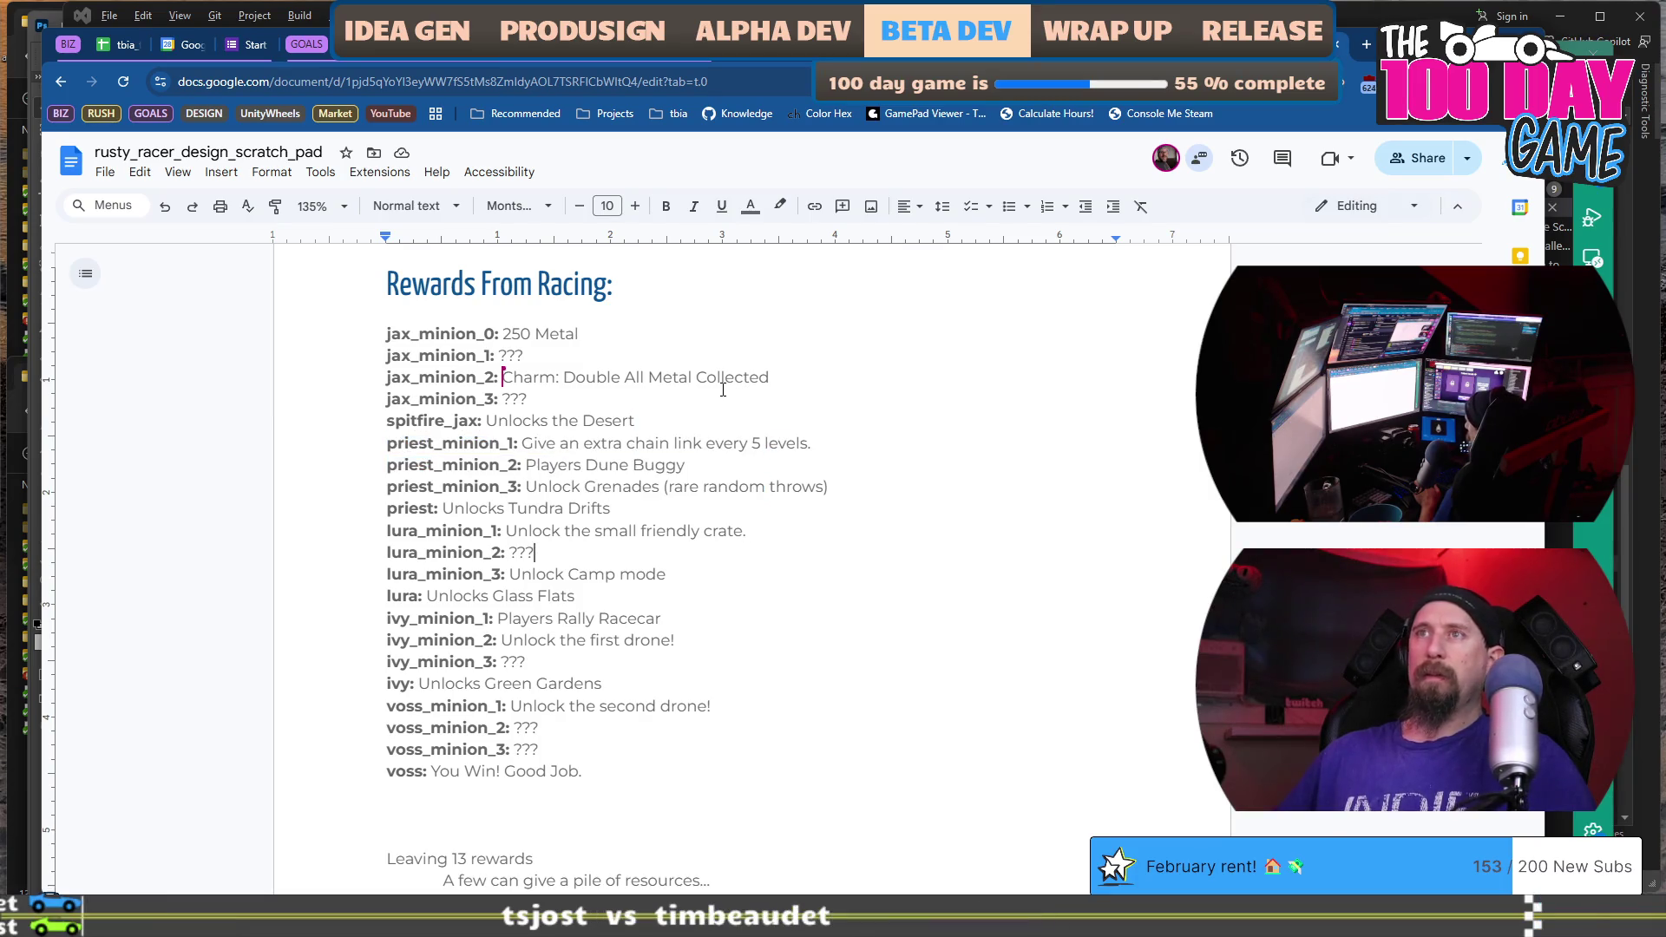
{"action": "key", "text": "ctrl+v"}
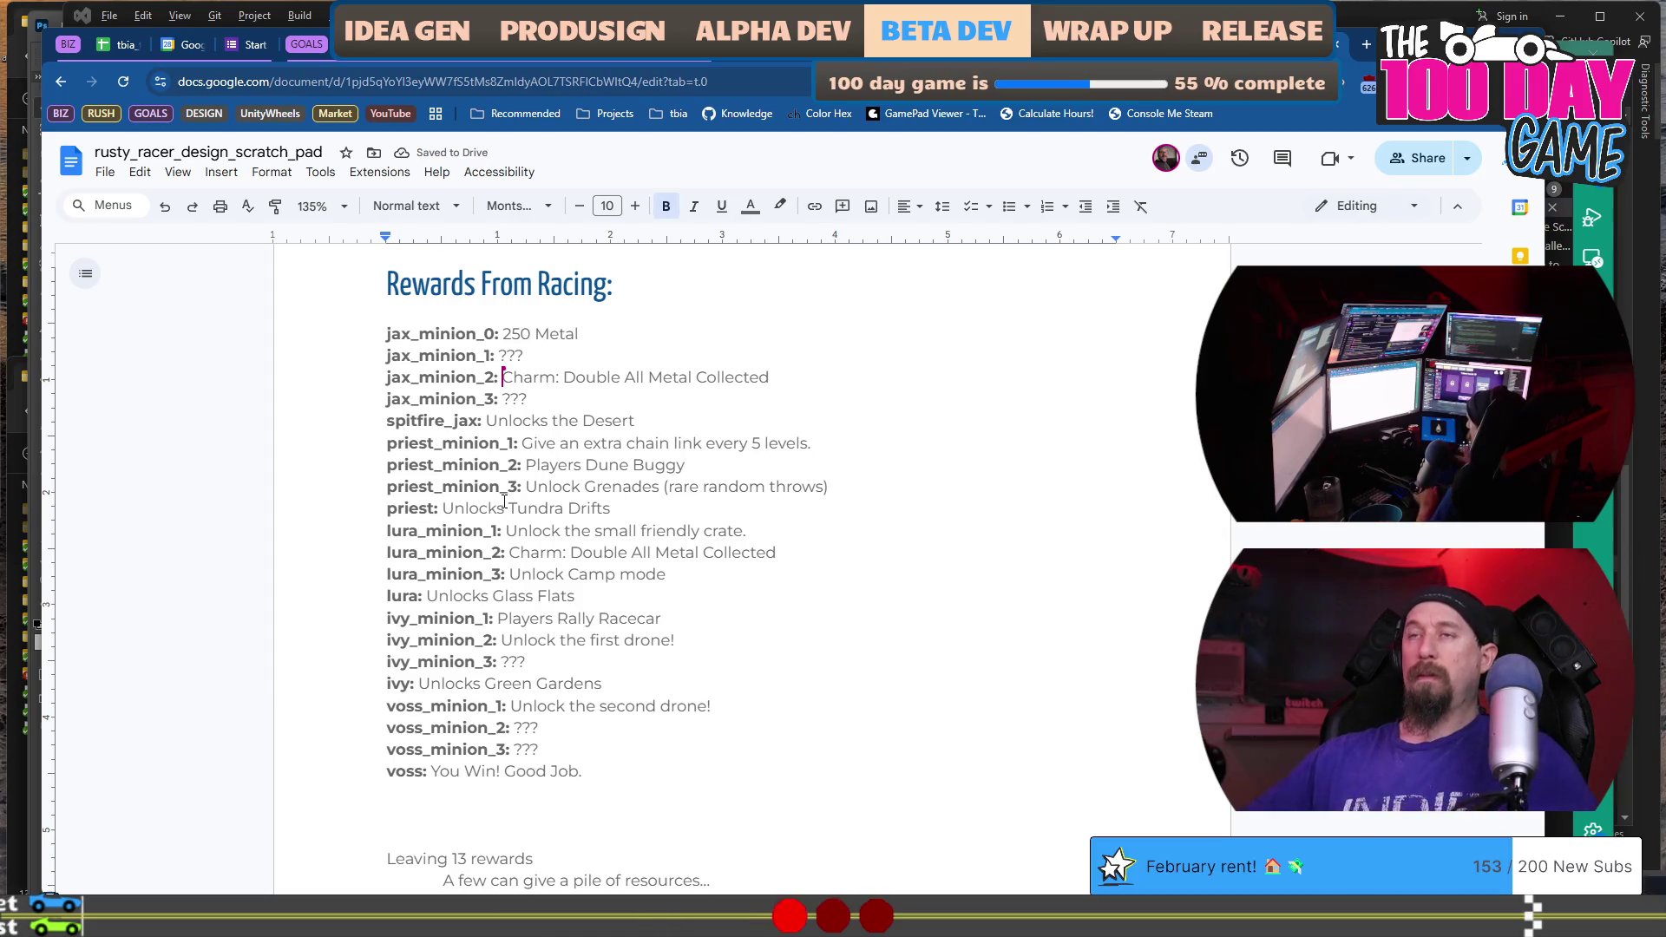
{"action": "key", "text": "BackSpace"}
{"action": "key", "text": "BackSpace"}
{"action": "key", "text": "BackSpace"}
Rename lura_minion_1 through lura_minion_3 and the Glass Flats boss label to ivy.
{"action": "type", "text": "ive"}
{"action": "key", "text": "Down"}
{"action": "key", "text": "BackSpace"}
{"action": "type", "text": "y"}
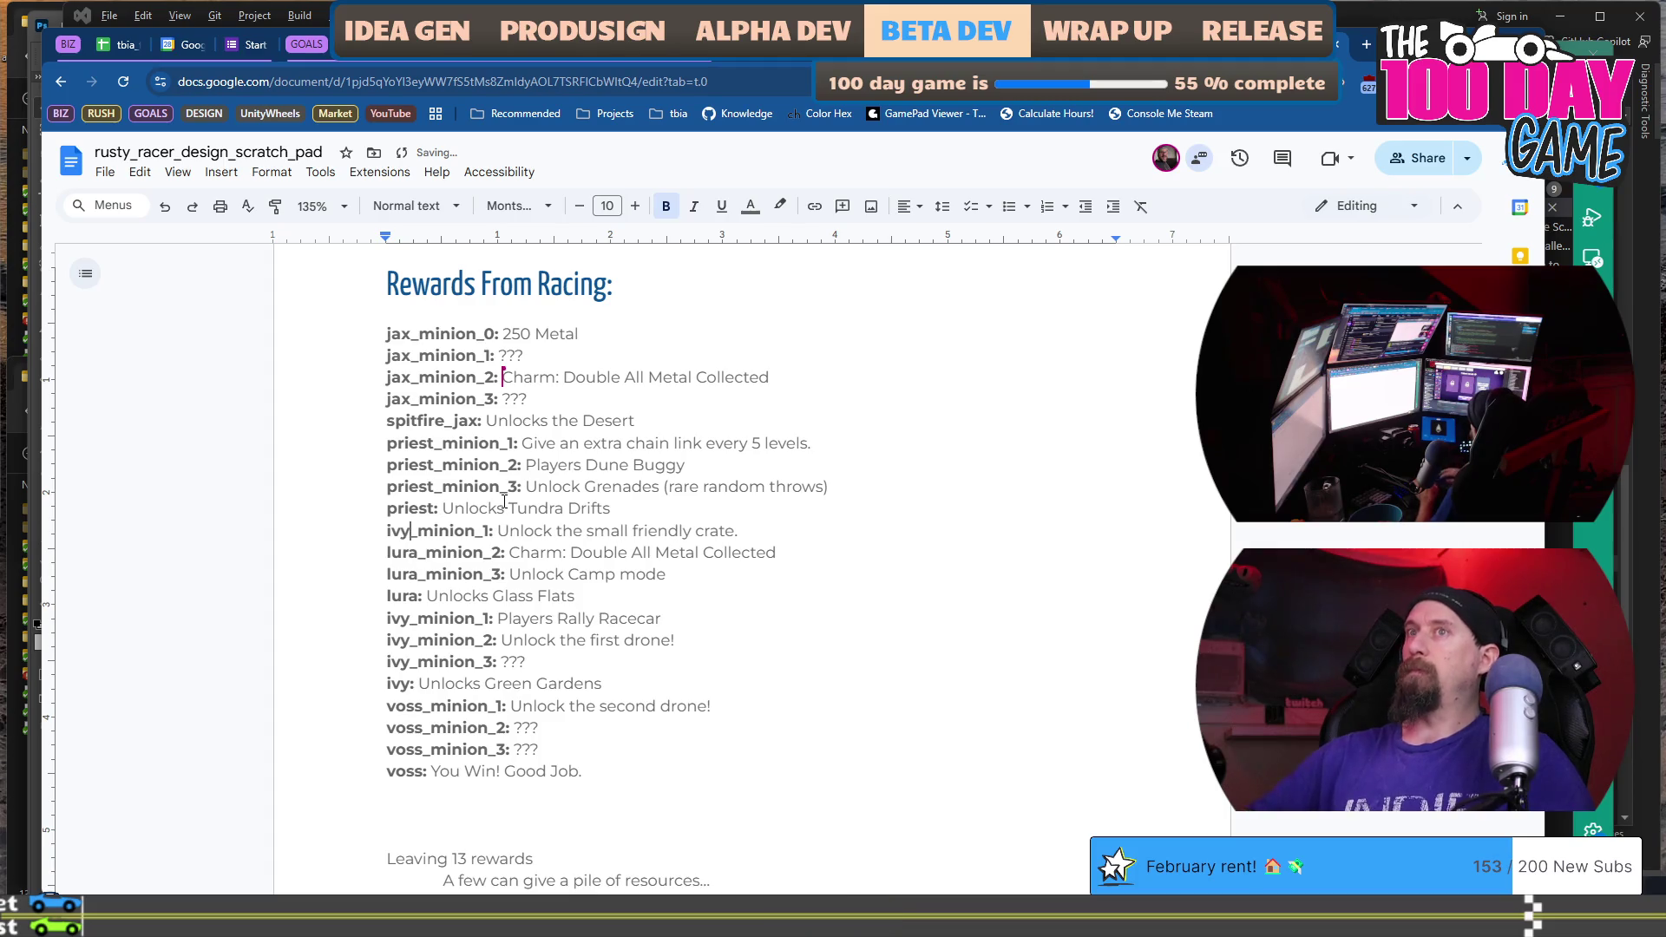
{"action": "key", "text": "BackSpace"}
{"action": "key", "text": "BackSpace"}
{"action": "key", "text": "BackSpace"}
{"action": "type", "text": "ivy"}
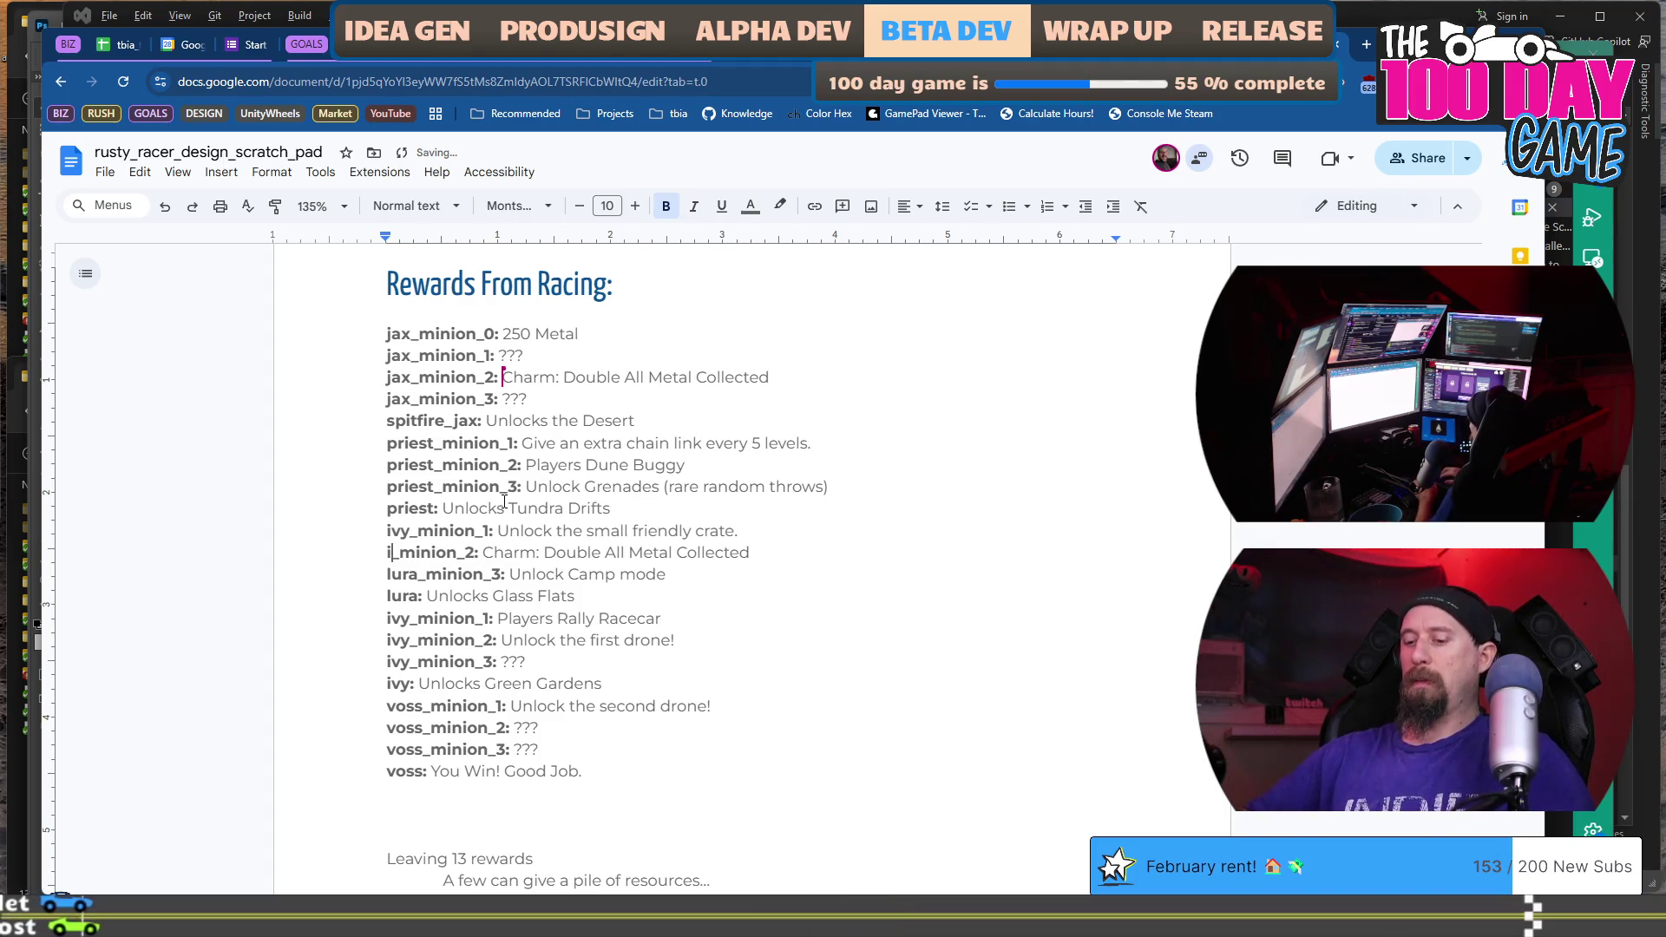
{"action": "key", "text": "Down"}
{"action": "key", "text": "BackSpace"}
{"action": "key", "text": "BackSpace"}
{"action": "key", "text": "BackSpace"}
{"action": "type", "text": "i"}
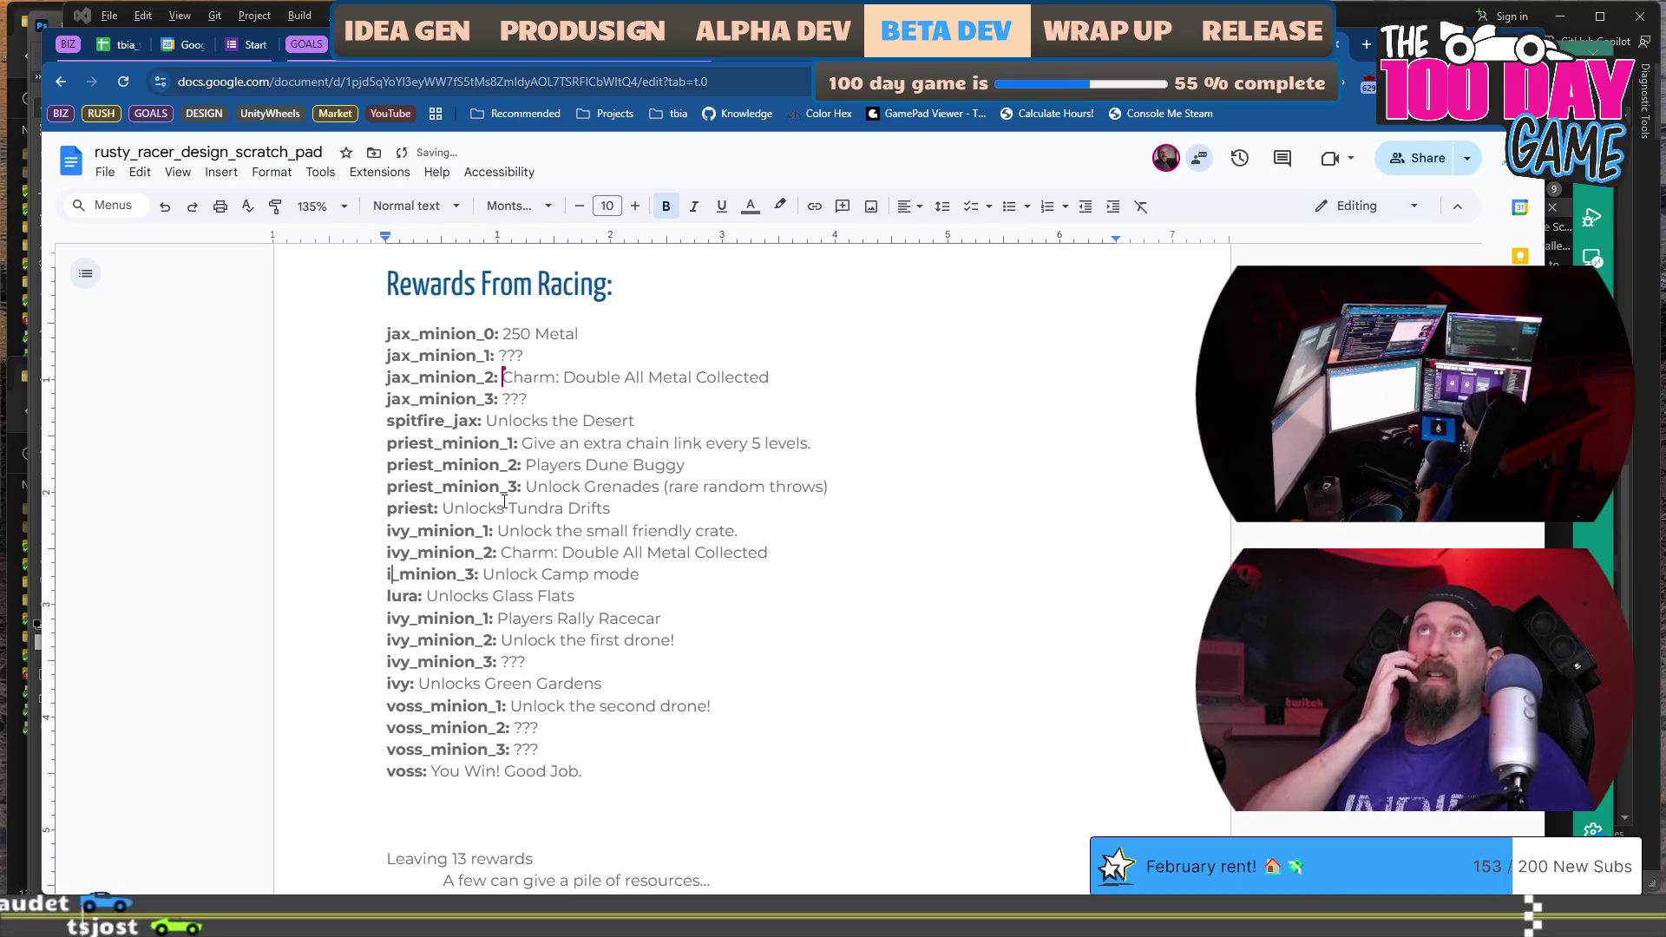
{"action": "type", "text": "vy"}
{"action": "key", "text": "Down"}
{"action": "key", "text": "BackSpace"}
{"action": "key", "text": "BackSpace"}
{"action": "key", "text": "Delete"}
{"action": "key", "text": "Delete"}
{"action": "type", "text": "ivy"}
Rename the ivy minion lines and the Green Gardens boss label below to lura.
{"action": "key", "text": "BackSpace"}
{"action": "key", "text": "BackSpace"}
{"action": "key", "text": "BackSpace"}
{"action": "type", "text": "lura"}
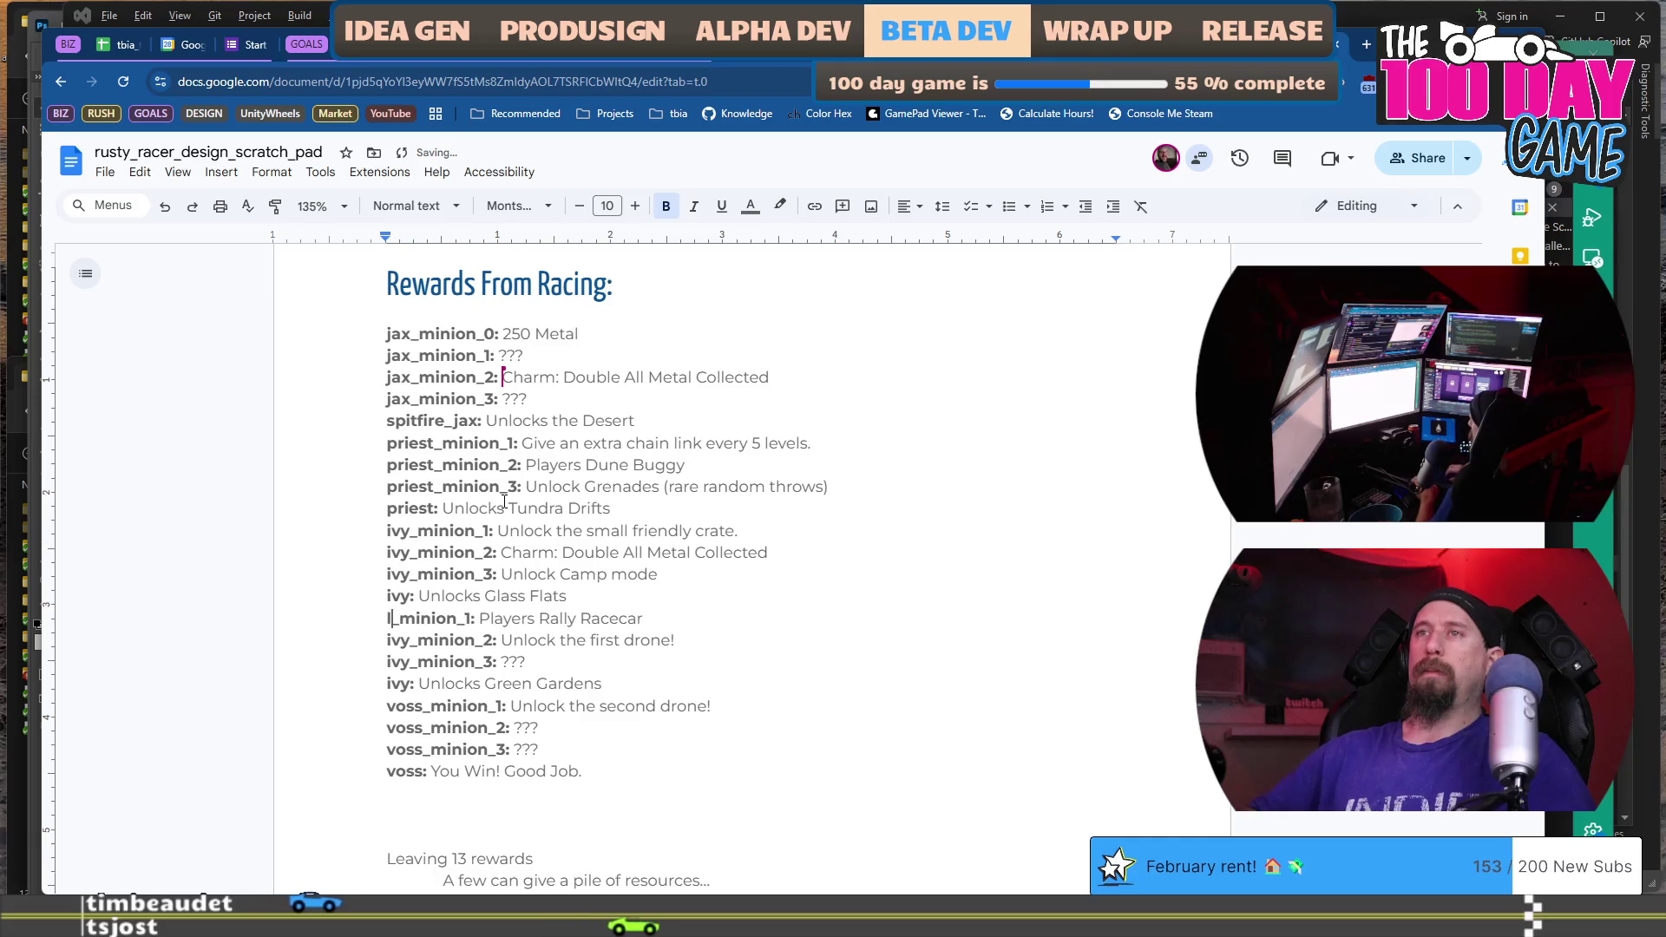
{"action": "key", "text": "Down"}
{"action": "key", "text": "BackSpace"}
{"action": "key", "text": "BackSpace"}
{"action": "key", "text": "BackSpace"}
{"action": "type", "text": "lura"}
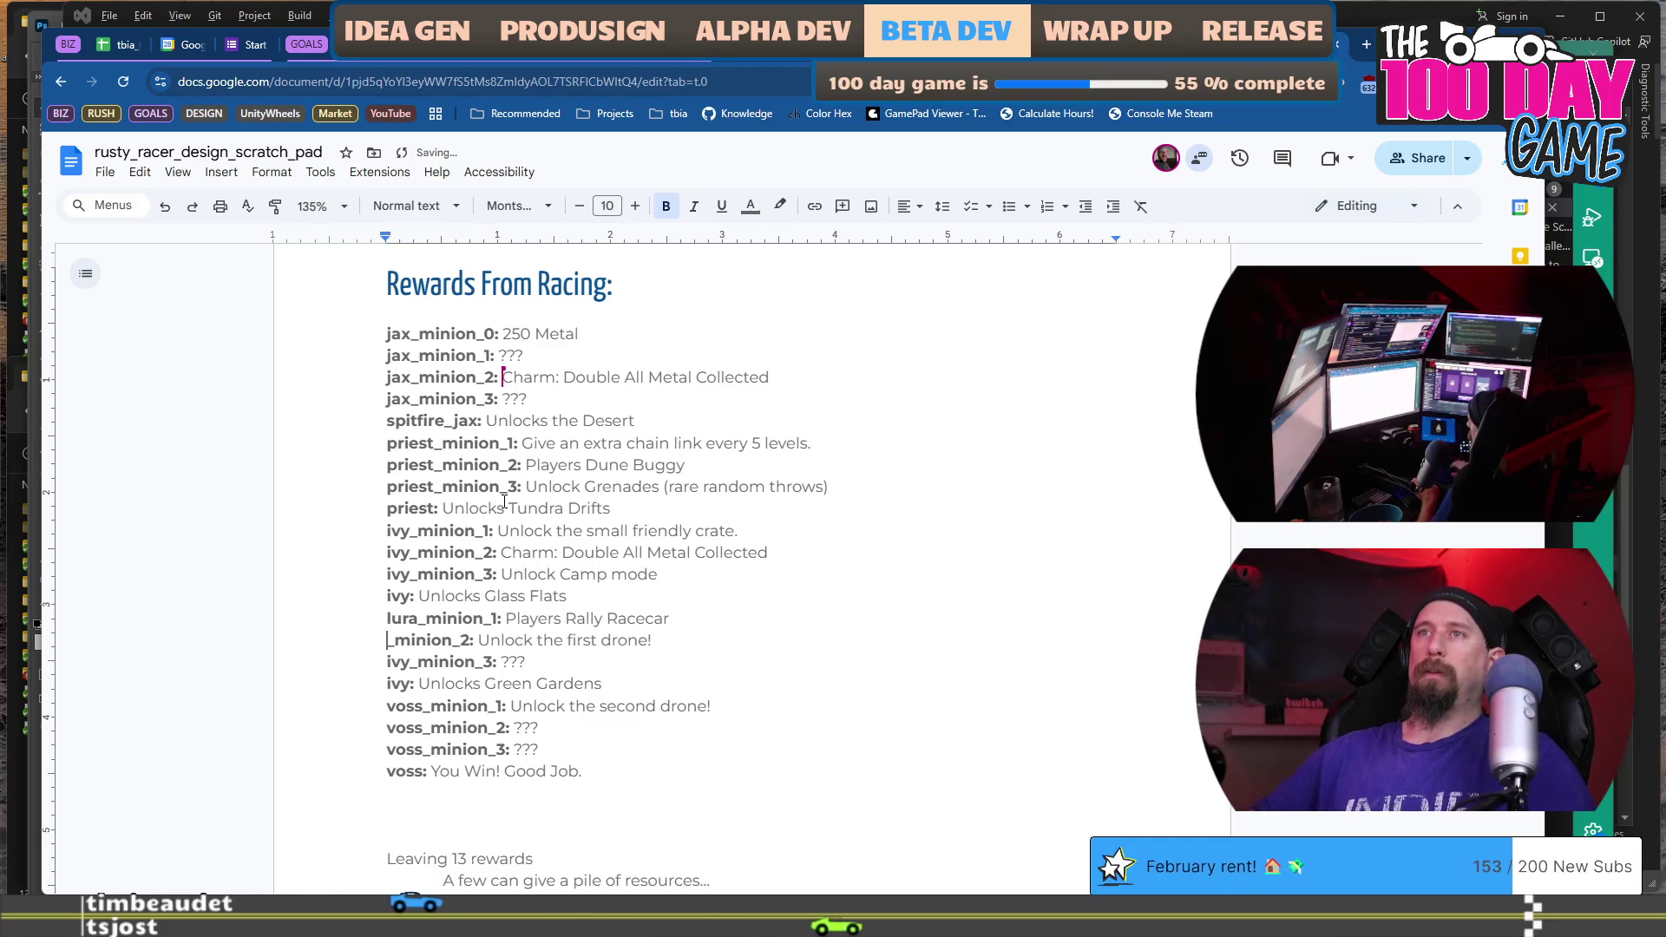
{"action": "key", "text": "Down"}
{"action": "key", "text": "BackSpace"}
{"action": "key", "text": "BackSpace"}
{"action": "key", "text": "BackSpace"}
{"action": "type", "text": "lura"}
{"action": "key", "text": "Down"}
{"action": "key", "text": "Delete"}
{"action": "key", "text": "BackSpace"}
{"action": "key", "text": "BackSpace"}
{"action": "key", "text": "BackSpace"}
{"action": "type", "text": "lura:"}
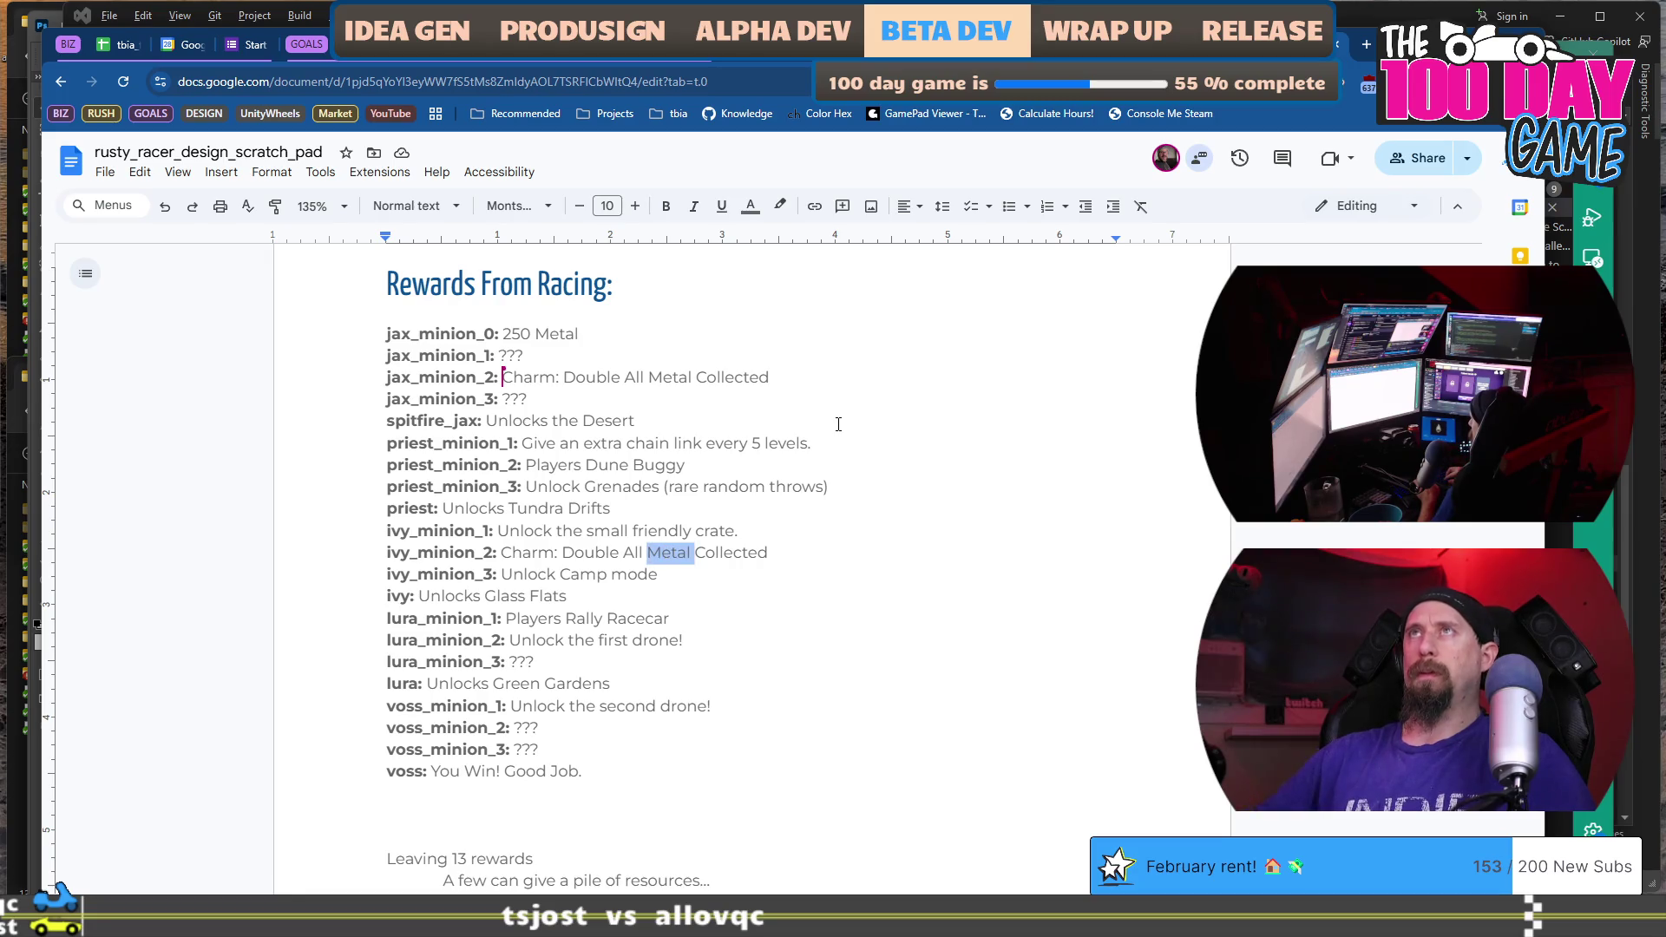
{"action": "type", "text": "oth"}
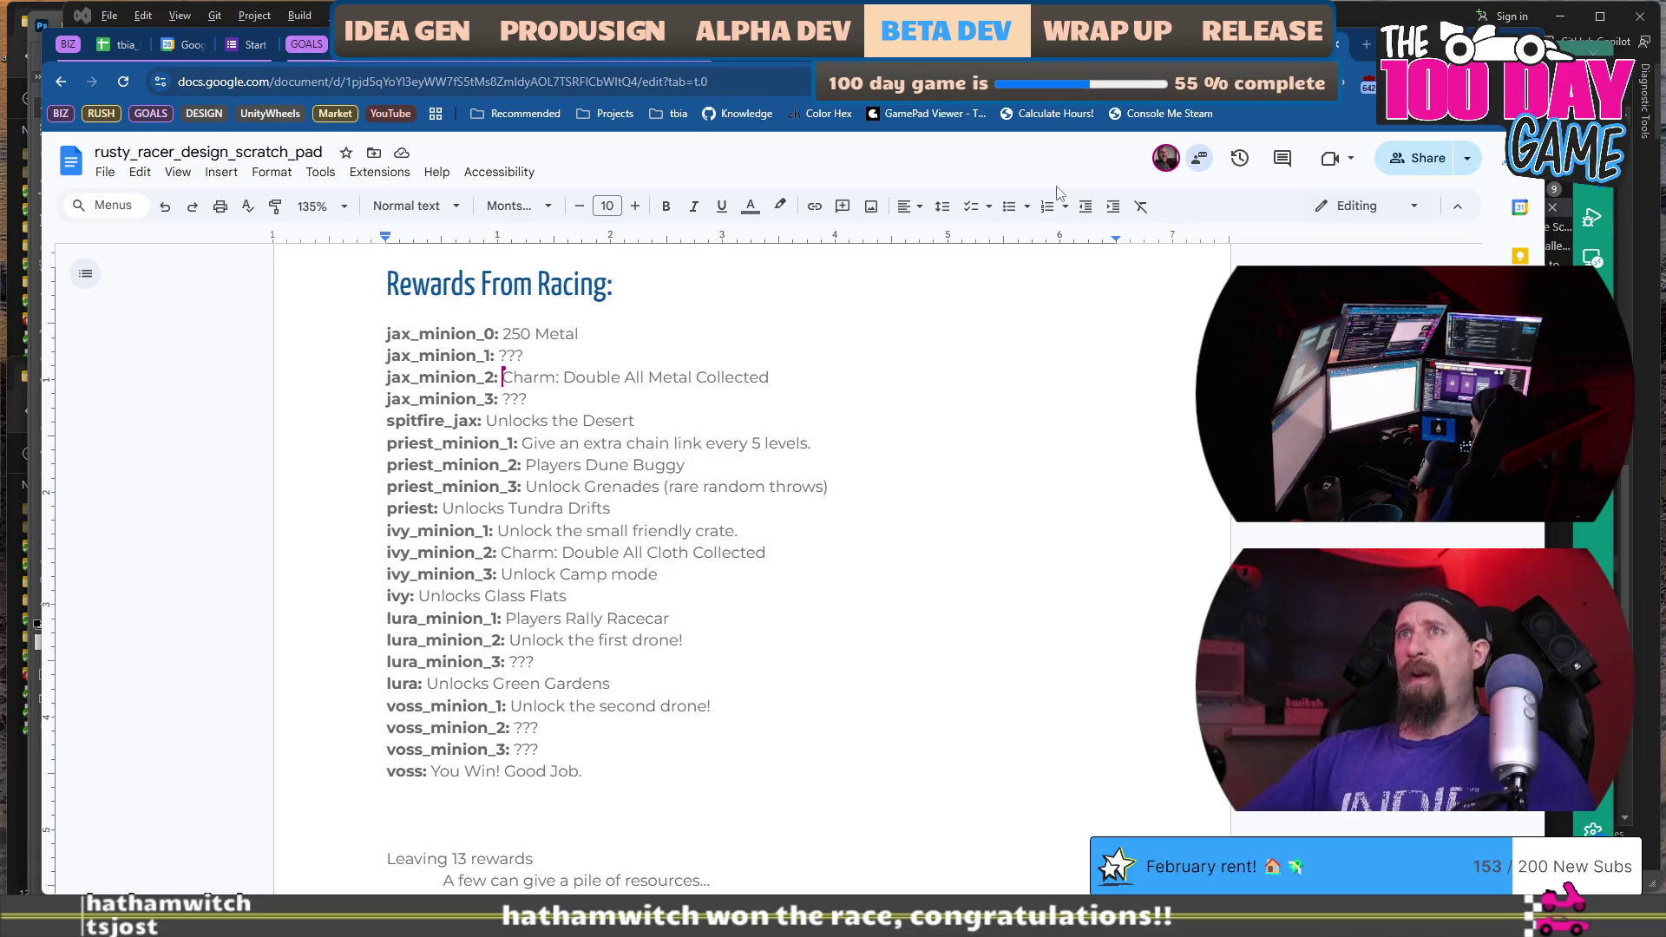
Scroll down to the notes about the 13 remaining rewards.
{"action": "scroll", "coordinate": [686, 499], "scroll_direction": "down", "scroll_amount": 3}
Add a charm bullet below Foods reading 'Replacing the Cars/Searchables in the Wasteland'.
{"action": "scroll", "coordinate": [608, 390], "scroll_direction": "up", "scroll_amount": 3}
{"action": "scroll", "coordinate": [586, 344], "scroll_direction": "down", "scroll_amount": 5}
{"action": "scroll", "coordinate": [586, 344], "scroll_direction": "down", "scroll_amount": 10}
{"action": "scroll", "coordinate": [689, 456], "scroll_direction": "up", "scroll_amount": 4}
{"action": "scroll", "coordinate": [682, 469], "scroll_direction": "up", "scroll_amount": 8}
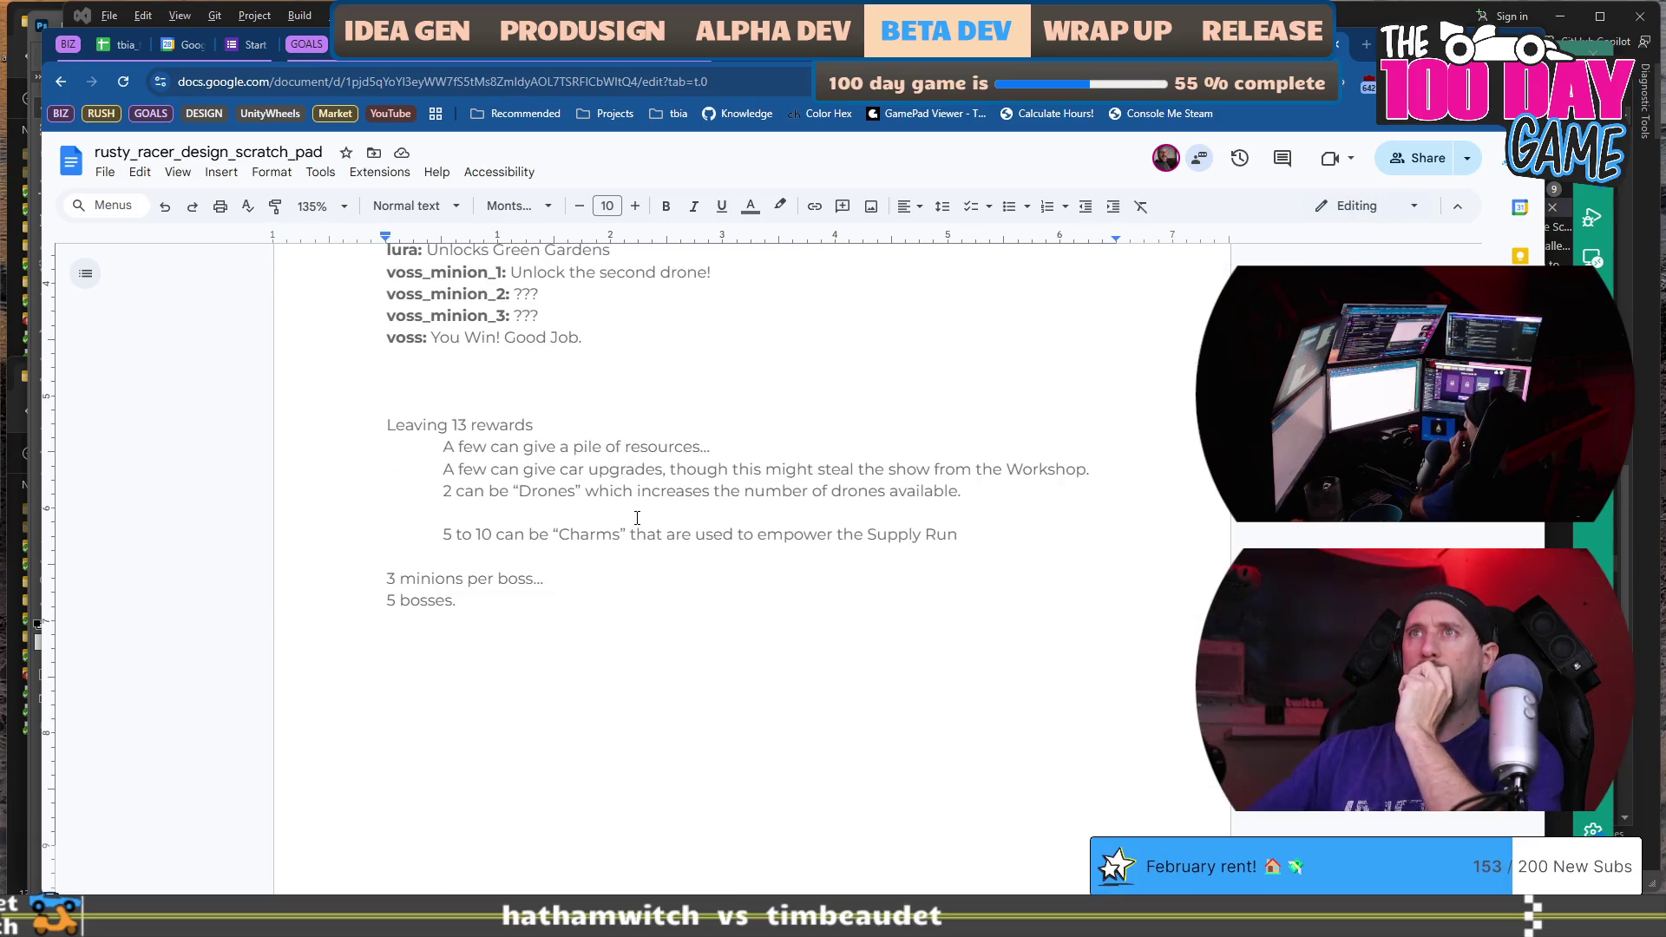
{"action": "scroll", "coordinate": [637, 518], "scroll_direction": "down", "scroll_amount": 8}
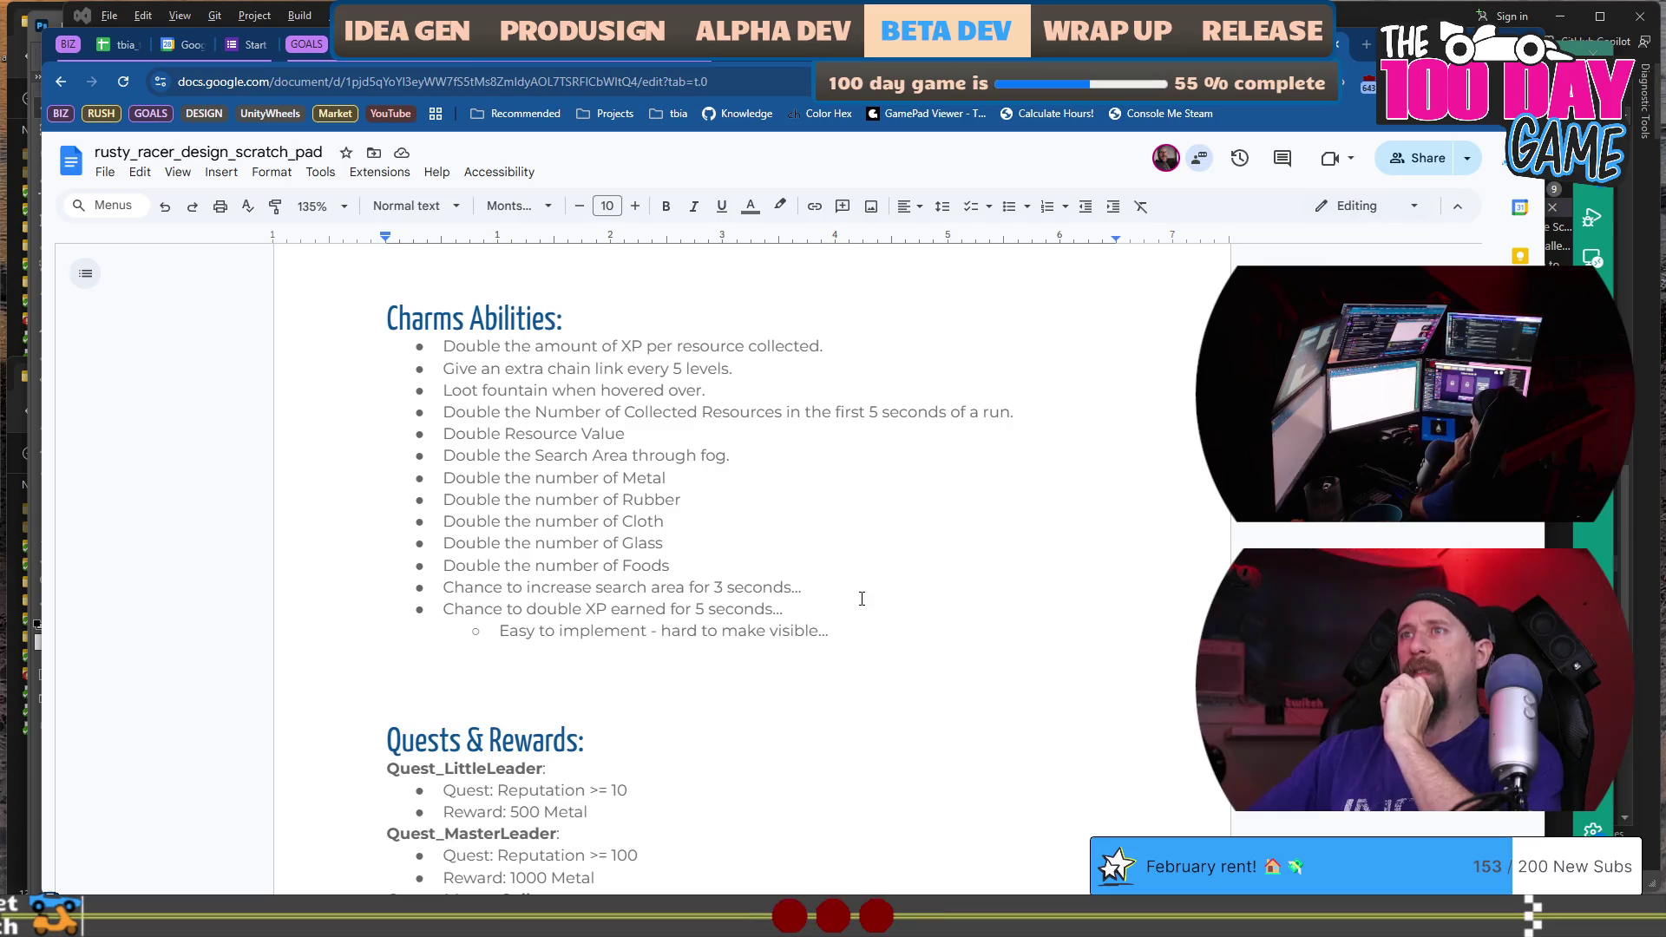
{"action": "left_click", "coordinate": [848, 560]}
{"action": "key", "text": "Return"}
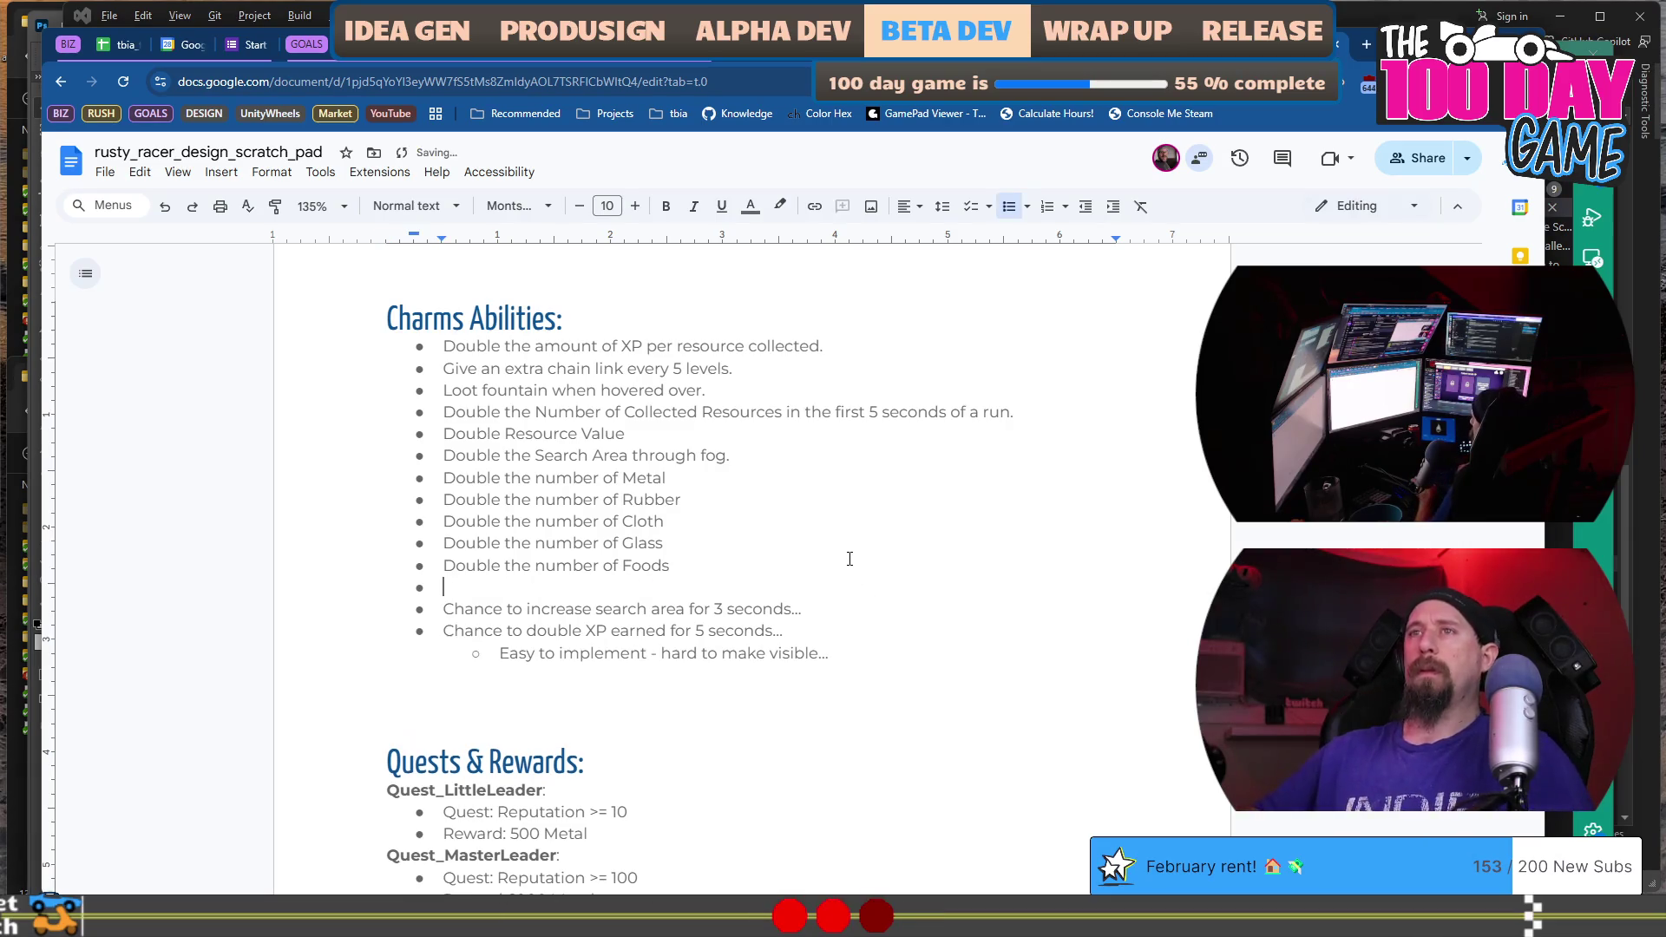
{"action": "type", "text": "Replacable"}
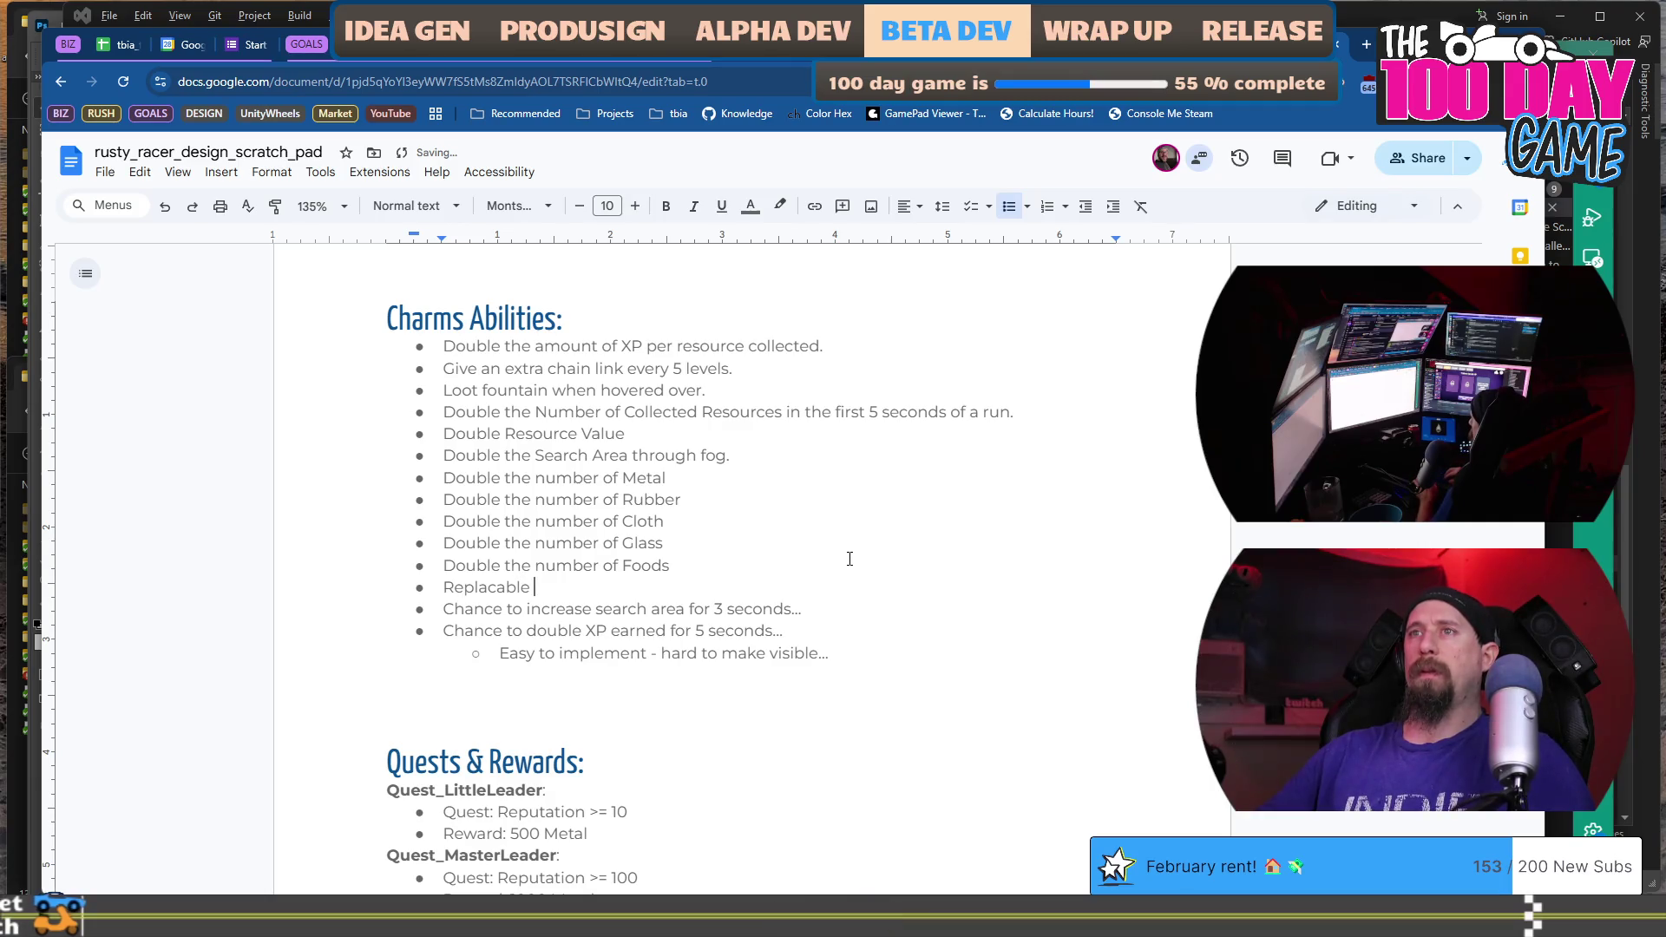
{"action": "key", "text": "BackSpace"}
{"action": "type", "text": "ing "}
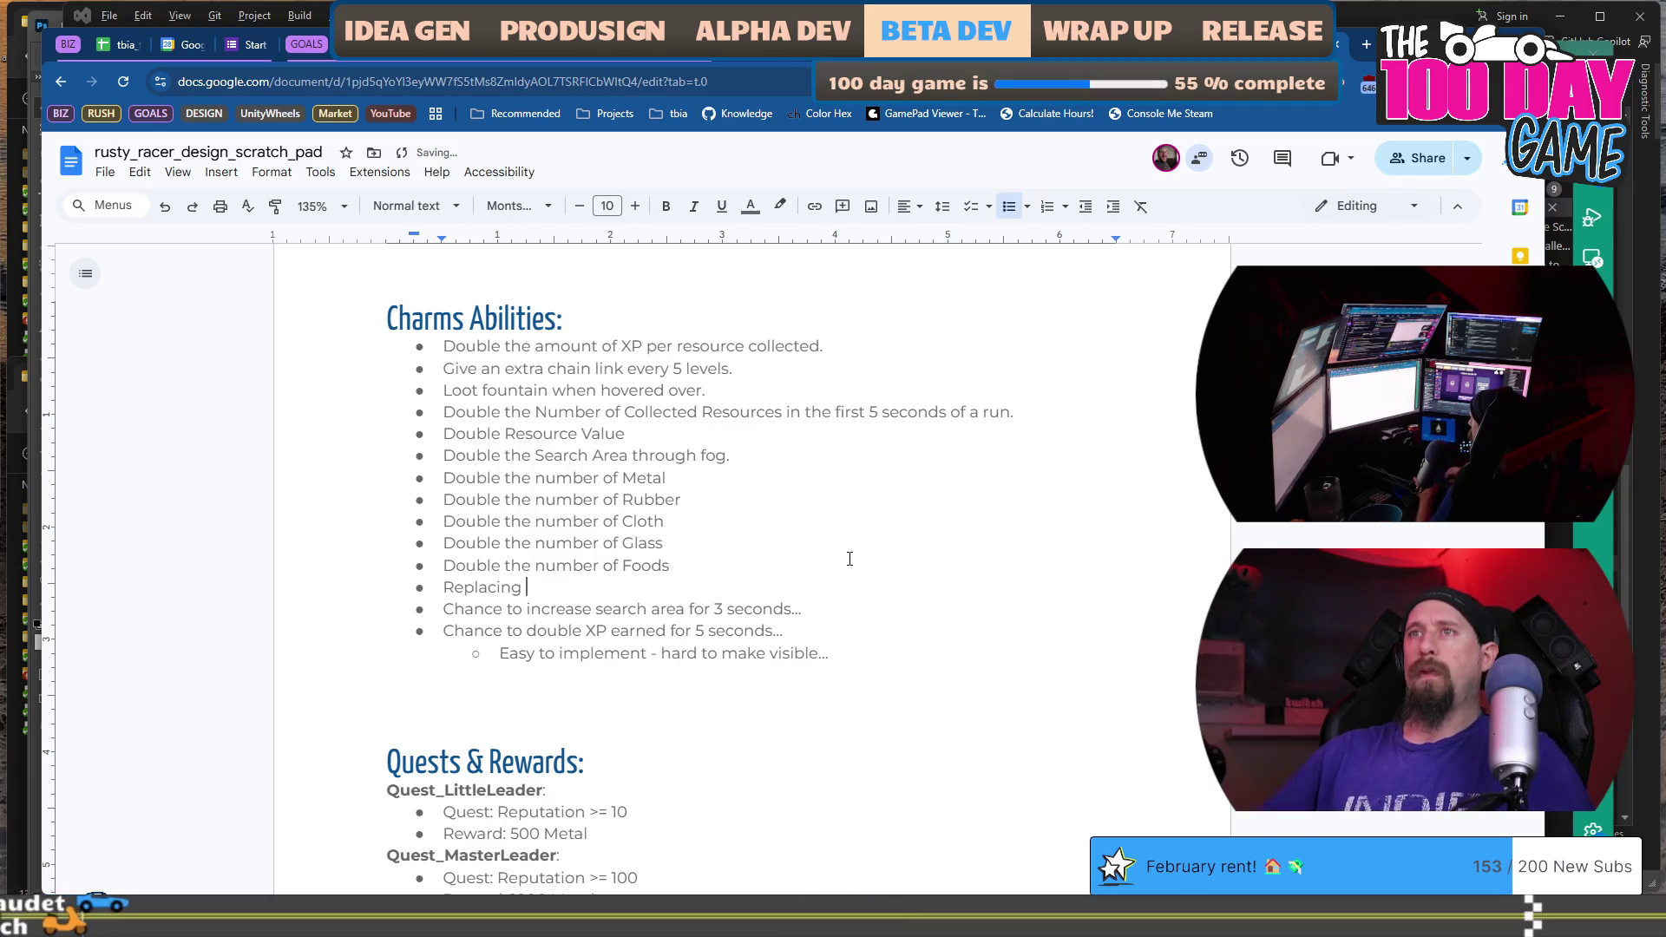
{"action": "type", "text": "the Car"}
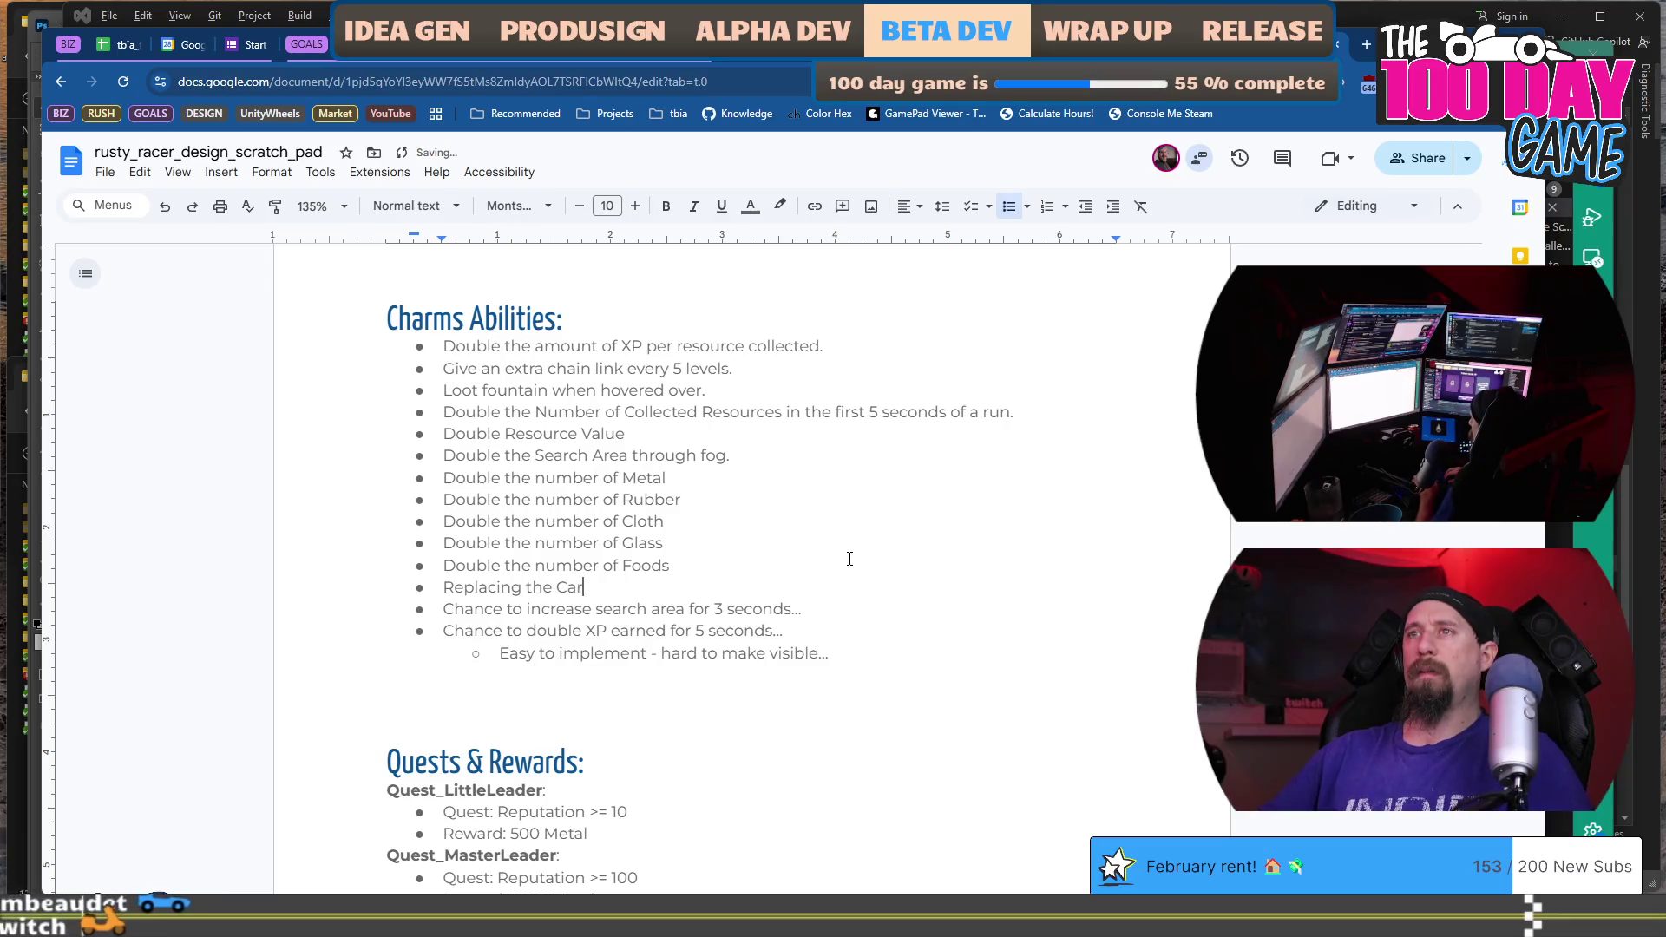
{"action": "type", "text": "s/Searchables in th"}
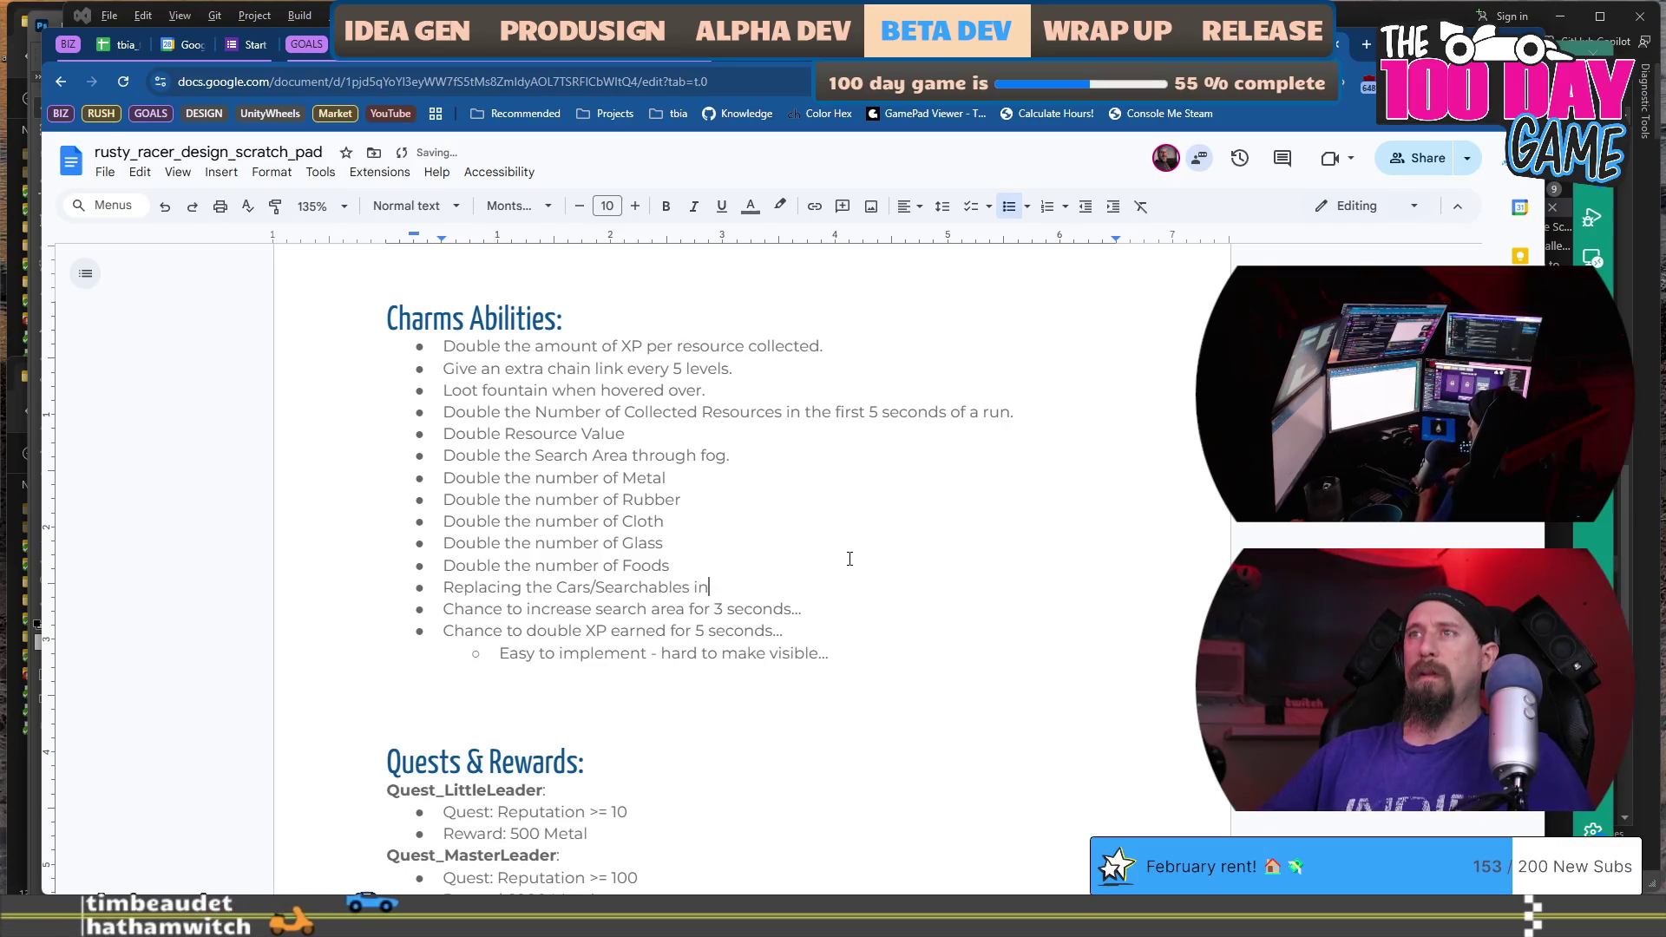
{"action": "type", "text": "e"}
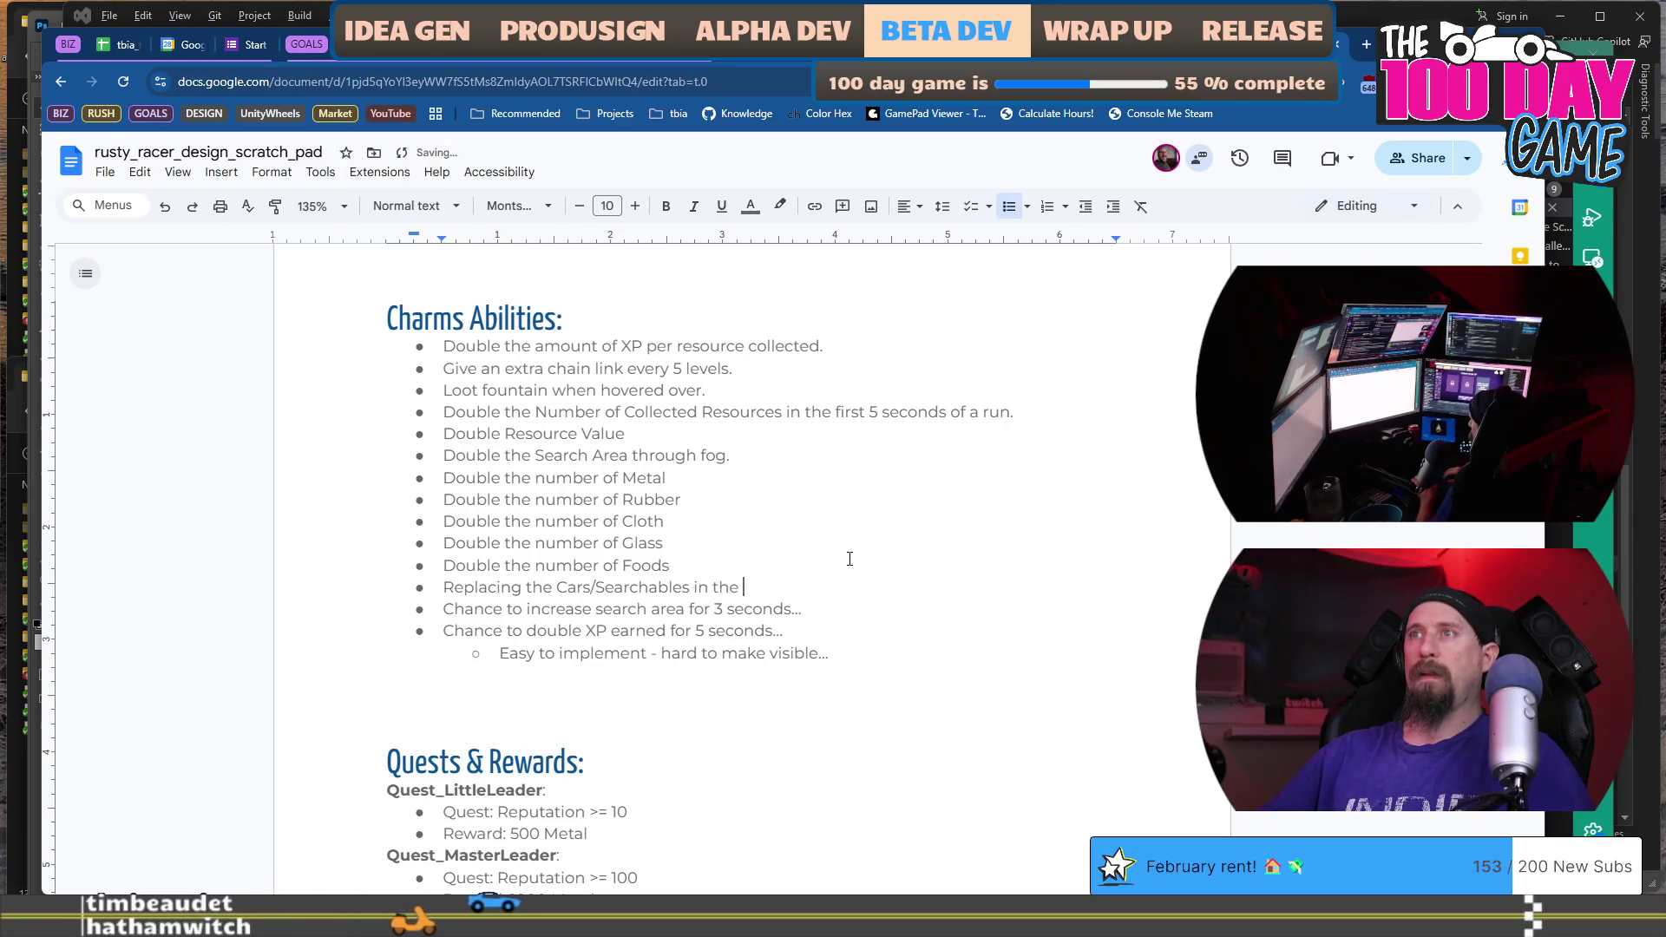
{"action": "type", "text": "Wasteland"}
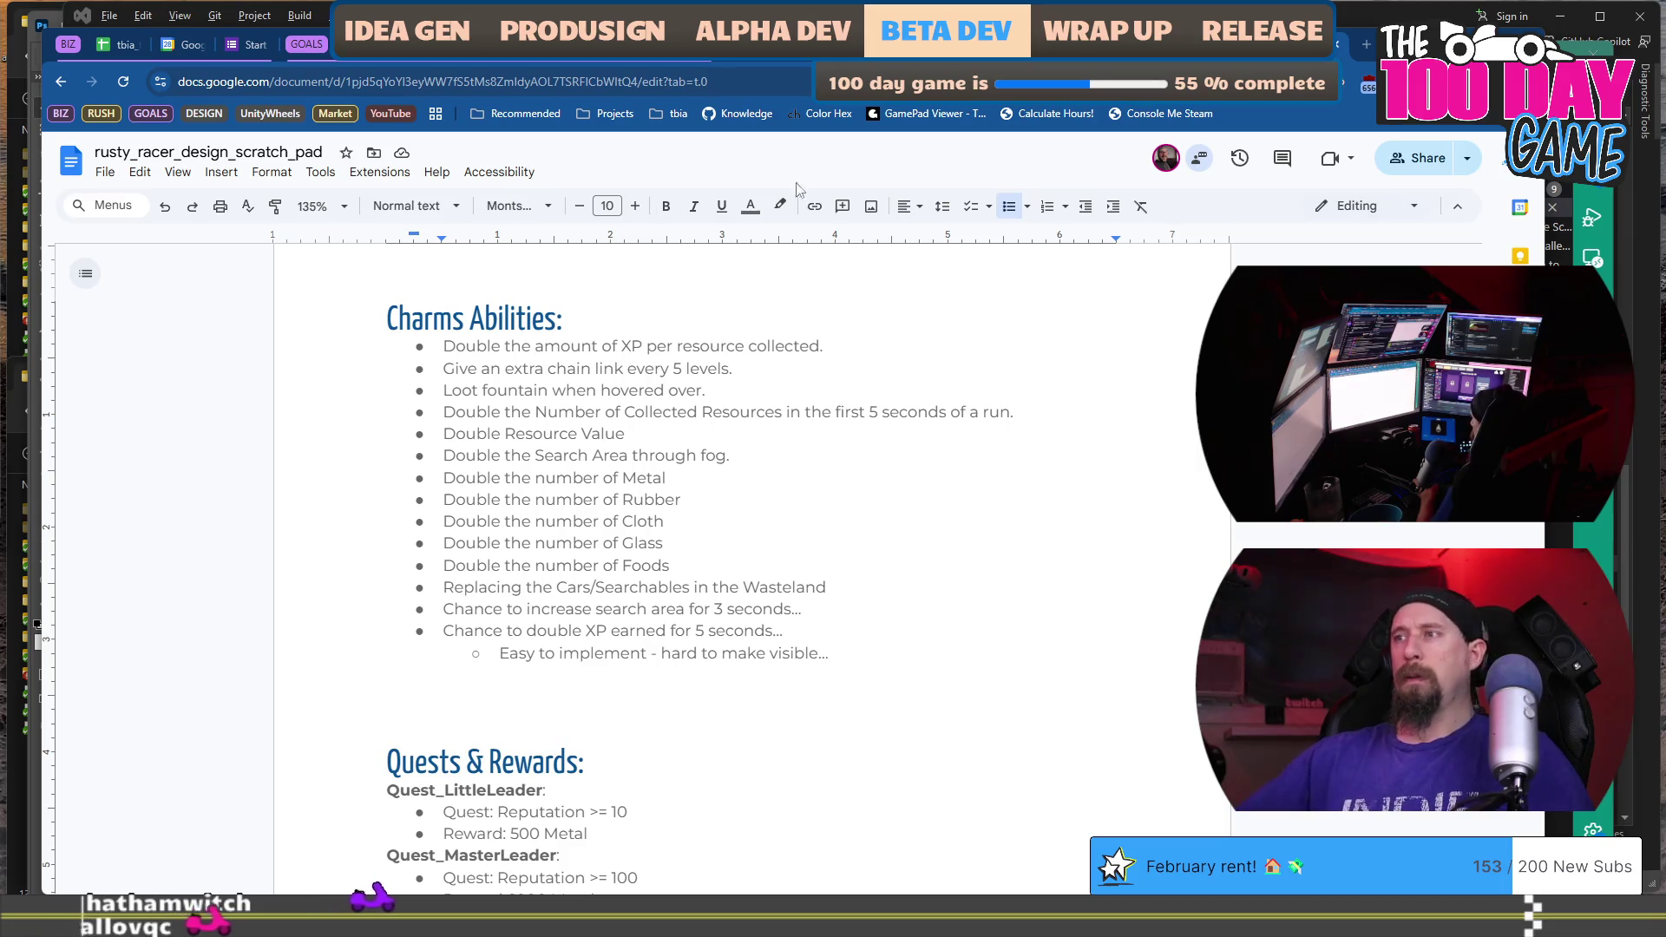
{"action": "key", "text": "alt+Tab"}
{"action": "key", "text": "alt+Tab"}
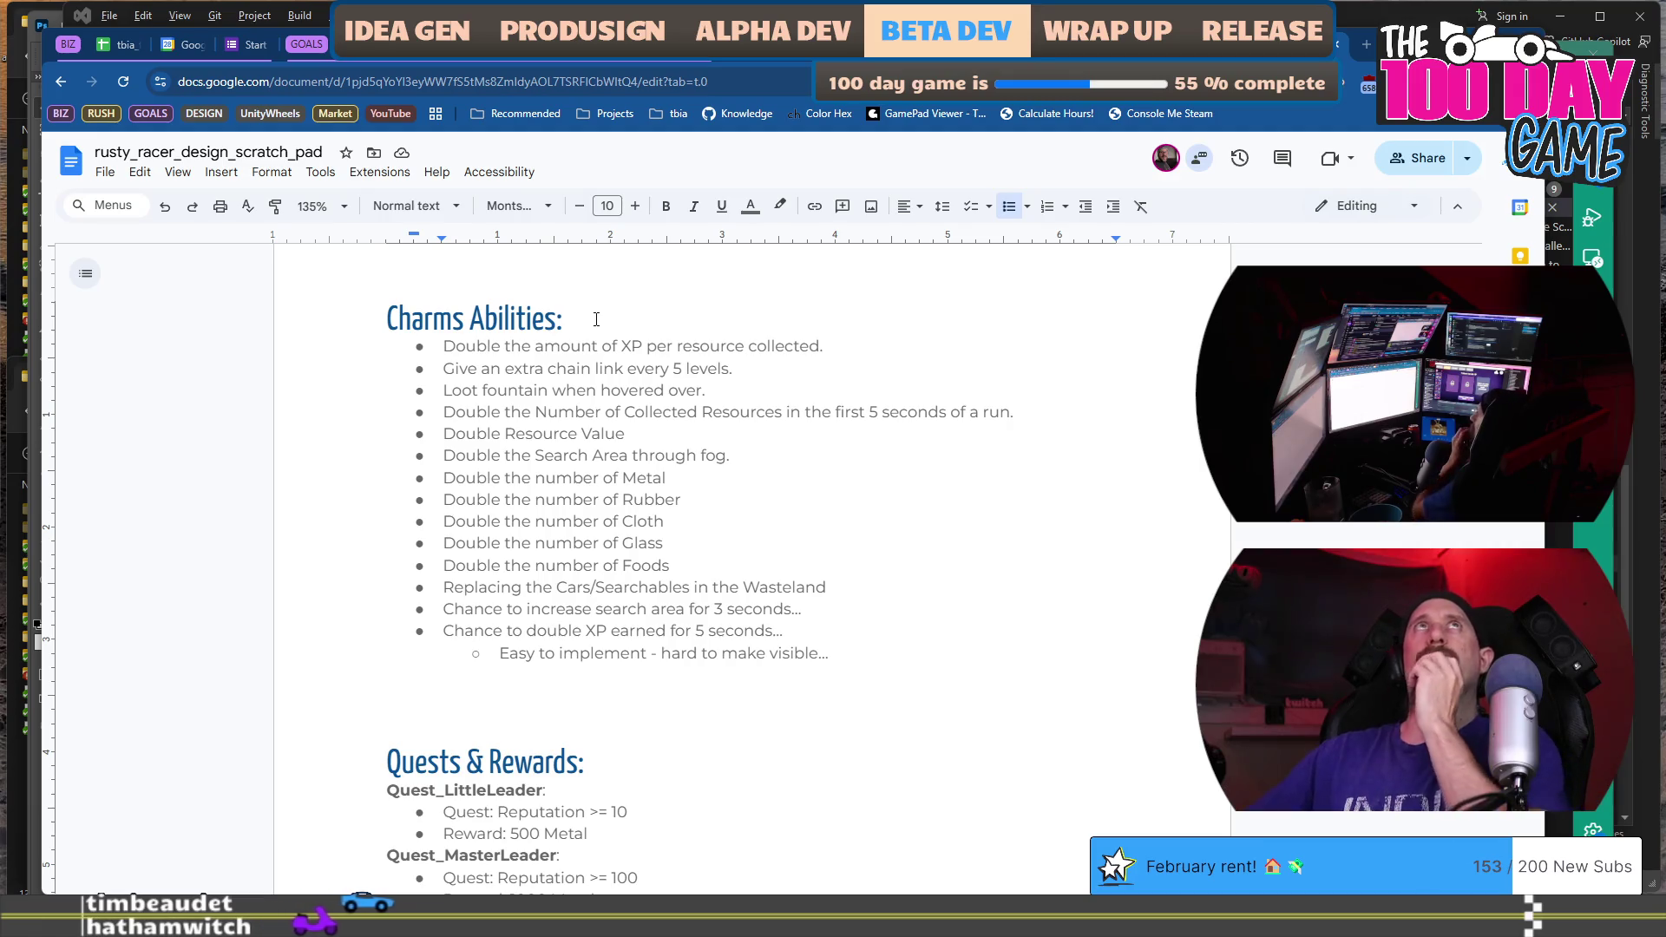
{"action": "left_click", "coordinate": [703, 566]}
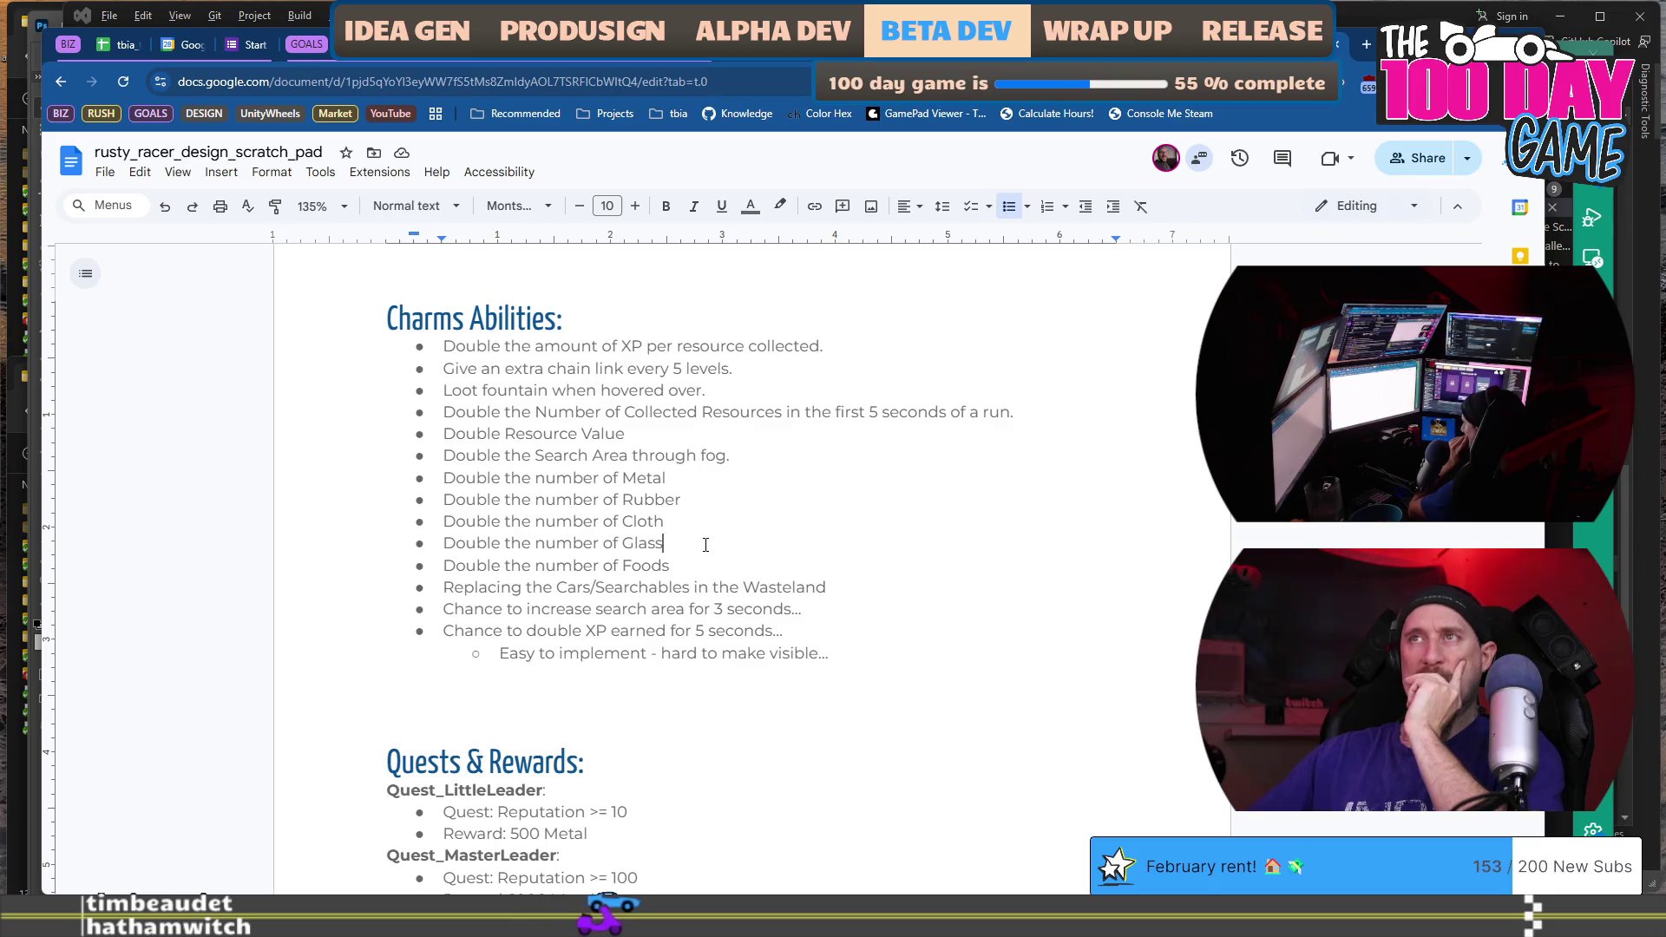
{"action": "scroll", "coordinate": [705, 545], "scroll_direction": "down", "scroll_amount": 2}
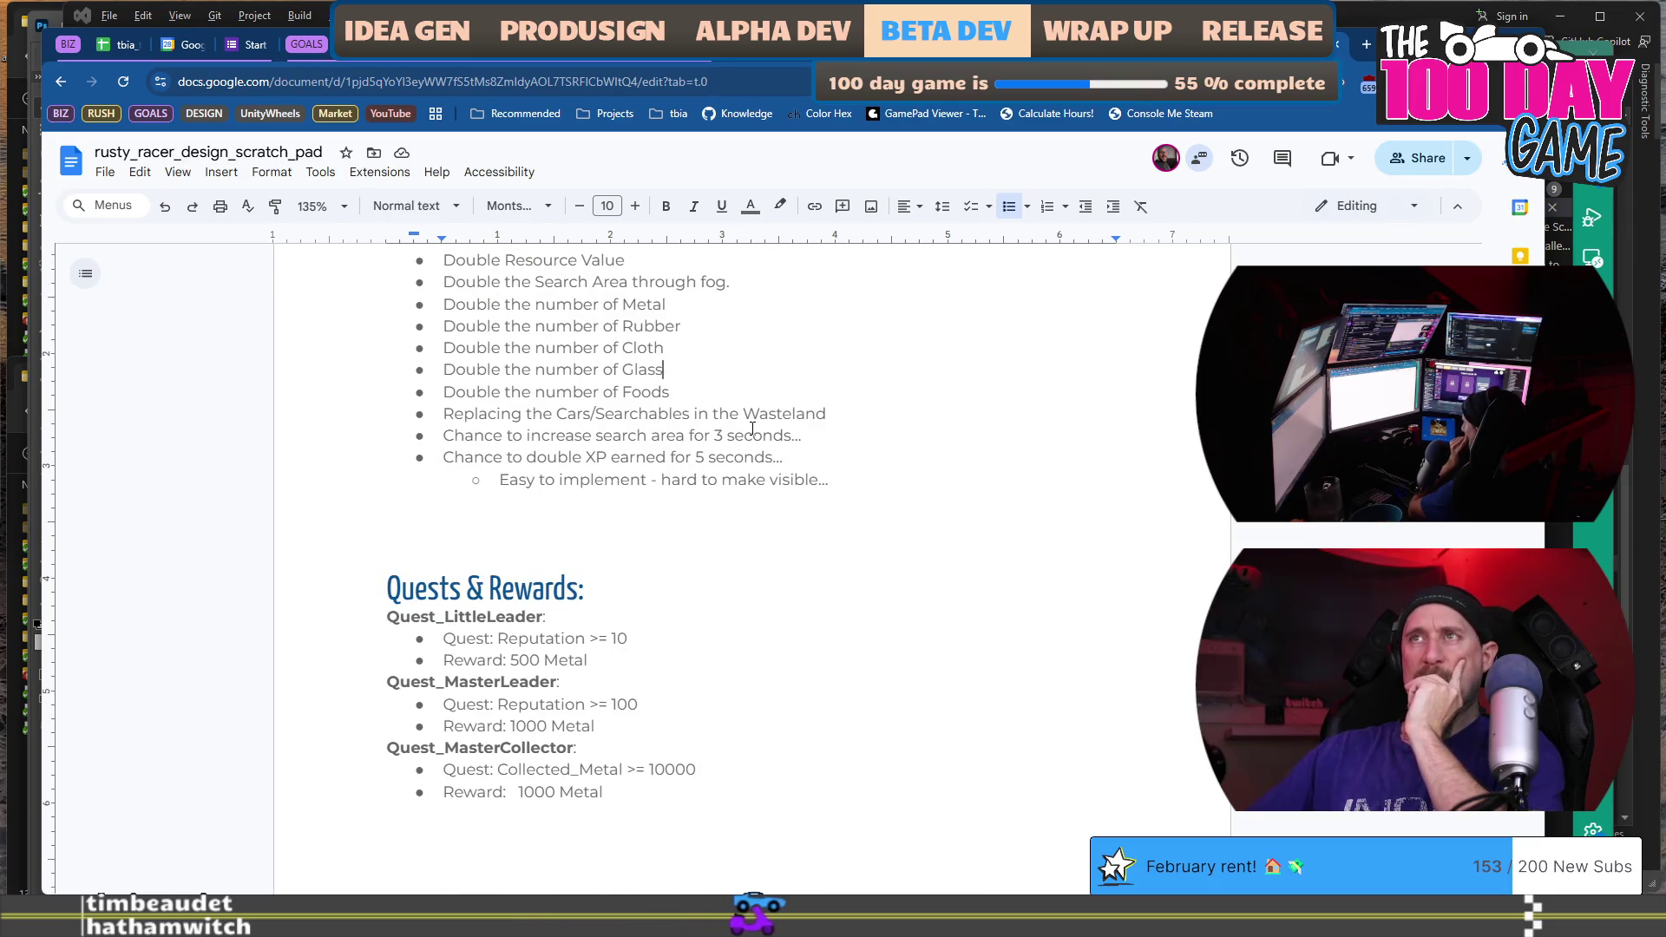
{"action": "scroll", "coordinate": [753, 429], "scroll_direction": "up", "scroll_amount": 2}
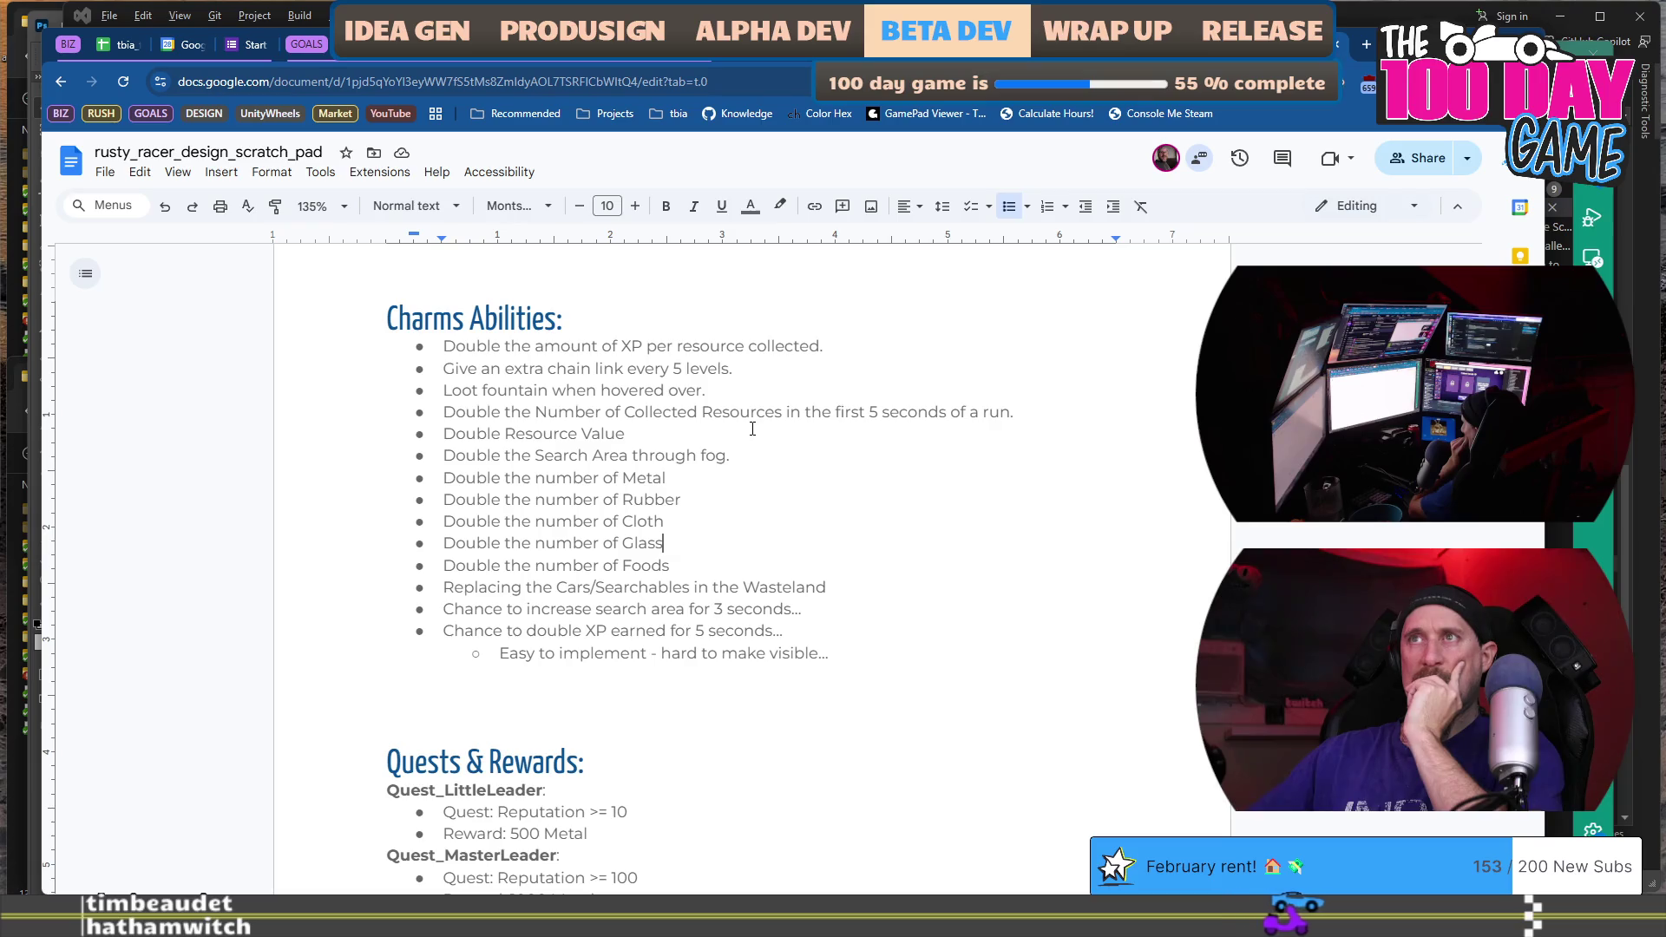
{"action": "scroll", "coordinate": [752, 428], "scroll_direction": "down", "scroll_amount": 7}
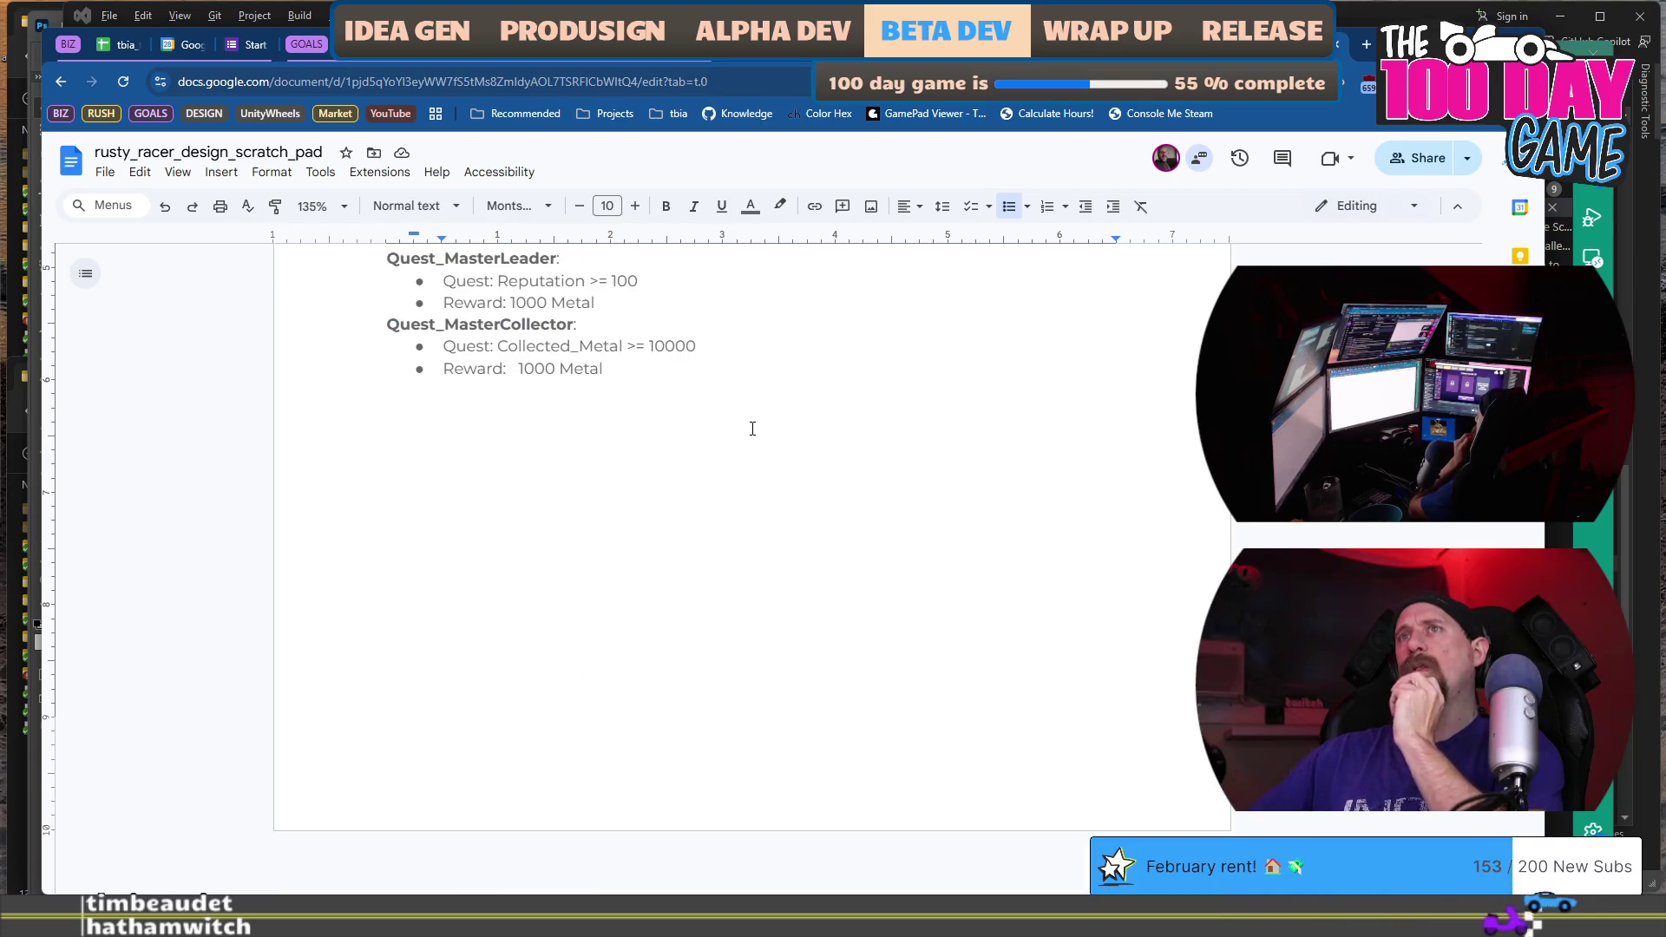
{"action": "scroll", "coordinate": [752, 429], "scroll_direction": "up", "scroll_amount": 9}
{"action": "left_click", "coordinate": [662, 493]}
{"action": "scroll", "coordinate": [555, 416], "scroll_direction": "down", "scroll_amount": 2}
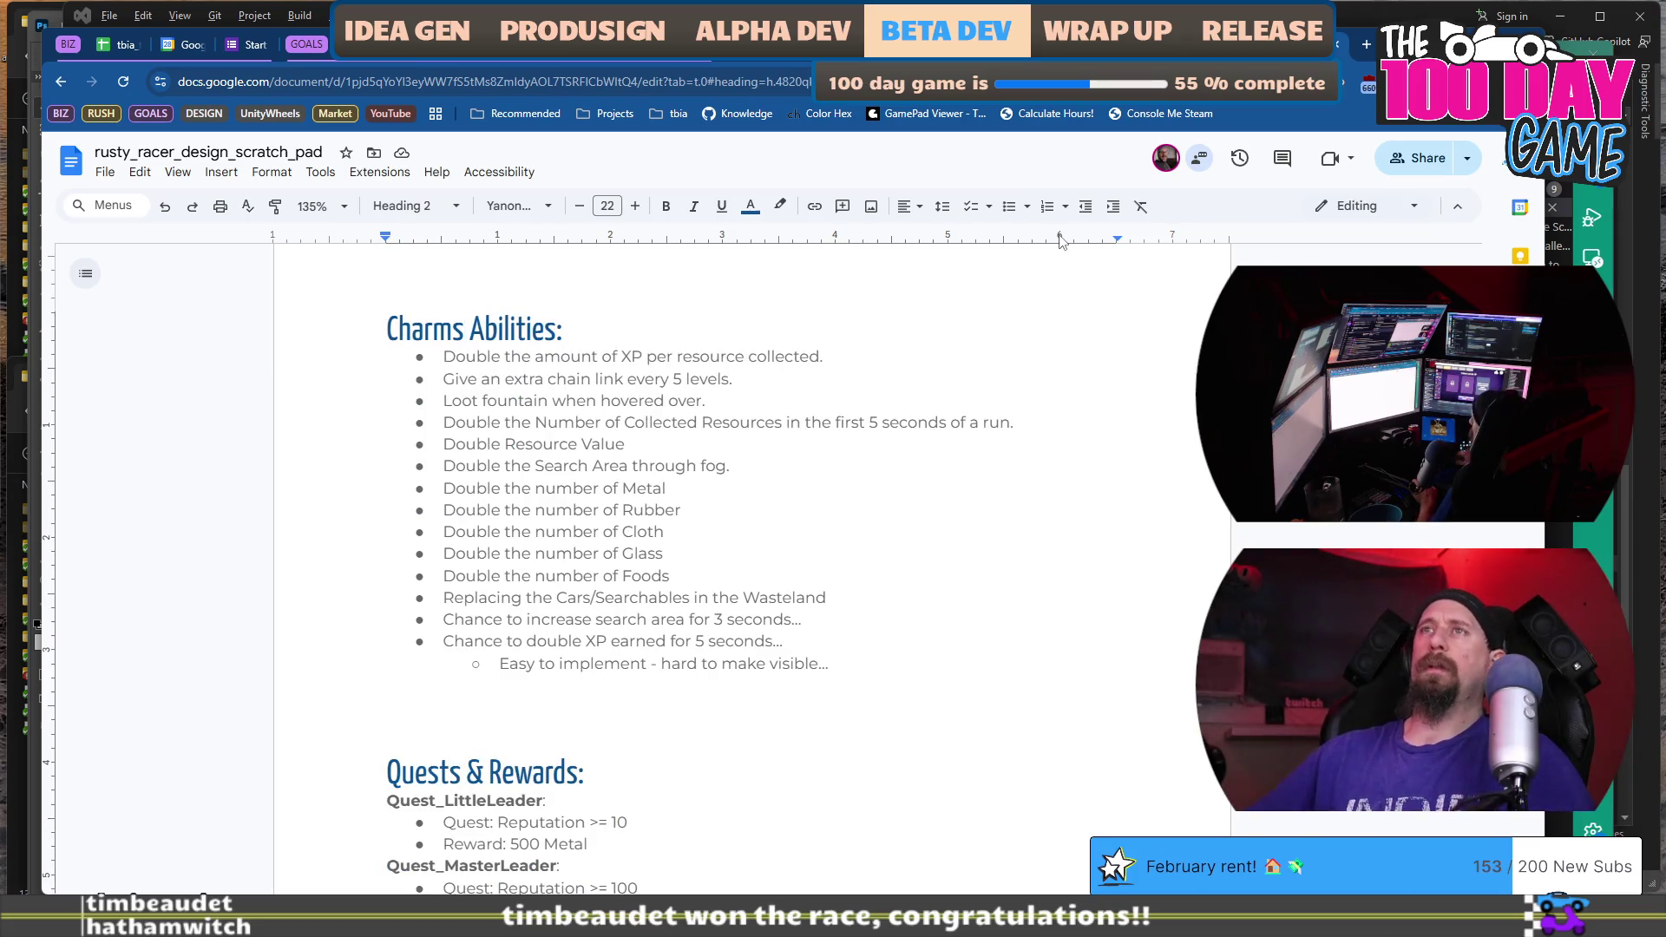
Paste a copy of the Charms heading below the list and rename it 'Tools:'.
{"action": "key", "text": "shift+Home"}
{"action": "key", "text": "Down"}
{"action": "key", "text": "Down"}
{"action": "key", "text": "Down"}
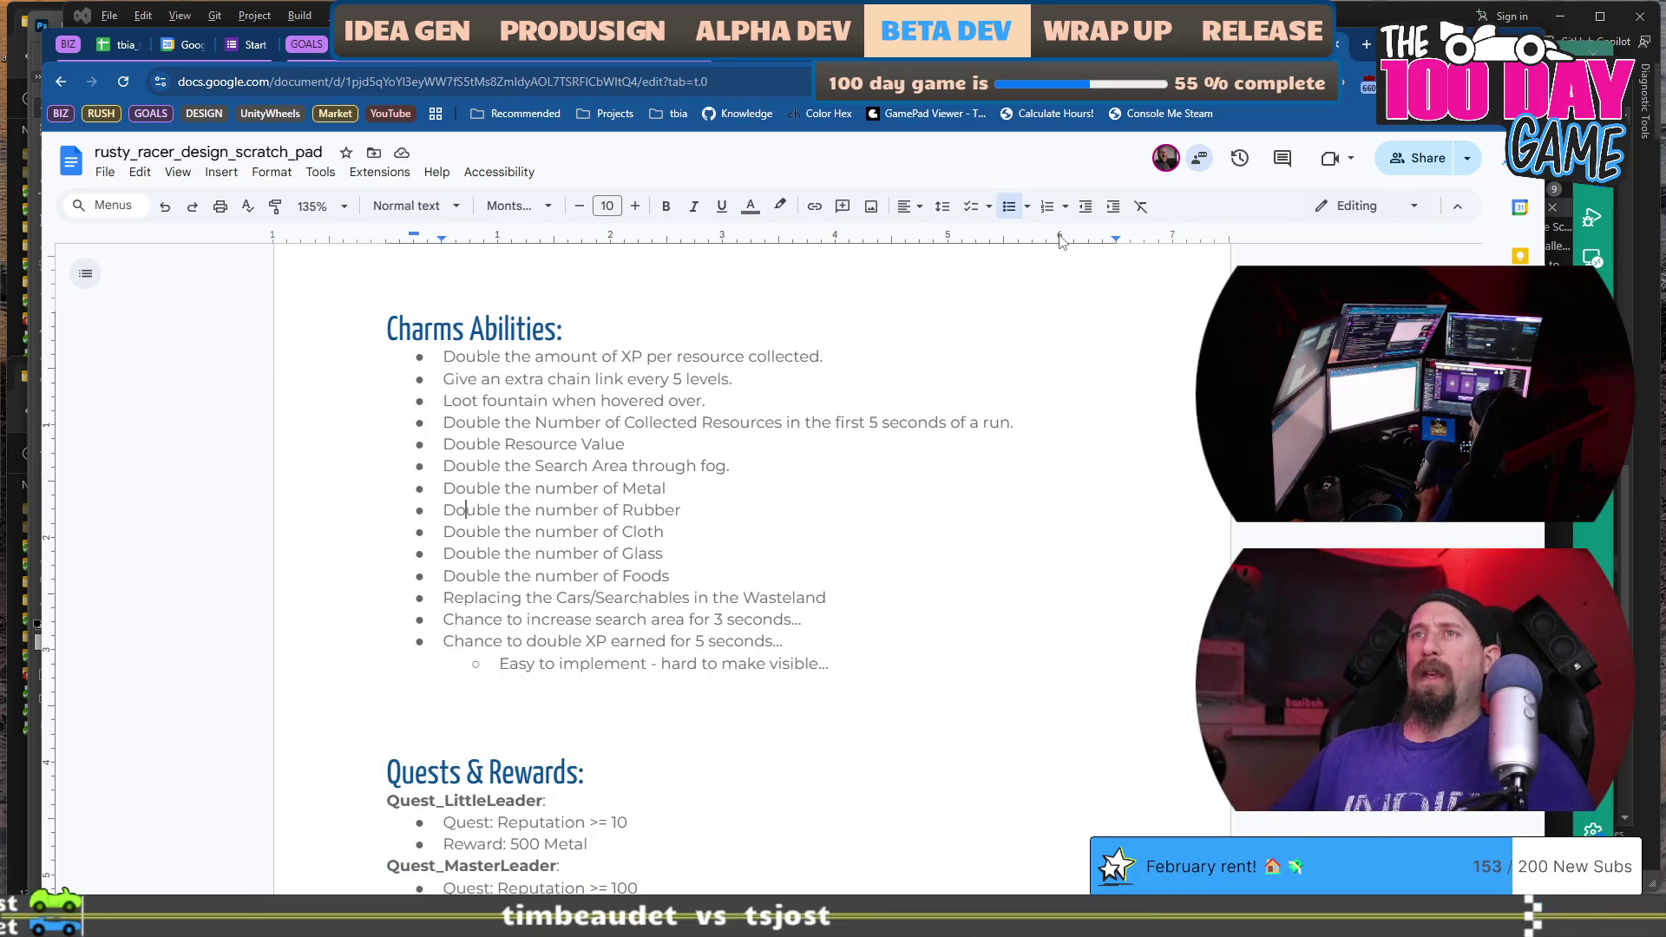
{"action": "key", "text": "ctrl+v"}
{"action": "key", "text": "shift+Home"}
{"action": "type", "text": "Too"}
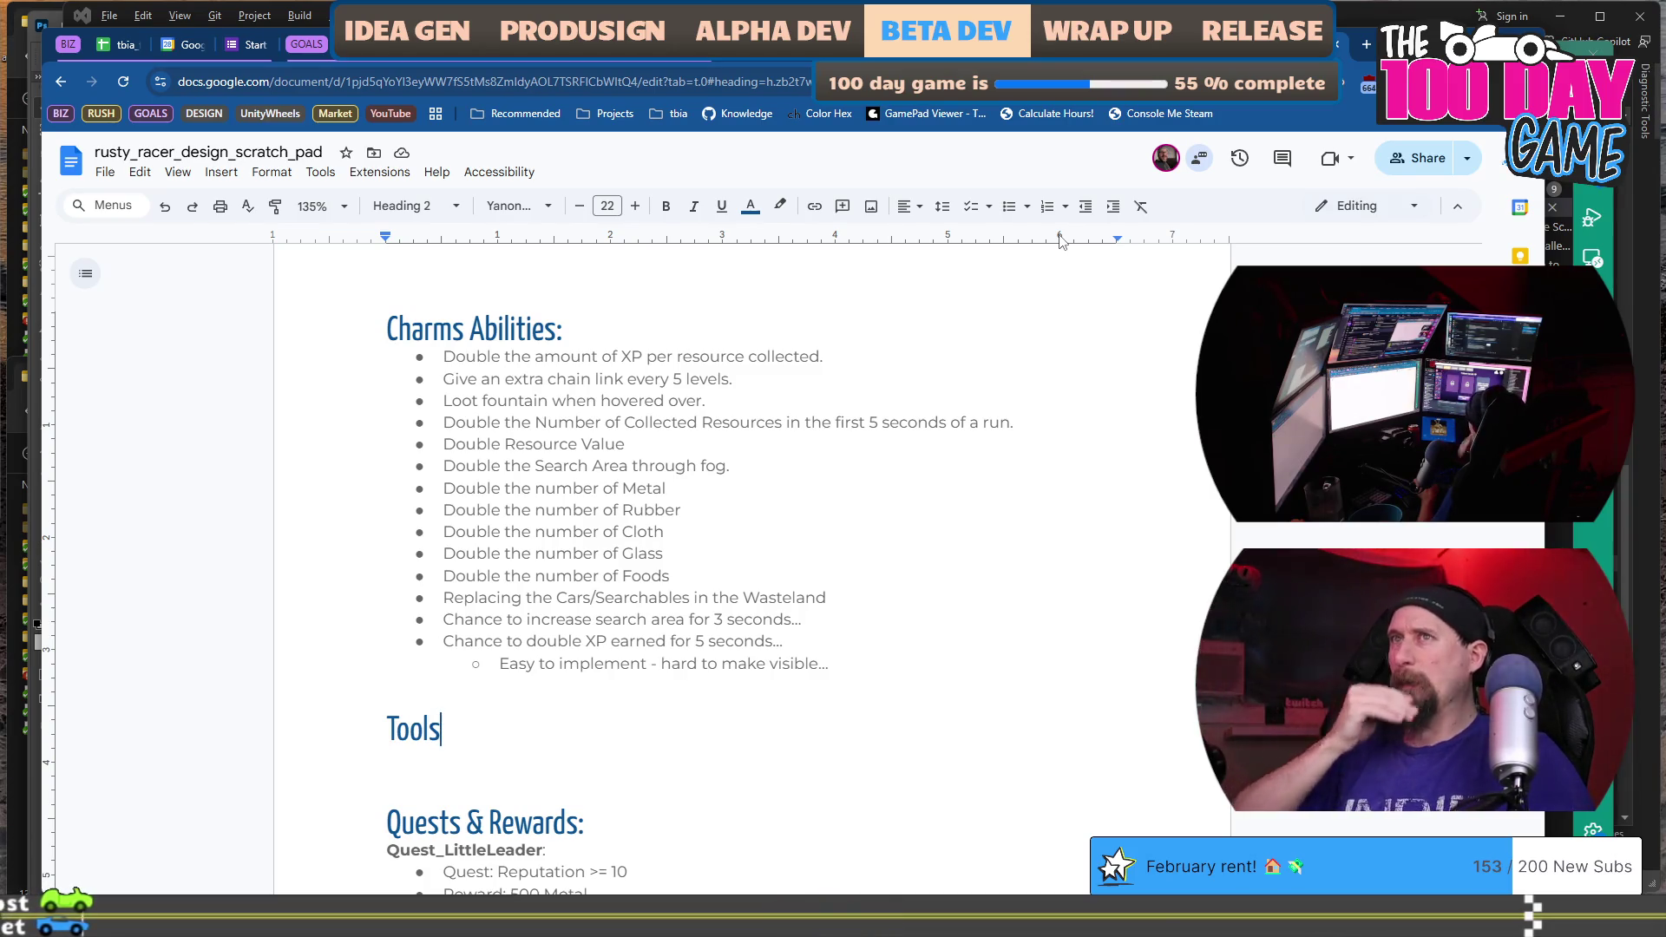
{"action": "type", "text": ":"}
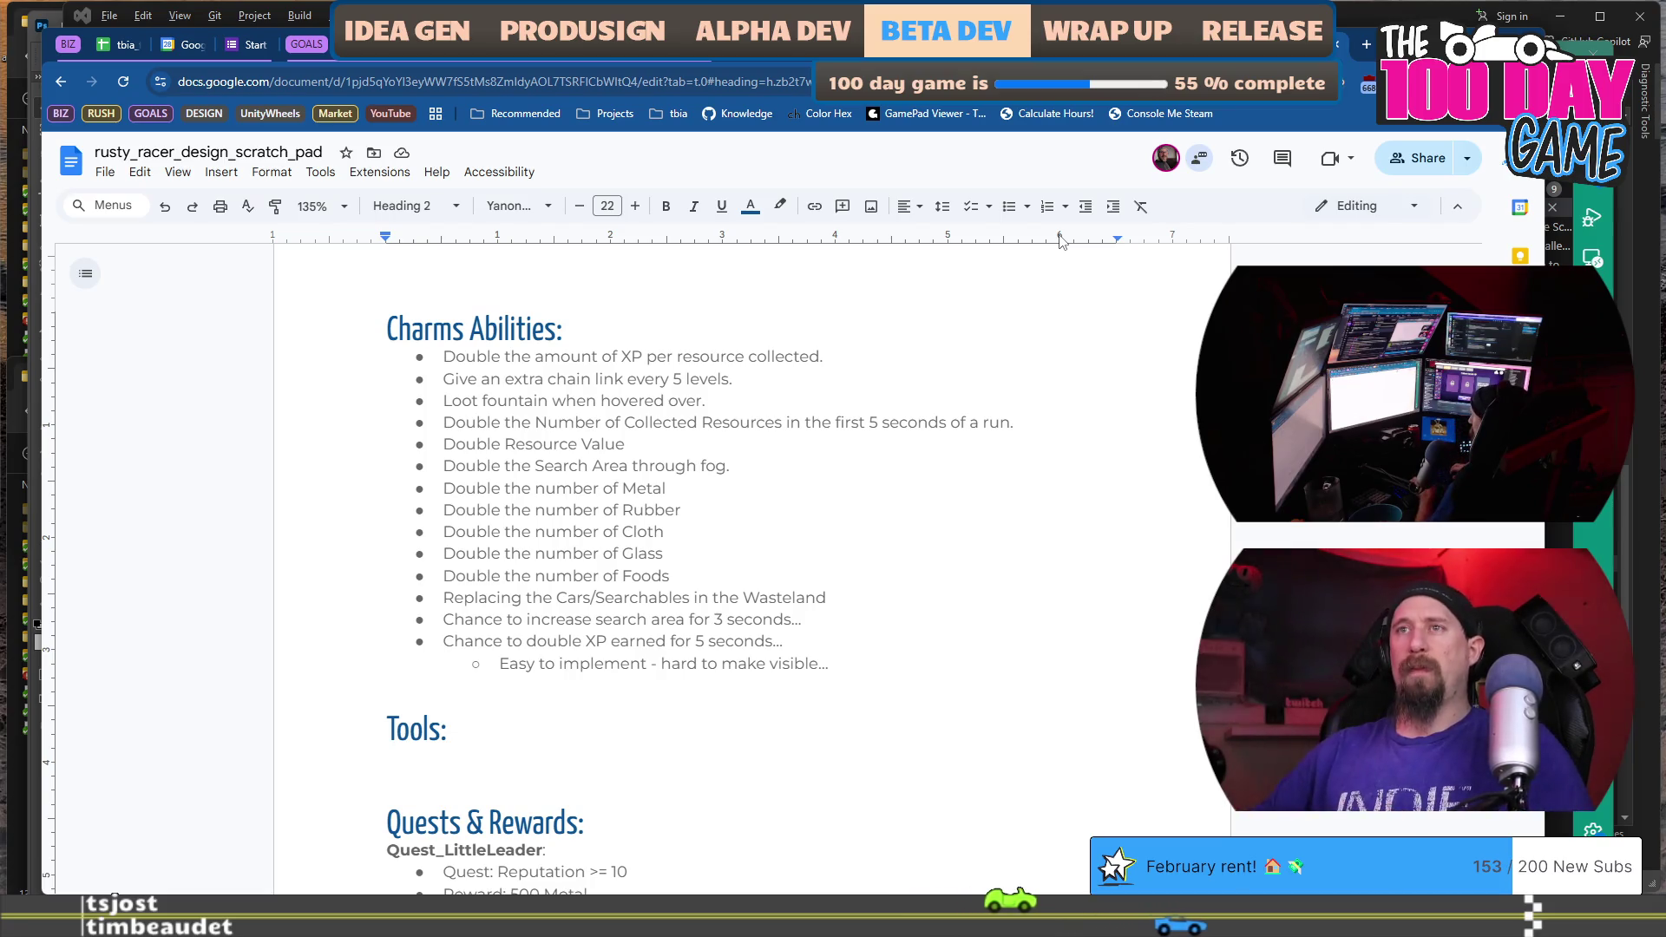
List Crowbar, Hammer, Sledge Hammer, Wrench and Axe as bullets, then launch the game build with F5.
{"action": "key", "text": "Return"}
{"action": "key", "text": "ctrl+shift+8"}
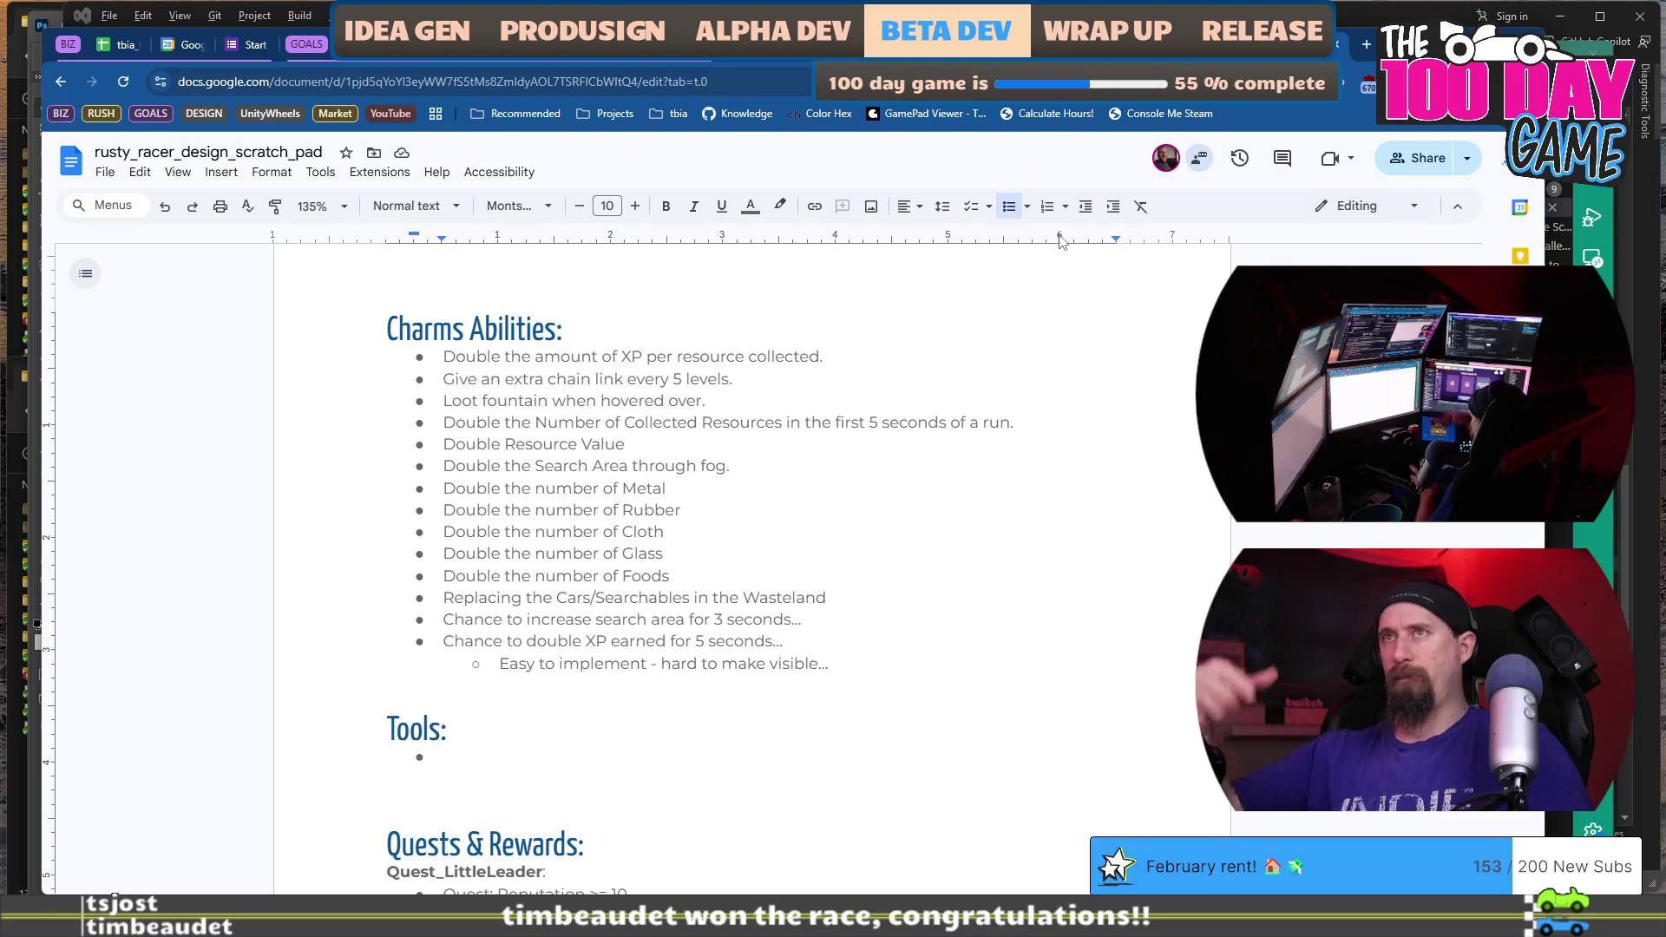
{"action": "scroll", "coordinate": [955, 340], "scroll_direction": "down", "scroll_amount": 2}
{"action": "type", "text": "Crowbar"}
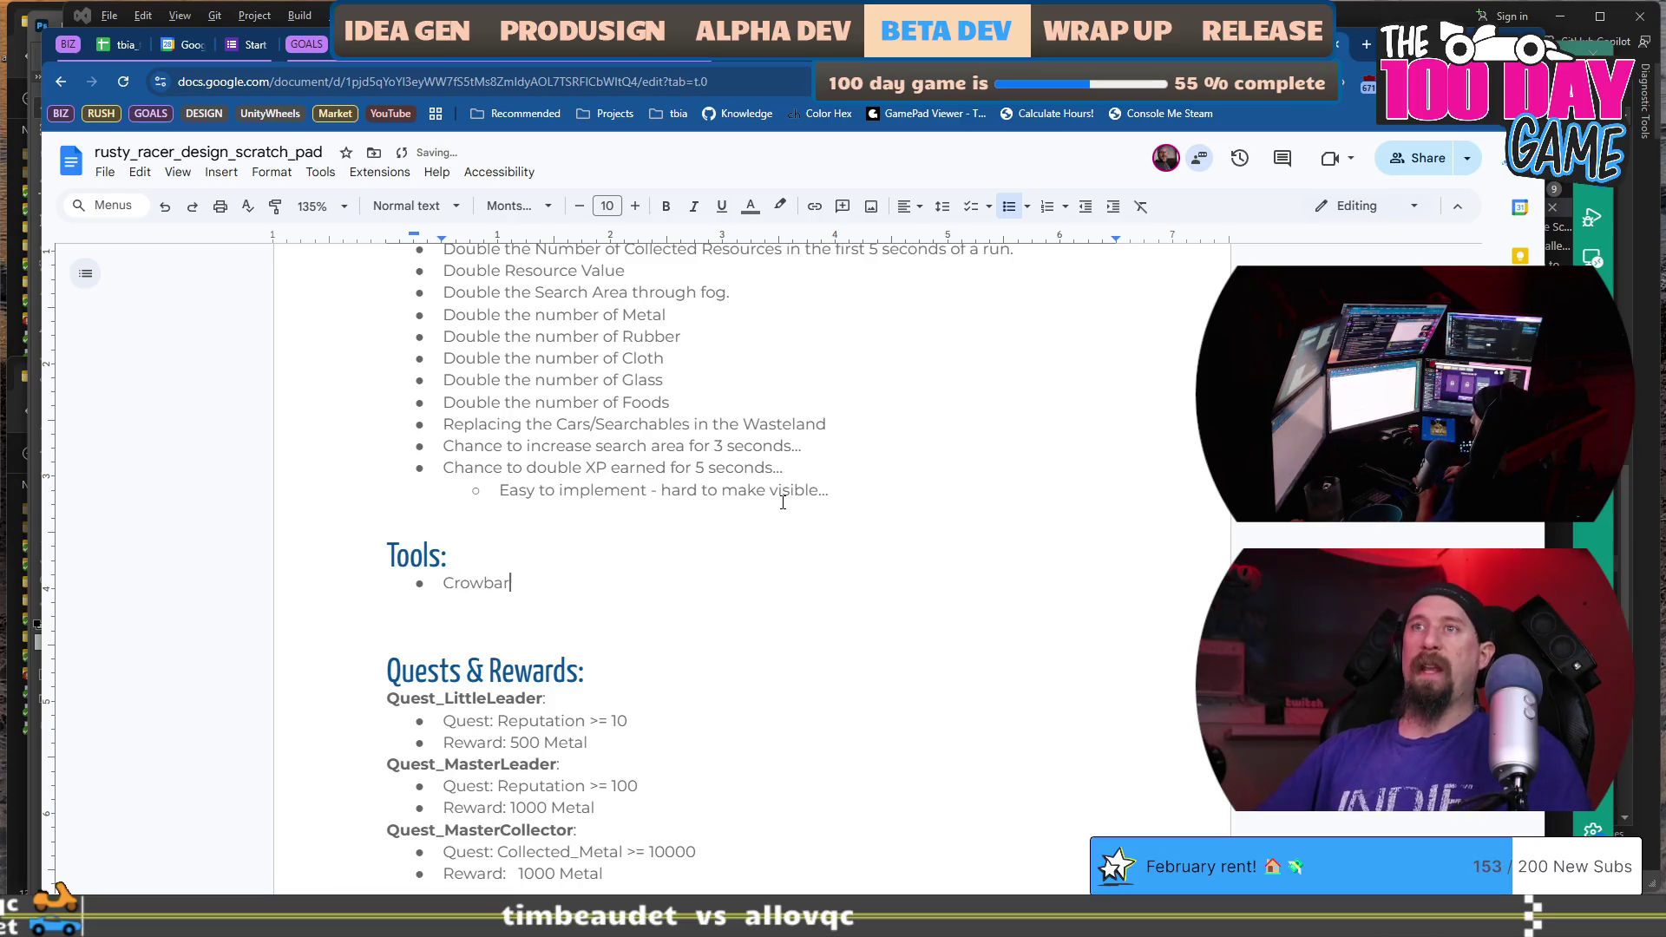
{"action": "key", "text": "Return"}
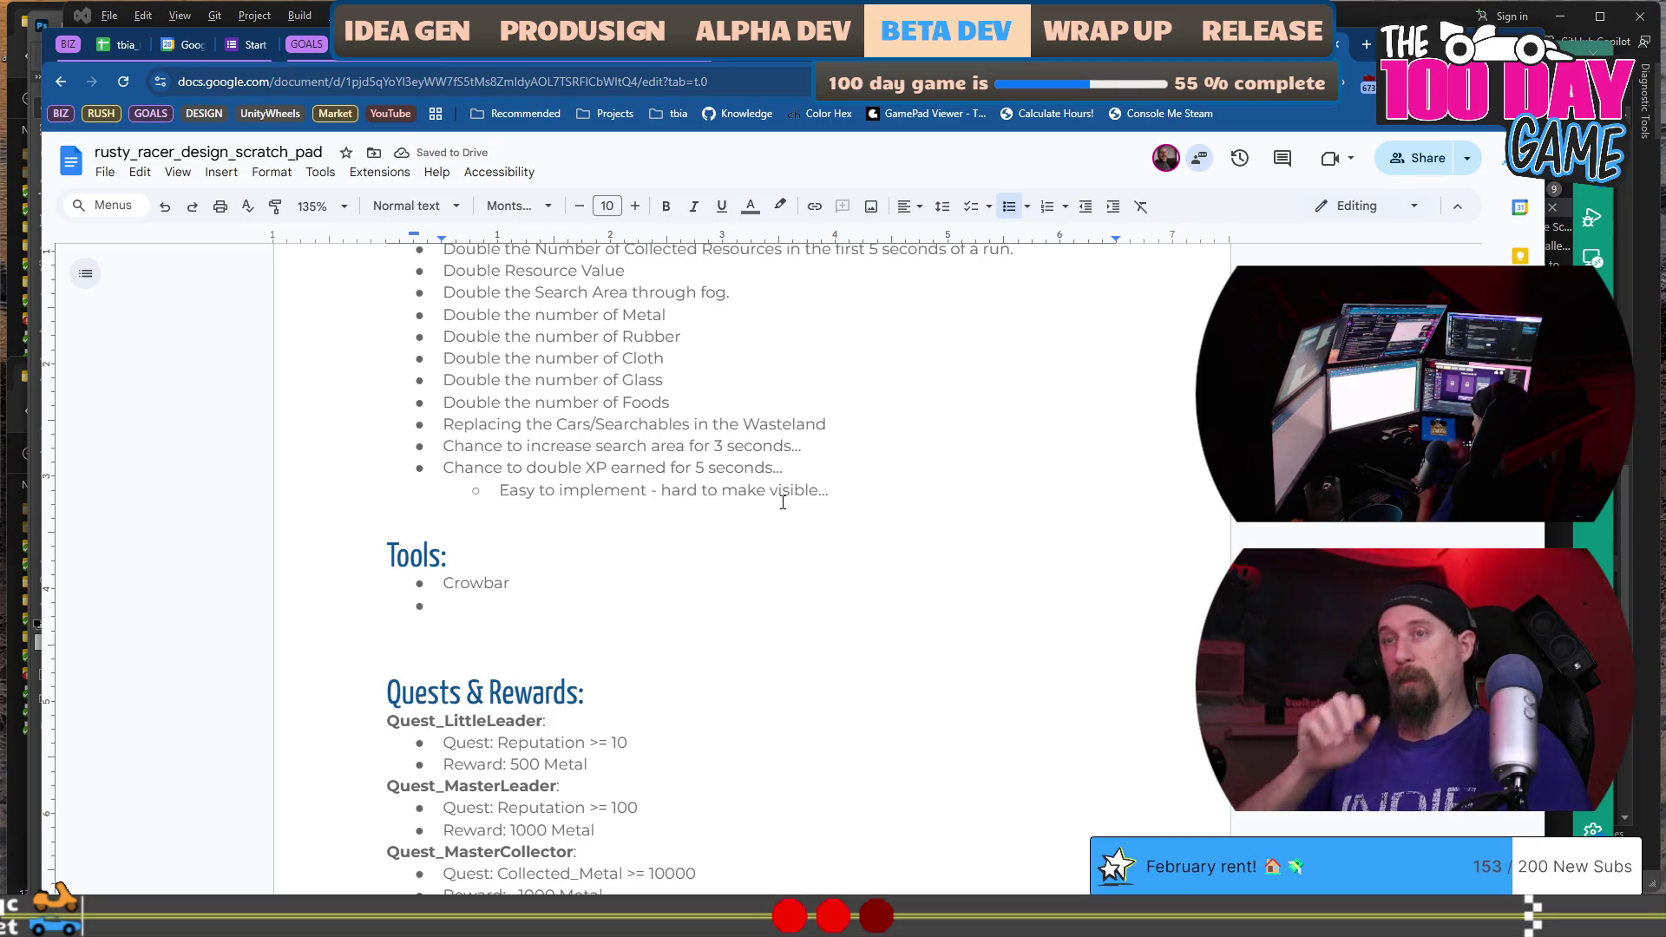
{"action": "type", "text": "Hammer"}
{"action": "key", "text": "Return"}
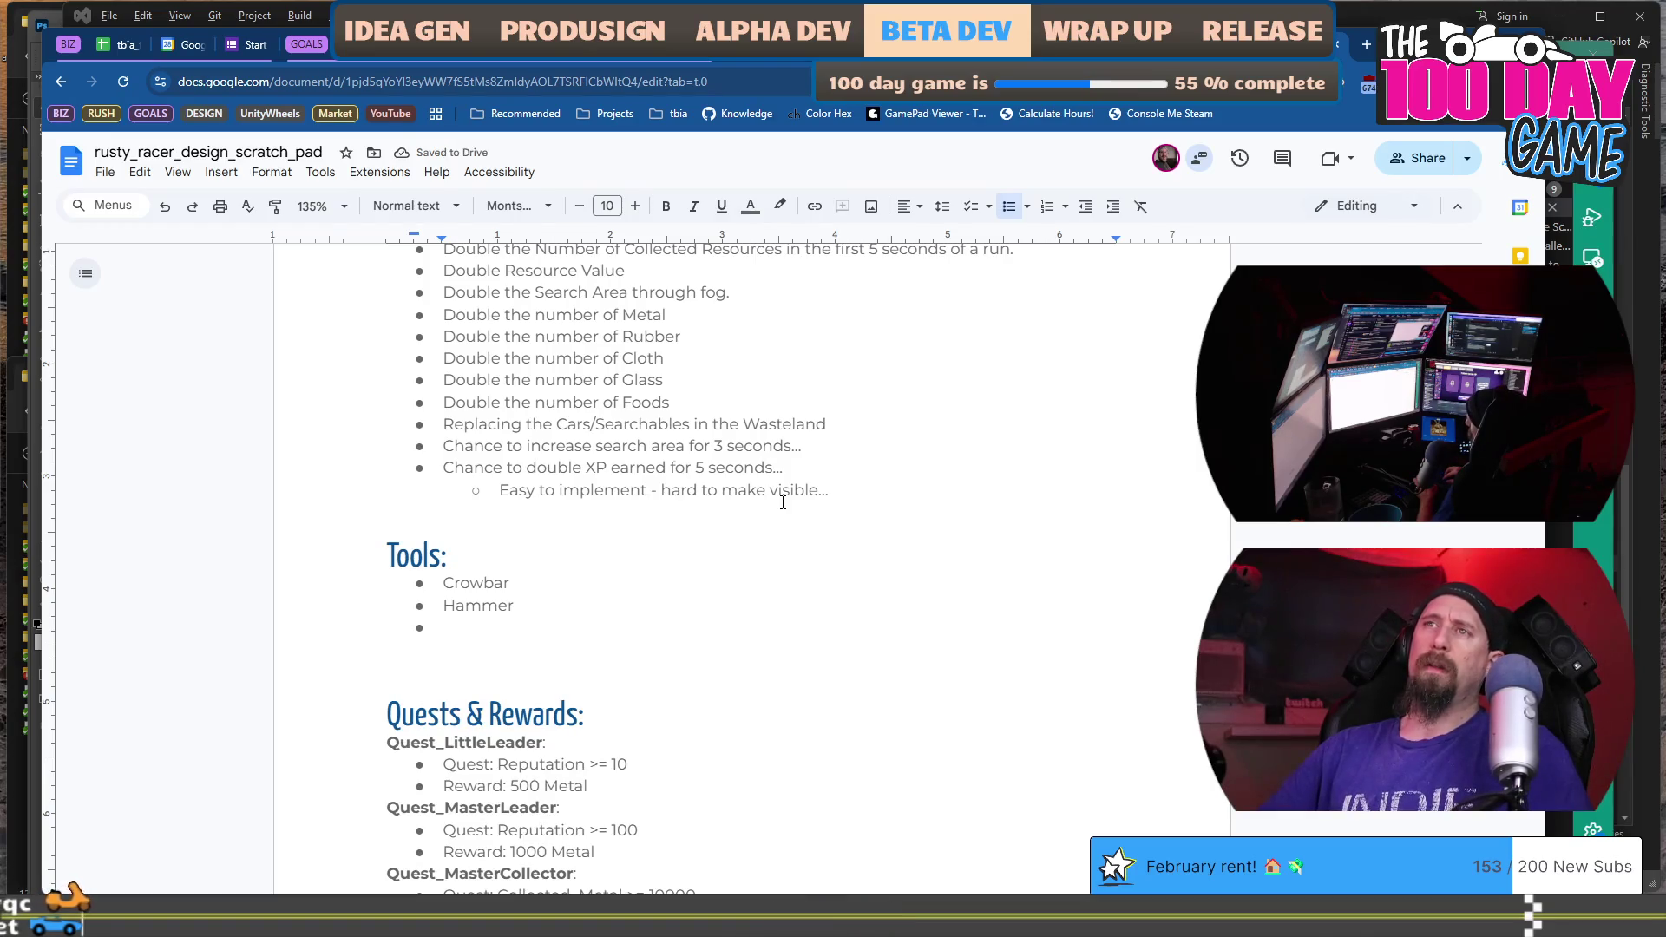
{"action": "type", "text": "Sled"}
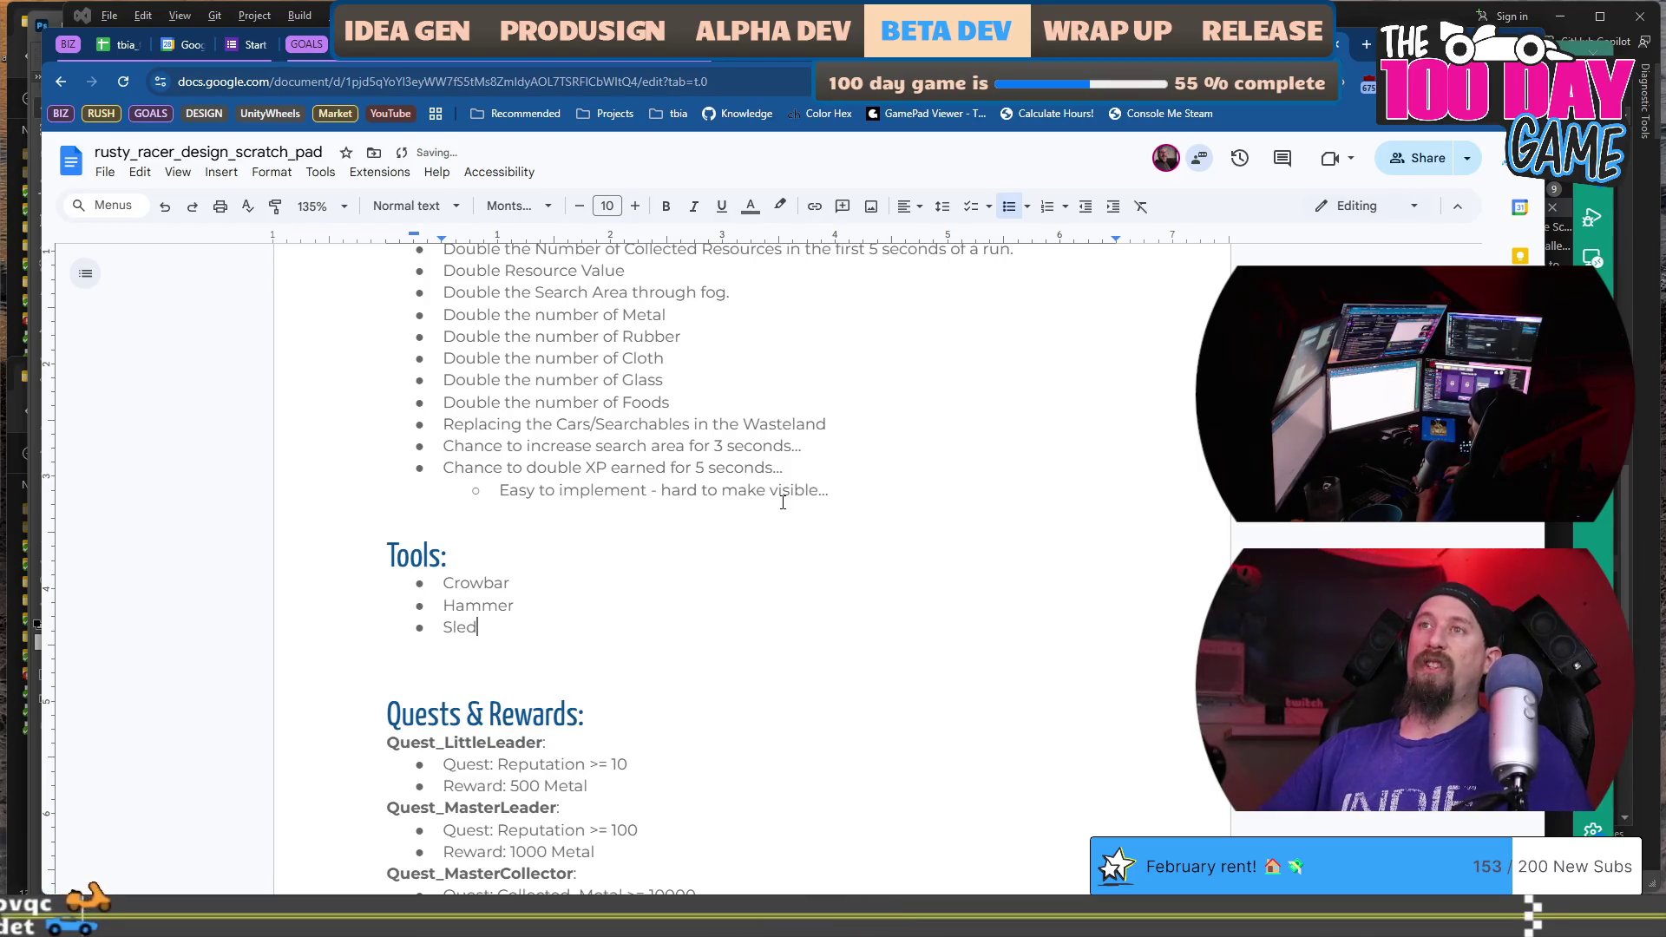
{"action": "type", "text": "ge Hammer"}
{"action": "key", "text": "Return"}
{"action": "type", "text": "Wrench"}
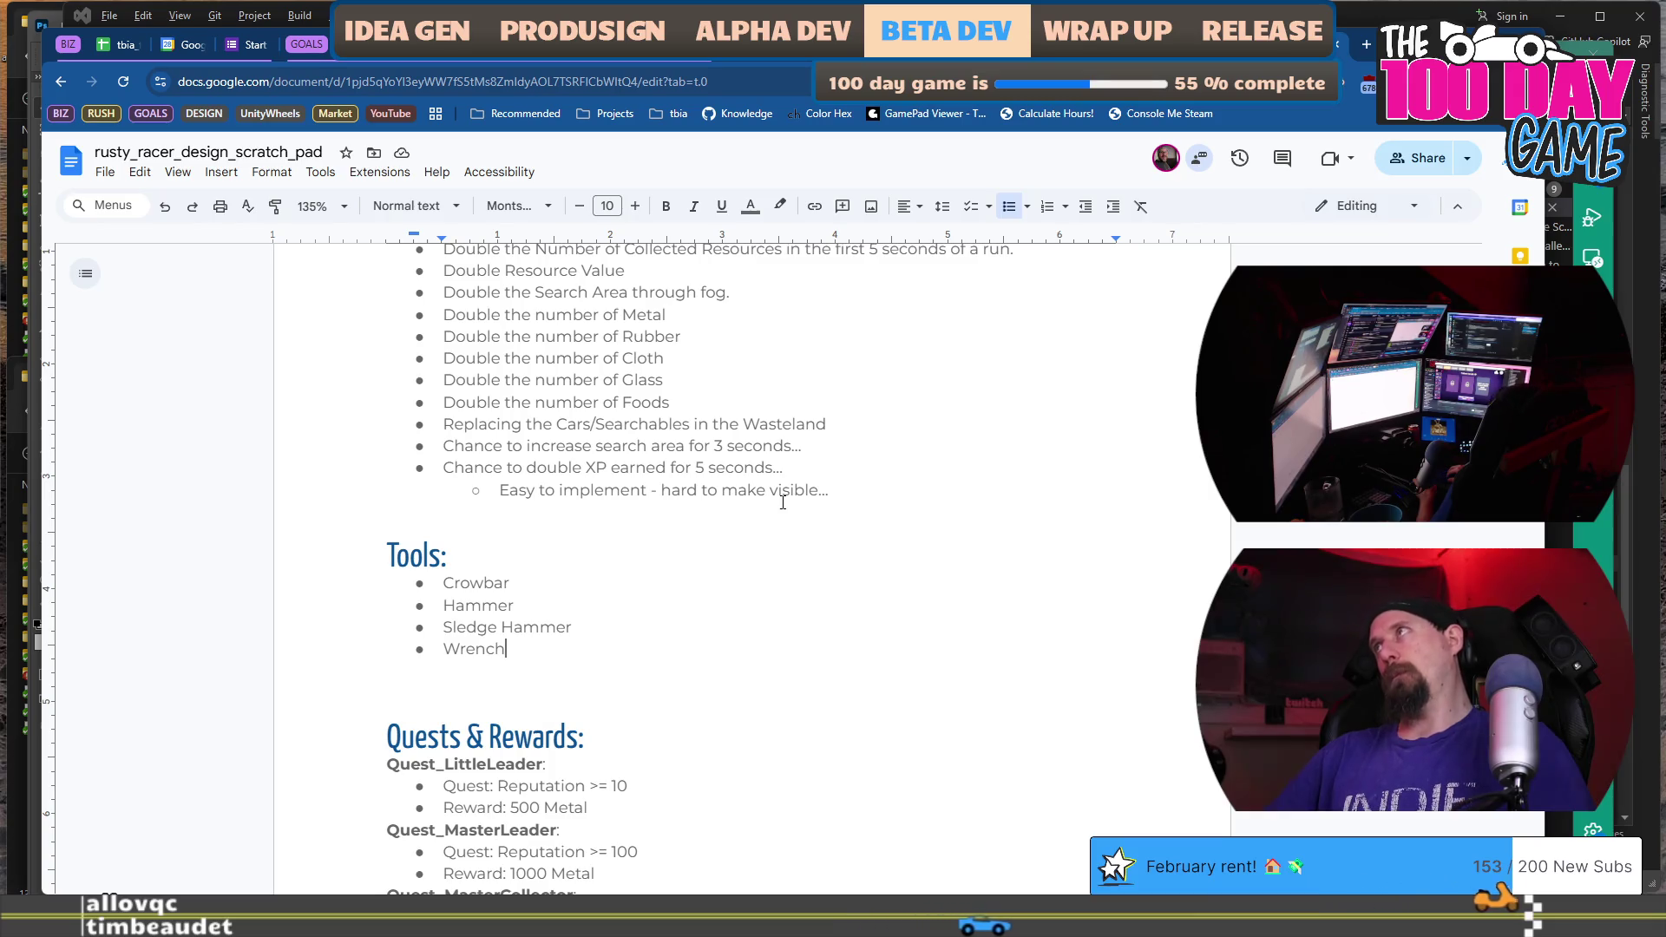
{"action": "key", "text": "Return"}
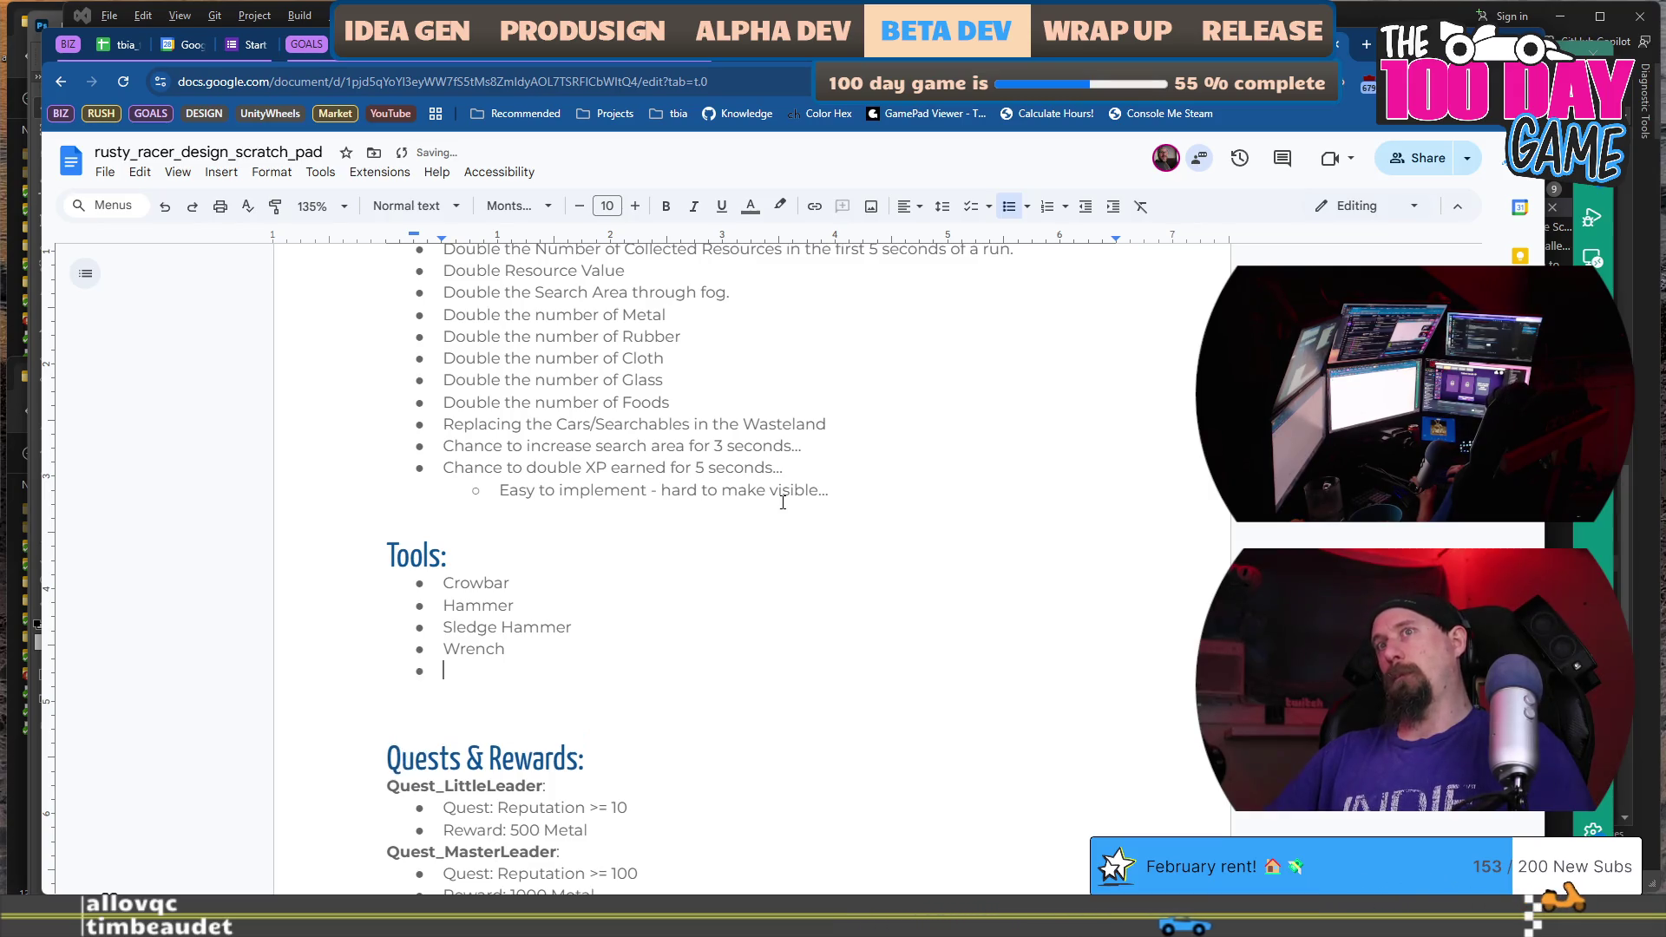
{"action": "type", "text": "Axe"}
{"action": "key", "text": "Return"}
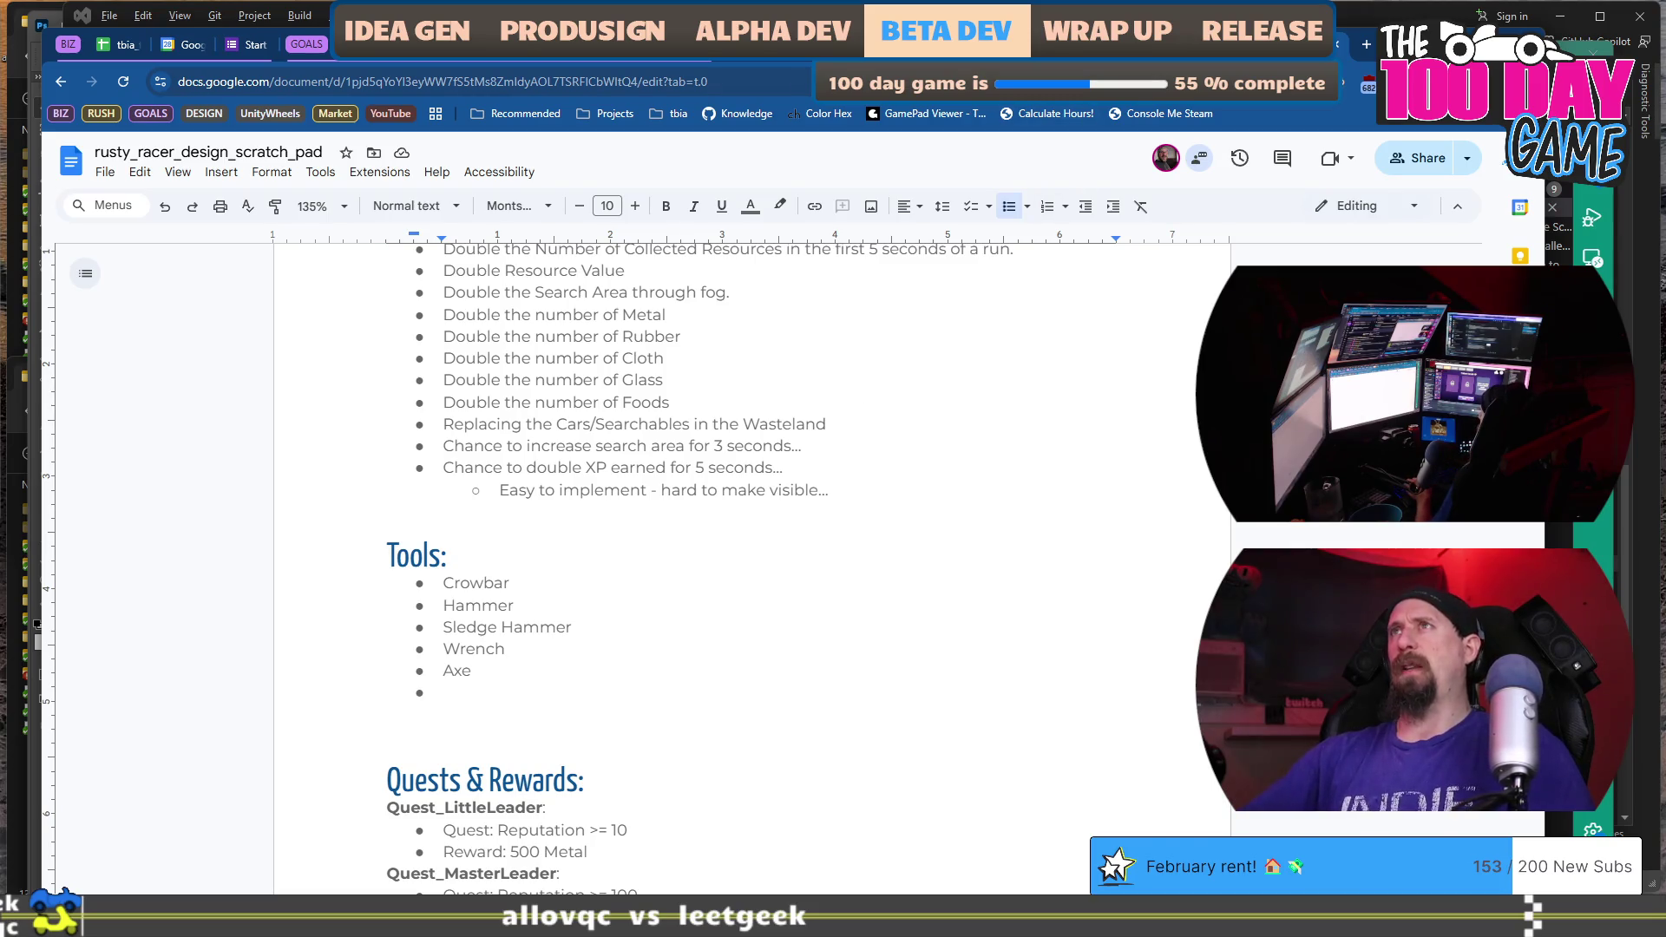
{"action": "key", "text": "alt+Tab"}
{"action": "key", "text": "F5"}
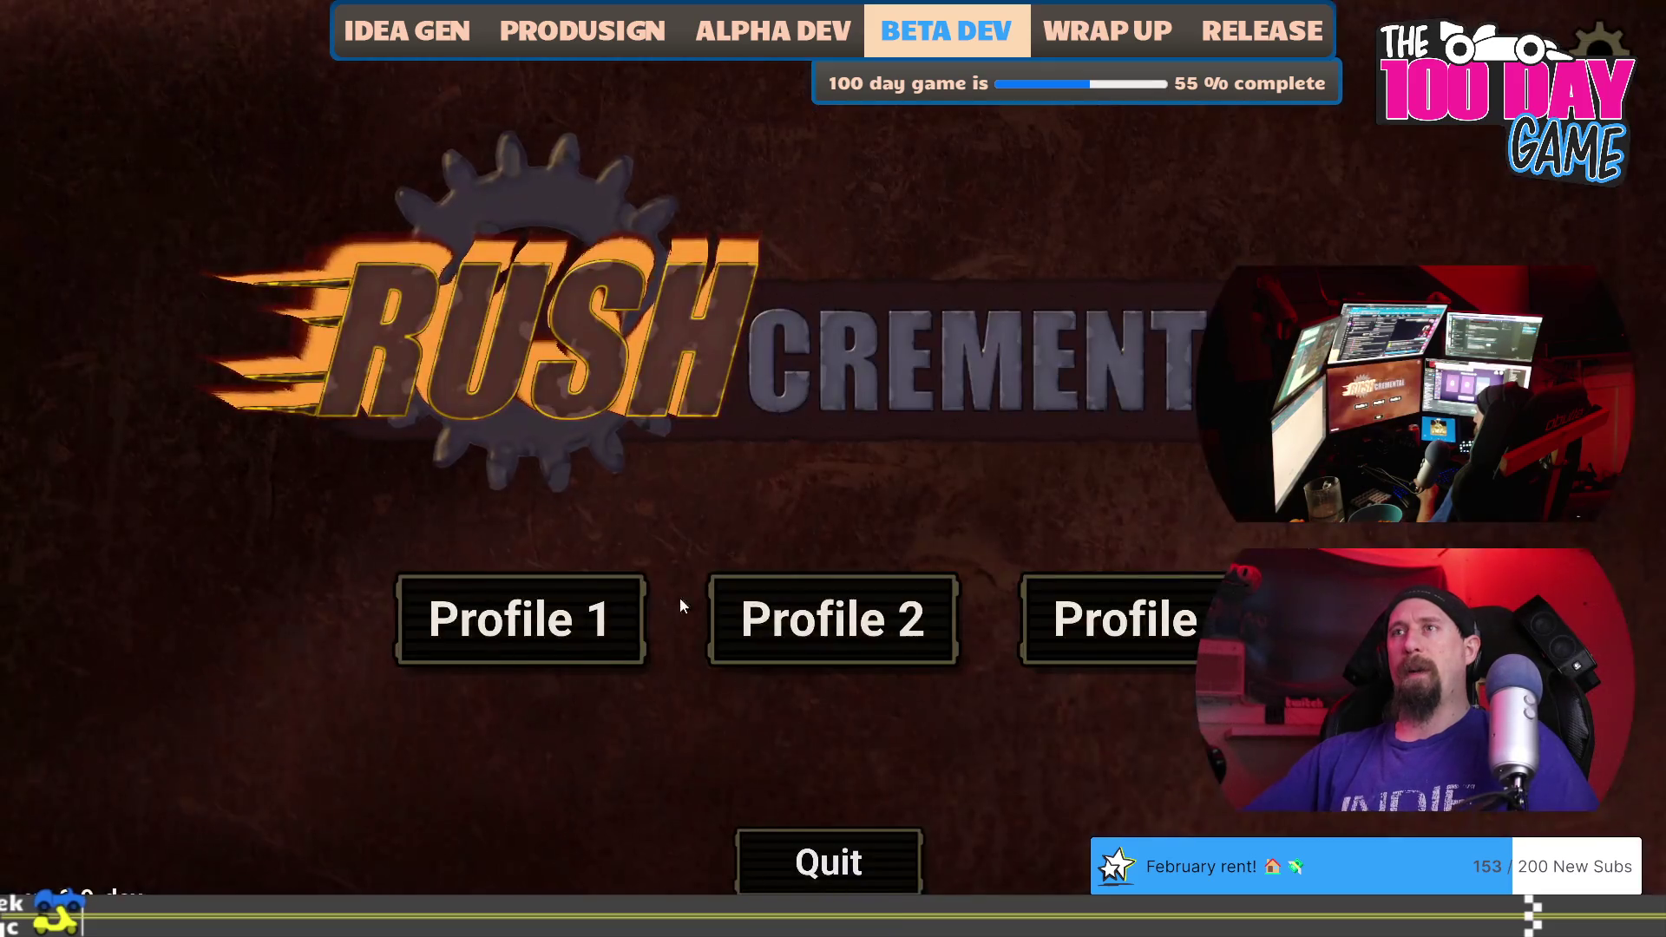
Play a supply run, then add 500 metal with the 'give 500' dev console command.
{"action": "left_click", "coordinate": [747, 607]}
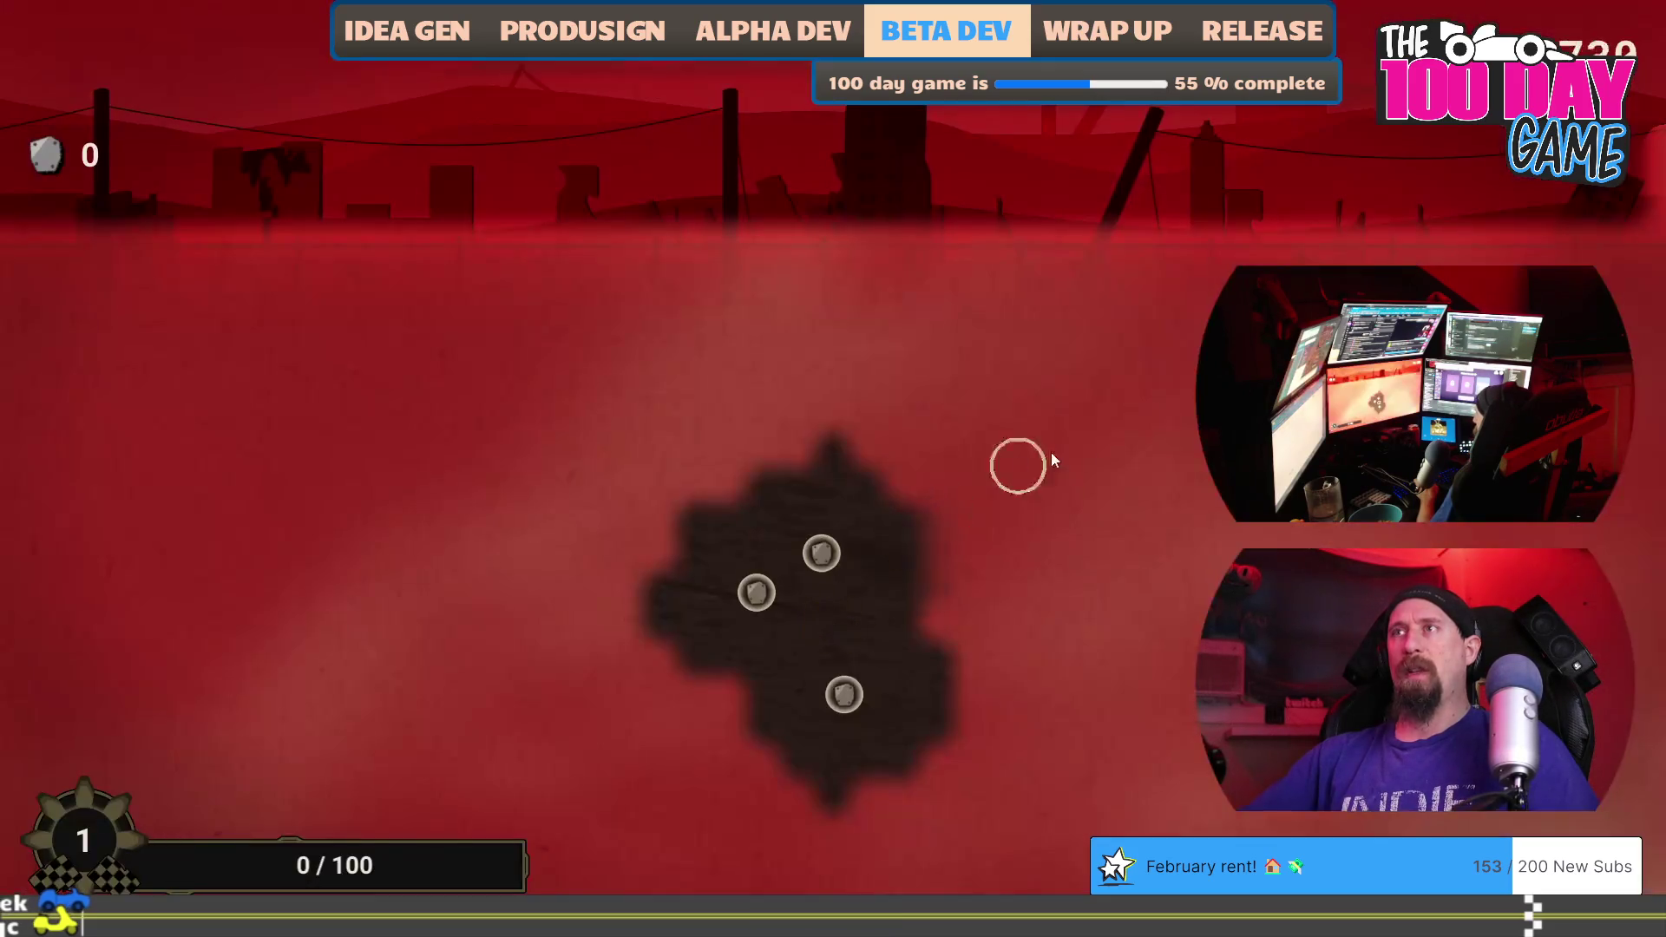
{"action": "left_click", "coordinate": [760, 590]}
{"action": "left_click", "coordinate": [823, 553]}
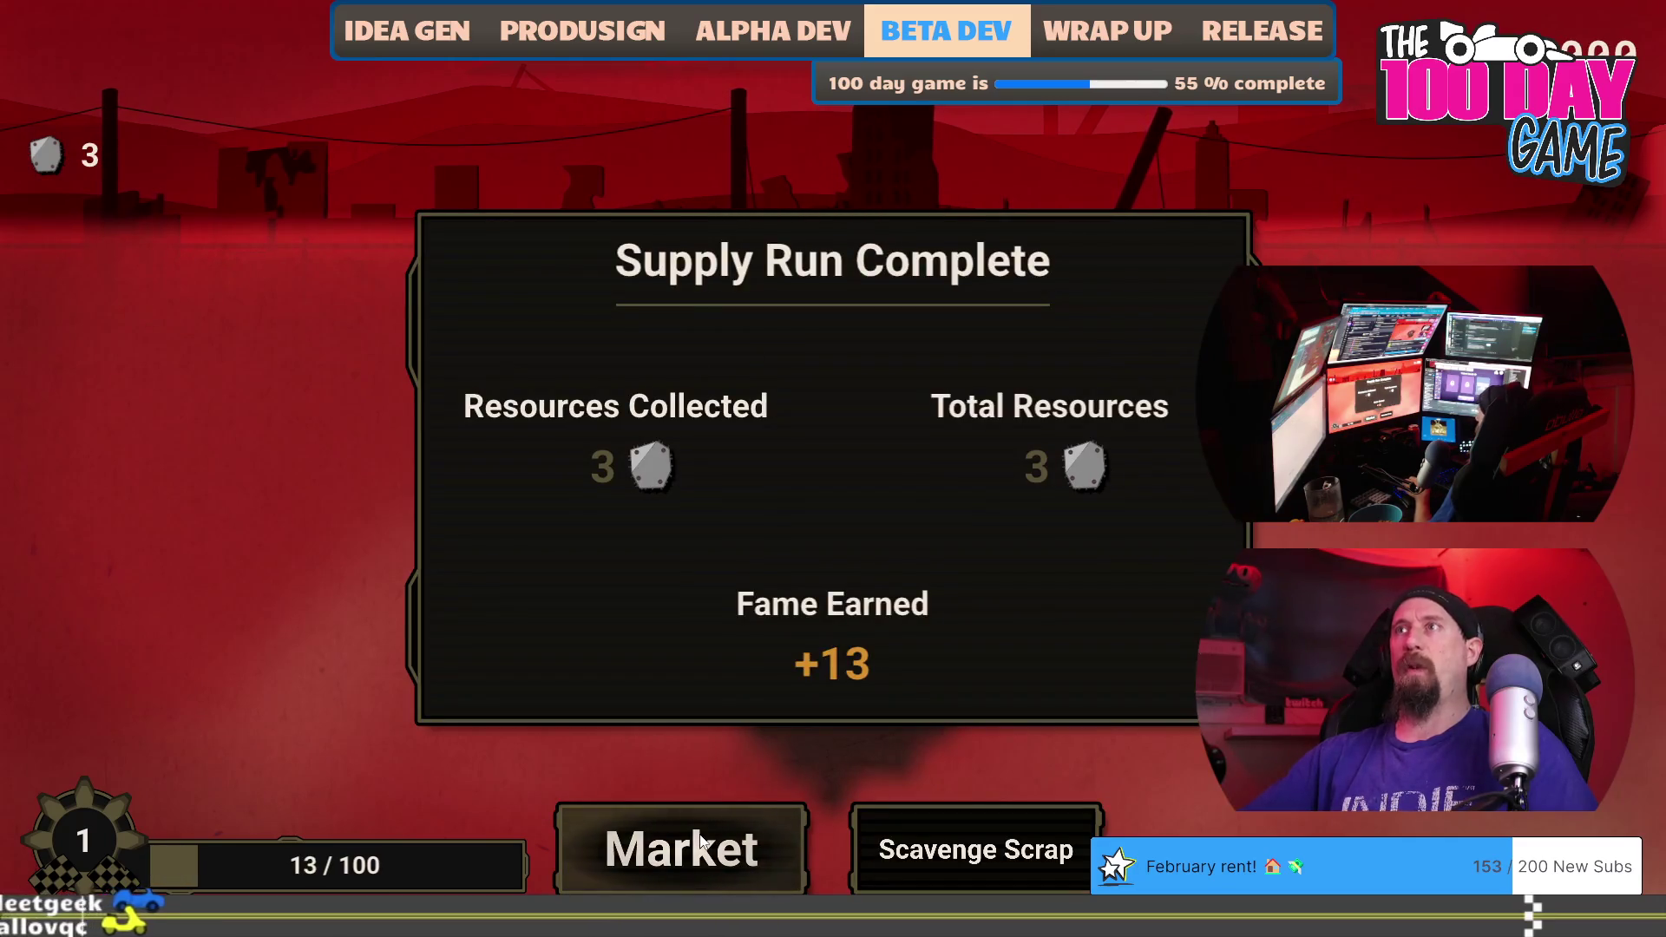
{"action": "left_click", "coordinate": [702, 840]}
{"action": "key", "text": "grave"}
{"action": "type", "text": "giv"}
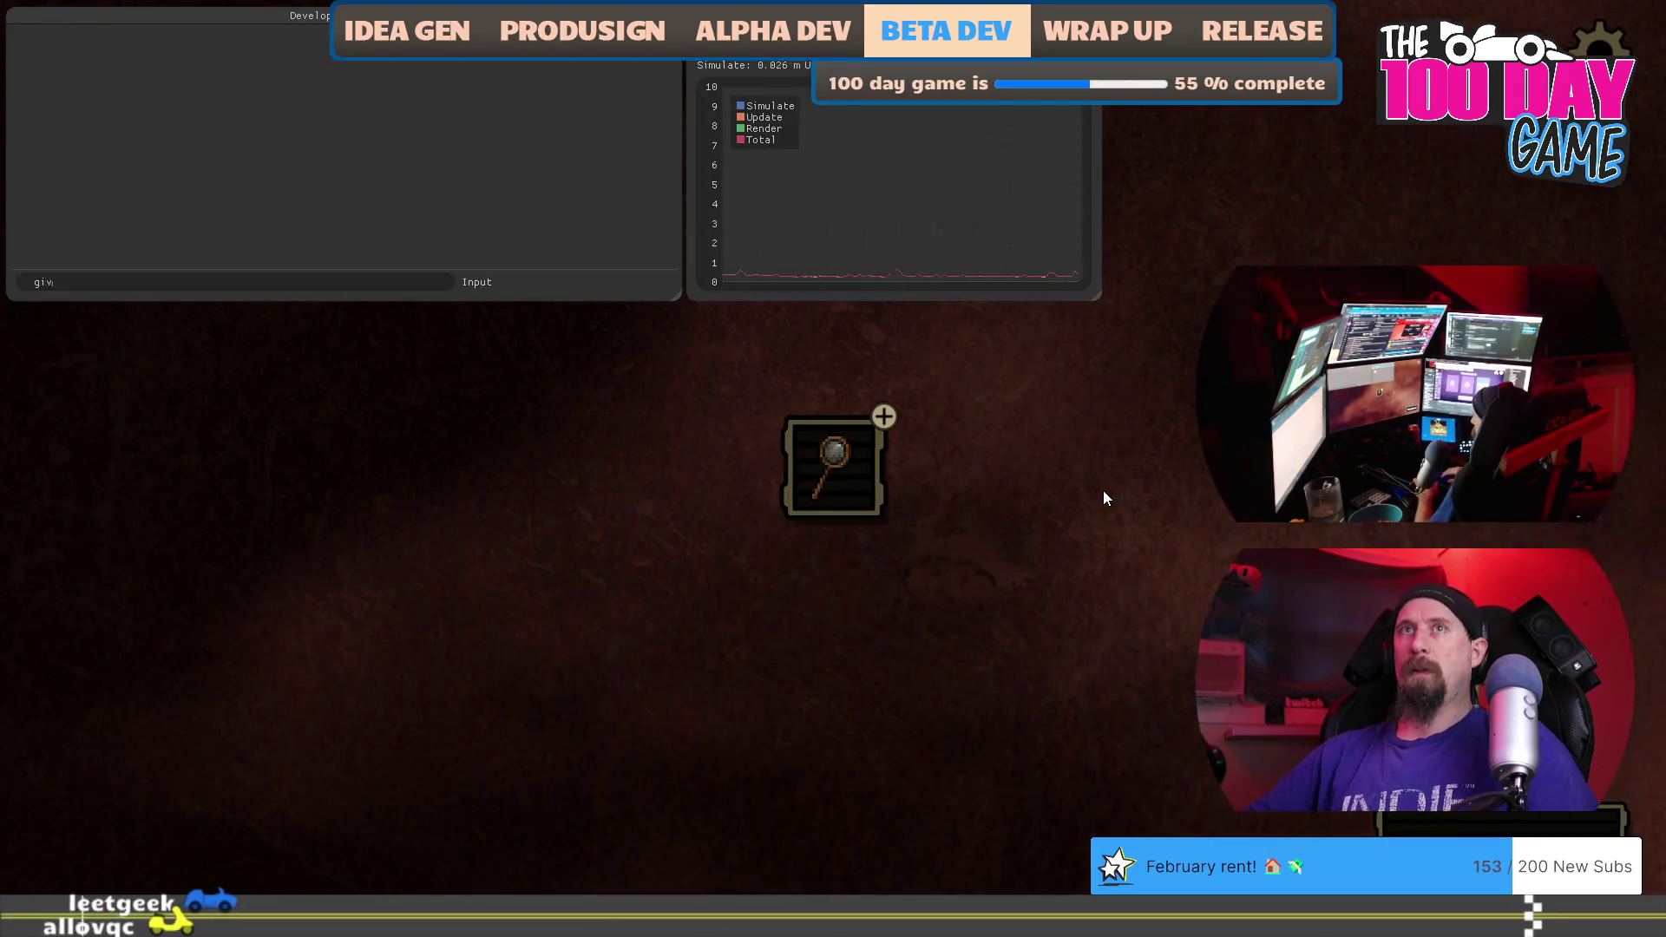
{"action": "type", "text": "e 500"}
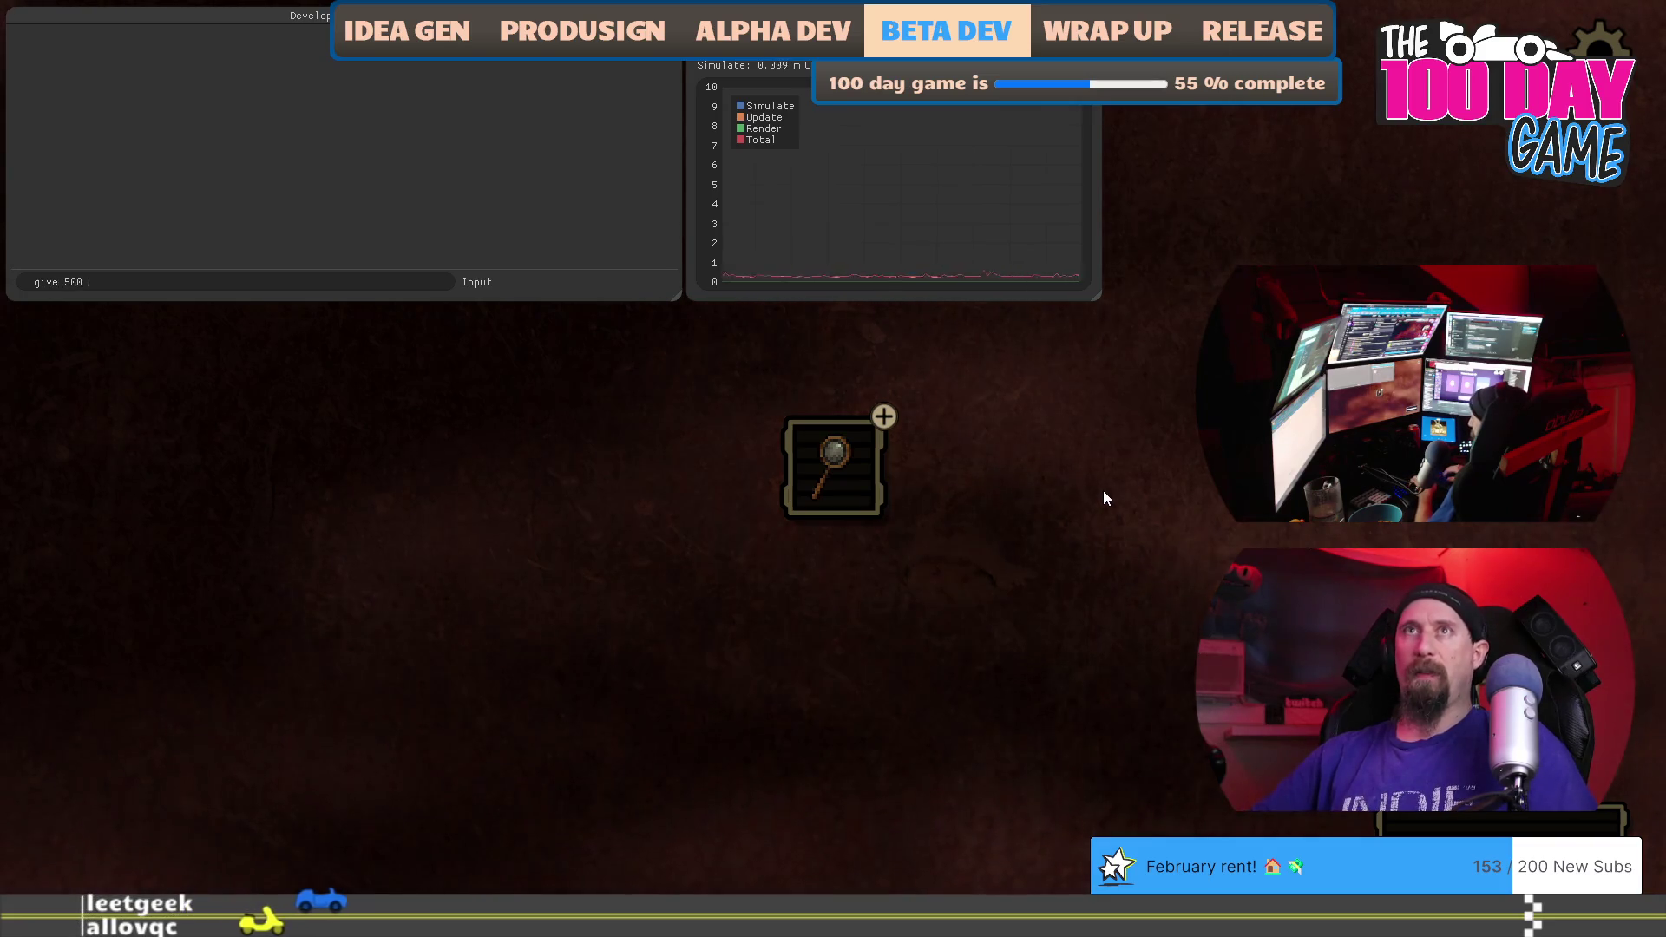
{"action": "key", "text": "Return"}
{"action": "key", "text": "grave"}
Buy Better Searching, More Cars, Crow Bar, Cargo Jacket and Bag upgrades, then start a new run.
{"action": "left_click", "coordinate": [867, 482]}
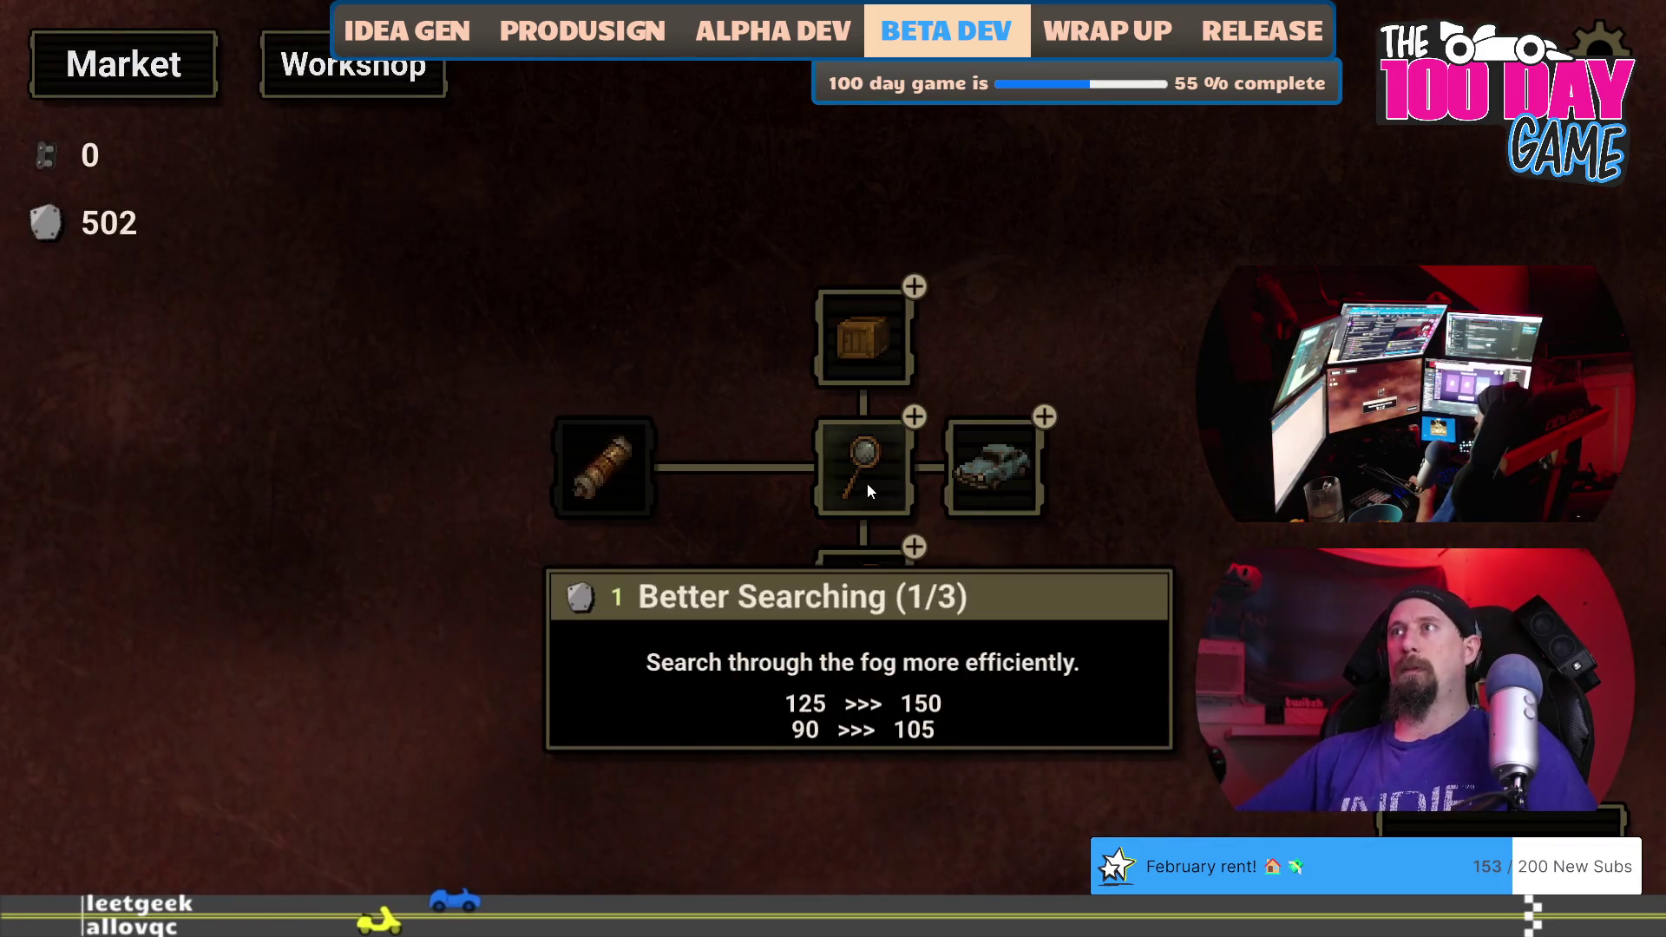
{"action": "left_click", "coordinate": [867, 483]}
{"action": "left_click", "coordinate": [1024, 458]}
{"action": "left_click", "coordinate": [1009, 579]}
{"action": "left_click", "coordinate": [1009, 579]}
{"action": "left_click", "coordinate": [1009, 580]}
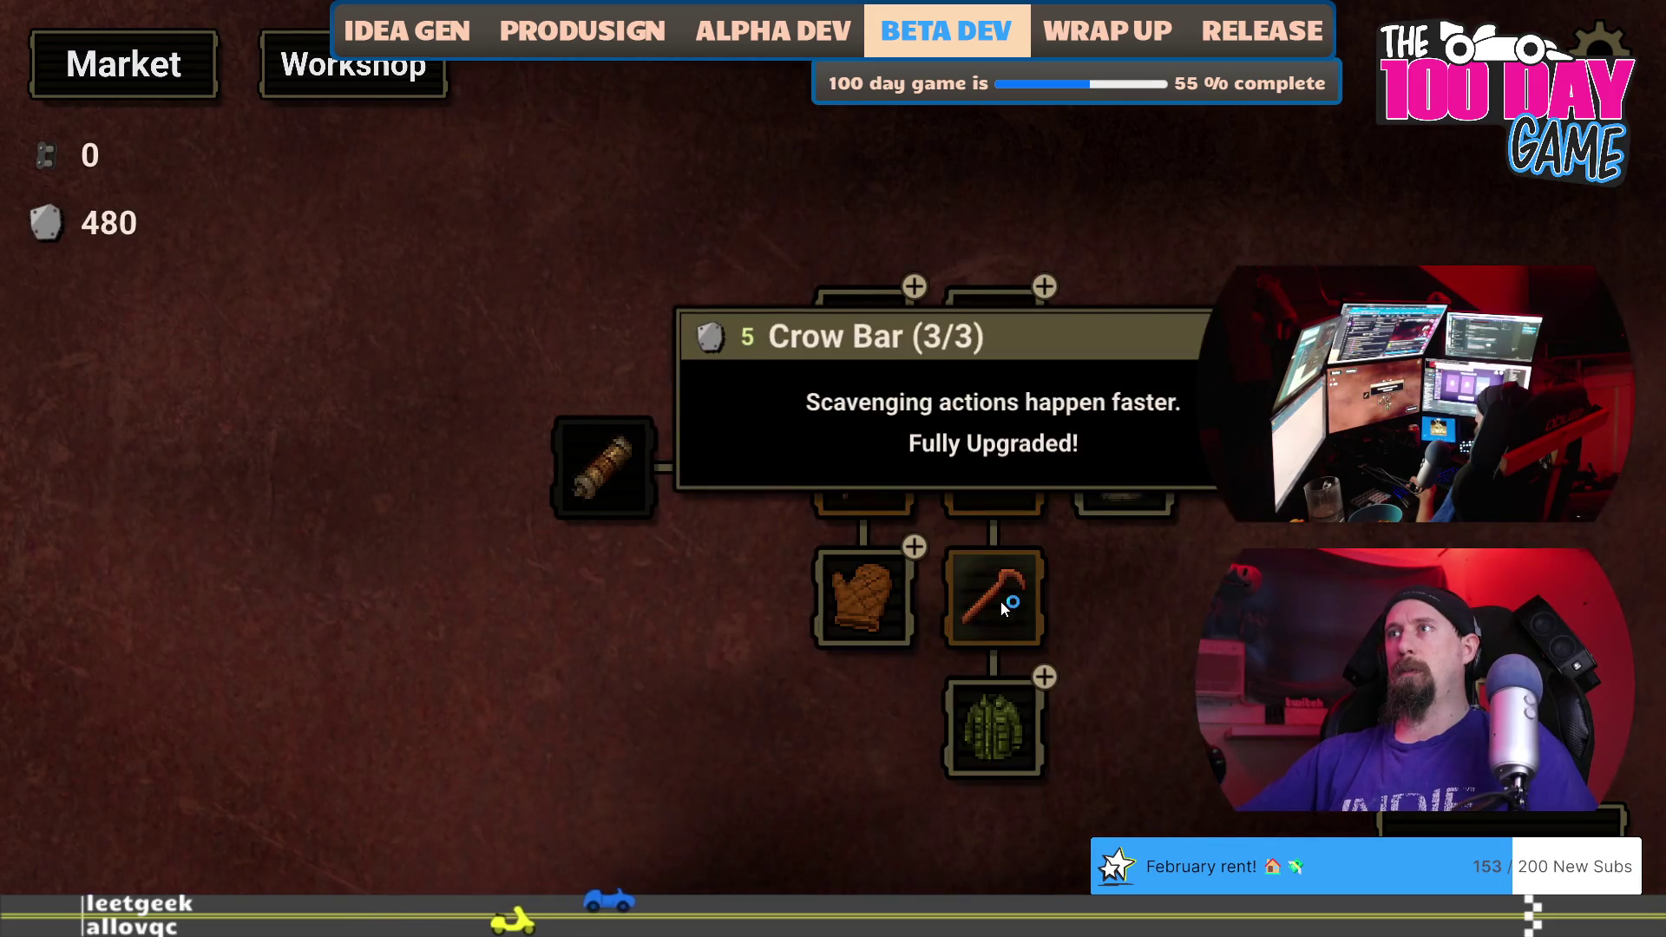
{"action": "left_click", "coordinate": [1006, 727]}
{"action": "left_click", "coordinate": [1007, 727]}
{"action": "left_click", "coordinate": [1007, 726]}
{"action": "left_click", "coordinate": [1106, 476]}
{"action": "left_click", "coordinate": [1105, 476]}
{"action": "left_click", "coordinate": [1106, 476]}
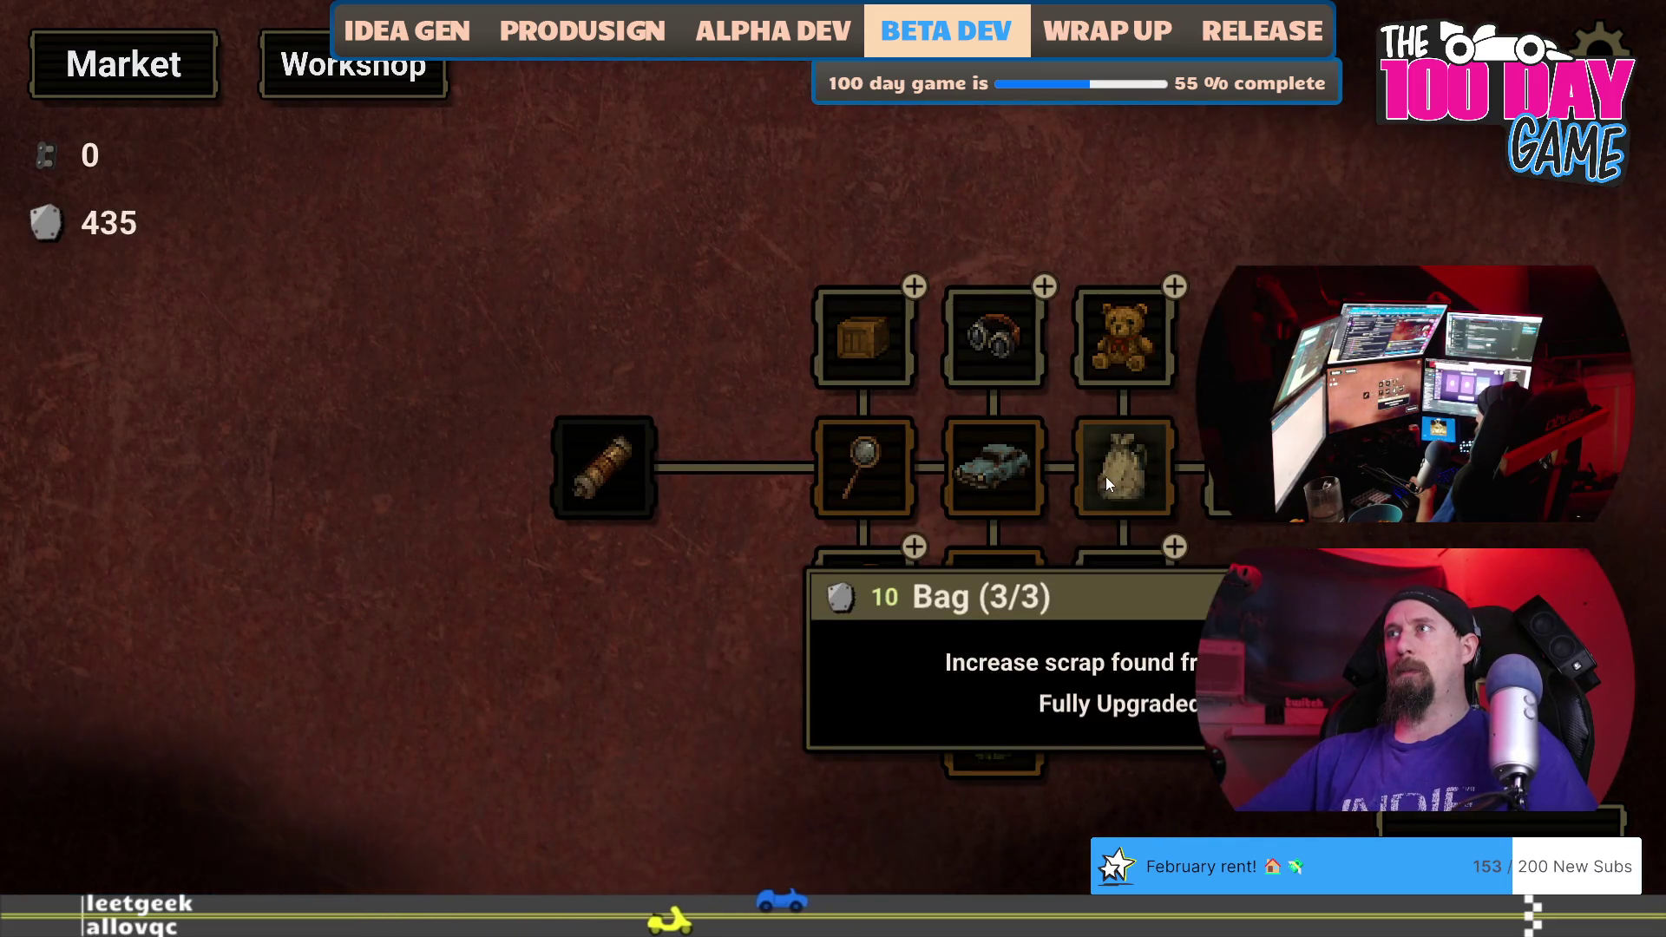
{"action": "left_click", "coordinate": [1107, 617]}
{"action": "left_click", "coordinate": [1108, 617]}
{"action": "left_click", "coordinate": [1108, 617]}
{"action": "key", "text": "space"}
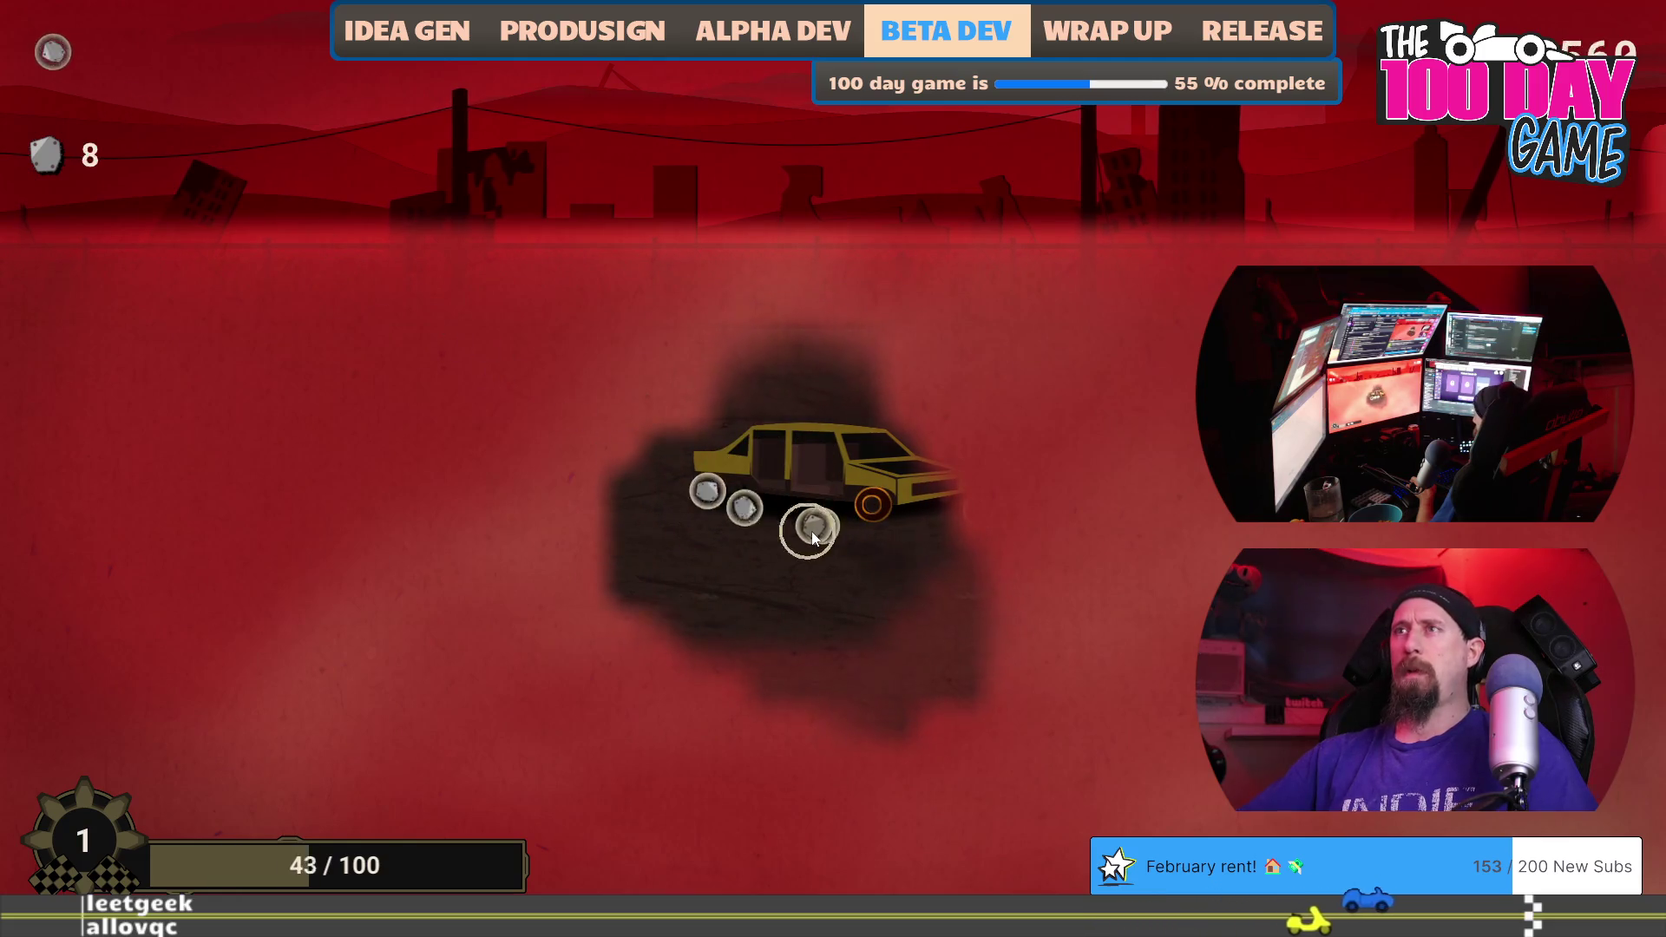
{"action": "mouse_move", "coordinate": [851, 508]}
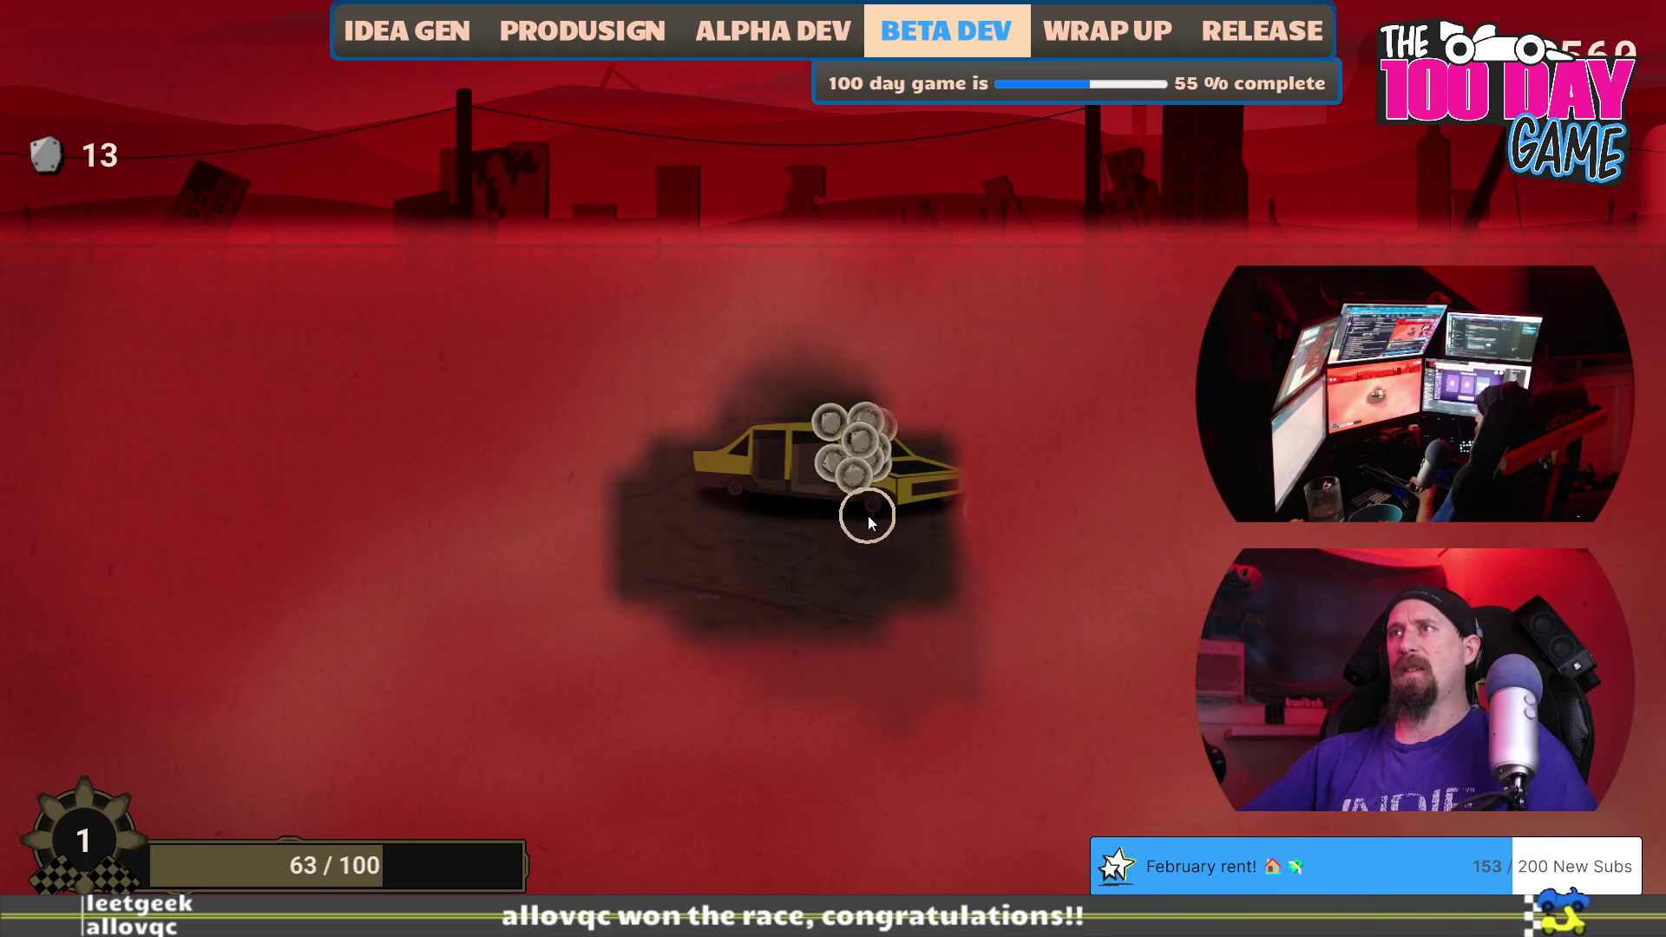
Enter 'unlock wrench' in the dev console and dismiss the Quests unlocked message.
{"action": "key", "text": "grave"}
{"action": "type", "text": "unlock we"}
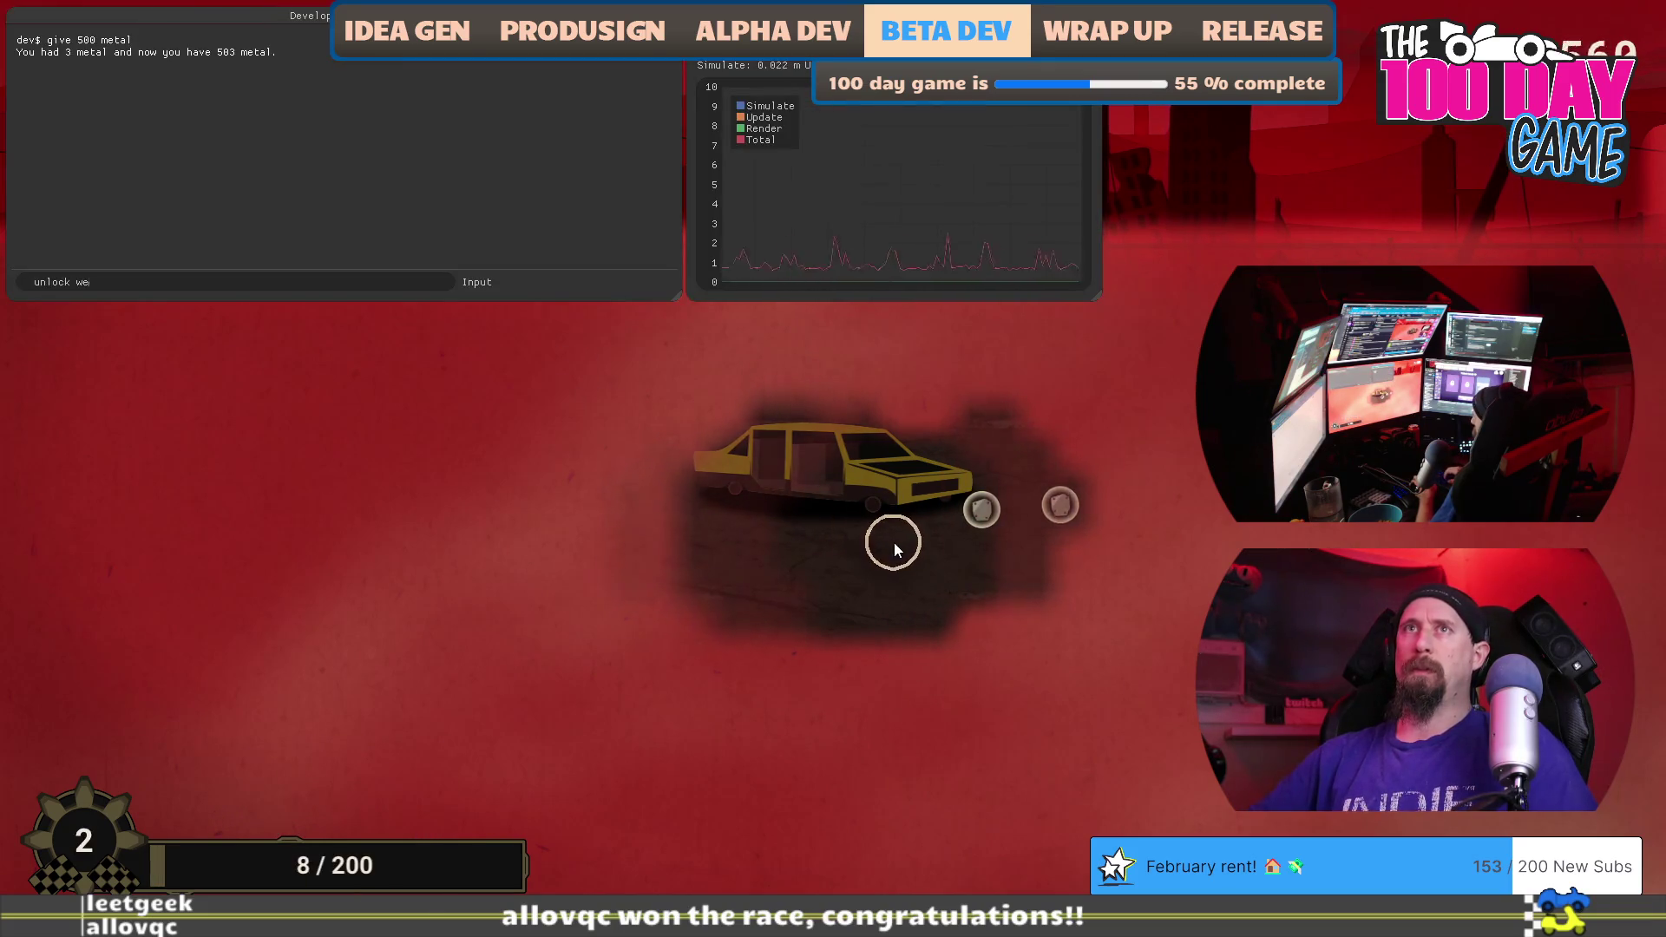
{"action": "key", "text": "BackSpace"}
{"action": "type", "text": "rench"}
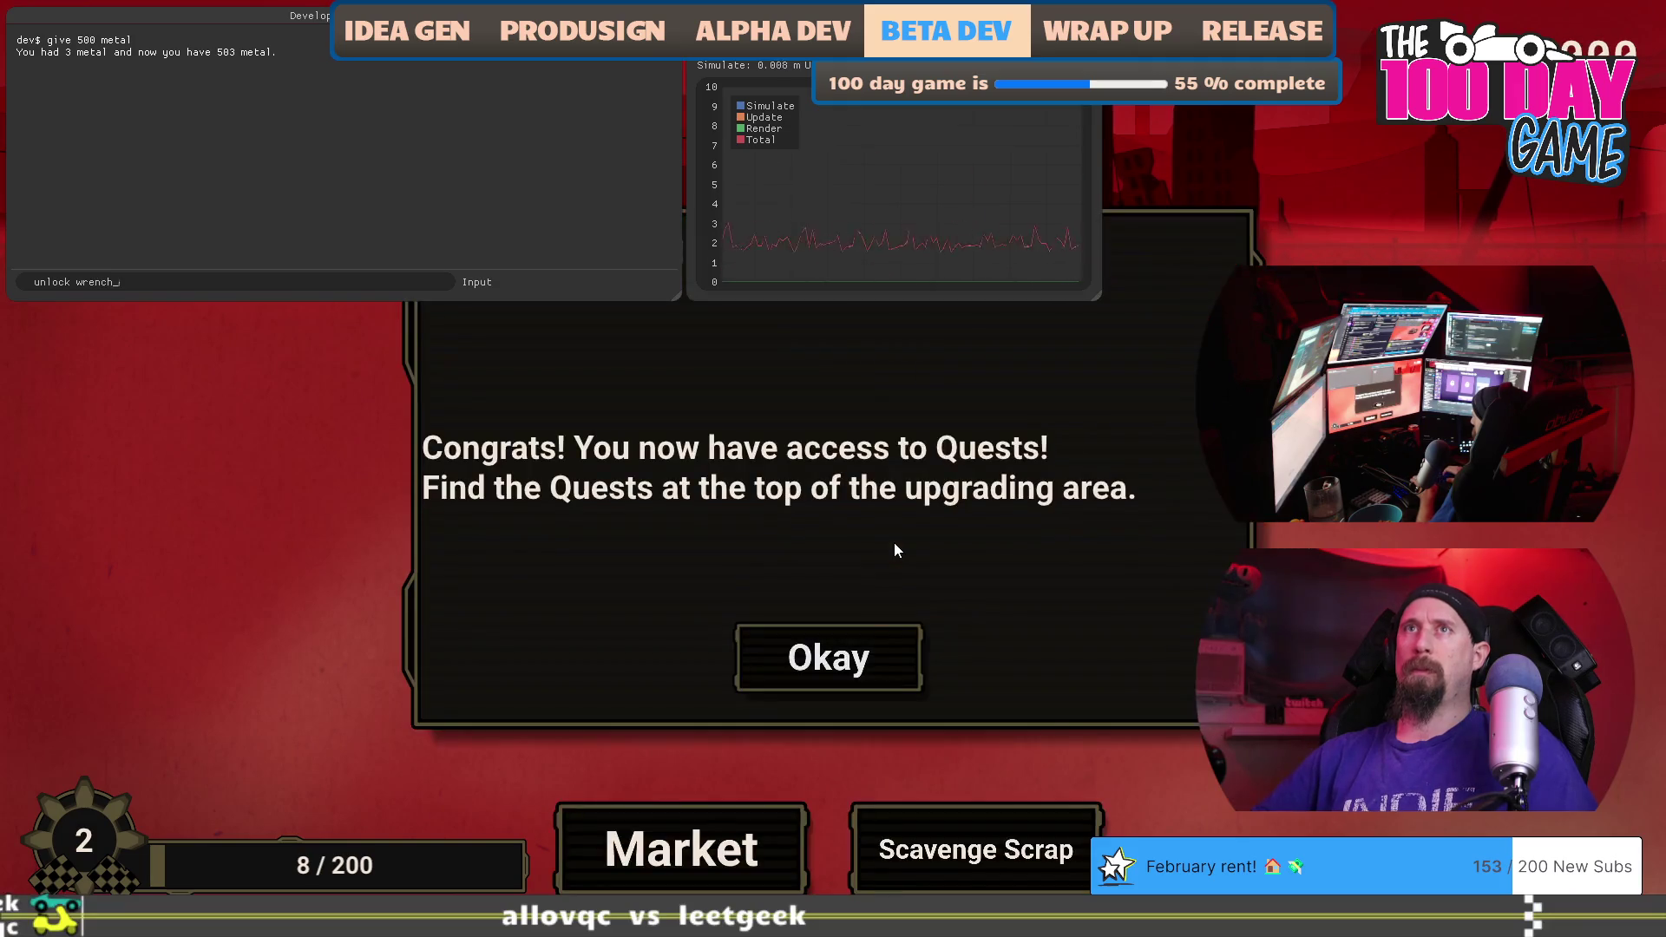
{"action": "key", "text": "grave"}
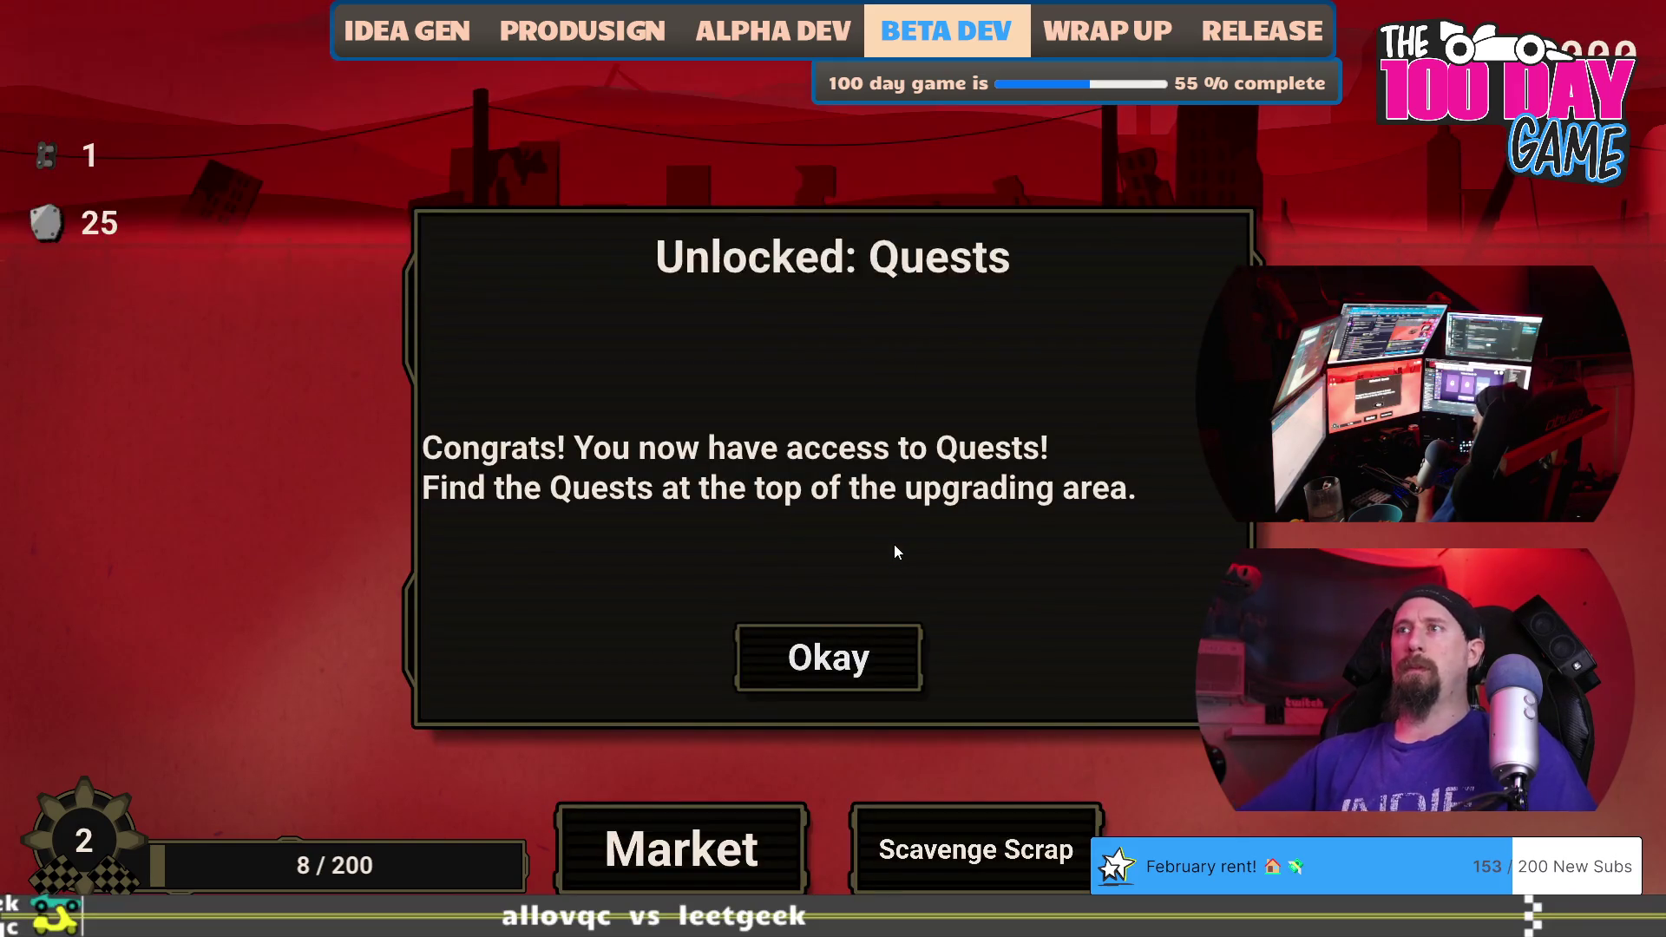
{"action": "left_click", "coordinate": [897, 633]}
Break cars for scrap over several supply runs, then return to the upgrade tree.
{"action": "left_click", "coordinate": [976, 855]}
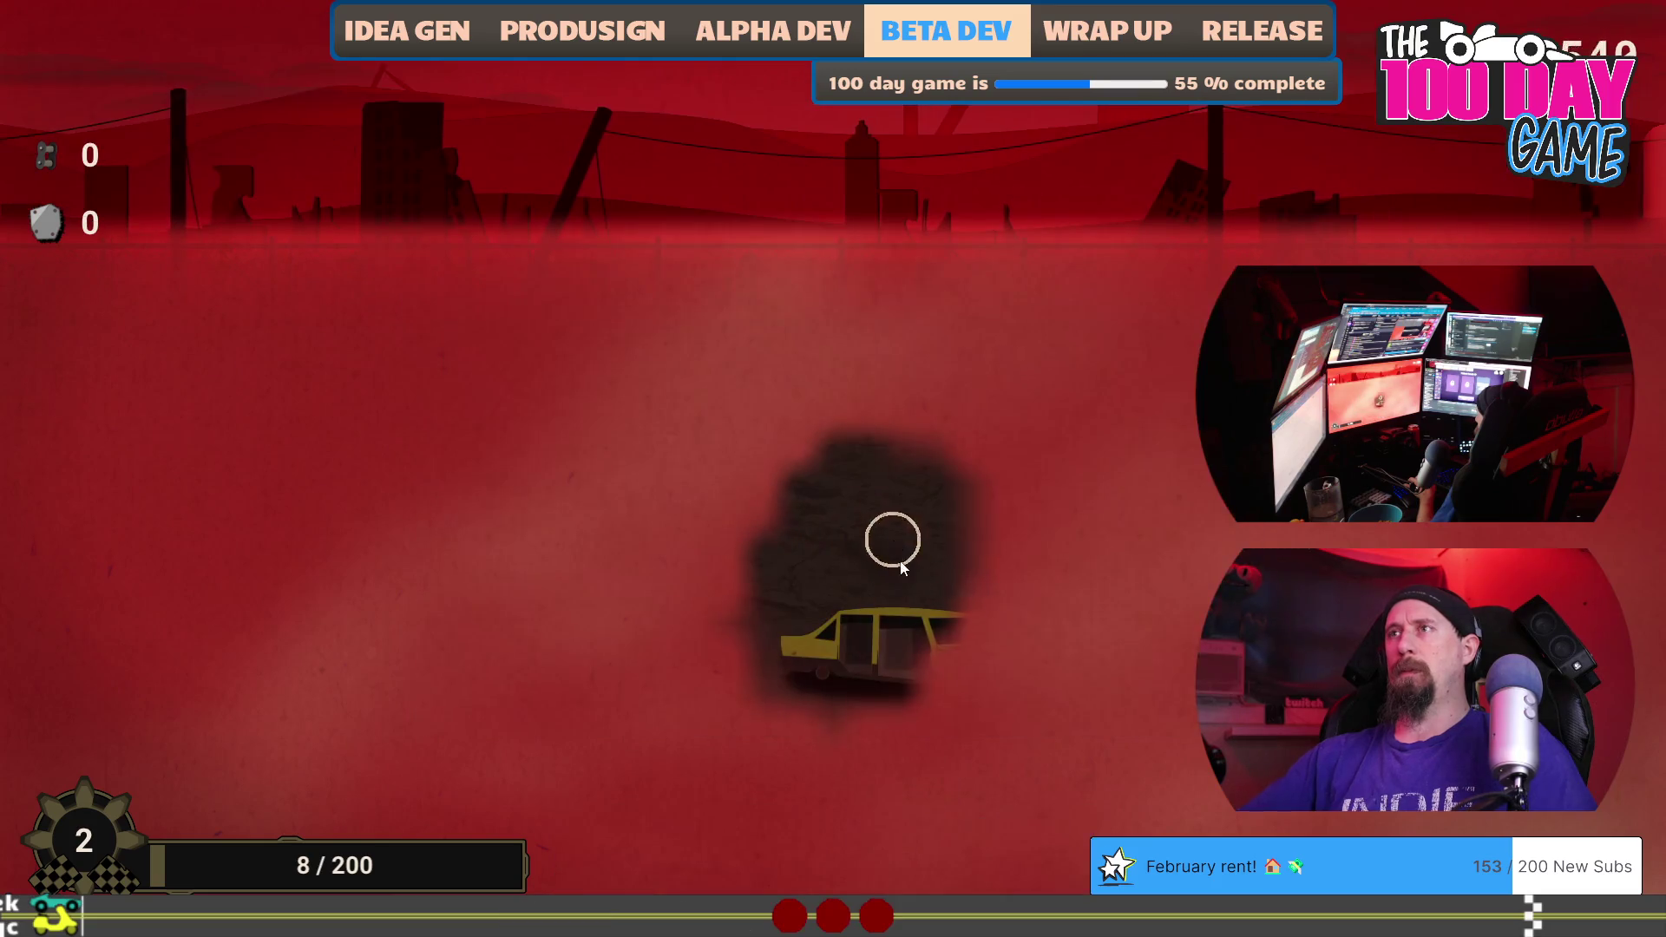
{"action": "left_click", "coordinate": [988, 689]}
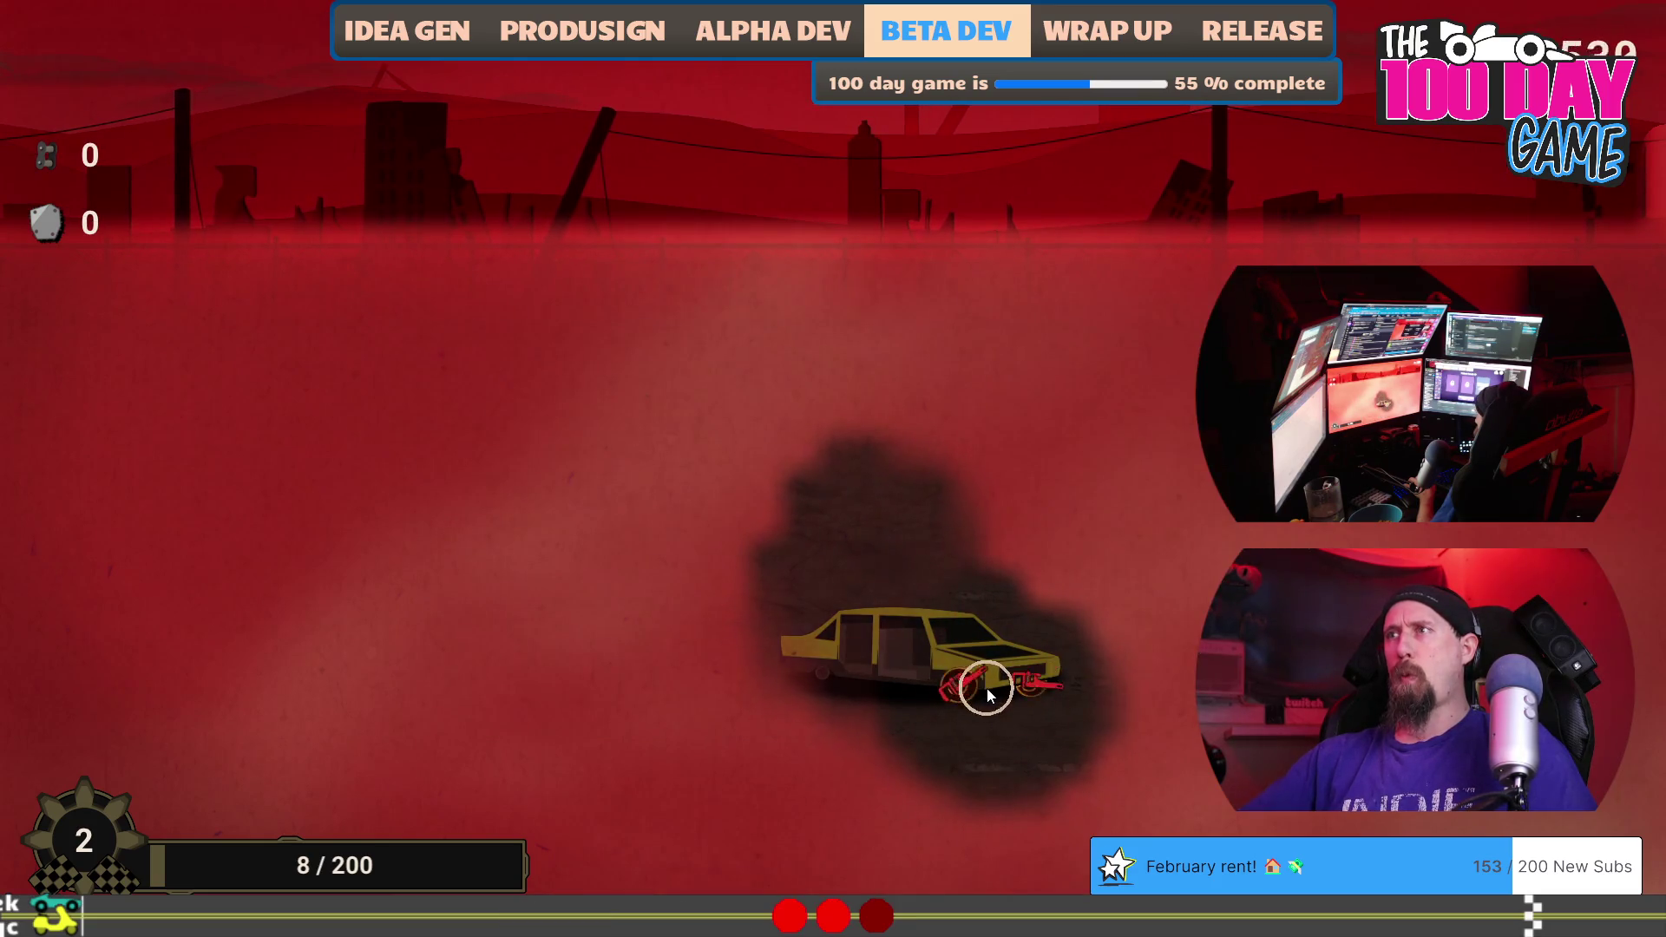
{"action": "left_click", "coordinate": [986, 689]}
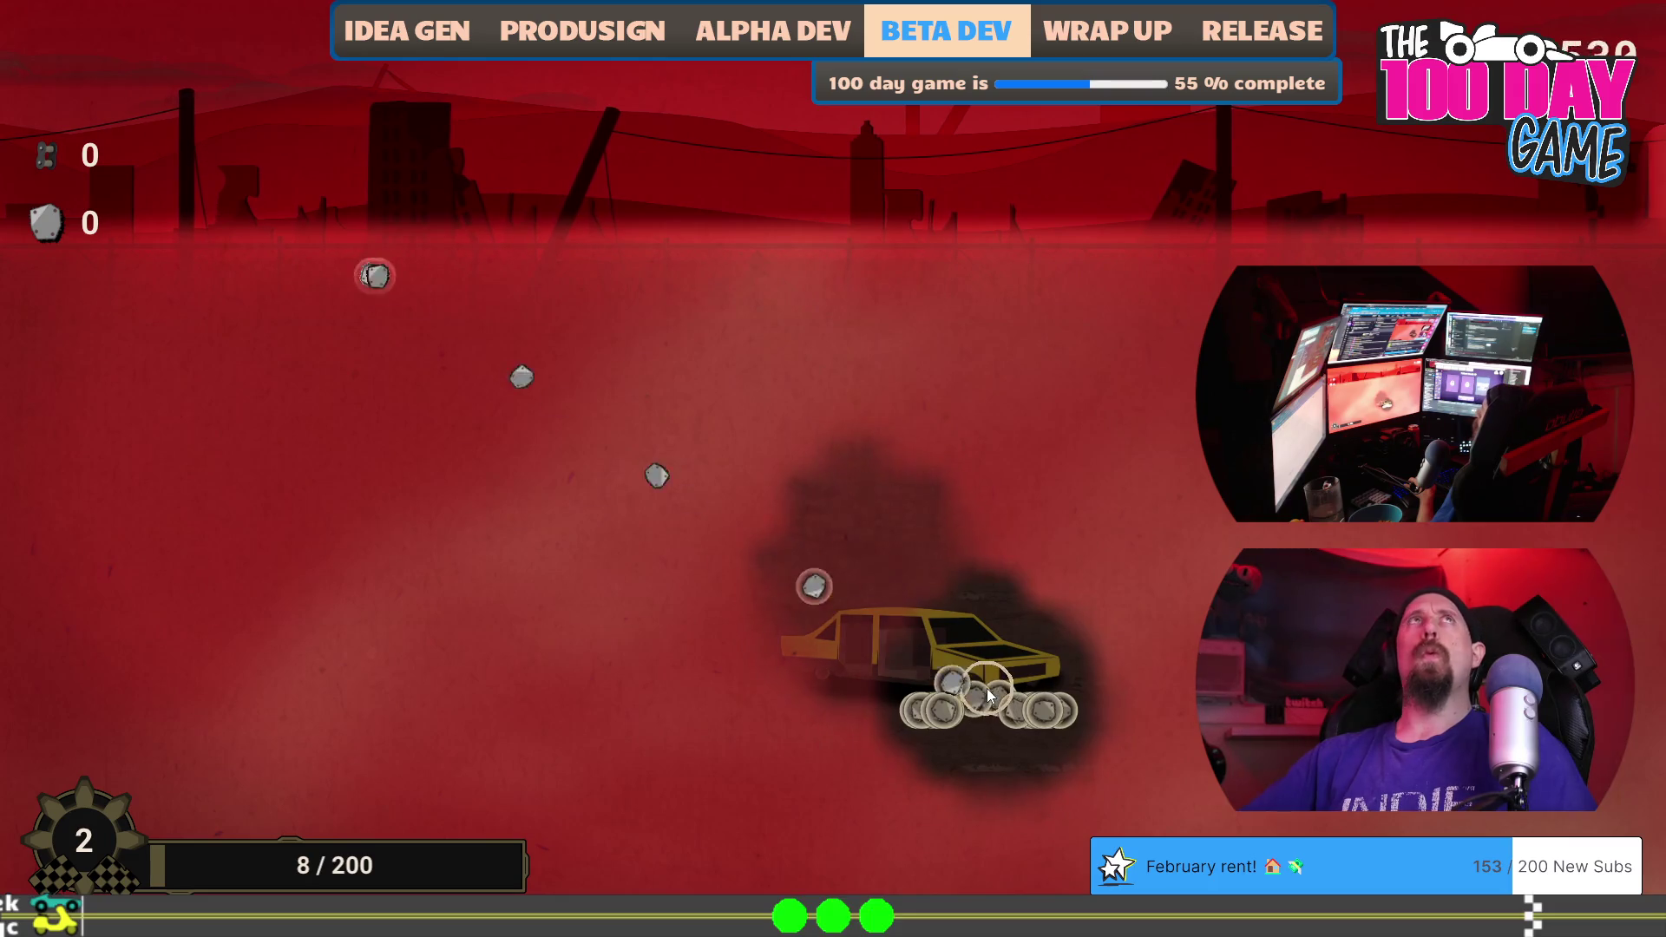
{"action": "left_click", "coordinate": [1024, 718]}
{"action": "left_click", "coordinate": [933, 710]}
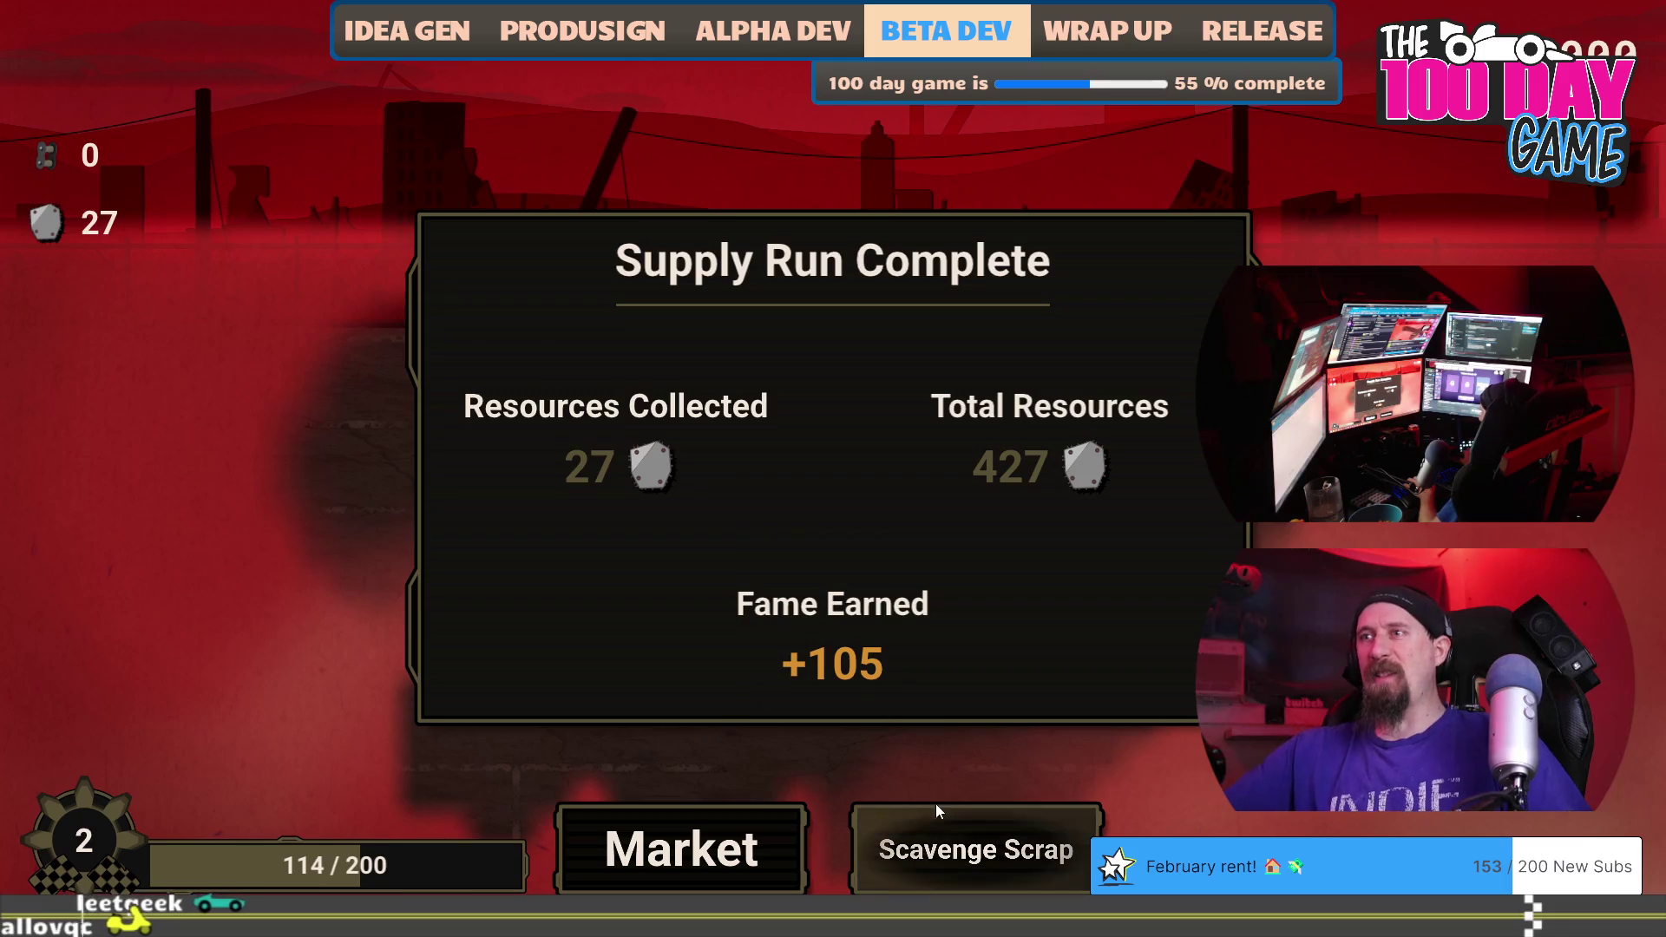
{"action": "left_click", "coordinate": [937, 816]}
{"action": "left_click", "coordinate": [910, 610]}
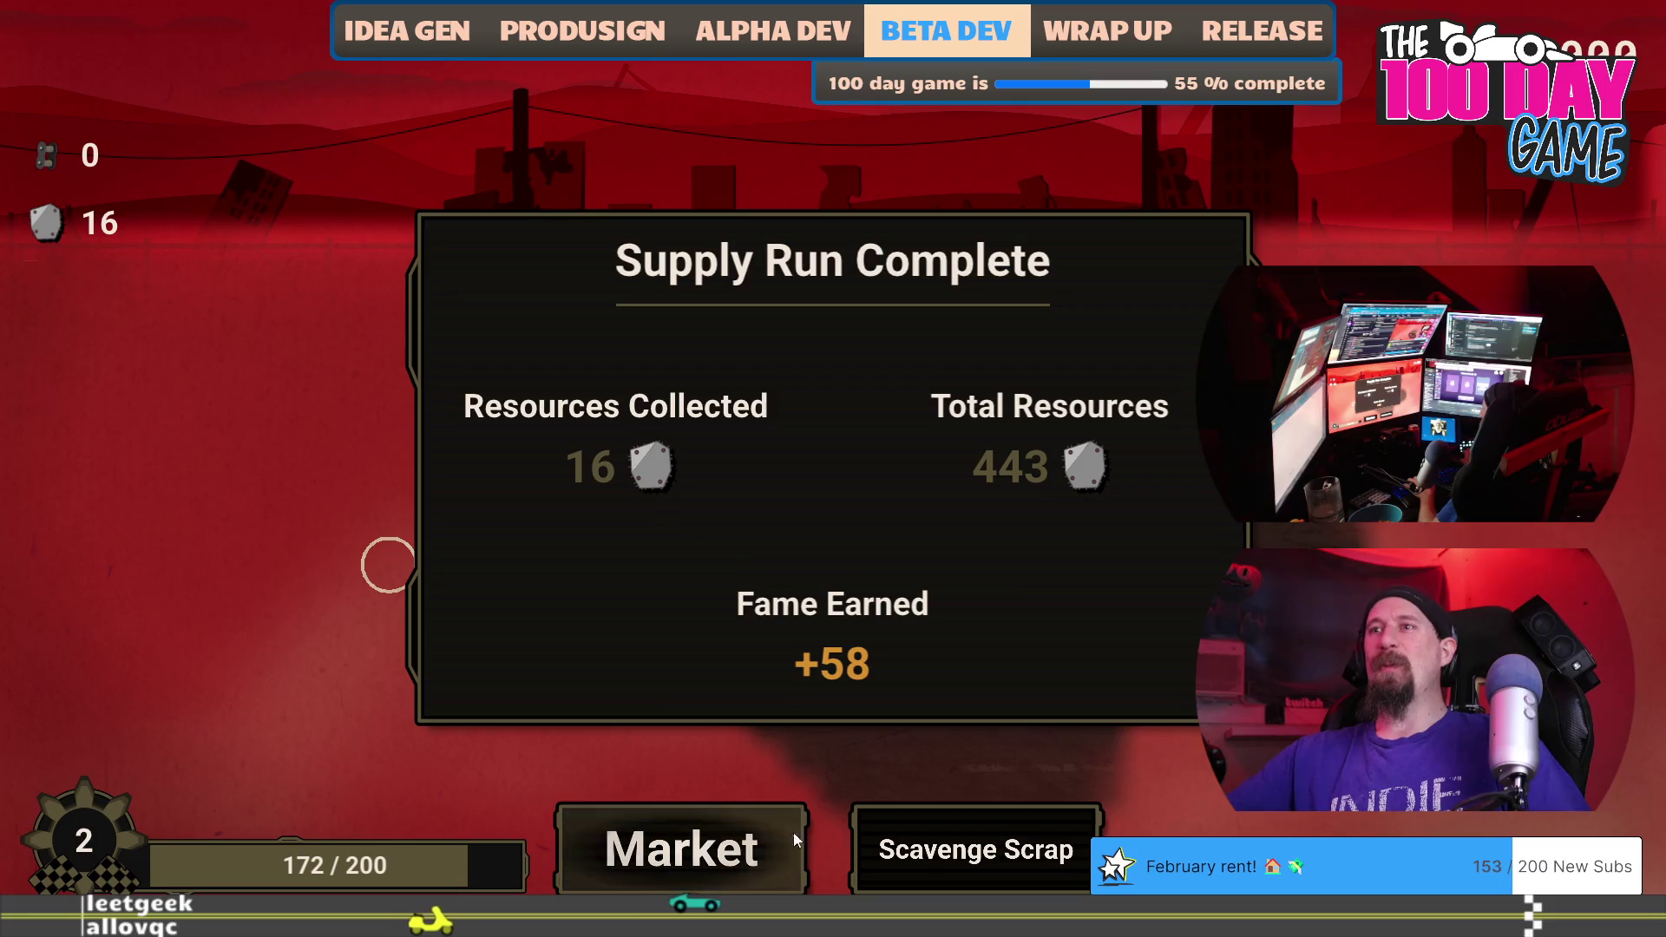
{"action": "left_click", "coordinate": [887, 846]}
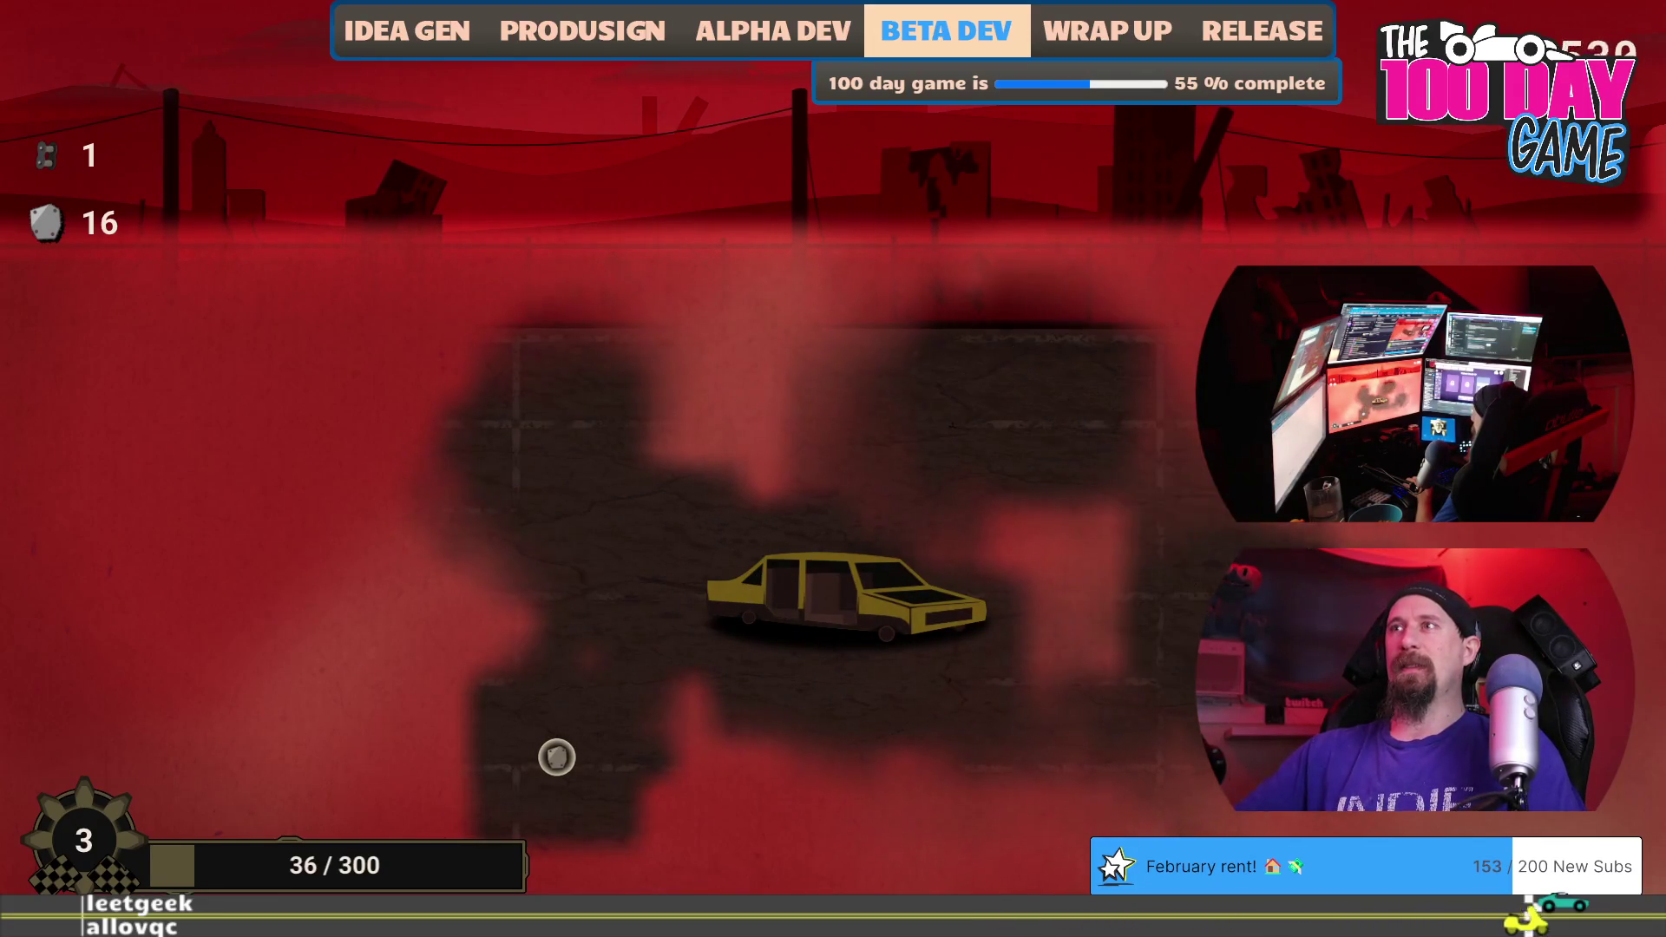
{"action": "left_click", "coordinate": [856, 614]}
Buy the More Cars and Better Car upgrades, then play a supply run scavenging the car.
{"action": "left_click", "coordinate": [691, 847]}
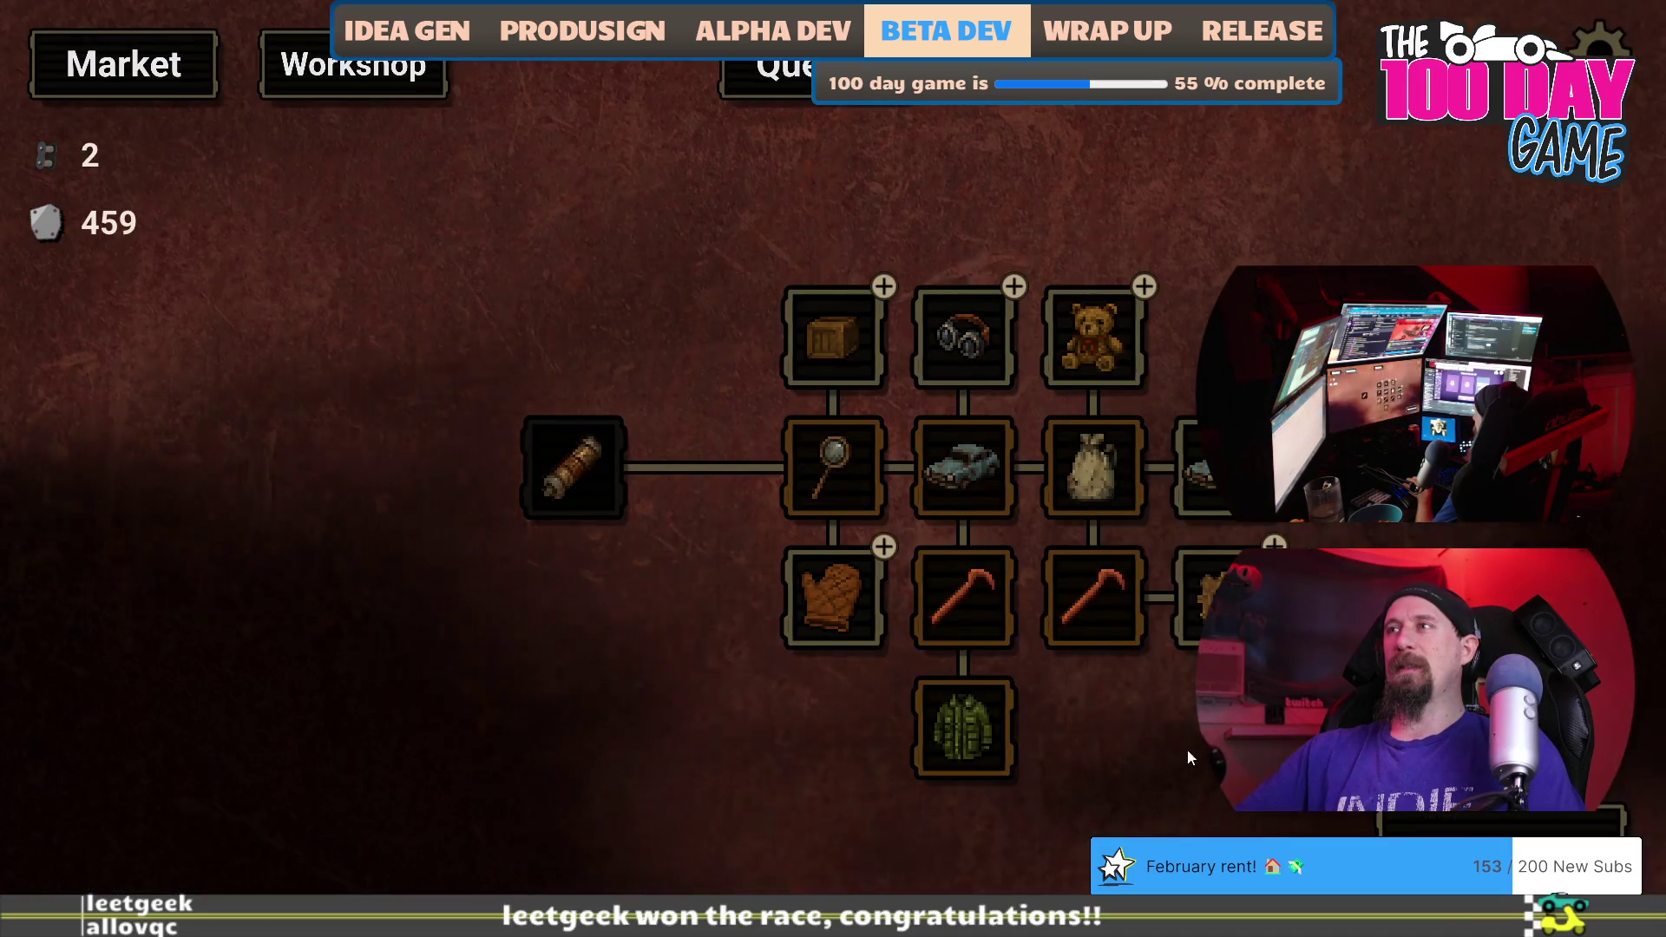
{"action": "left_click", "coordinate": [1354, 468]}
{"action": "left_click", "coordinate": [1484, 468]}
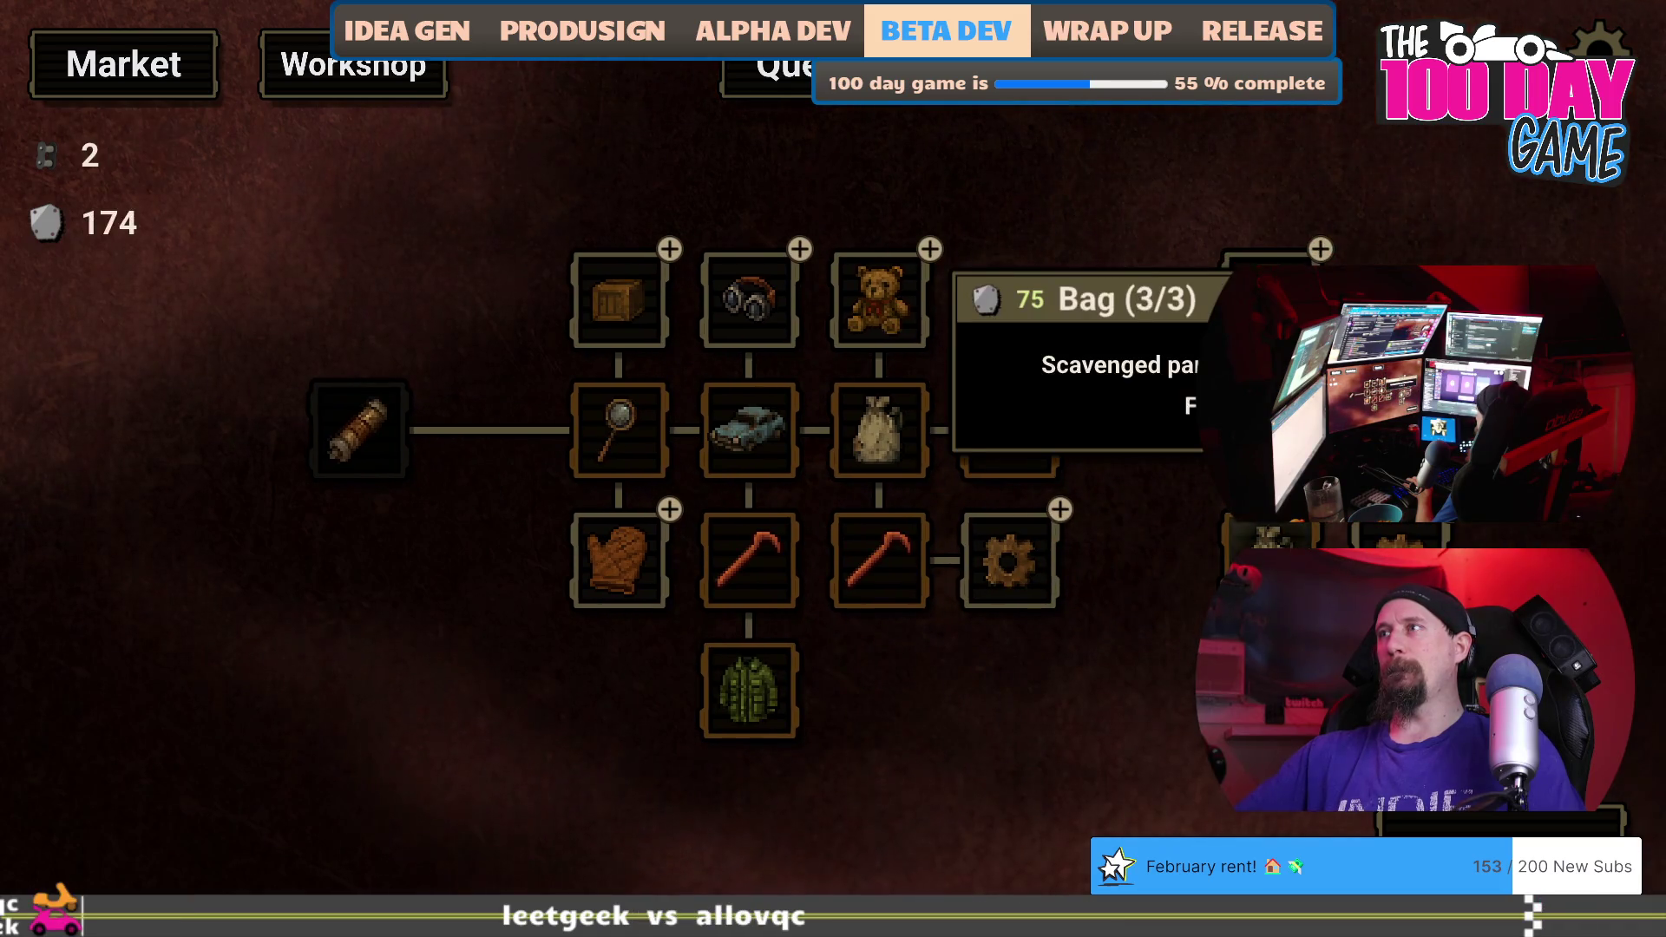
{"action": "key", "text": "space"}
{"action": "left_click", "coordinate": [987, 685]}
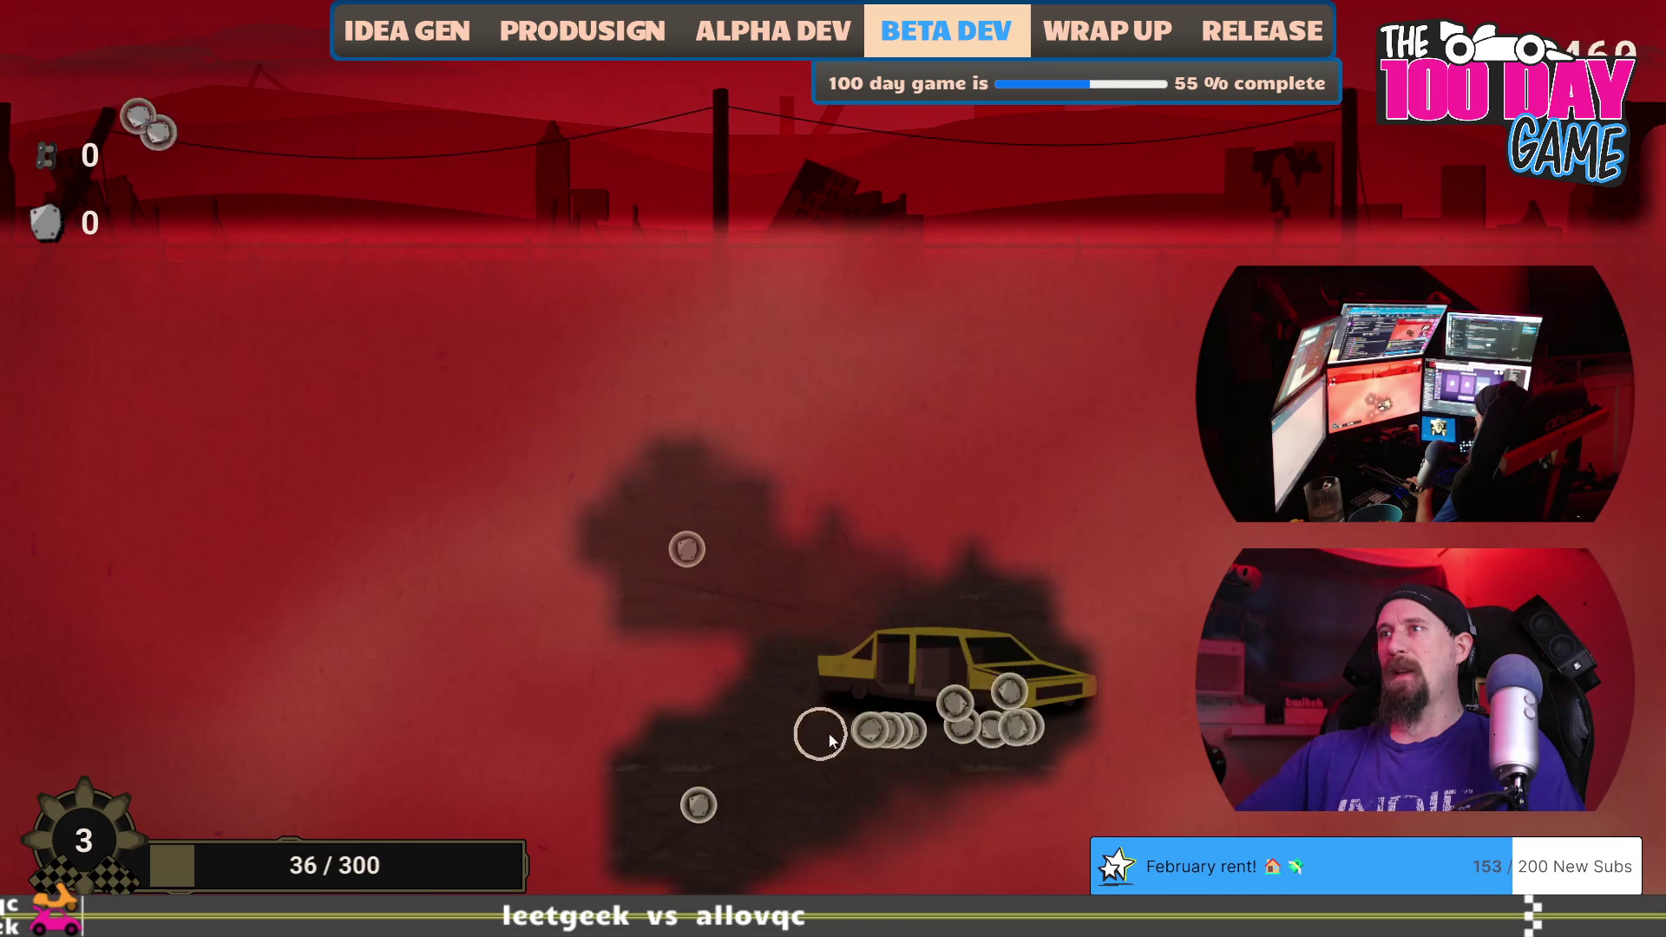
{"action": "mouse_move", "coordinate": [1030, 718]}
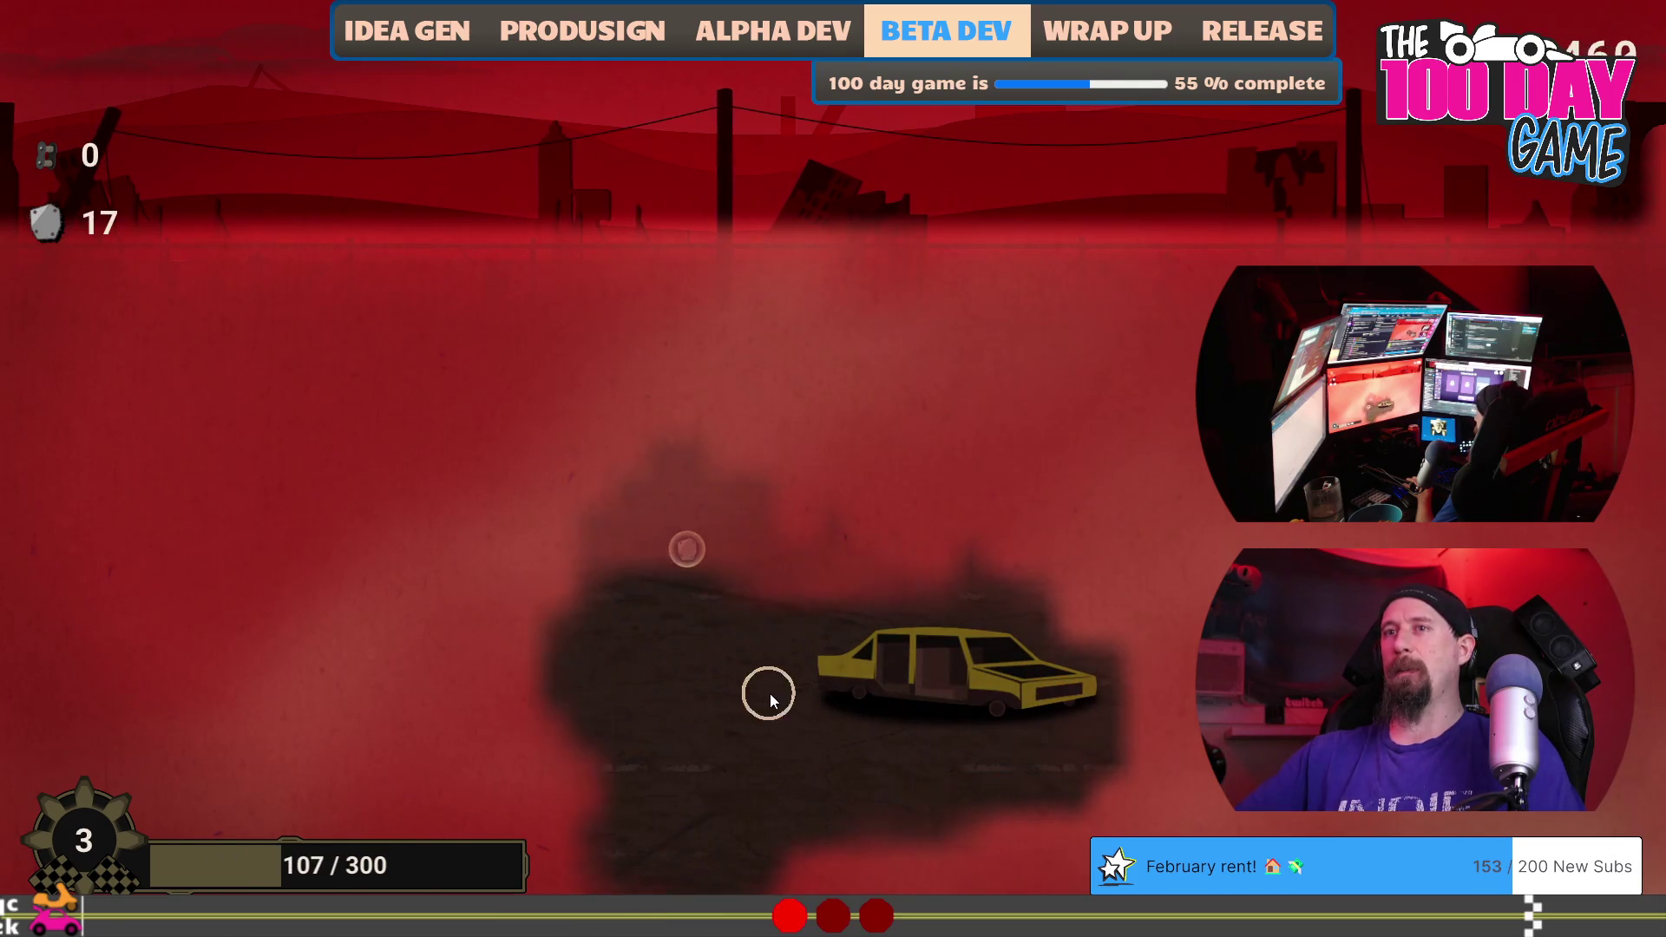
Upgrade Dismantler to level 3 of 5, scavenge the limo on another run, then quit the game.
{"action": "left_click", "coordinate": [685, 846]}
{"action": "left_click", "coordinate": [539, 151]}
{"action": "left_click", "coordinate": [539, 153]}
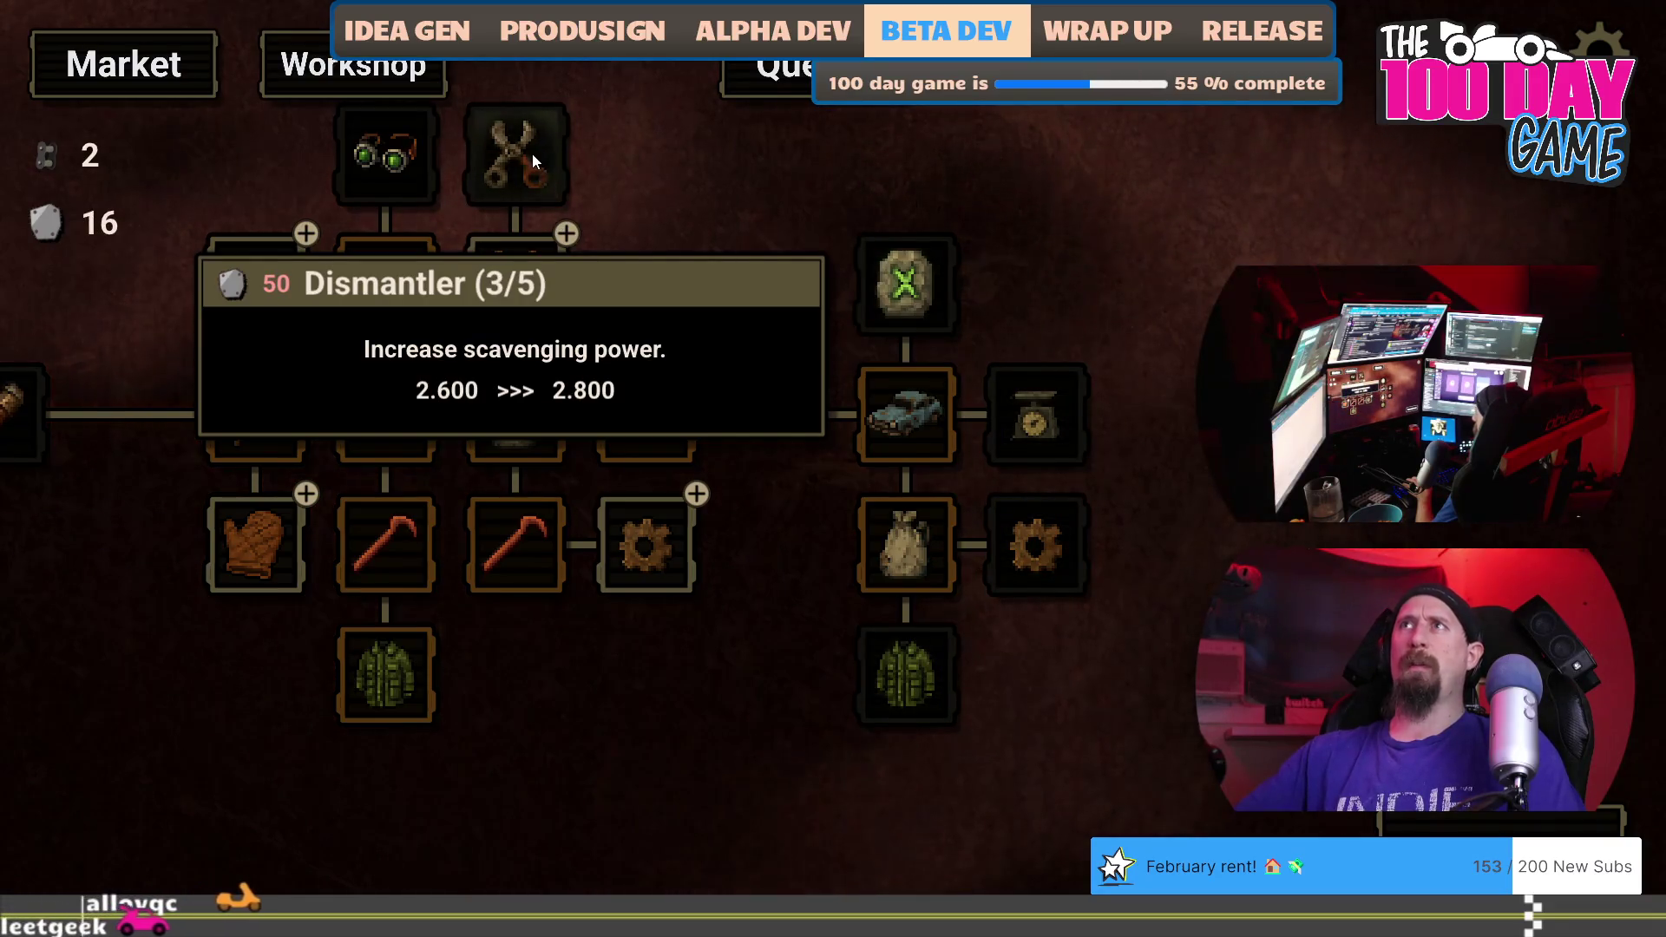
{"action": "key", "text": "space"}
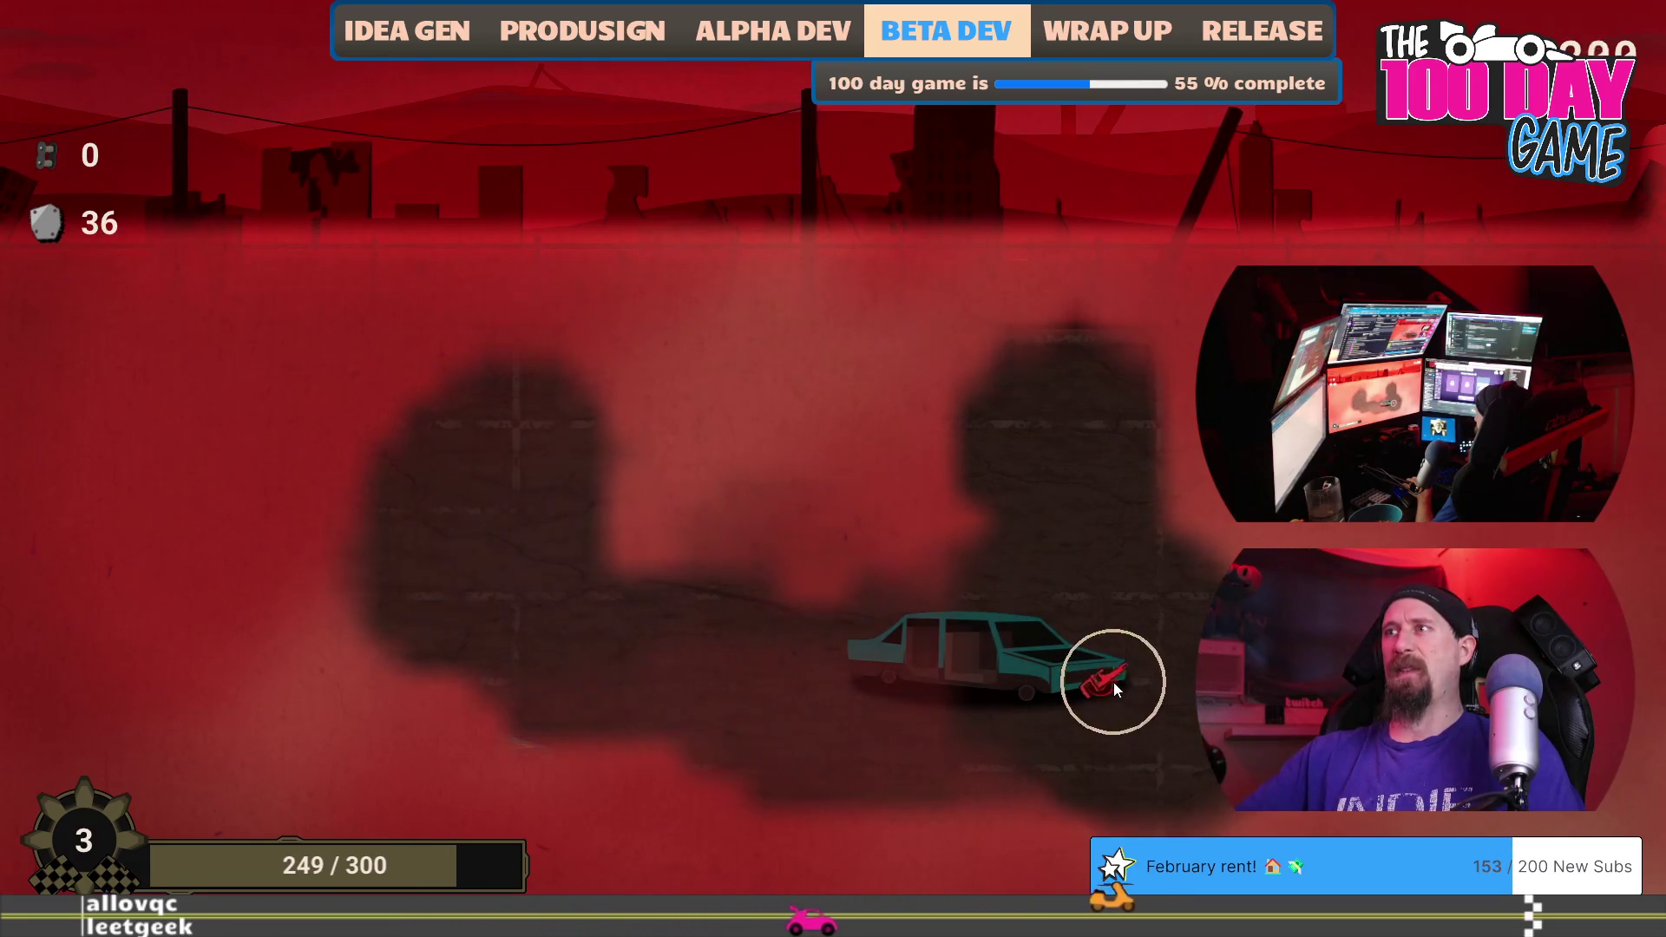
{"action": "left_click", "coordinate": [1113, 687]}
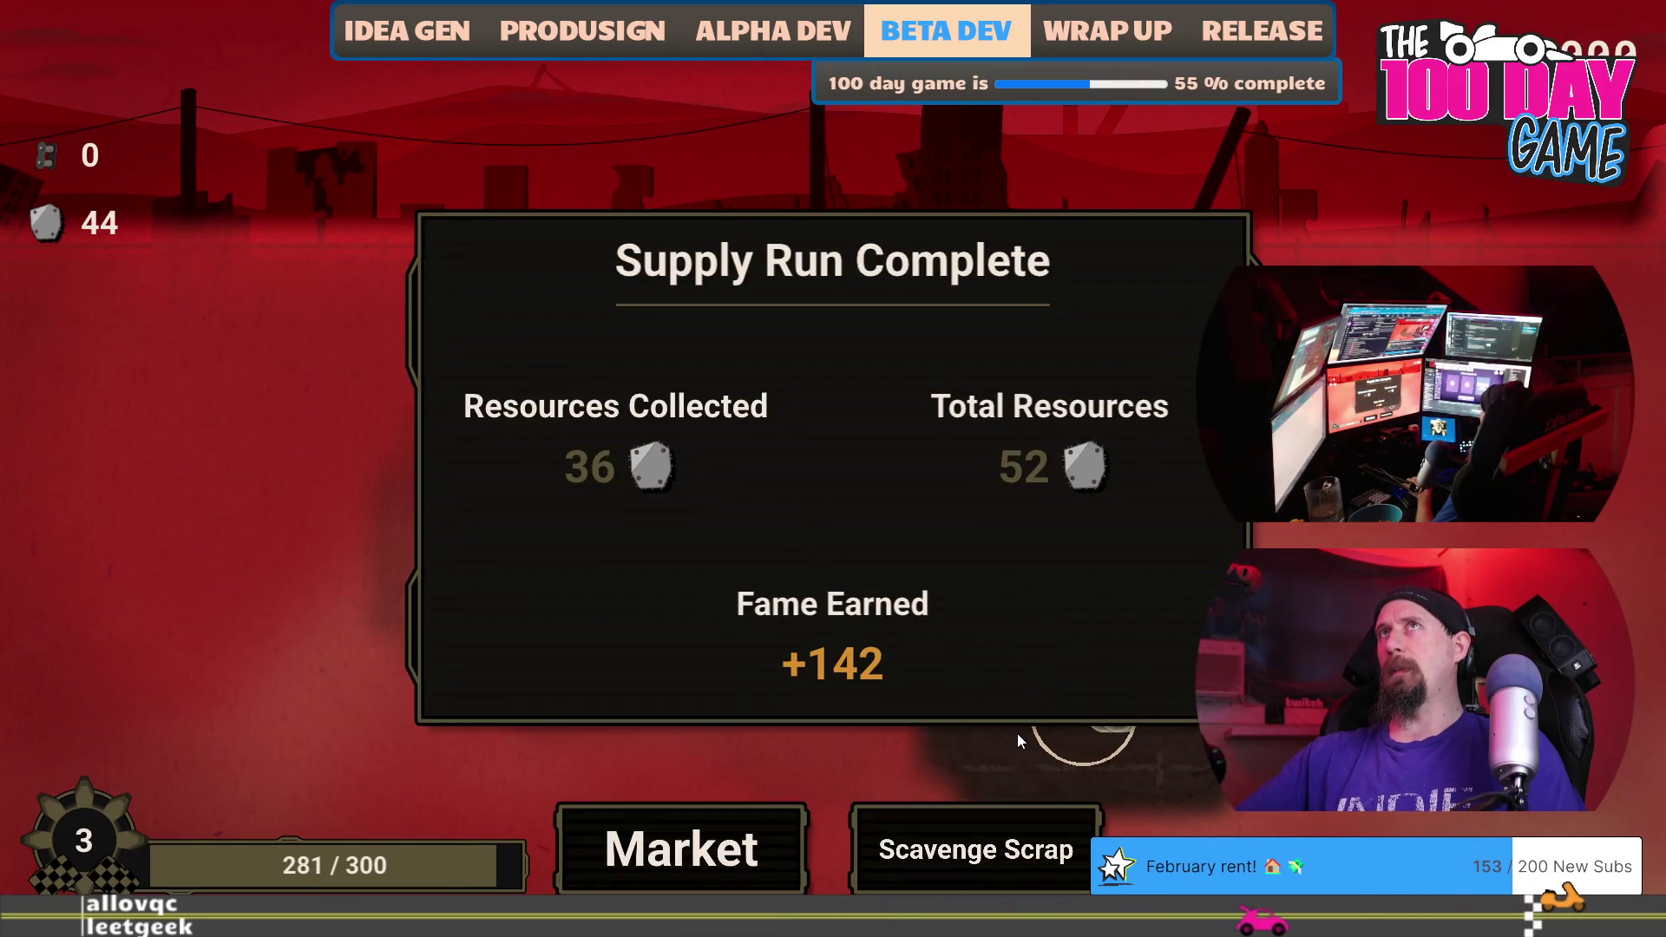
{"action": "key", "text": "alt+F4"}
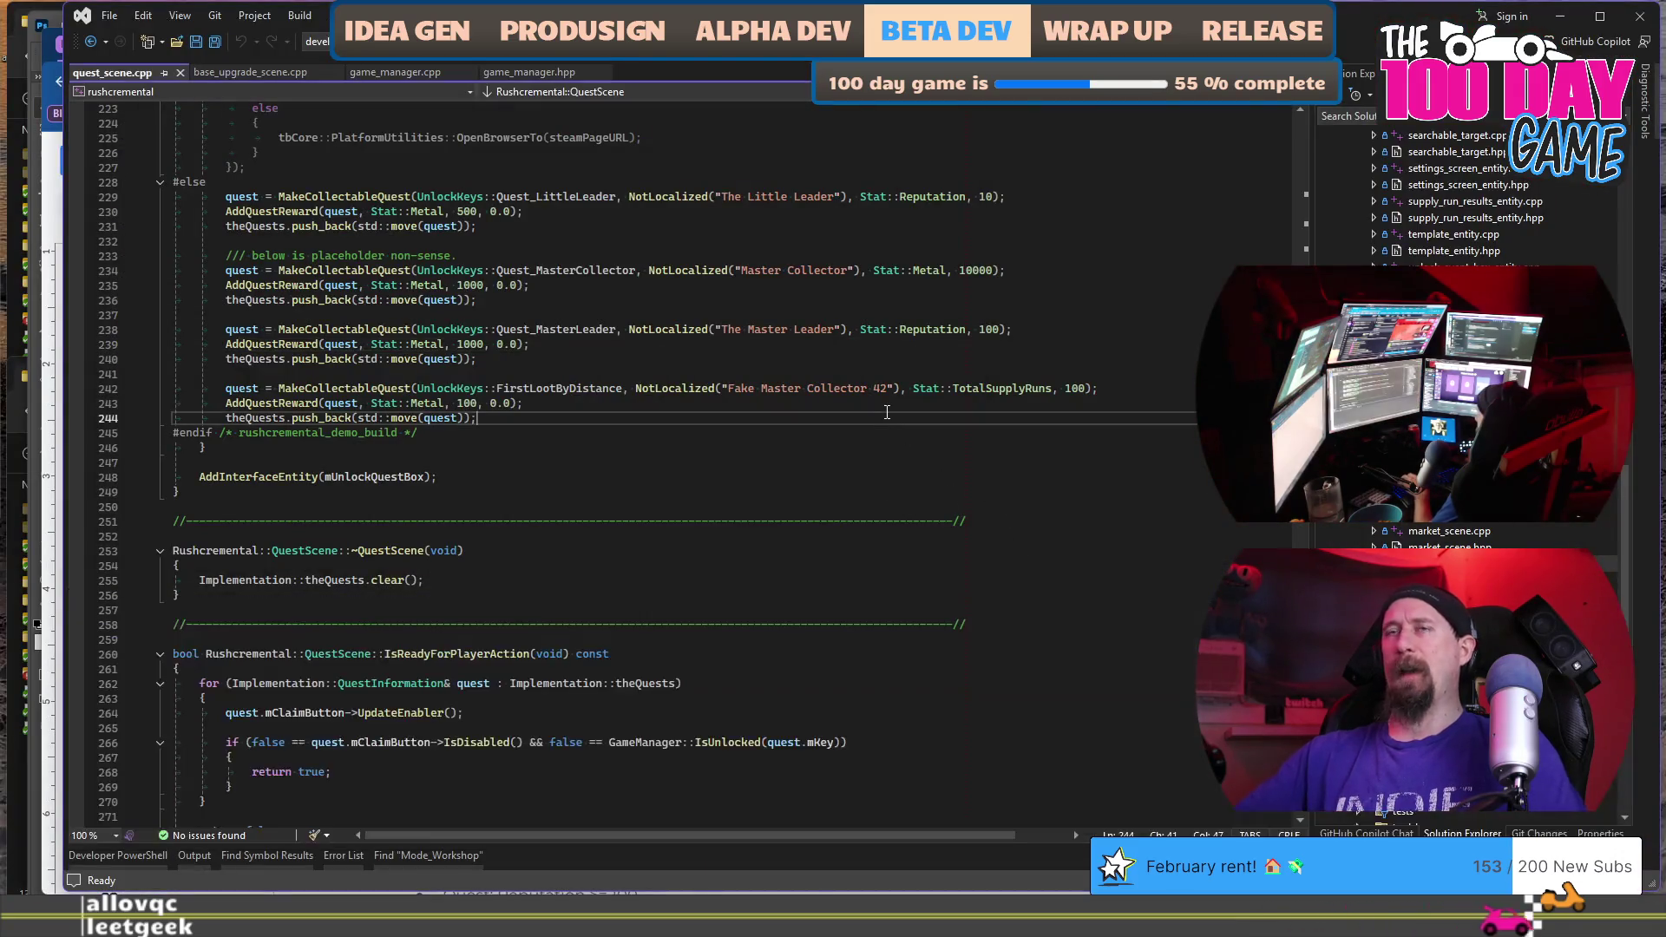
Switch from Visual Studio to the Chrome window with the rusty_racer_design_scratch_pad document.
{"action": "key", "text": "alt+Tab"}
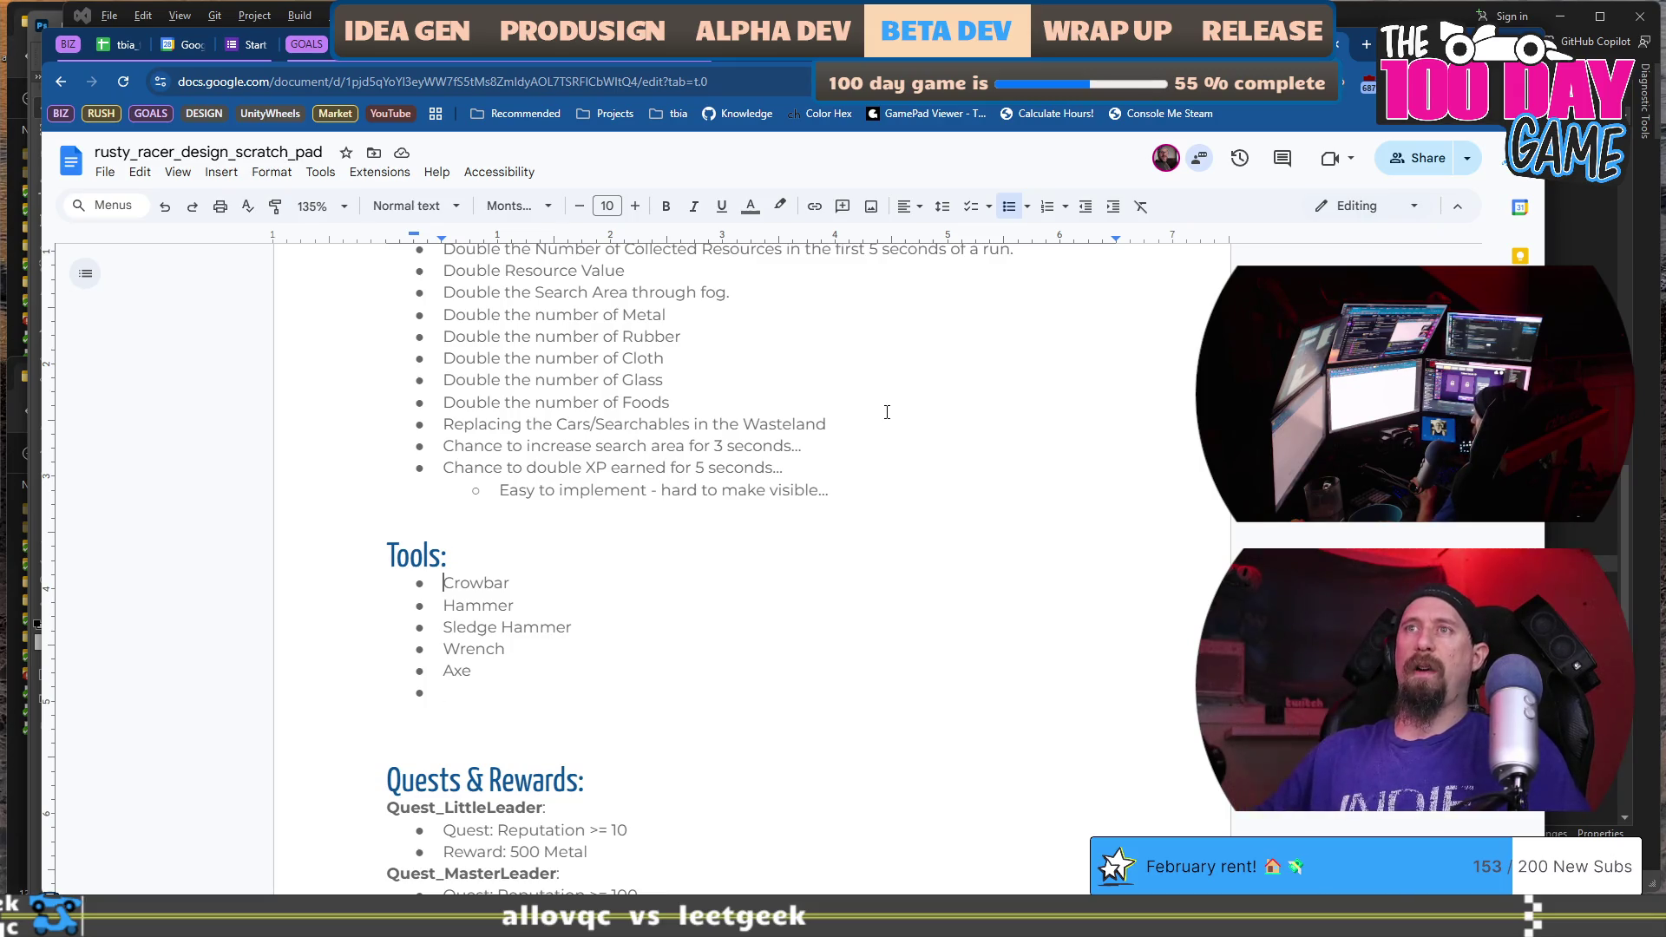
Add 'Hand (default, unlocked automatically)' as the first entry above Crowbar in the Tools list.
{"action": "key", "text": "Return"}
{"action": "key", "text": "Up"}
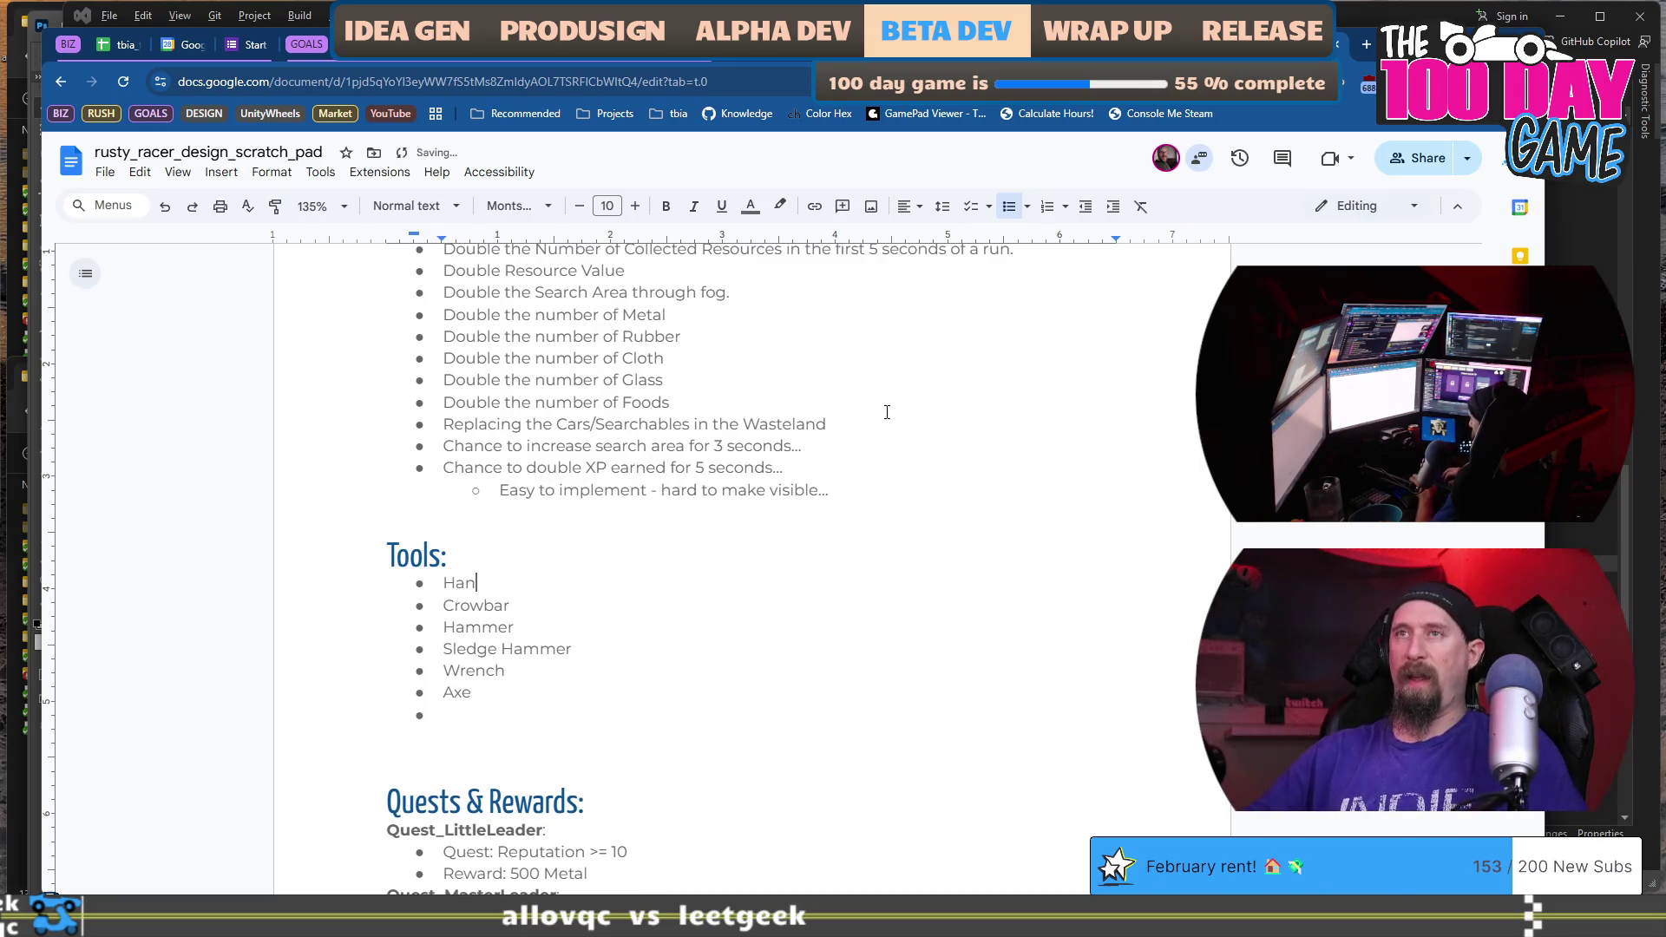
{"action": "type", "text": "d (default, unlocked automaticall"}
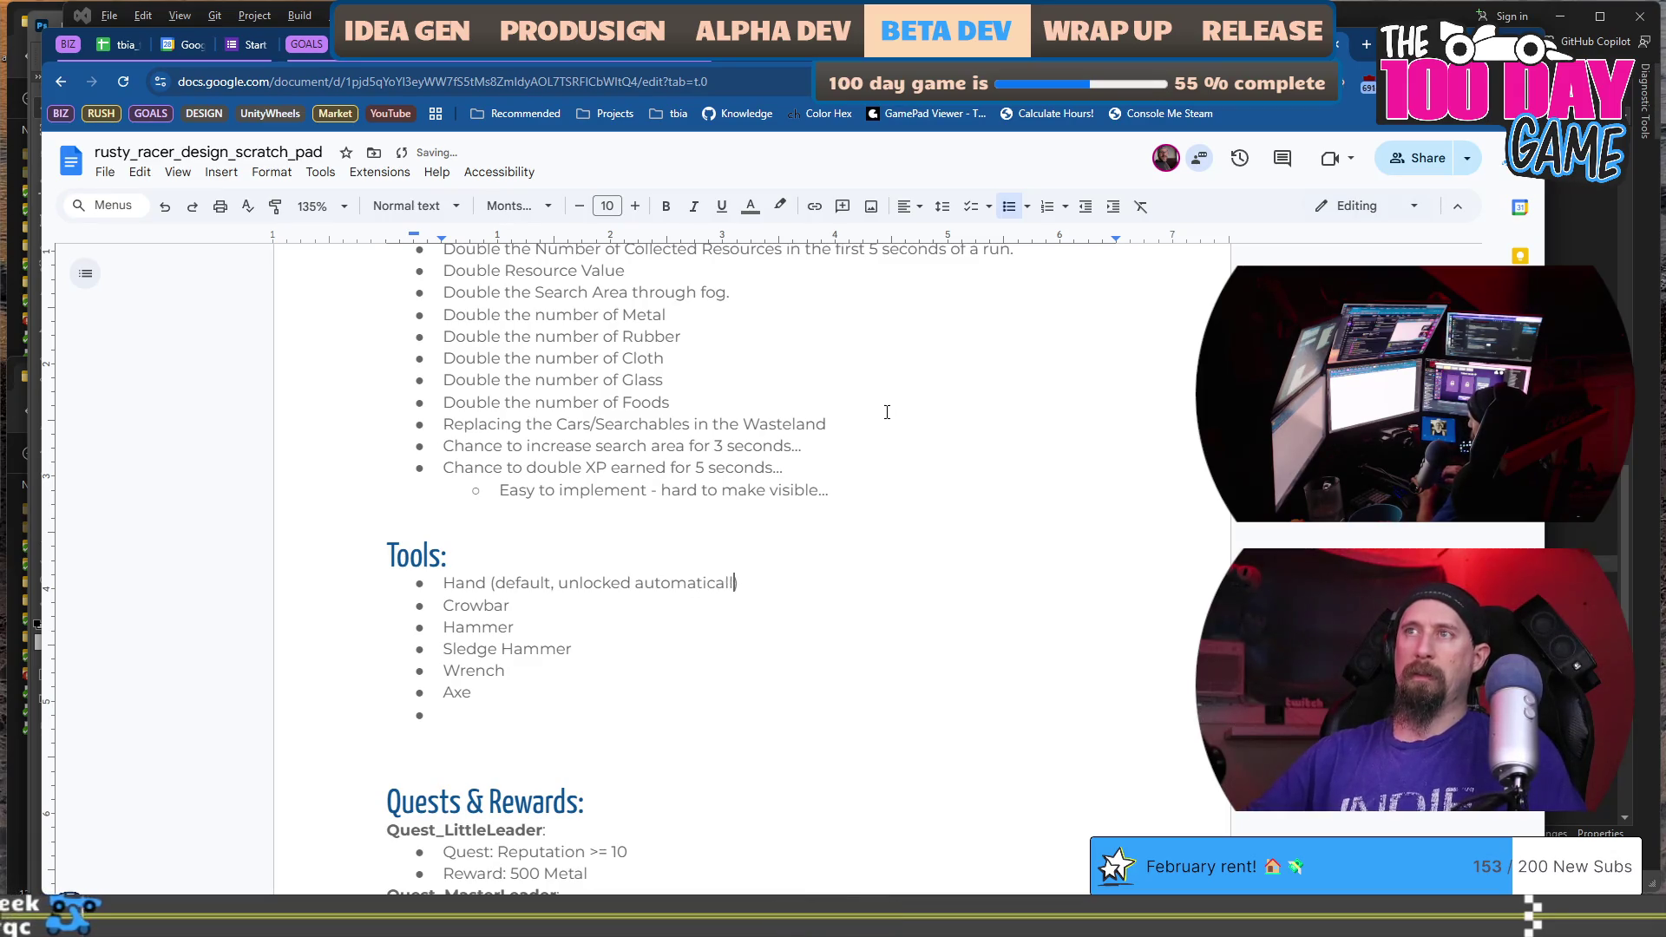
Delete the empty bullet after Axe, review Crowbar through Axe, and return to Visual Studio.
{"action": "key", "text": "BackSpace"}
{"action": "key", "text": "BackSpace"}
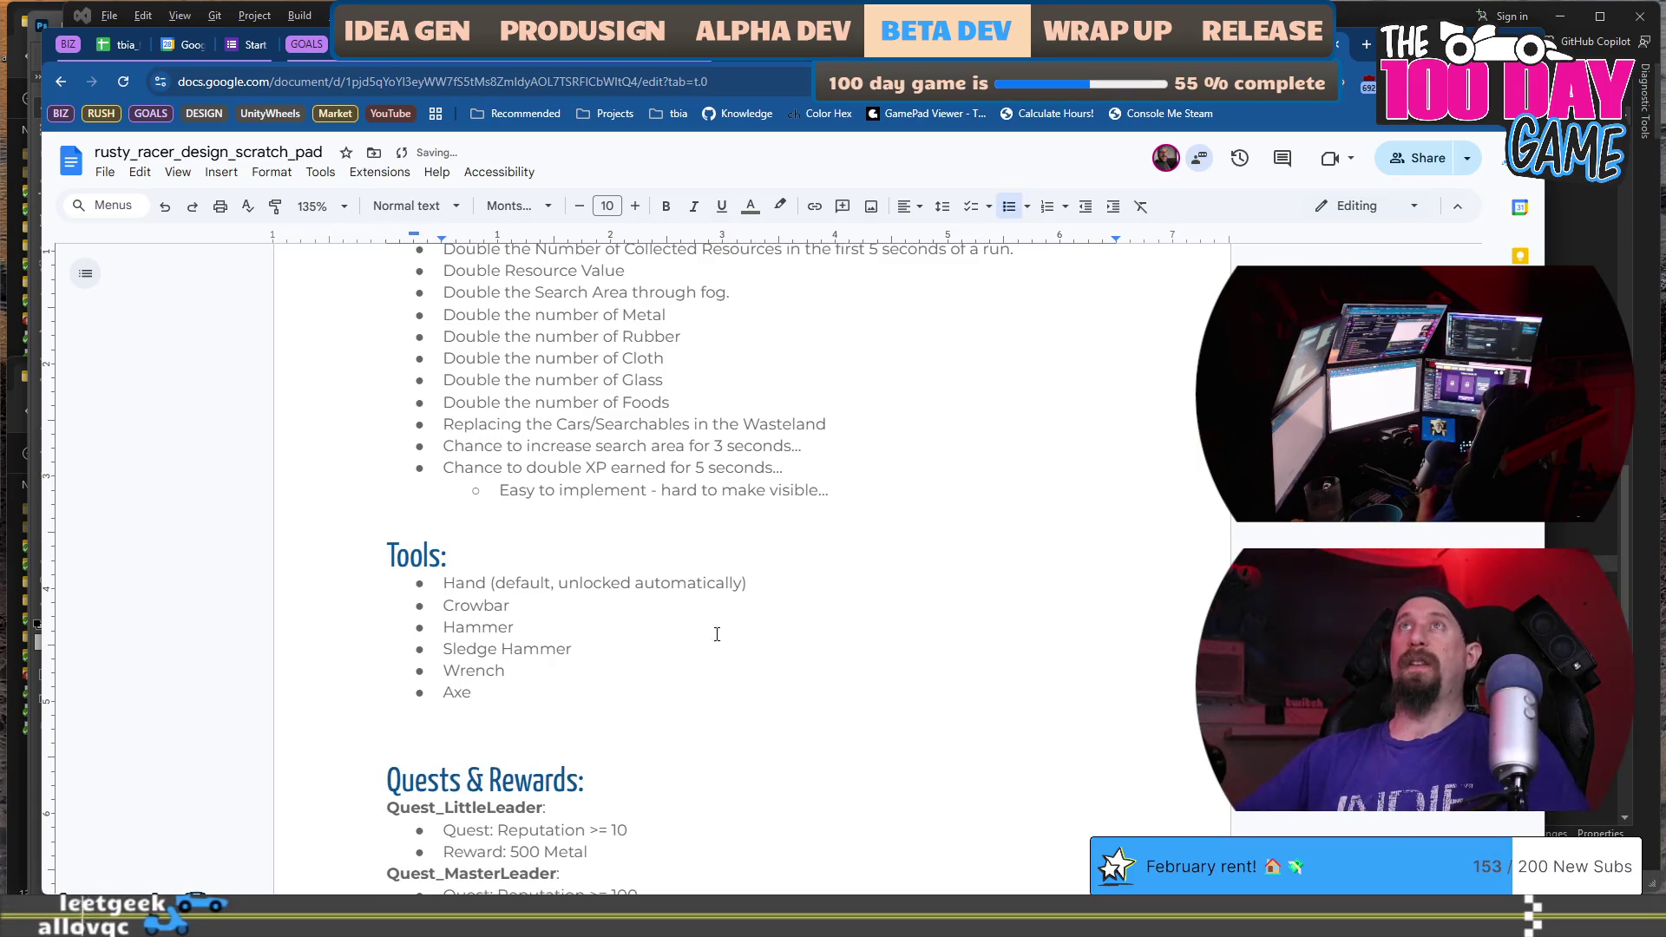
{"action": "scroll", "coordinate": [717, 607], "scroll_direction": "up", "scroll_amount": 2}
{"action": "scroll", "coordinate": [664, 566], "scroll_direction": "down", "scroll_amount": 3}
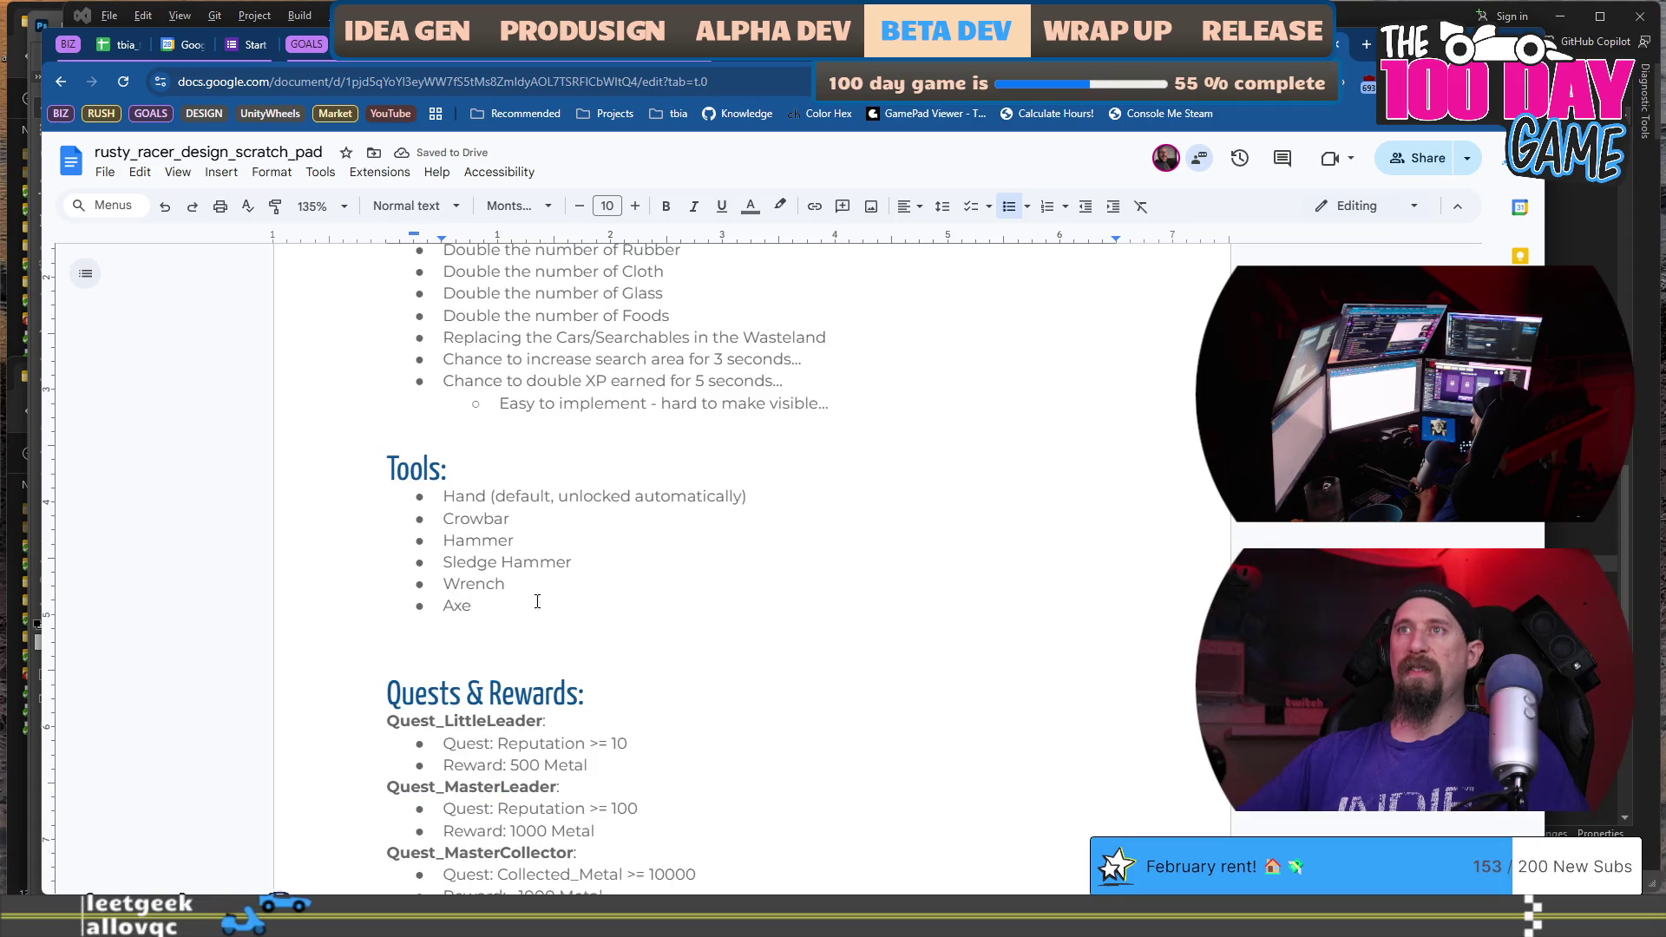
{"action": "left_click_drag", "start_coordinate": [537, 602], "coordinate": [377, 528]}
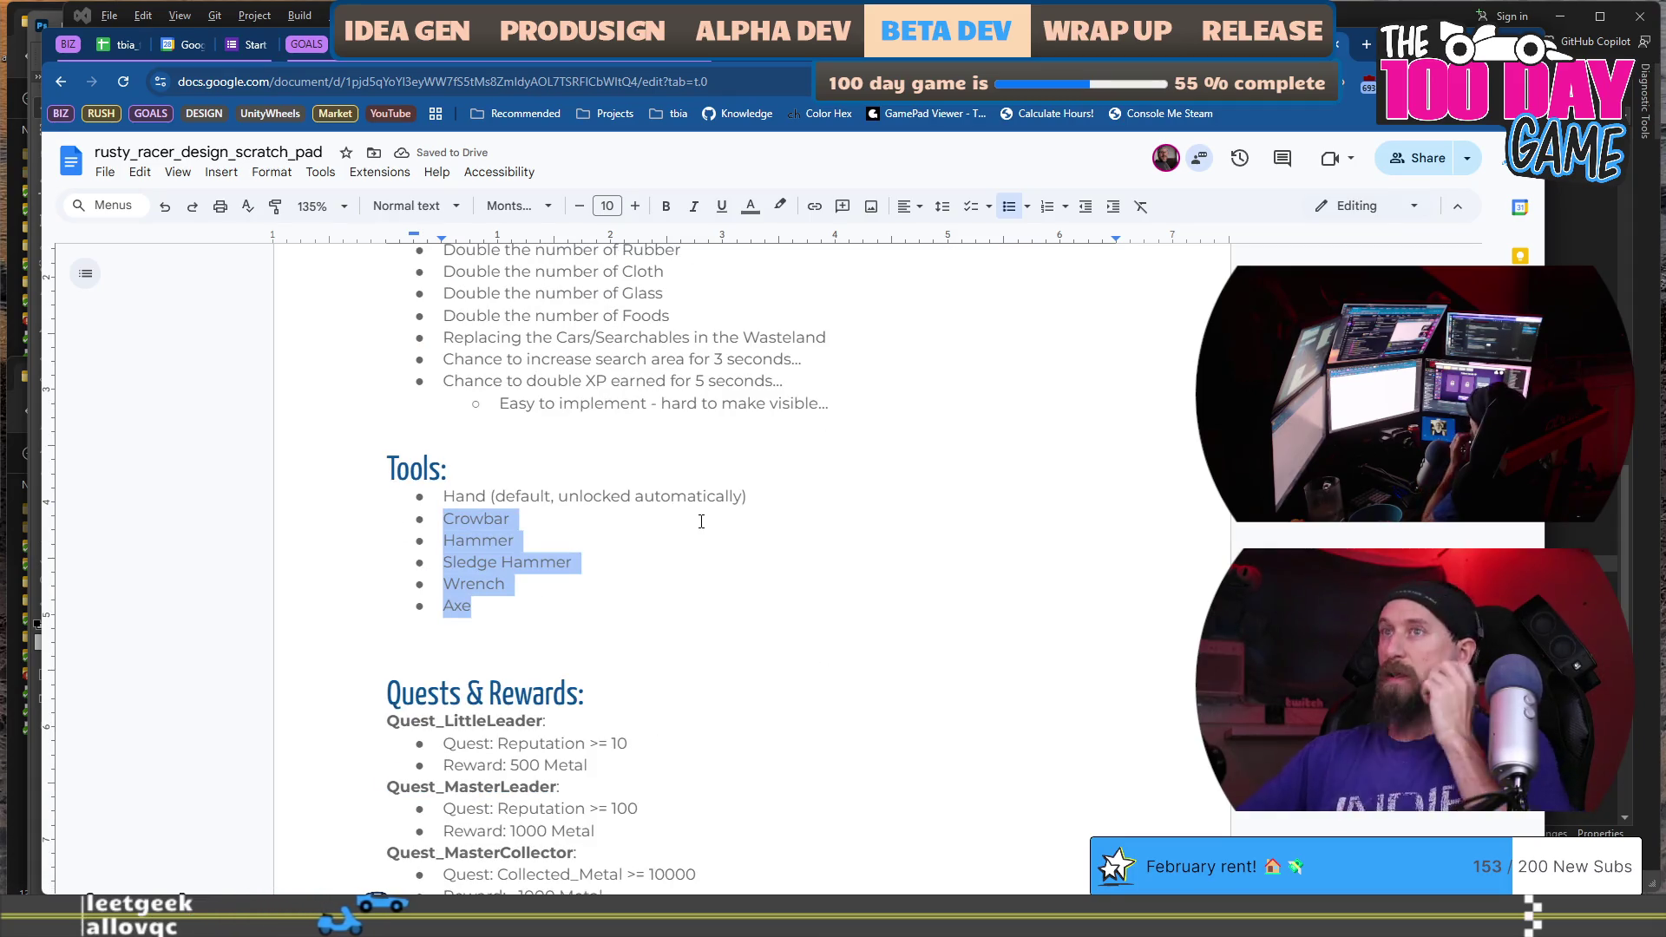
{"action": "scroll", "coordinate": [702, 521], "scroll_direction": "up", "scroll_amount": 10}
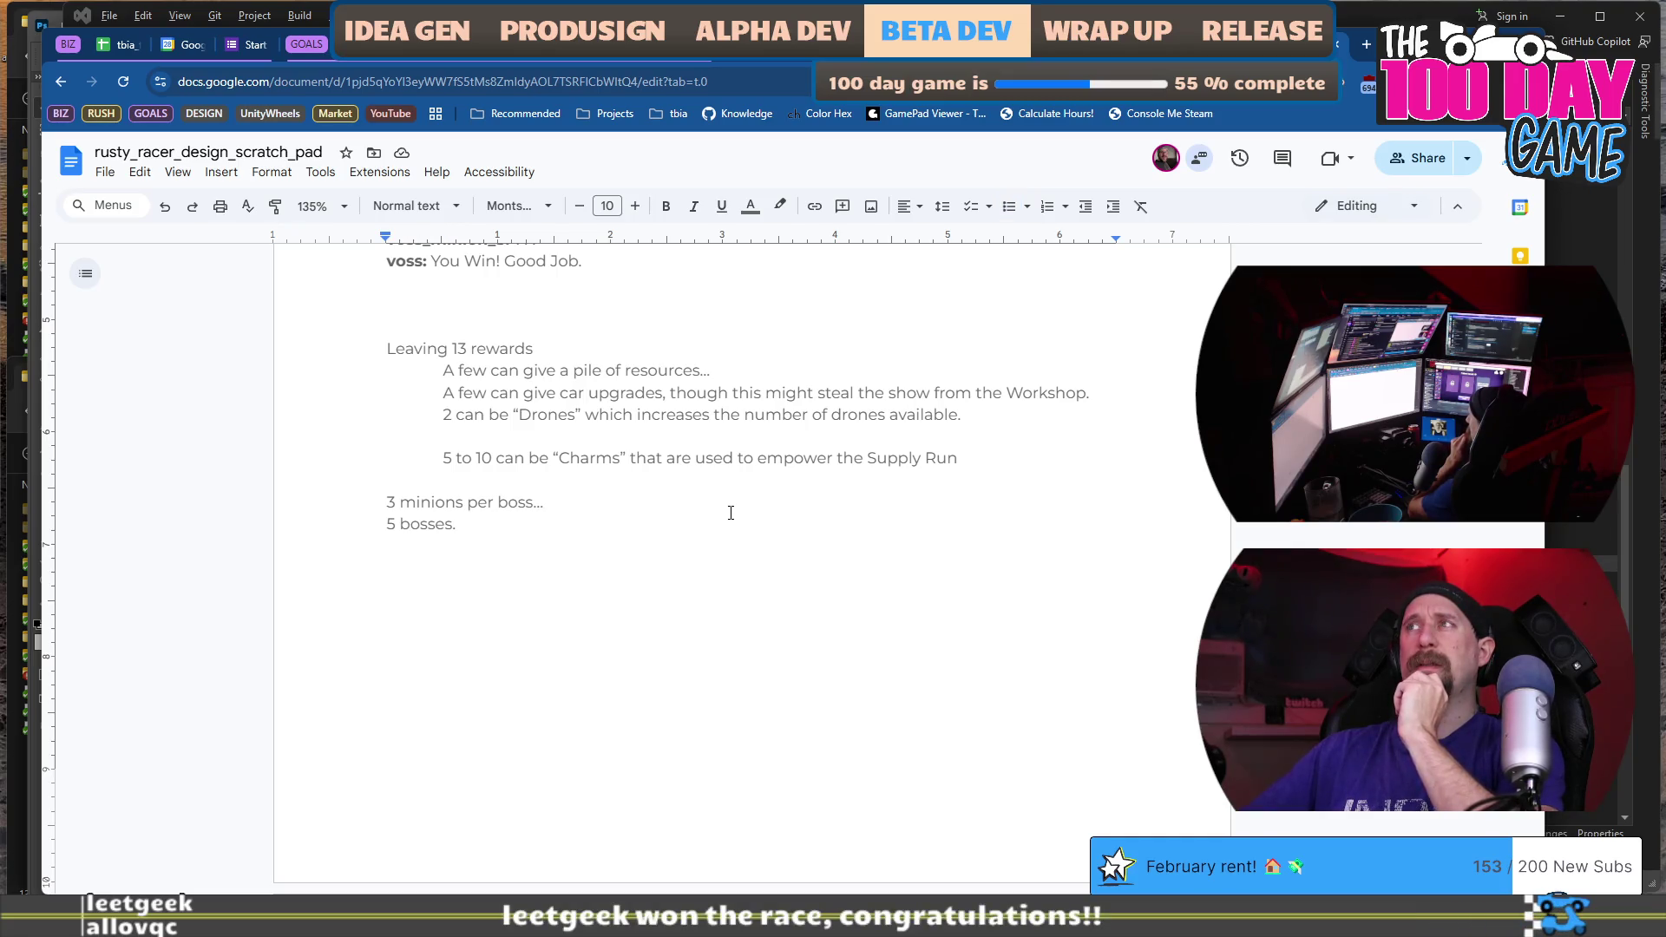
{"action": "key", "text": "alt+Tab"}
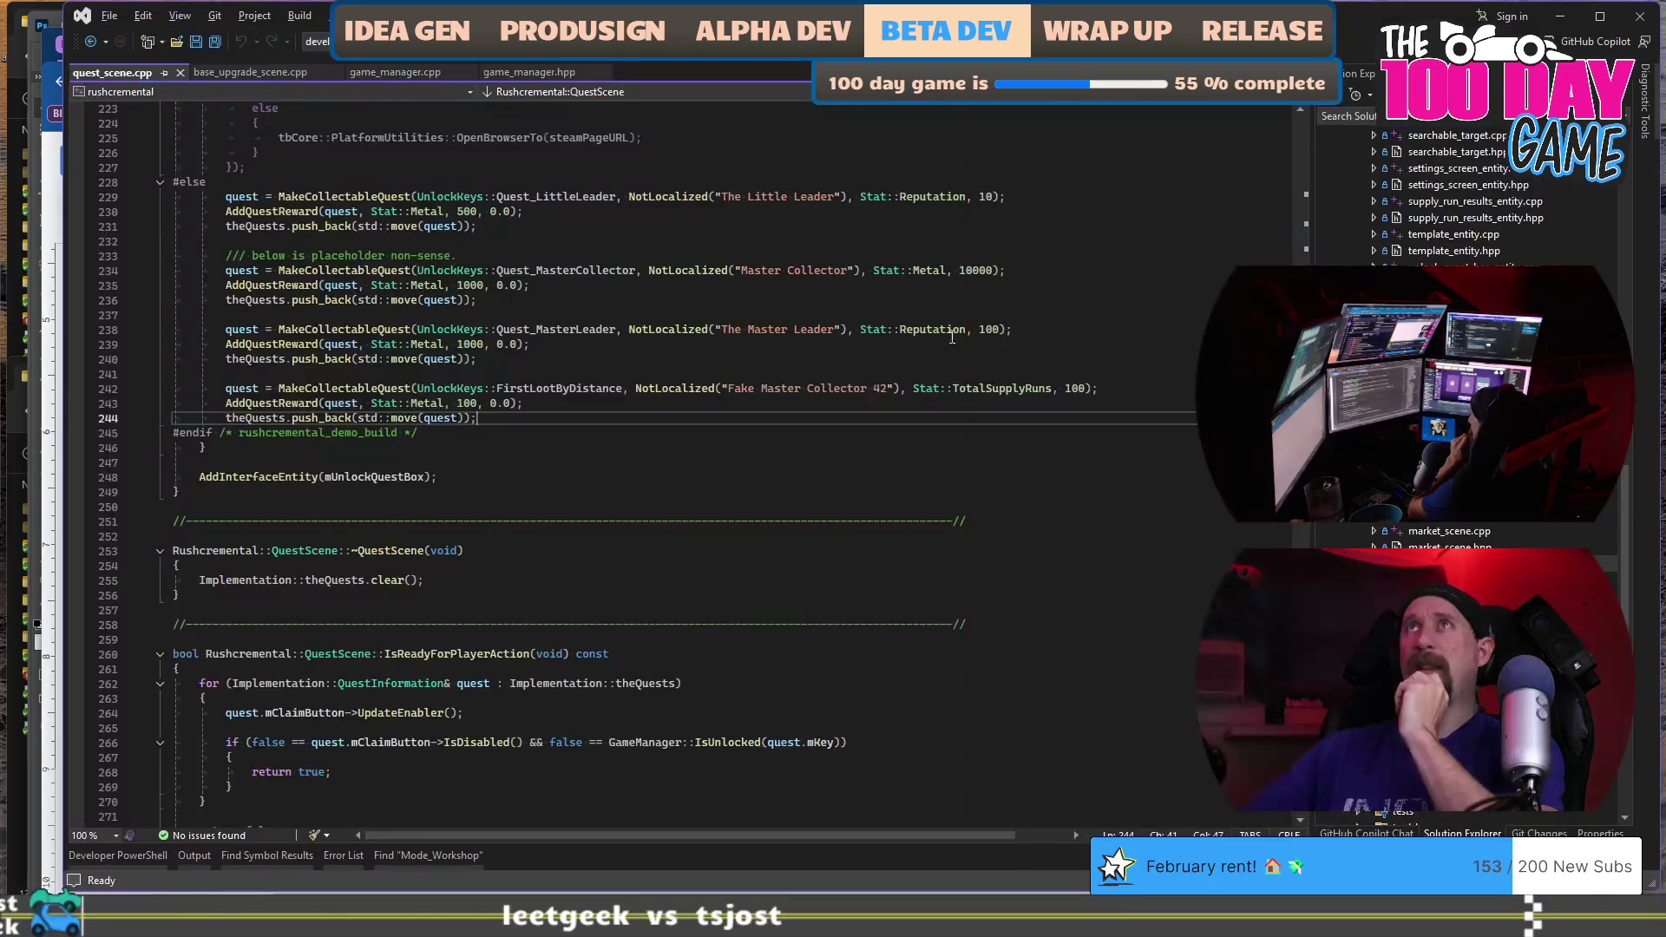
{"action": "left_click", "coordinate": [921, 371]}
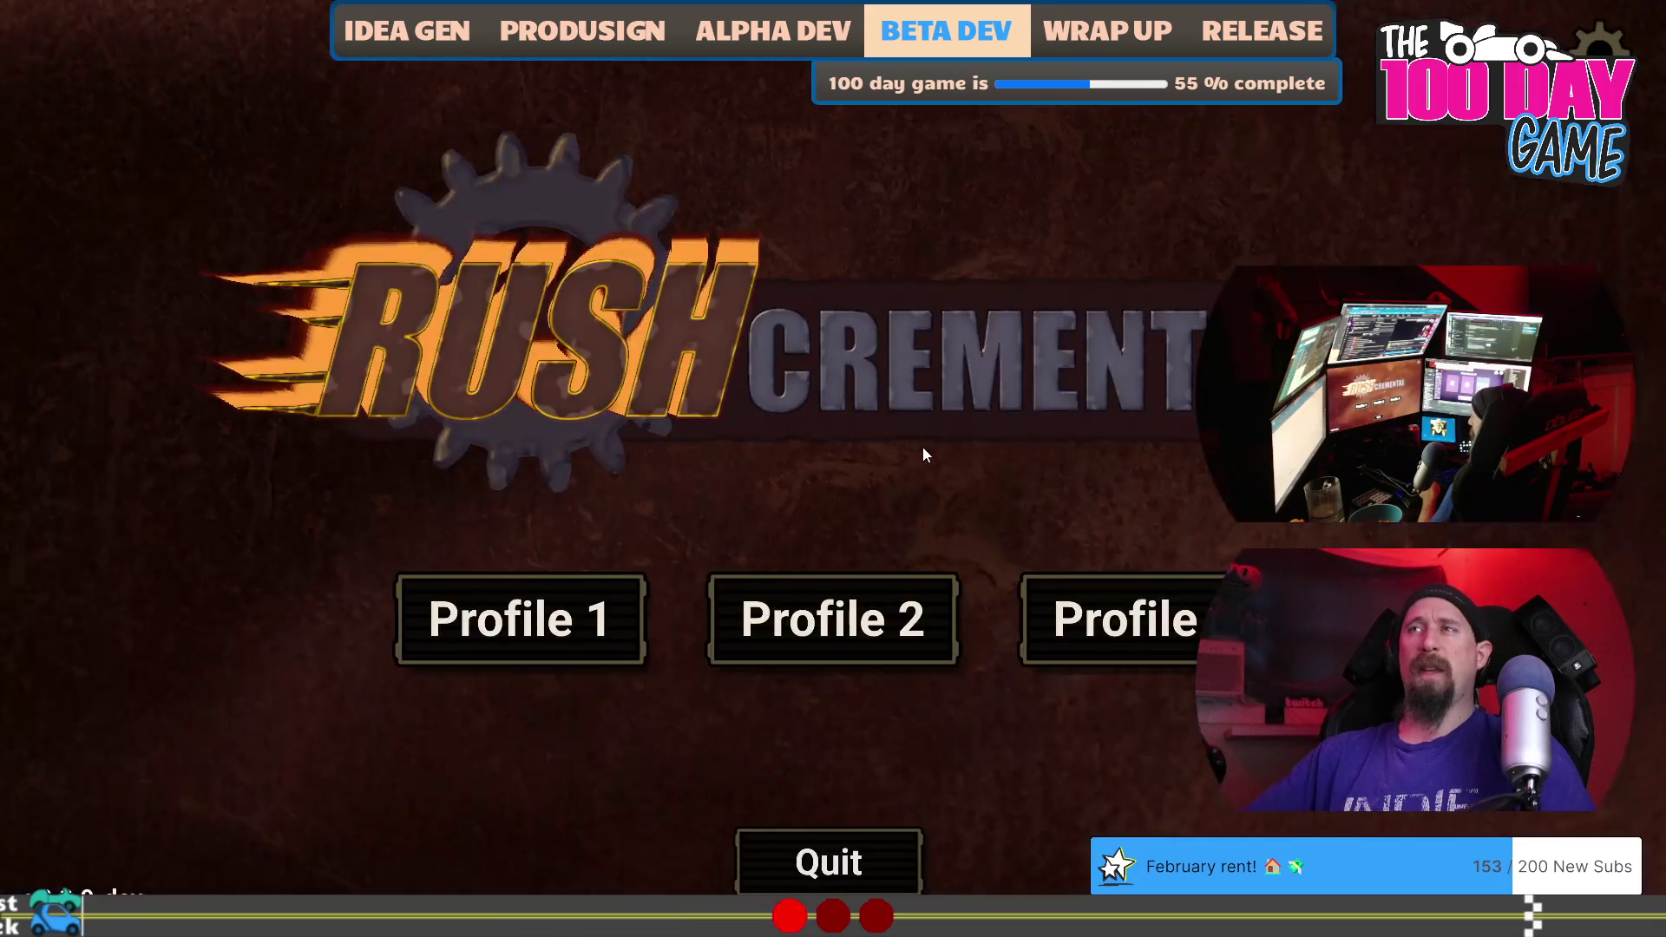
{"action": "left_click", "coordinate": [500, 632]}
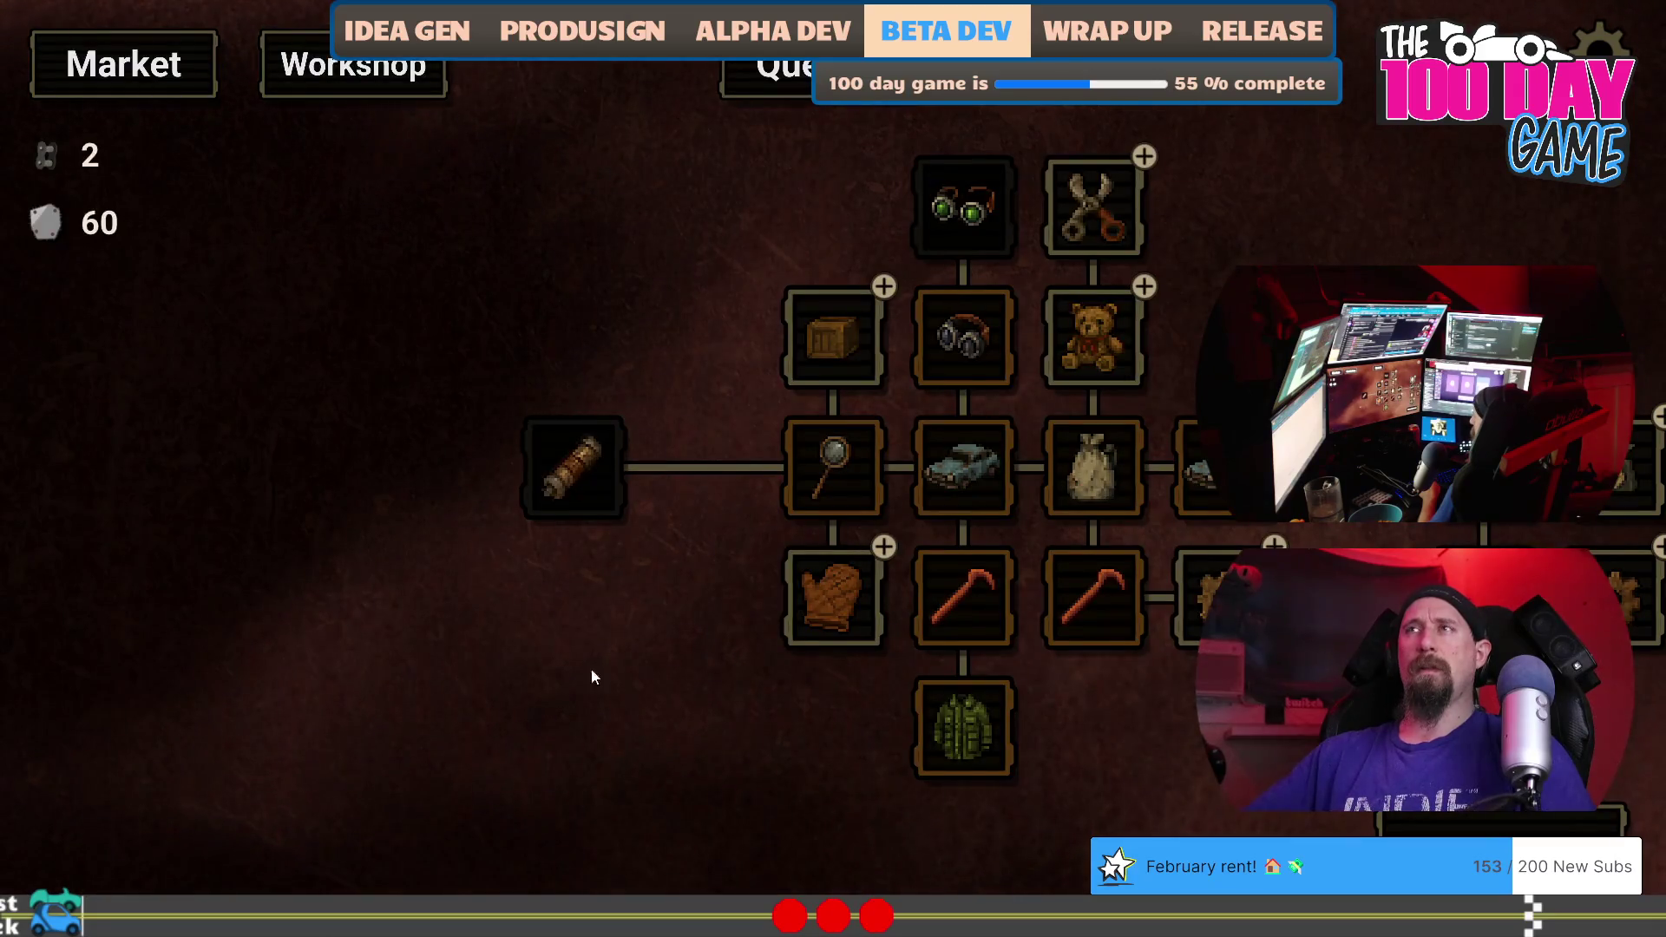
{"action": "mouse_move", "coordinate": [1201, 774]}
{"action": "left_mouse_down"}
{"action": "mouse_move", "coordinate": [477, 778]}
{"action": "mouse_move", "coordinate": [1013, 734]}
{"action": "mouse_move", "coordinate": [1232, 764]}
{"action": "mouse_move", "coordinate": [806, 809]}
{"action": "left_mouse_up"}
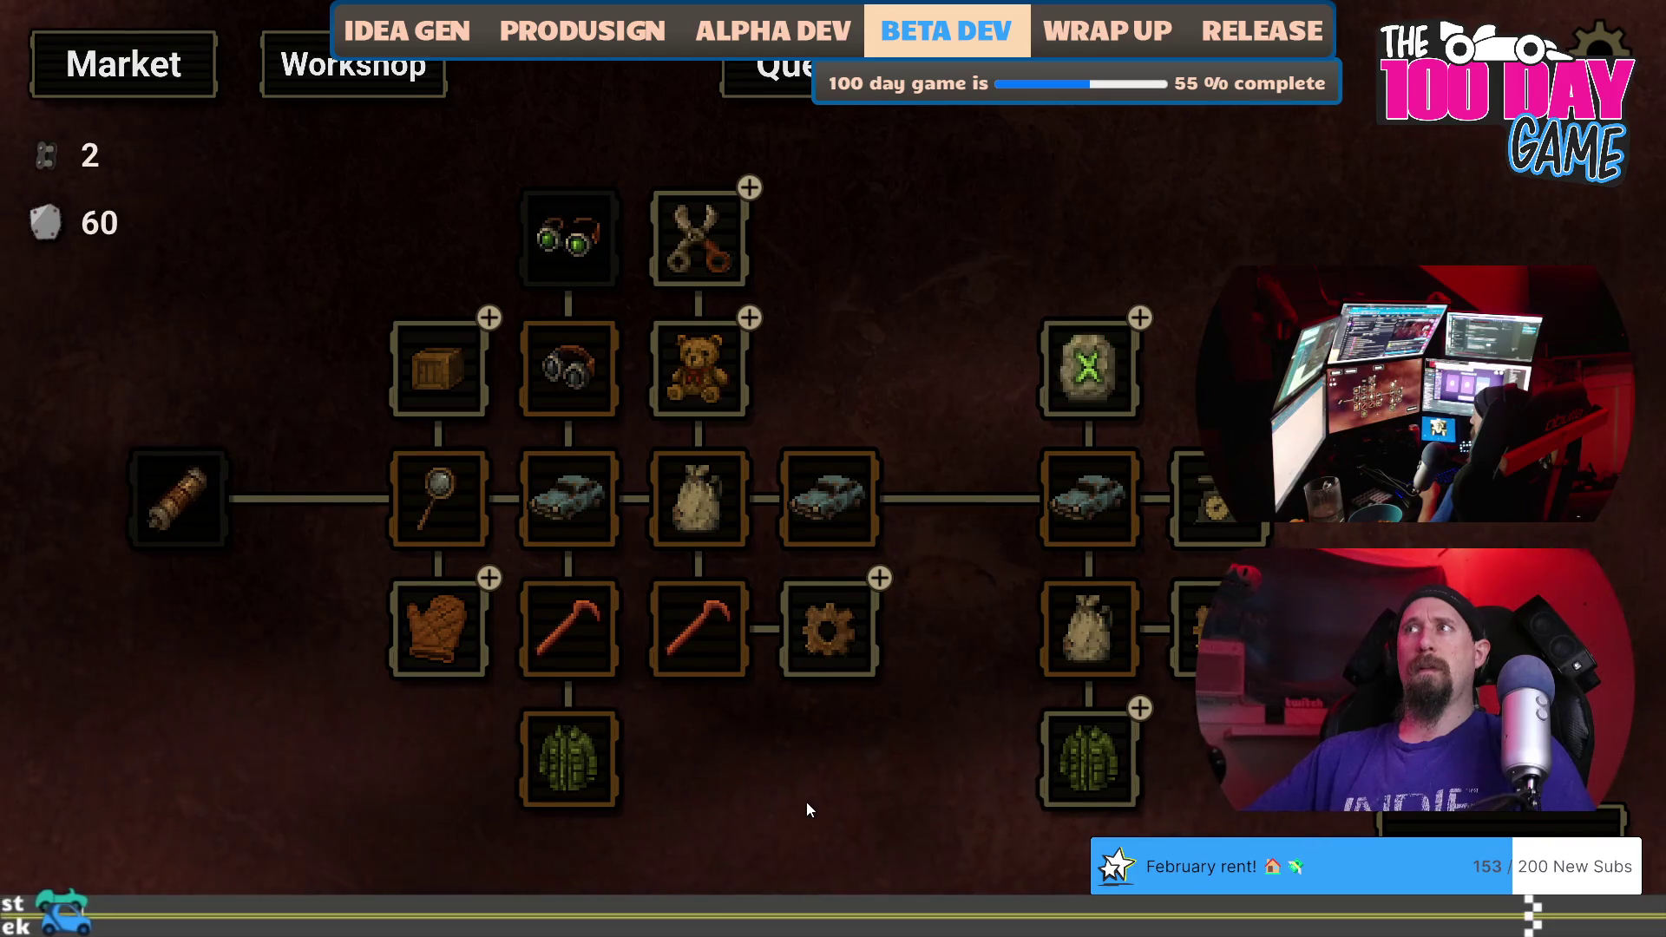
{"action": "mouse_move", "coordinate": [820, 748]}
{"action": "left_mouse_down"}
{"action": "mouse_move", "coordinate": [896, 726]}
{"action": "mouse_move", "coordinate": [859, 712]}
{"action": "mouse_move", "coordinate": [854, 782]}
{"action": "mouse_move", "coordinate": [1301, 742]}
{"action": "mouse_move", "coordinate": [807, 770]}
{"action": "mouse_move", "coordinate": [1021, 727]}
{"action": "mouse_move", "coordinate": [1013, 748]}
{"action": "left_mouse_up"}
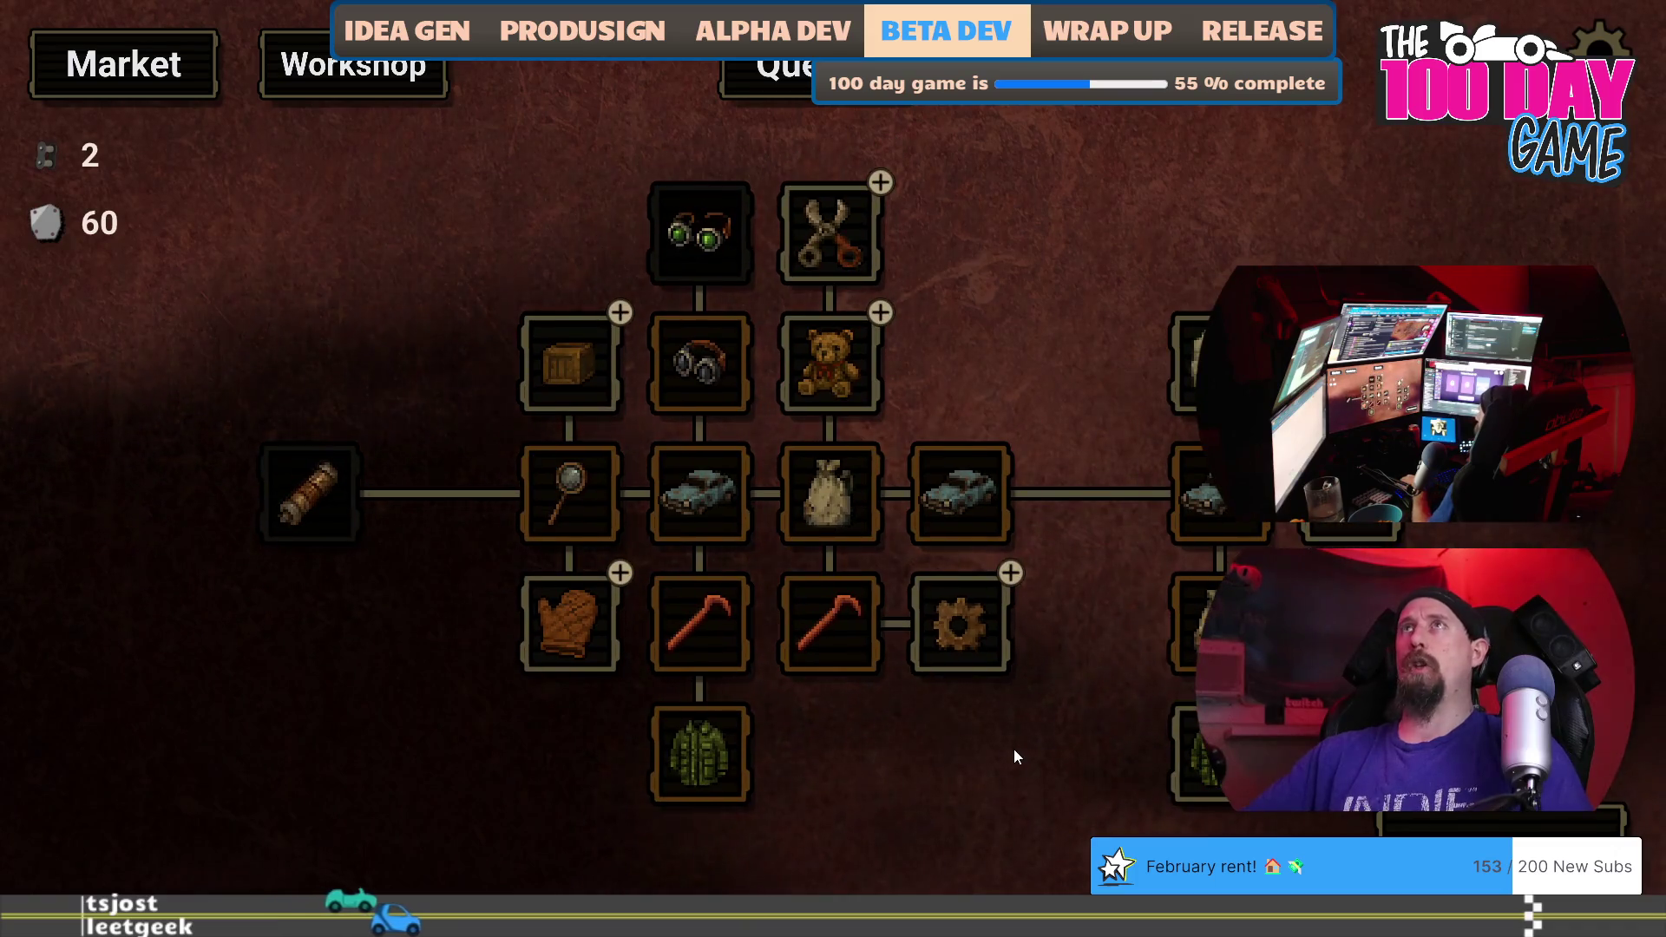
{"action": "key", "text": "Escape"}
{"action": "key", "text": "Escape"}
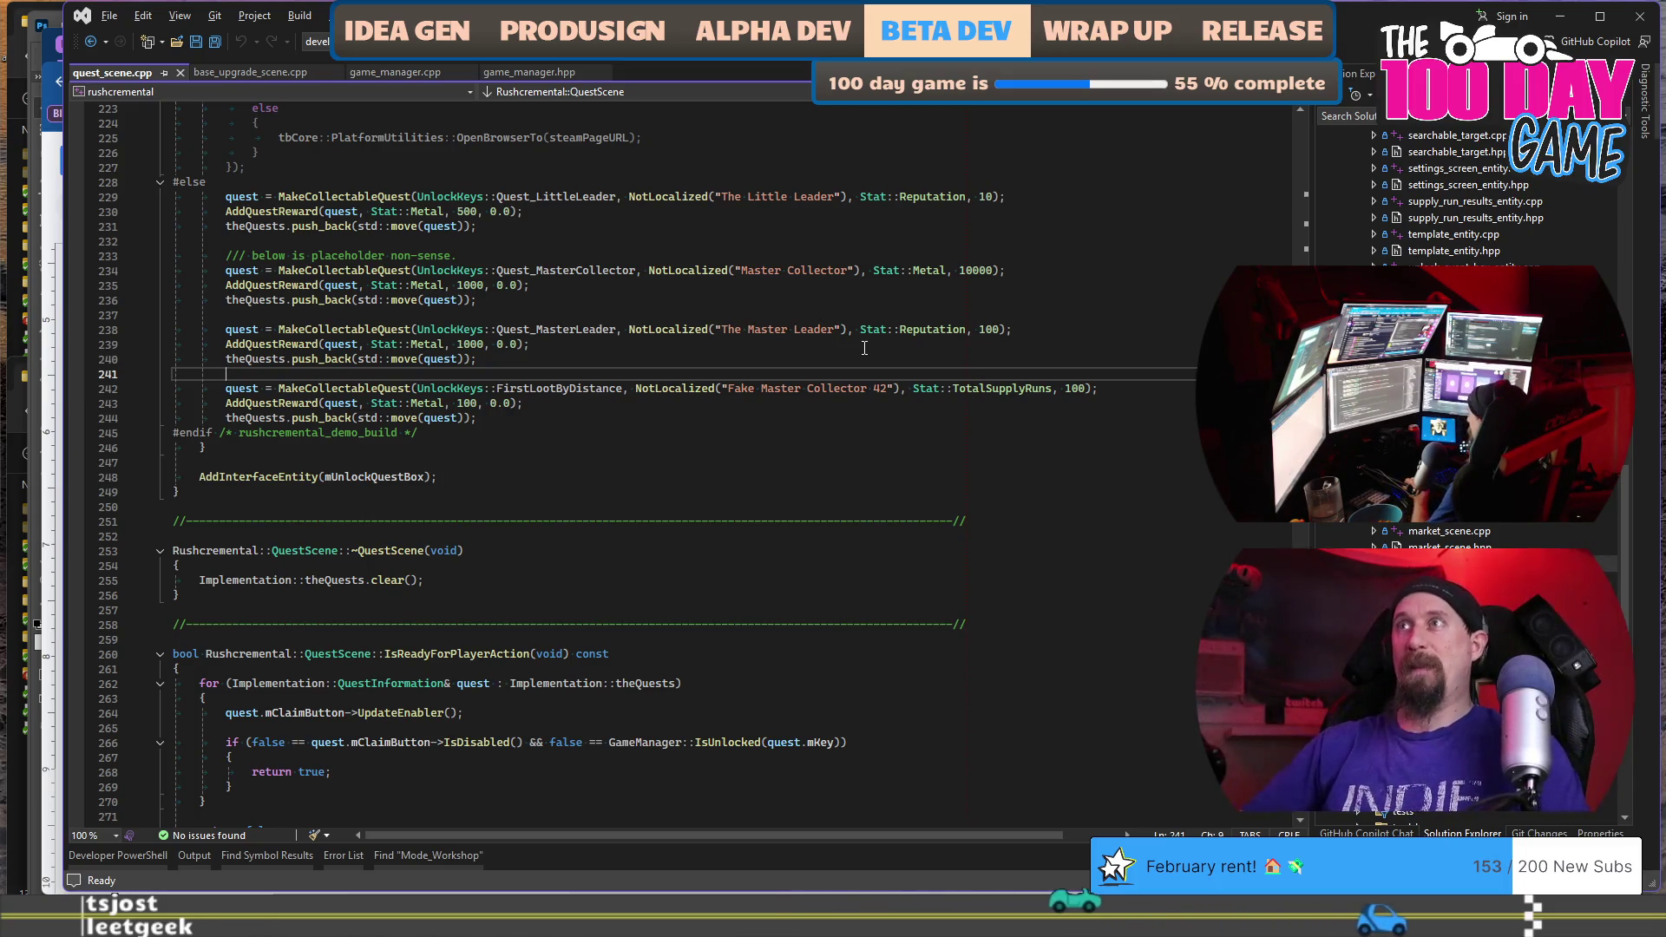
{"action": "left_click", "coordinate": [861, 405]}
{"action": "key", "text": "alt+Tab"}
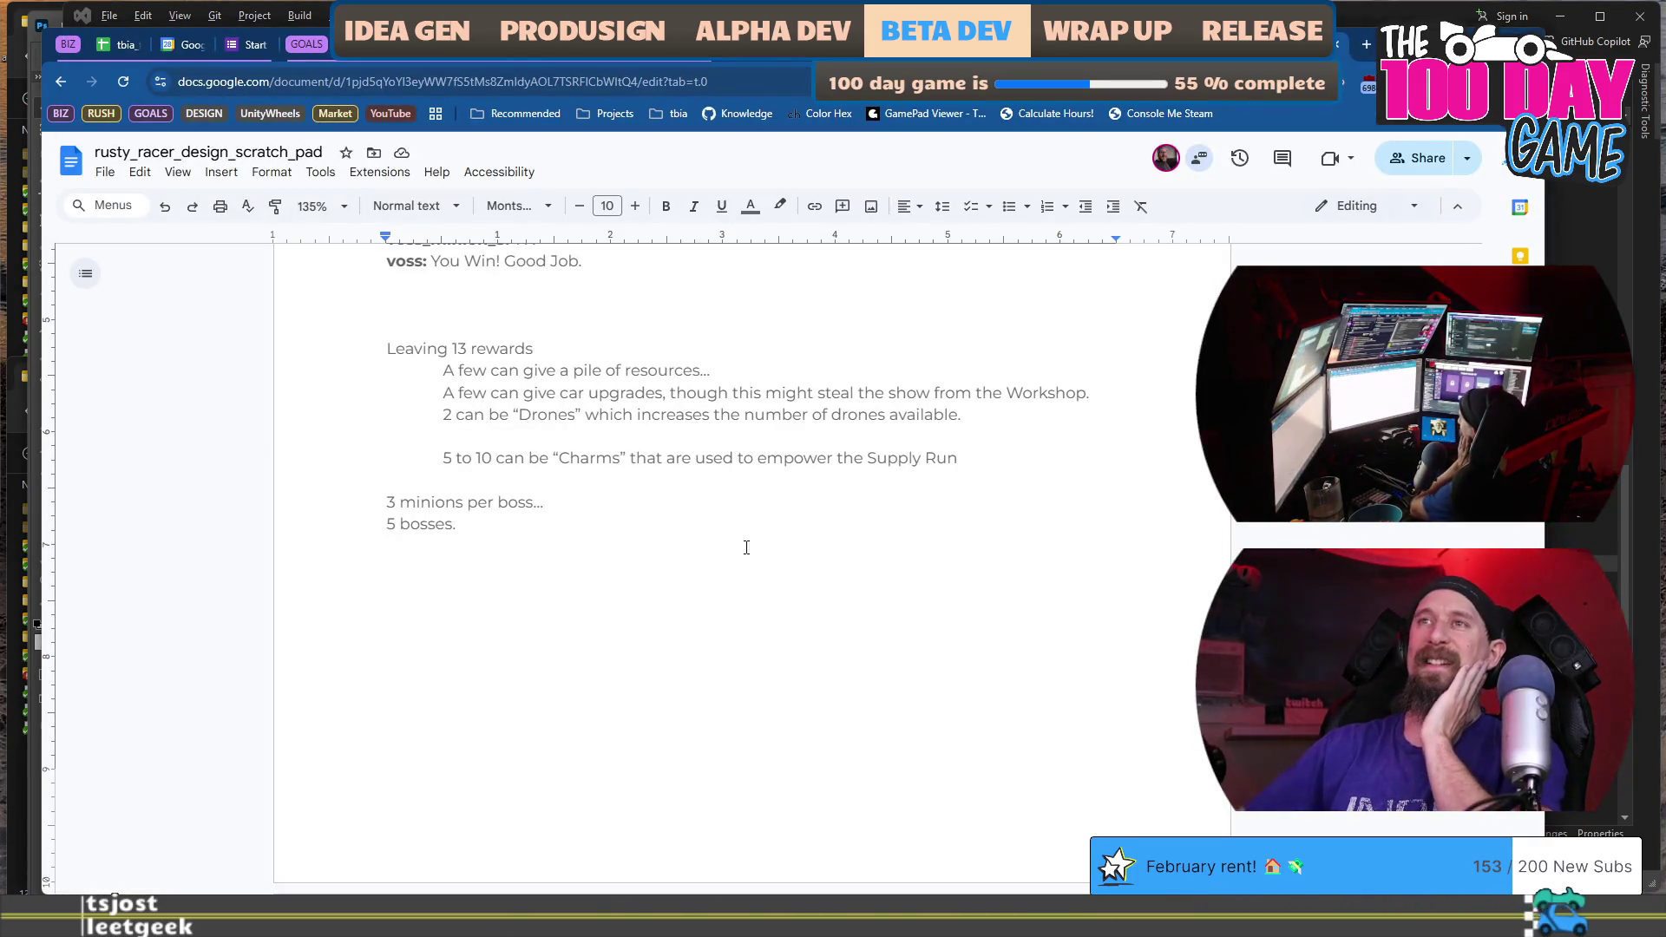
{"action": "scroll", "coordinate": [768, 498], "scroll_direction": "up", "scroll_amount": 5}
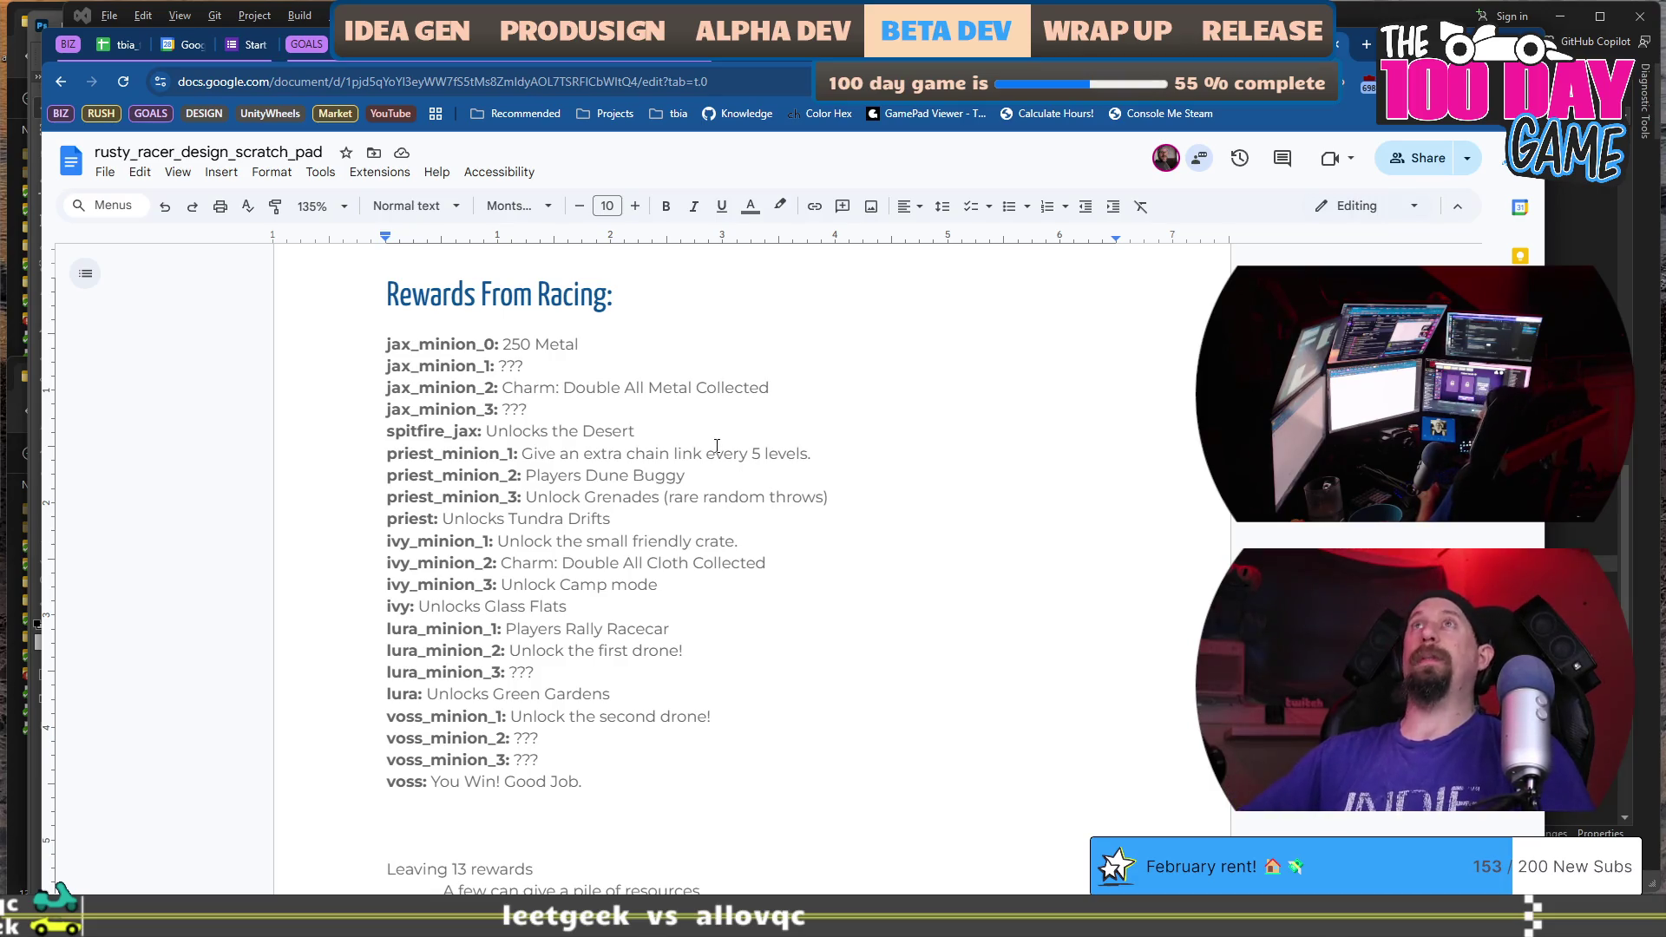
{"action": "scroll", "coordinate": [697, 706], "scroll_direction": "down", "scroll_amount": 1}
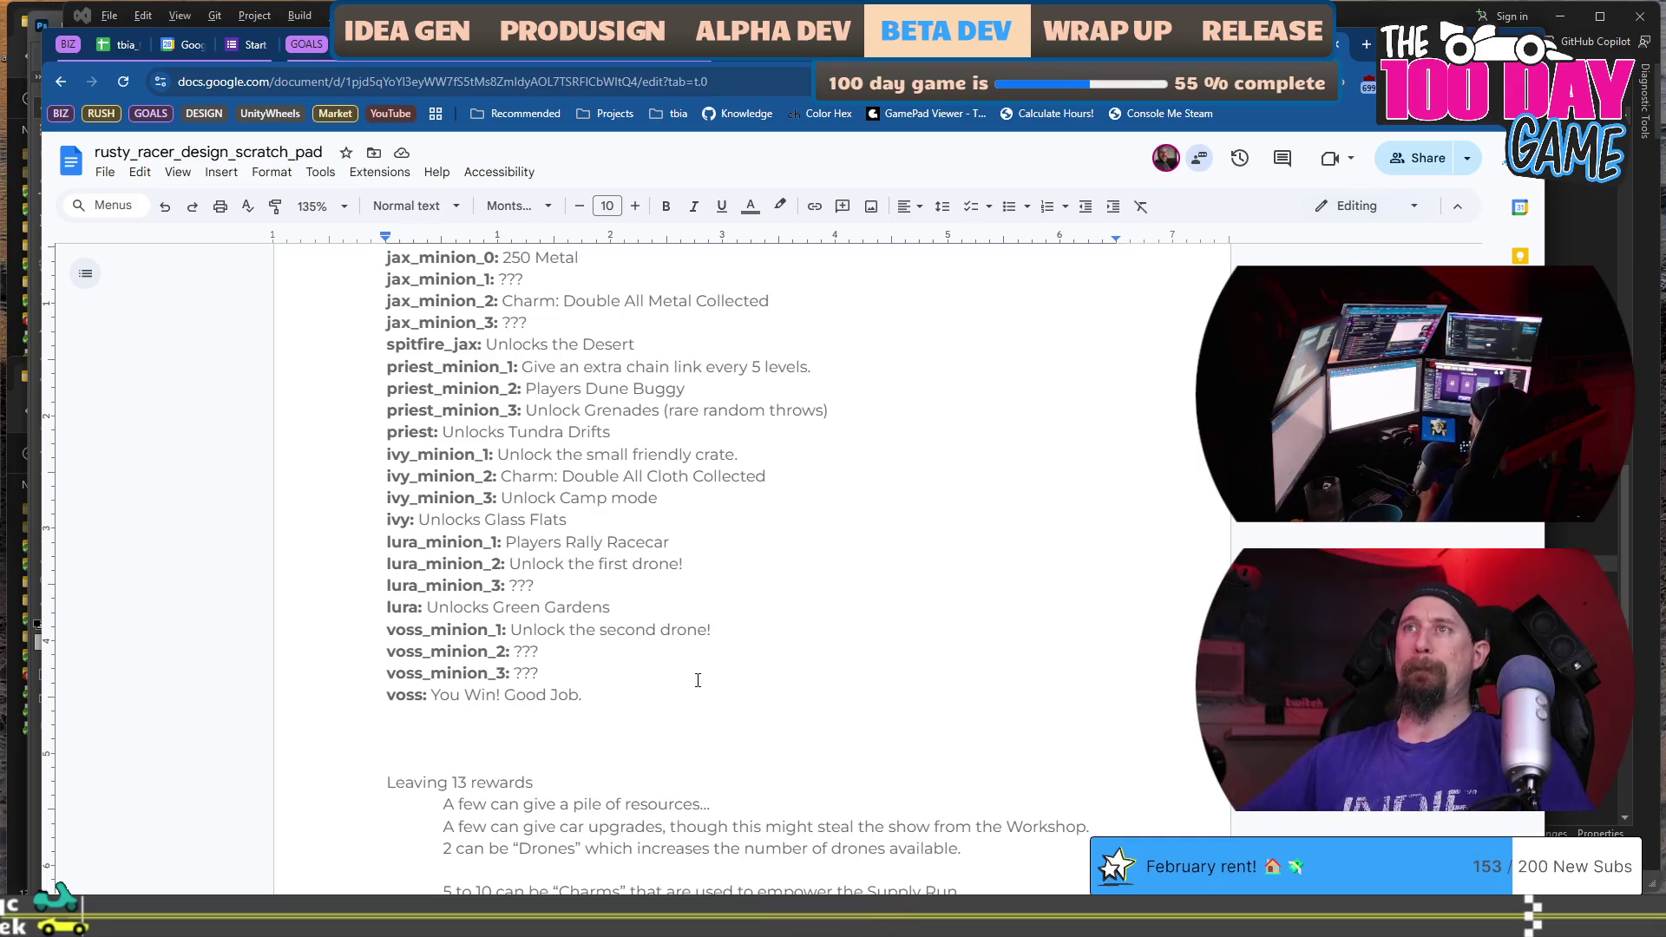
{"action": "scroll", "coordinate": [720, 655], "scroll_direction": "up", "scroll_amount": 2}
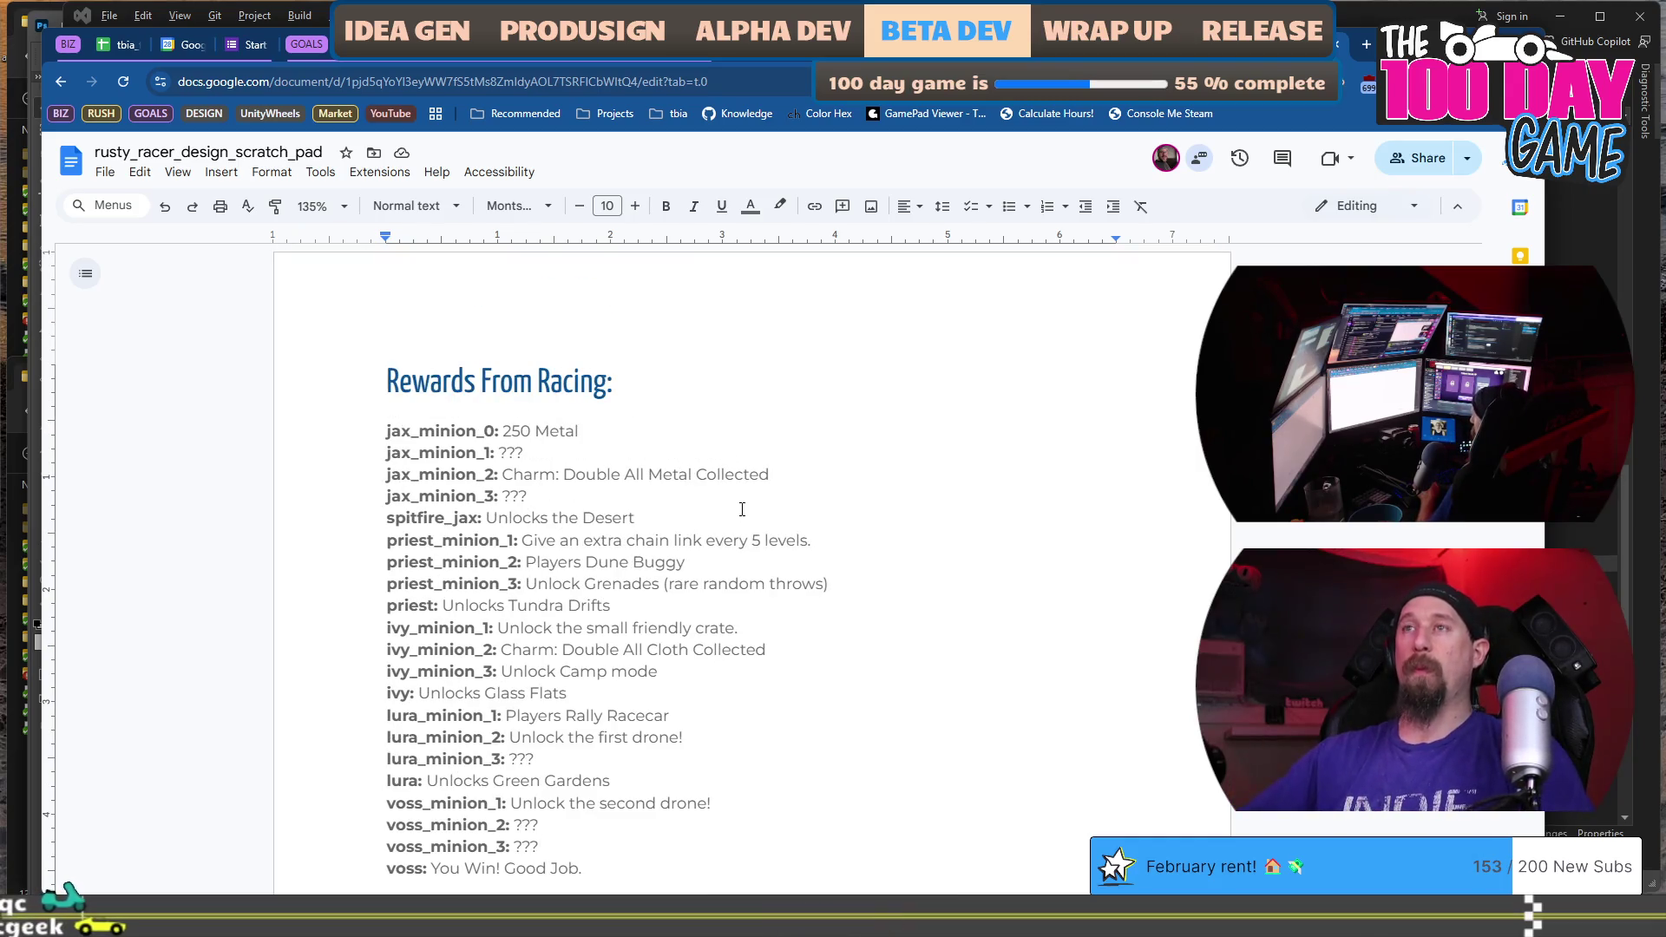
{"action": "left_click", "coordinate": [781, 452]}
{"action": "scroll", "coordinate": [792, 447], "scroll_direction": "down", "scroll_amount": 1}
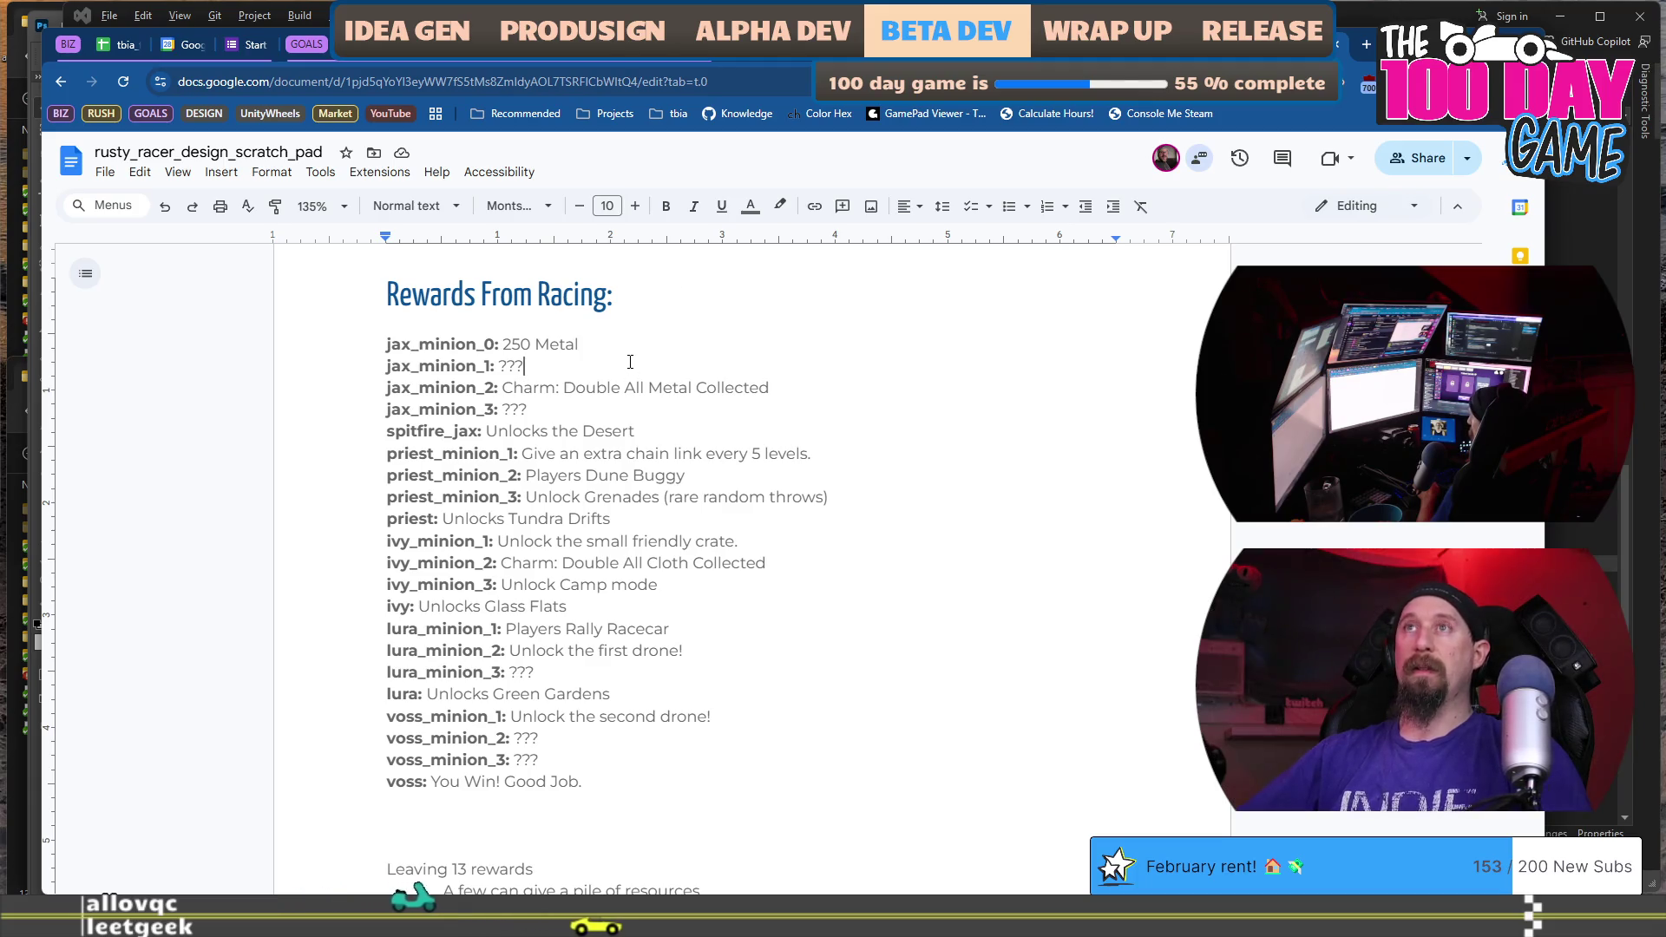
{"action": "left_click_drag", "start_coordinate": [487, 345], "coordinate": [580, 346]}
{"action": "scroll", "coordinate": [723, 494], "scroll_direction": "down", "scroll_amount": 5}
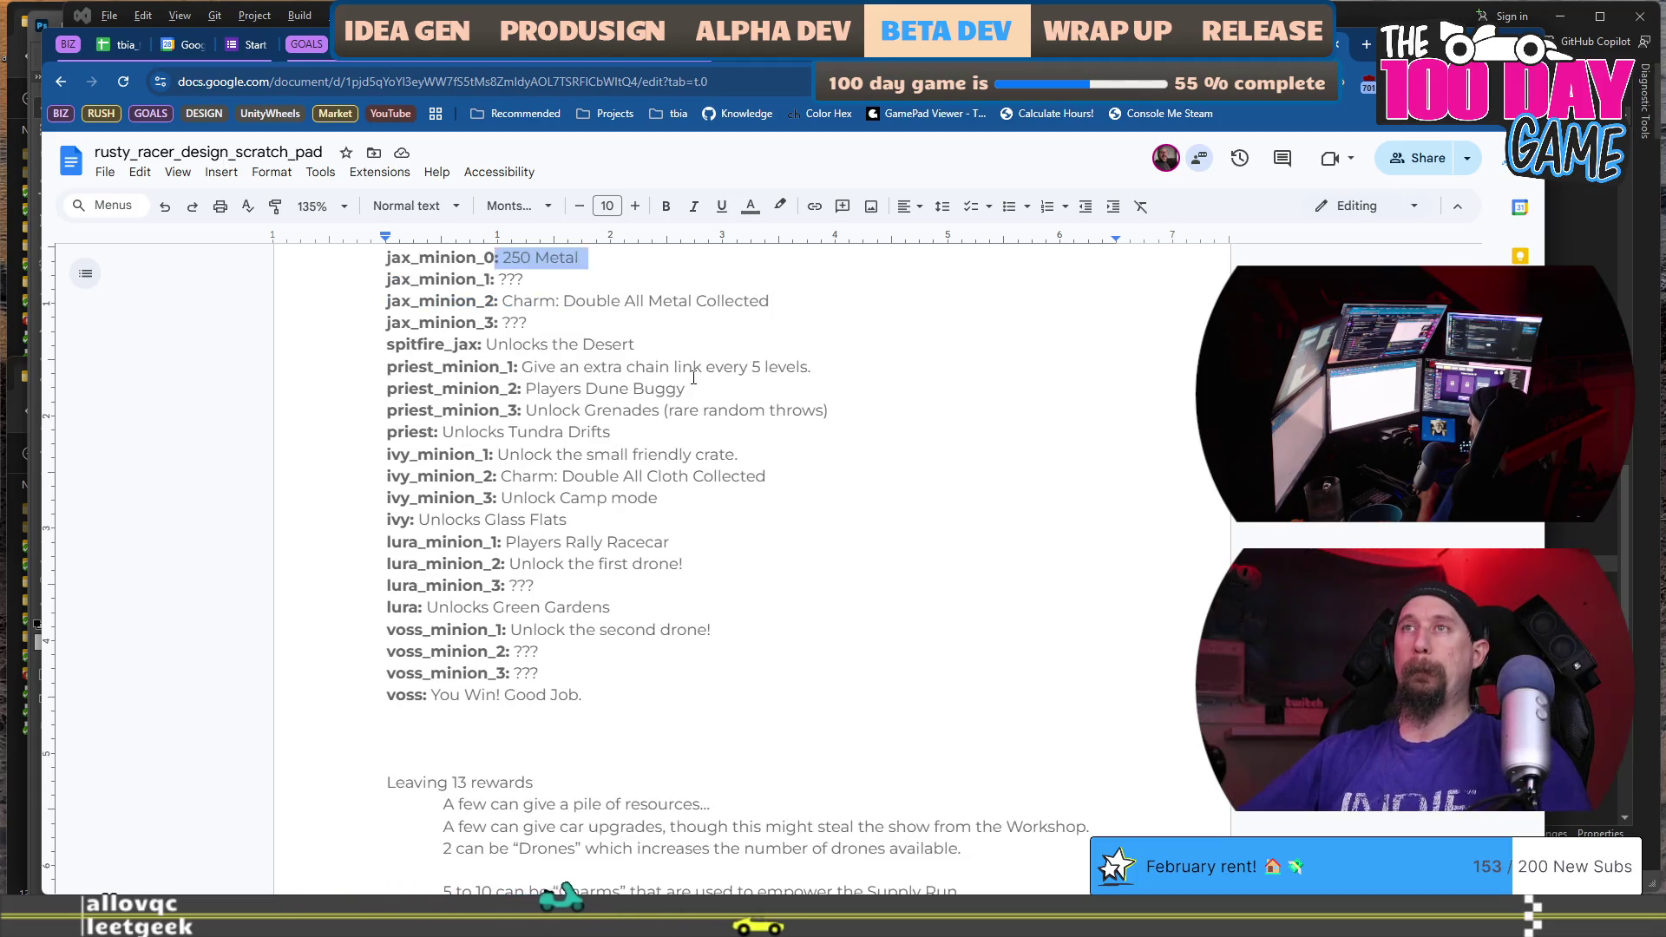
{"action": "scroll", "coordinate": [722, 493], "scroll_direction": "down", "scroll_amount": 8}
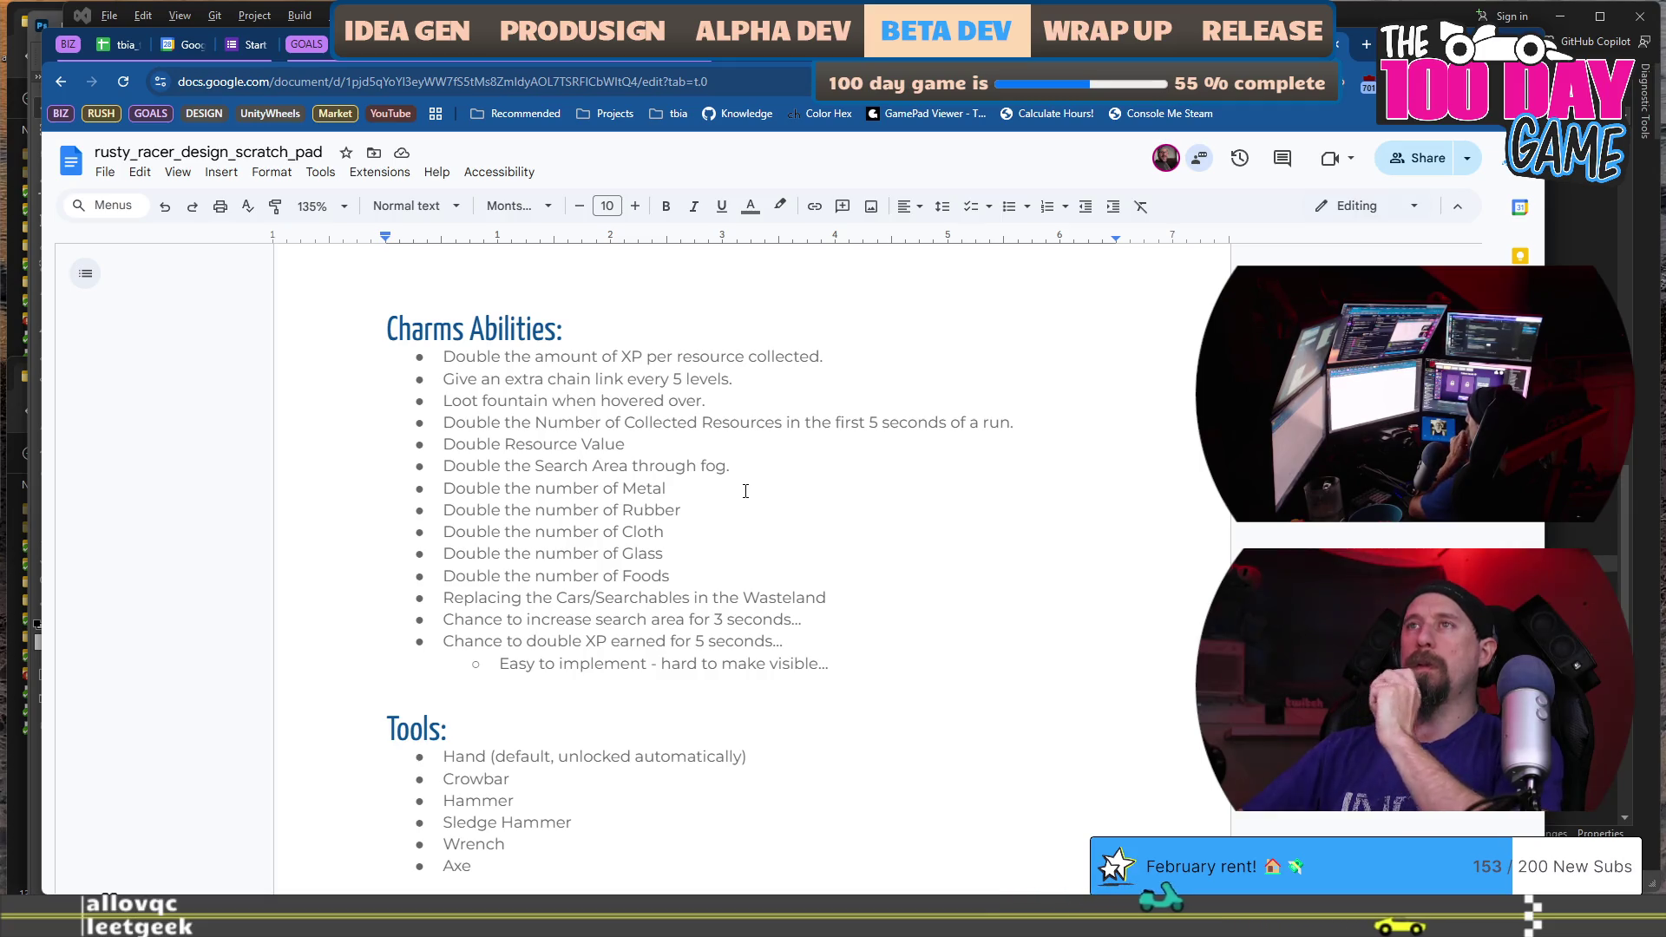
{"action": "scroll", "coordinate": [745, 491], "scroll_direction": "up", "scroll_amount": 10}
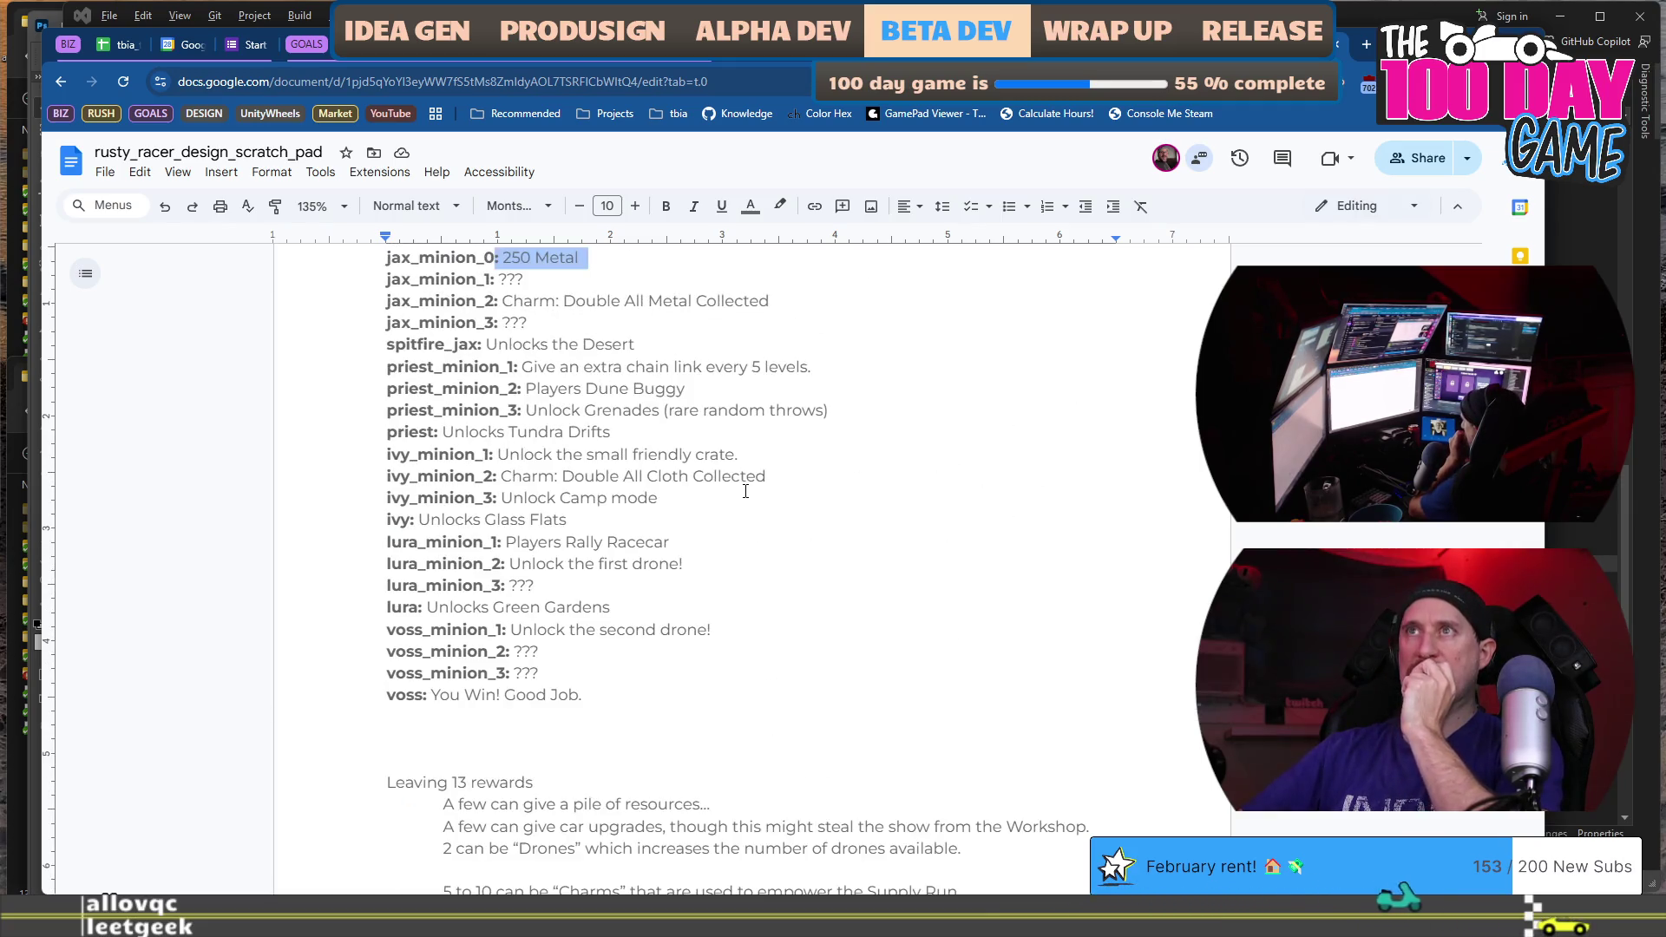
{"action": "scroll", "coordinate": [746, 484], "scroll_direction": "up", "scroll_amount": 1}
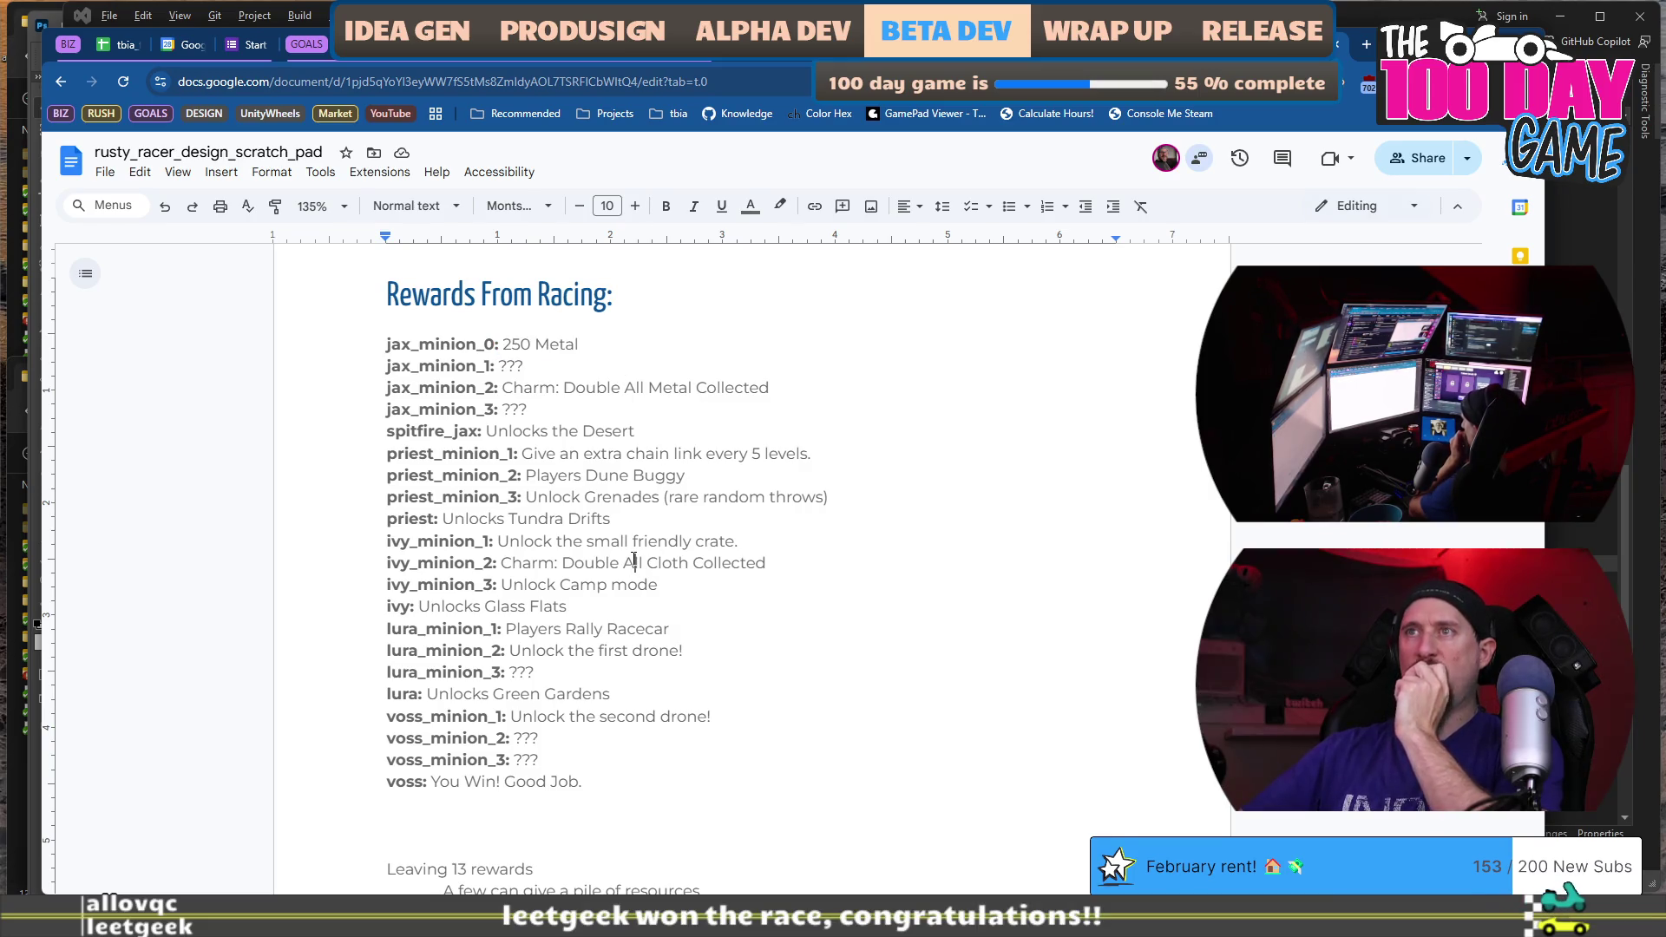
{"action": "left_click_drag", "start_coordinate": [771, 564], "coordinate": [524, 564]}
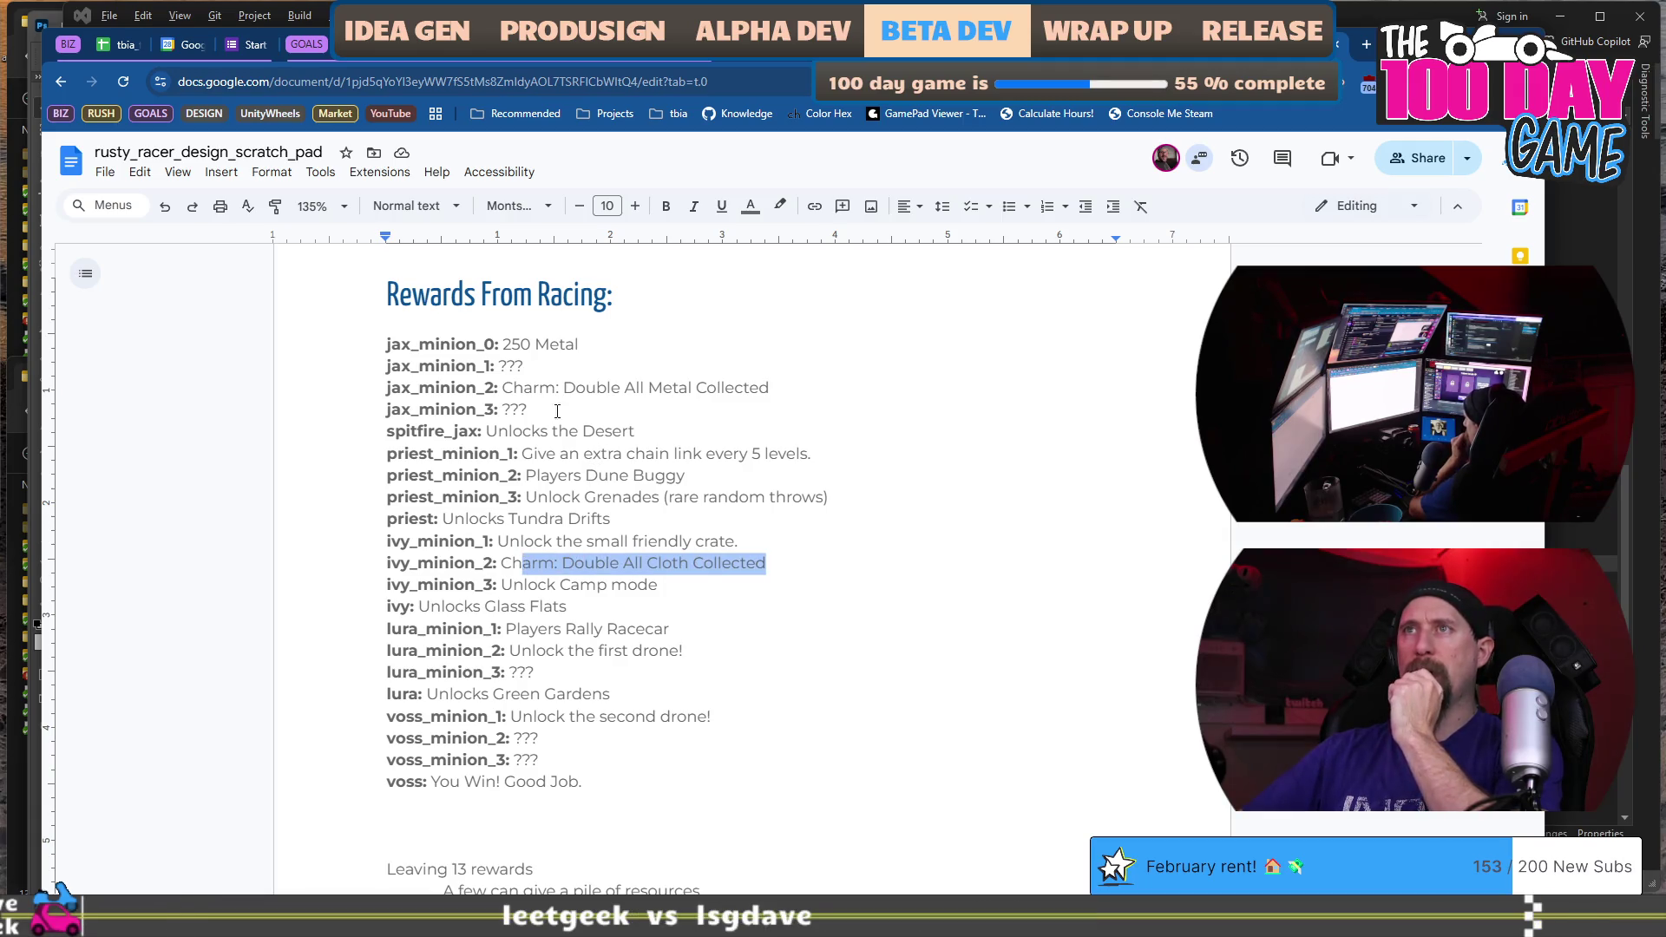
{"action": "left_click", "coordinate": [536, 474]}
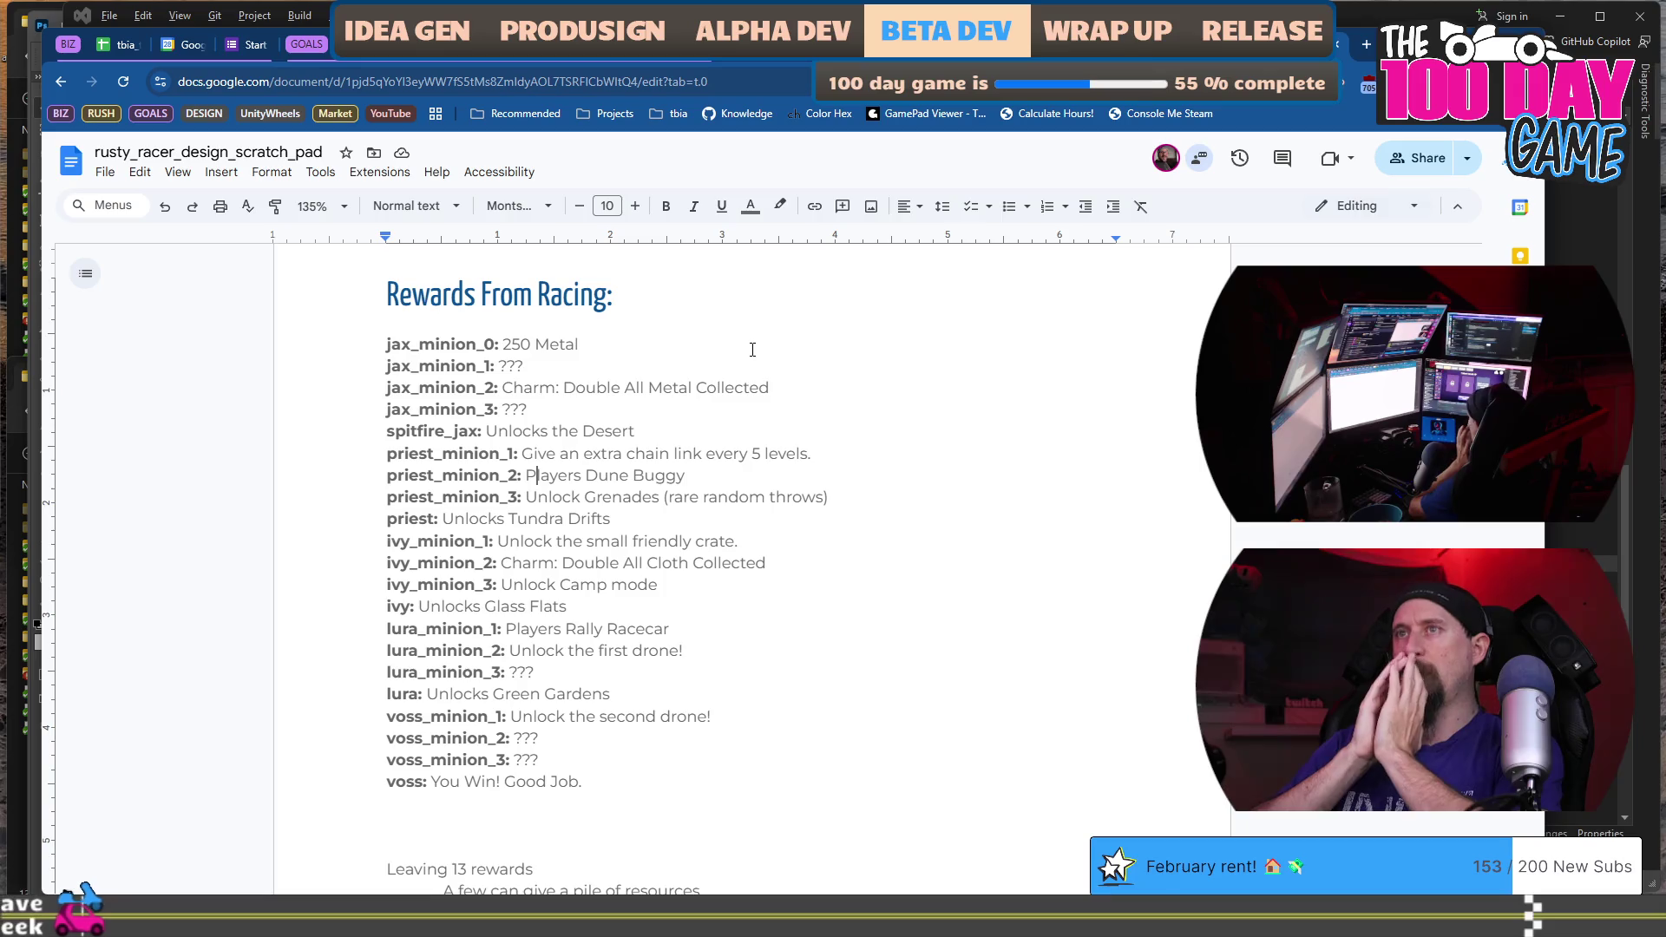
Move priest_minion_3's grenade reward below the list, prefixed with 'Quest around the time'.
{"action": "key", "text": "shift+End"}
{"action": "key", "text": "ctrl+c"}
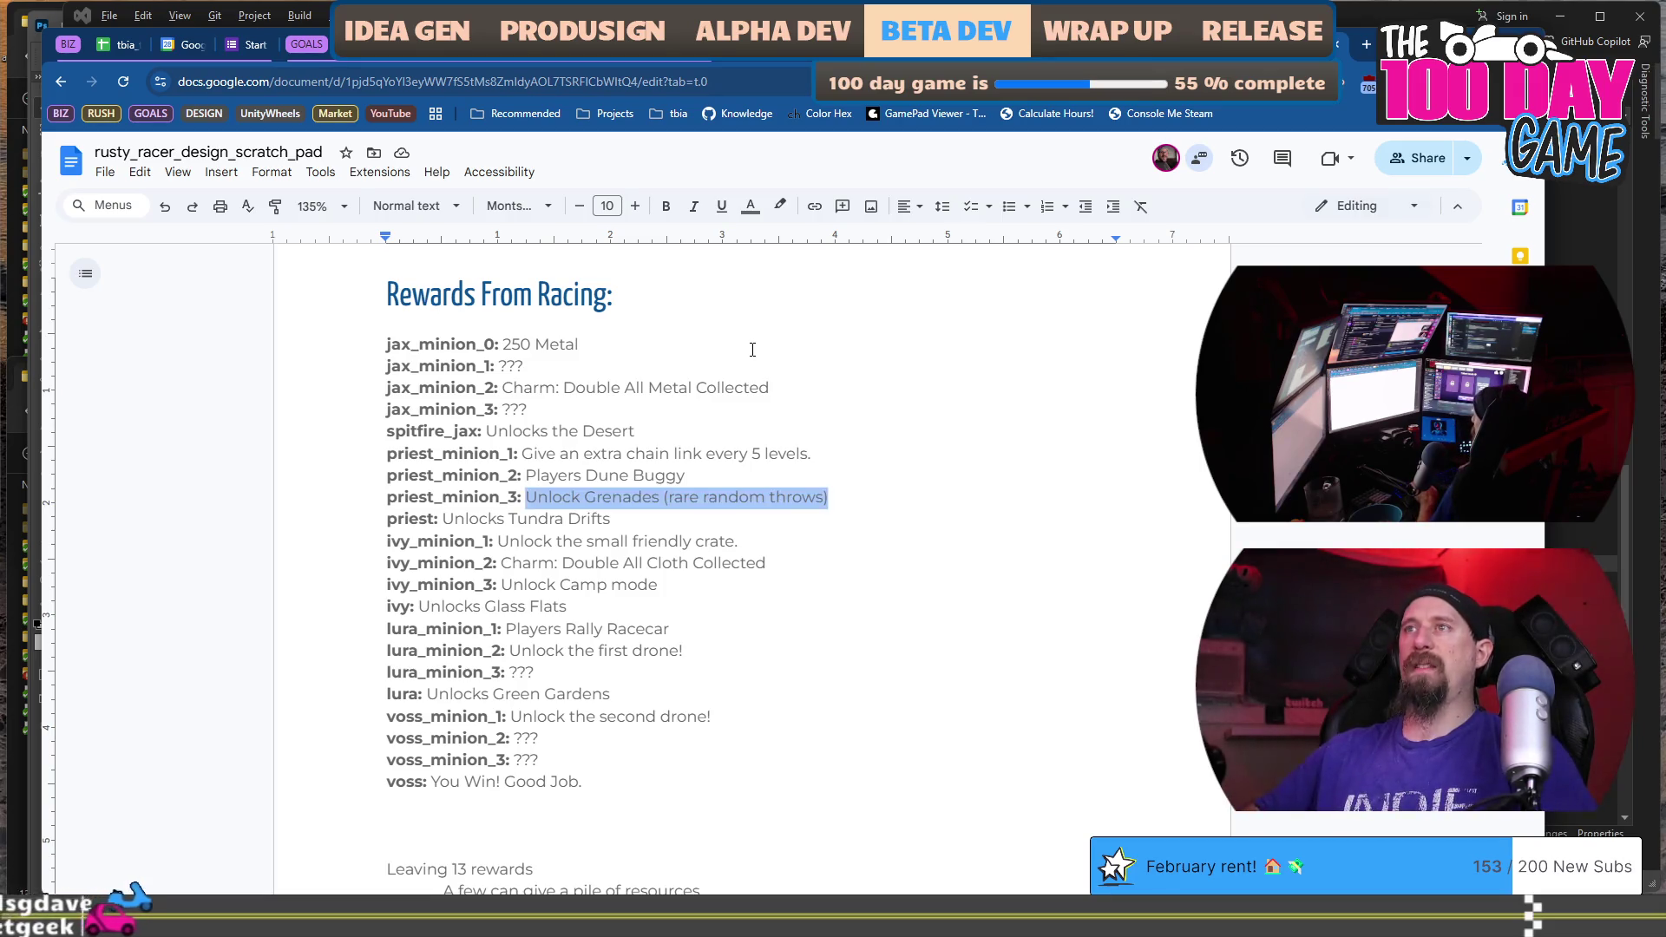
{"action": "key", "text": "Delete"}
{"action": "scroll", "coordinate": [753, 349], "scroll_direction": "down", "scroll_amount": 3}
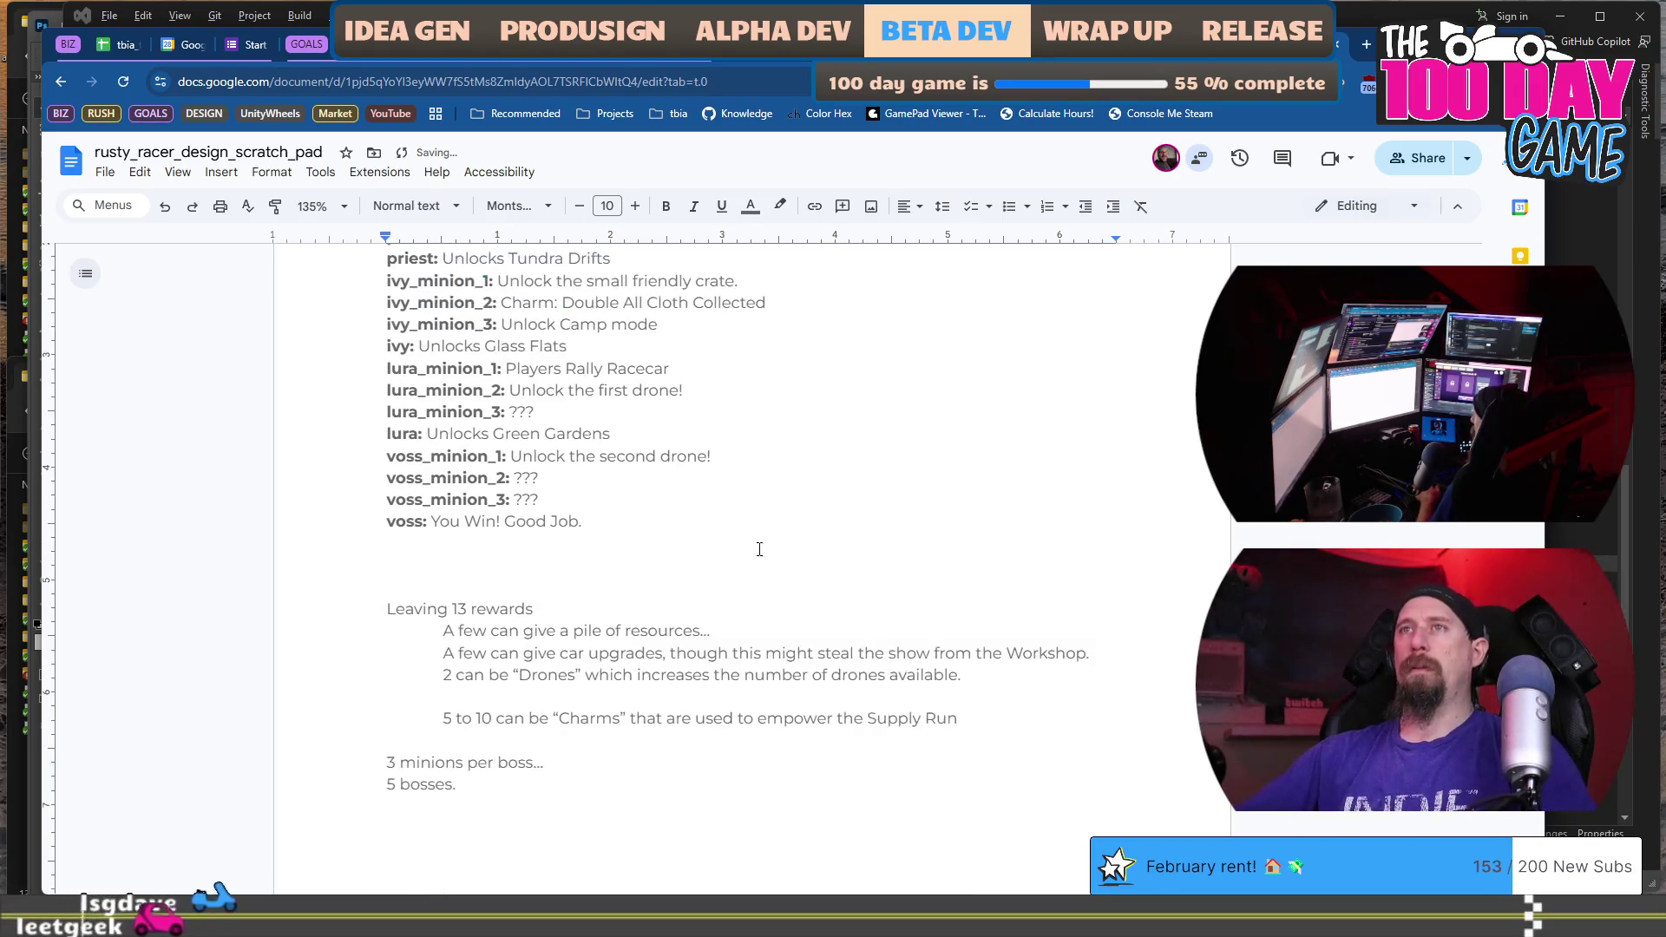
{"action": "left_click", "coordinate": [762, 565]}
{"action": "key", "text": "ctrl+v"}
{"action": "key", "text": "Home"}
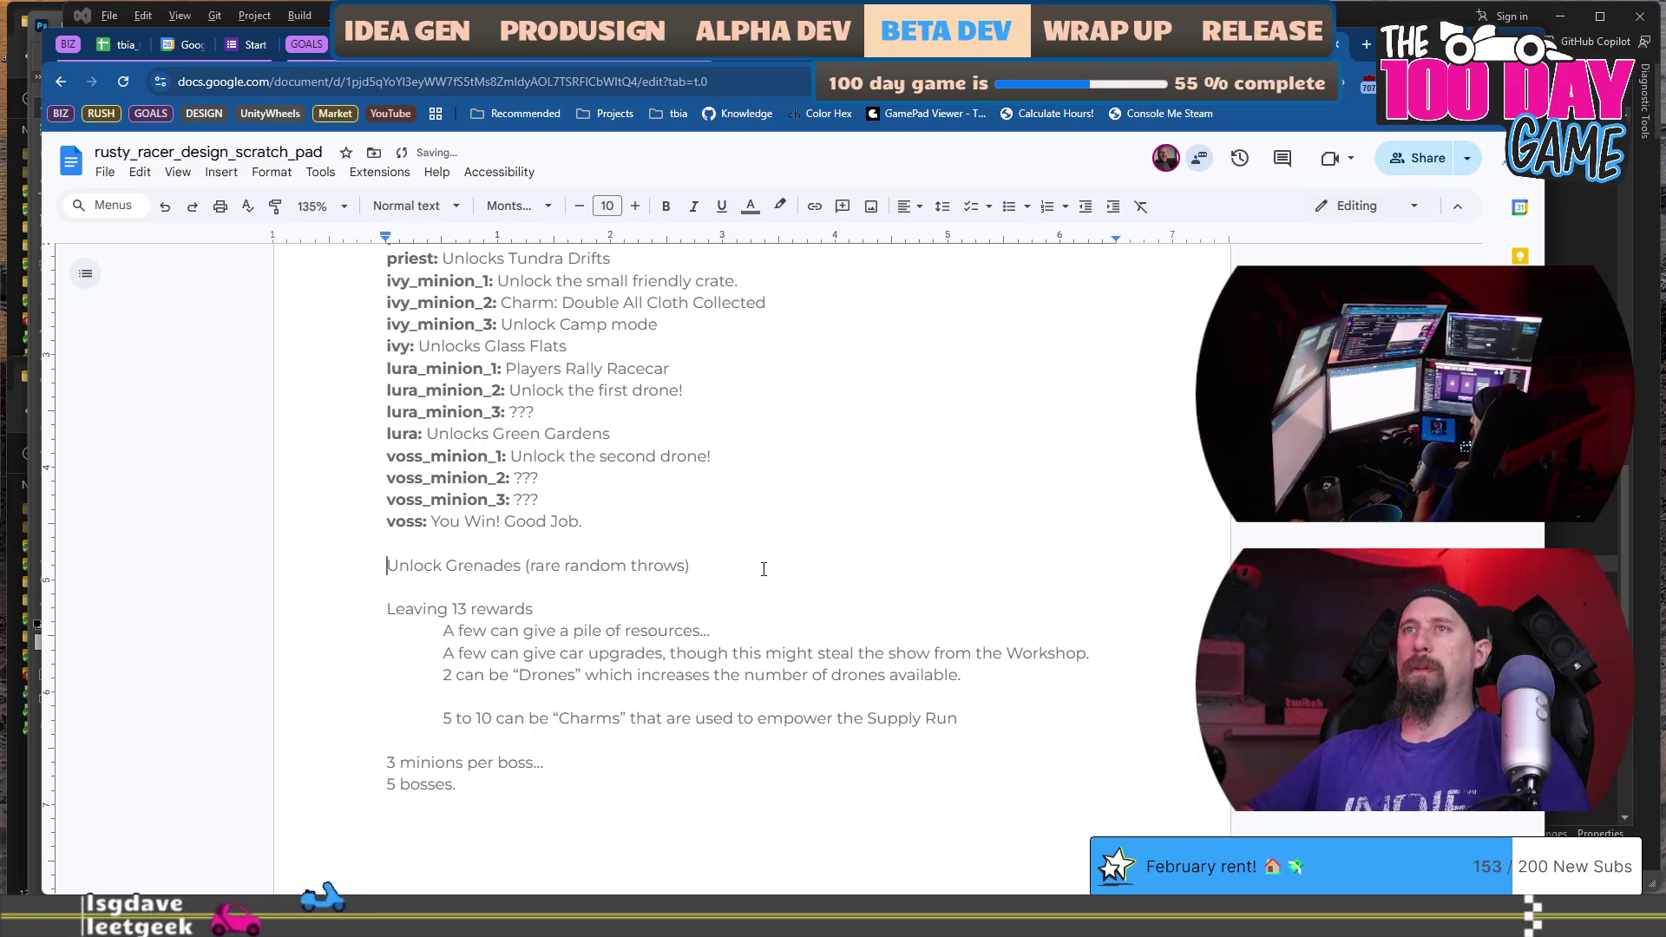
{"action": "type", "text": "Quest around the time"}
Relocate that quest note line to just under the Quests & Rewards heading.
{"action": "scroll", "coordinate": [768, 538], "scroll_direction": "up", "scroll_amount": 3}
{"action": "scroll", "coordinate": [773, 514], "scroll_direction": "down", "scroll_amount": 1}
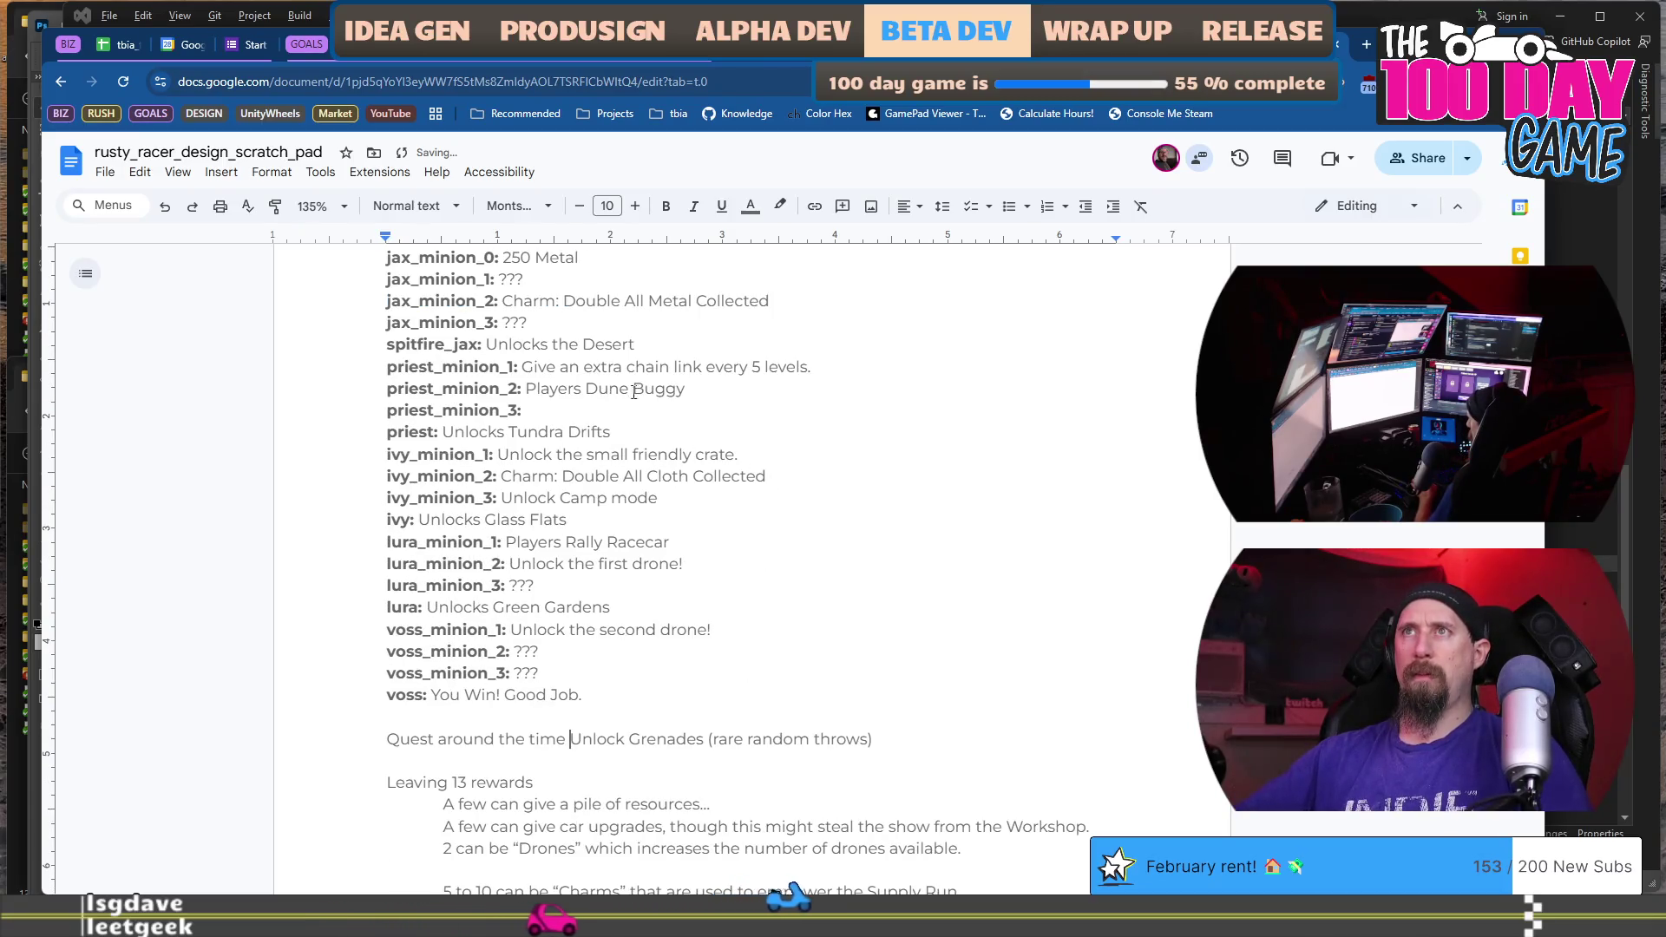
{"action": "key", "text": "ctrl+shift+Left"}
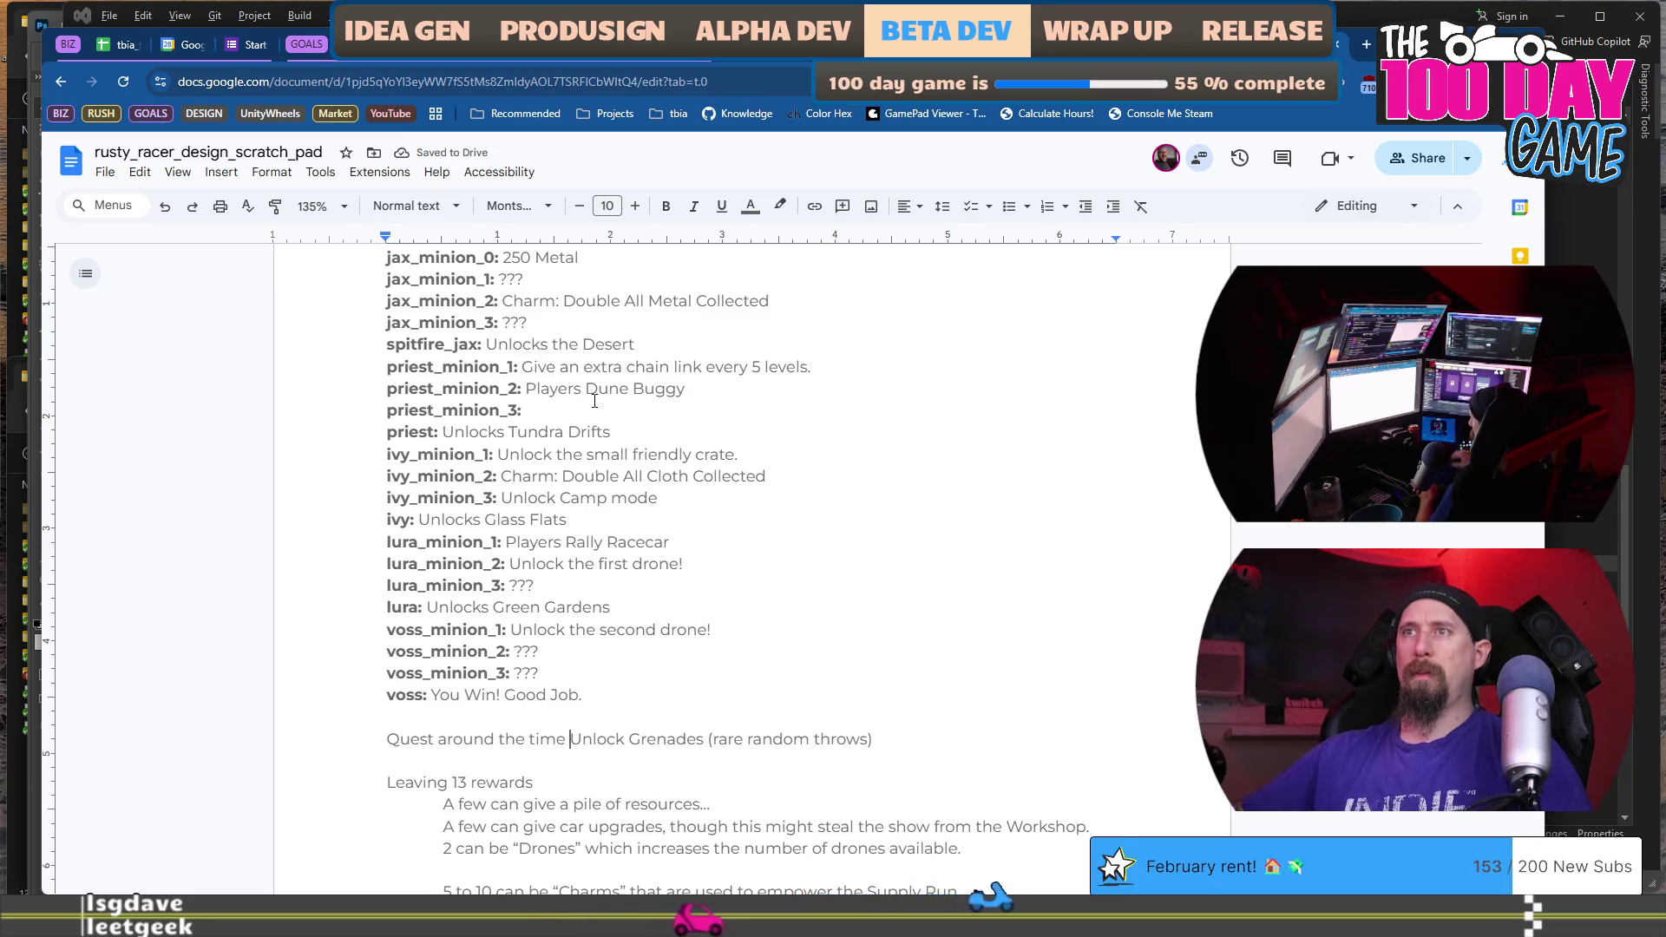
{"action": "key", "text": "ctrl+shift+Left"}
{"action": "key", "text": "ctrl+shift+Left"}
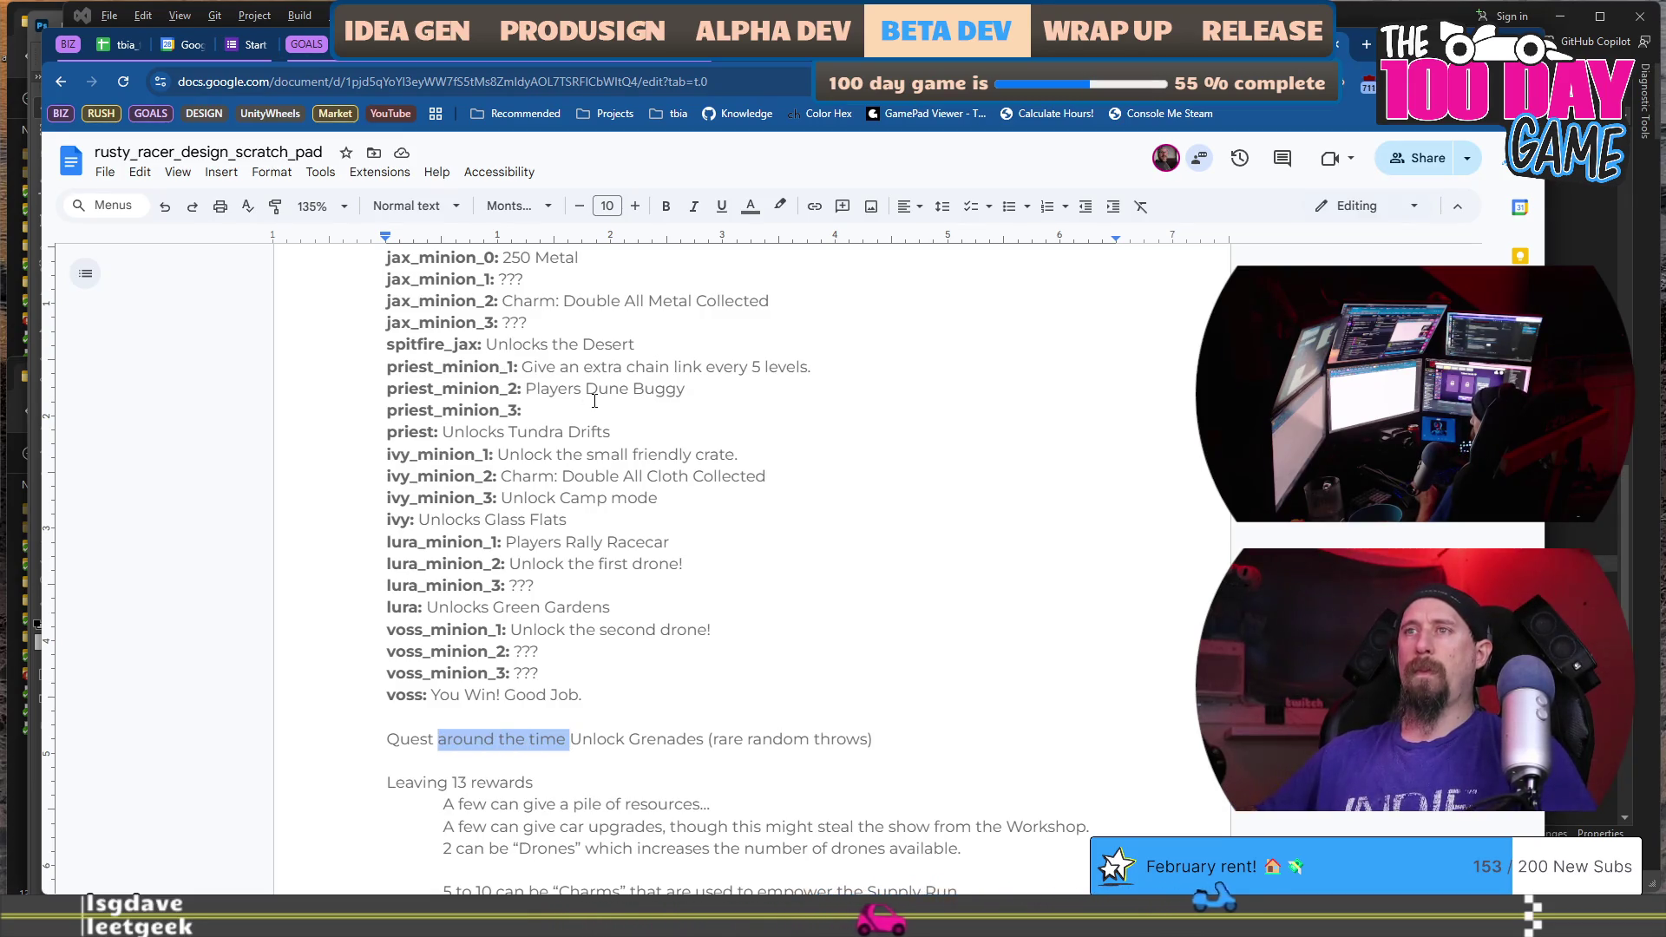
{"action": "key", "text": "Right"}
{"action": "key", "text": "Home"}
{"action": "key", "text": "shift+End"}
{"action": "key", "text": "ctrl+x"}
{"action": "scroll", "coordinate": [538, 458], "scroll_direction": "down", "scroll_amount": 10}
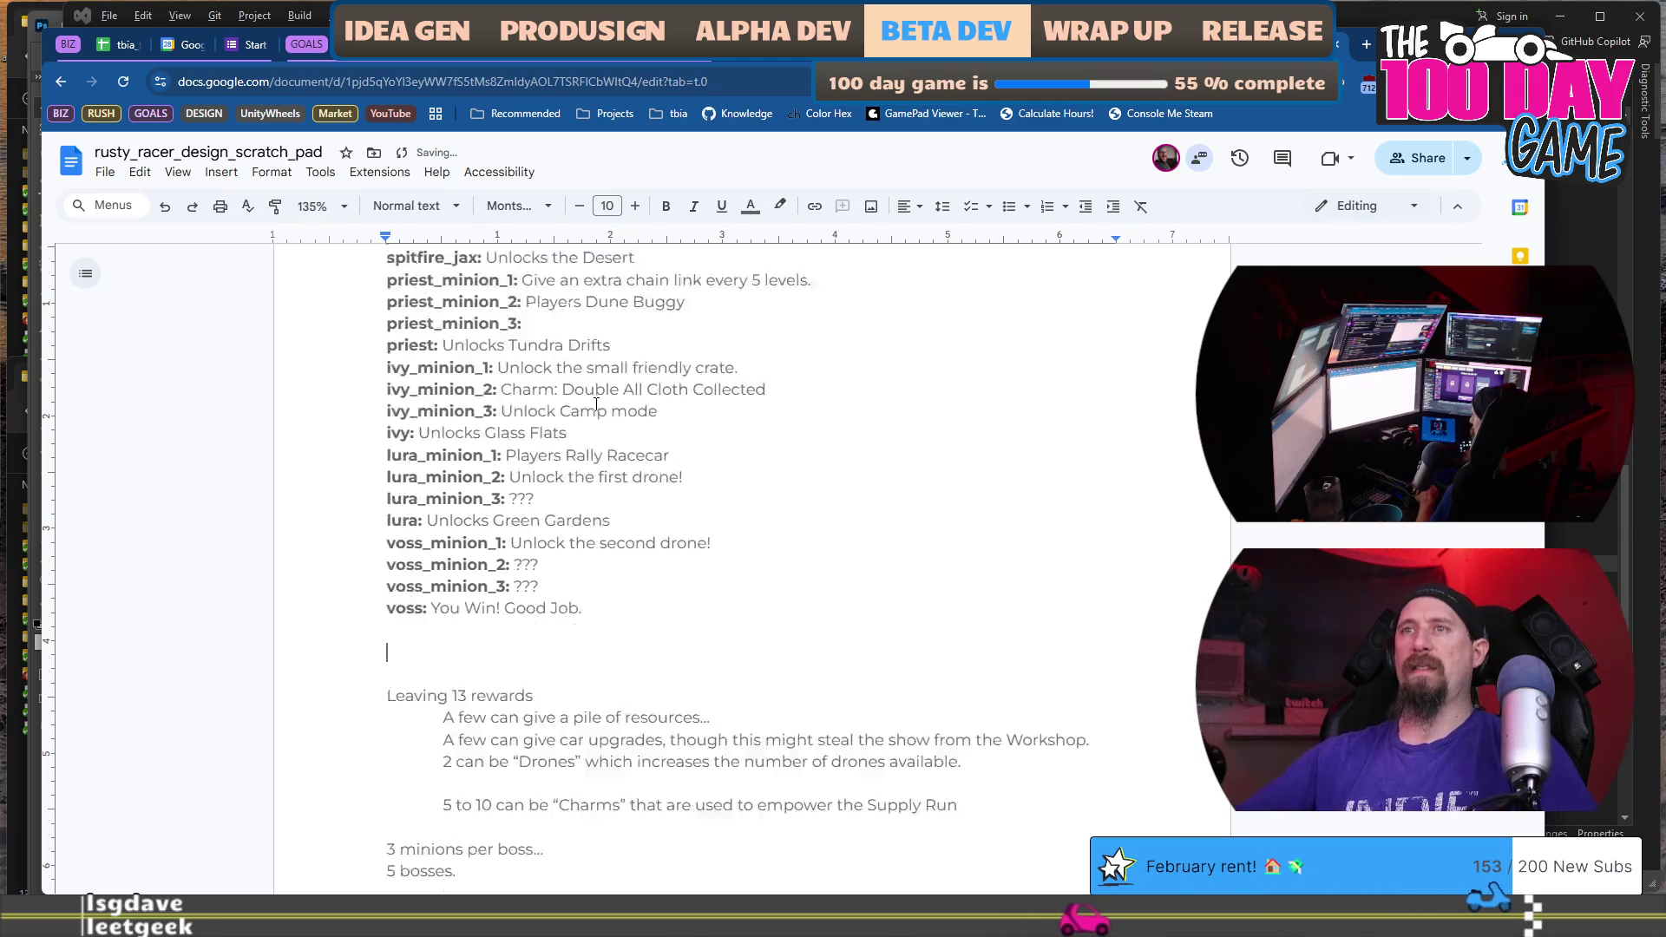
{"action": "scroll", "coordinate": [538, 458], "scroll_direction": "down", "scroll_amount": 8}
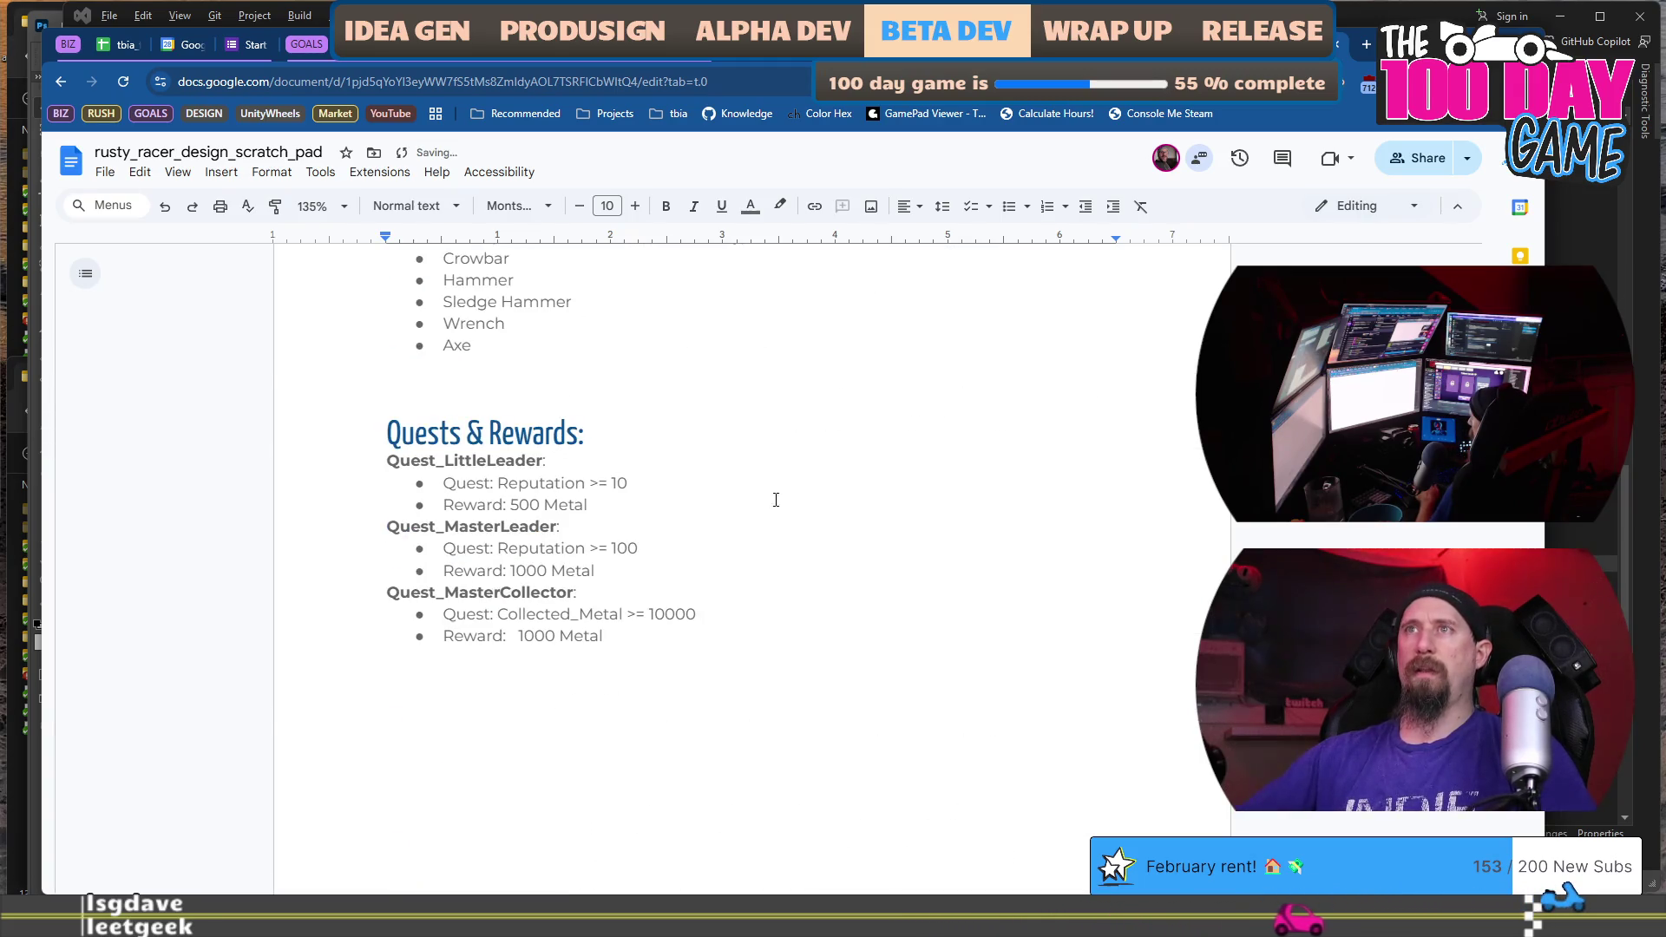
{"action": "left_click", "coordinate": [847, 451]}
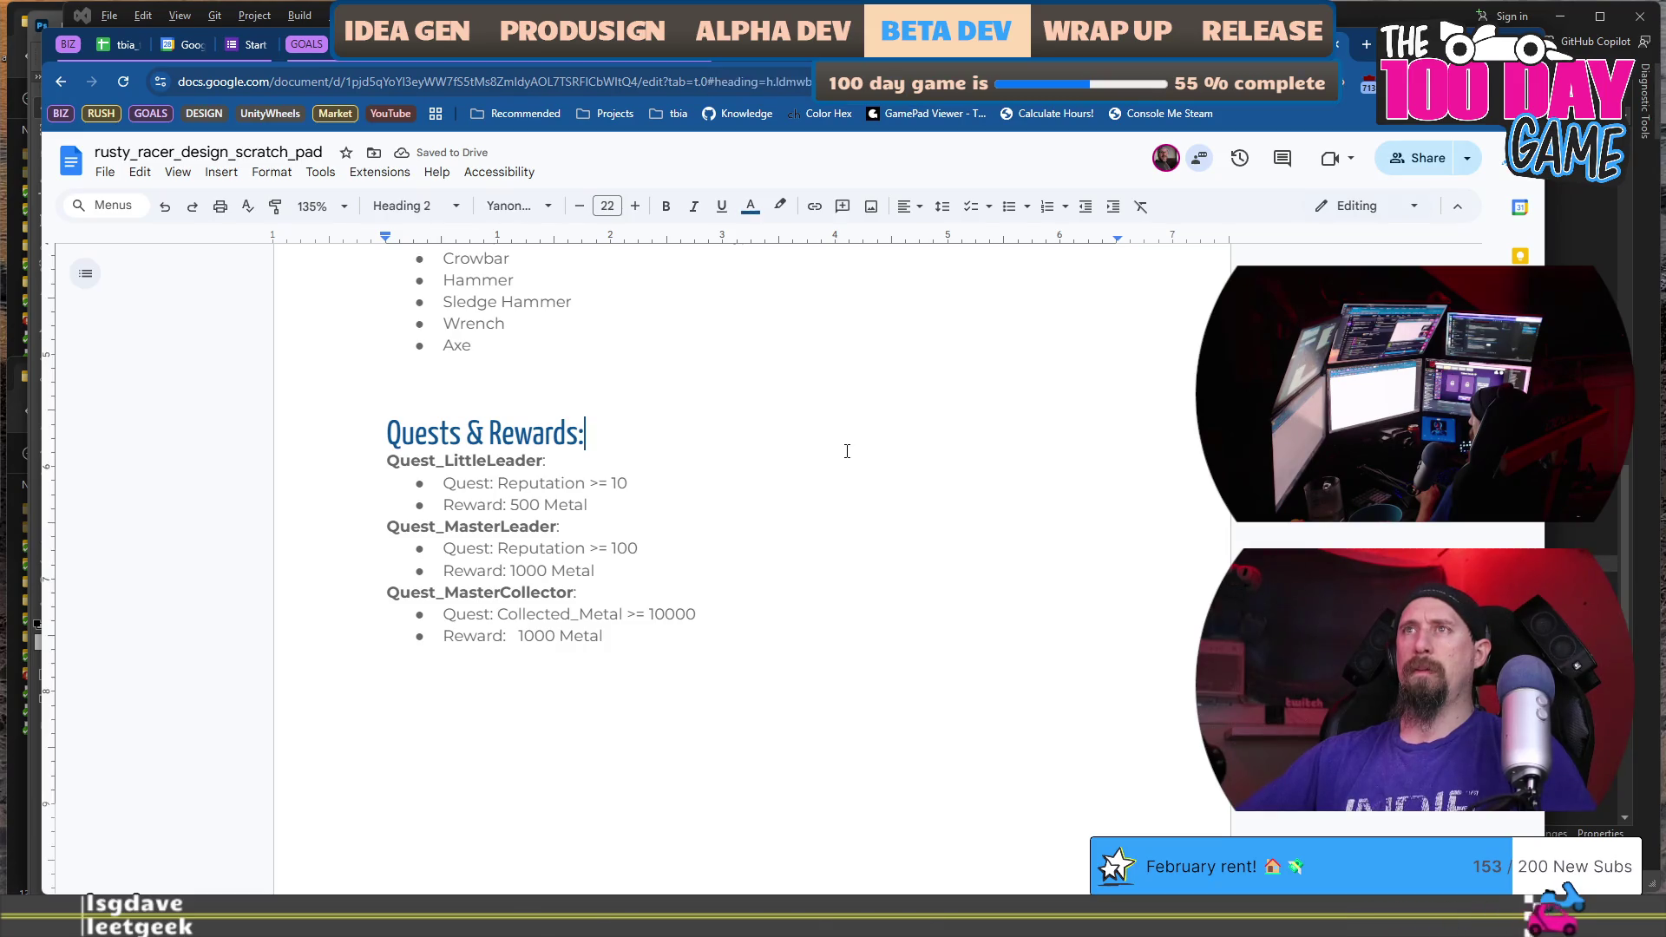
{"action": "key", "text": "Return"}
{"action": "key", "text": "ctrl+v"}
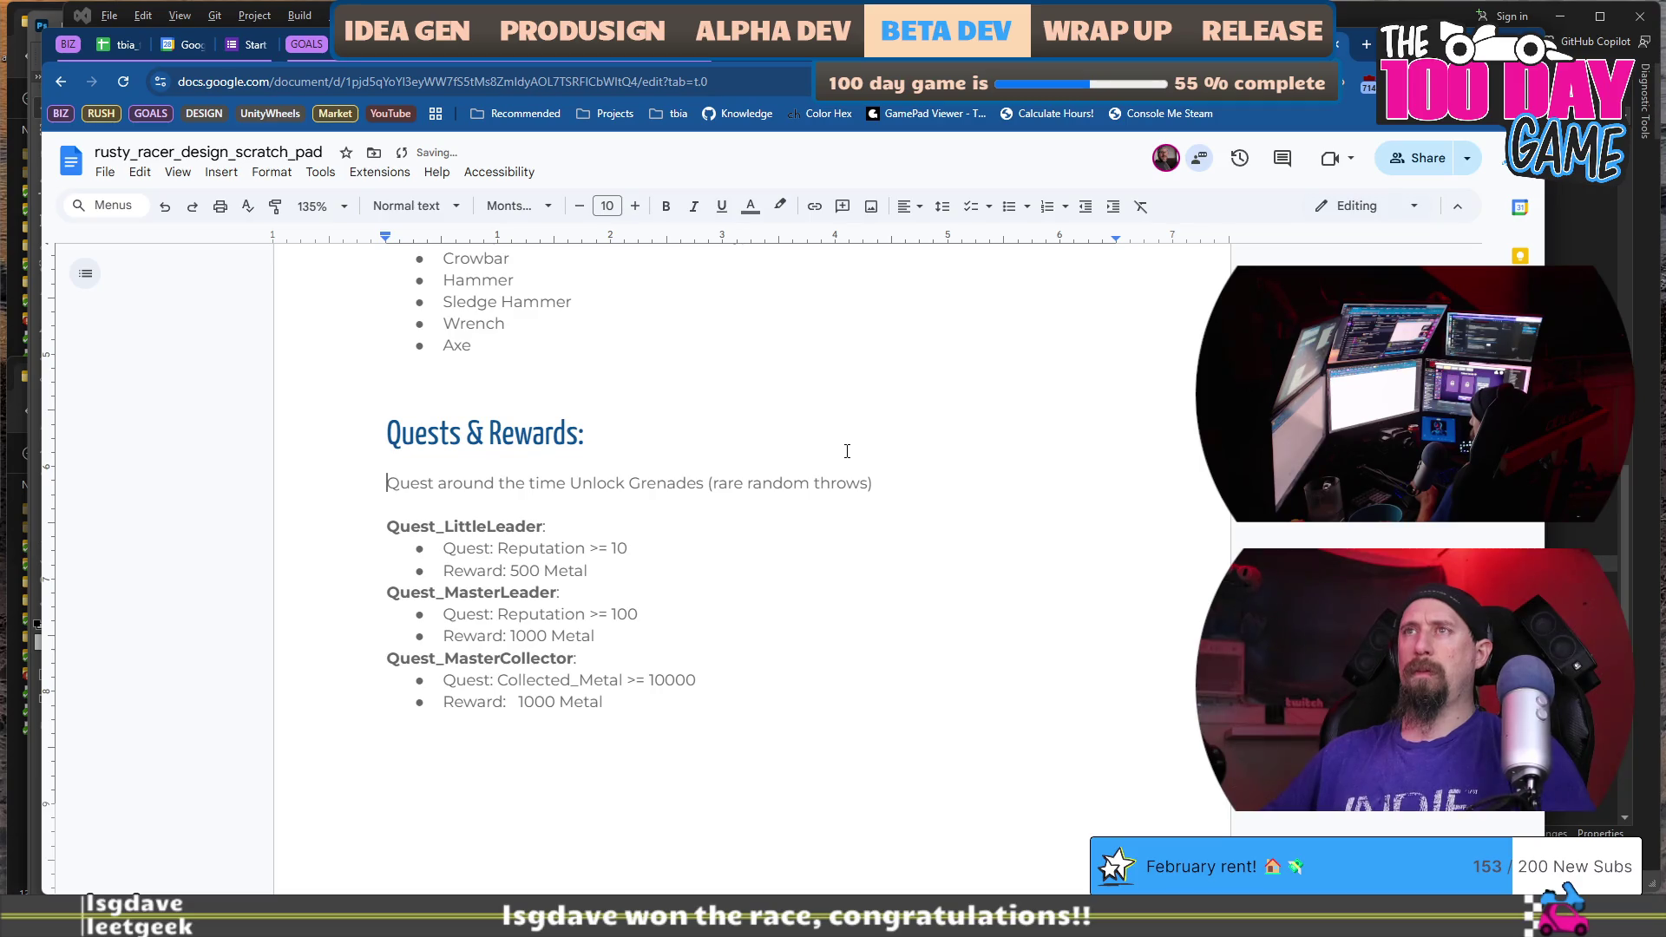
Add a Quest_Unknown: label above the note, adapted from the Quest_LittleLeader label.
{"action": "key", "text": "Down"}
{"action": "key", "text": "Down"}
{"action": "key", "text": "End"}
{"action": "key", "text": "shift+Home"}
{"action": "key", "text": "Up"}
{"action": "key", "text": "Up"}
{"action": "key", "text": "Return"}
{"action": "key", "text": "Up"}
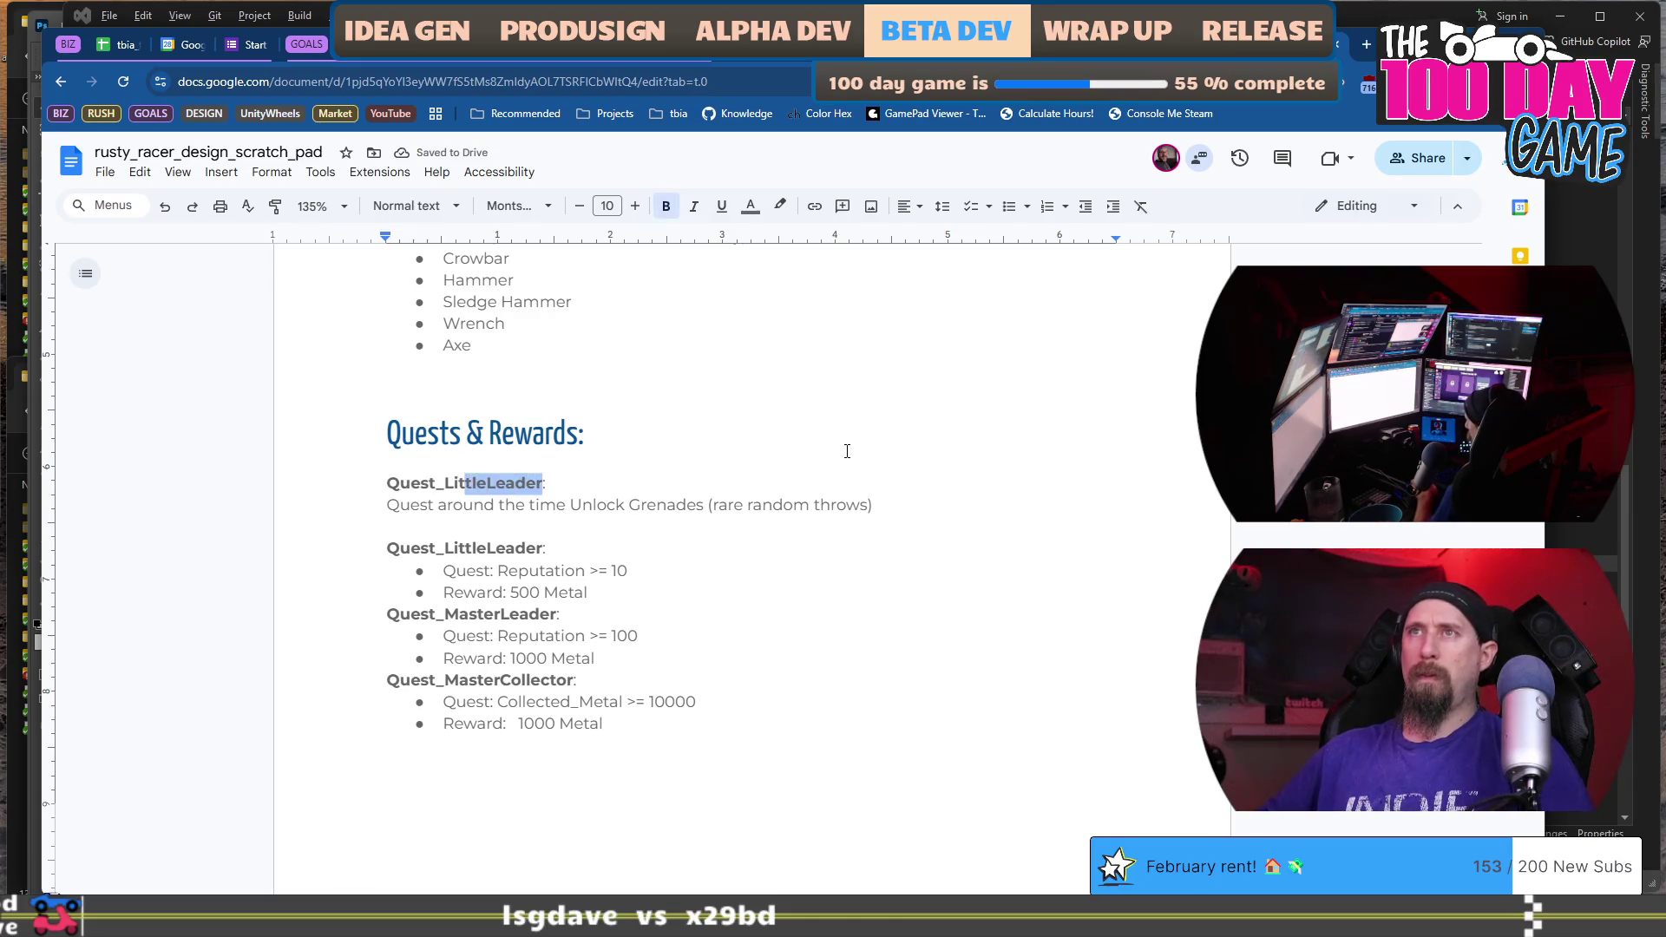
{"action": "key", "text": "shift+Left"}
{"action": "key", "text": "shift+Left"}
{"action": "type", "text": "Unk"}
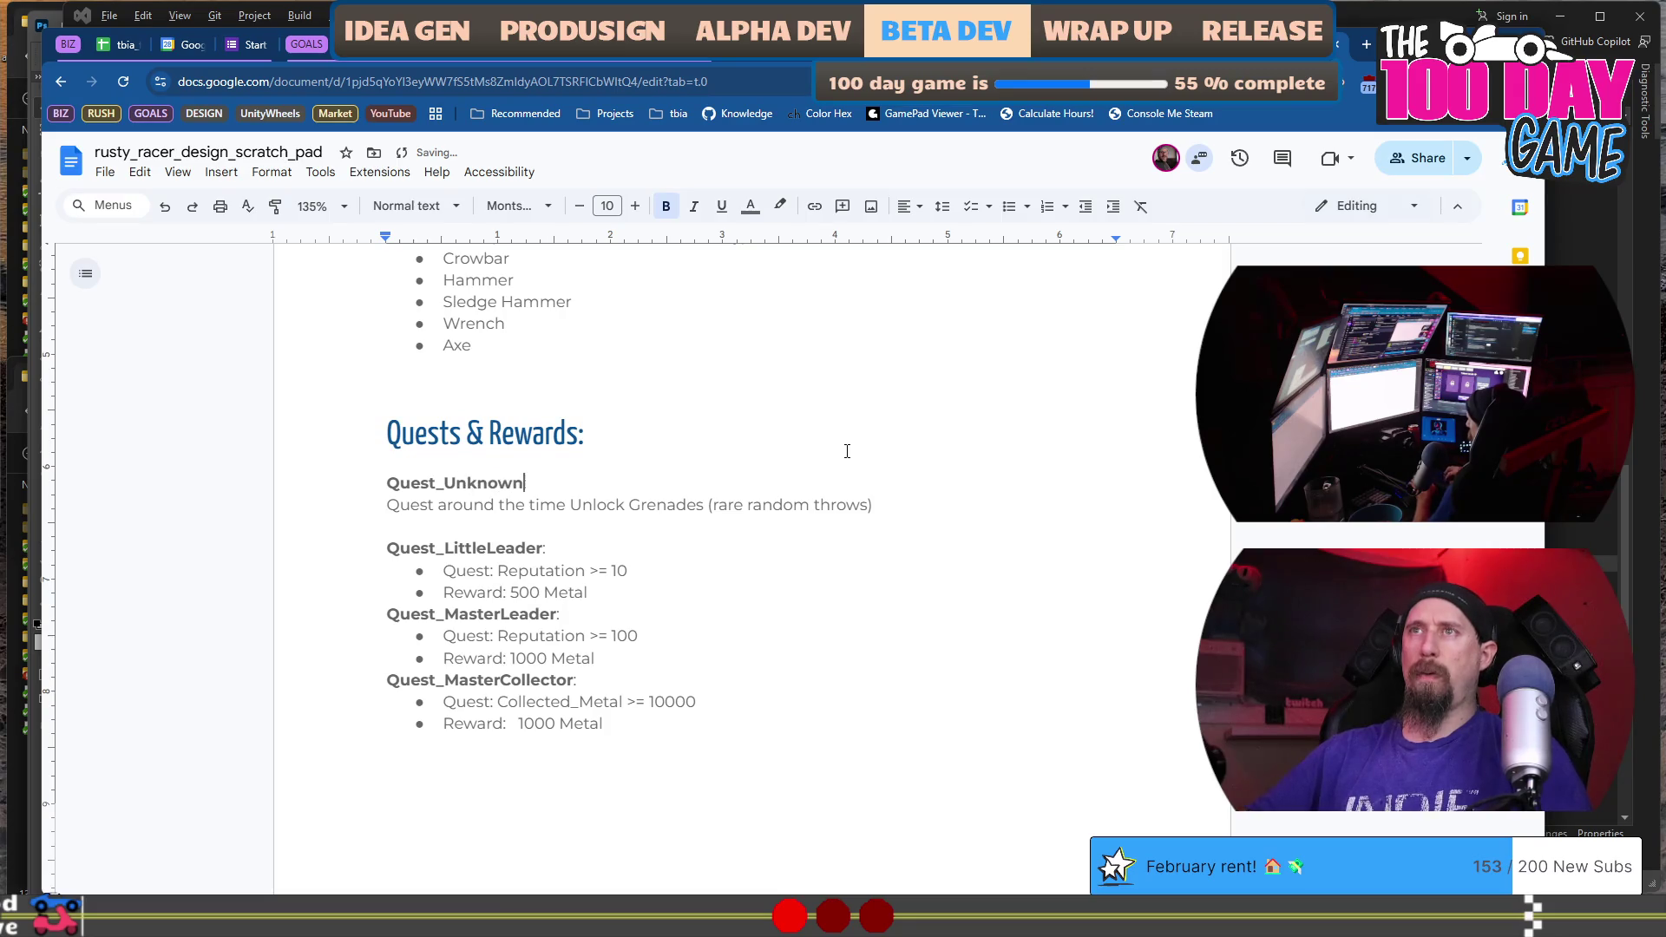
{"action": "key", "text": "Return"}
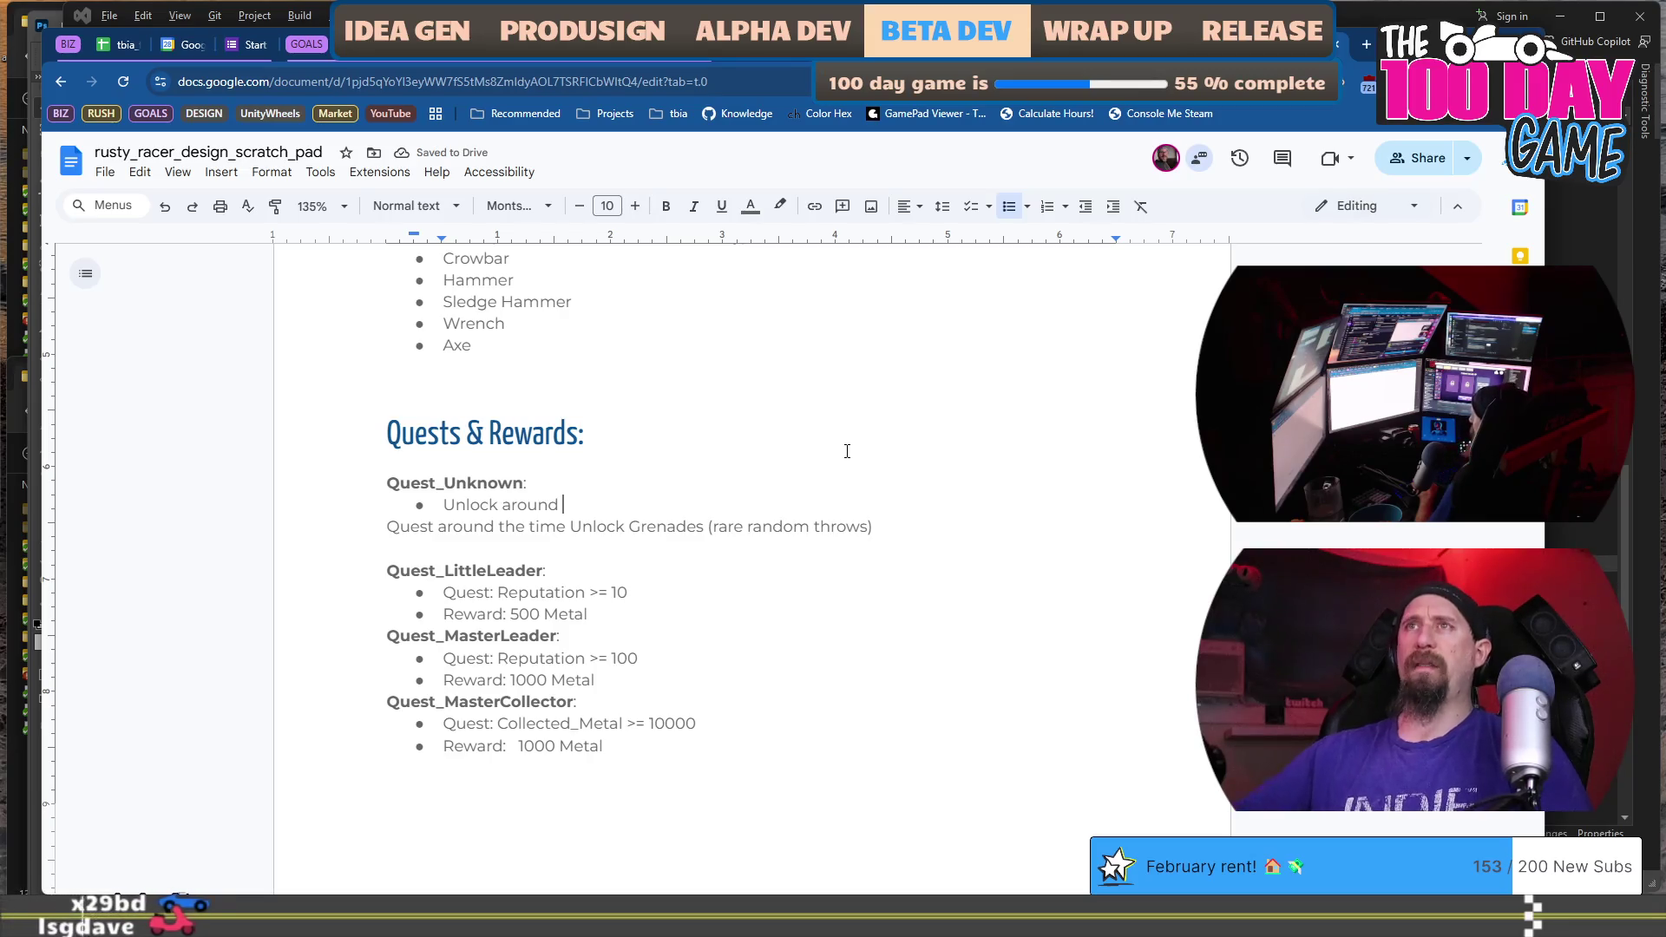
Review the start of the Charms Abilities list, then switch to another window.
{"action": "scroll", "coordinate": [696, 473], "scroll_direction": "up", "scroll_amount": 3}
{"action": "scroll", "coordinate": [696, 473], "scroll_direction": "up", "scroll_amount": 4}
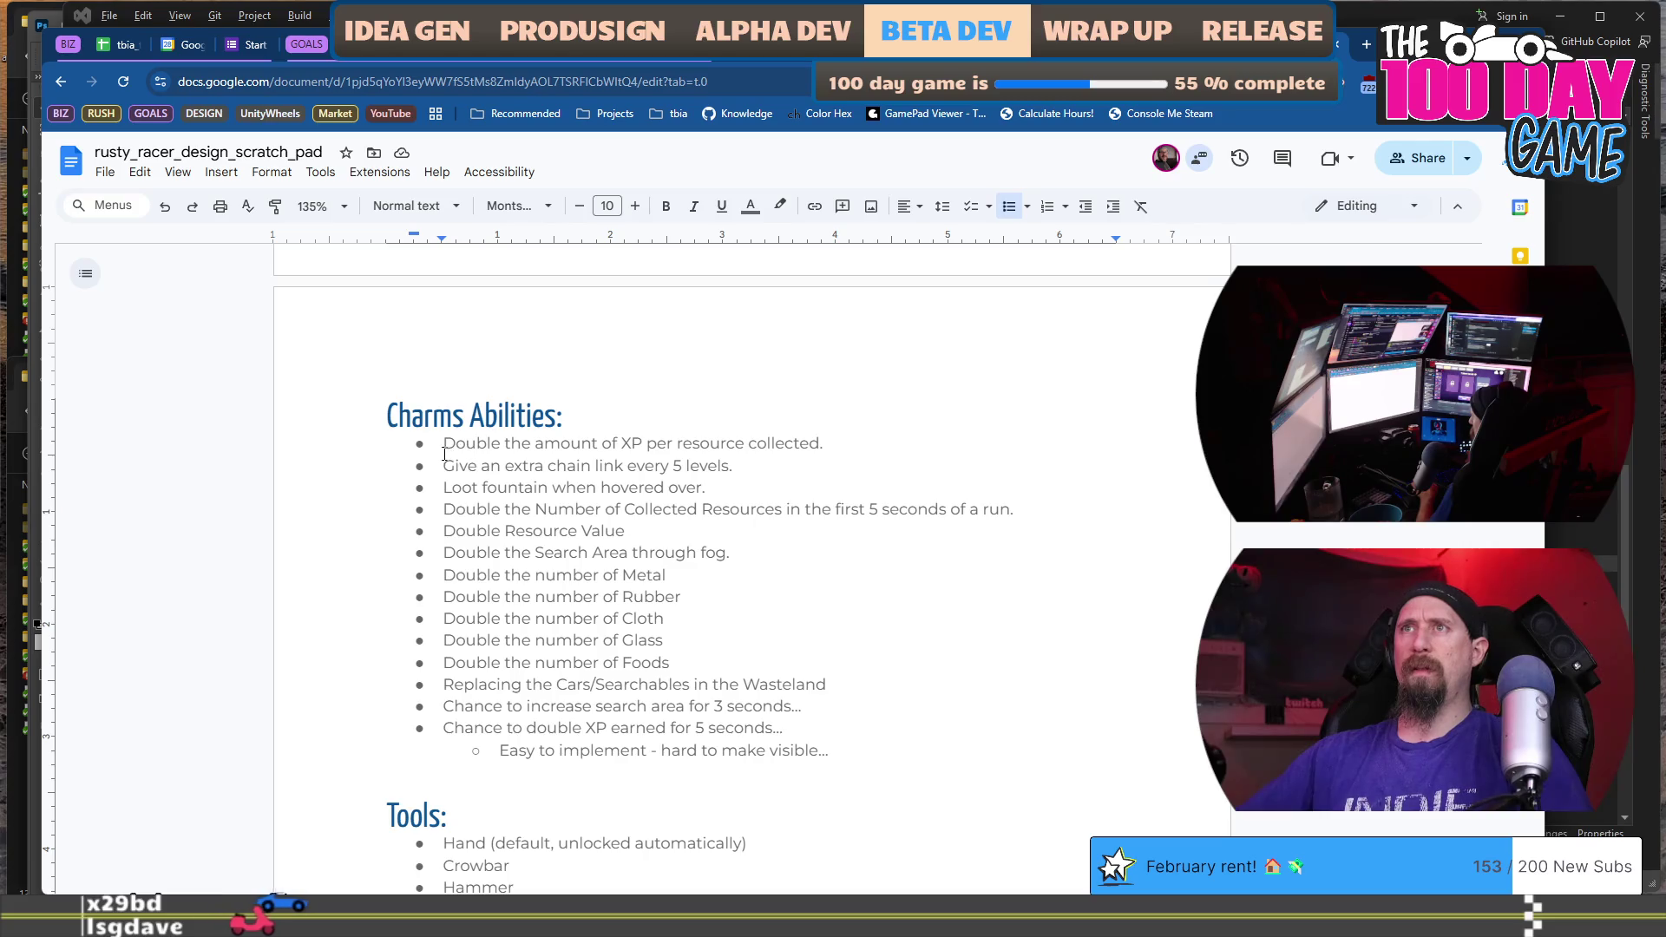
{"action": "mouse_move", "coordinate": [425, 419]}
{"action": "left_mouse_down"}
{"action": "mouse_move", "coordinate": [608, 490]}
{"action": "mouse_move", "coordinate": [789, 480]}
{"action": "left_mouse_up"}
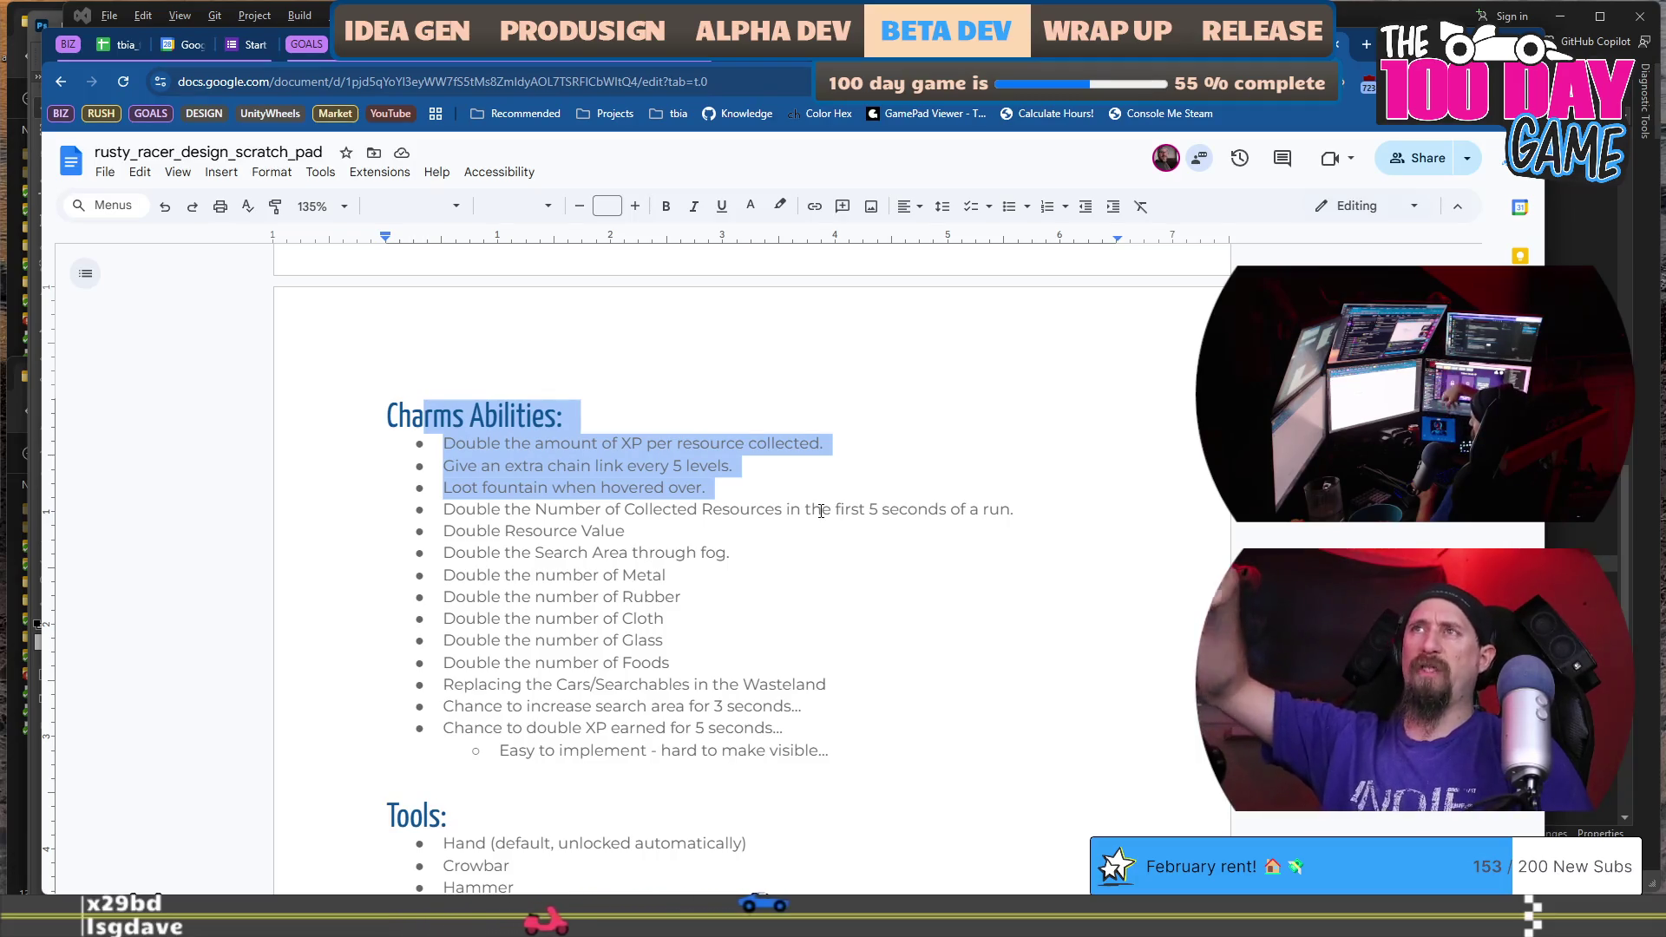
{"action": "left_click", "coordinate": [778, 631]}
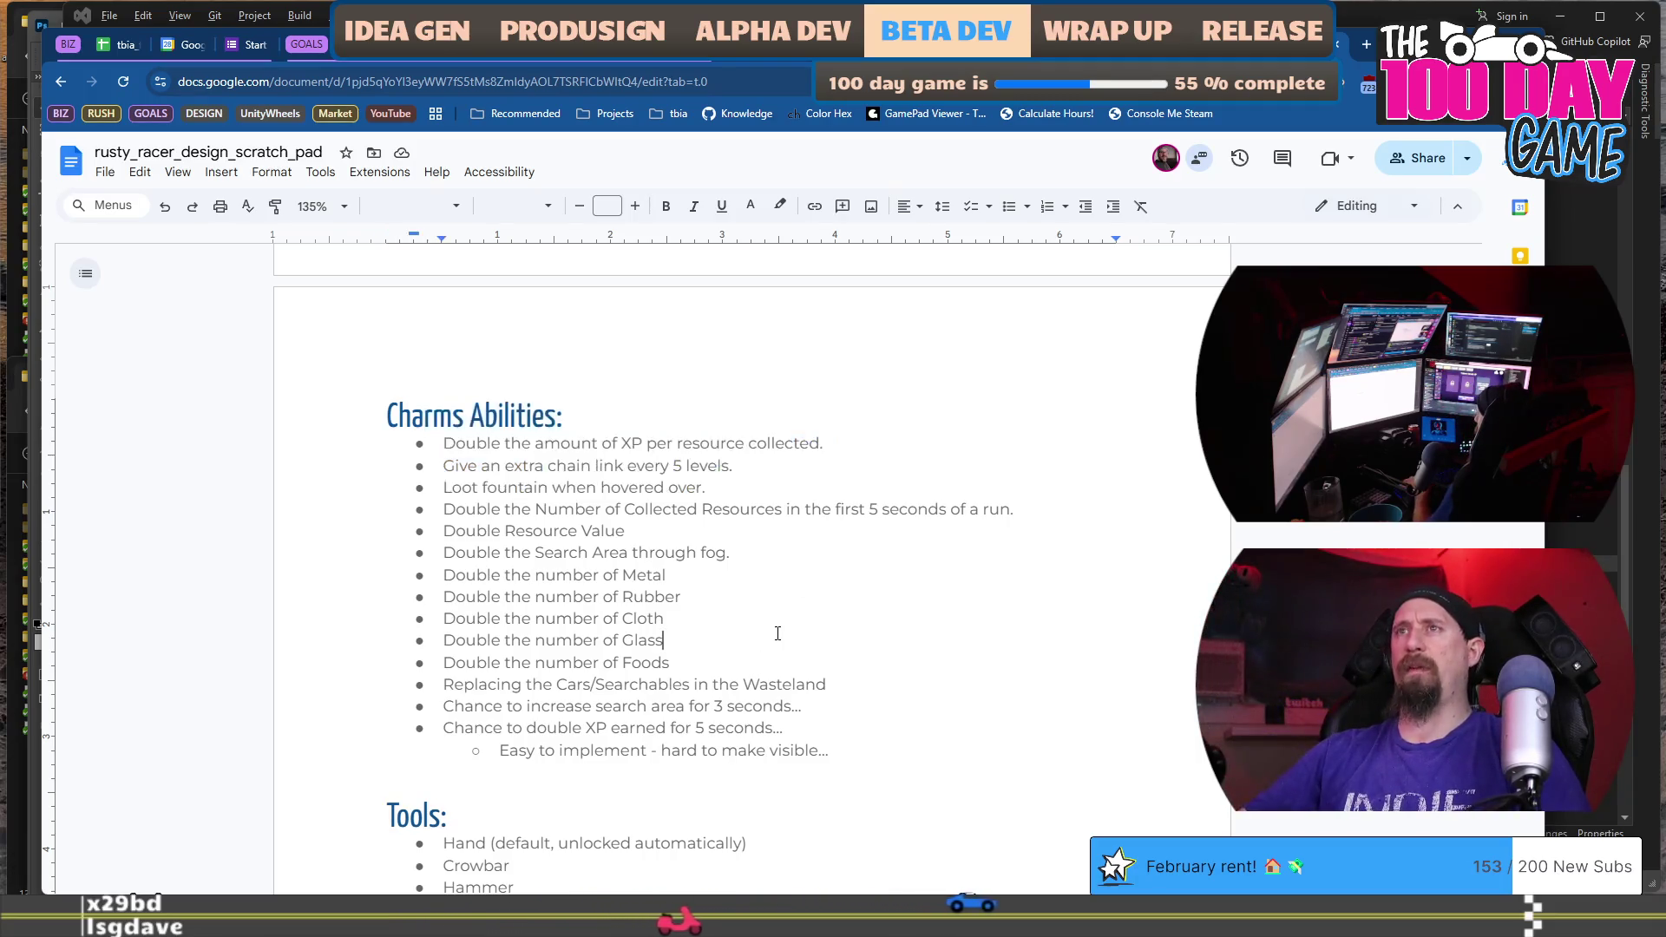
{"action": "key", "text": "alt+Tab"}
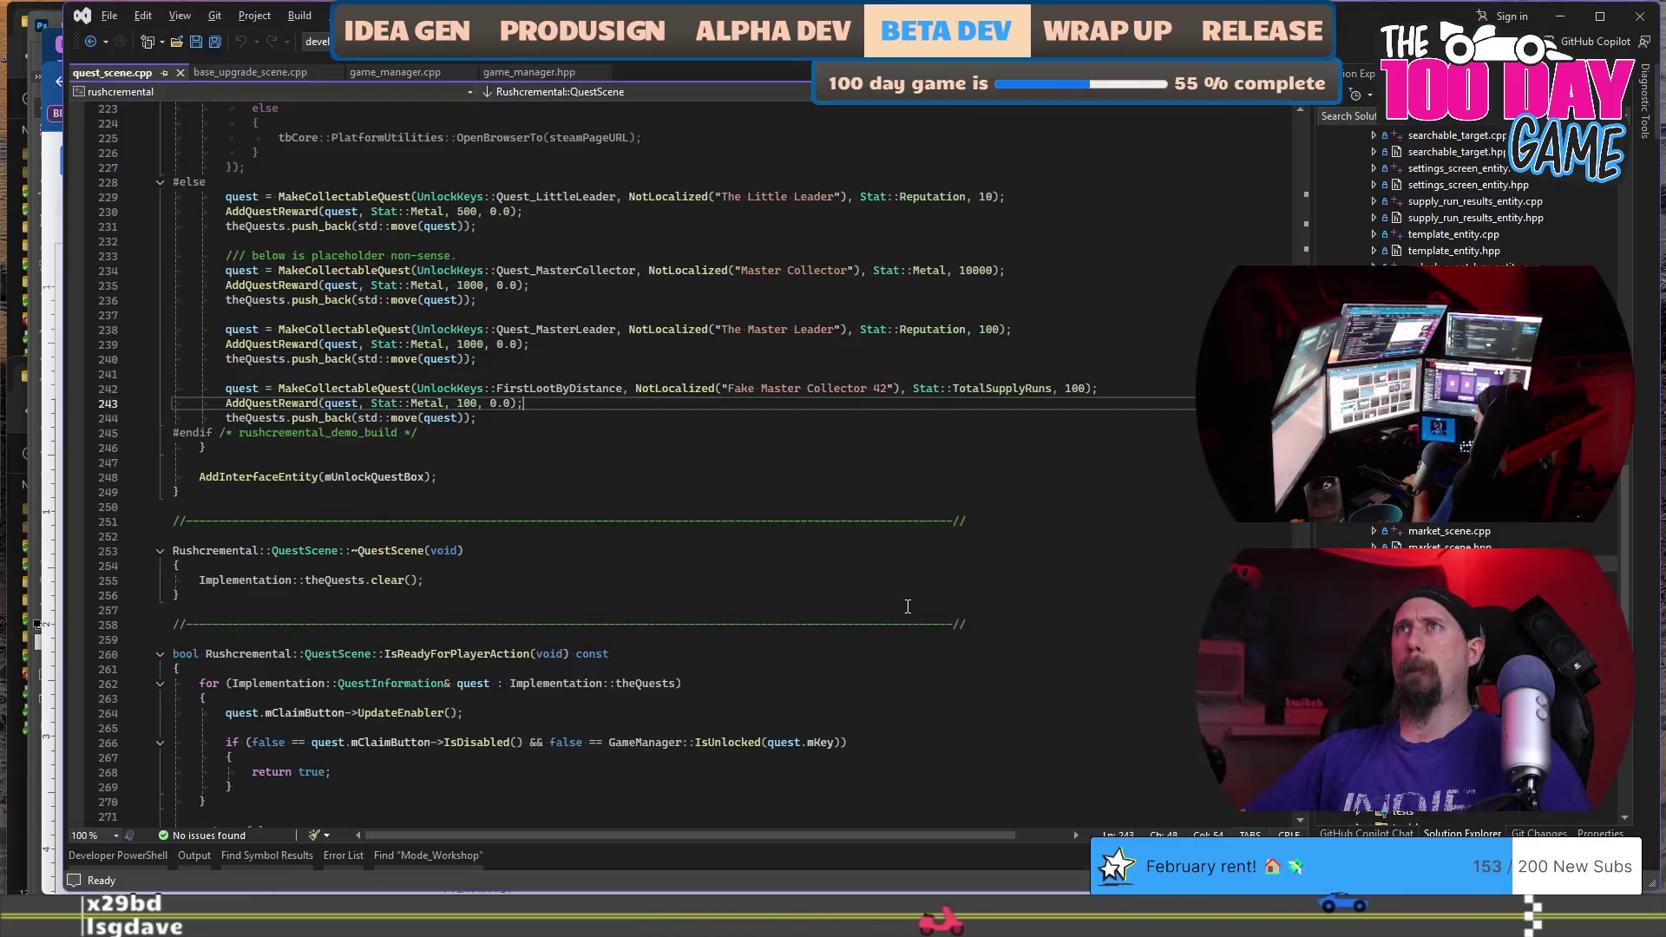
Build and run the game from quest_scene.cpp with F5.
{"action": "left_click", "coordinate": [925, 456]}
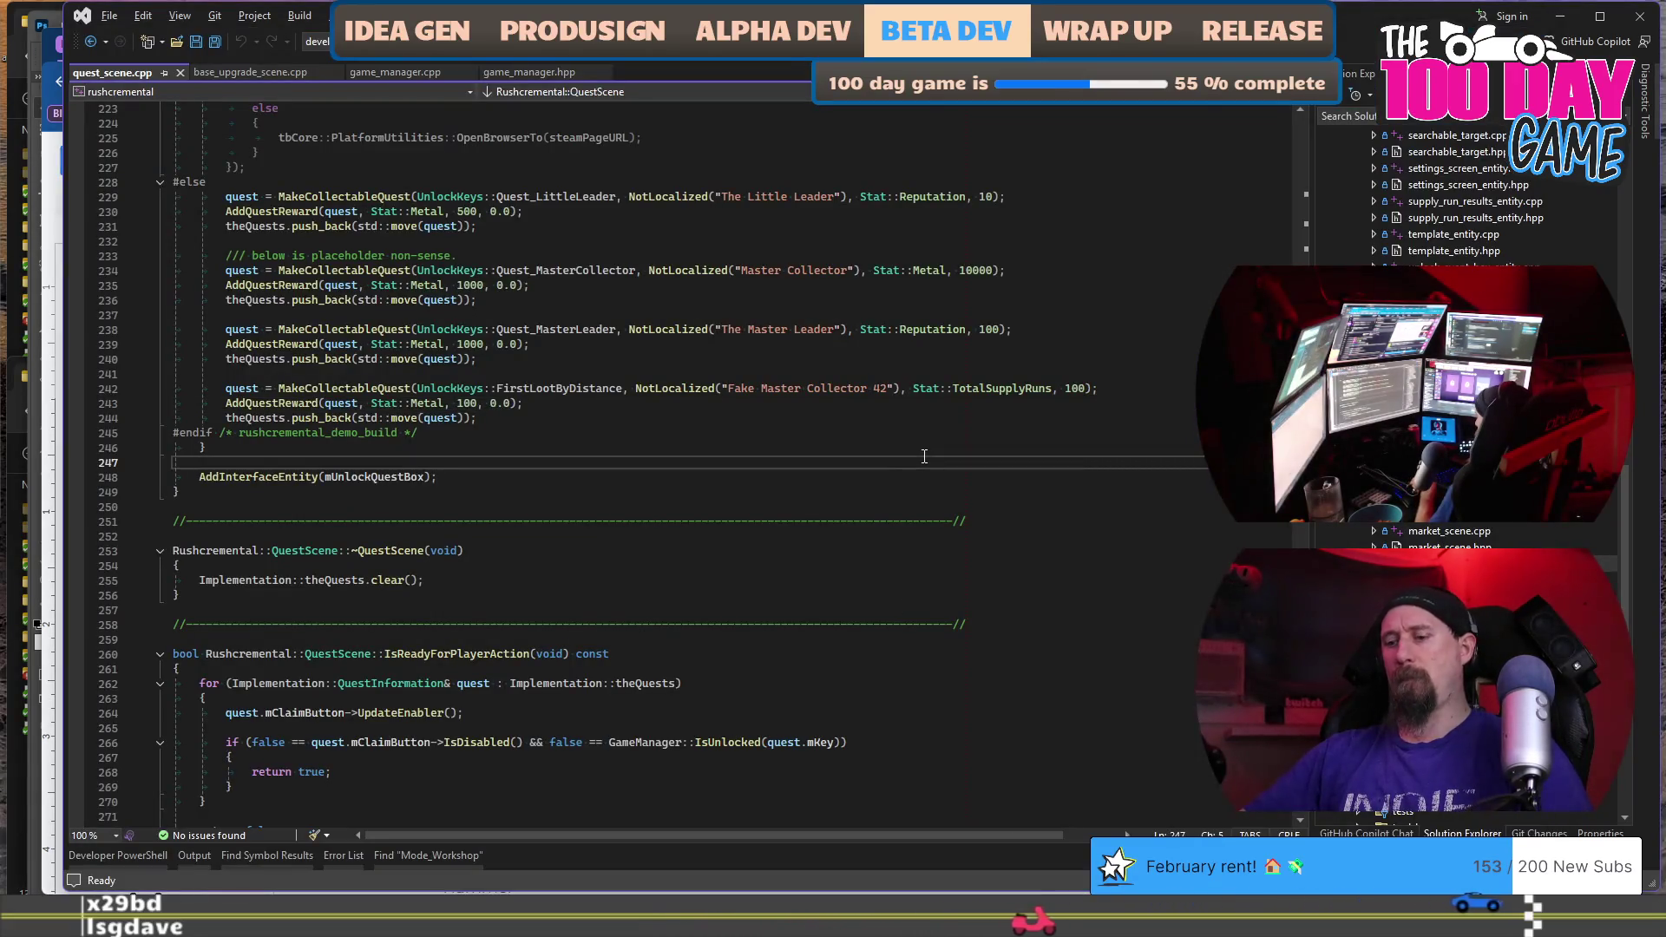
{"action": "key", "text": "F5"}
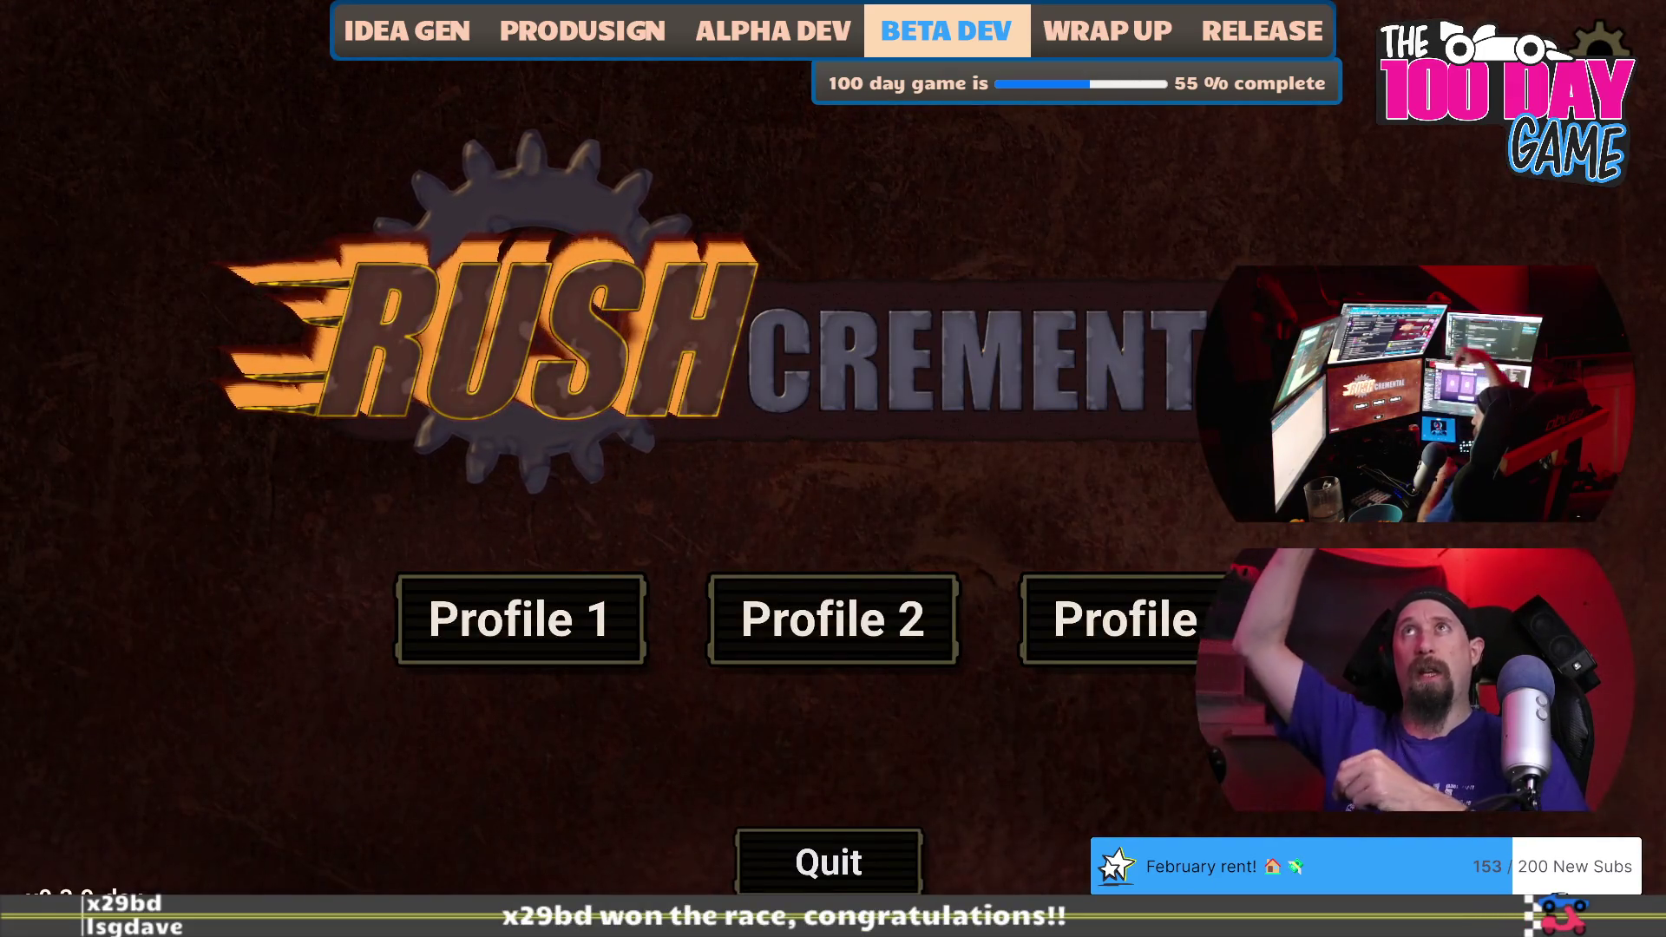
Load the first save profile, play a supply run collecting scrap from the car, then quit the game.
{"action": "left_click", "coordinate": [513, 621]}
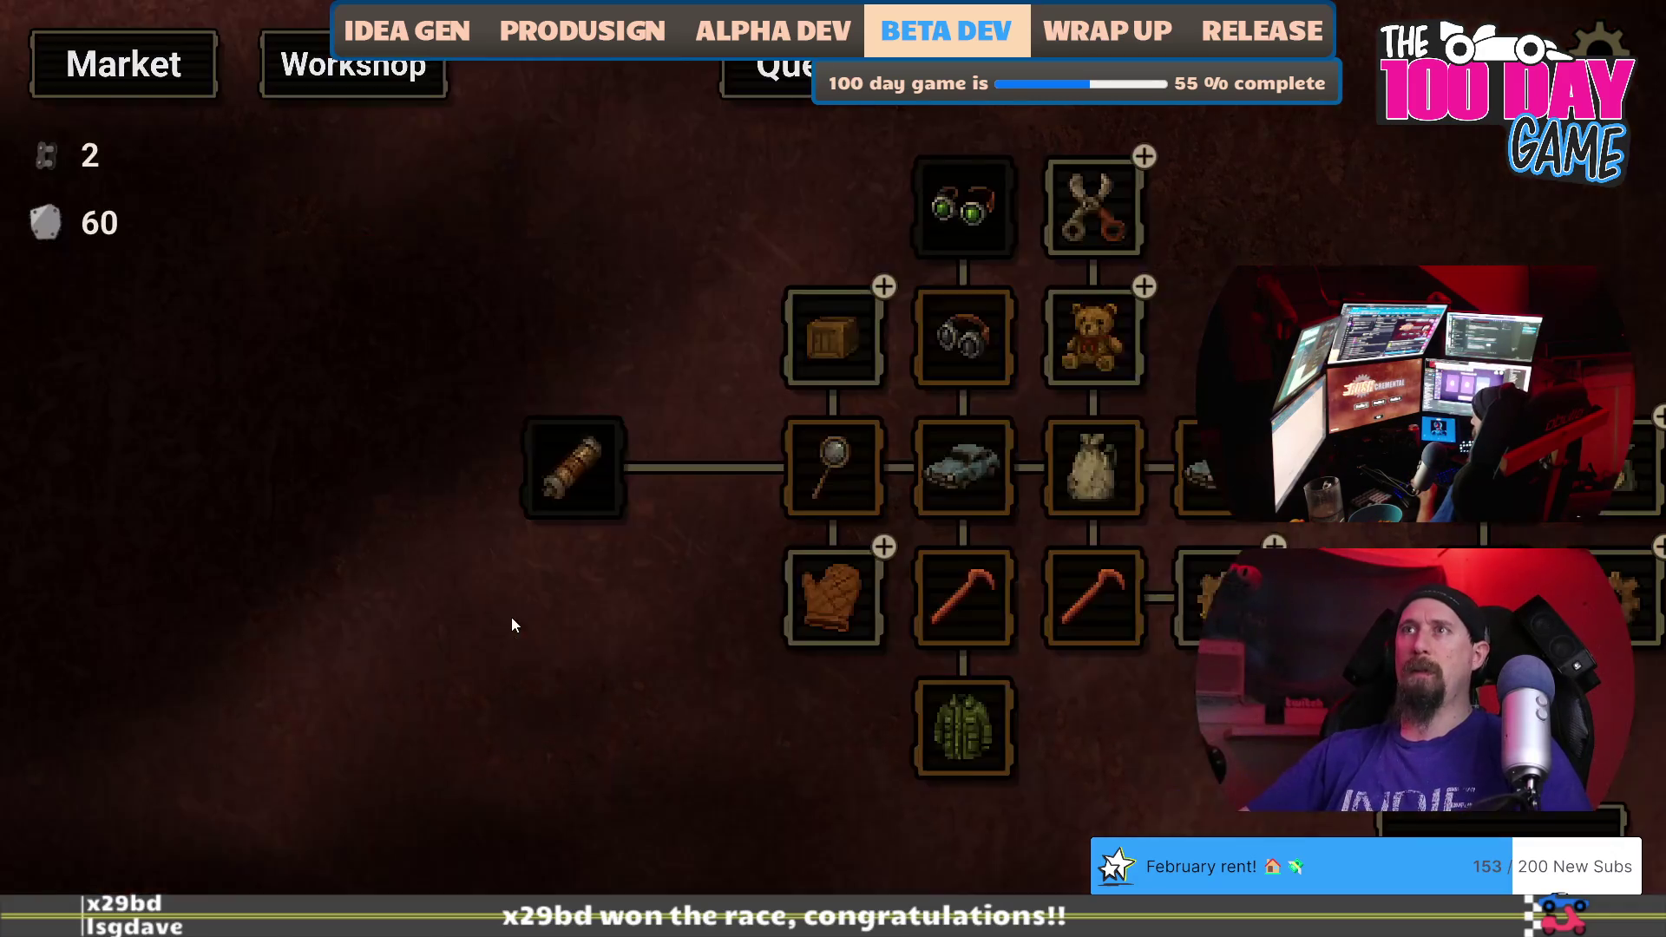
{"action": "left_click_drag", "start_coordinate": [1193, 692], "coordinate": [841, 651]}
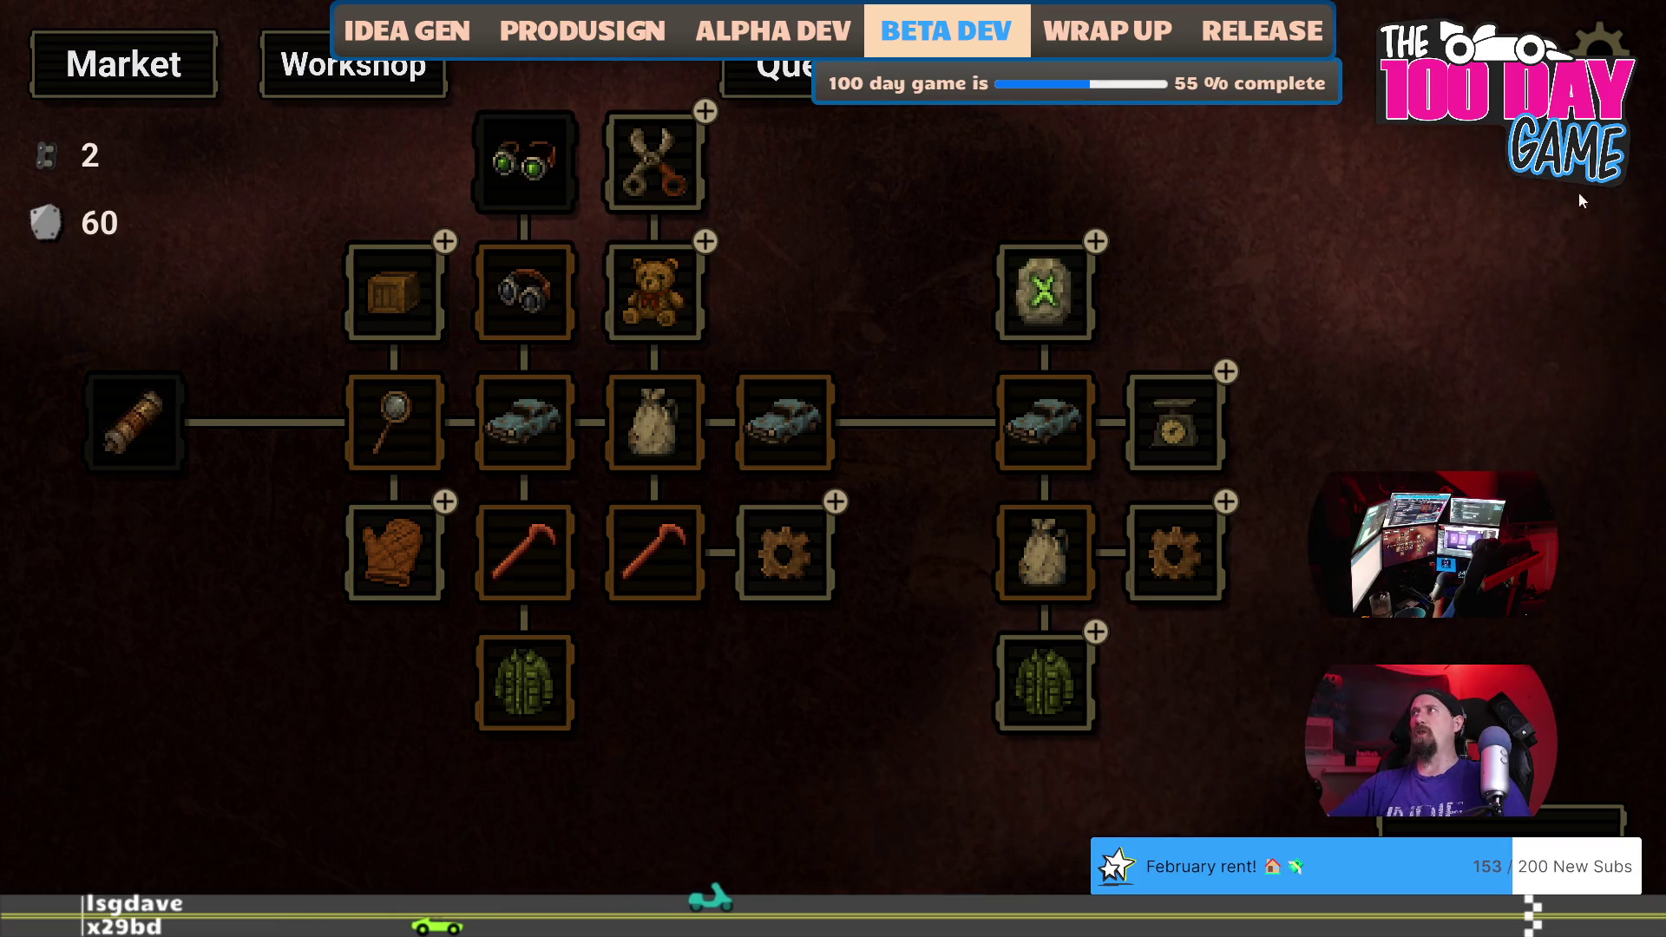
{"action": "key", "text": "space"}
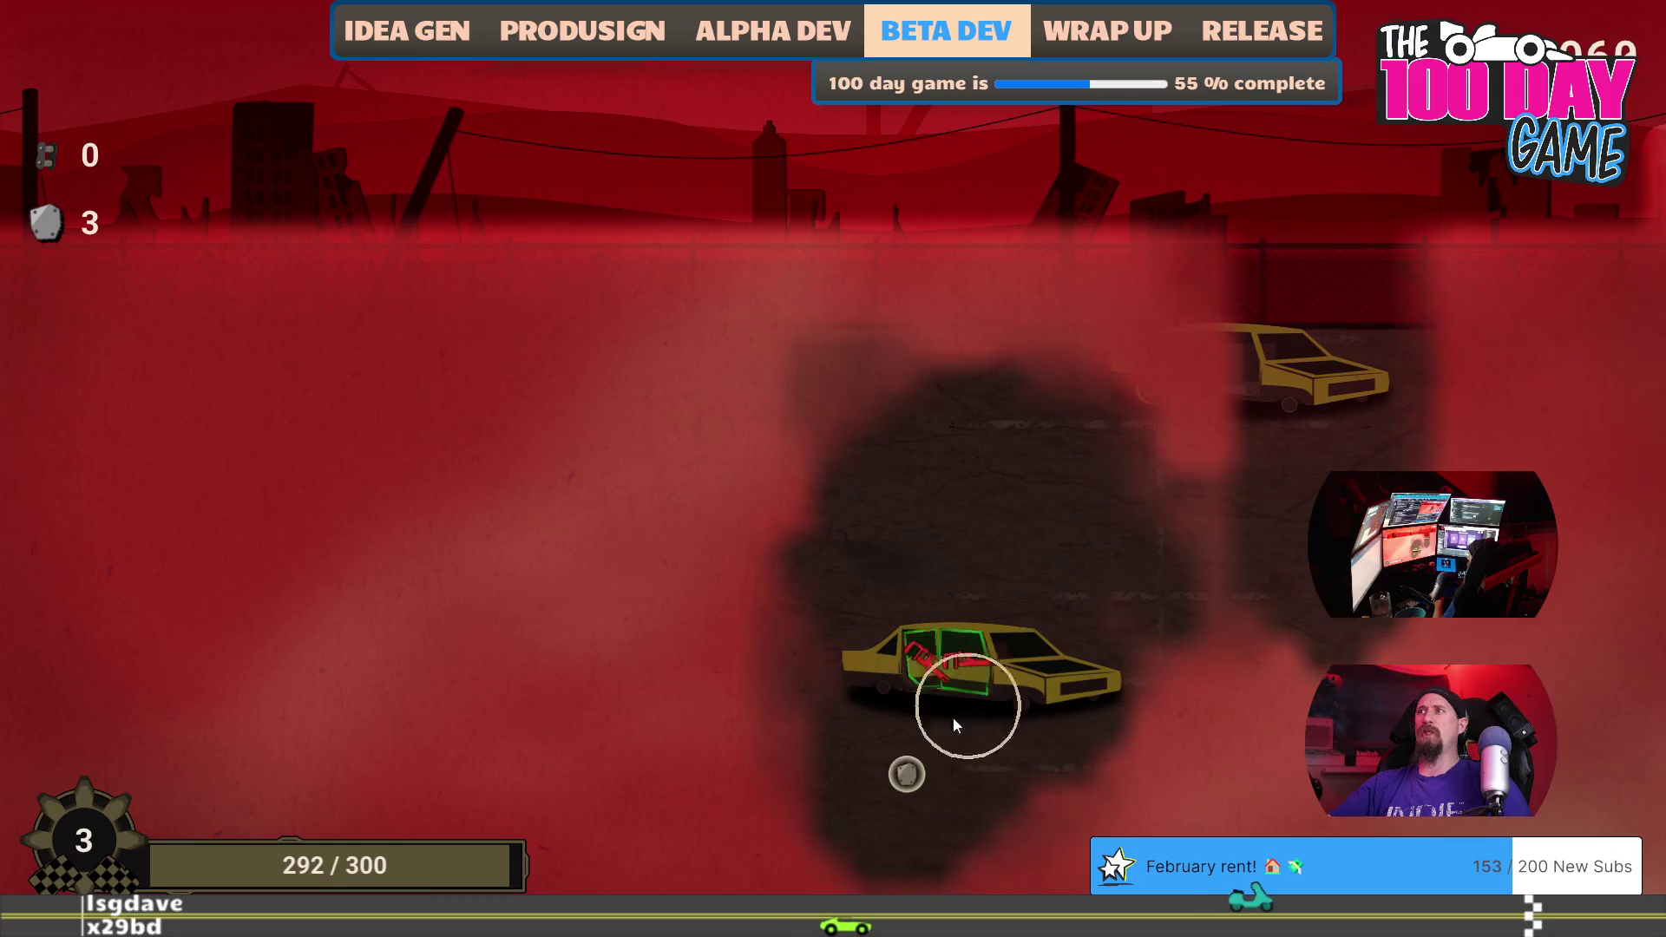
{"action": "left_click", "coordinate": [944, 672]}
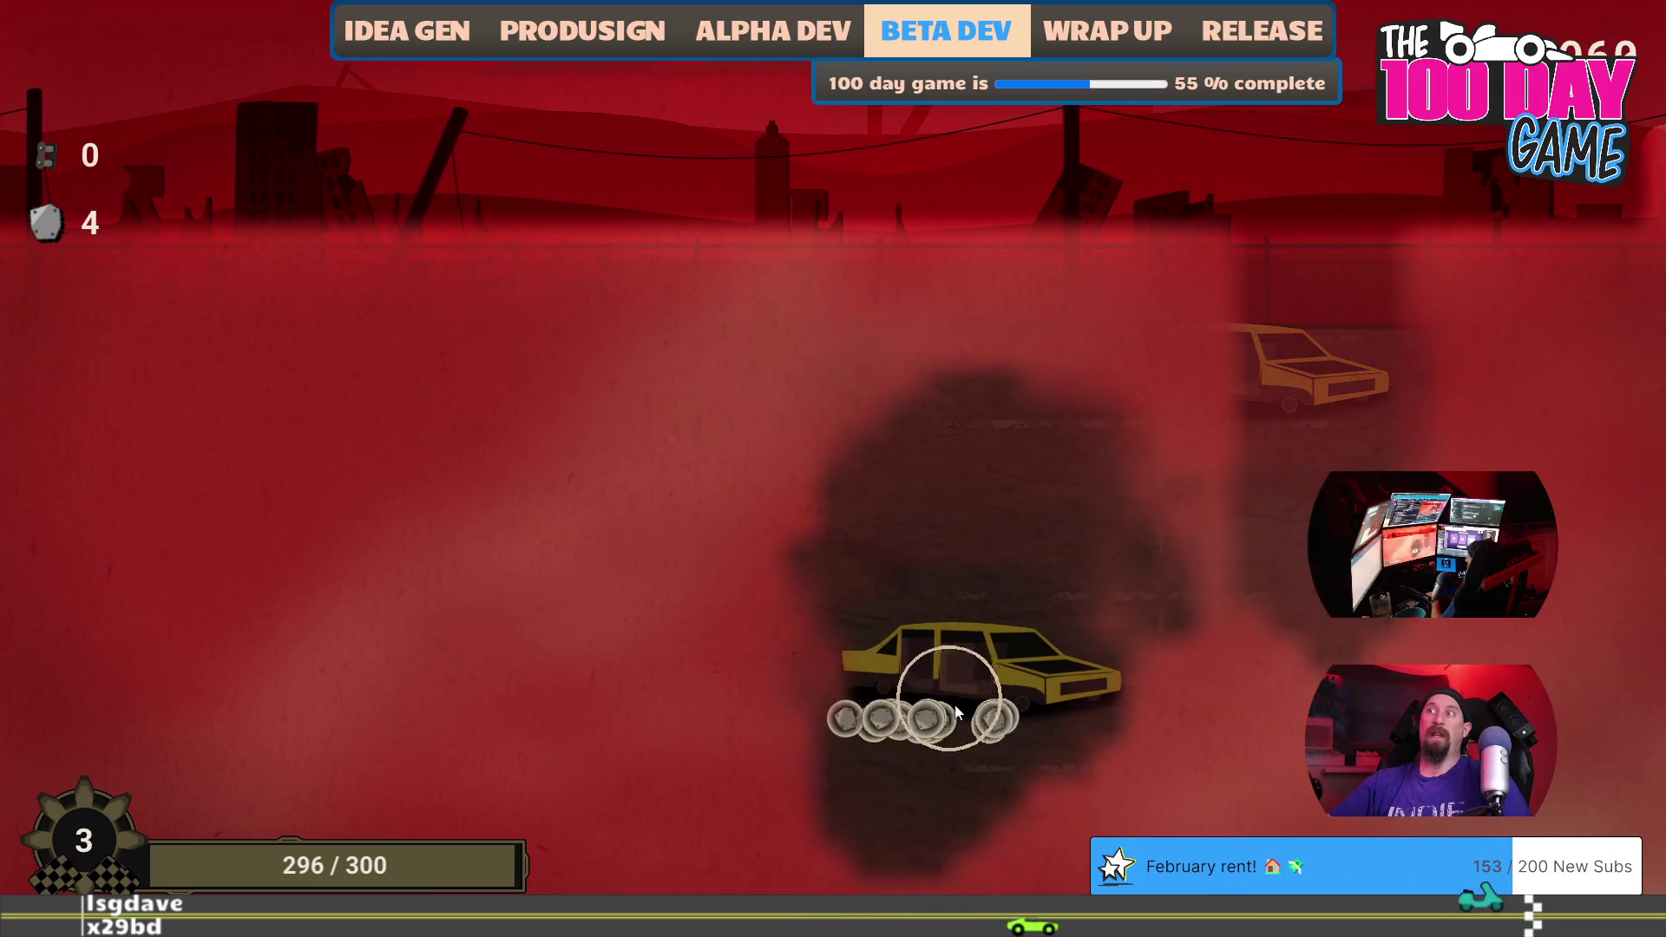
{"action": "key", "text": "Escape"}
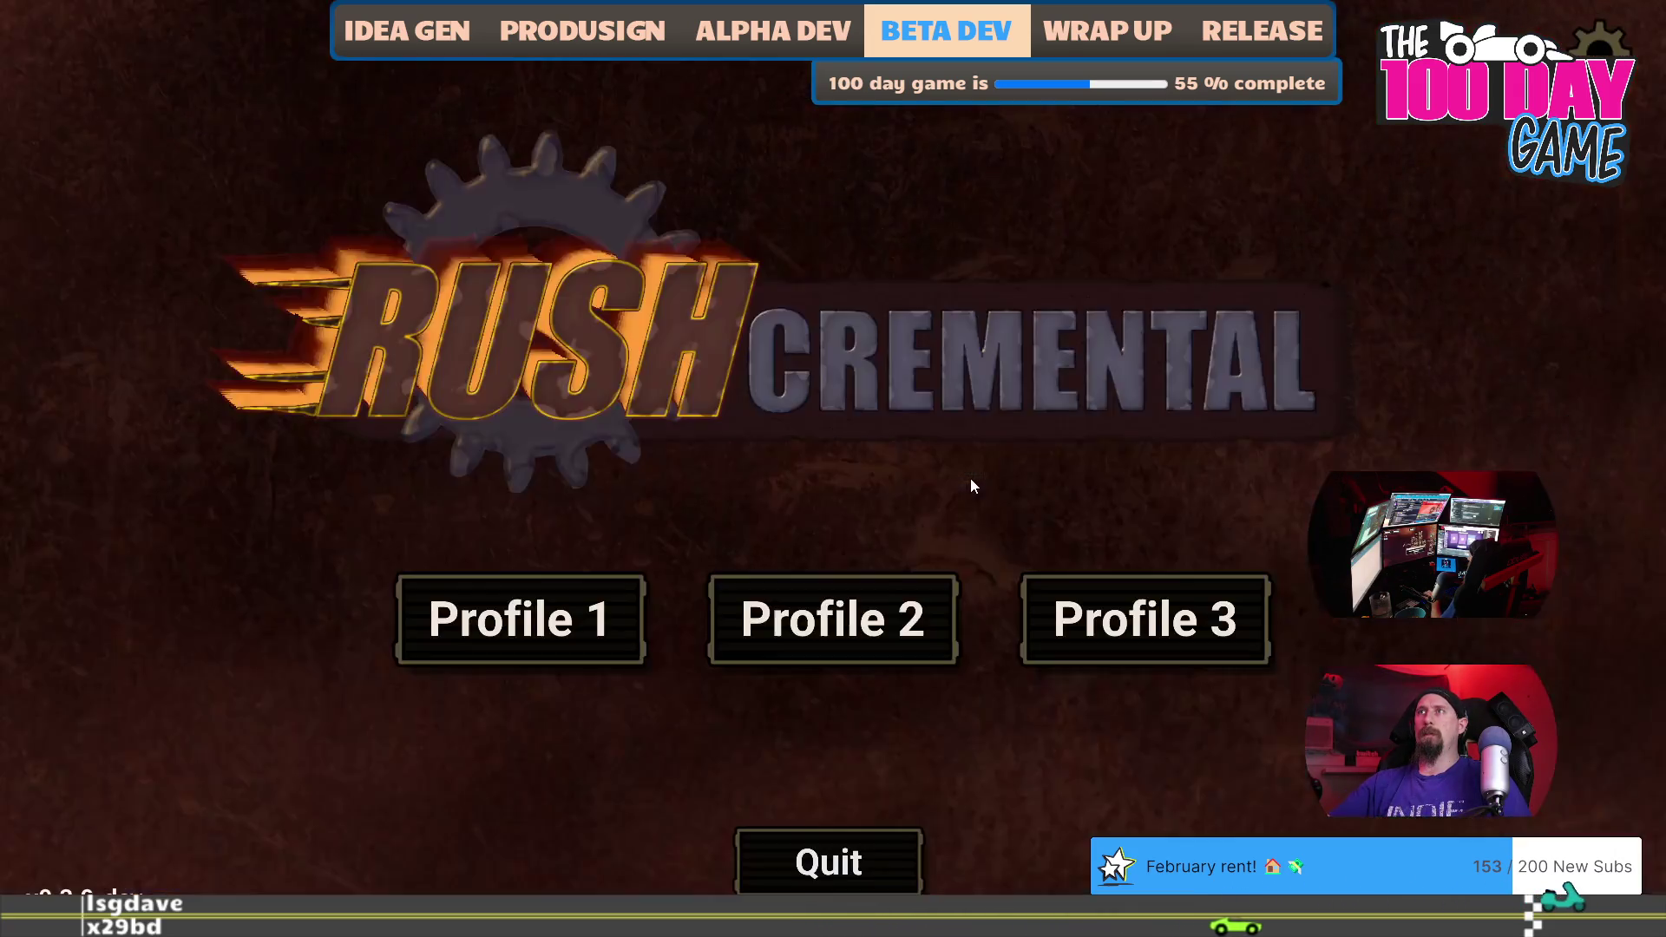
{"action": "key", "text": "Escape"}
{"action": "key", "text": "alt+Tab"}
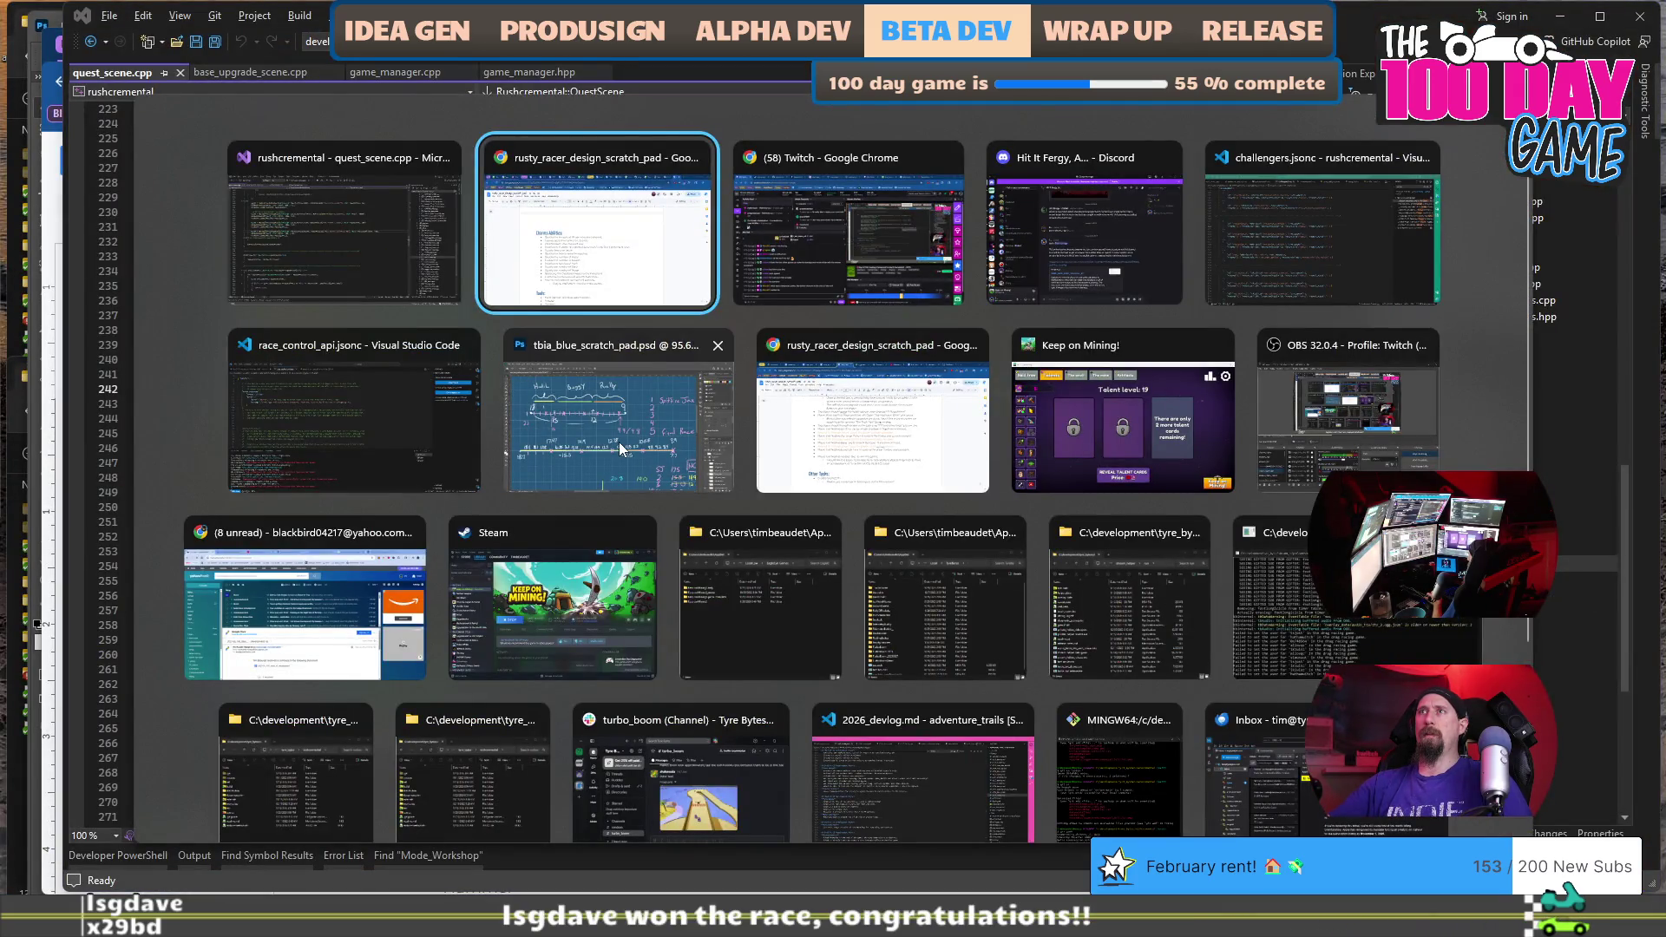
Move the double-XP charm bullet to sit below the Search Area fog charm.
{"action": "scroll", "coordinate": [549, 431], "scroll_direction": "up", "scroll_amount": 1}
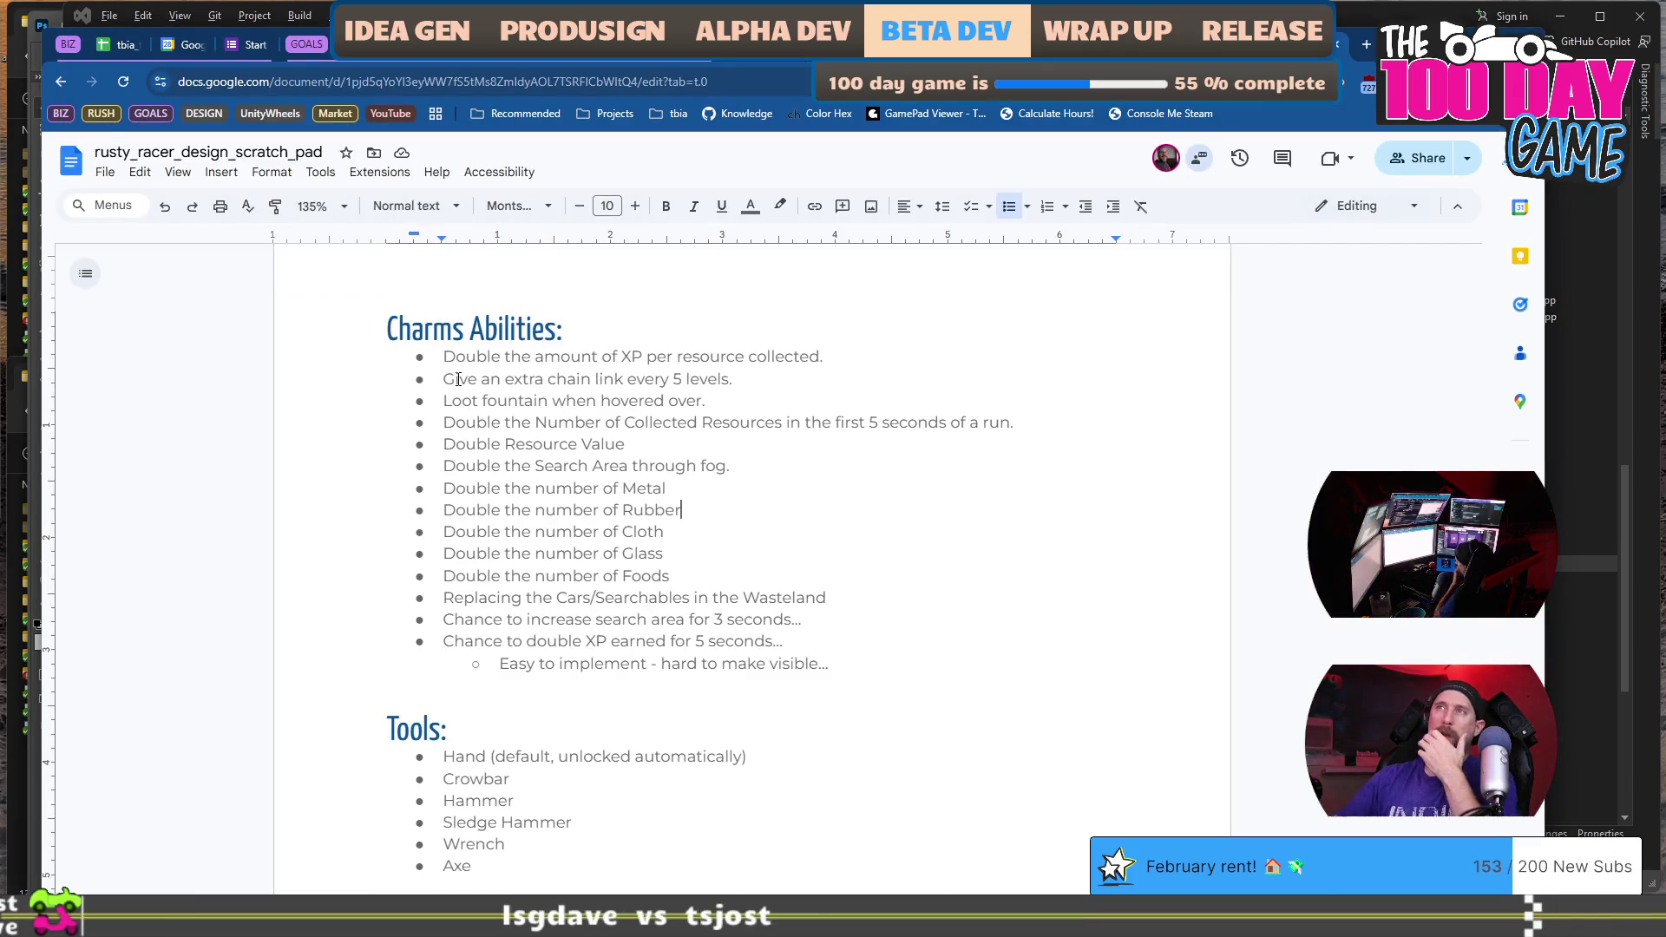
{"action": "left_click_drag", "start_coordinate": [620, 571], "coordinate": [431, 494]}
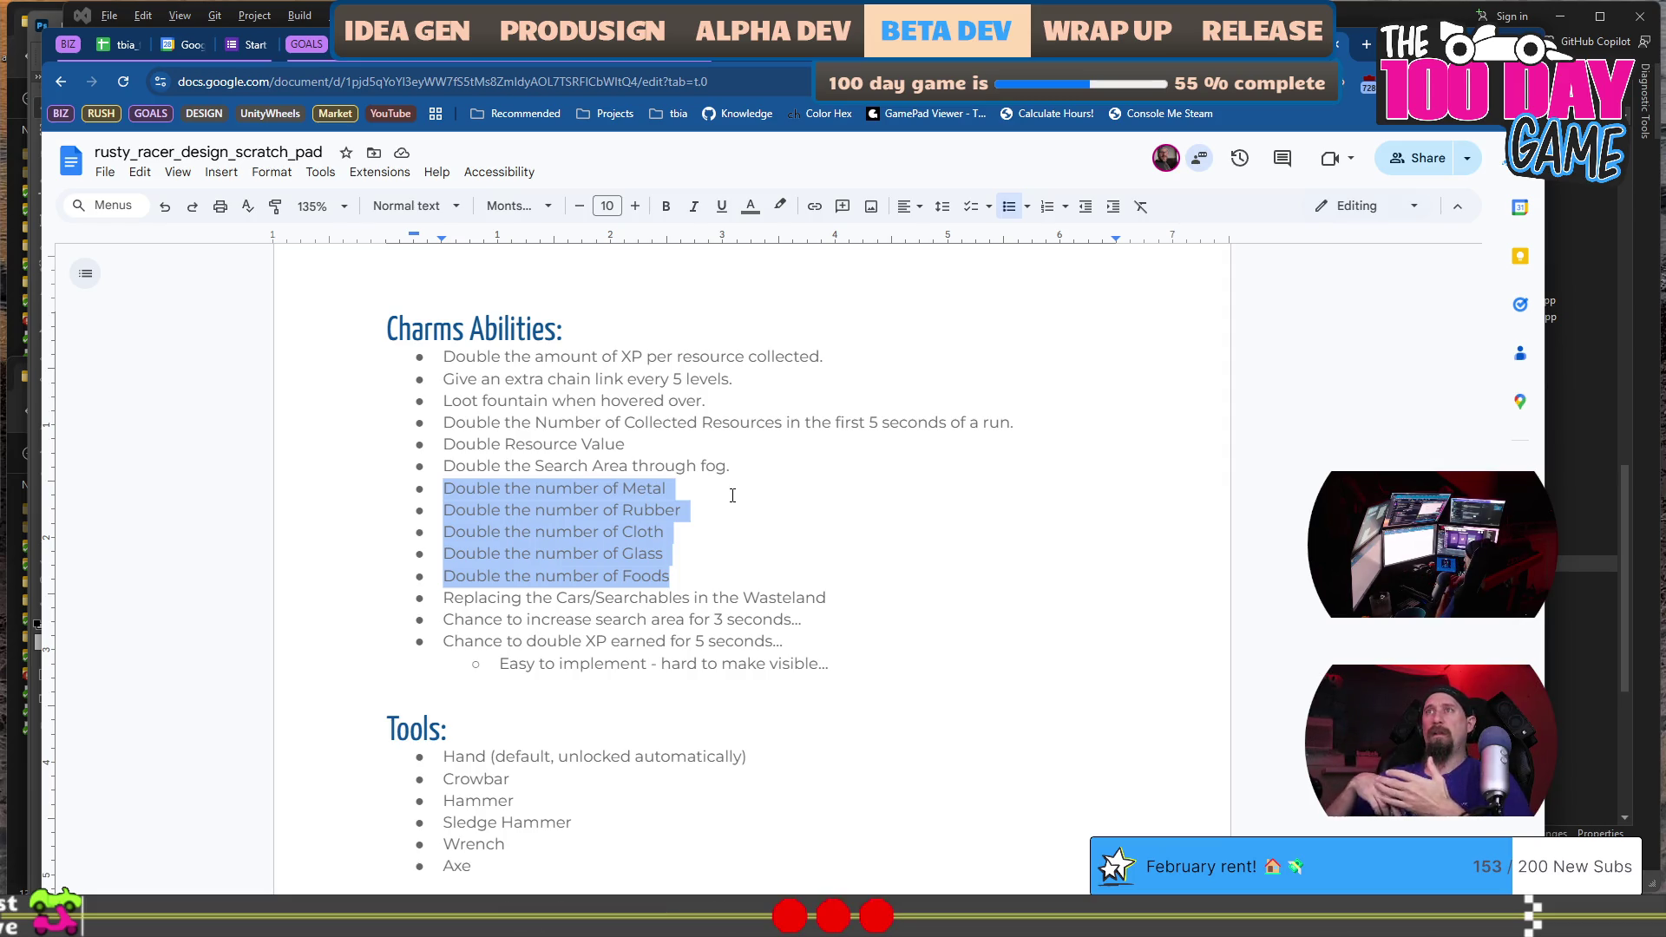
{"action": "scroll", "coordinate": [903, 386], "scroll_direction": "up", "scroll_amount": 1}
{"action": "left_click", "coordinate": [882, 445]}
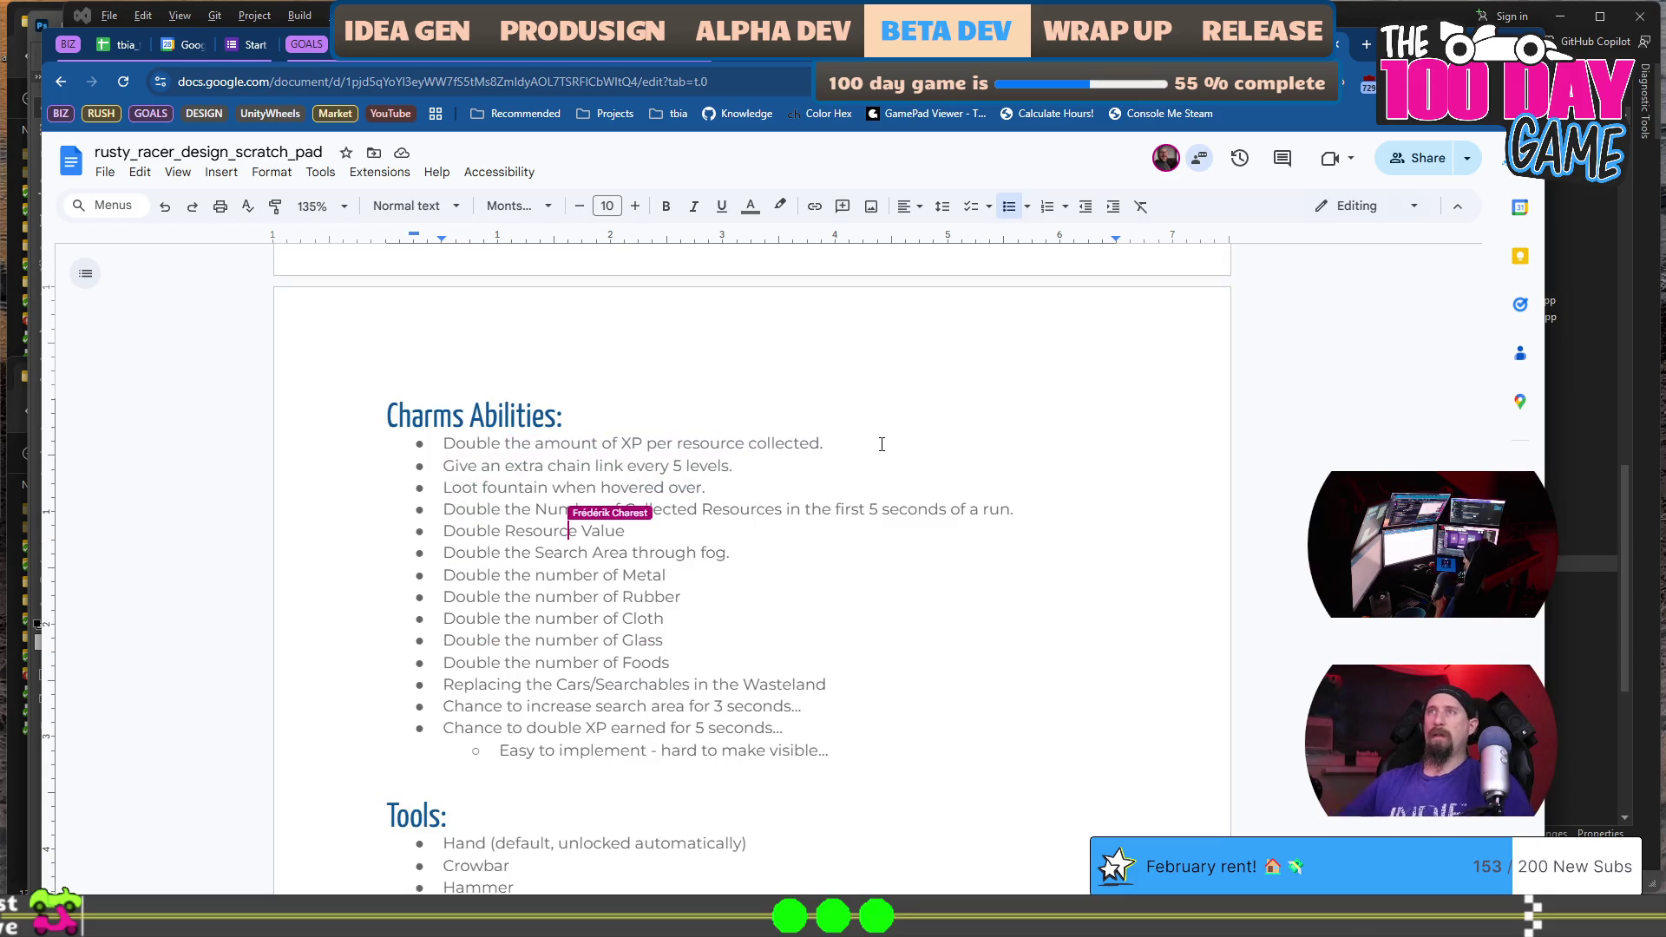
{"action": "key", "text": "shift+Home"}
{"action": "key", "text": "ctrl+c"}
{"action": "key", "text": "BackSpace"}
{"action": "key", "text": "BackSpace"}
{"action": "key", "text": "Down"}
{"action": "key", "text": "Down"}
{"action": "key", "text": "End"}
{"action": "key", "text": "Return"}
{"action": "key", "text": "ctrl+v"}
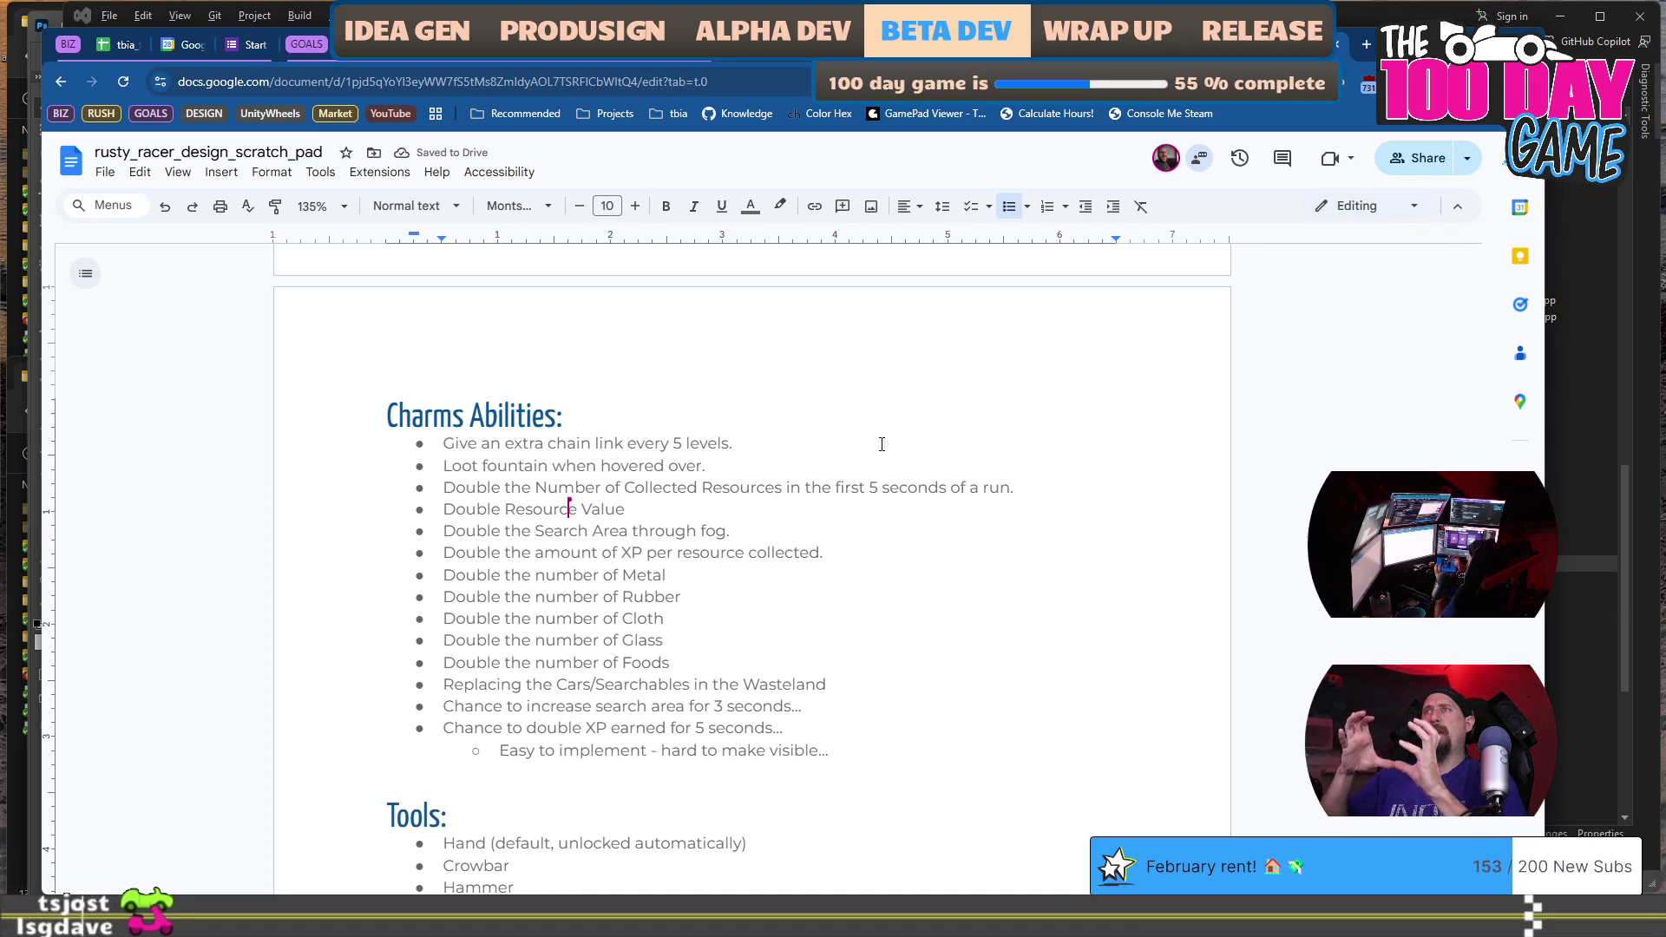
Copy jax_minion_2's Metal charm reward text and place the caret after priest_minion_3:.
{"action": "key", "text": "Down"}
{"action": "key", "text": "Down"}
{"action": "key", "text": "Down"}
{"action": "key", "text": "shift+Down"}
{"action": "key", "text": "shift+Up"}
{"action": "key", "text": "shift+Up"}
{"action": "key", "text": "shift+Up"}
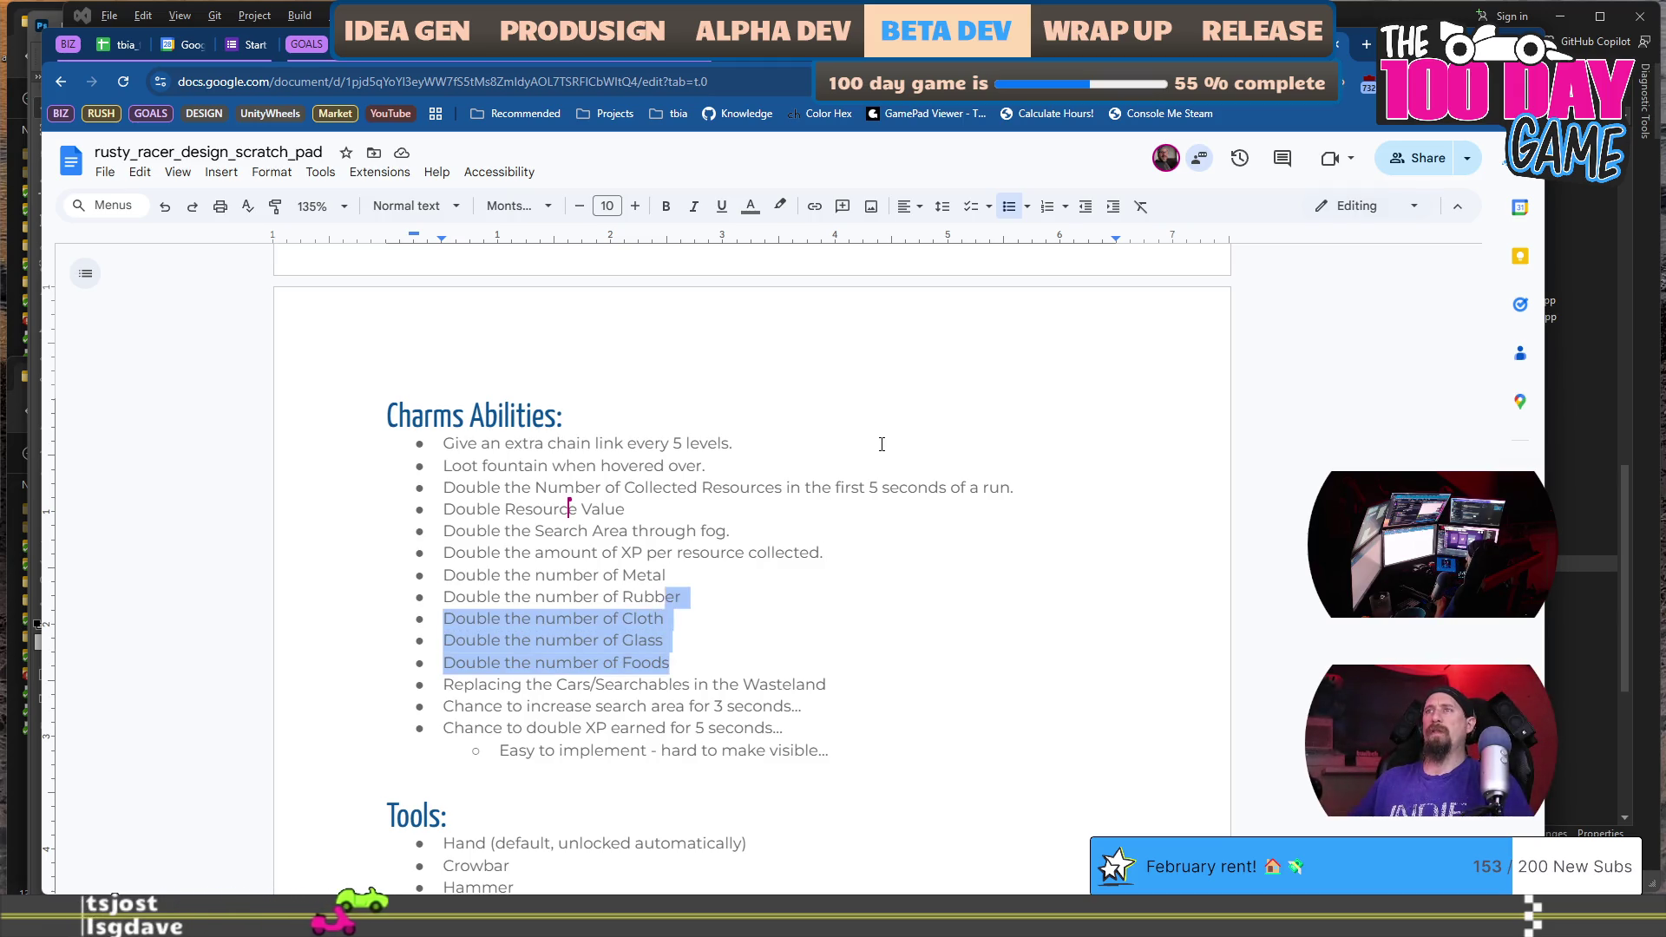
{"action": "key", "text": "shift+Home"}
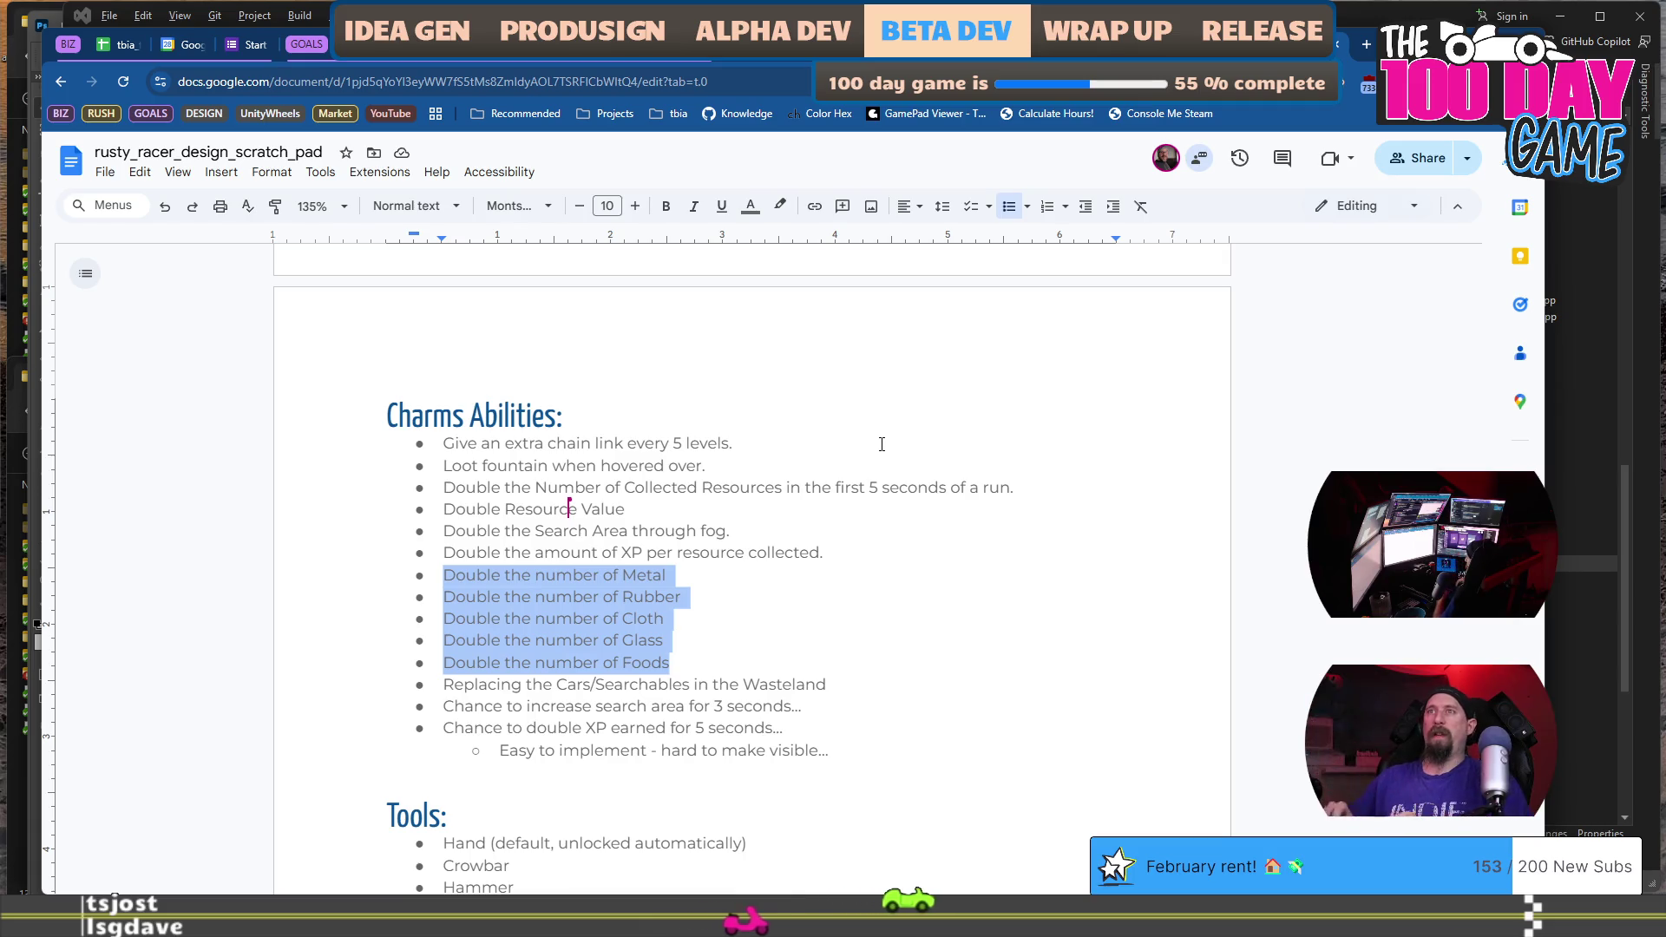
{"action": "key", "text": "shift+Up"}
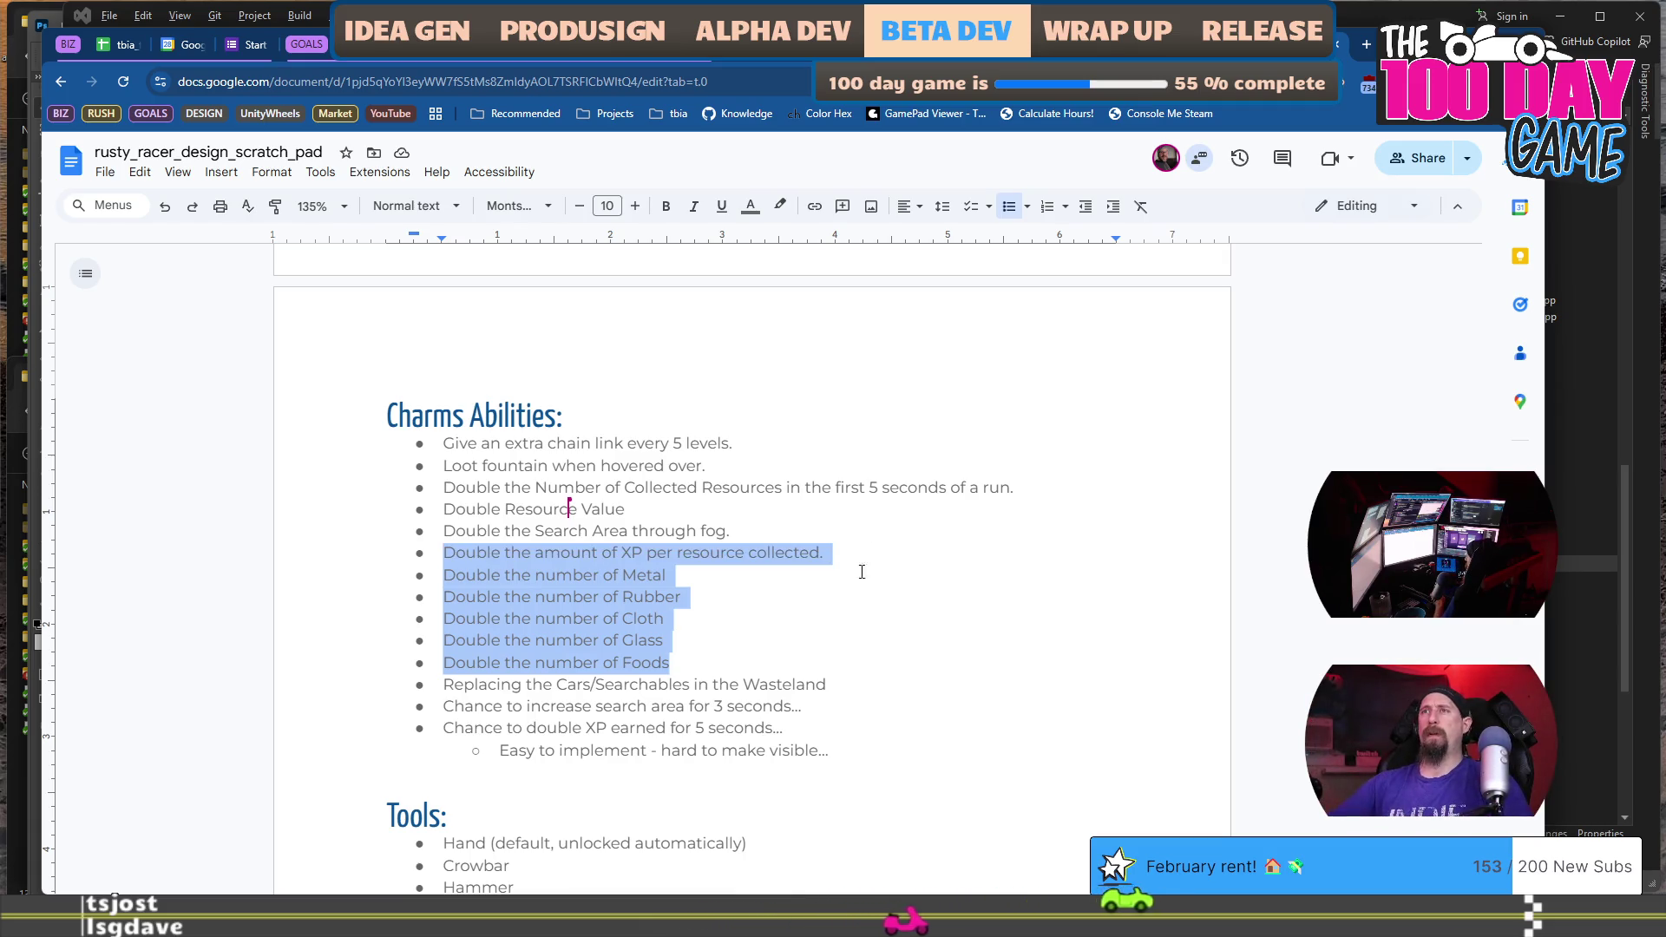
{"action": "left_click_drag", "start_coordinate": [694, 659], "coordinate": [447, 576]}
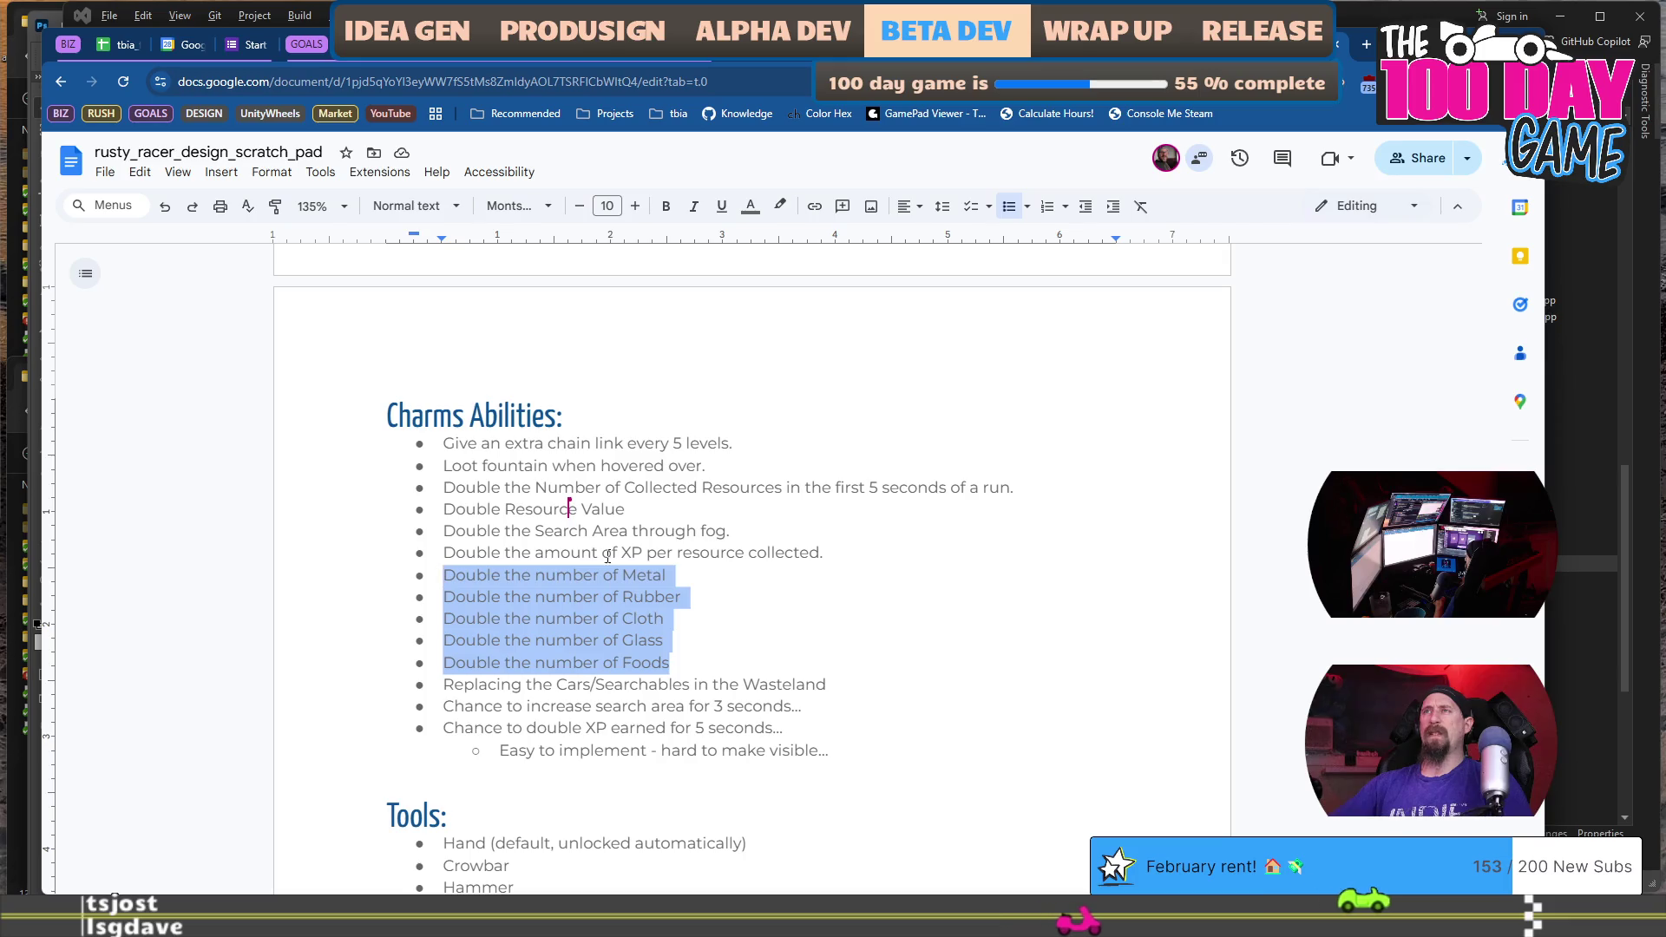
{"action": "scroll", "coordinate": [614, 526], "scroll_direction": "up", "scroll_amount": 15}
{"action": "left_click", "coordinate": [524, 474]}
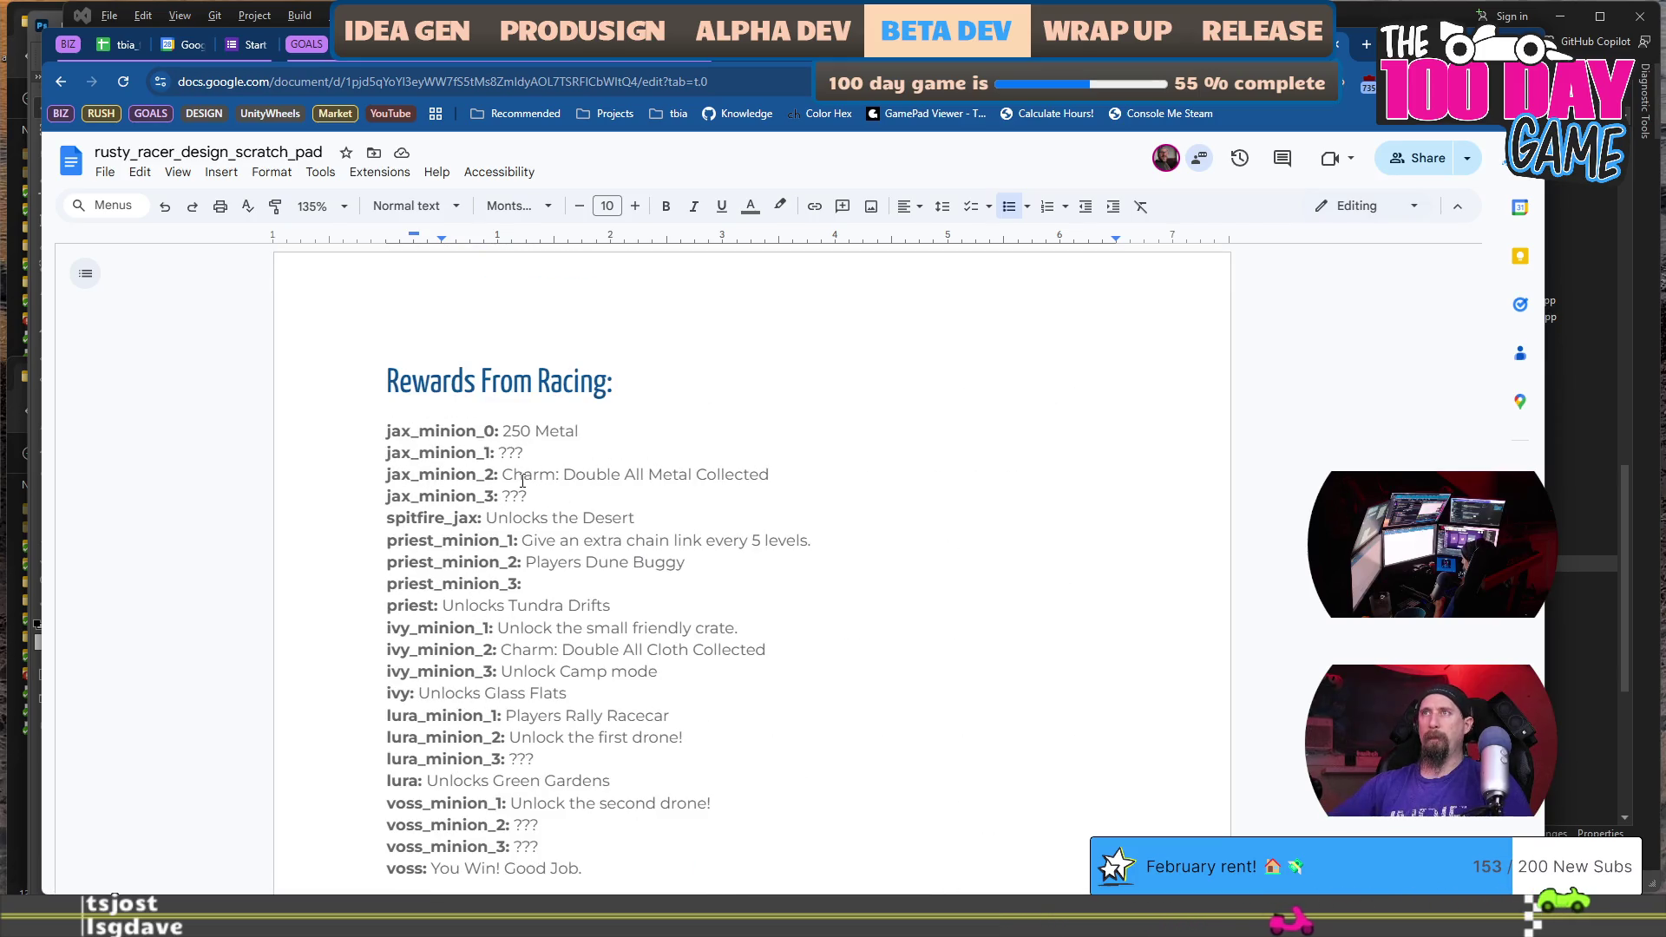
{"action": "key", "text": "shift+End"}
{"action": "key", "text": "ctrl+c"}
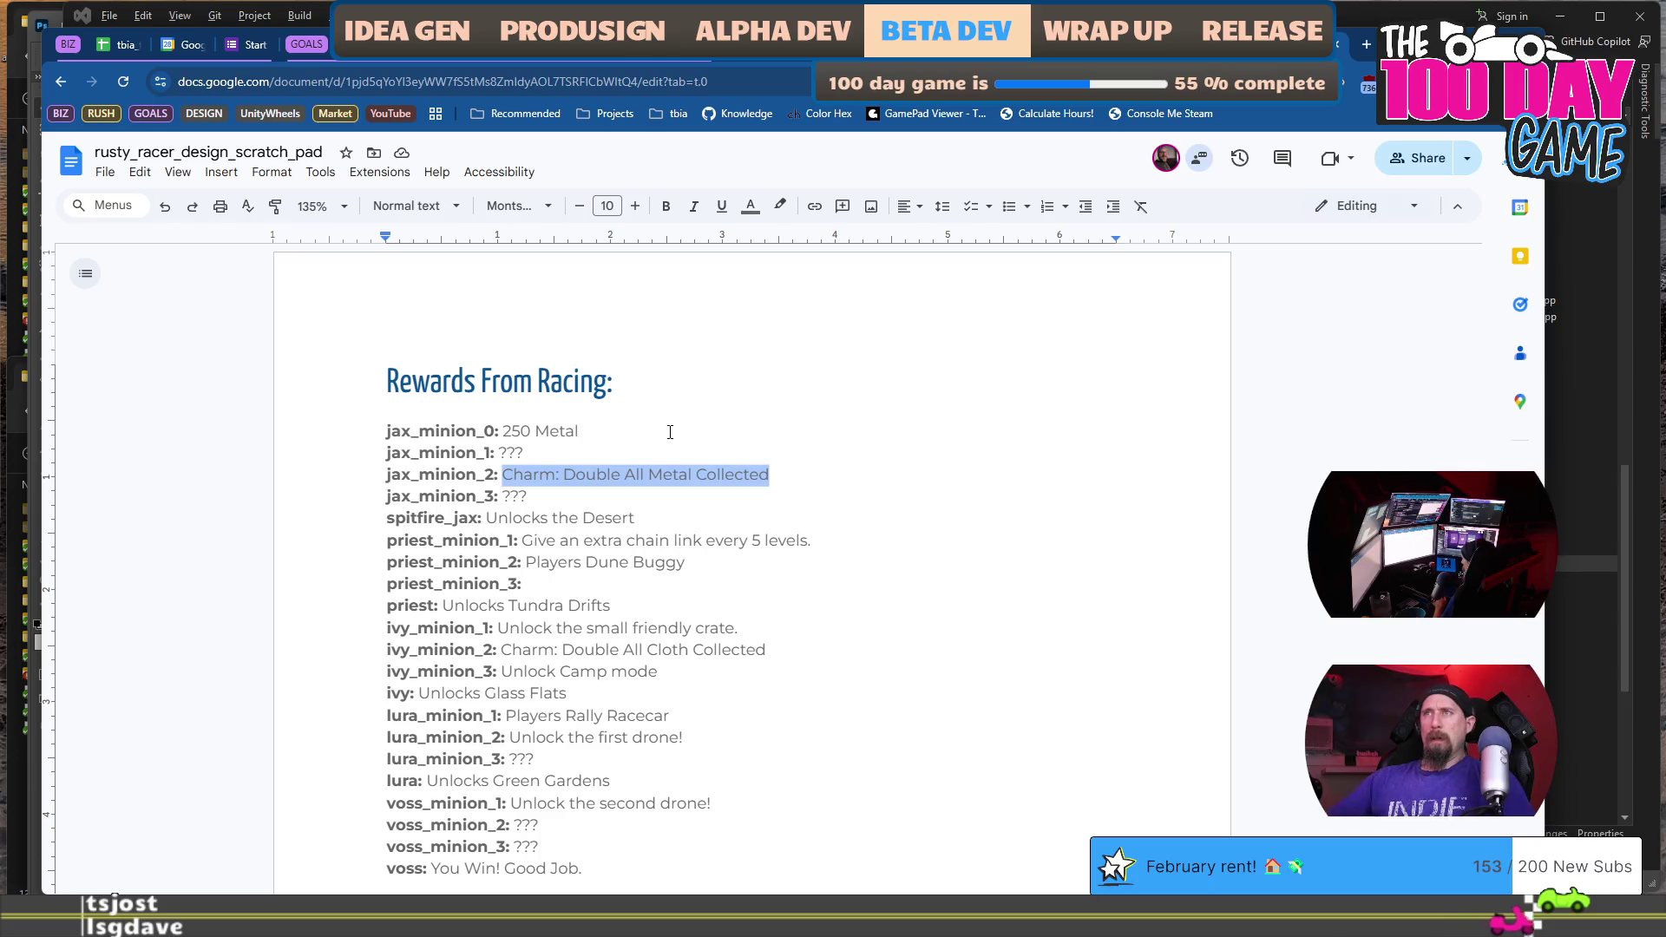
{"action": "scroll", "coordinate": [673, 447], "scroll_direction": "down", "scroll_amount": 1}
{"action": "left_click", "coordinate": [644, 492]}
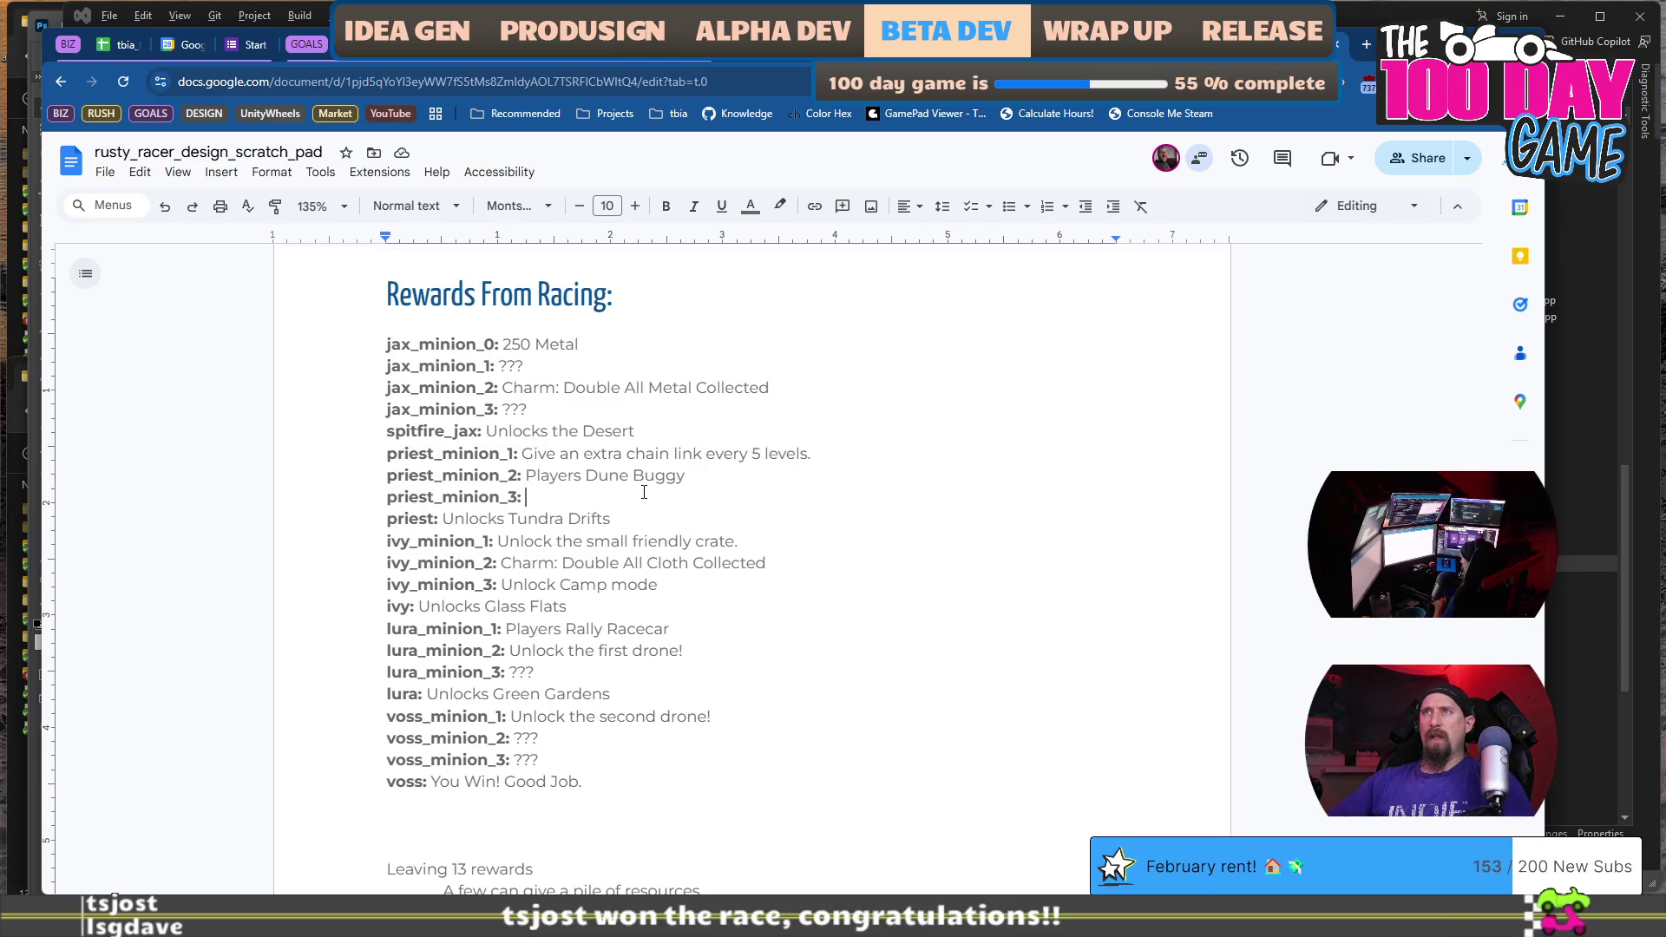
Paste the Metal doubling charm for priest_minion_3, lura_minion_3, voss_minion_2, retyped as Rubber, Glass, Food.
{"action": "key", "text": "ctrl+v"}
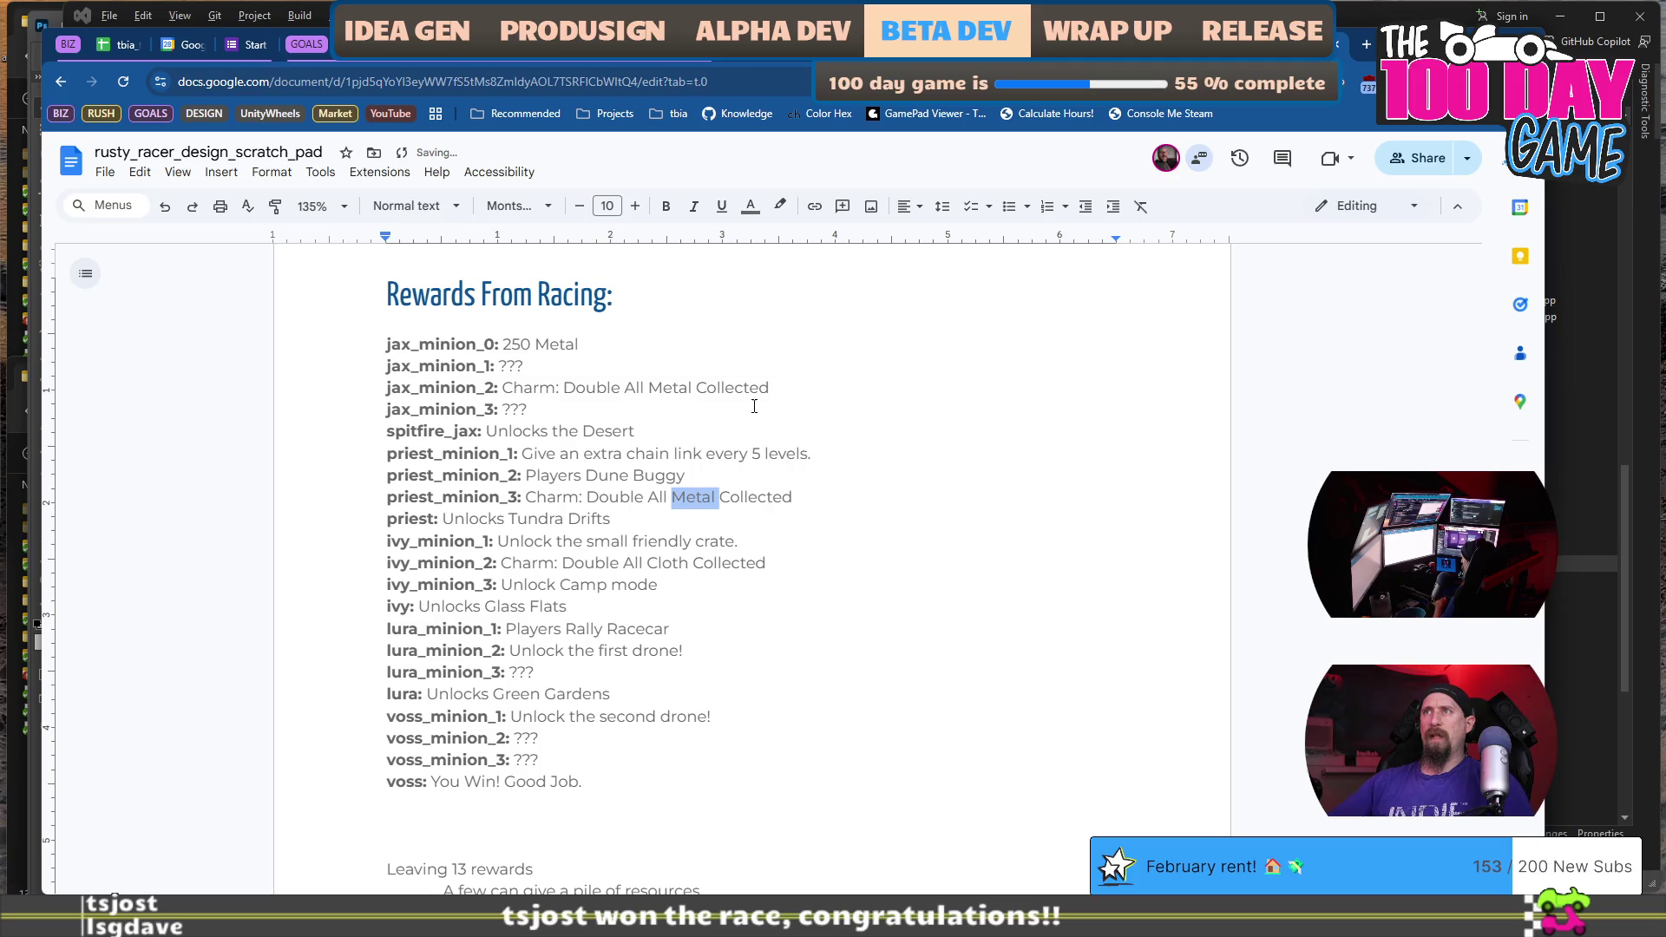
{"action": "type", "text": "er"}
{"action": "scroll", "coordinate": [738, 390], "scroll_direction": "down", "scroll_amount": 2}
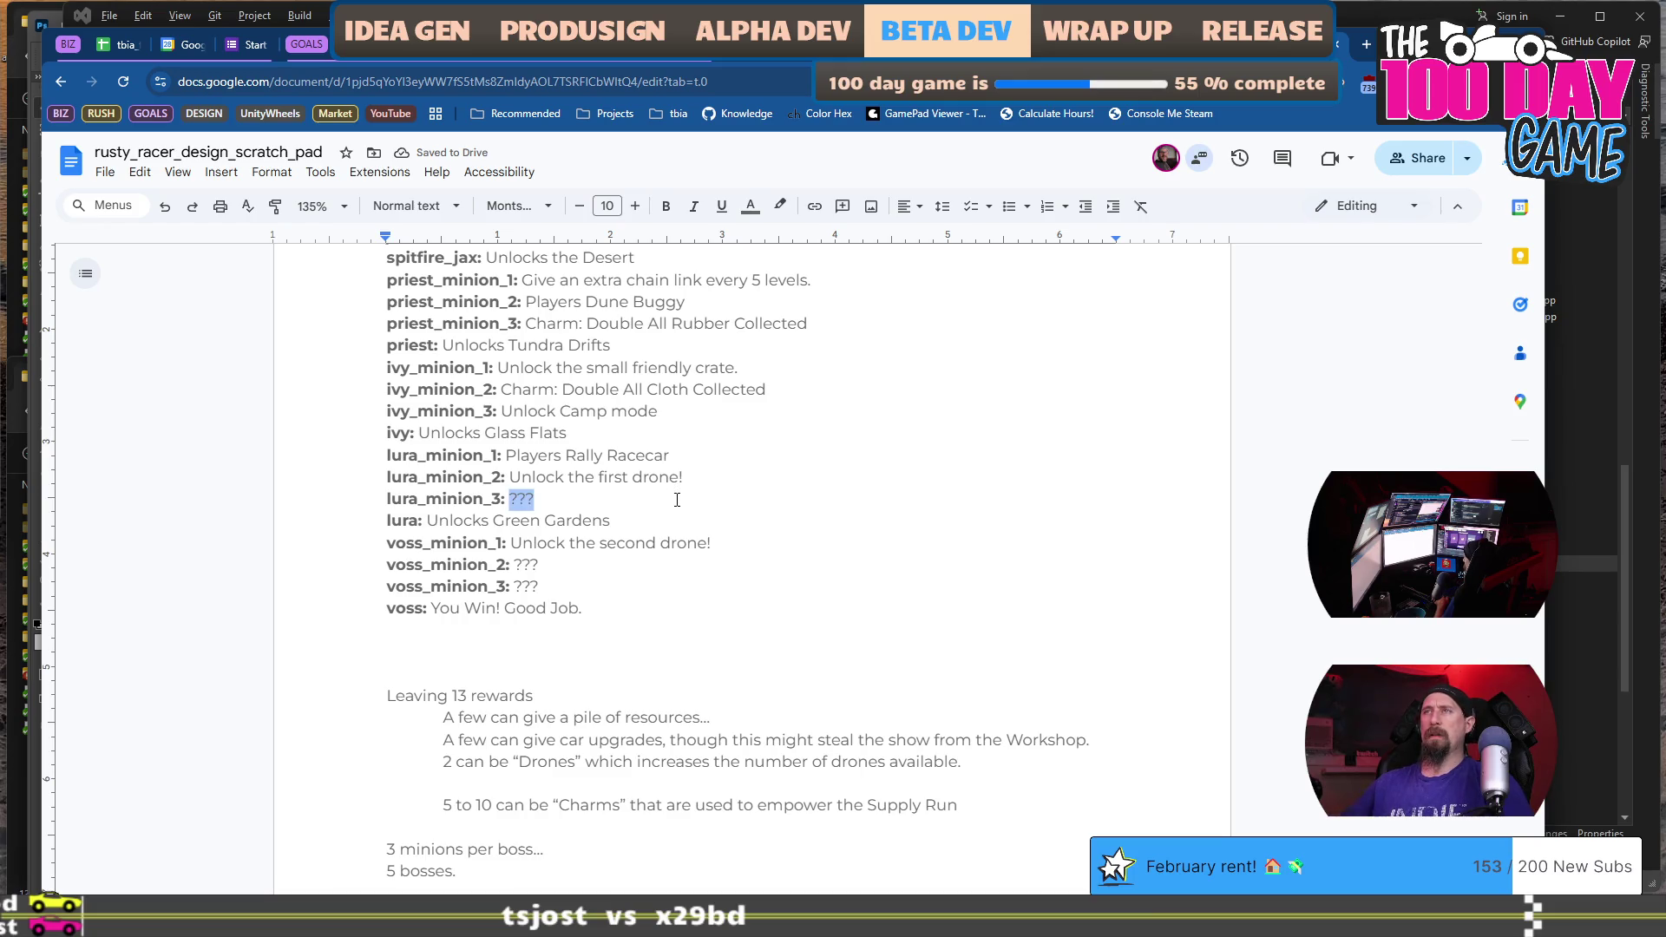
{"action": "key", "text": "ctrl+v"}
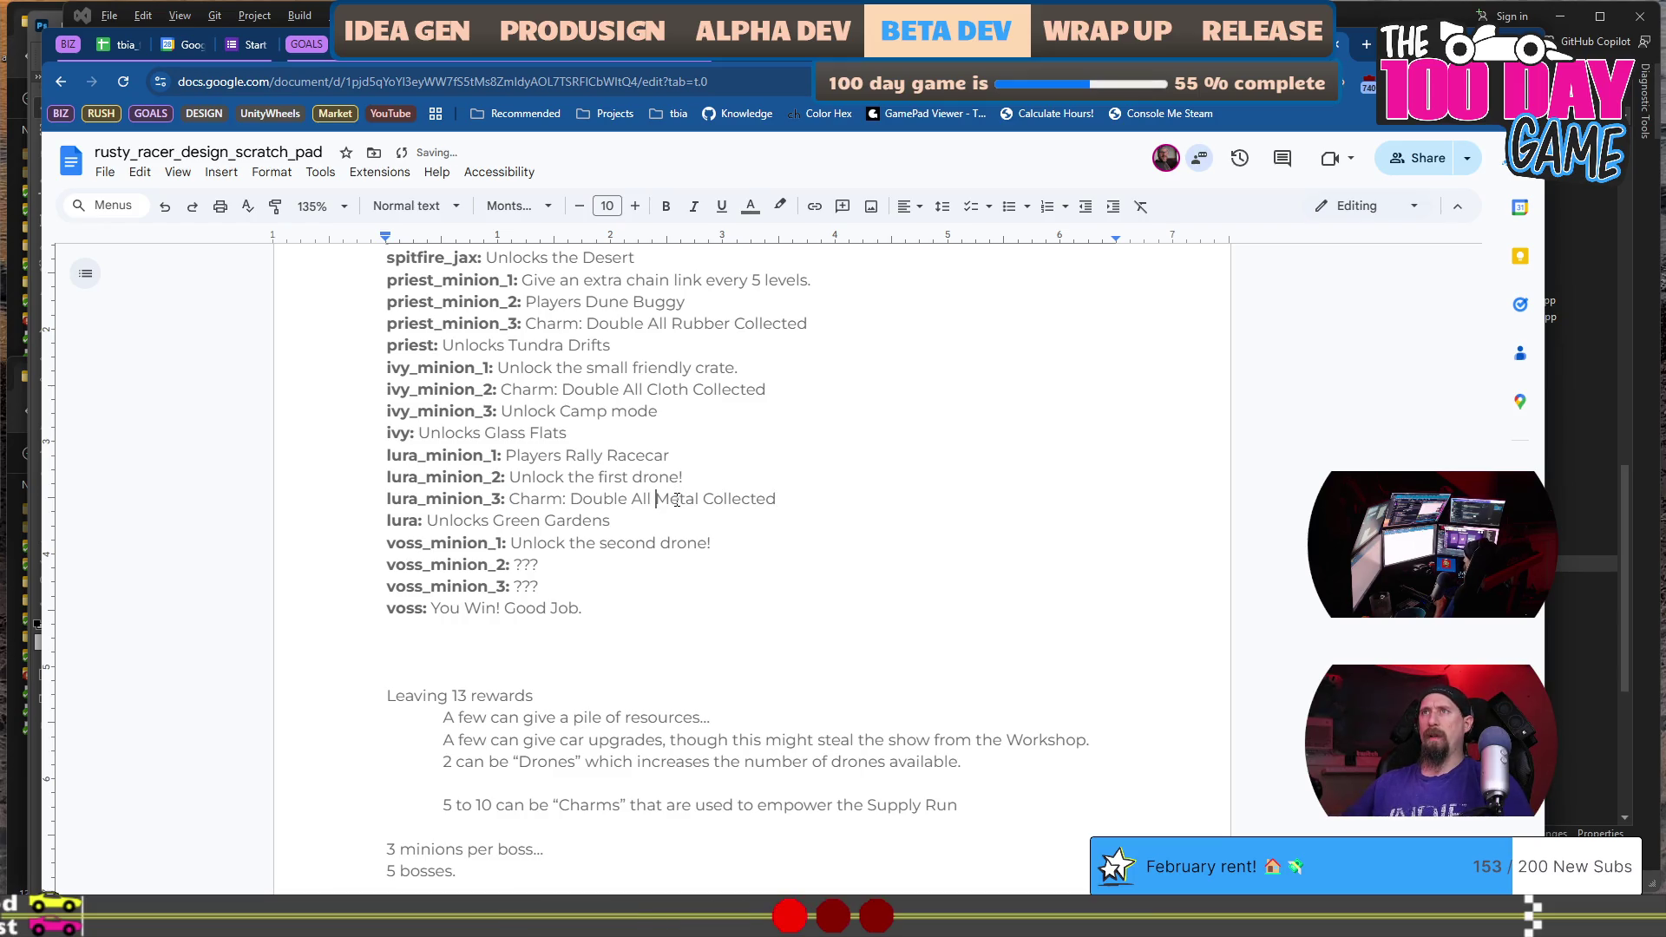
{"action": "type", "text": "Gla"}
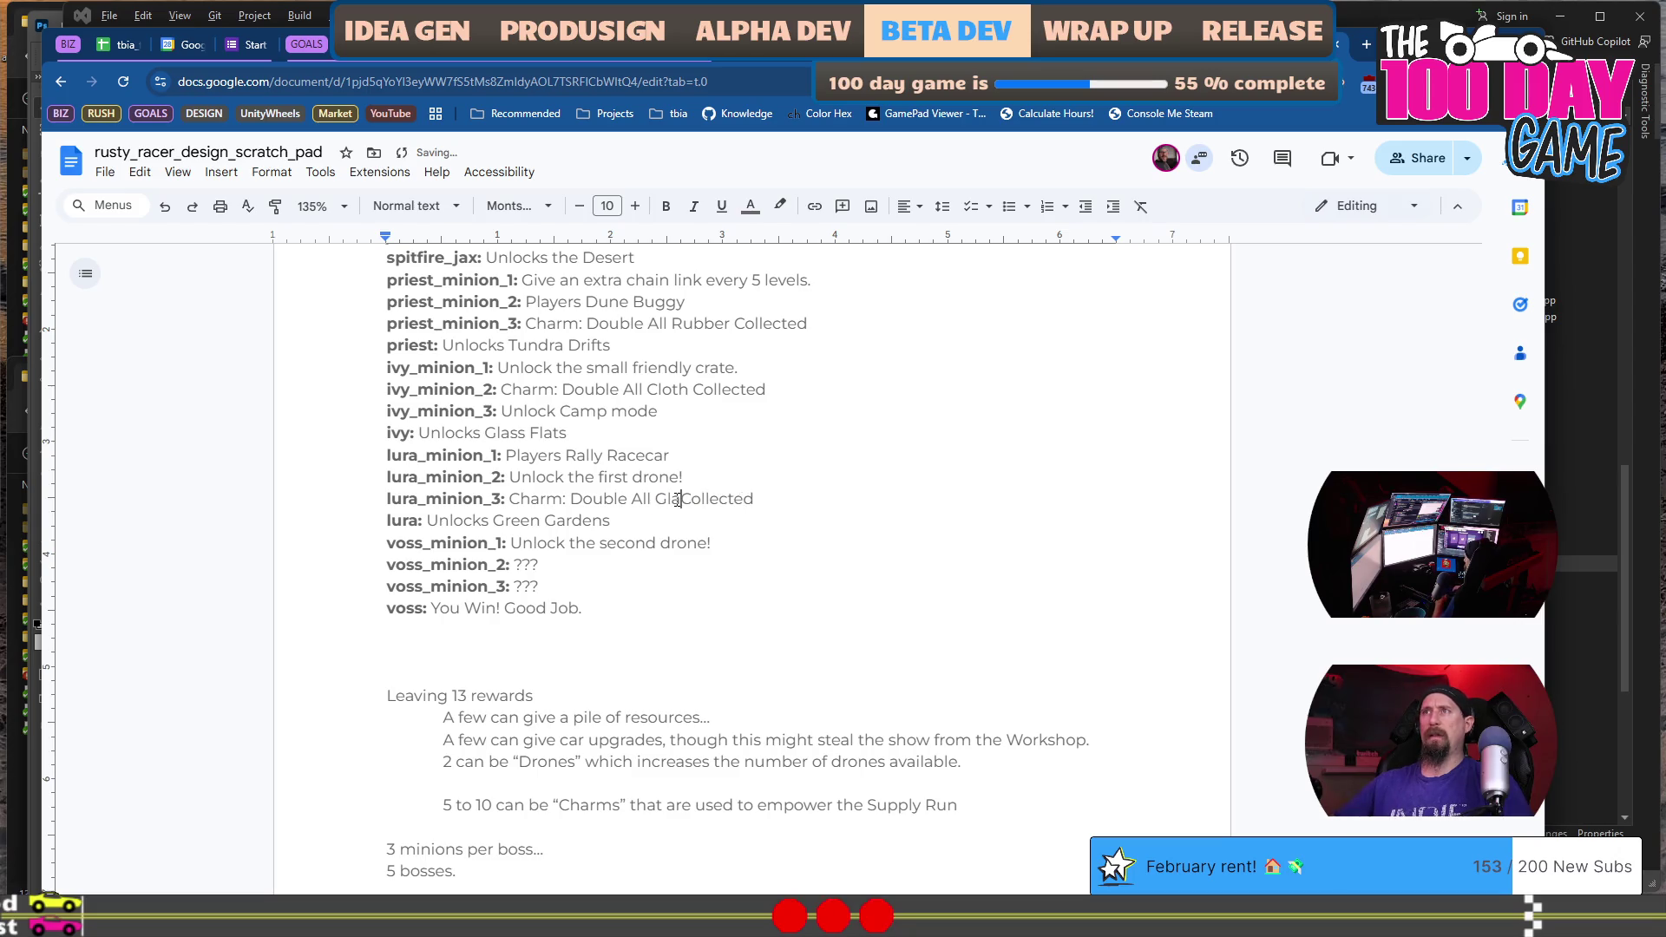
{"action": "key", "text": "Down"}
{"action": "key", "text": "Down"}
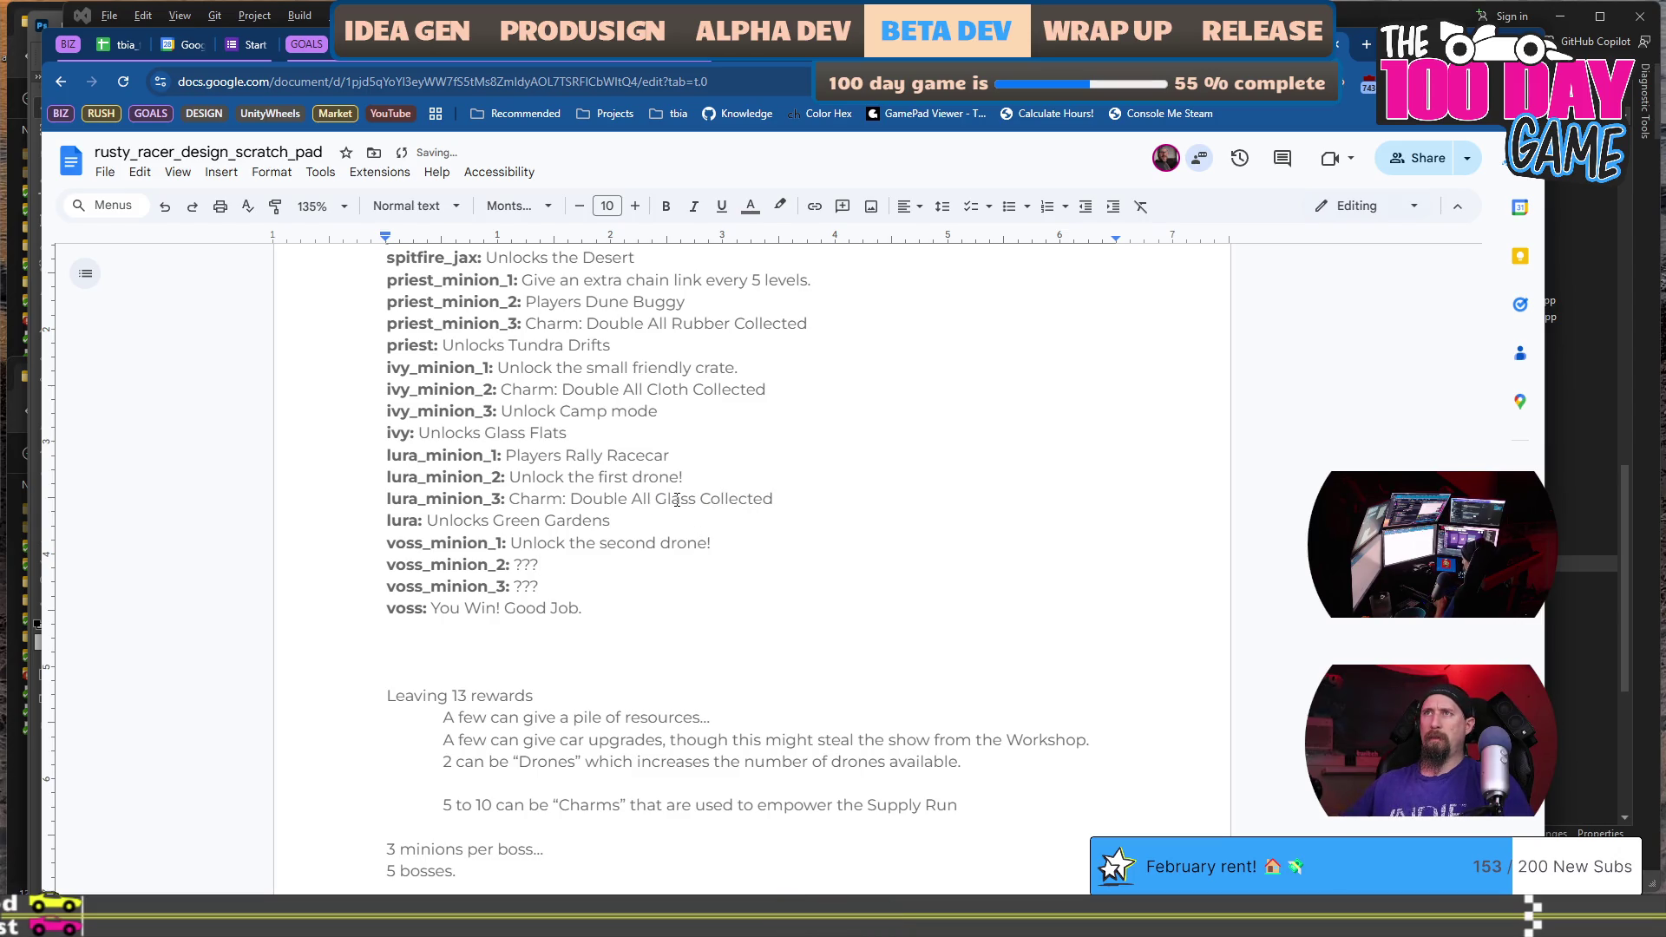
{"action": "type", "text": "Charm: Double All Metal Collected"}
{"action": "key", "text": "ctrl+shift+Right"}
{"action": "type", "text": "Food"}
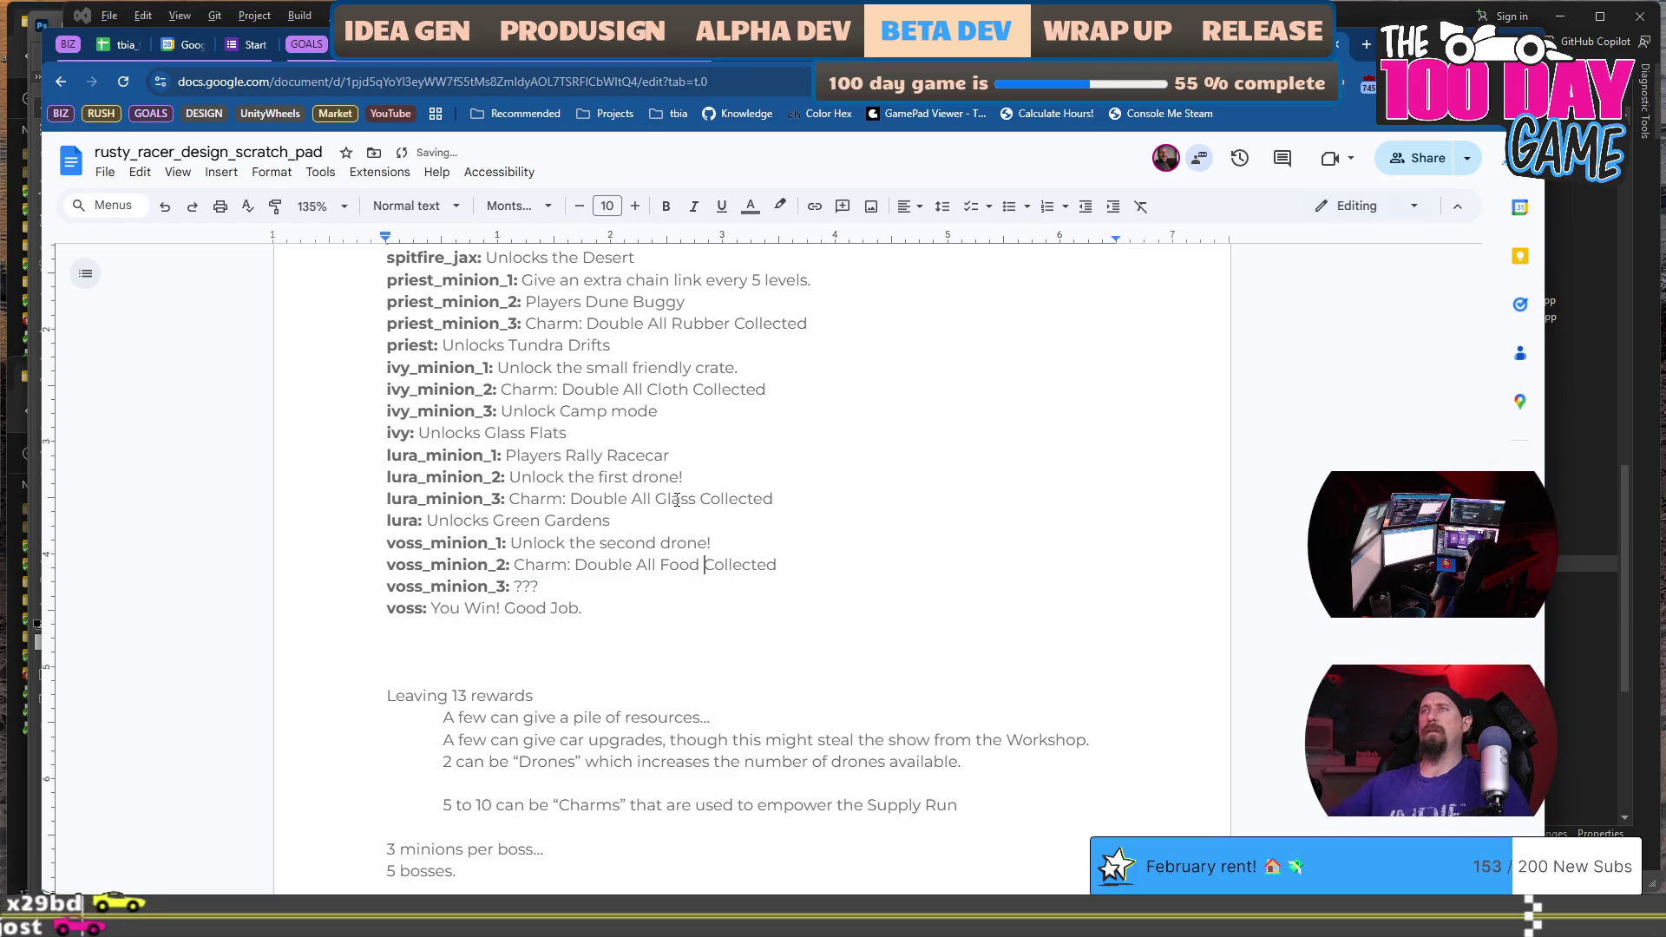
{"action": "scroll", "coordinate": [696, 581], "scroll_direction": "up", "scroll_amount": 1}
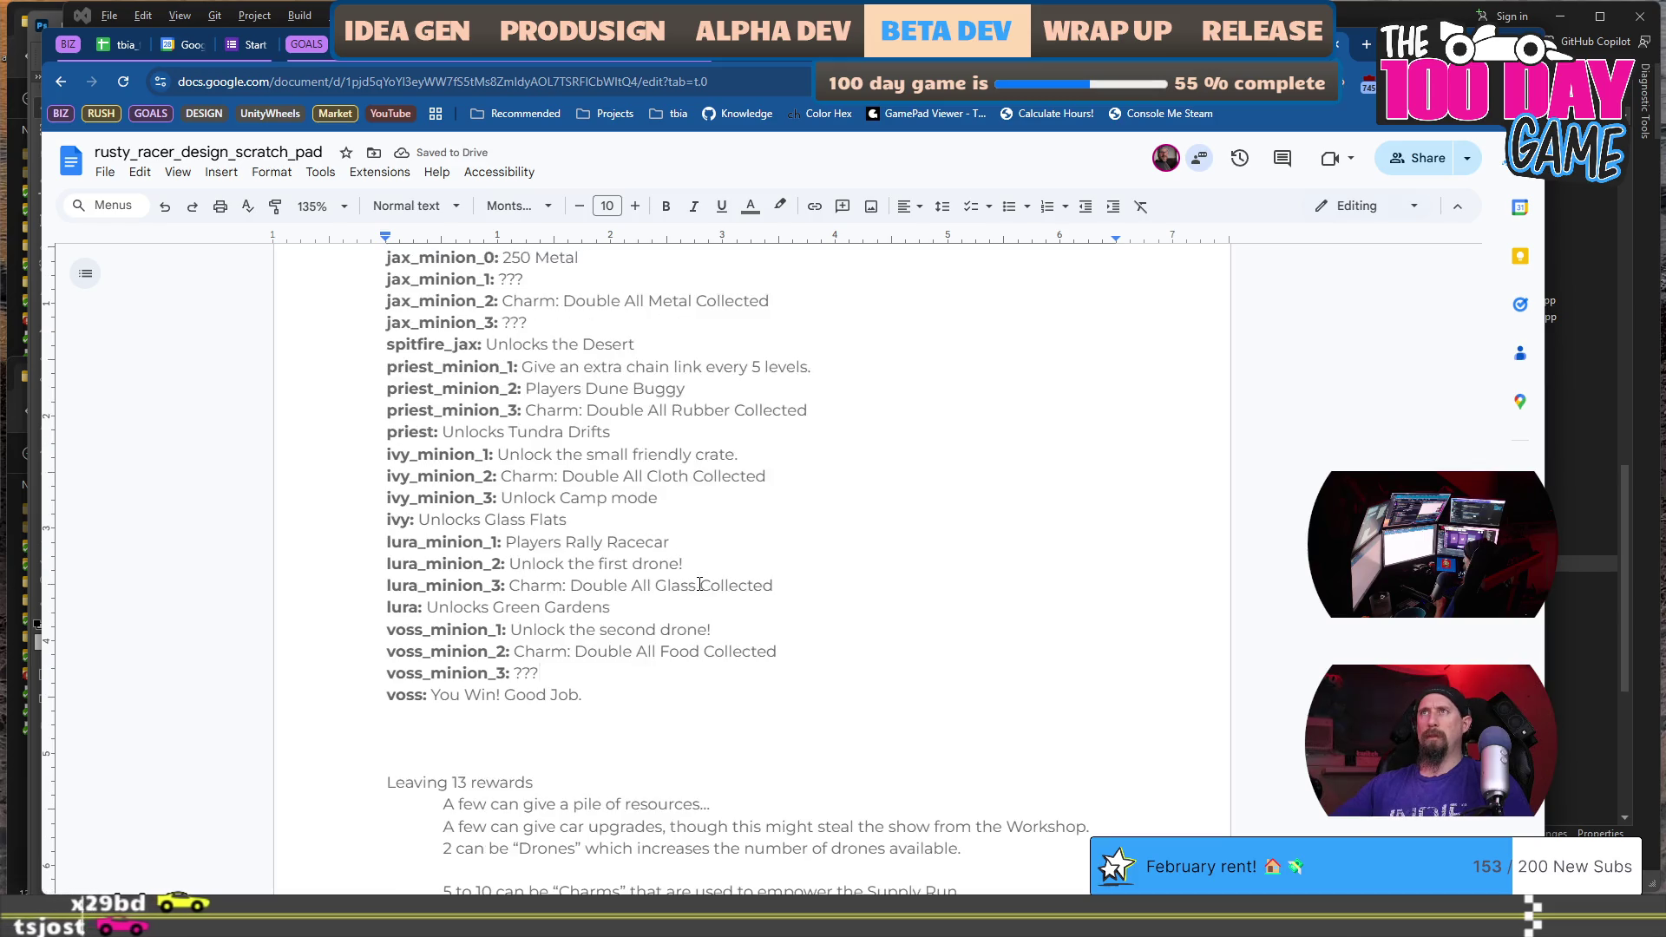
{"action": "scroll", "coordinate": [699, 584], "scroll_direction": "up", "scroll_amount": 1}
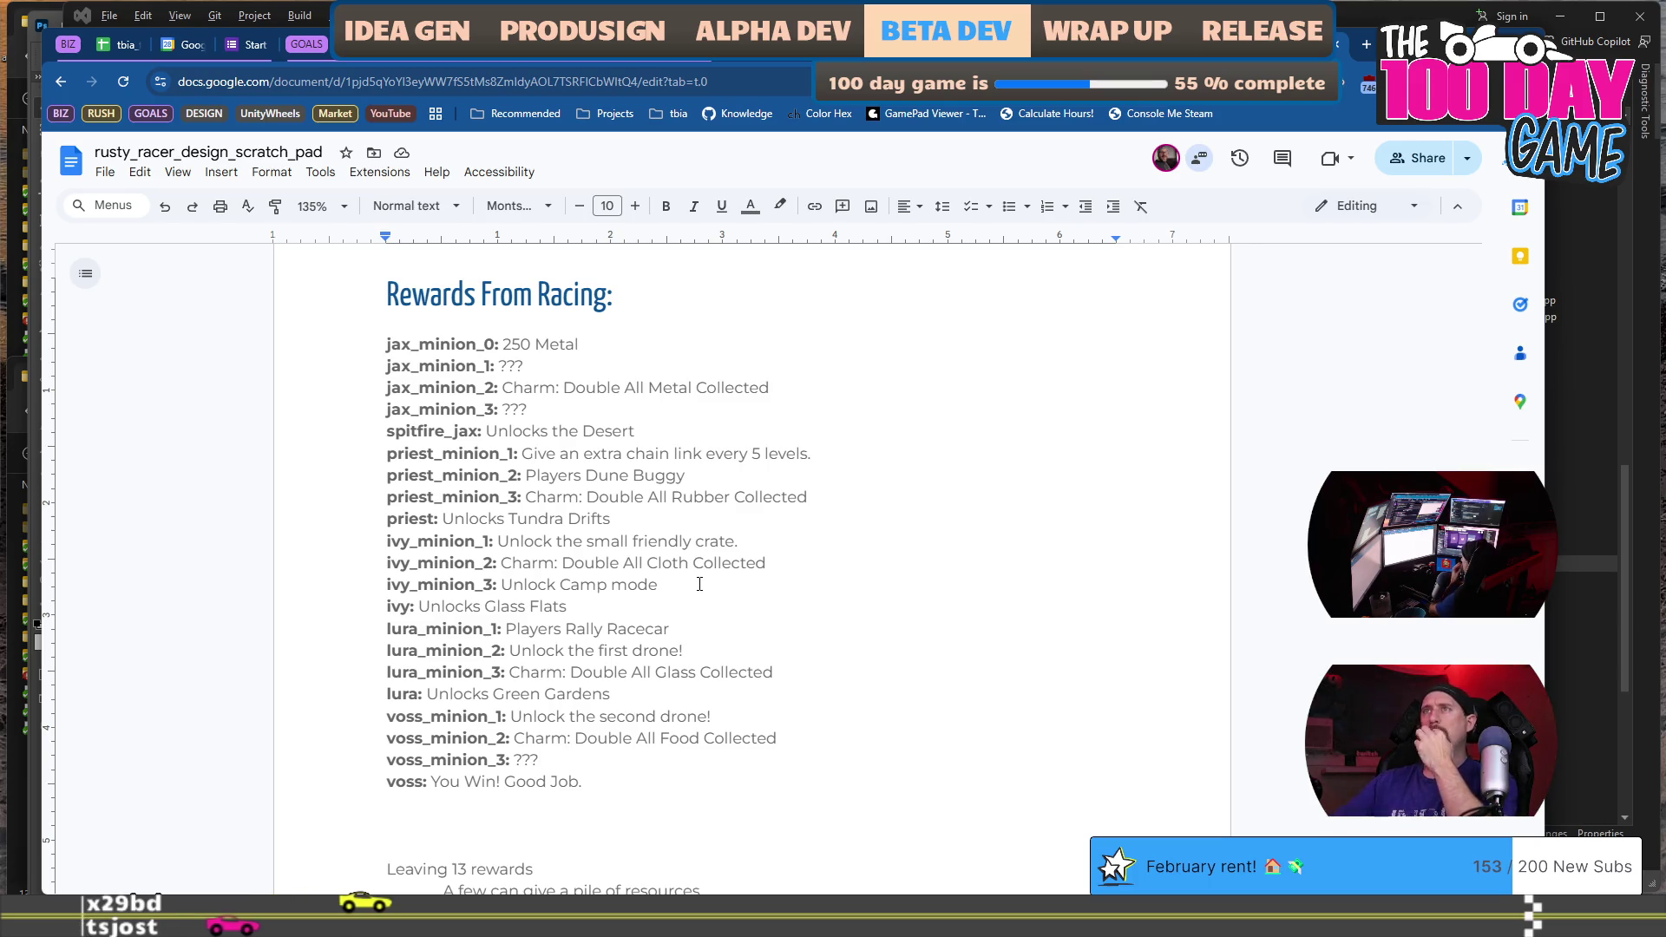
{"action": "scroll", "coordinate": [699, 584], "scroll_direction": "down", "scroll_amount": 15}
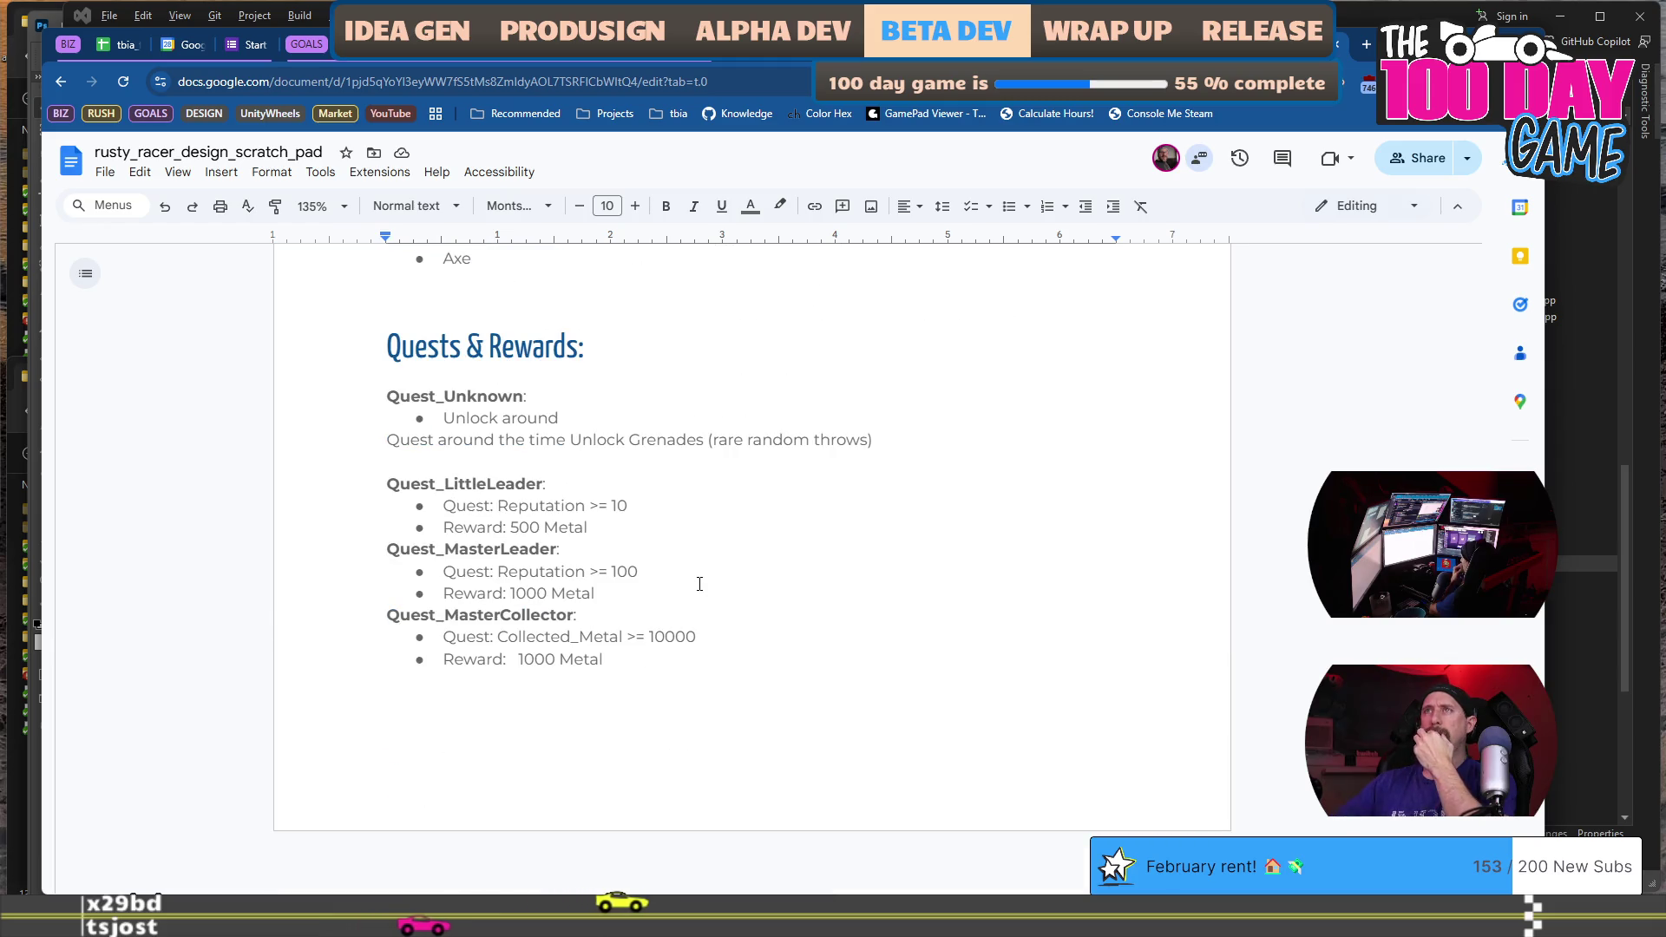
Reword Quest_Unknown's unlock note to say it unlocks around when the priest is raced.
{"action": "left_click", "coordinate": [677, 415]}
{"action": "scroll", "coordinate": [677, 415], "scroll_direction": "up", "scroll_amount": 10}
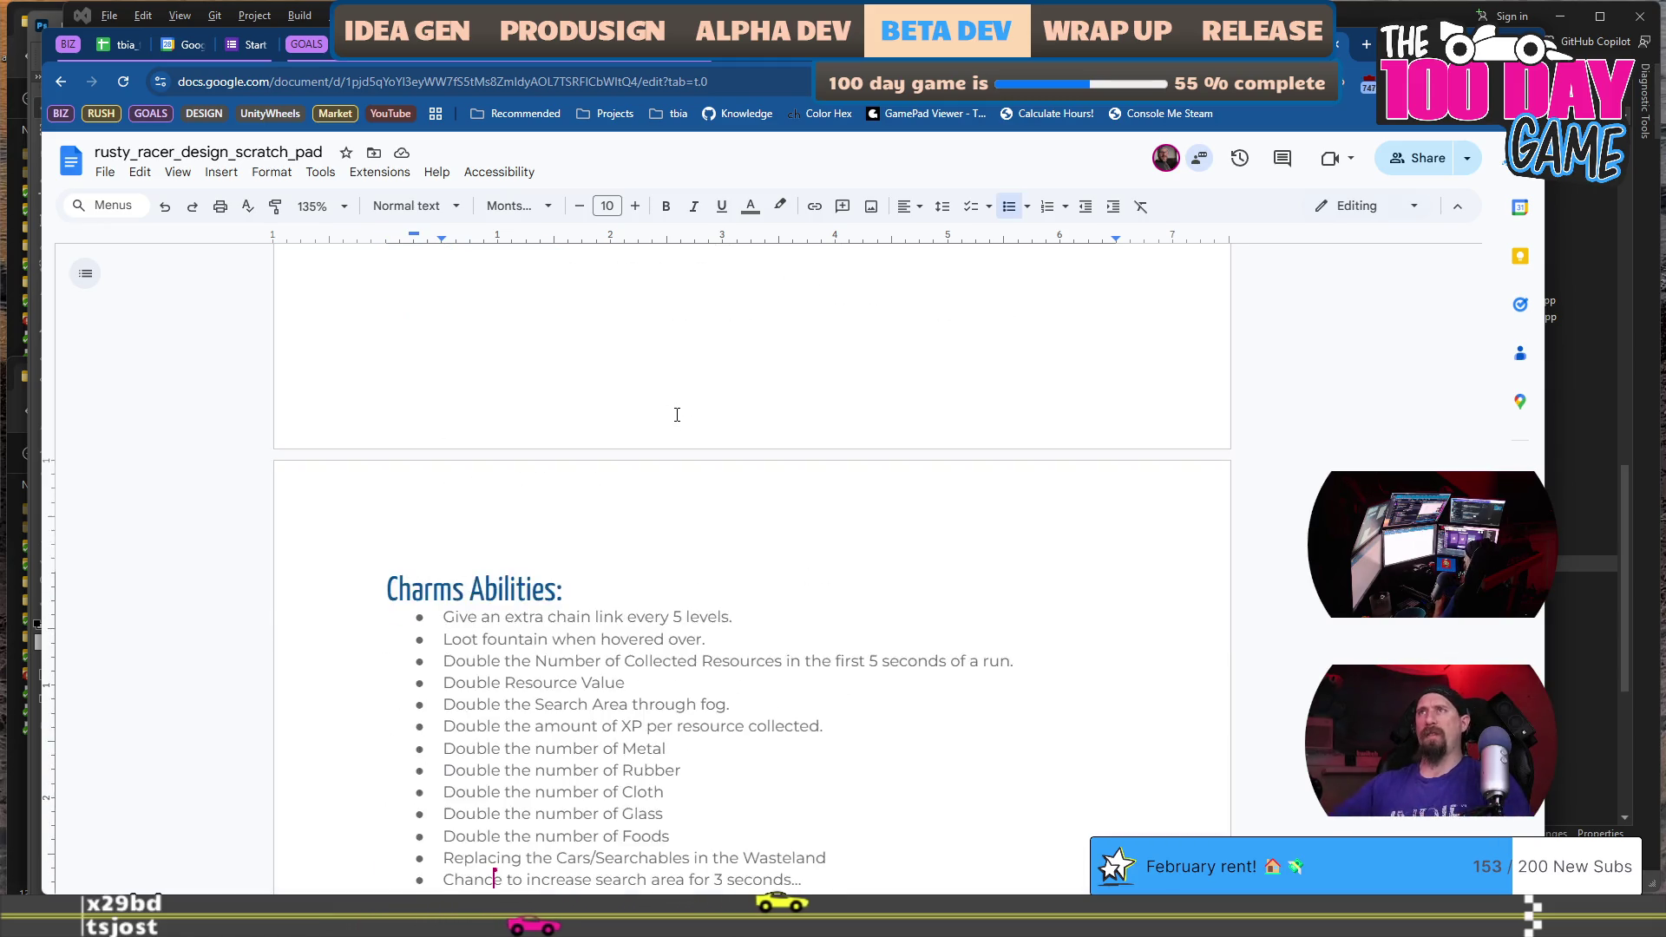
{"action": "scroll", "coordinate": [677, 415], "scroll_direction": "up", "scroll_amount": 6}
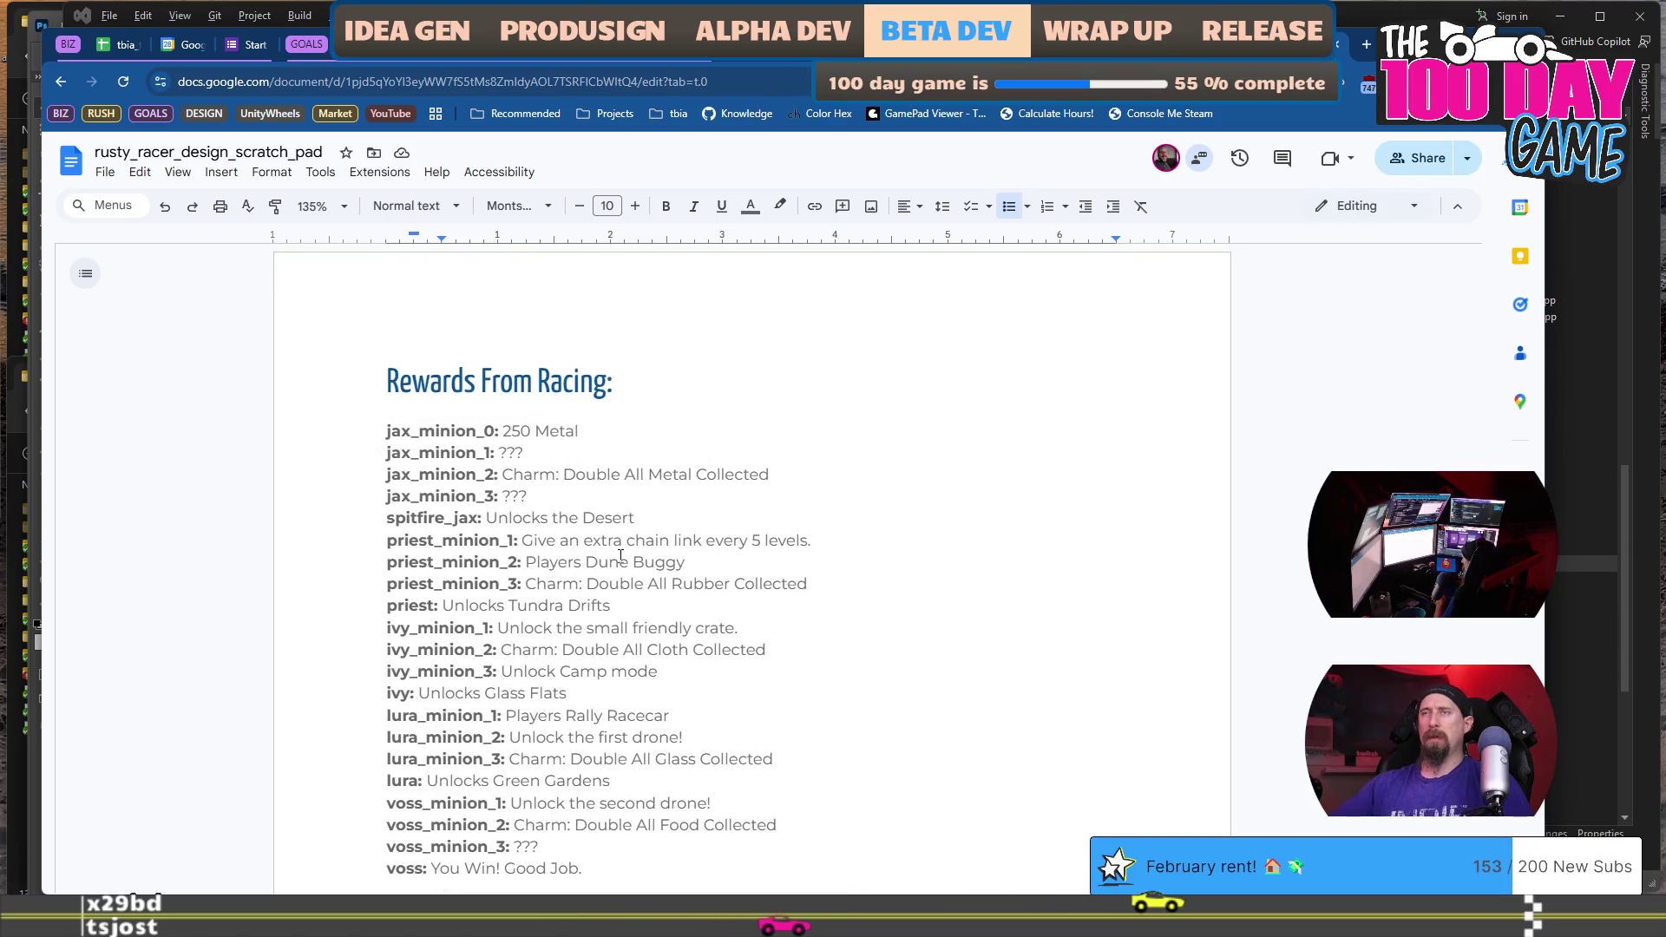
{"action": "scroll", "coordinate": [620, 555], "scroll_direction": "down", "scroll_amount": 15}
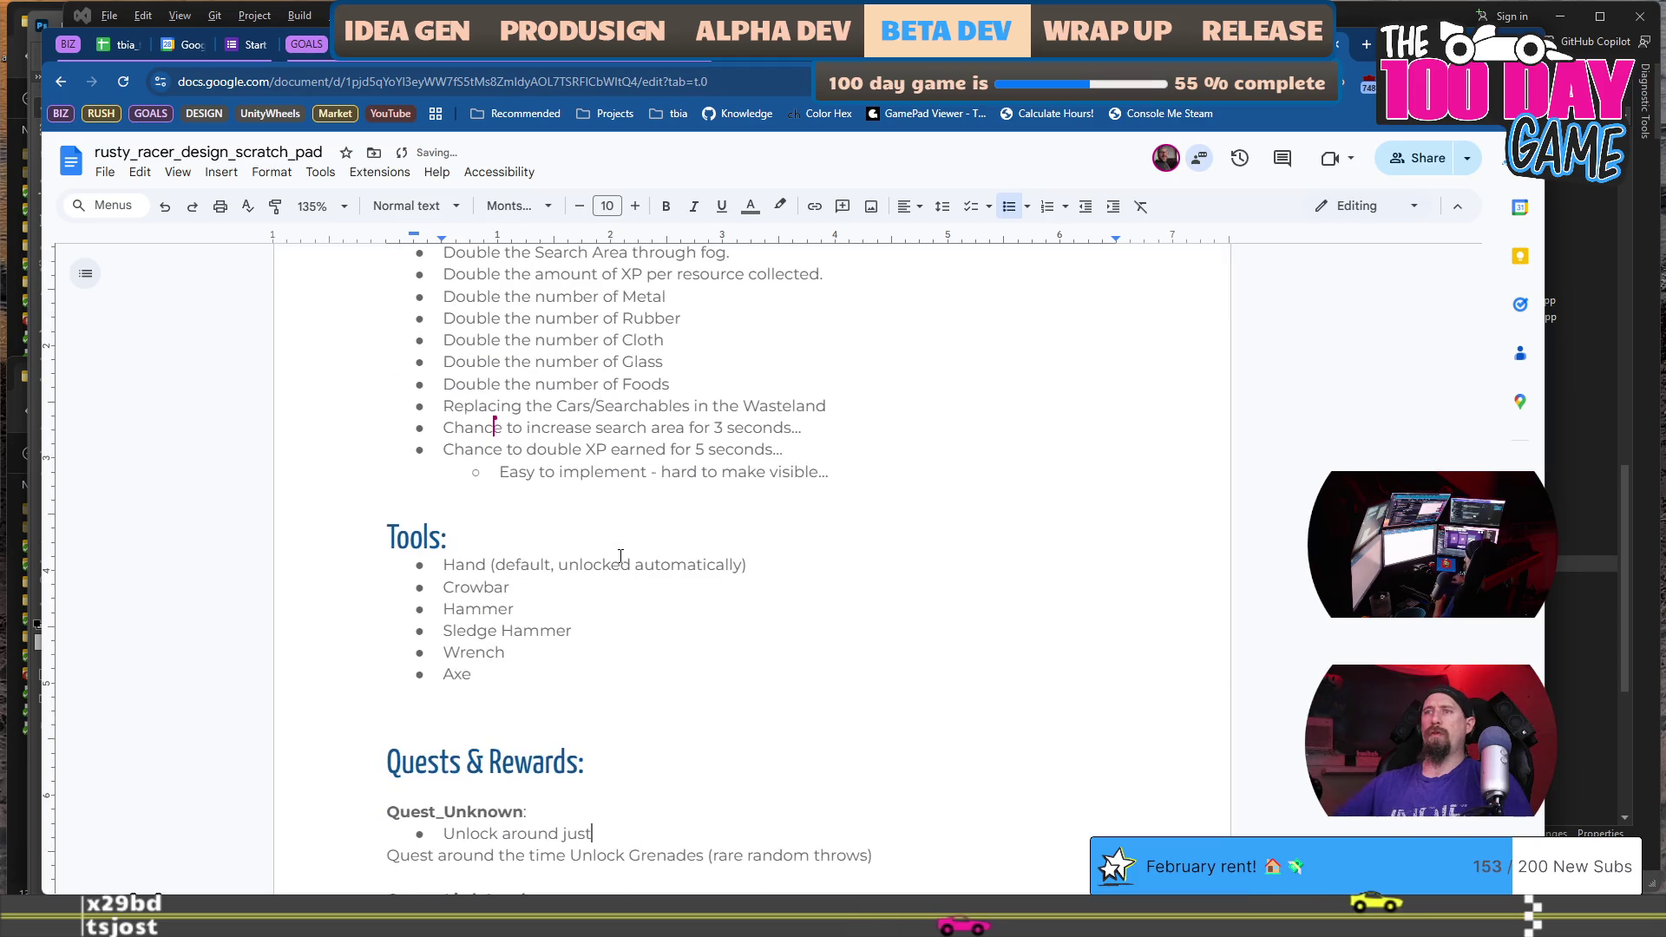
{"action": "key", "text": "ctrl+shift+Left"}
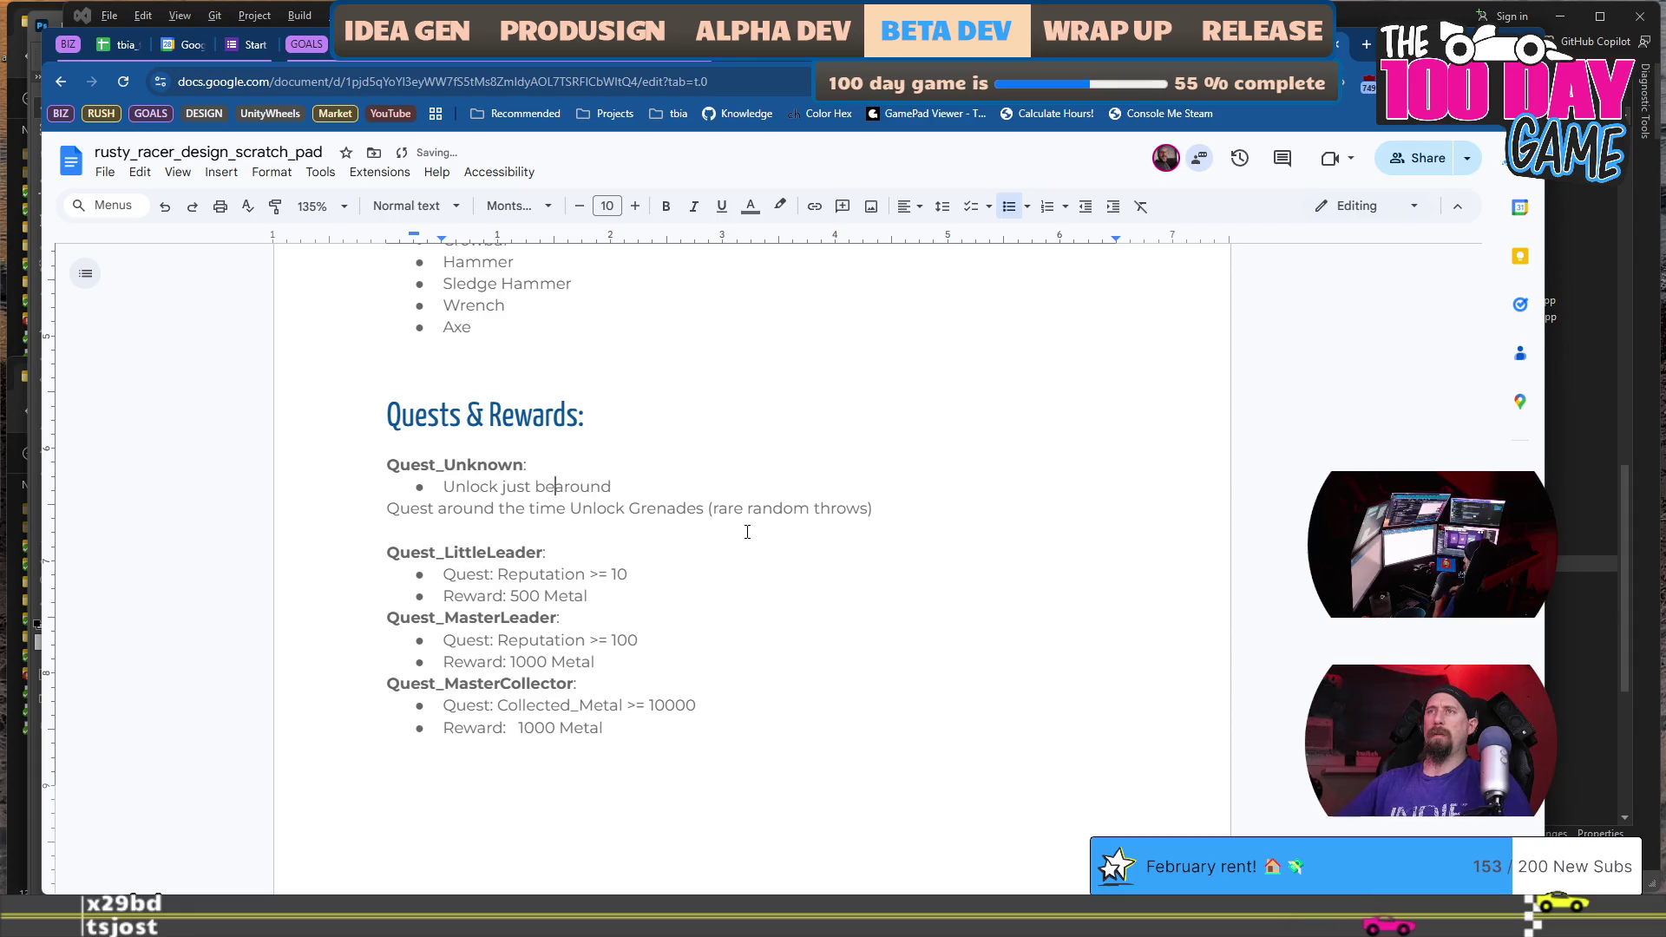
{"action": "key", "text": "ctrl+shift+Right"}
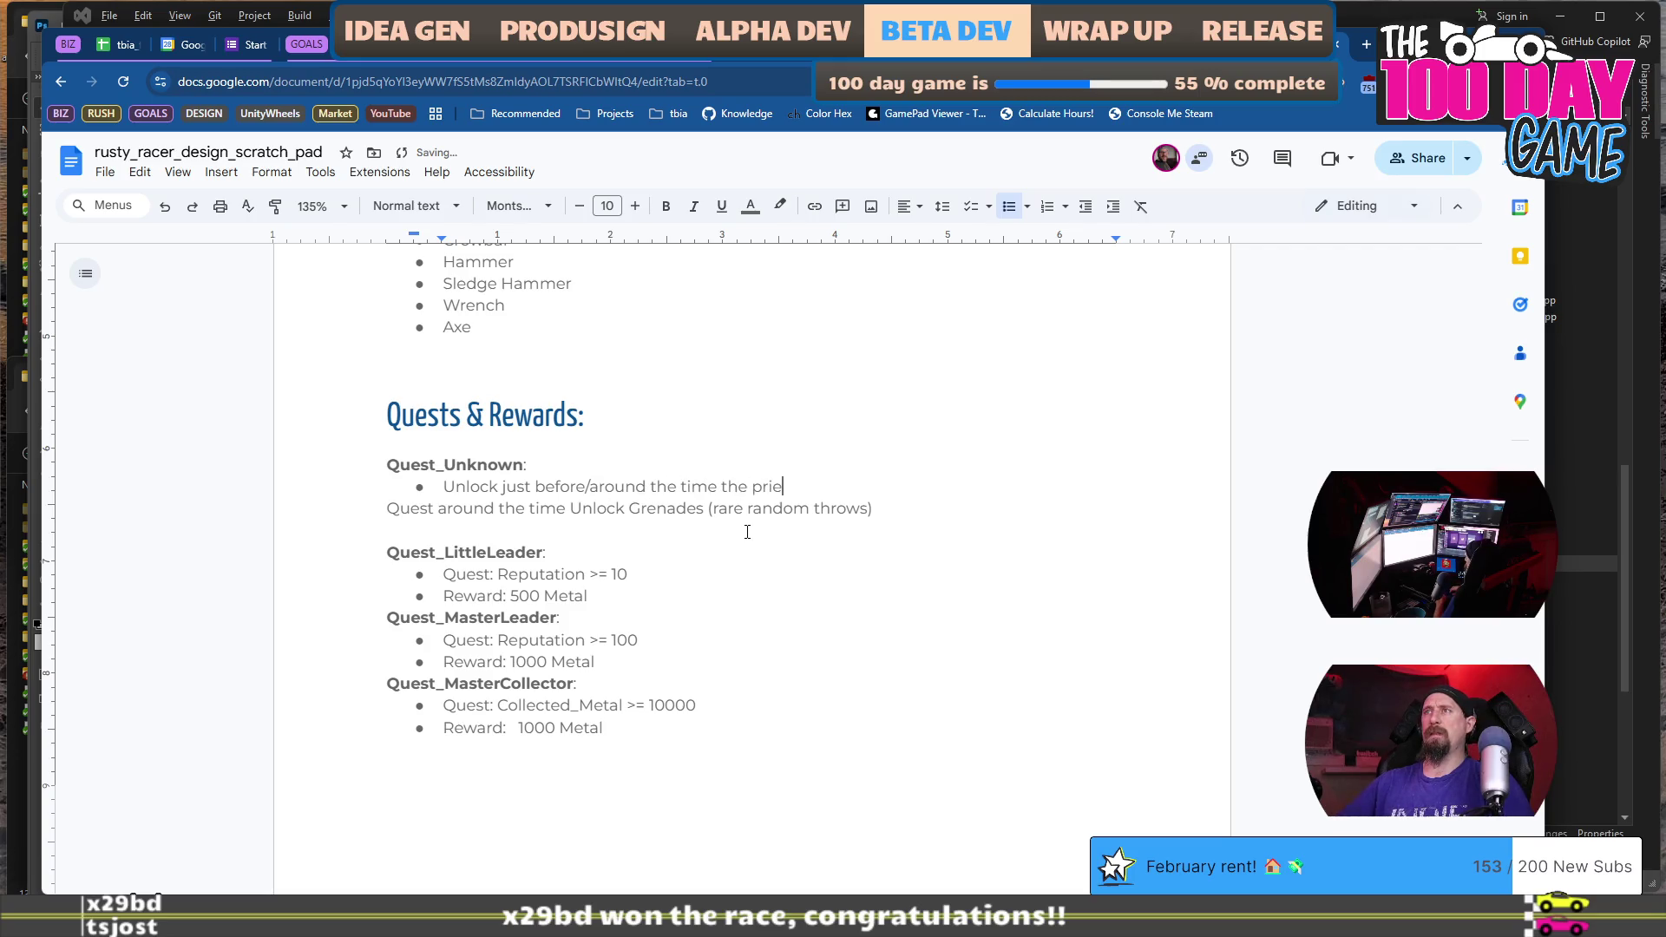
{"action": "type", "text": "st will be eb"}
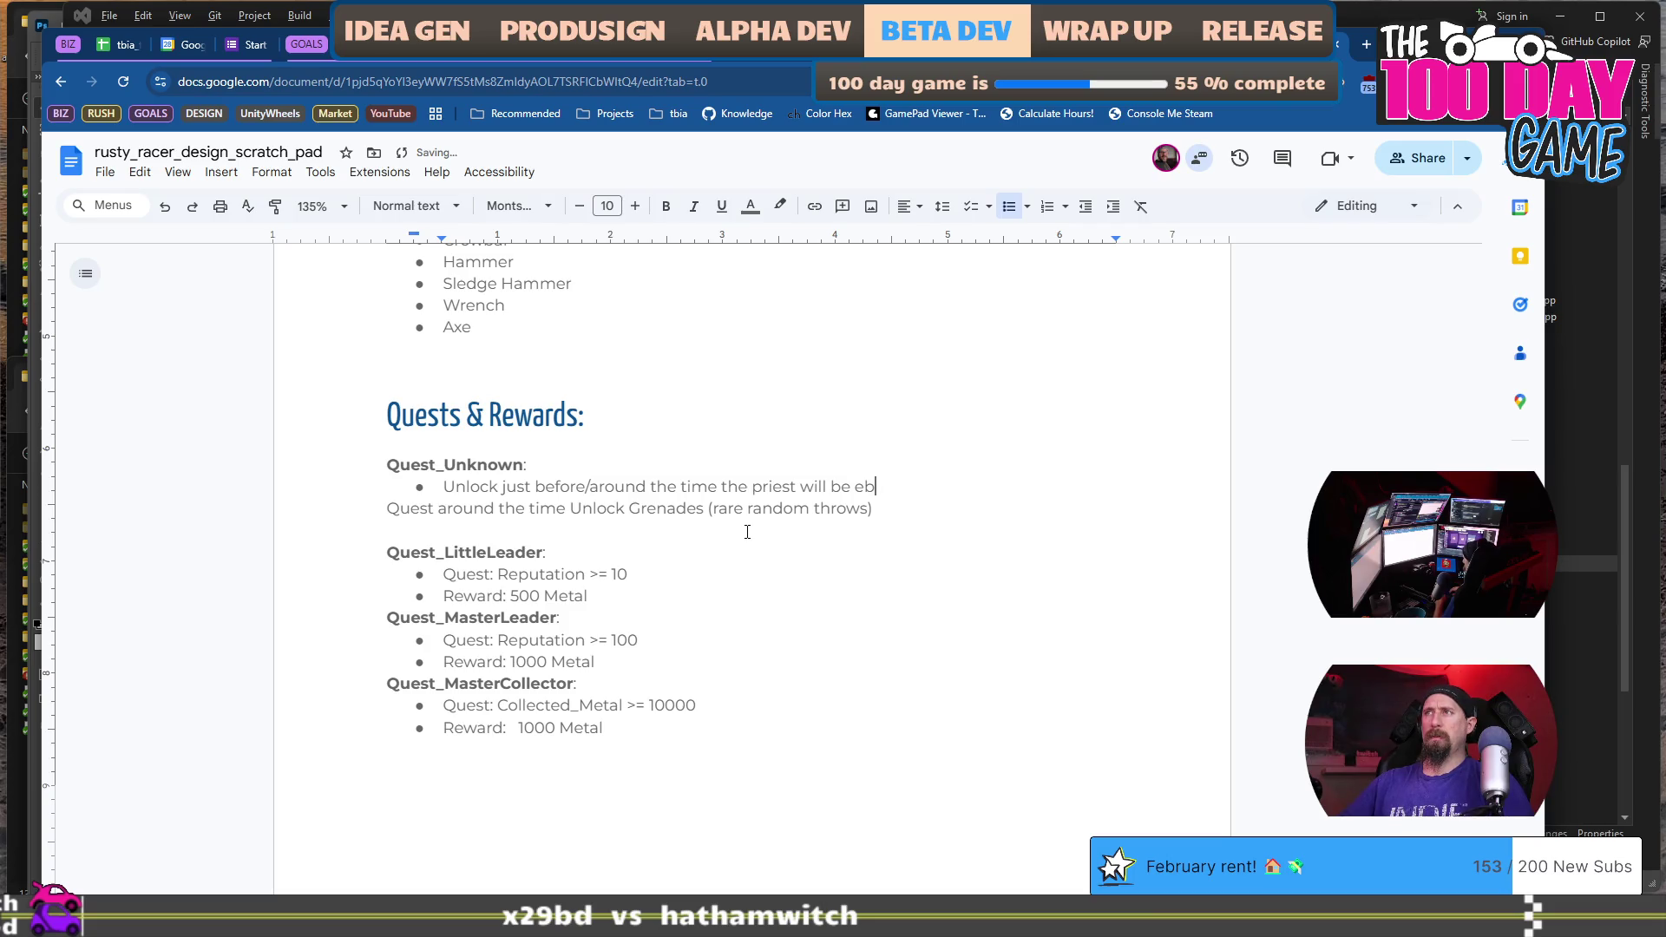
{"action": "type", "text": "raced."}
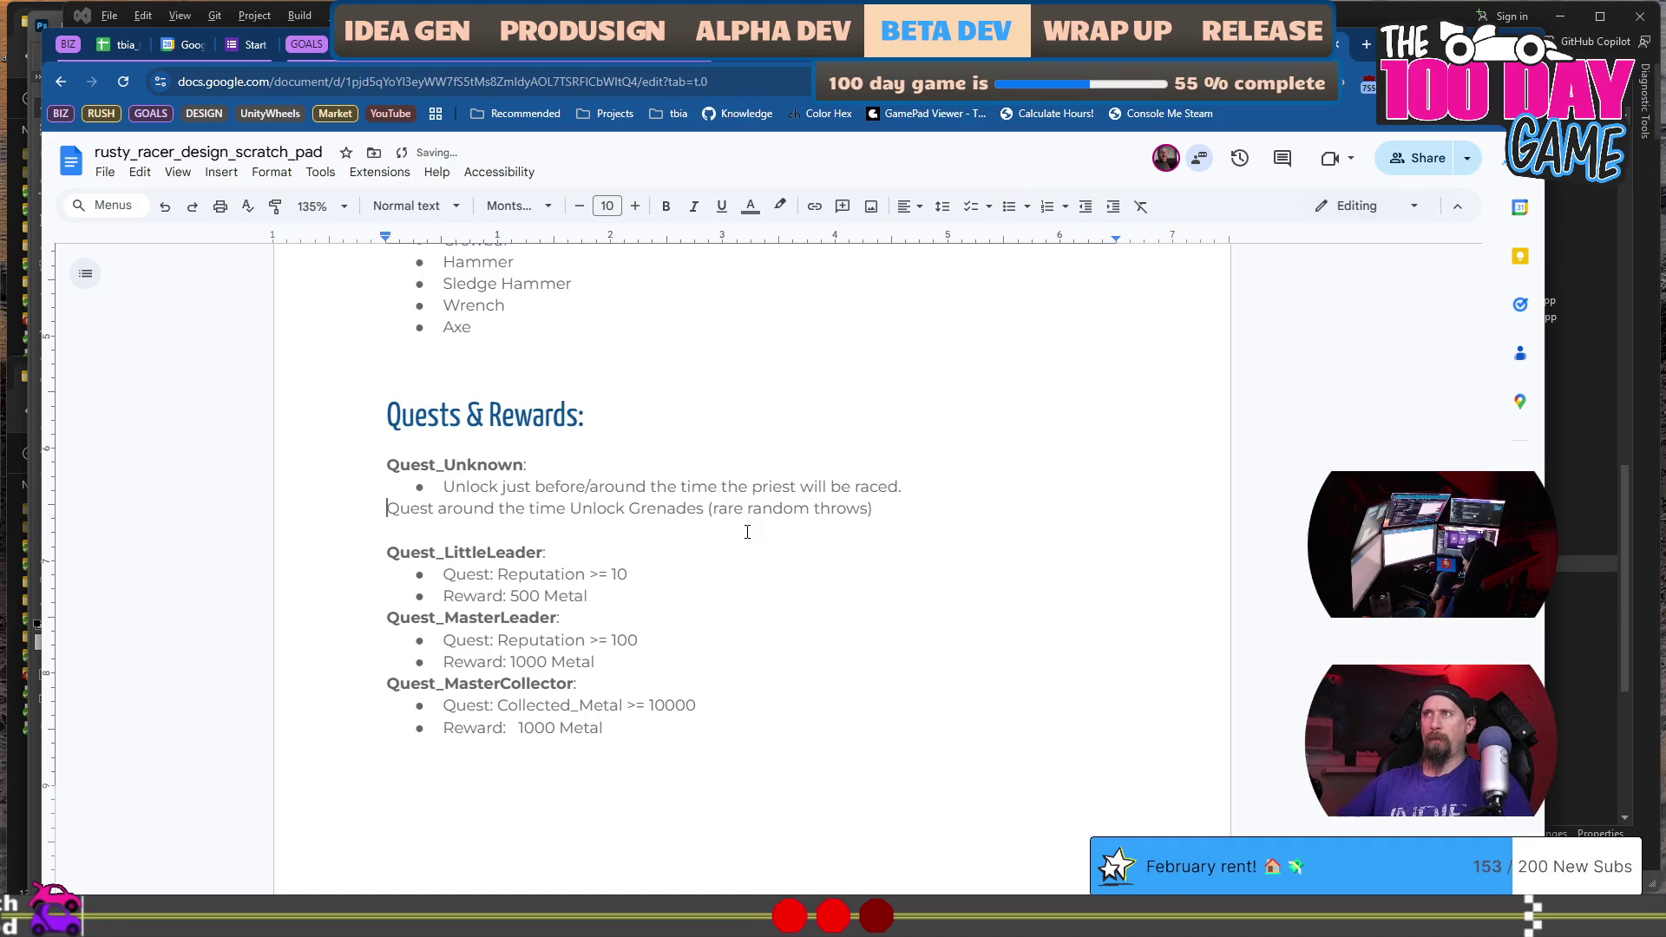
Turn the leftover 'Quest around the time' line into a 'Reward: Unlock Grenades (rare random throws)' bullet.
{"action": "key", "text": "BackSpace"}
{"action": "key", "text": "Return"}
{"action": "type", "text": "*"}
{"action": "key", "text": "BackSpace"}
{"action": "type", "text": "Reward:"}
{"action": "key", "text": "ctrl+shift+Right"}
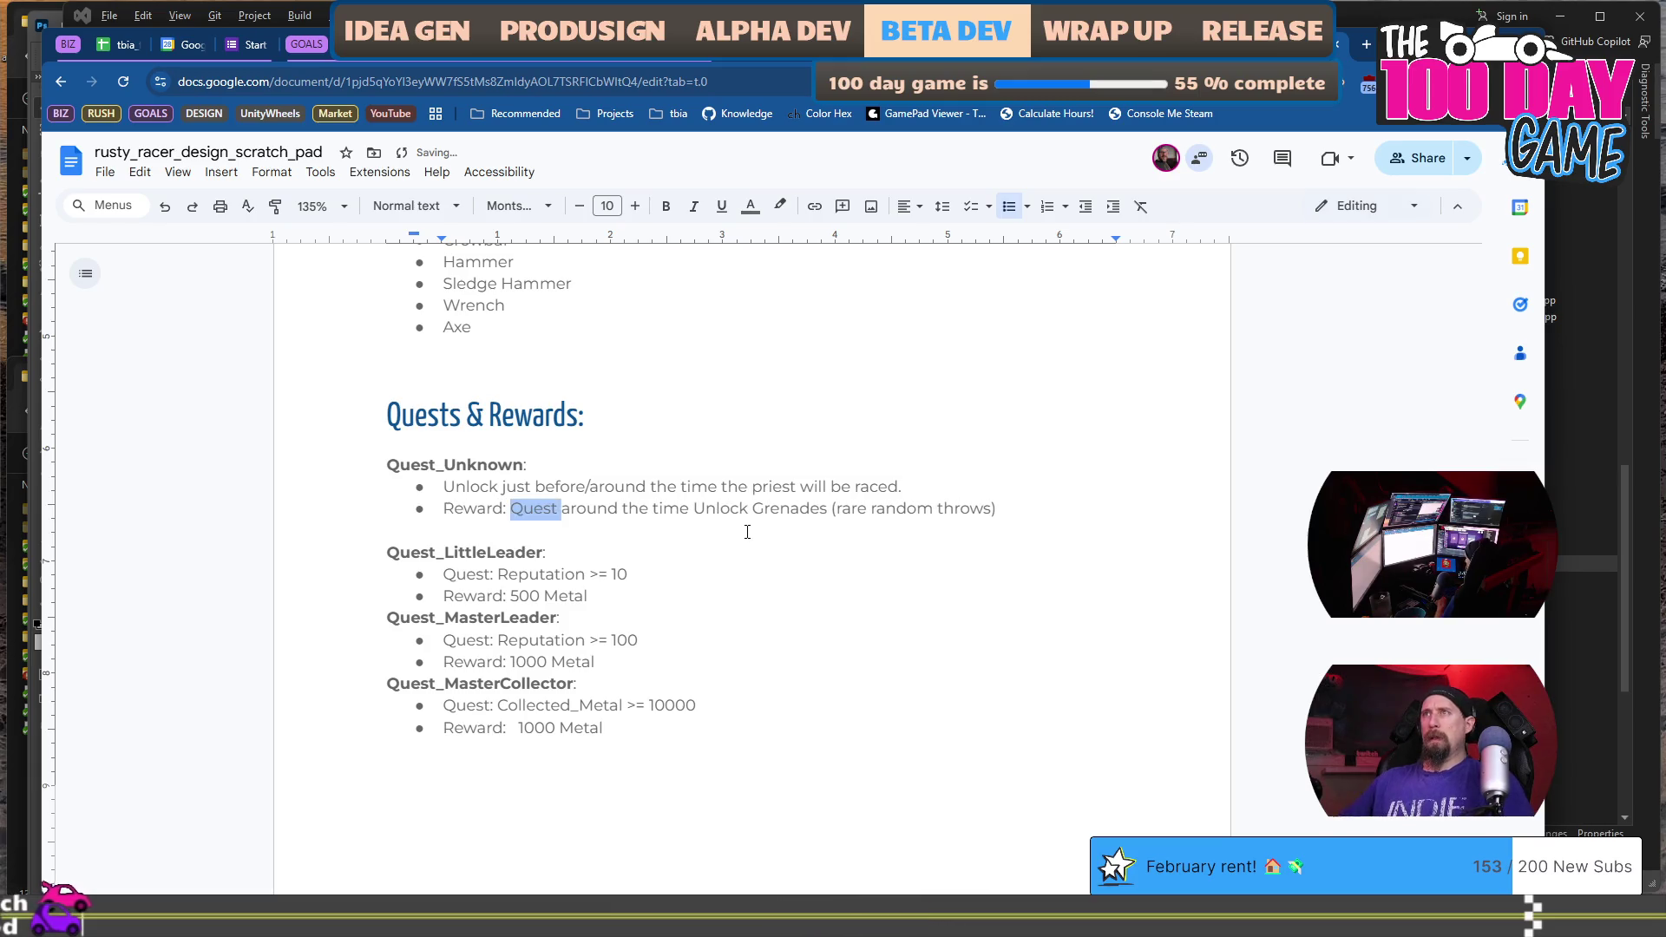
{"action": "key", "text": "ctrl+shift+Right"}
{"action": "key", "text": "ctrl+shift+Right"}
{"action": "key", "text": "ctrl+shift+Right"}
{"action": "key", "text": "BackSpace"}
{"action": "key", "text": "Up"}
{"action": "key", "text": "Up"}
{"action": "key", "text": "Up"}
Check the Crowbar entry in the Tools list, then return to the racing rewards.
{"action": "scroll", "coordinate": [749, 534], "scroll_direction": "up", "scroll_amount": 4}
{"action": "scroll", "coordinate": [752, 539], "scroll_direction": "down", "scroll_amount": 4}
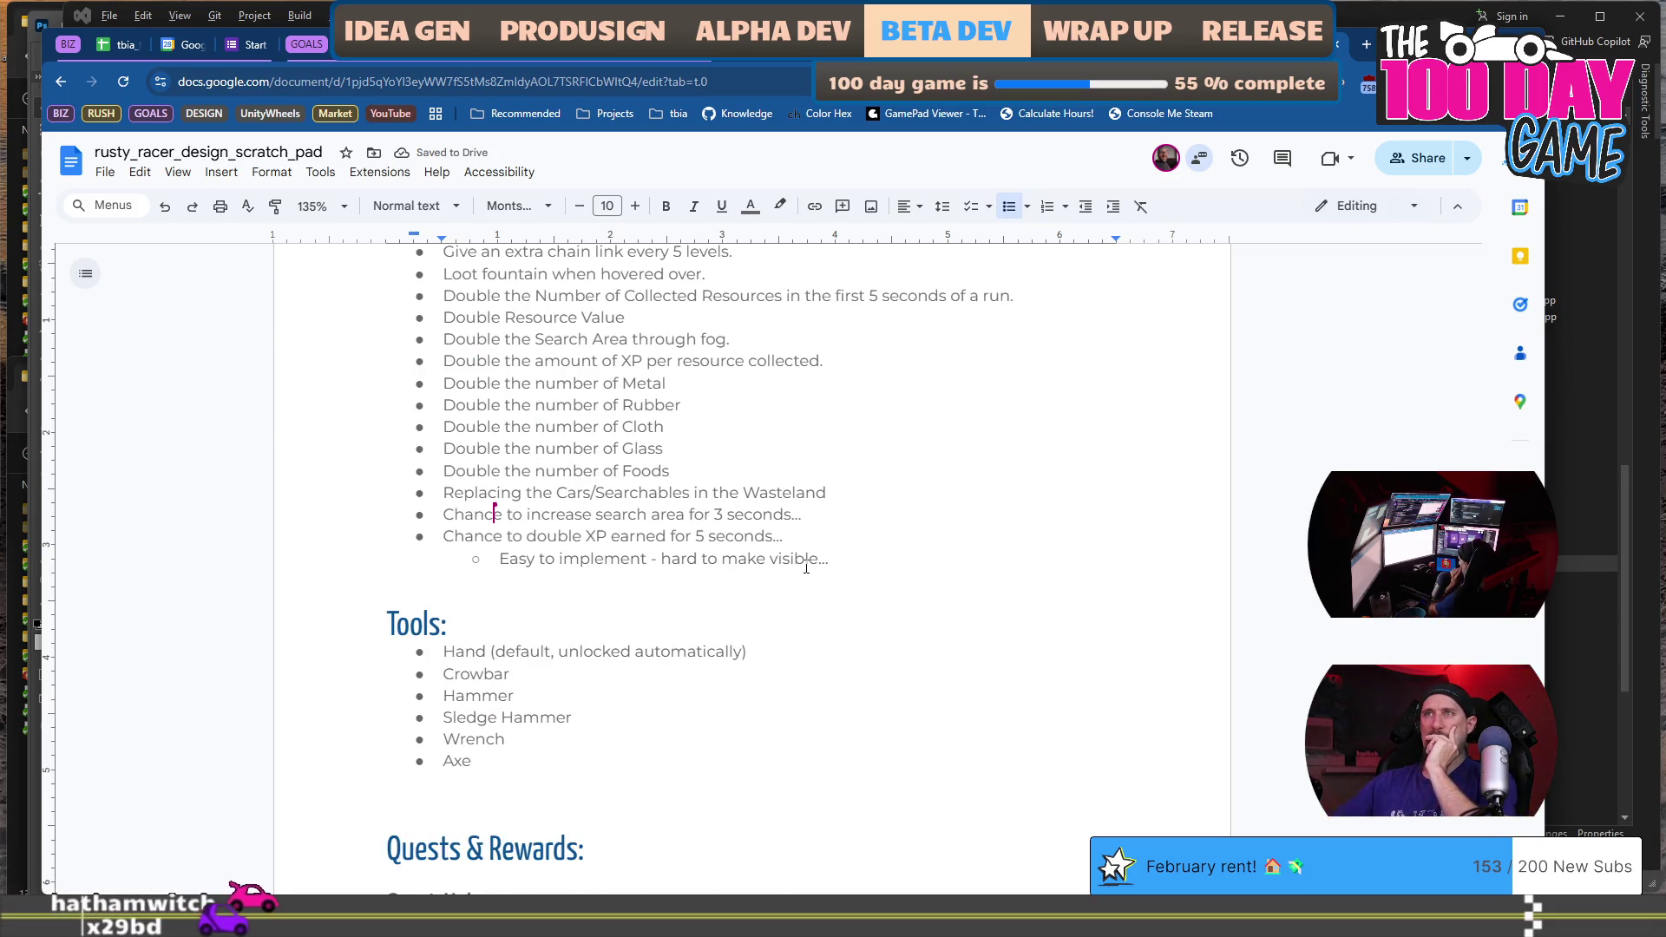
{"action": "left_click", "coordinate": [693, 673]}
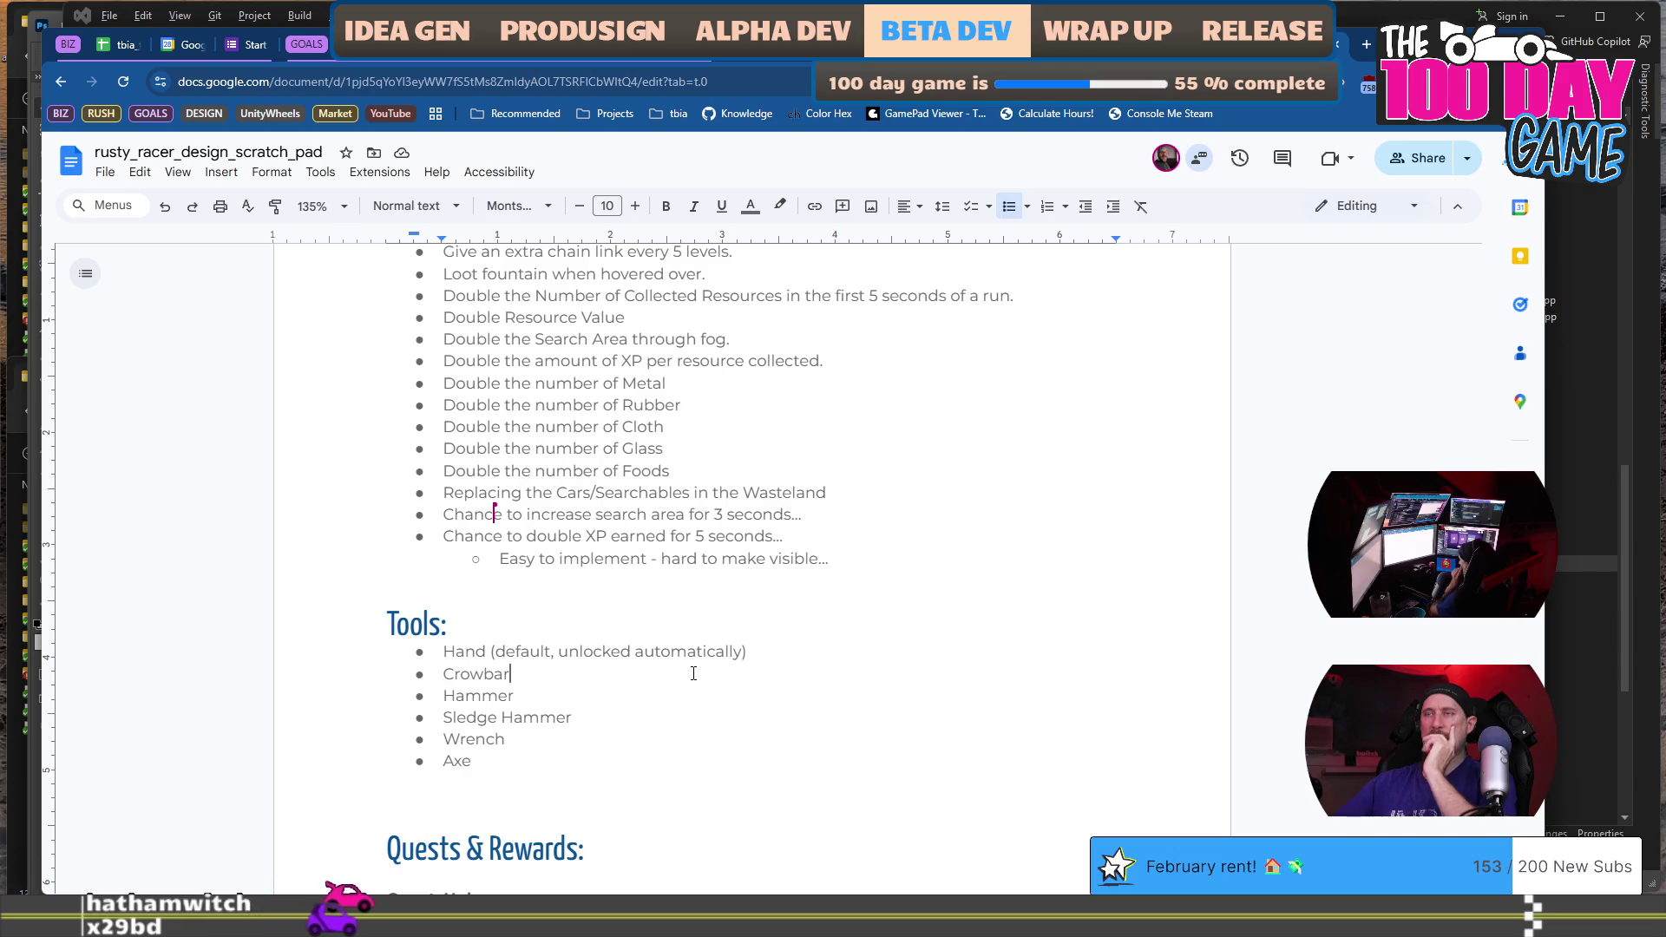
{"action": "double_click", "coordinate": [693, 673]}
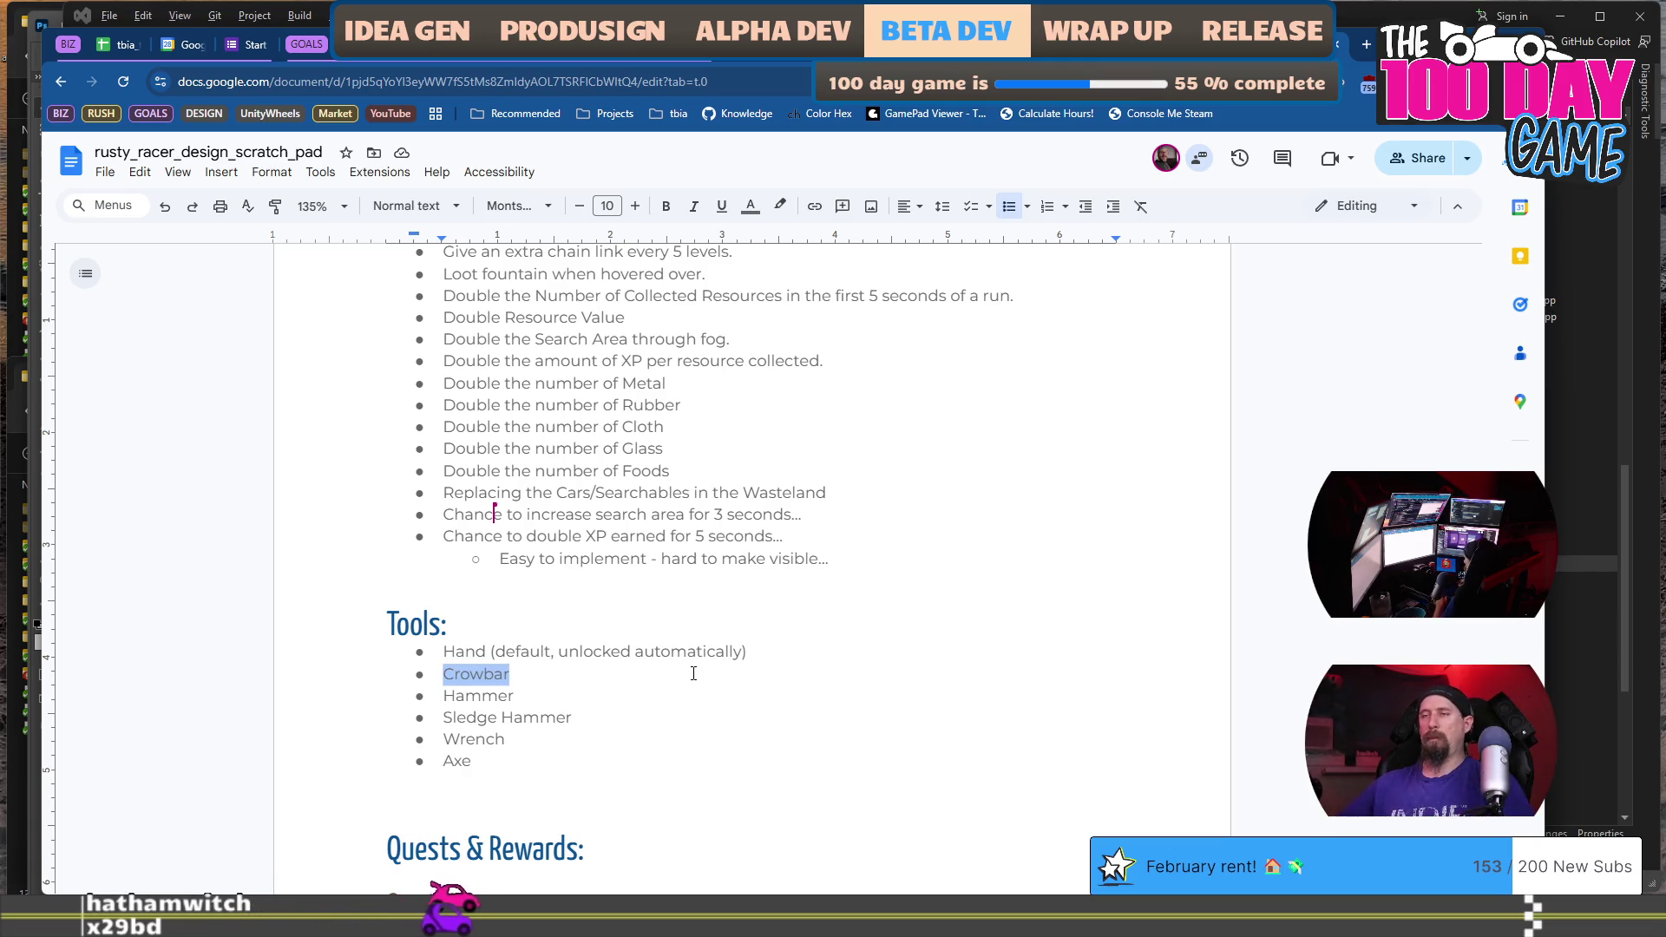
{"action": "left_click", "coordinate": [693, 673]}
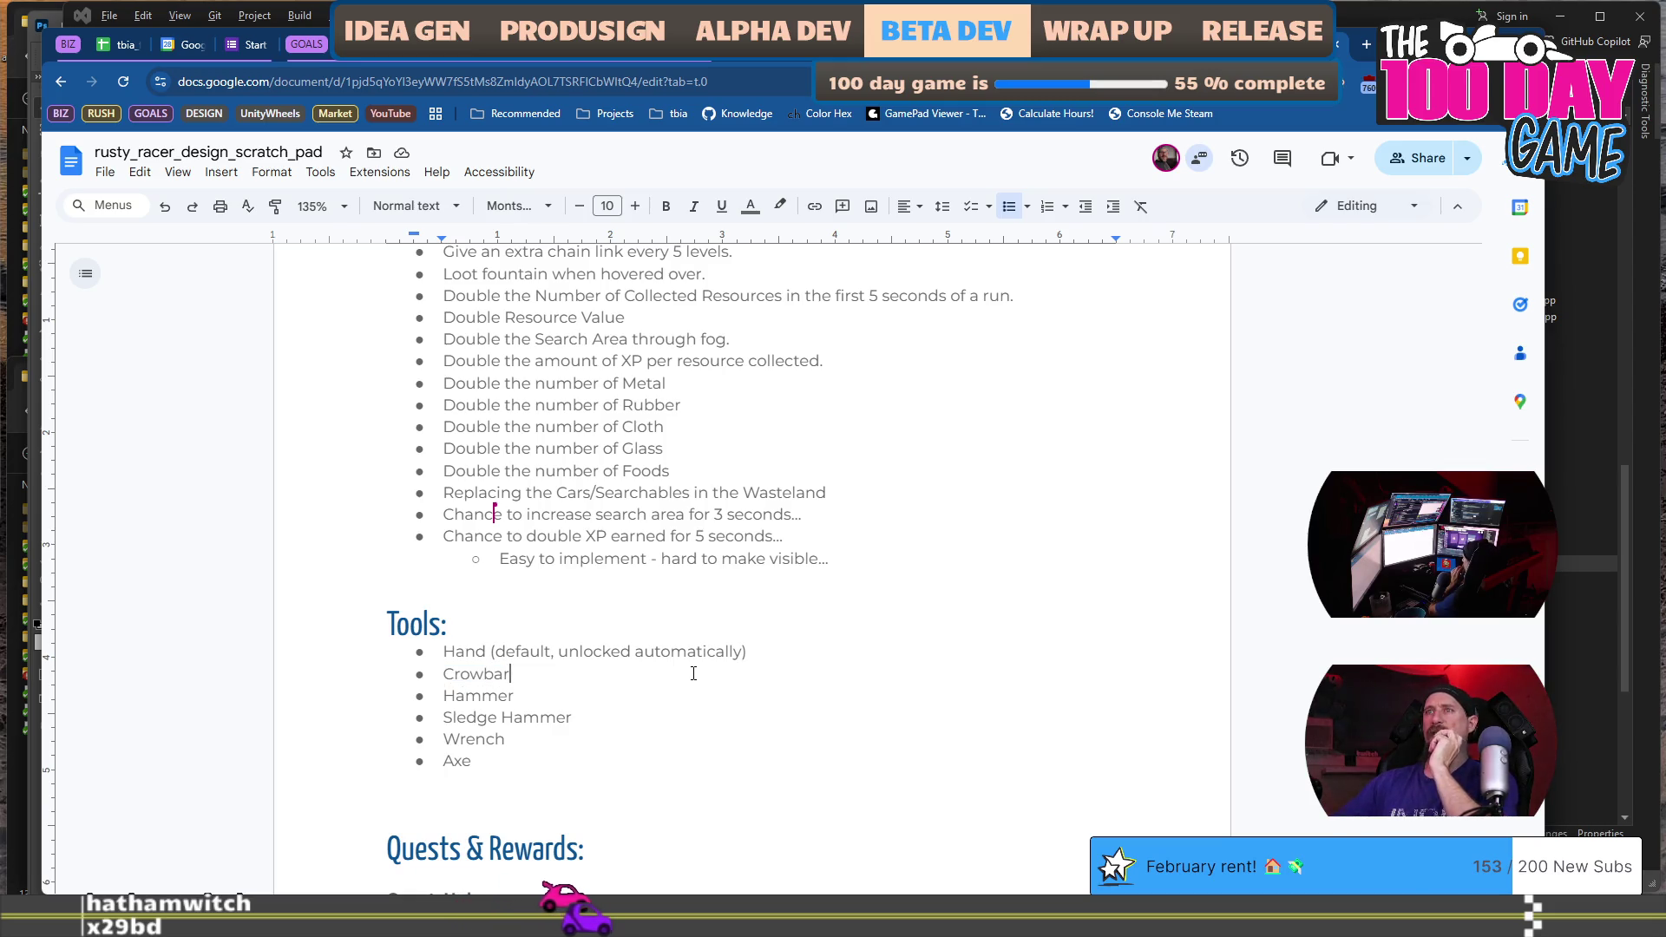
{"action": "scroll", "coordinate": [694, 673], "scroll_direction": "up", "scroll_amount": 5}
{"action": "scroll", "coordinate": [694, 673], "scroll_direction": "up", "scroll_amount": 15}
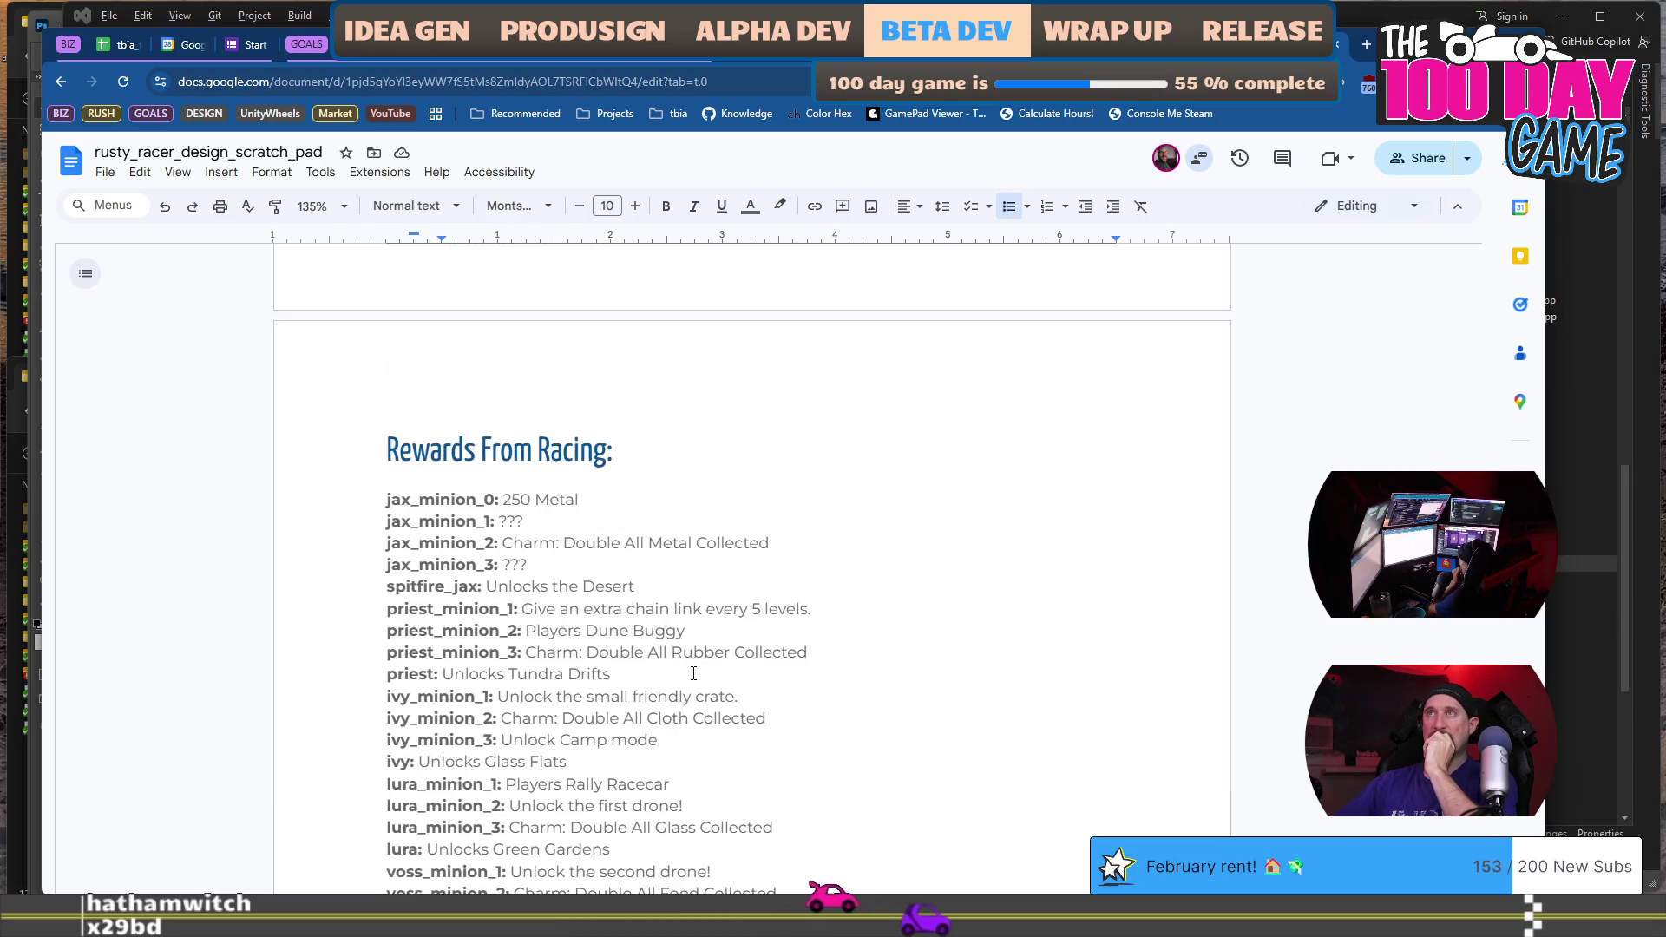
{"action": "left_click", "coordinate": [666, 515]}
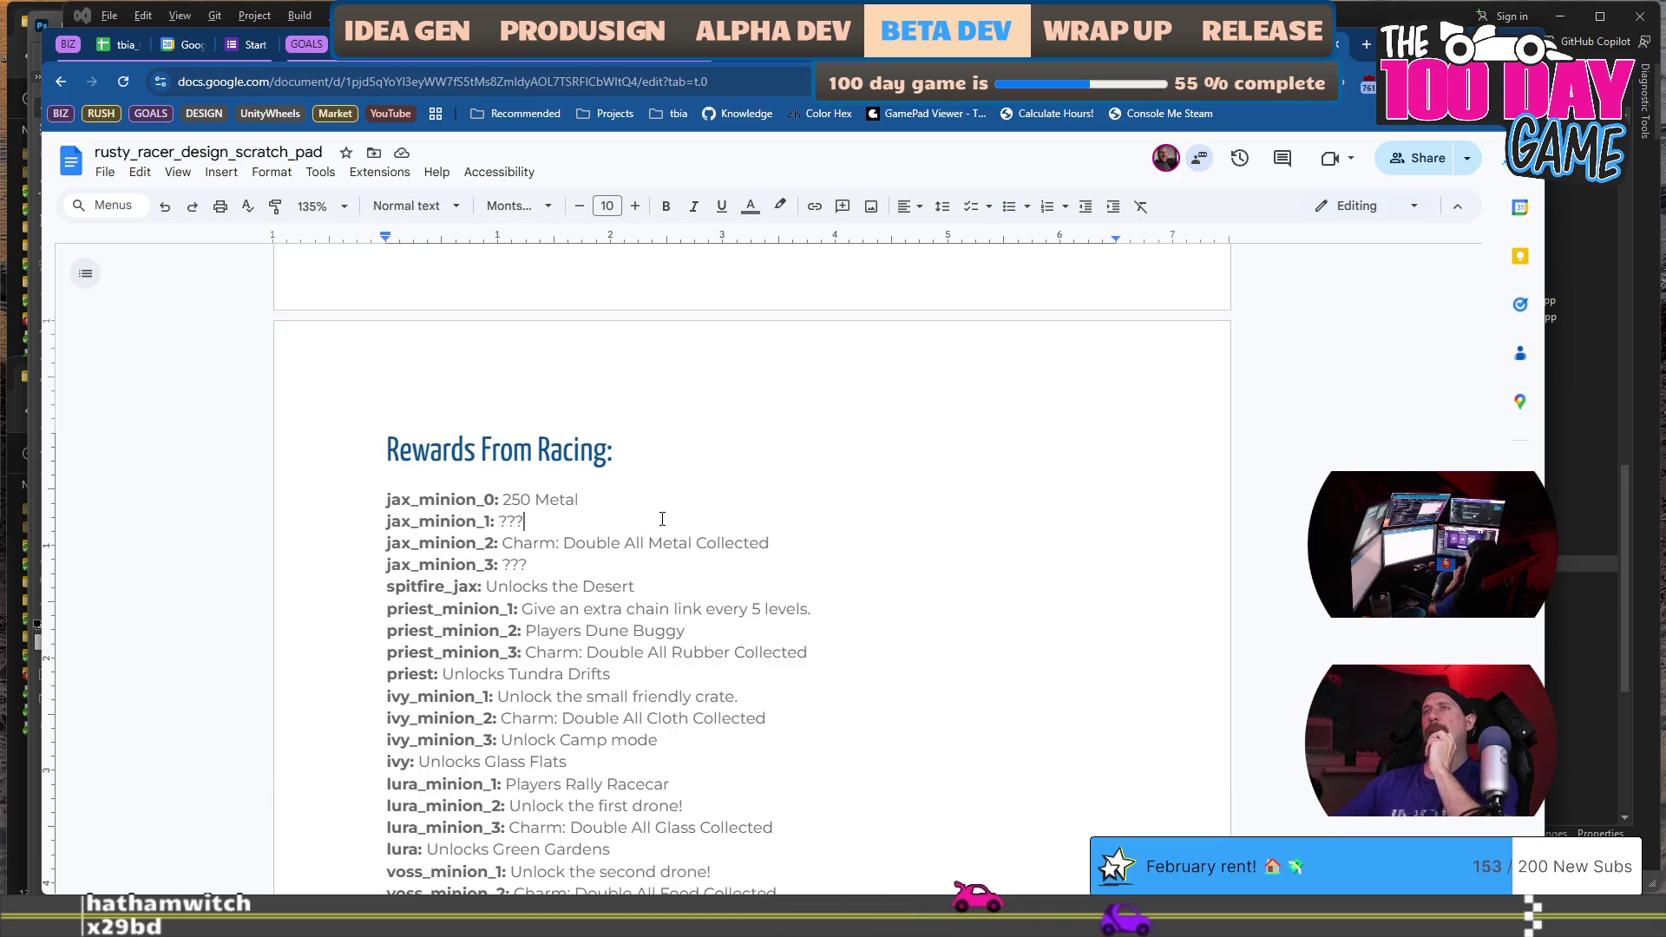
{"action": "scroll", "coordinate": [663, 516], "scroll_direction": "down", "scroll_amount": 2}
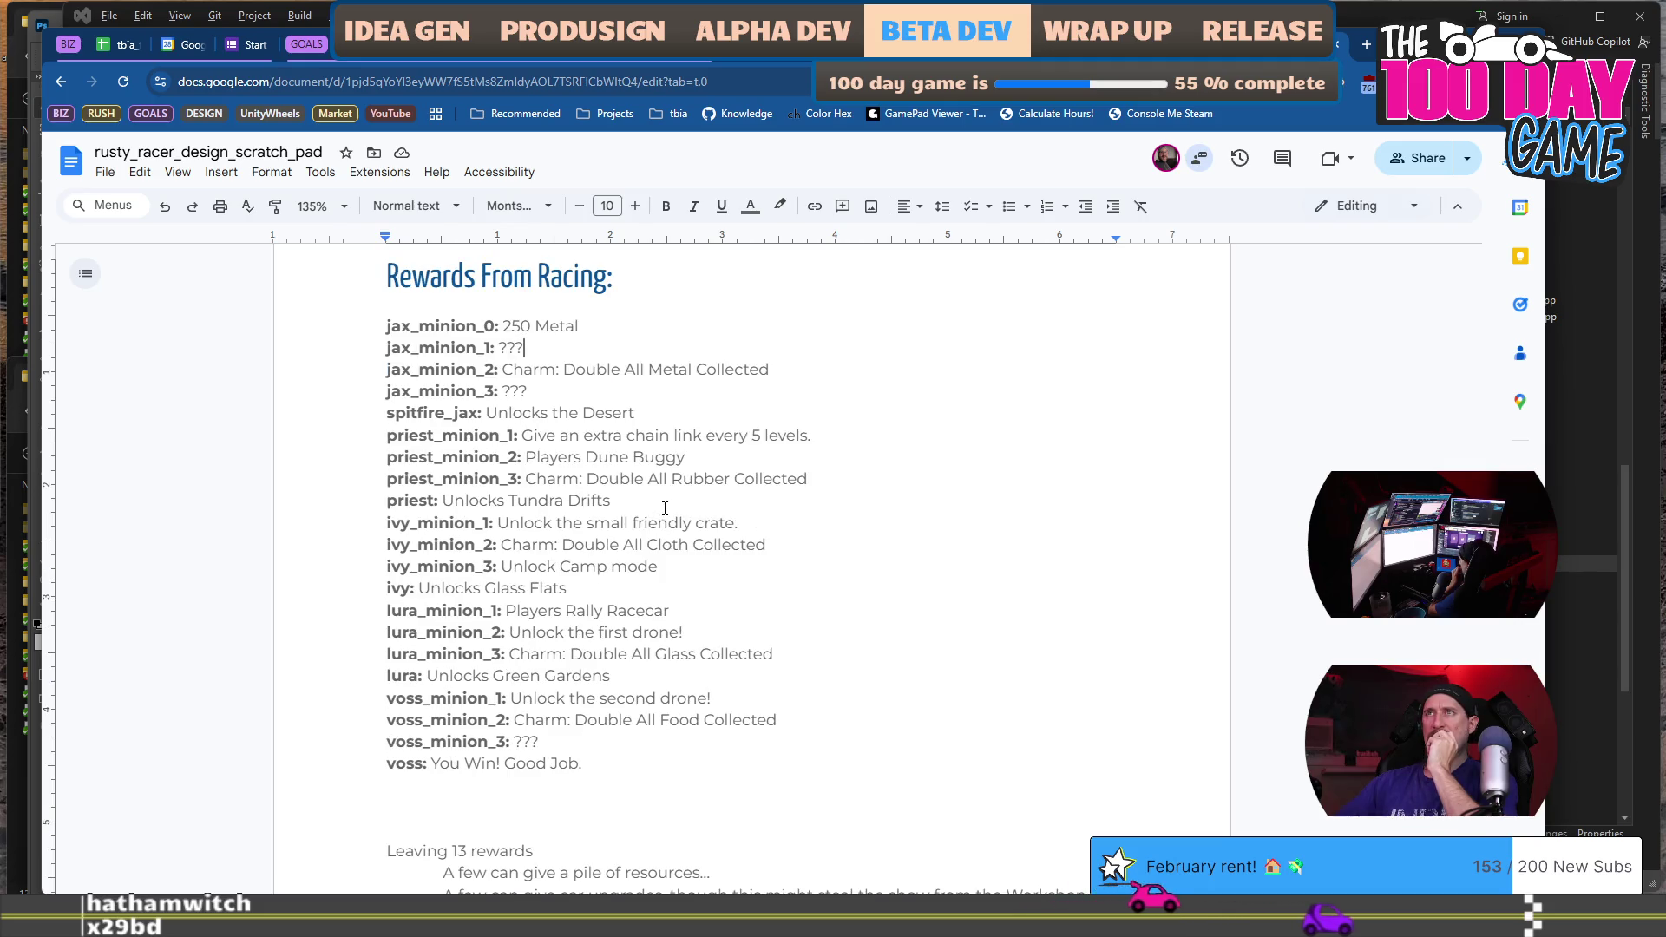
Make jax_minion_3's and voss_minion_3's rewards read '??? Tool ???'.
{"action": "left_click_drag", "start_coordinate": [528, 392], "coordinate": [505, 400]}
{"action": "type", "text": "Tool"}
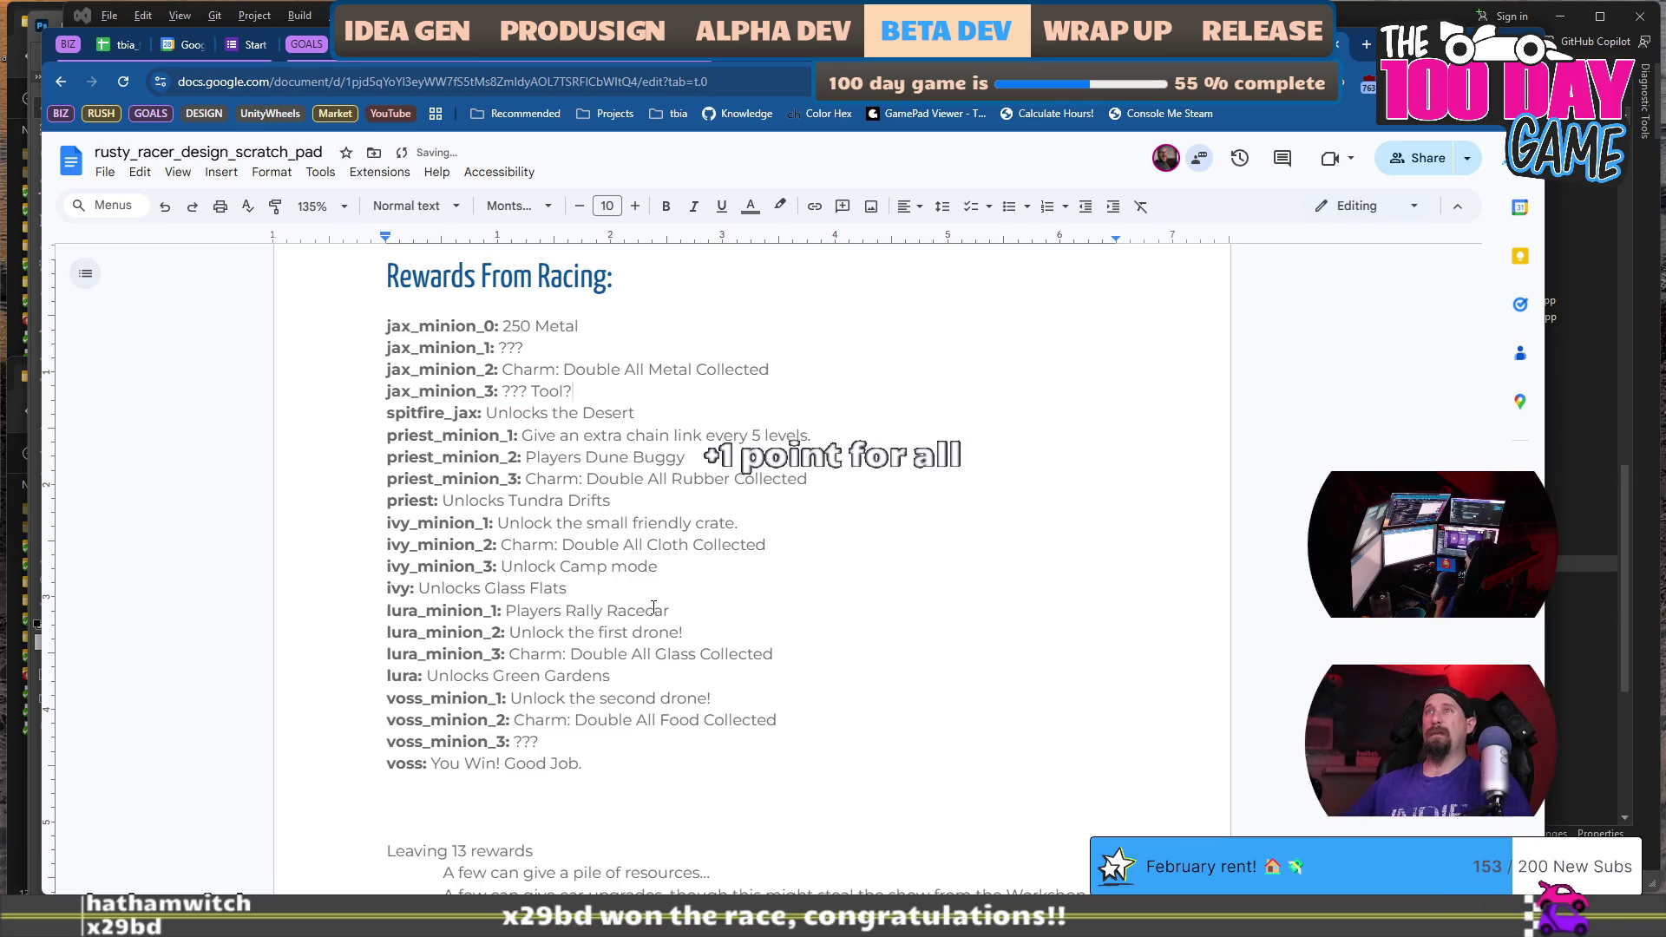
{"action": "key", "text": "BackSpace"}
{"action": "type", "text": "???"}
{"action": "key", "text": "Down"}
{"action": "key", "text": "Down"}
{"action": "key", "text": "Down"}
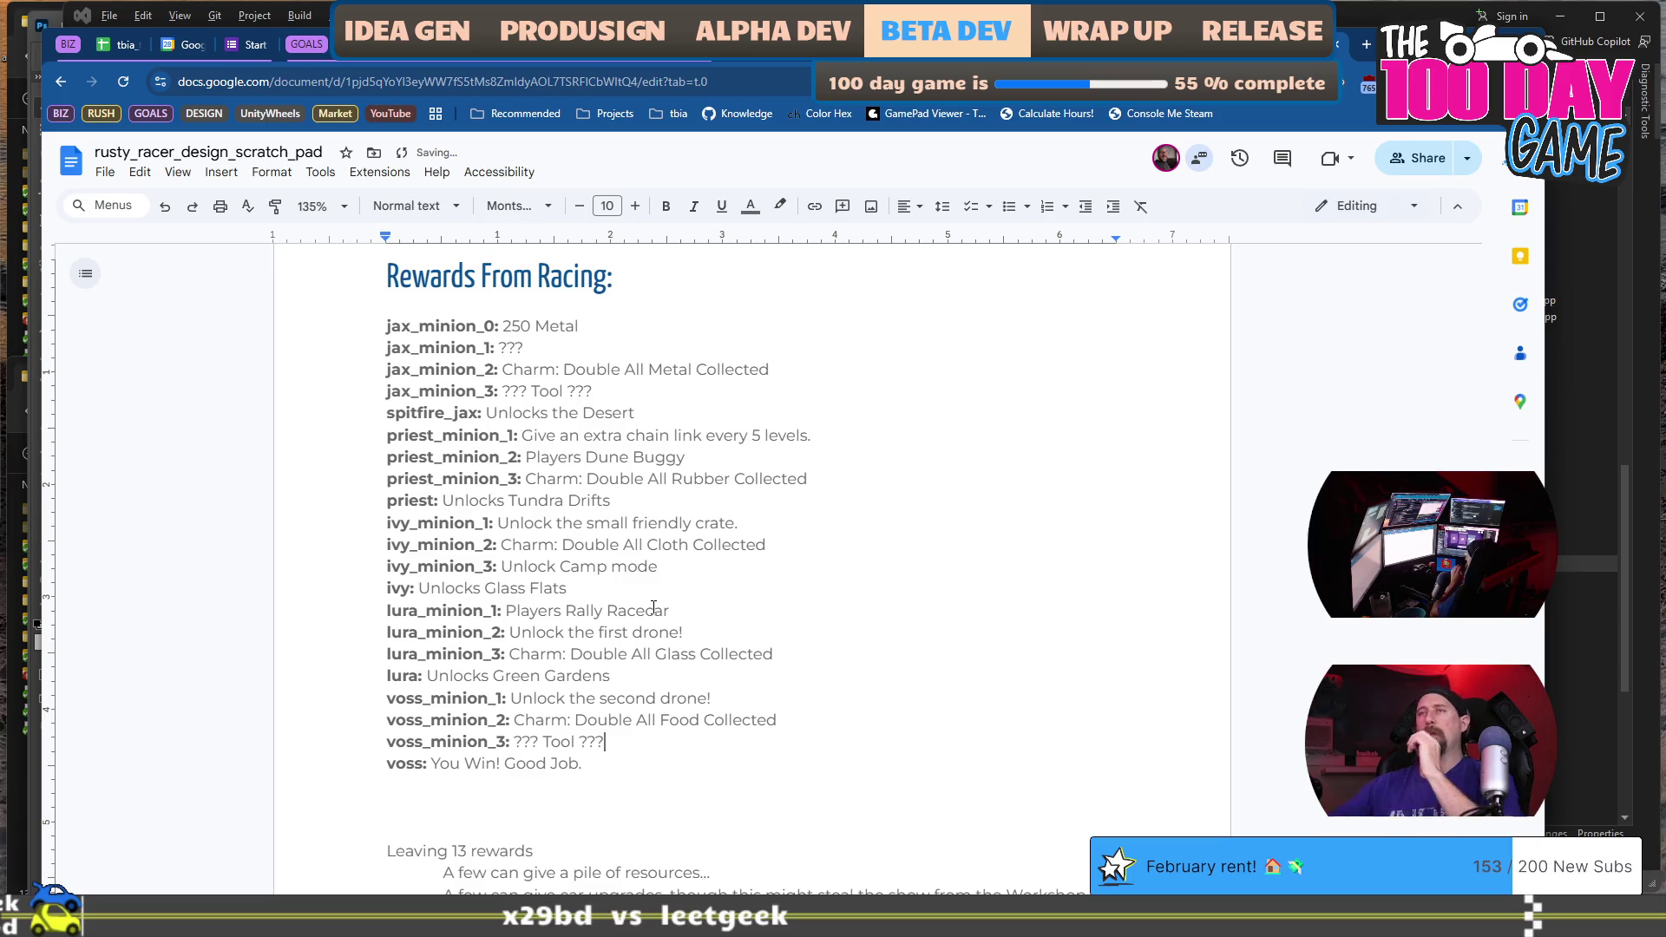
{"action": "scroll", "coordinate": [999, 597], "scroll_direction": "down", "scroll_amount": 3}
{"action": "scroll", "coordinate": [882, 587], "scroll_direction": "down", "scroll_amount": 9}
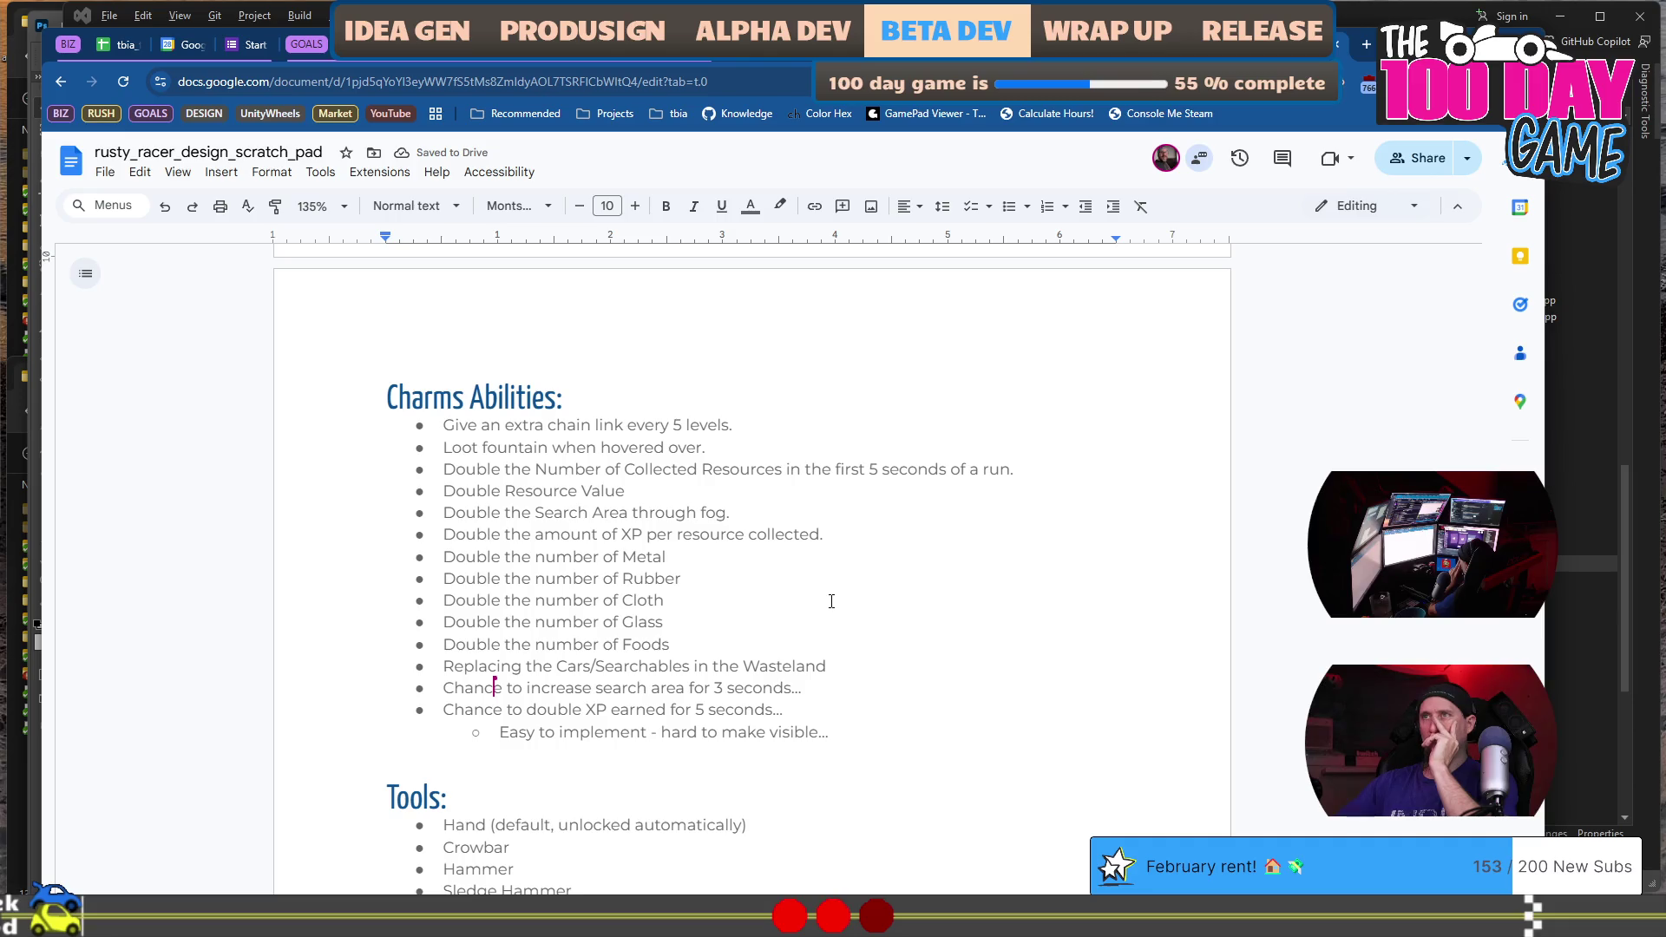
Make the five 'Double the number of' charm lines (Metal, Rubber, Cloth, Glass, Foods) light green.
{"action": "scroll", "coordinate": [831, 601], "scroll_direction": "down", "scroll_amount": 2}
{"action": "scroll", "coordinate": [832, 601], "scroll_direction": "up", "scroll_amount": 1}
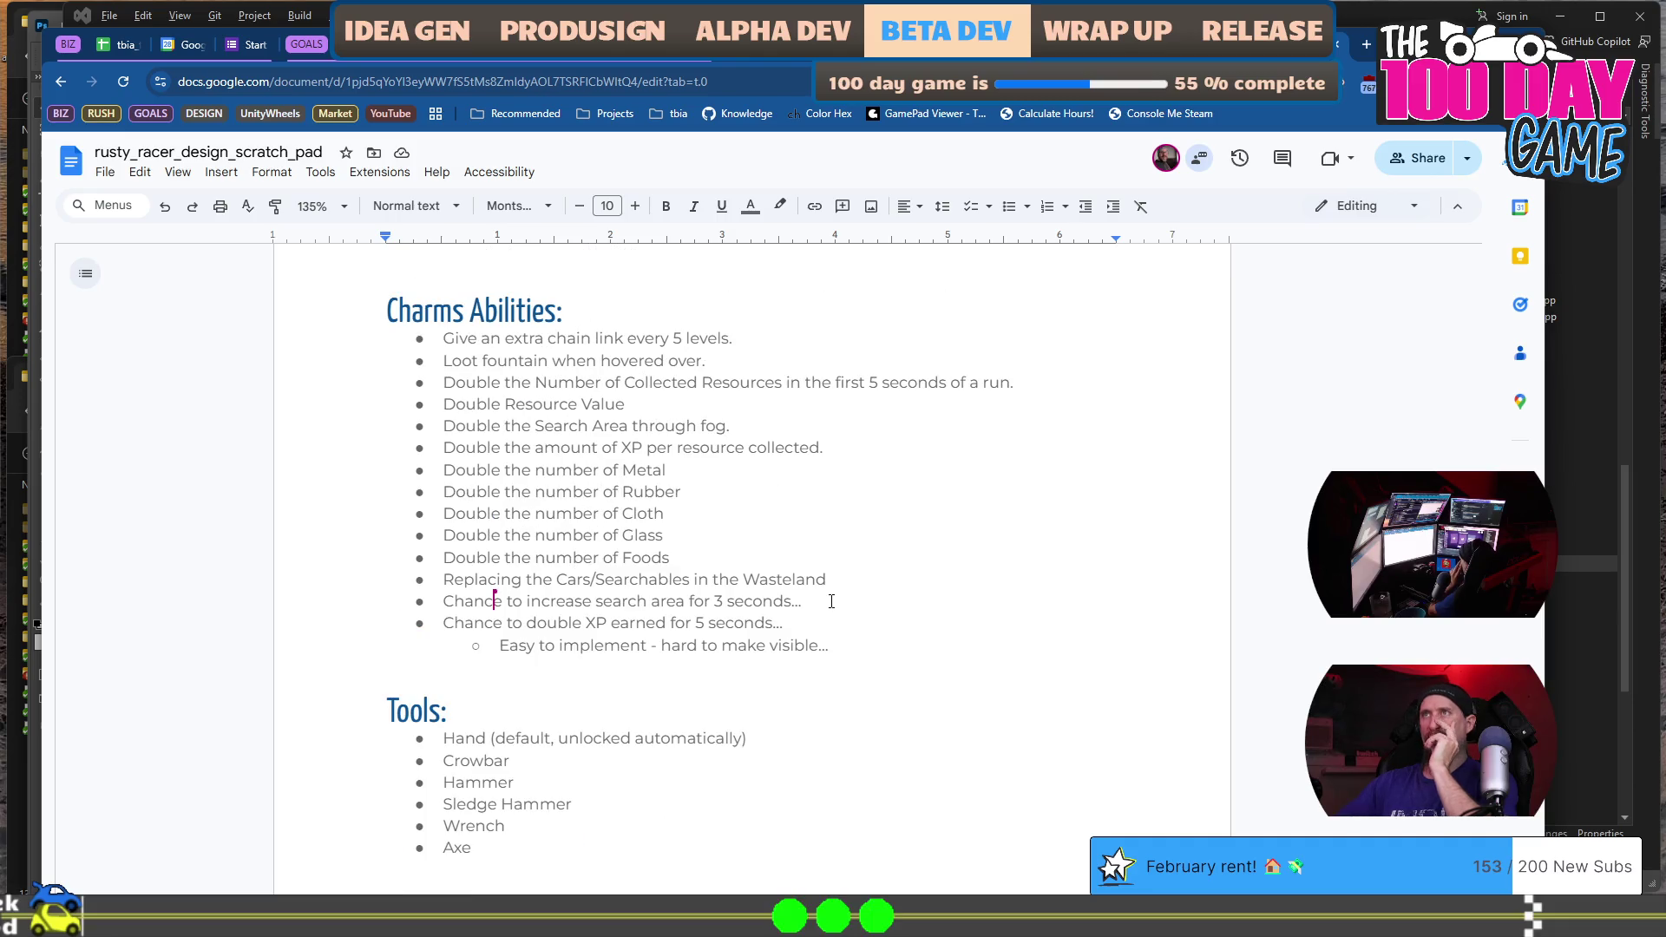
{"action": "left_click_drag", "start_coordinate": [676, 558], "coordinate": [422, 472]}
{"action": "left_click", "coordinate": [749, 207]}
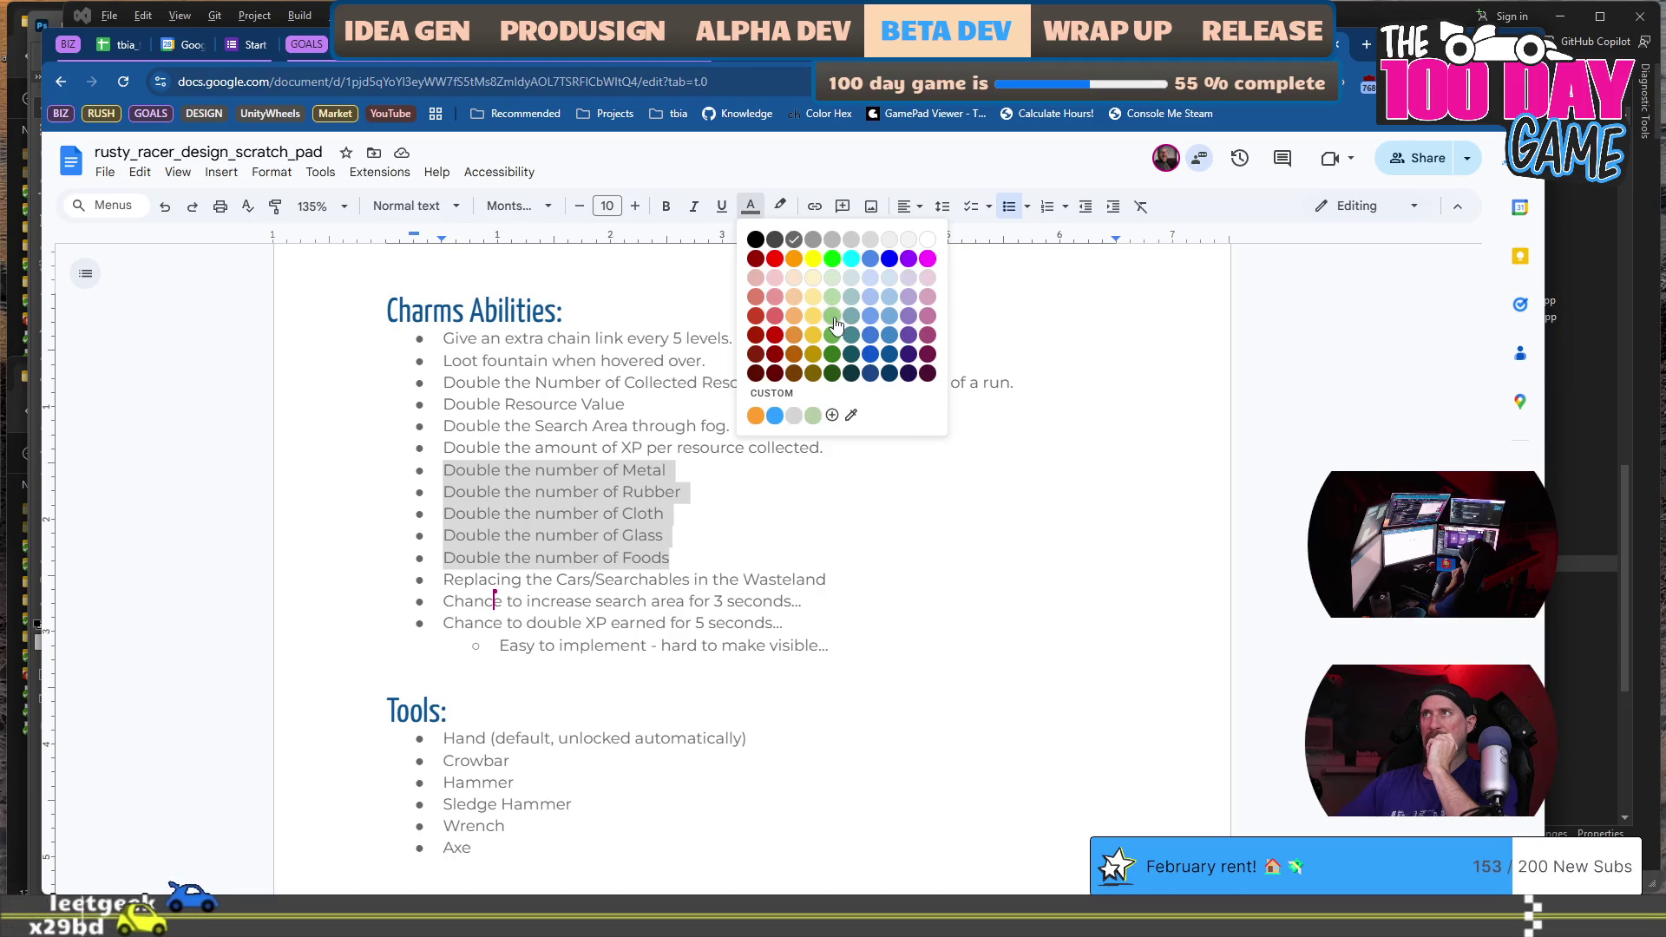
{"action": "left_click", "coordinate": [833, 318]}
{"action": "left_click", "coordinate": [874, 545]}
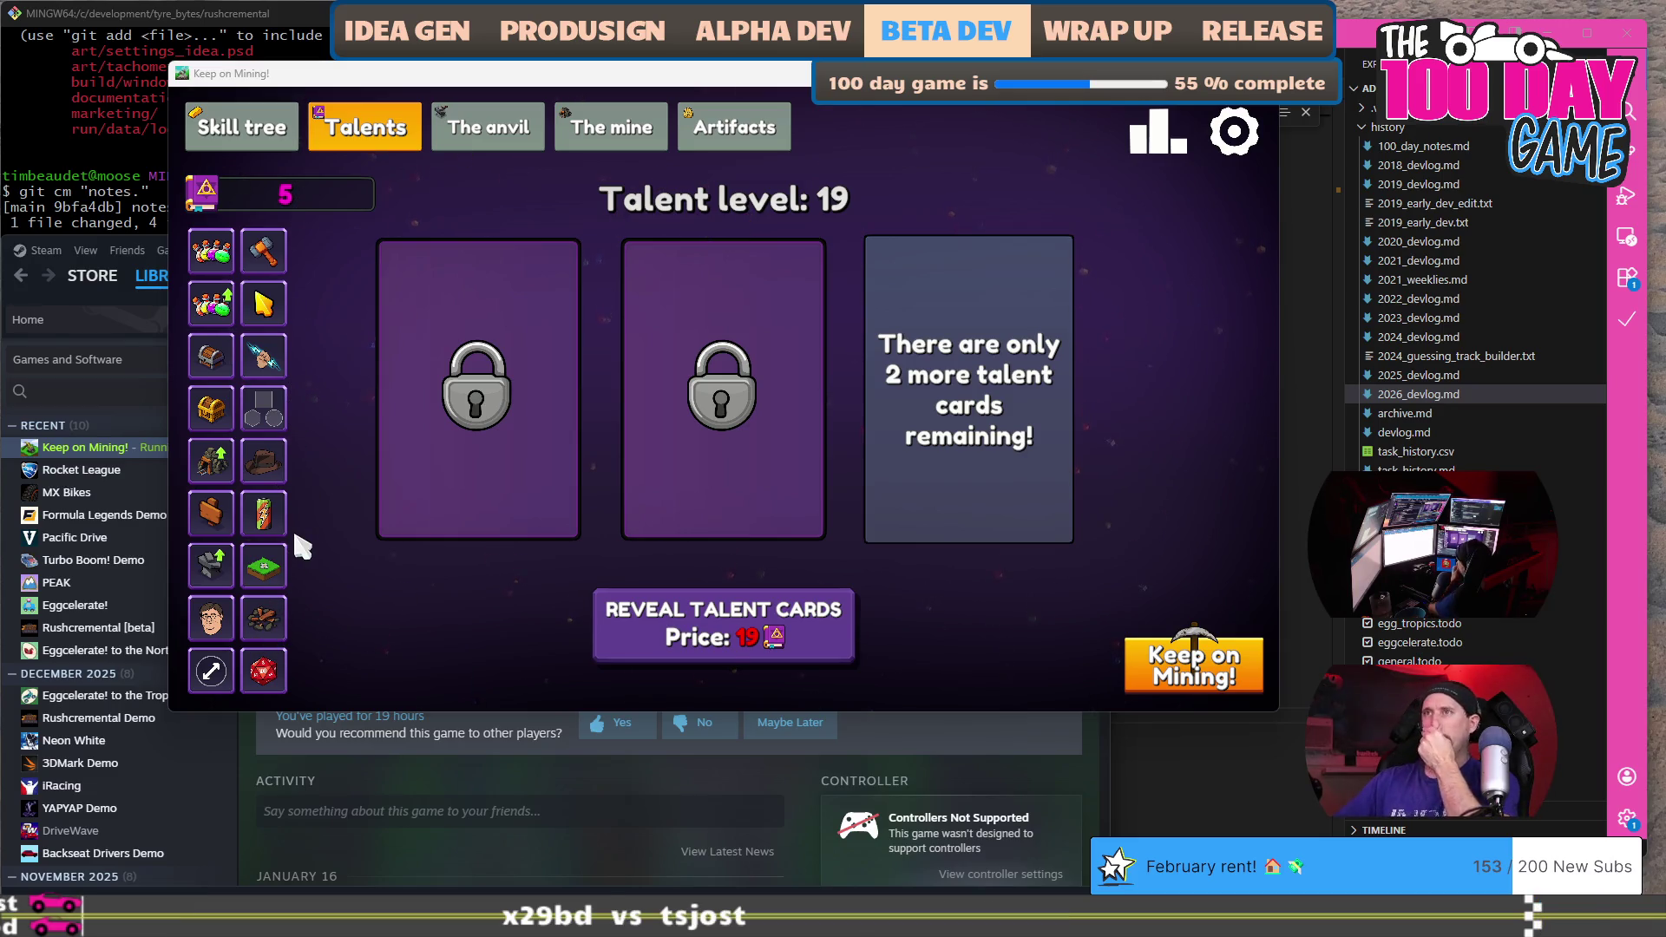
{"action": "left_click", "coordinate": [727, 128]}
{"action": "mouse_move", "coordinate": [519, 276]}
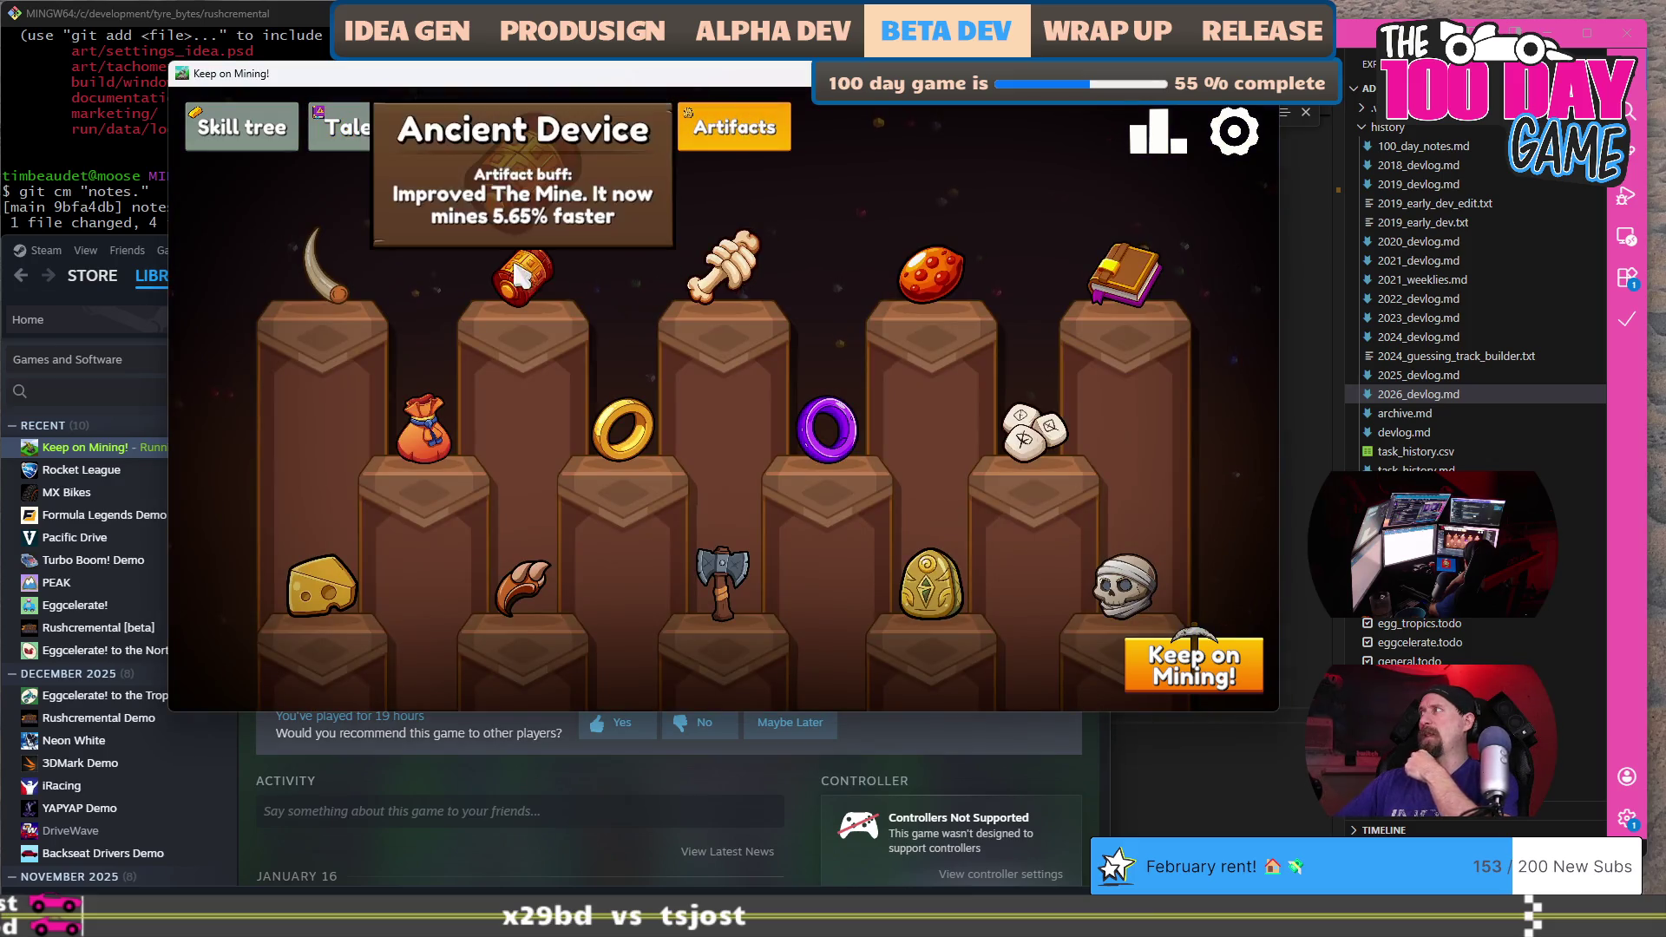
{"action": "mouse_move", "coordinate": [432, 456]}
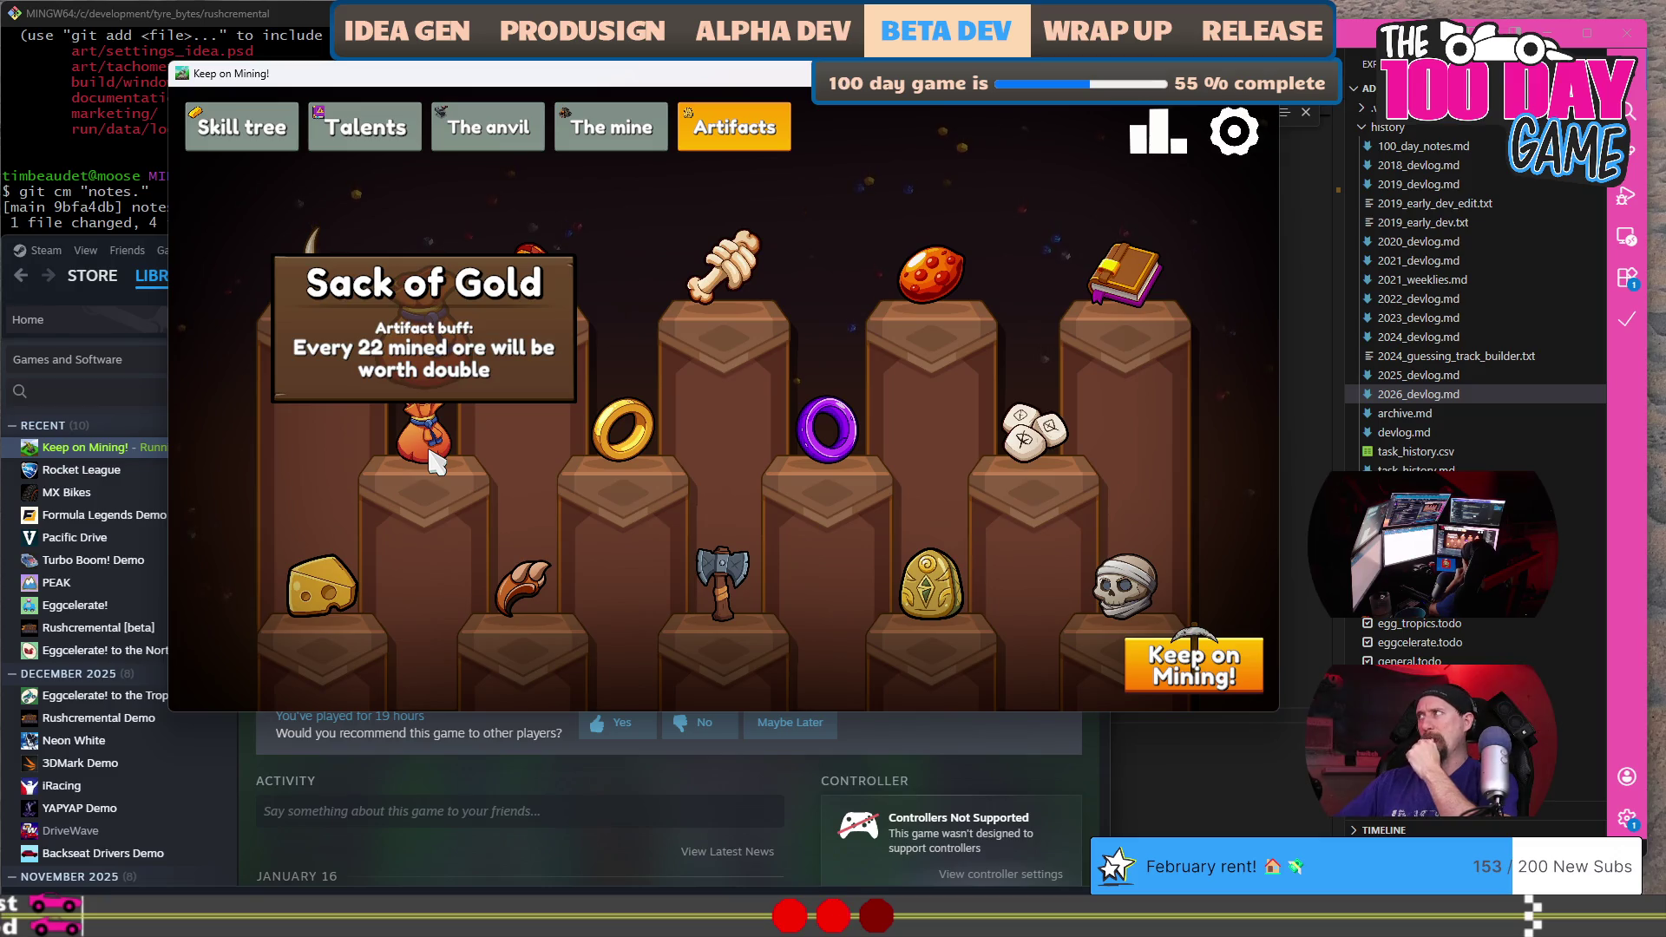
{"action": "mouse_move", "coordinate": [605, 433]}
{"action": "key", "text": "alt+Tab"}
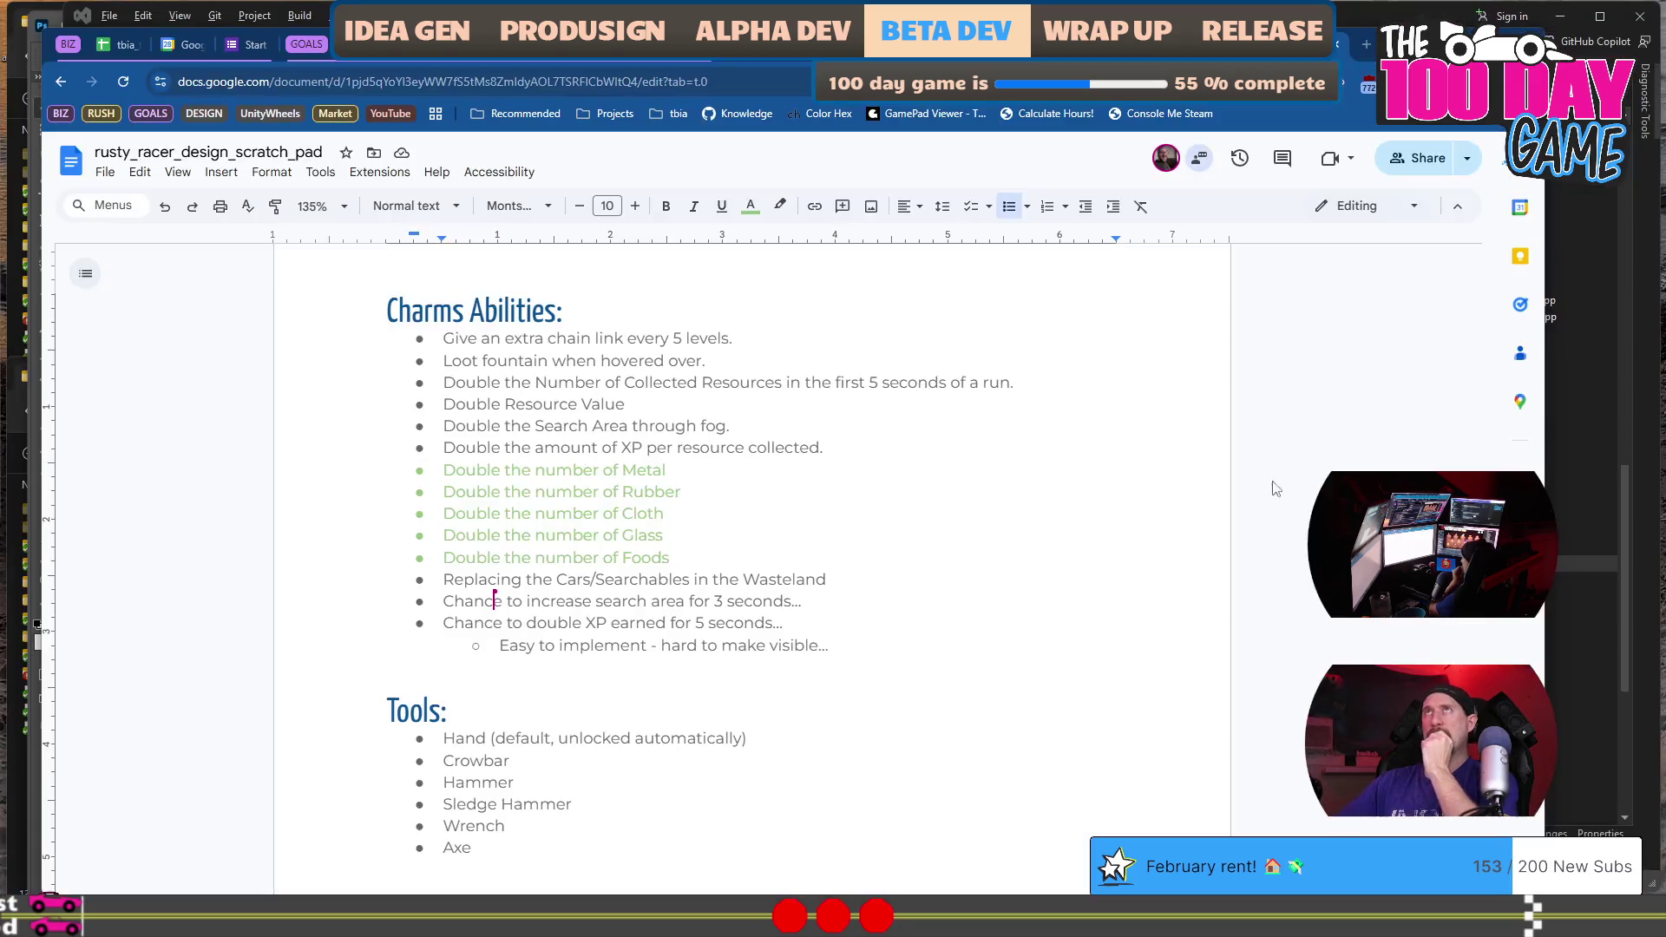
{"action": "left_click", "coordinate": [778, 560]}
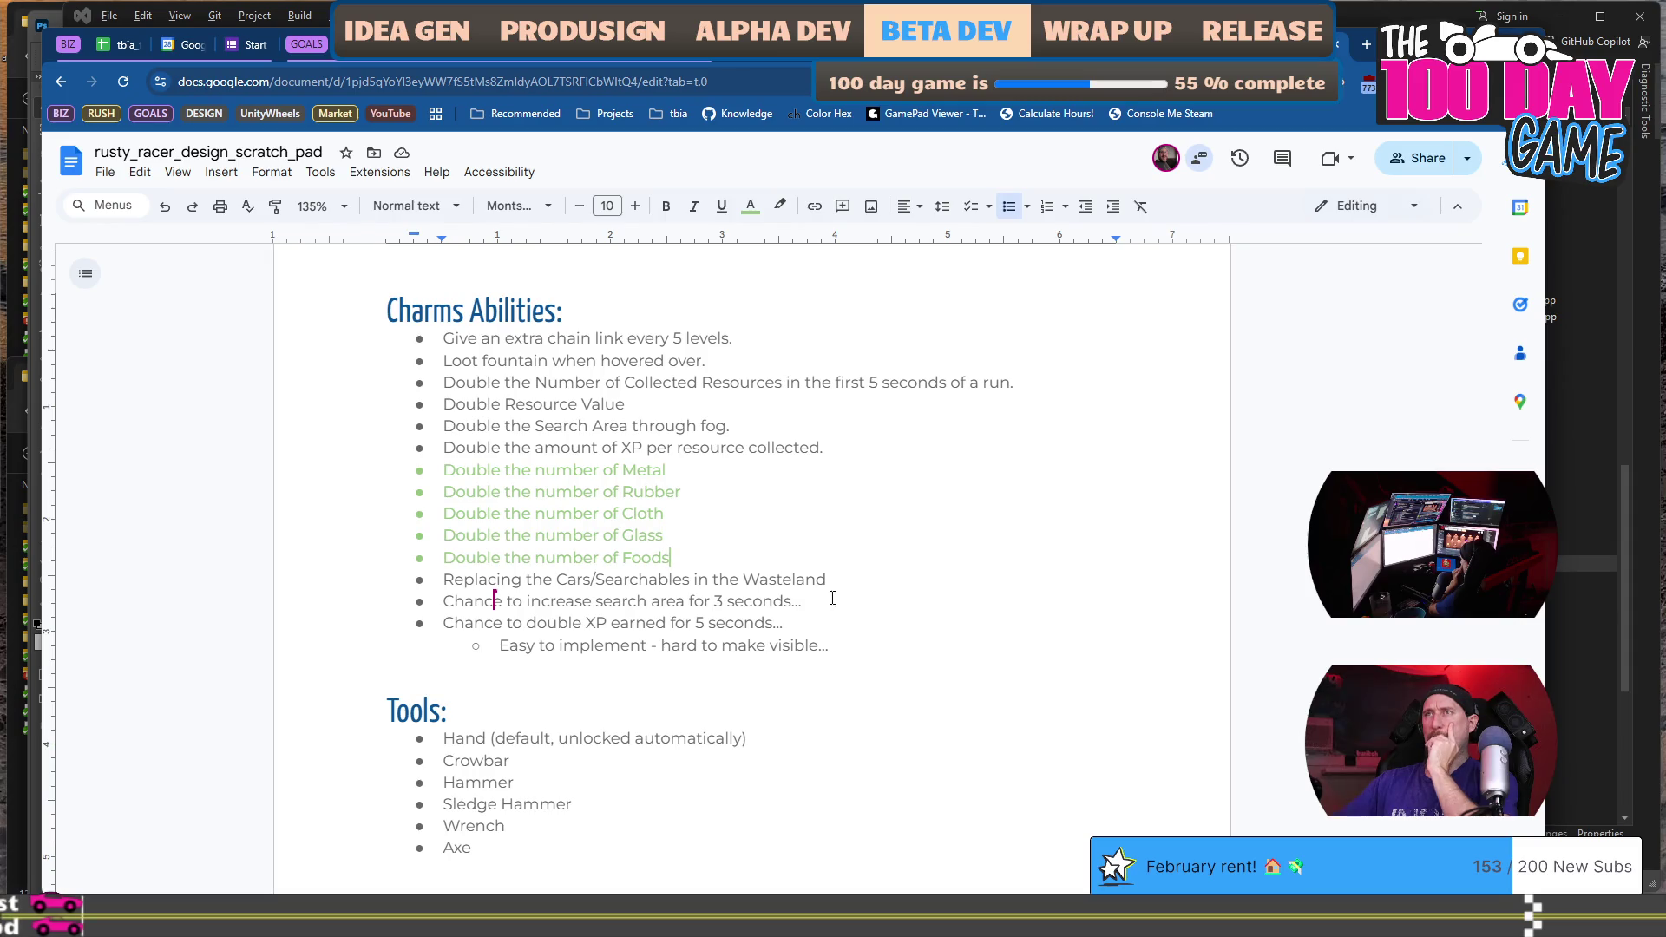
{"action": "mouse_move", "coordinate": [492, 580]}
{"action": "left_mouse_down"}
{"action": "mouse_move", "coordinate": [441, 580]}
{"action": "mouse_move", "coordinate": [848, 581]}
{"action": "left_mouse_up"}
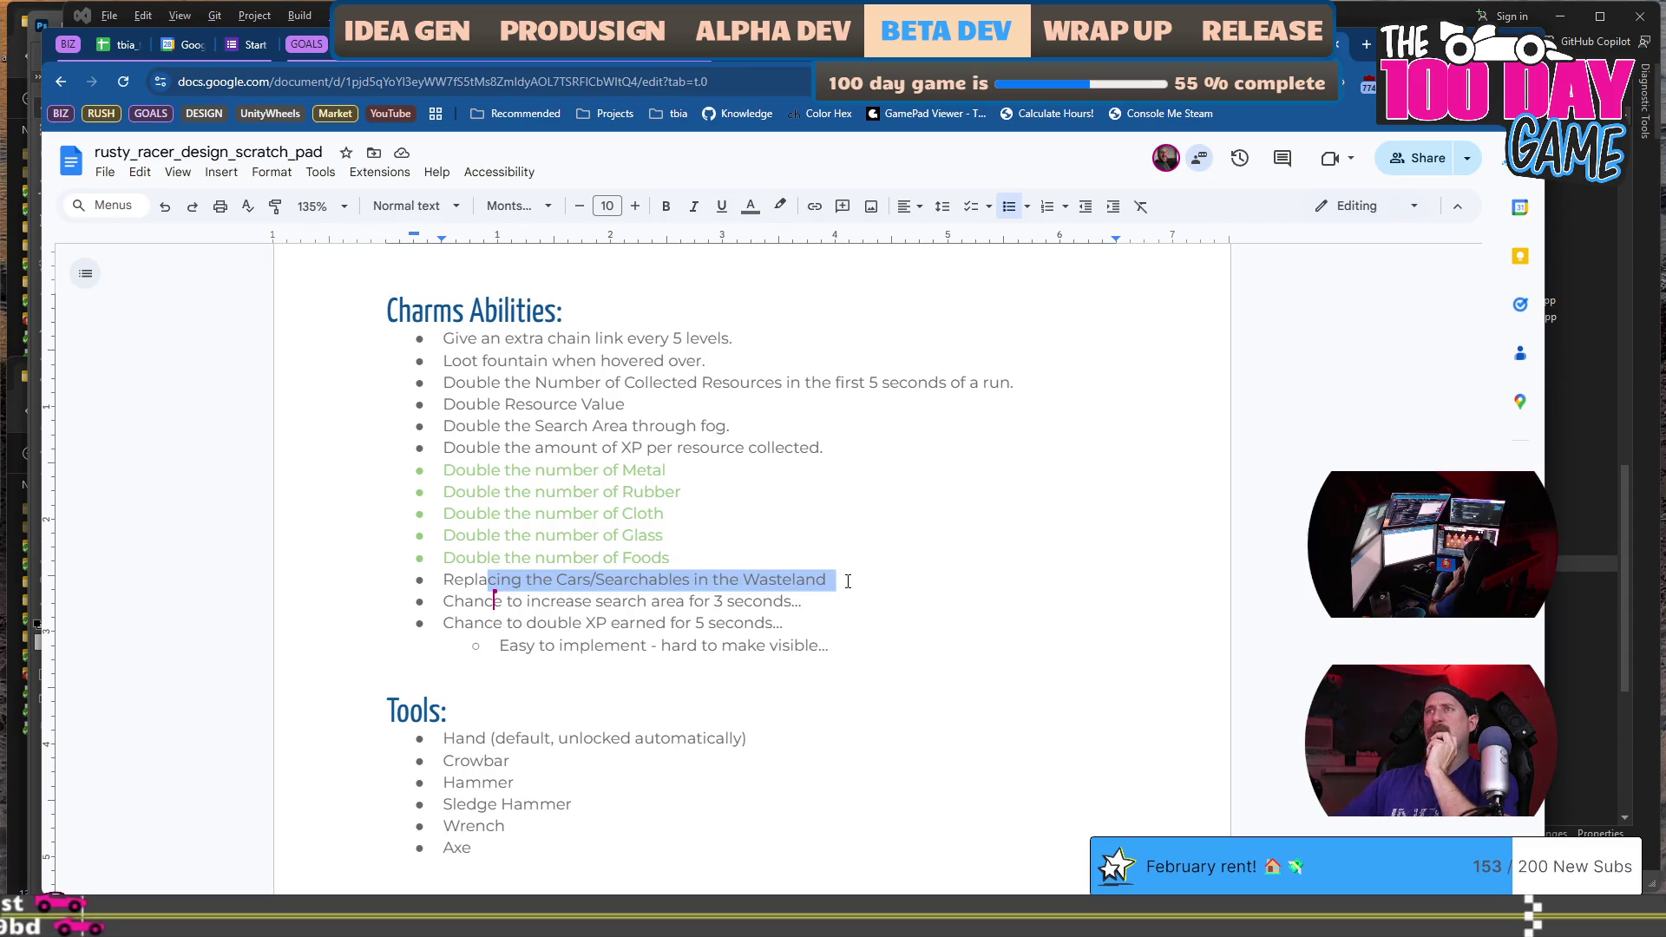
{"action": "left_click", "coordinate": [861, 577]}
{"action": "scroll", "coordinate": [861, 577], "scroll_direction": "up", "scroll_amount": 15}
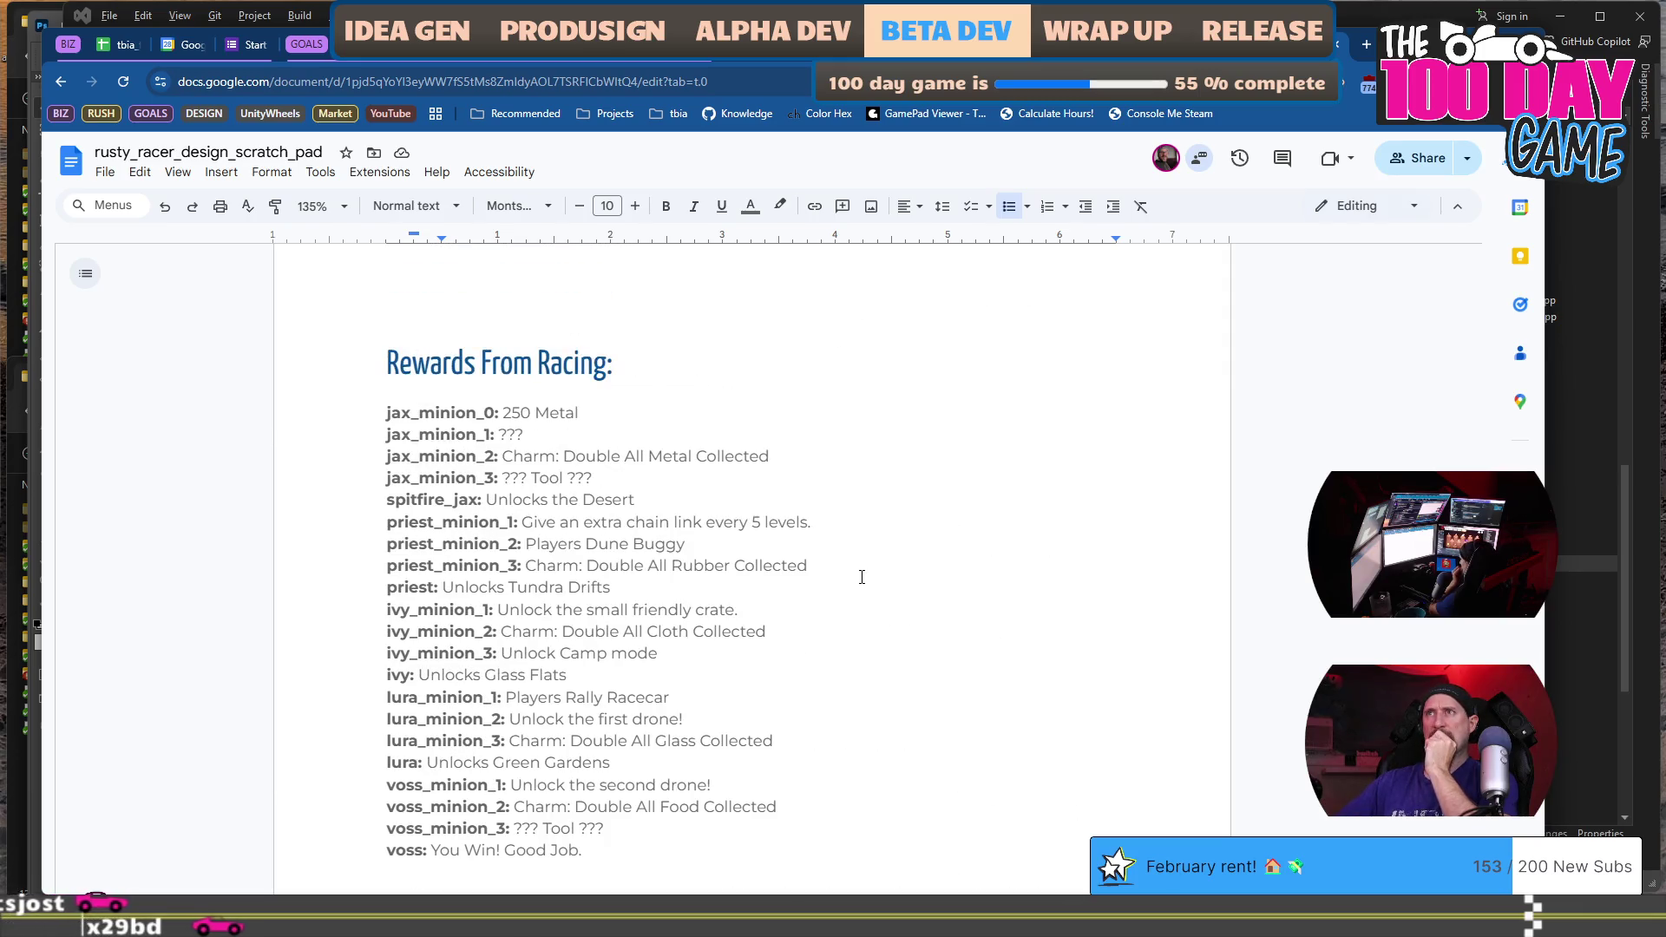
{"action": "mouse_move", "coordinate": [822, 483]}
{"action": "left_mouse_down"}
{"action": "mouse_move", "coordinate": [504, 457]}
{"action": "mouse_move", "coordinate": [484, 487]}
{"action": "left_mouse_up"}
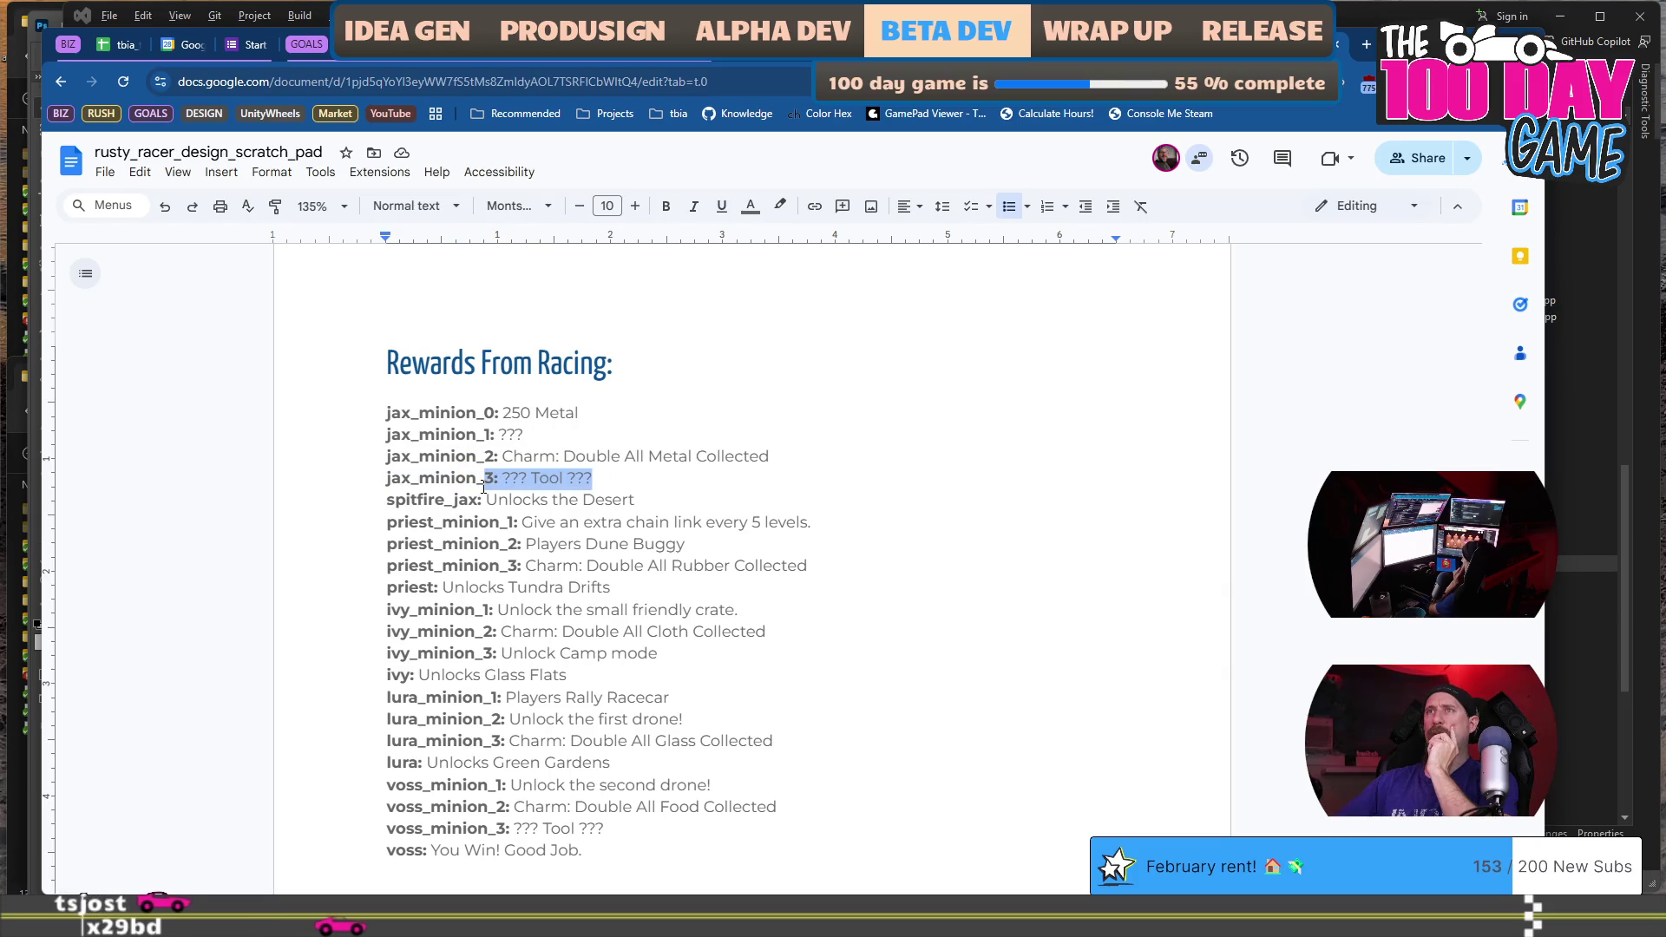
{"action": "left_click", "coordinate": [606, 826]}
{"action": "scroll", "coordinate": [622, 798], "scroll_direction": "down", "scroll_amount": 2}
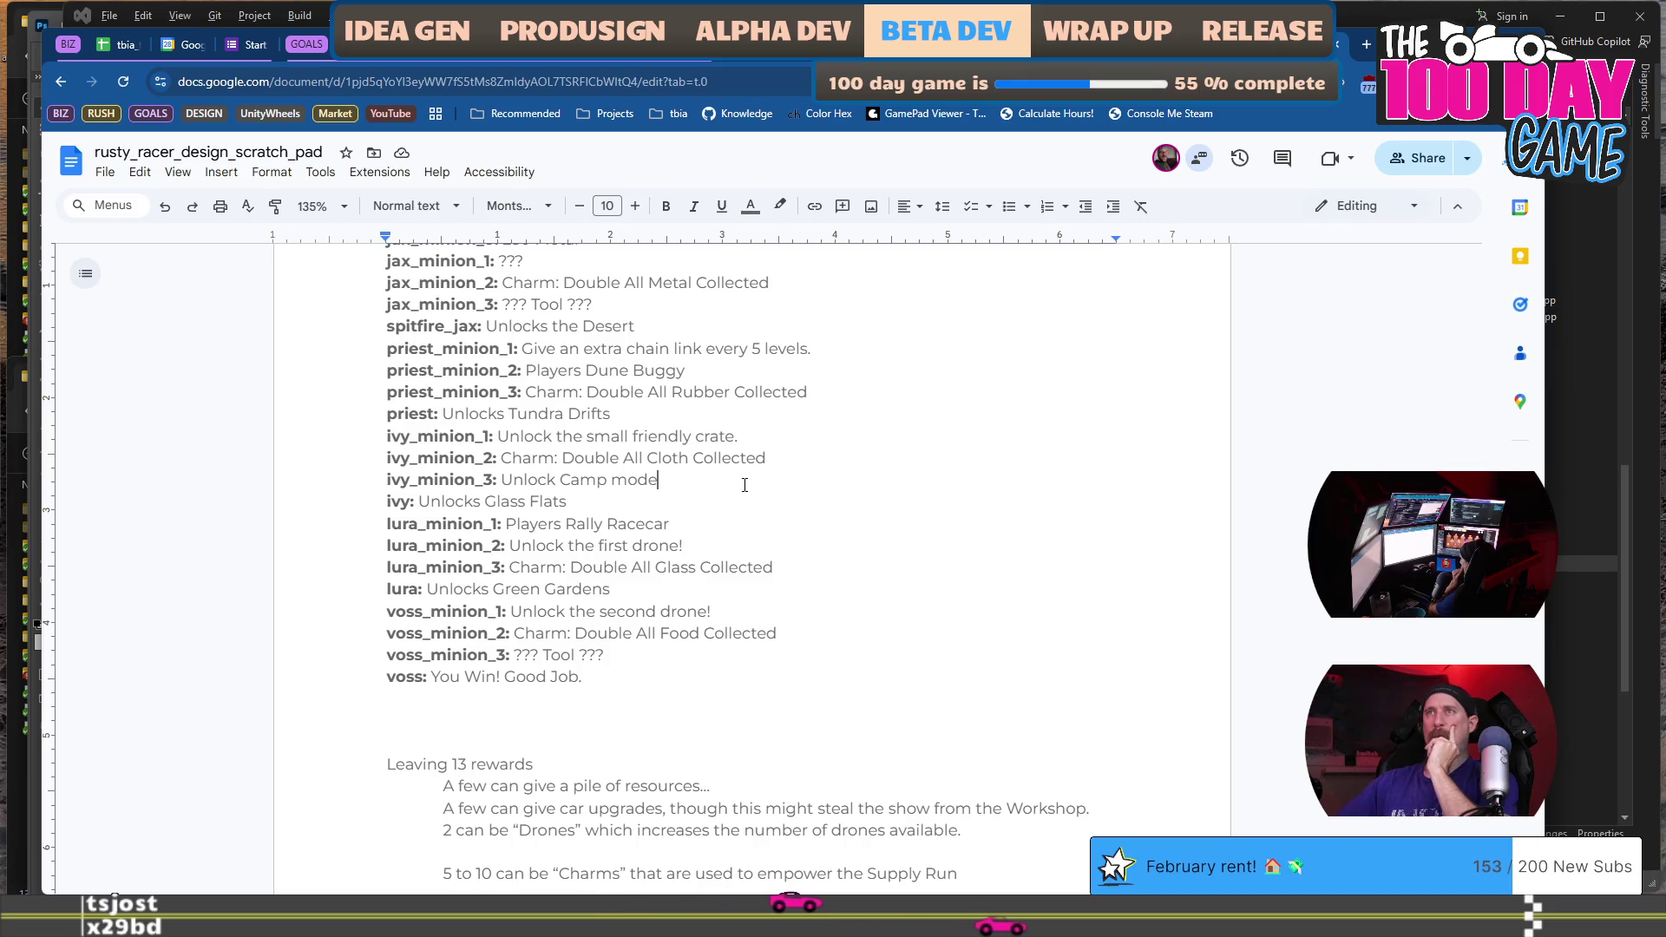
{"action": "scroll", "coordinate": [745, 485], "scroll_direction": "down", "scroll_amount": 8}
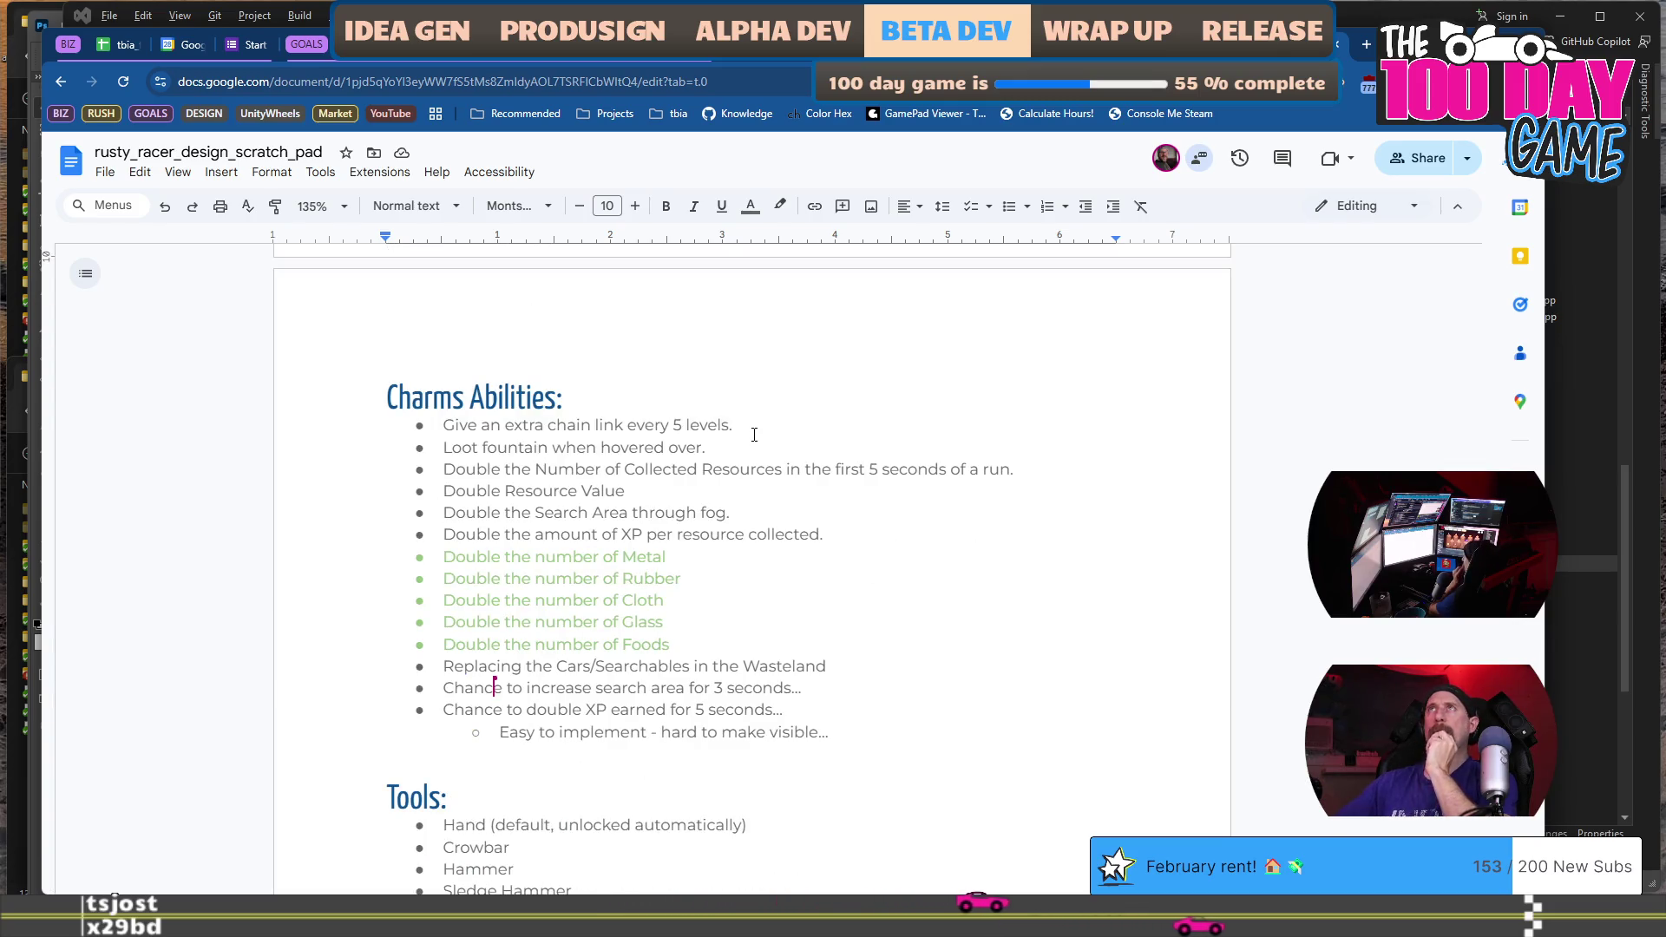
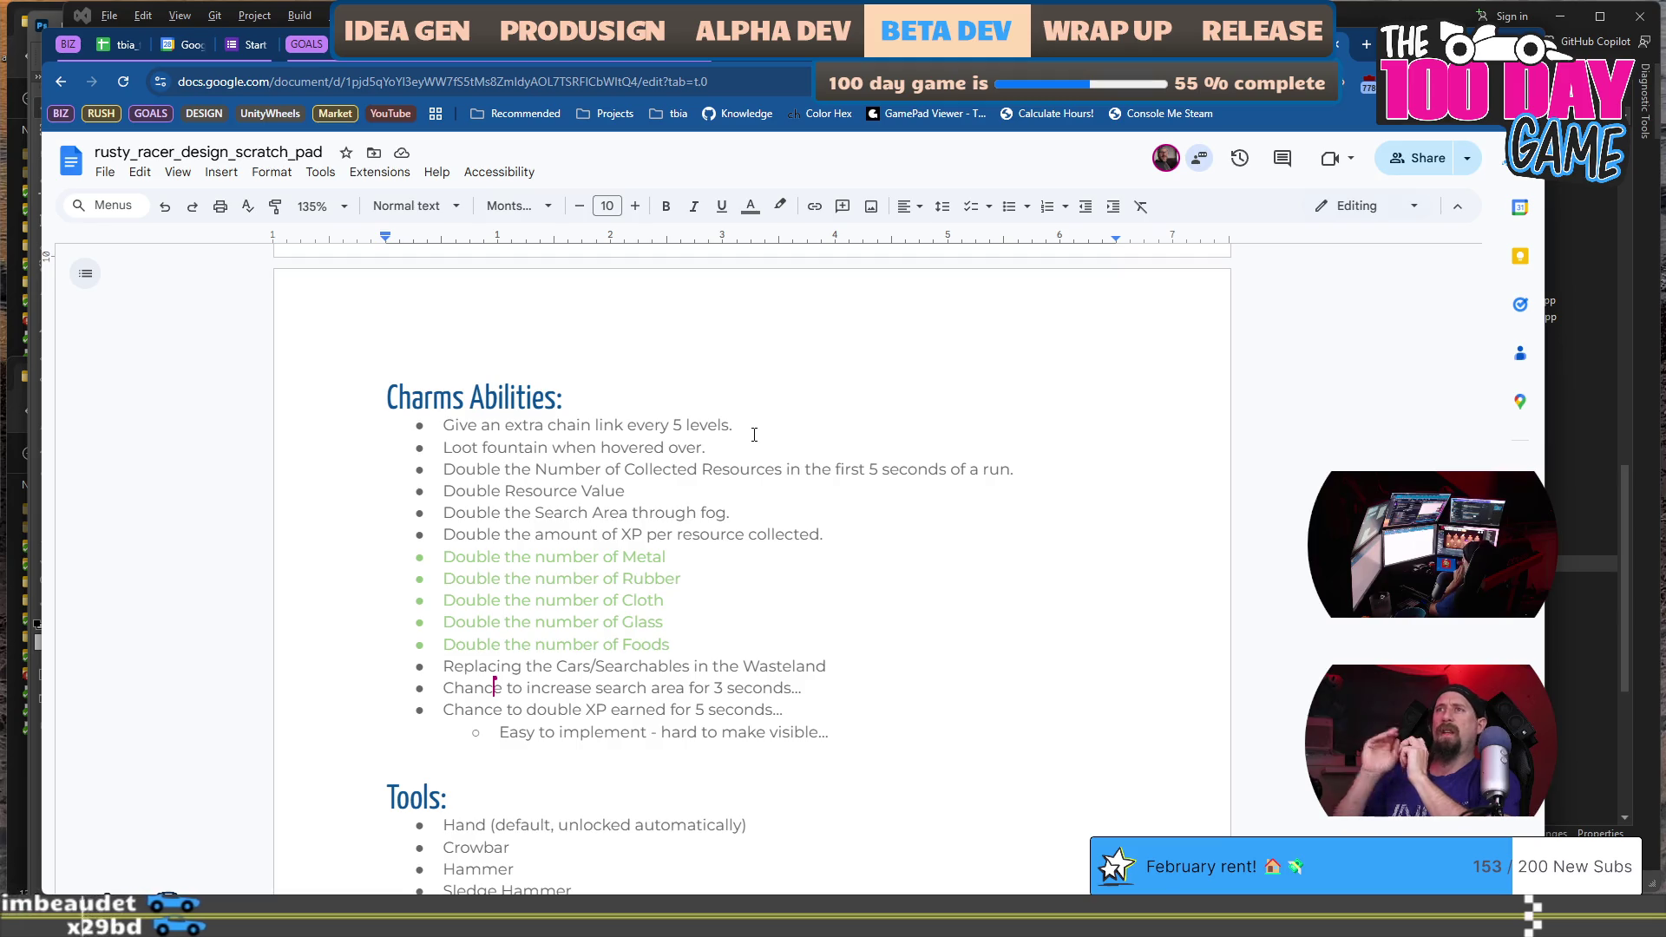
Reword LittleLeader's quest condition to '10 Reputation', deleting the trailing '>= 10' comparison.
{"action": "scroll", "coordinate": [750, 435], "scroll_direction": "down", "scroll_amount": 8}
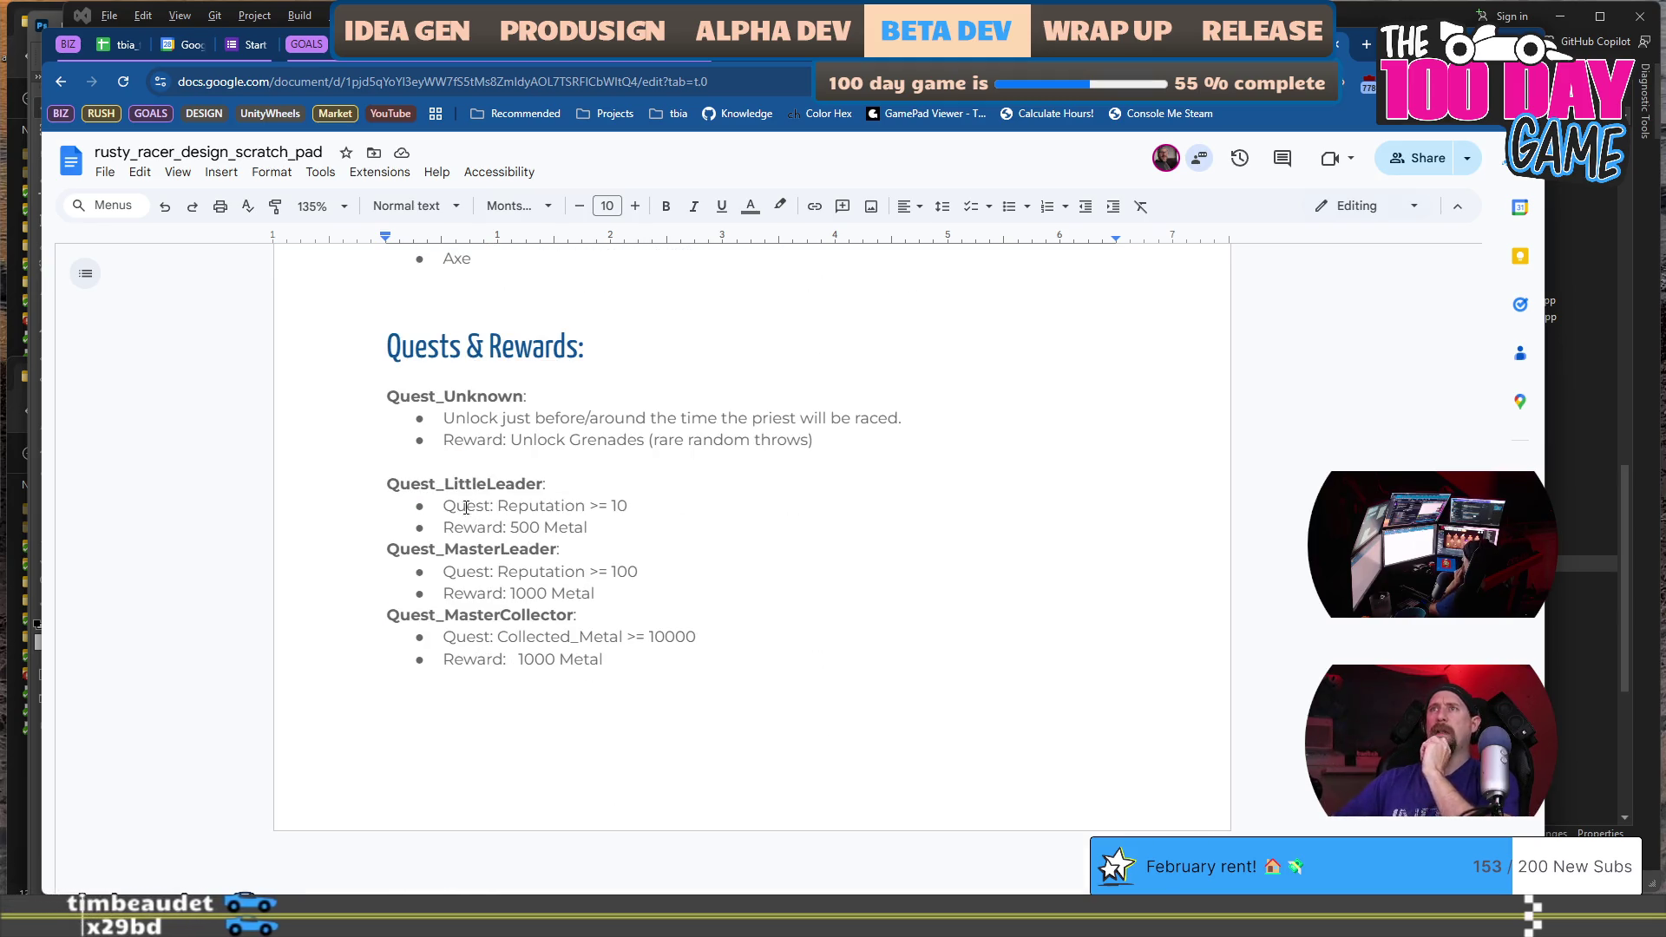
{"action": "left_click_drag", "start_coordinate": [445, 506], "coordinate": [664, 508]}
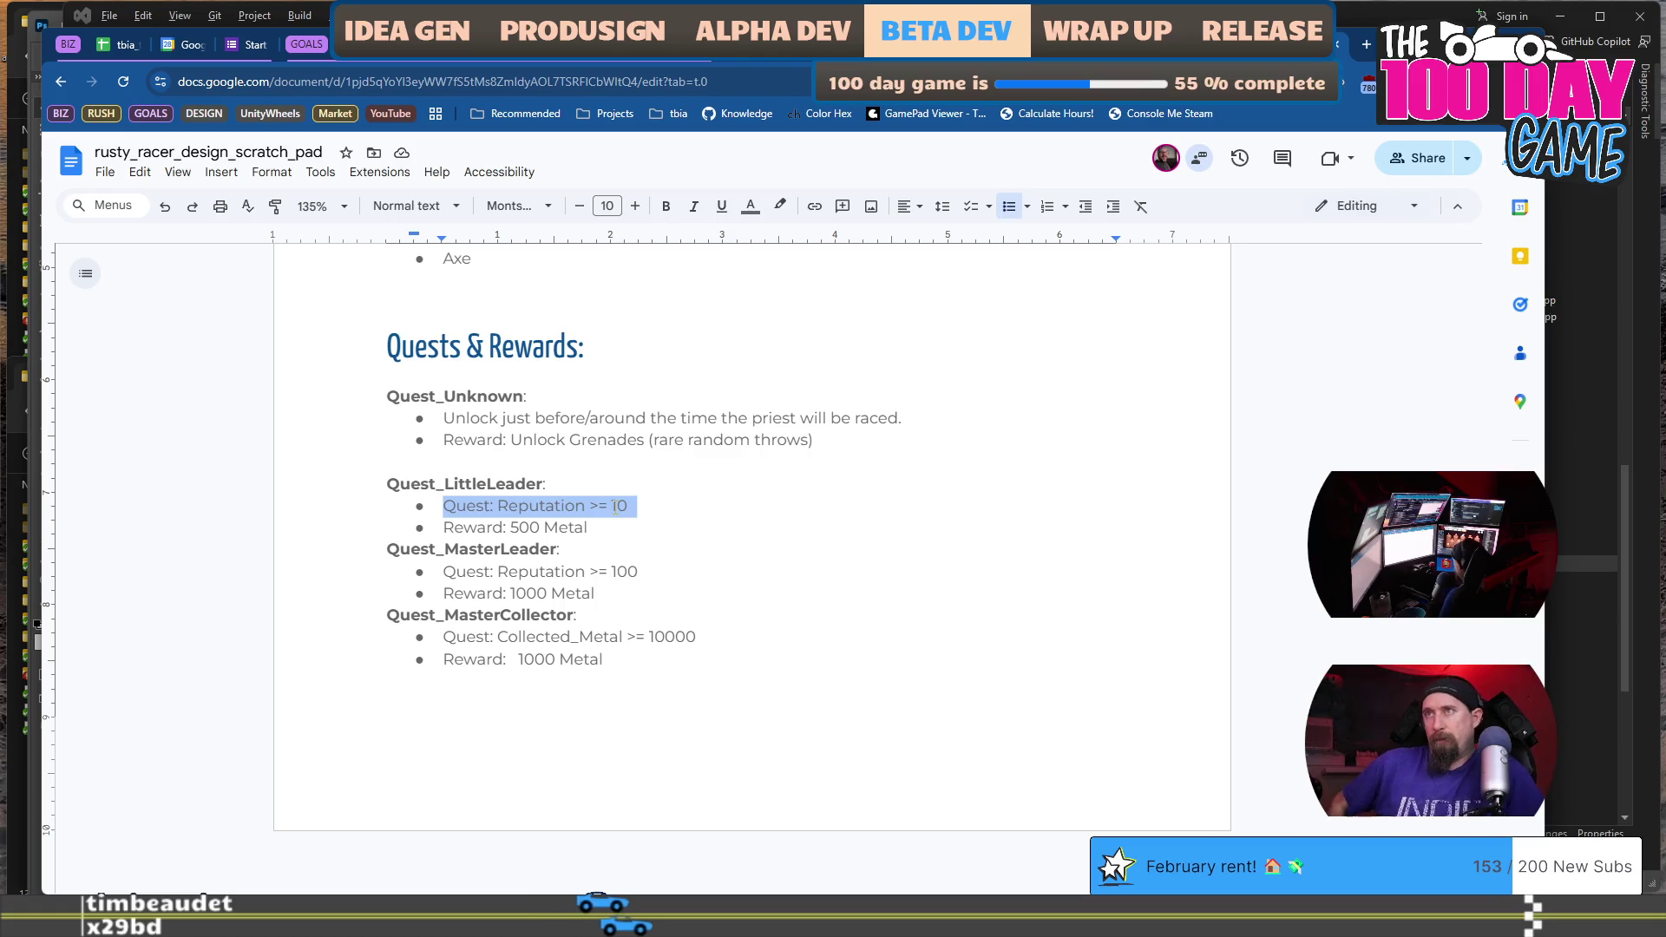
{"action": "left_click", "coordinate": [615, 508]}
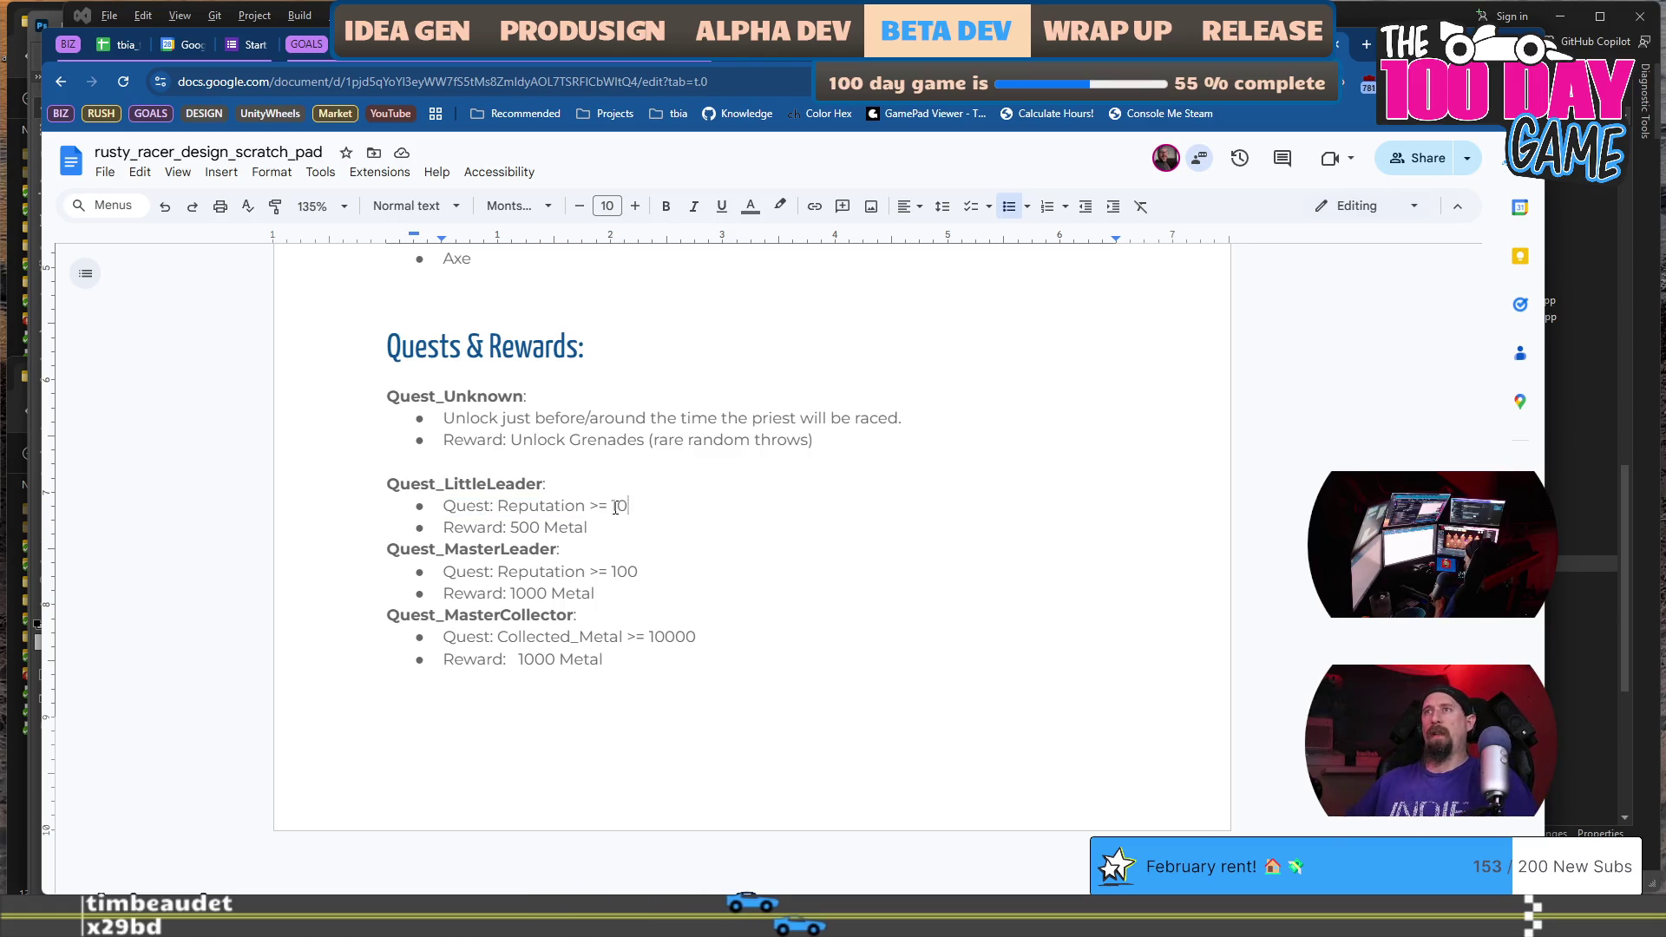
{"action": "key", "text": "ctrl+Left"}
{"action": "type", "text": "10"}
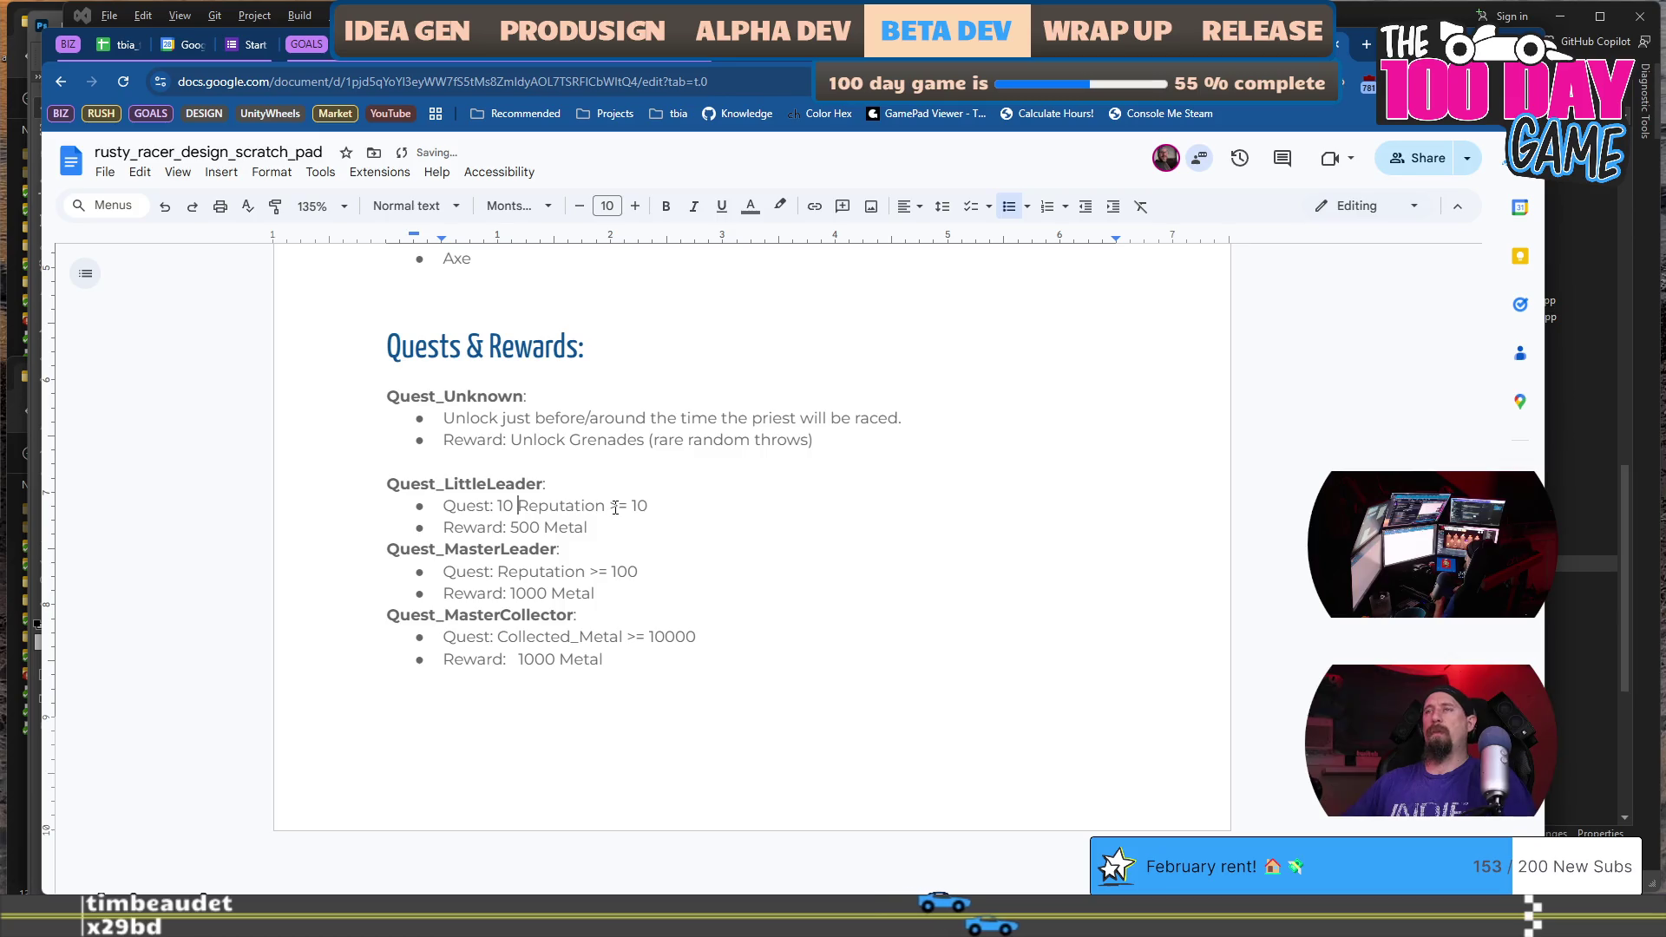
{"action": "key", "text": "End"}
{"action": "key", "text": "BackSpace"}
{"action": "key", "text": "BackSpace"}
{"action": "key", "text": "BackSpace"}
Remove the trailing 100 from the end of MasterLeader's quest condition.
{"action": "key", "text": "Down"}
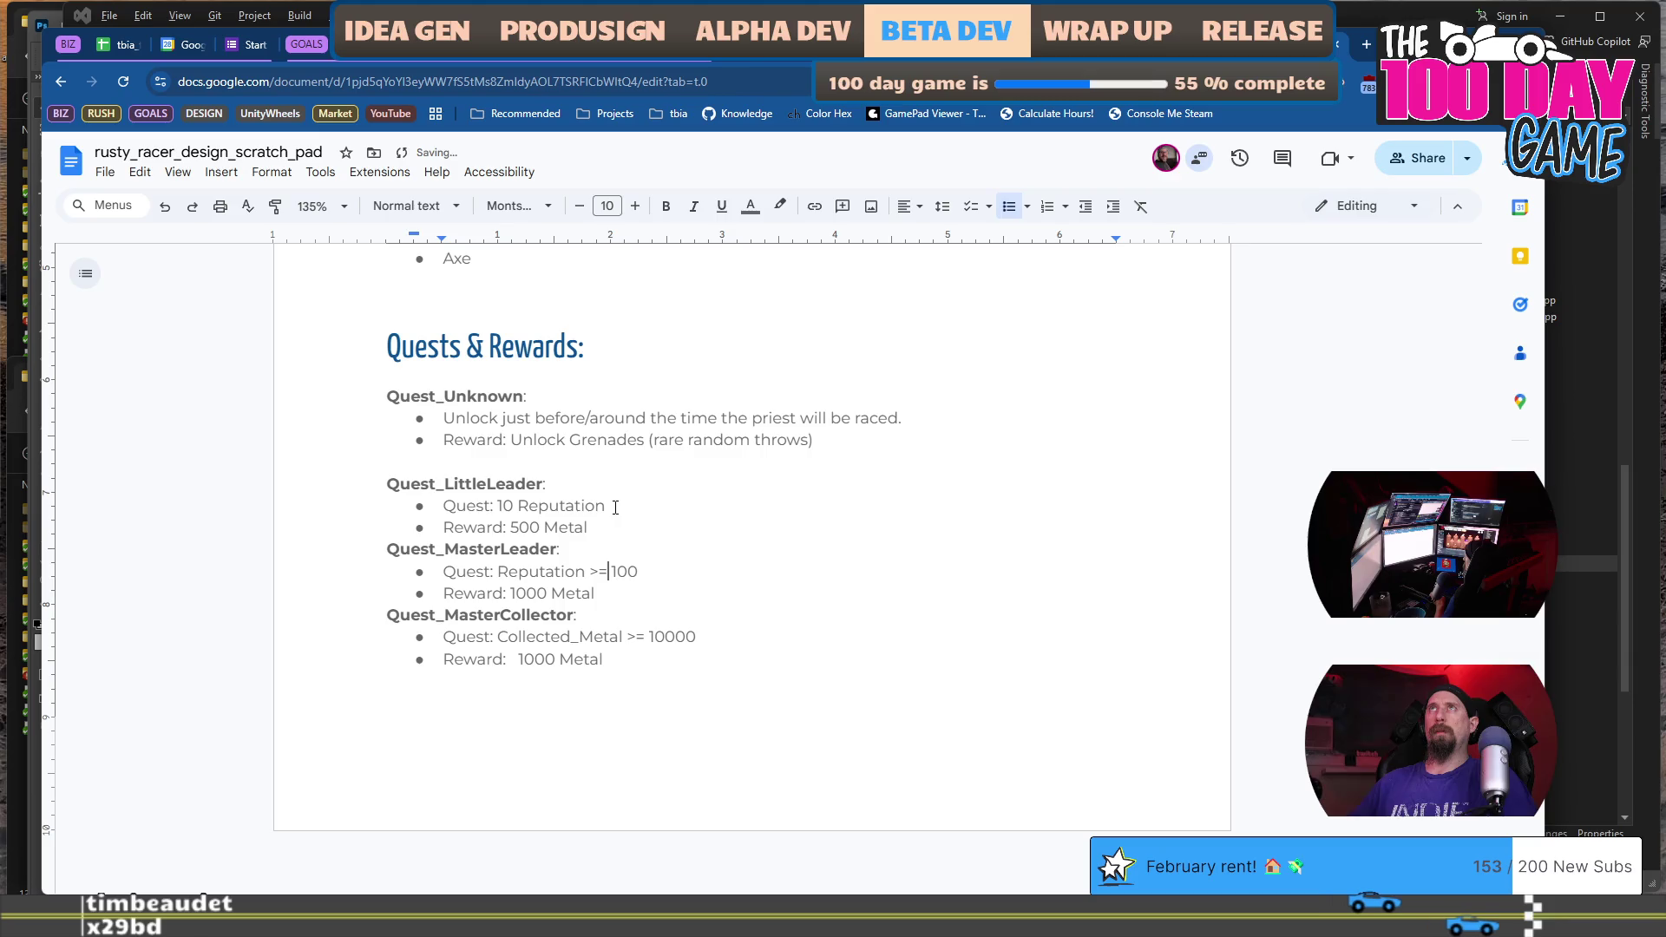
{"action": "key", "text": "Down"}
{"action": "key", "text": "Down"}
{"action": "key", "text": "End"}
{"action": "key", "text": "BackSpace"}
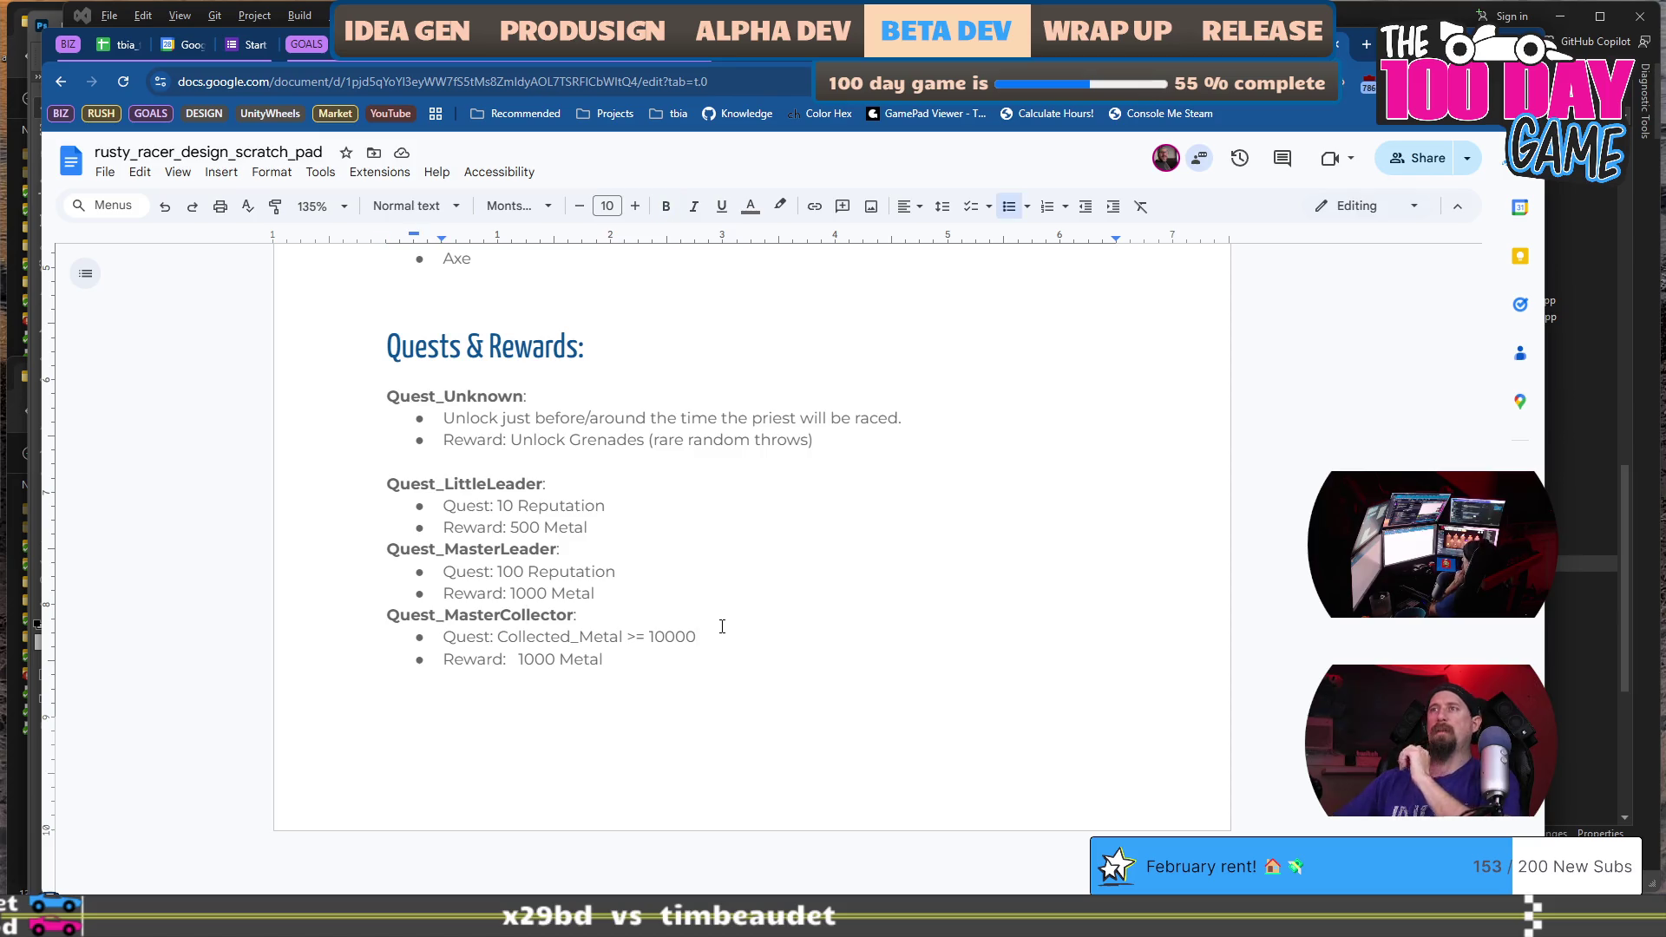
Change MasterCollector's condition to 10000 Collected_Metal and colour its reward line light red.
{"action": "key", "text": "BackSpace"}
{"action": "key", "text": "BackSpace"}
{"action": "key", "text": "BackSpace"}
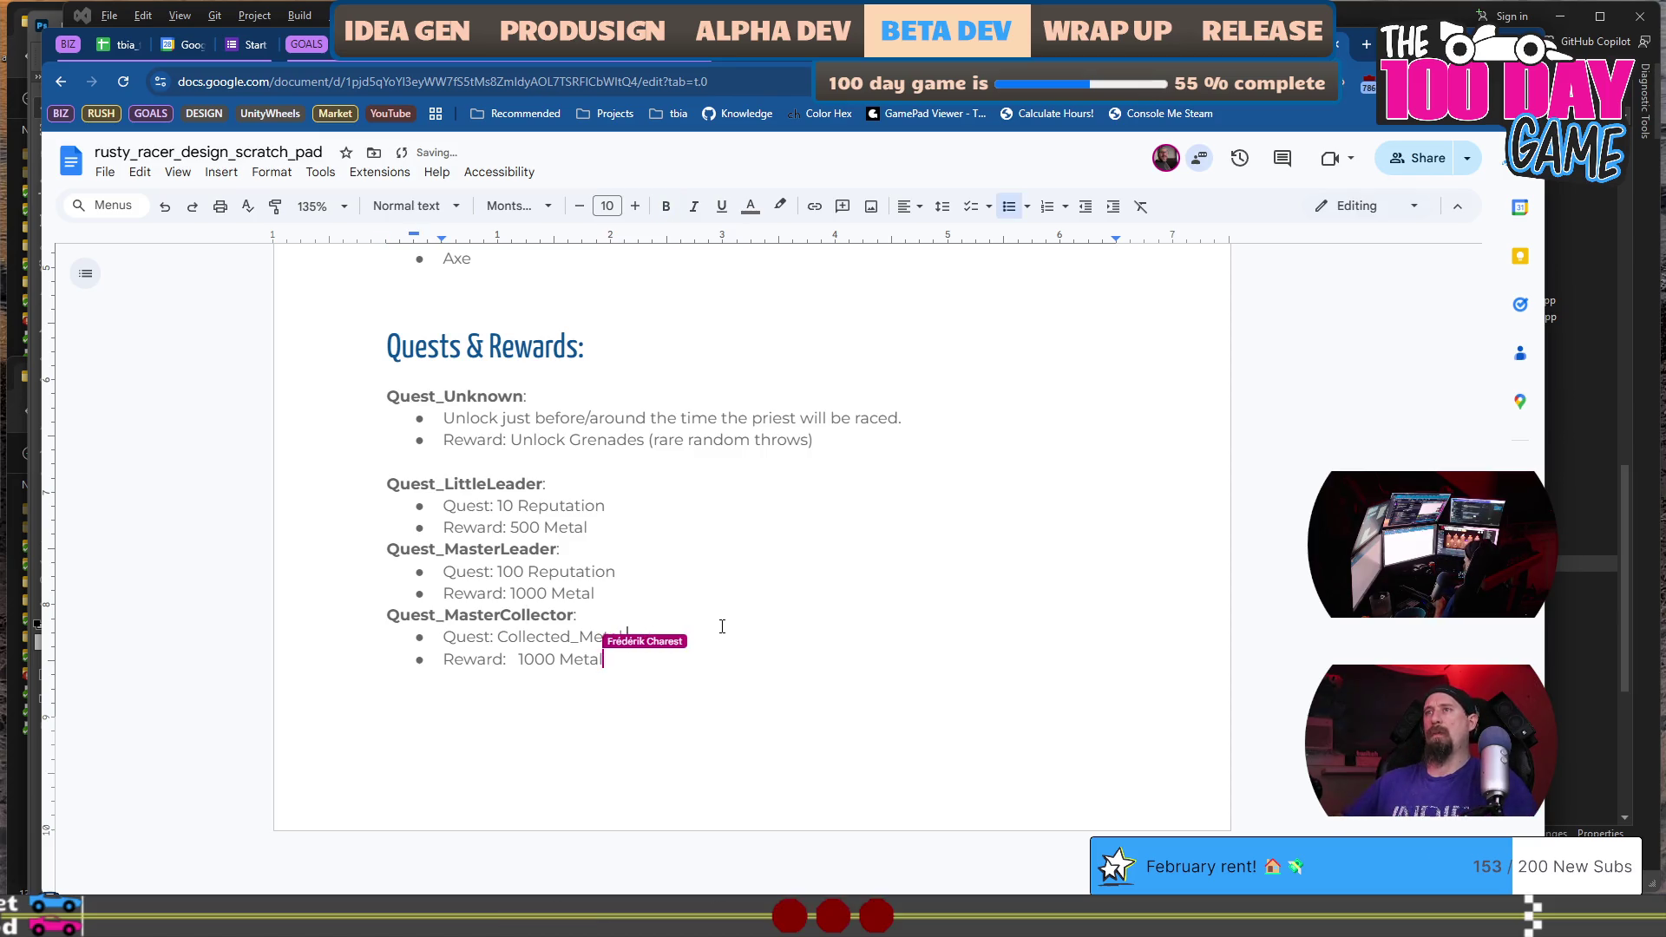
{"action": "type", "text": "10000"}
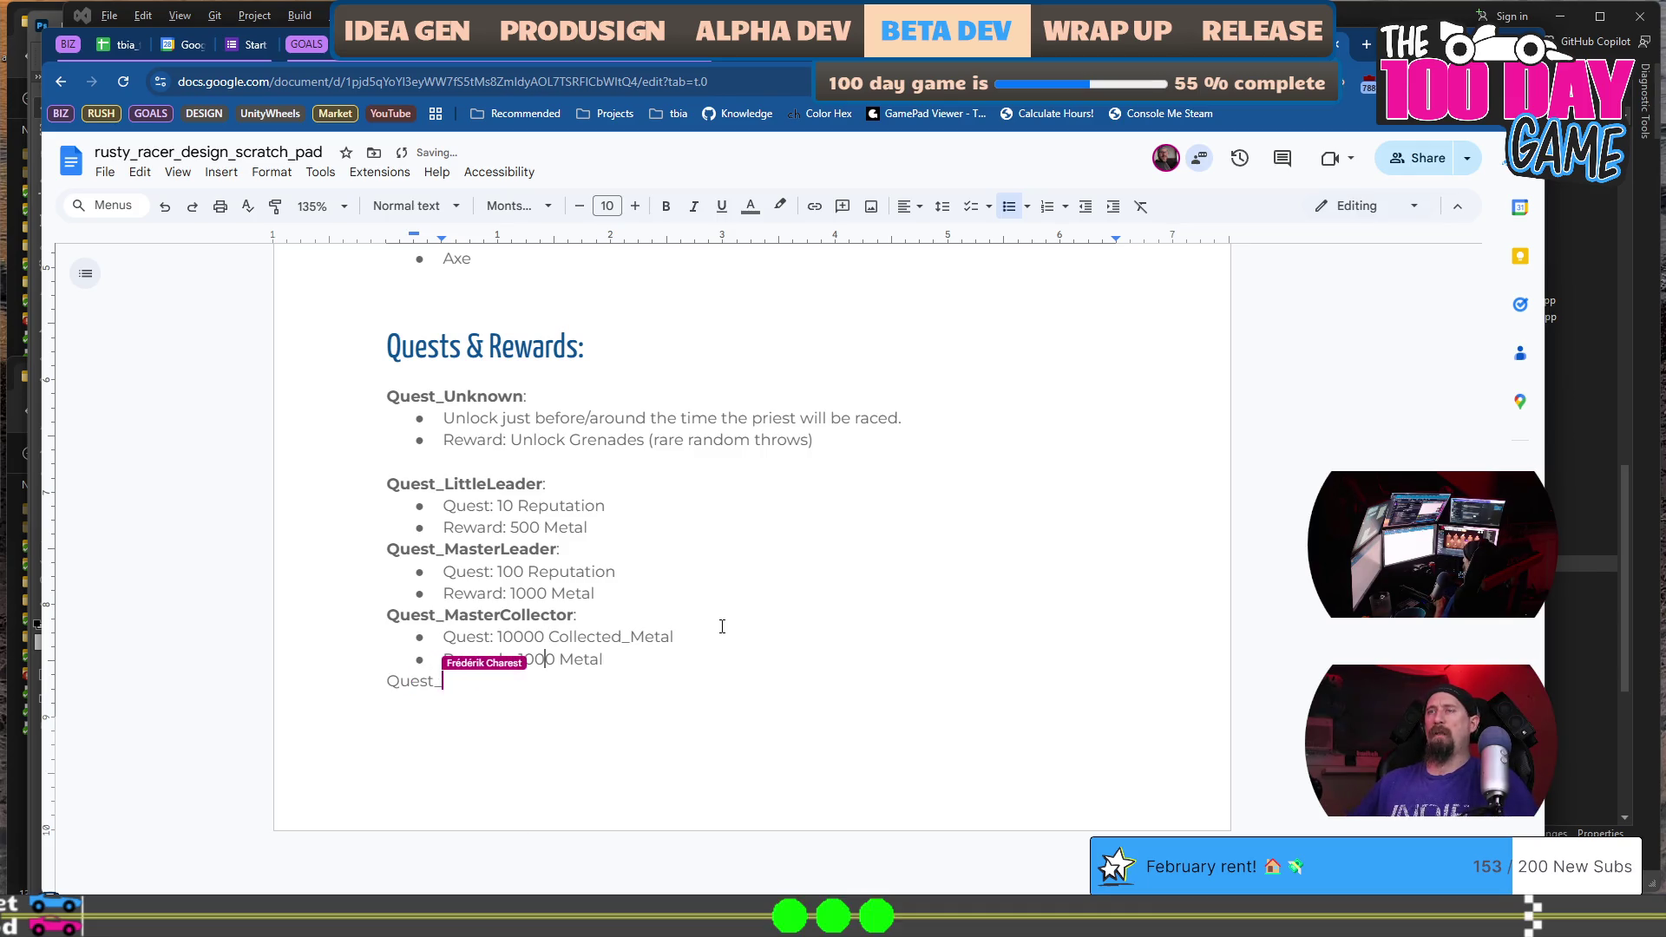
{"action": "key", "text": "shift+Home"}
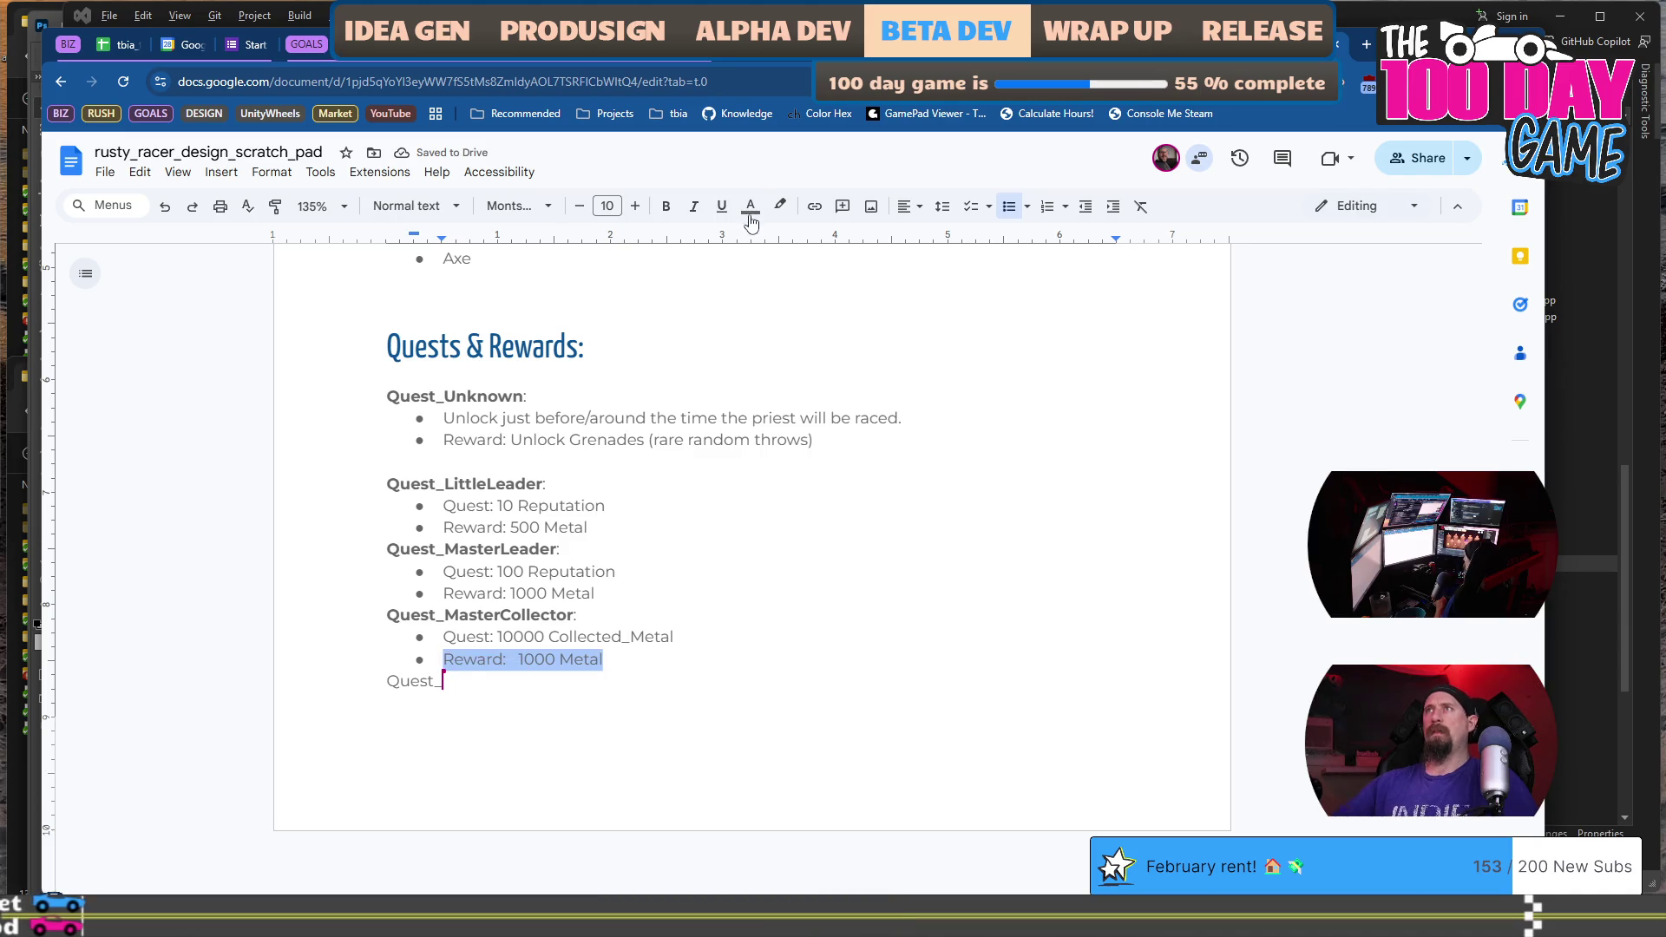
{"action": "left_click", "coordinate": [751, 217]}
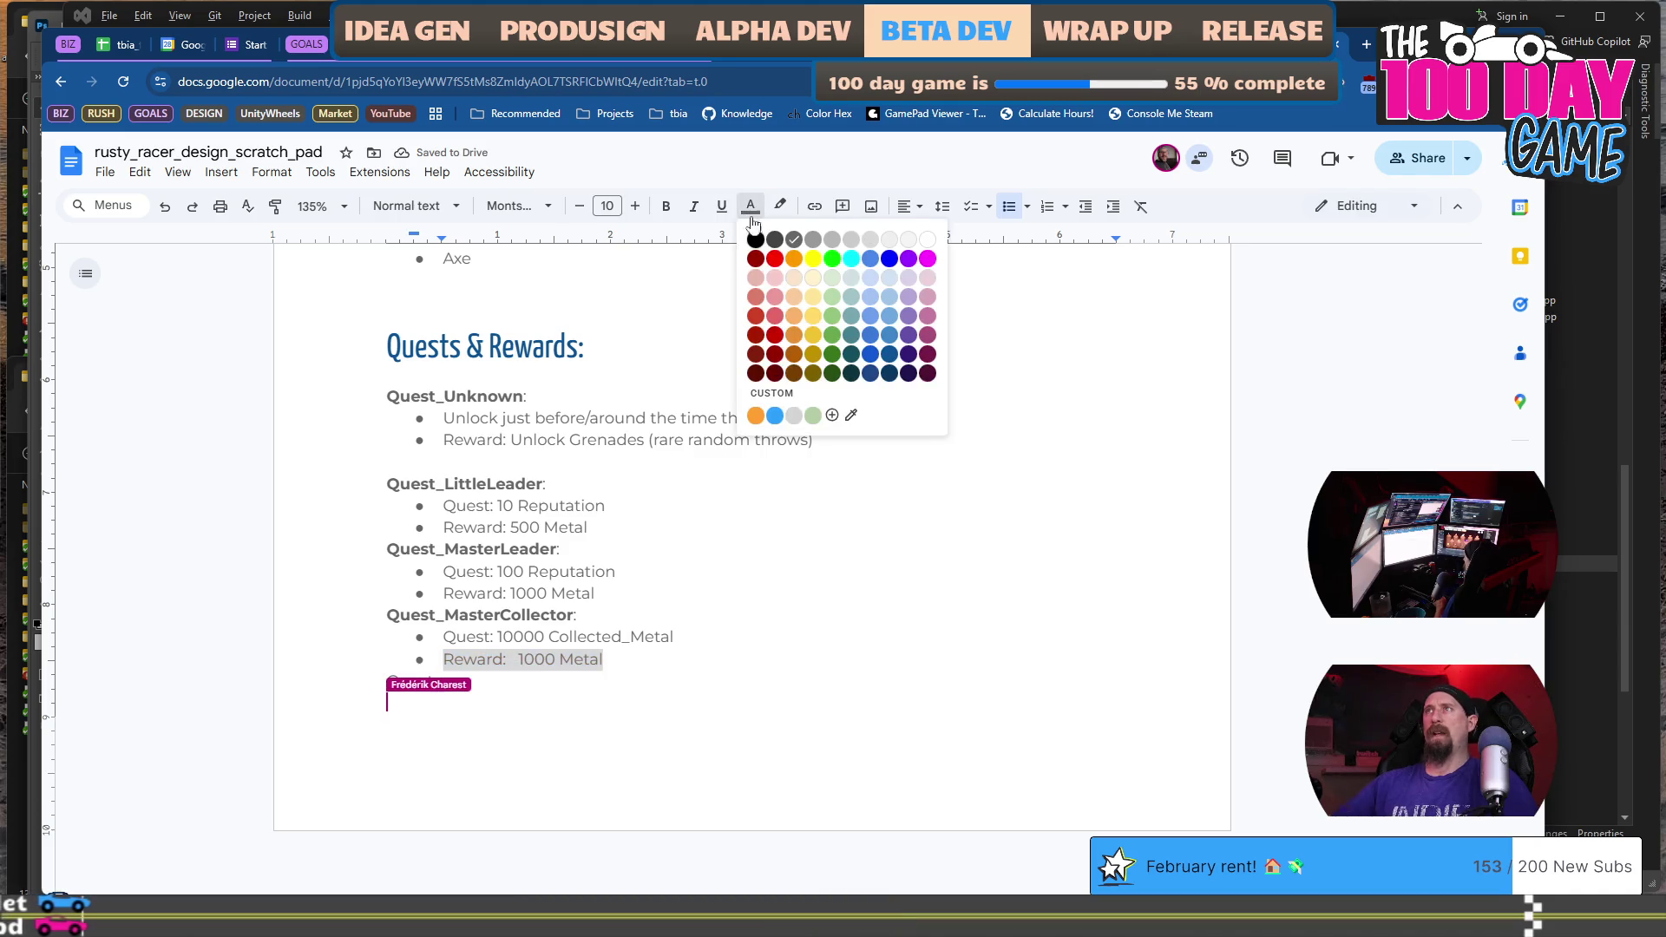
{"action": "left_click", "coordinate": [776, 300]}
Colour the MasterLeader and LittleLeader reward lines light red.
{"action": "left_click", "coordinate": [689, 587]}
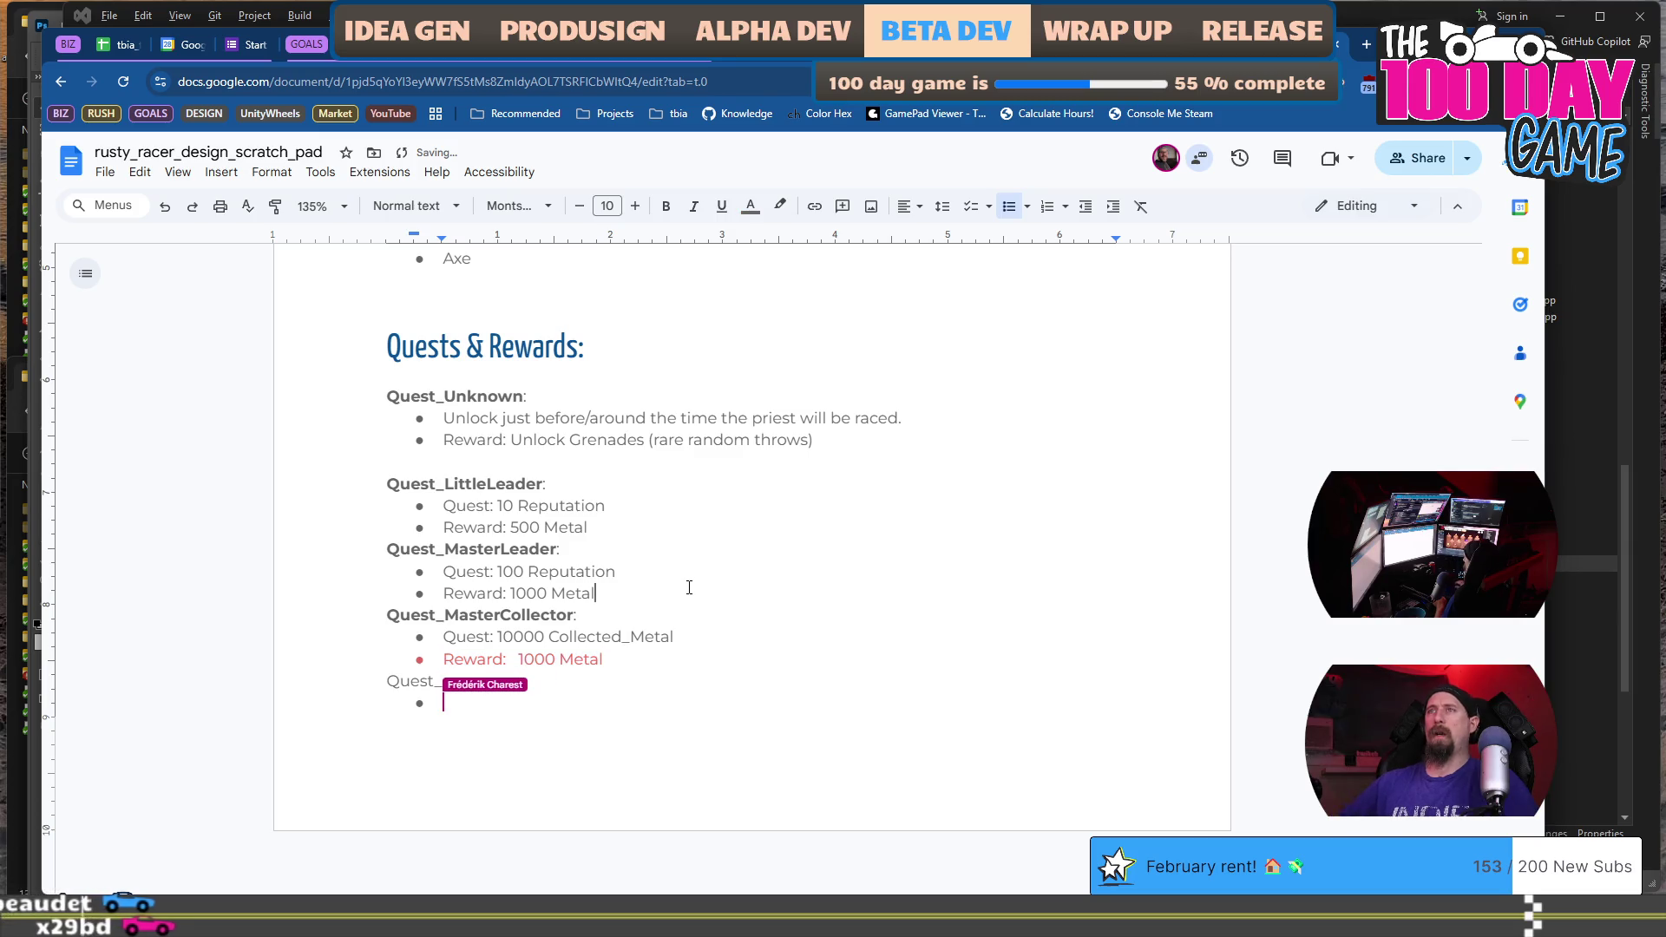
{"action": "key", "text": "shift+Home"}
{"action": "left_click", "coordinate": [751, 205]}
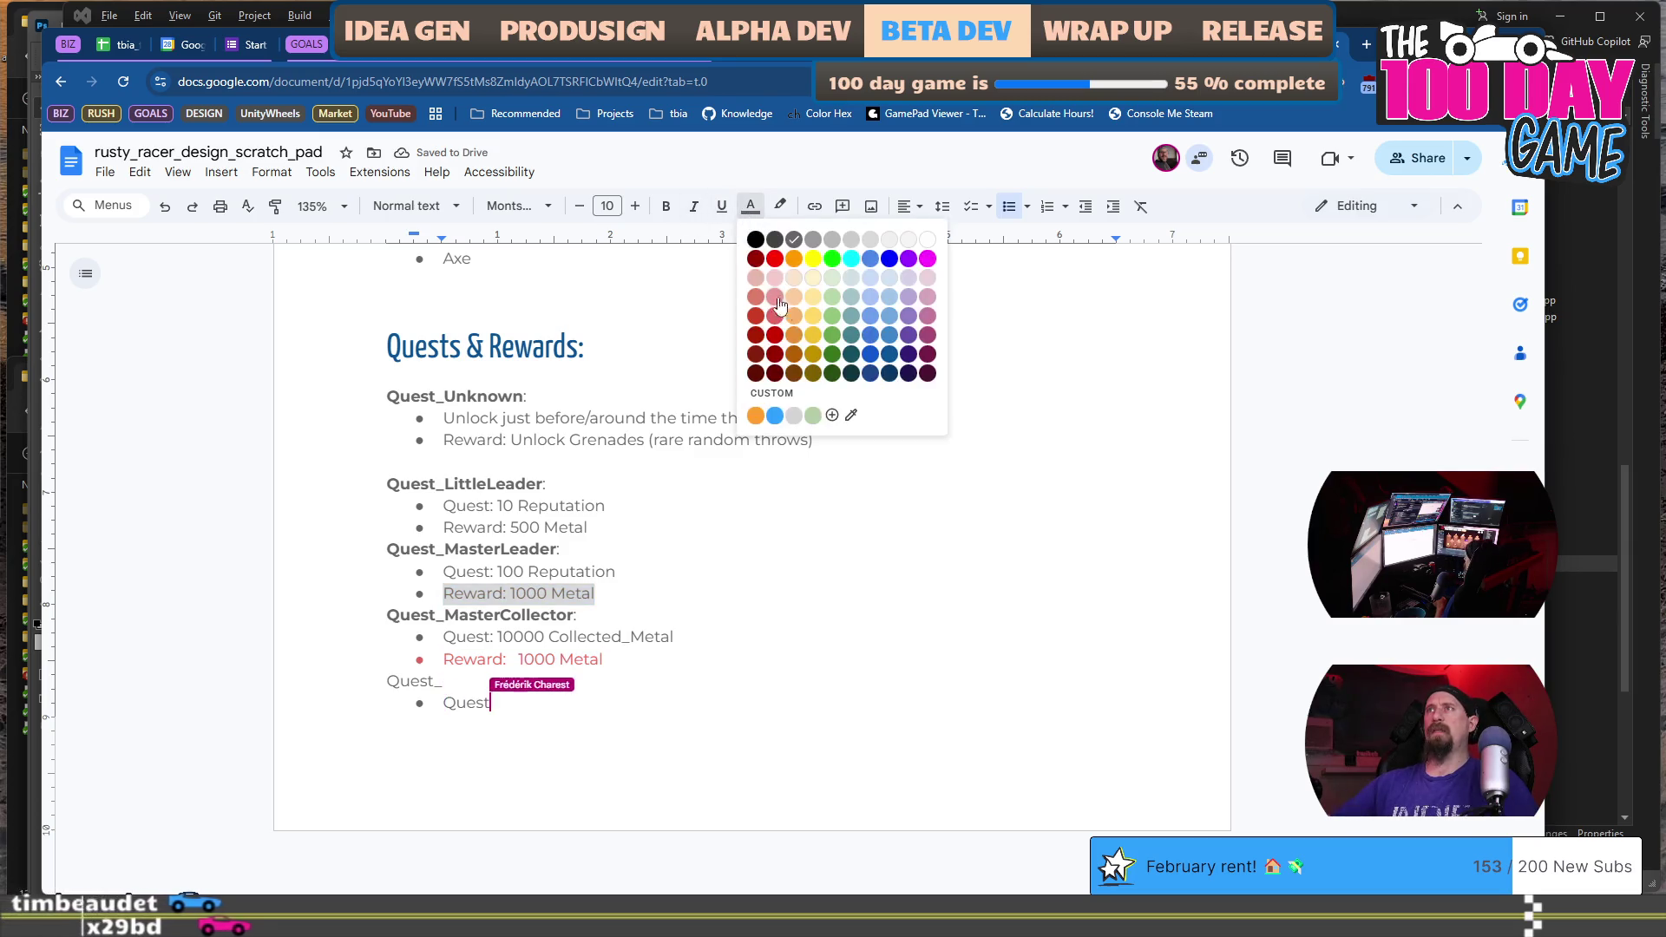
{"action": "left_click", "coordinate": [777, 299]}
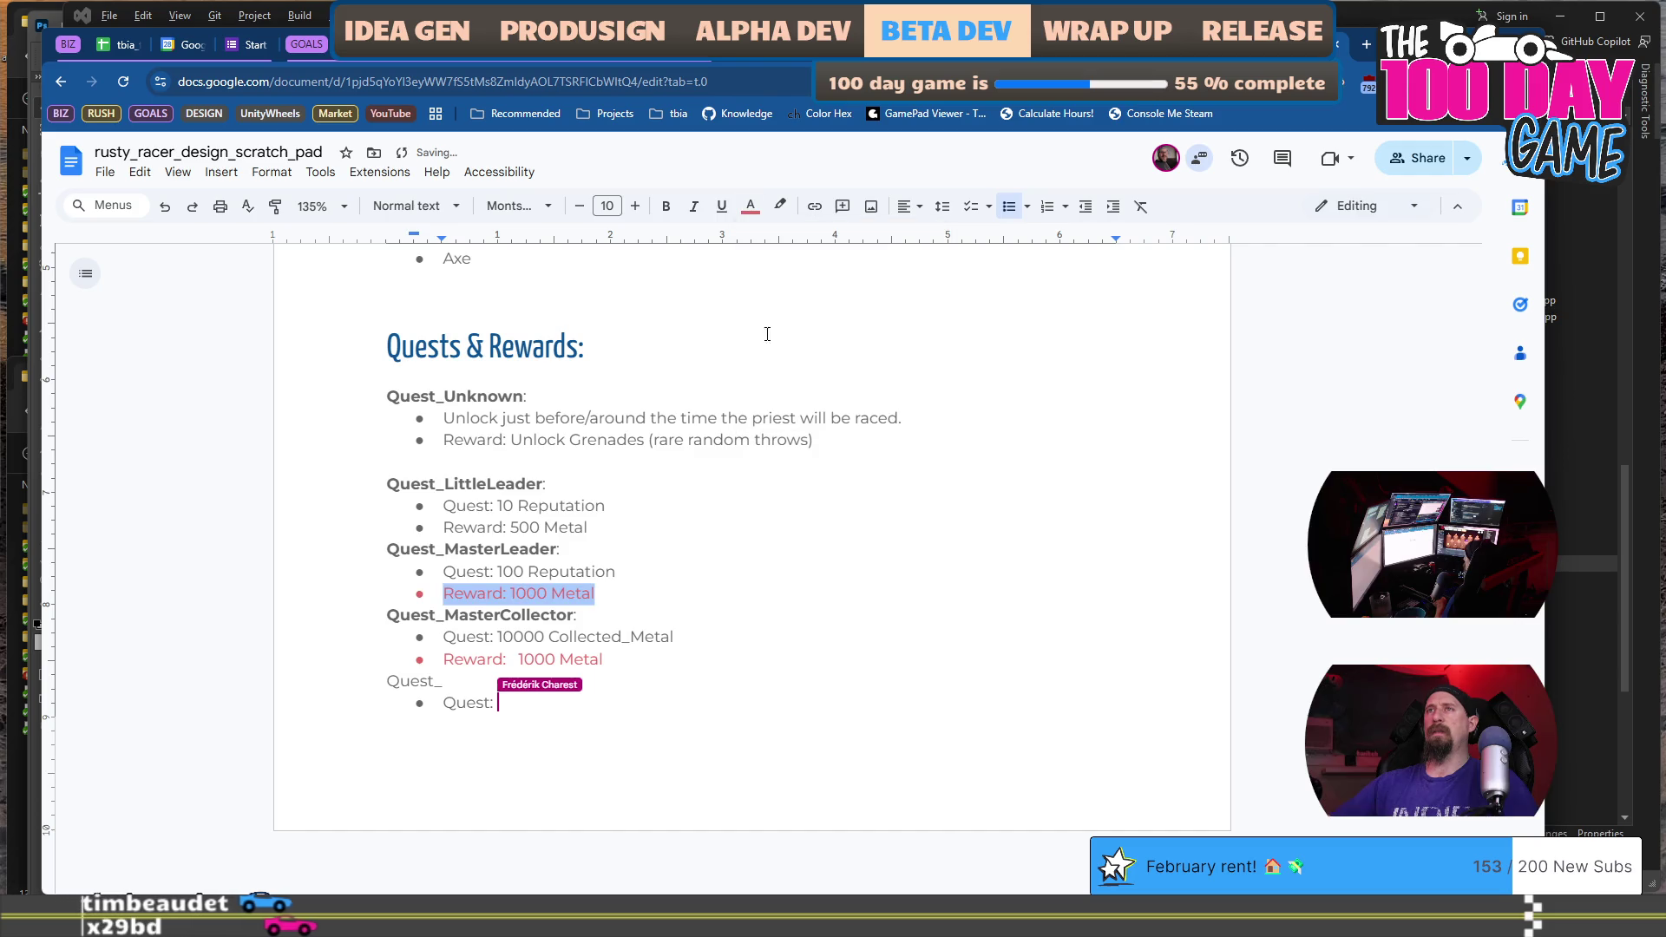
{"action": "left_click", "coordinate": [657, 528]}
{"action": "key", "text": "shift+Home"}
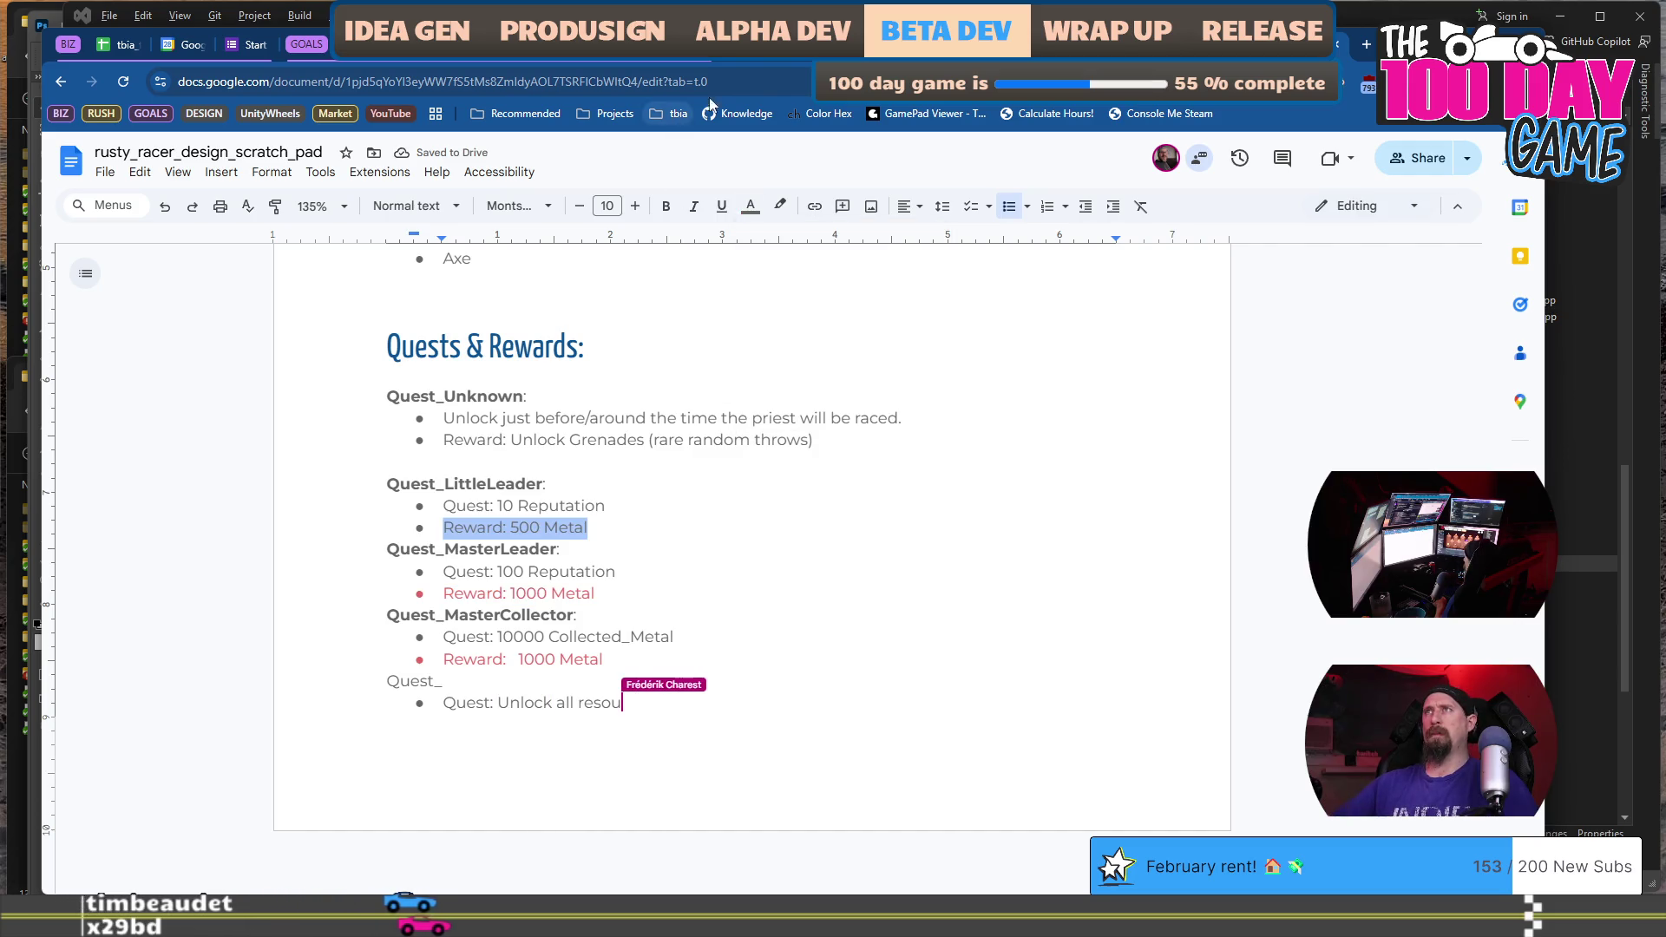
{"action": "left_click", "coordinate": [750, 205]}
{"action": "left_click", "coordinate": [776, 299]}
Recolour LittleLeader's 'Reward: 500 Metal' line green.
{"action": "left_click", "coordinate": [791, 431]}
{"action": "scroll", "coordinate": [865, 429], "scroll_direction": "down", "scroll_amount": 1}
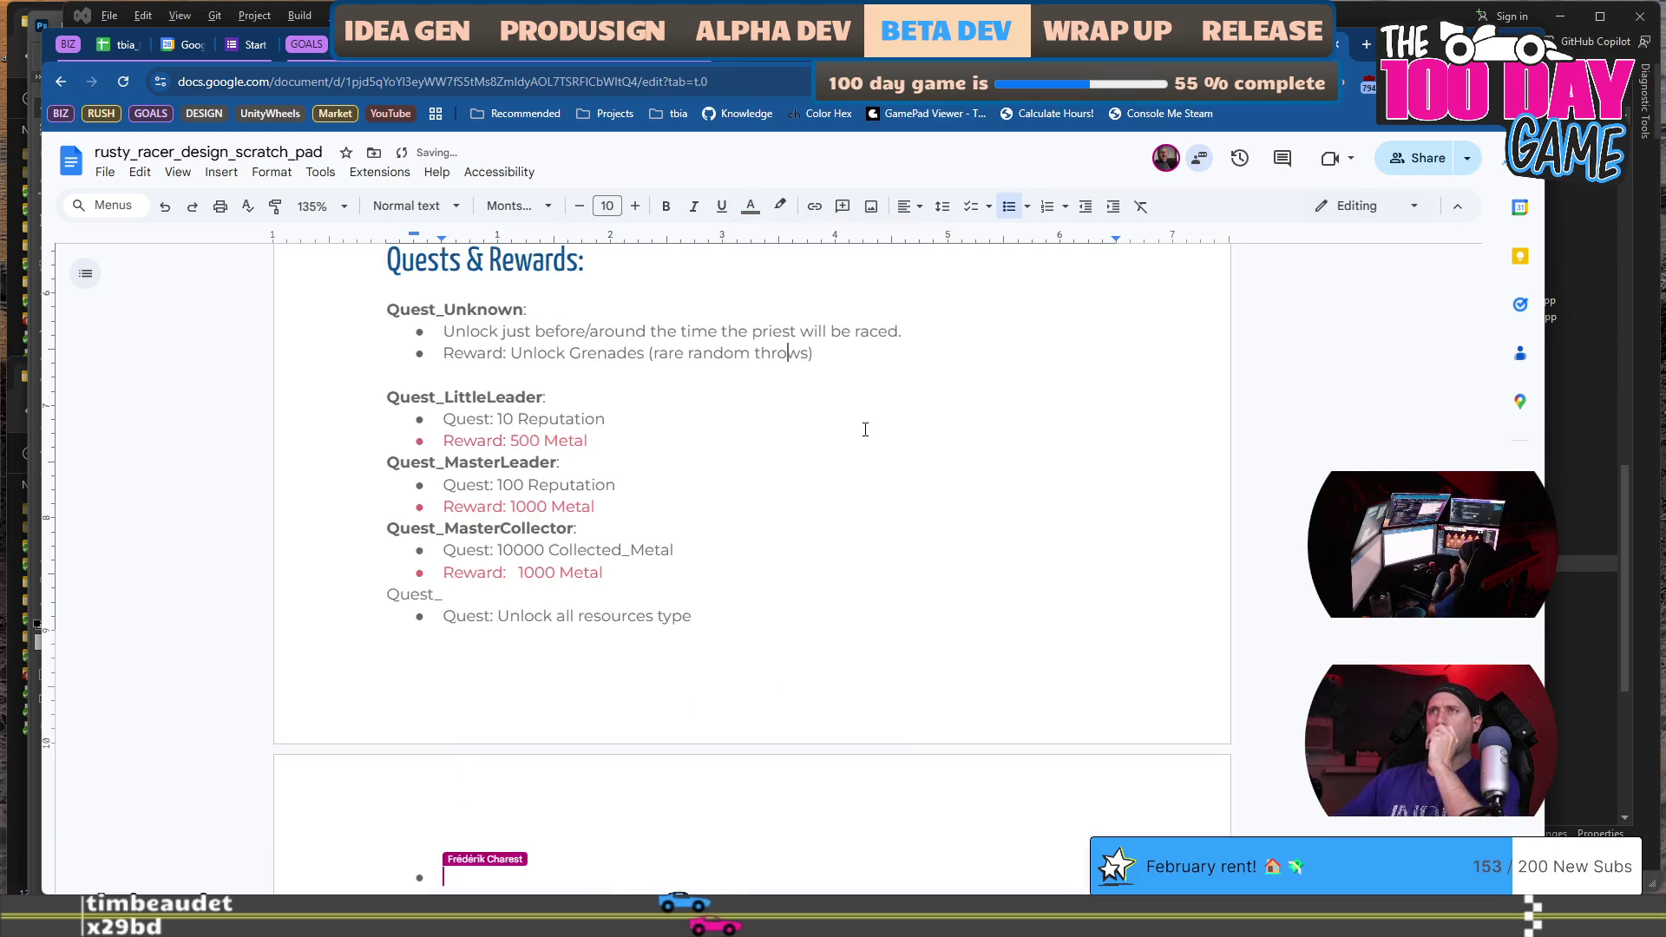
{"action": "scroll", "coordinate": [866, 429], "scroll_direction": "down", "scroll_amount": 1}
{"action": "triple_click", "coordinate": [636, 347]}
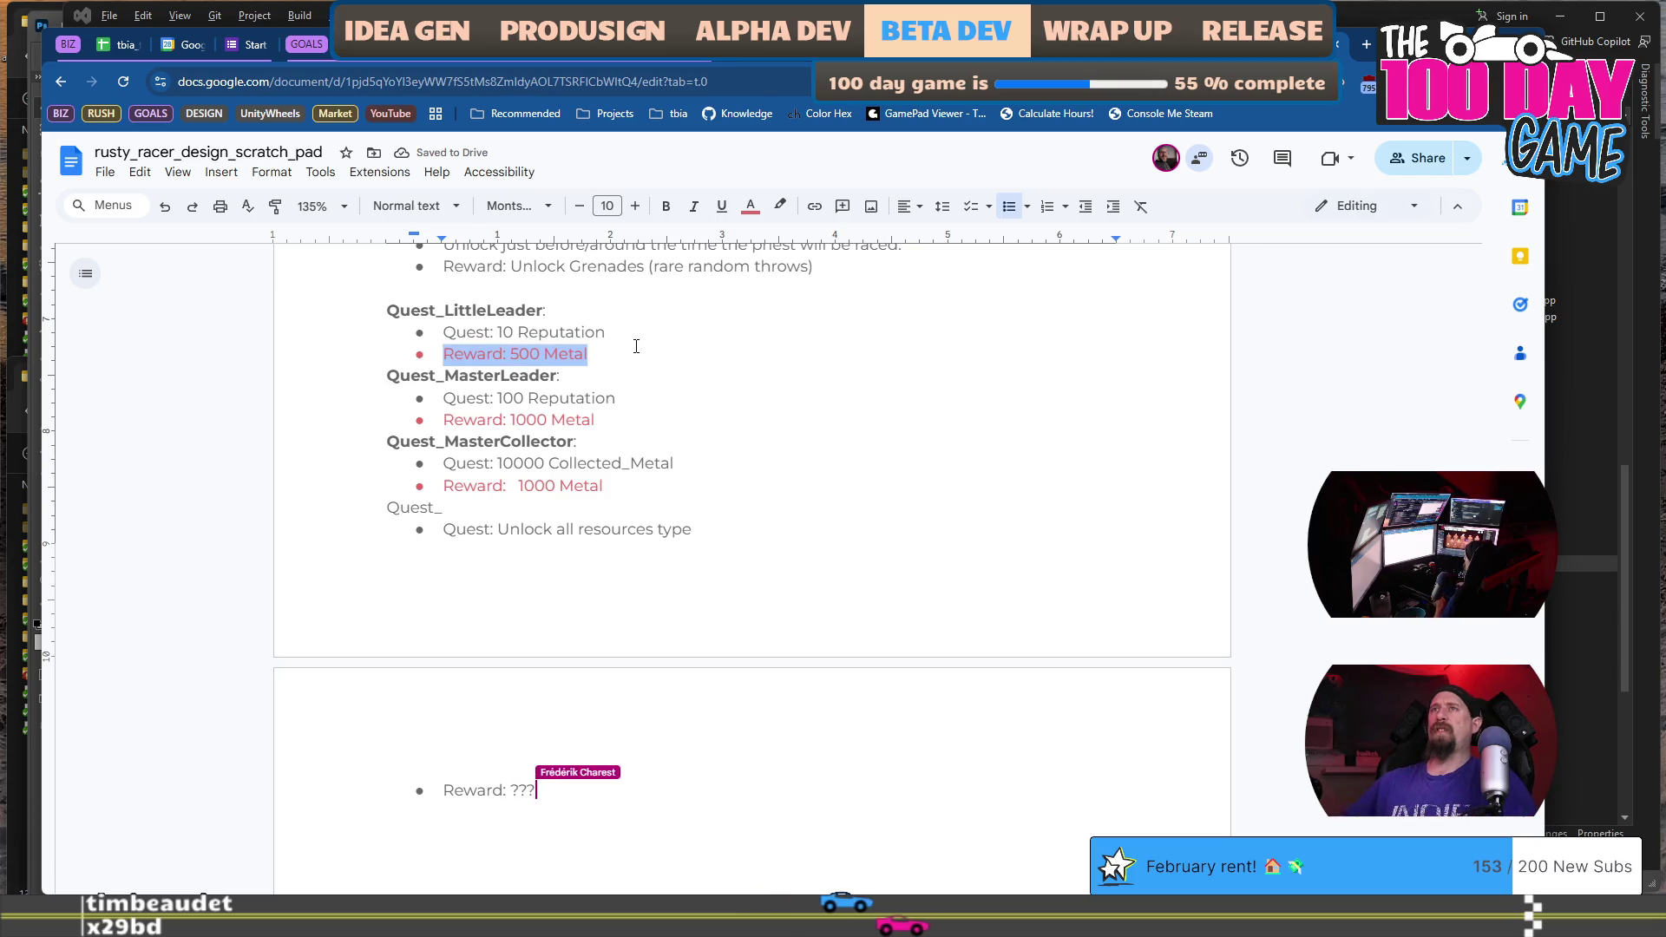
{"action": "left_click", "coordinate": [751, 205]}
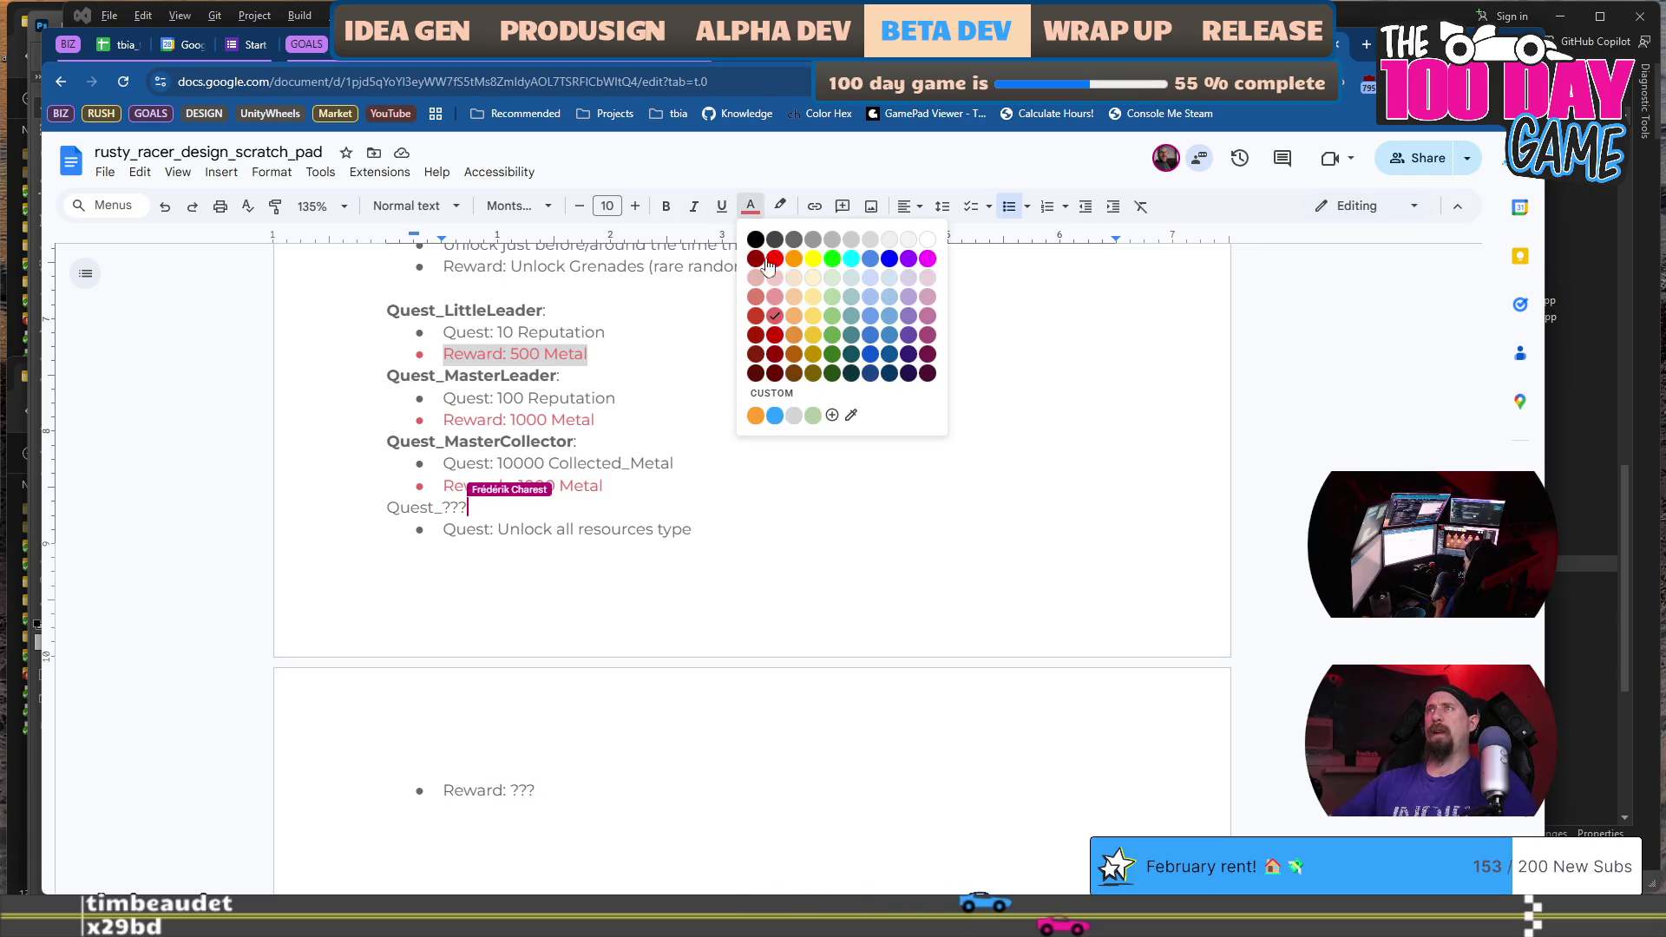
{"action": "left_click", "coordinate": [834, 316]}
Review the Quest Mode notes in the game flow in the other document window.
{"action": "key", "text": "alt+Tab"}
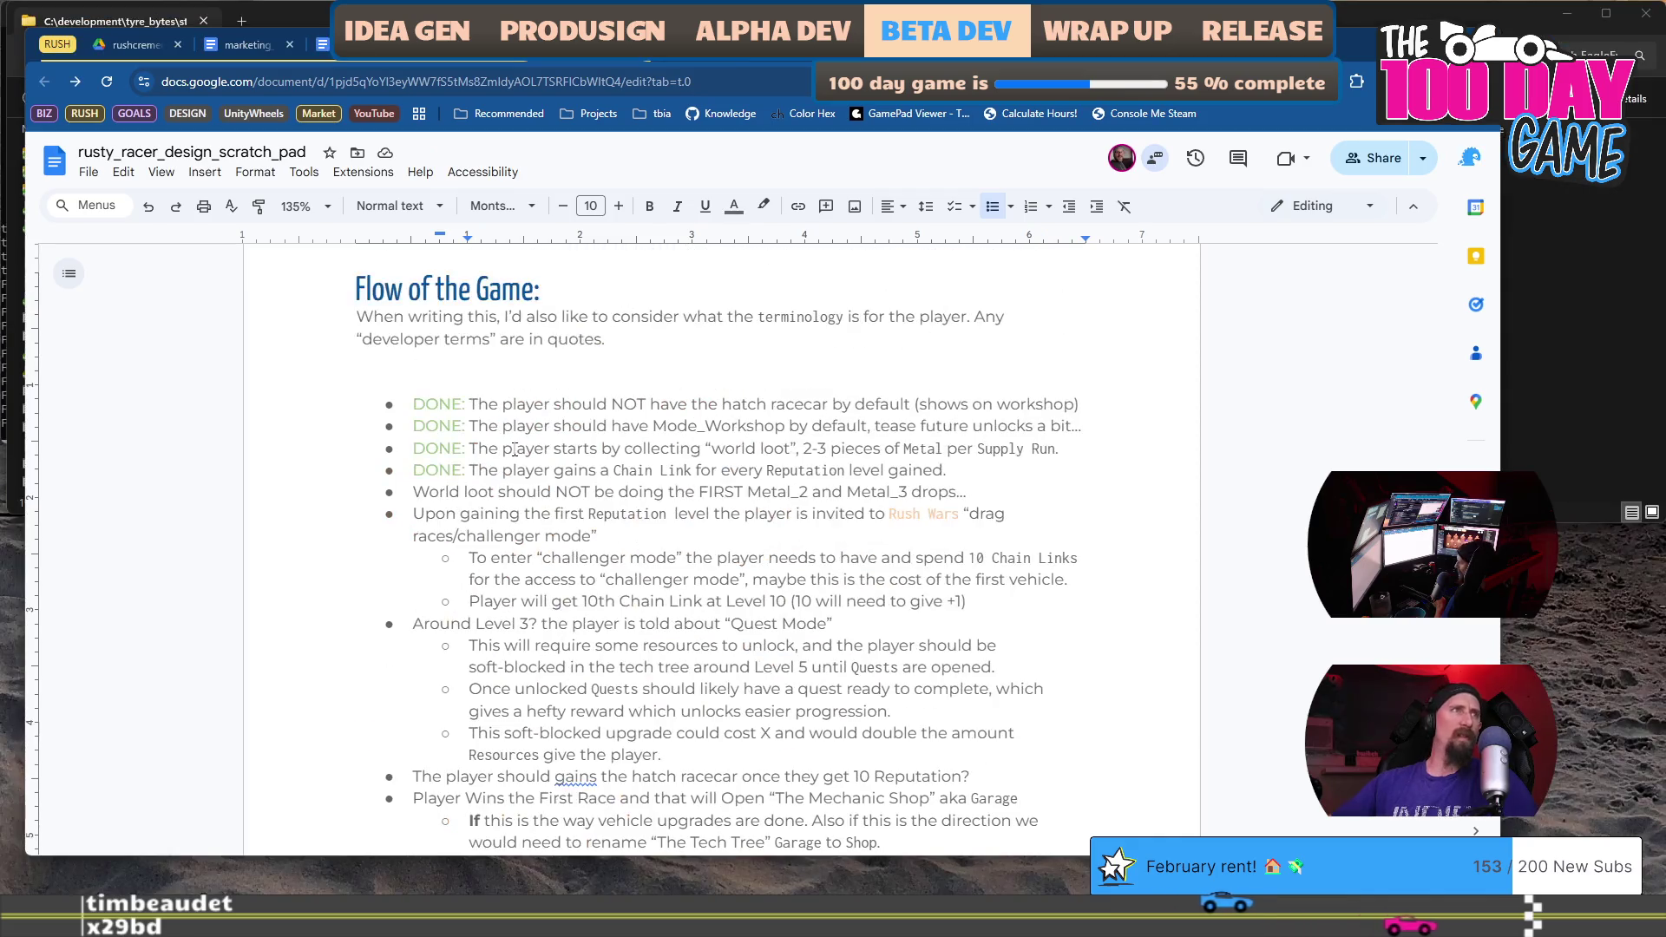
{"action": "scroll", "coordinate": [485, 531], "scroll_direction": "down", "scroll_amount": 1}
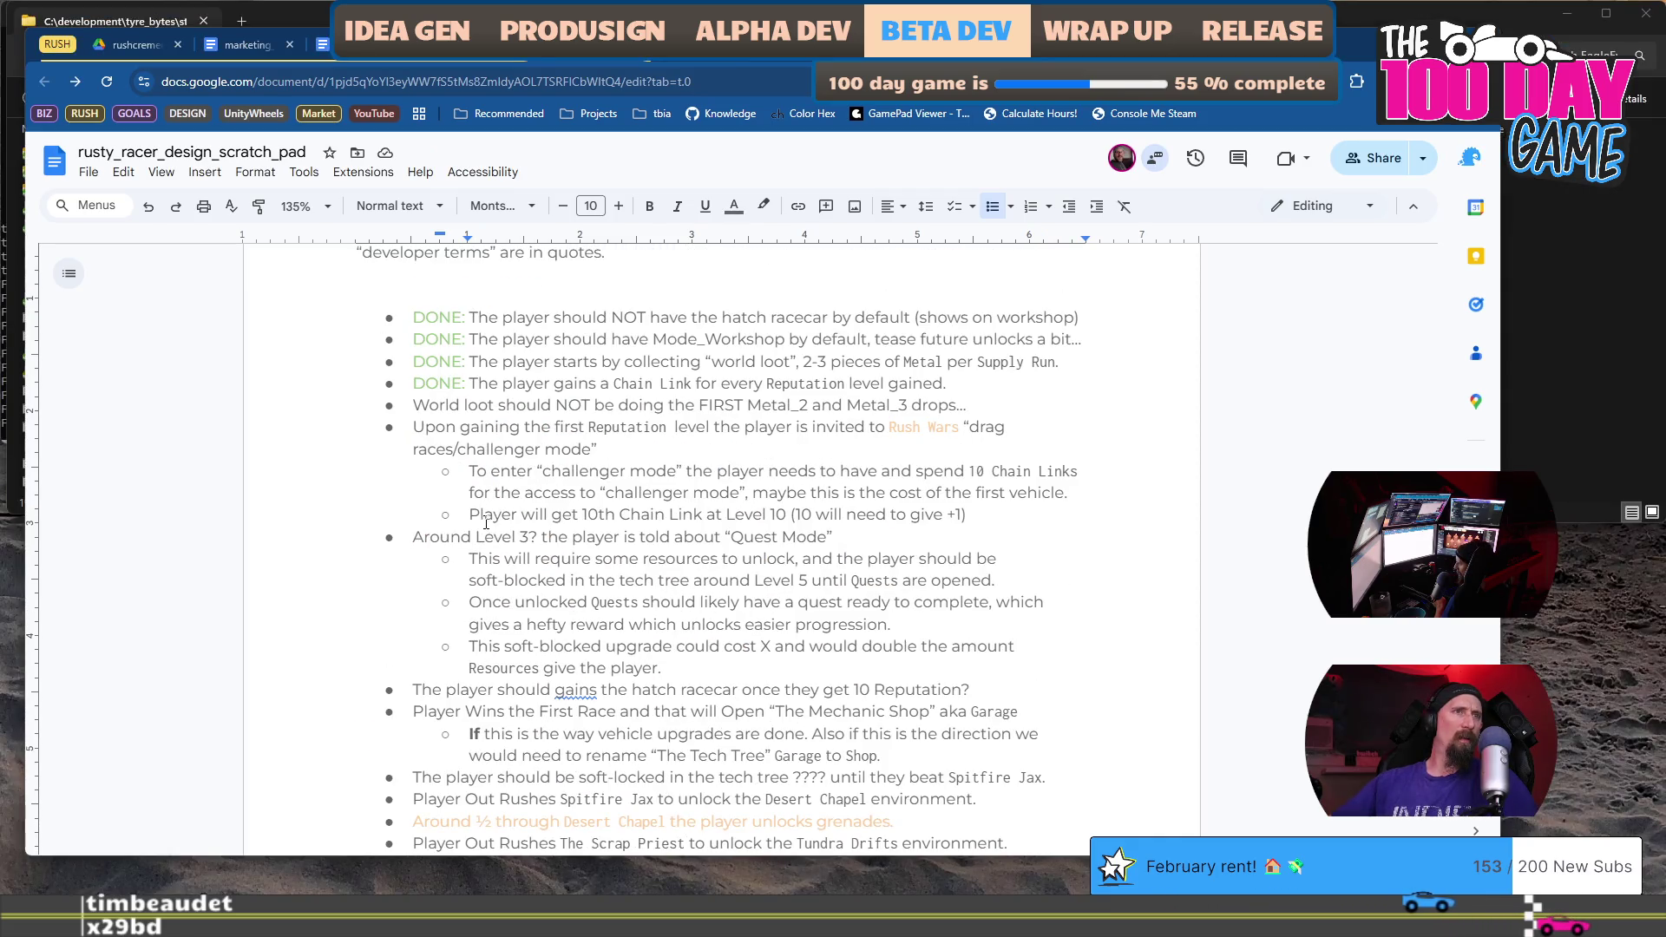
{"action": "mouse_move", "coordinate": [473, 537]}
{"action": "left_mouse_down"}
{"action": "mouse_move", "coordinate": [911, 562]}
{"action": "mouse_move", "coordinate": [905, 661]}
{"action": "left_mouse_up"}
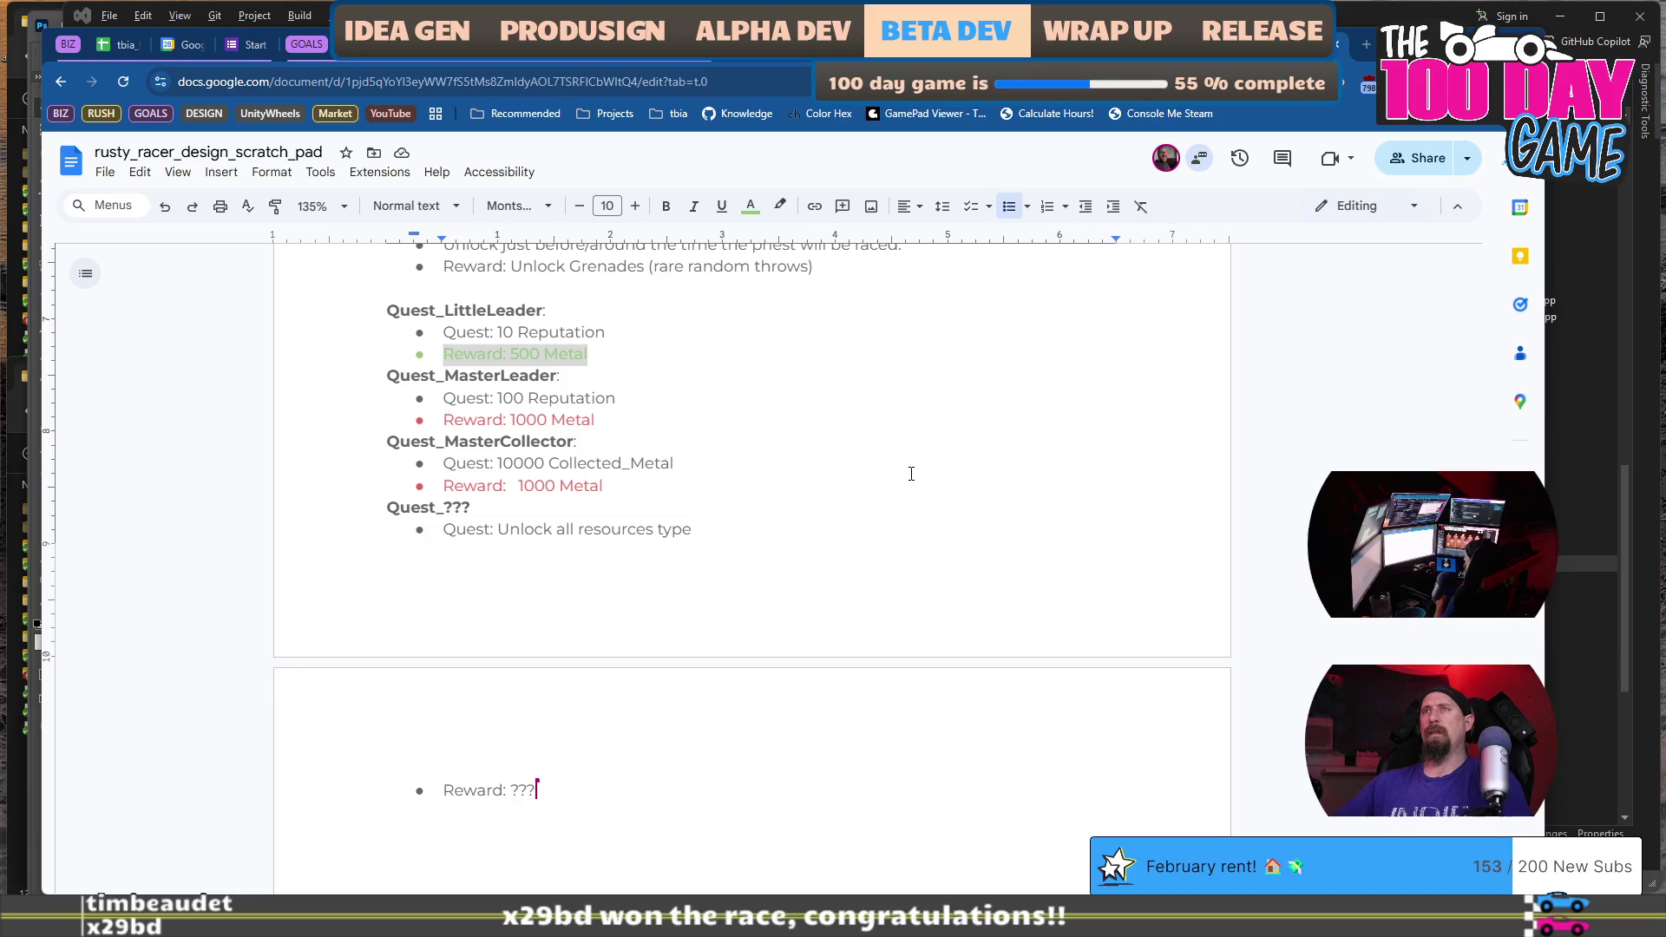
{"action": "left_click", "coordinate": [912, 474]}
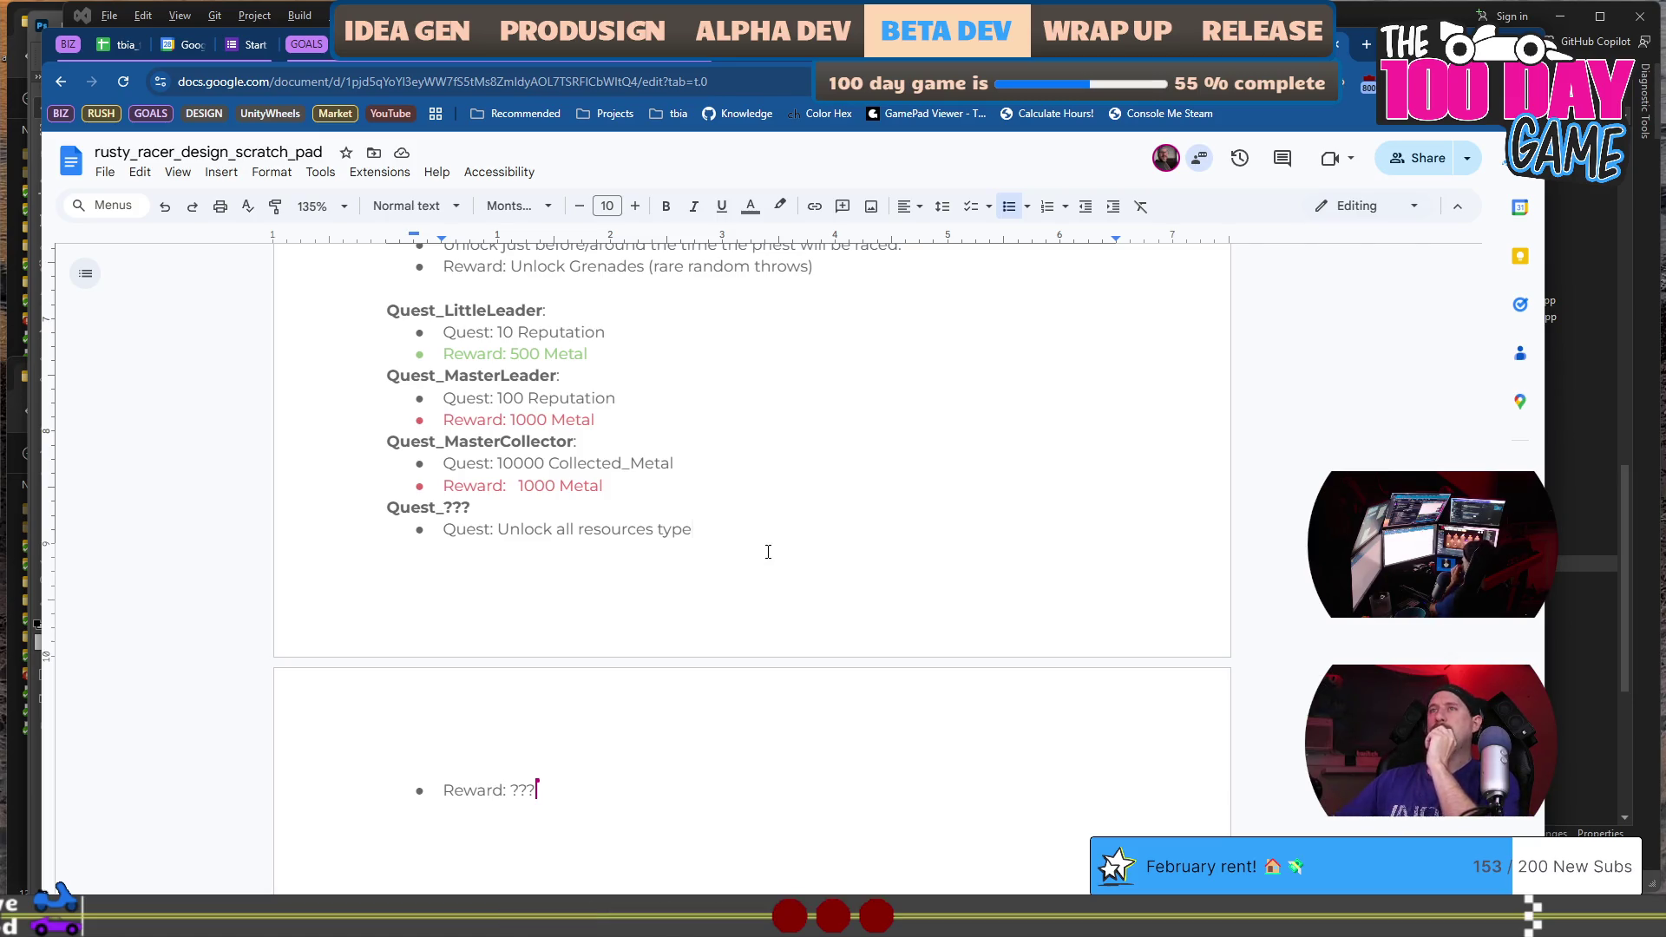
Scroll to the Rewards From Racing list and place the cursor after jax_minion_1's reward.
{"action": "scroll", "coordinate": [768, 552], "scroll_direction": "up", "scroll_amount": 1}
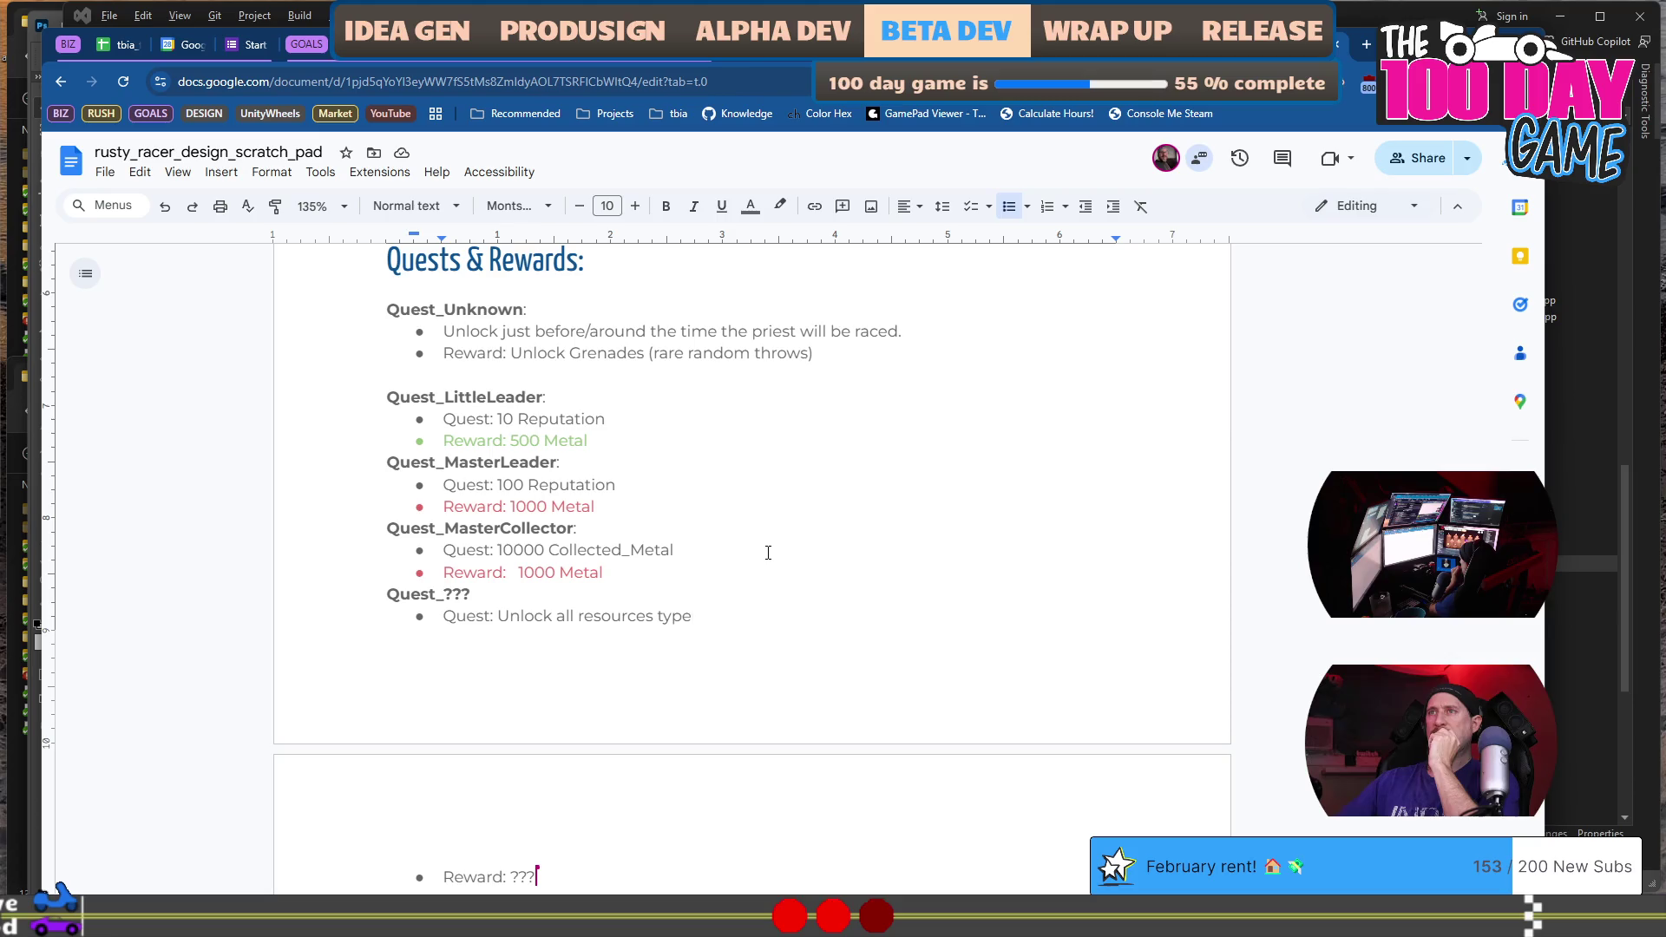
{"action": "scroll", "coordinate": [768, 552], "scroll_direction": "up", "scroll_amount": 1}
{"action": "scroll", "coordinate": [768, 552], "scroll_direction": "up", "scroll_amount": 6}
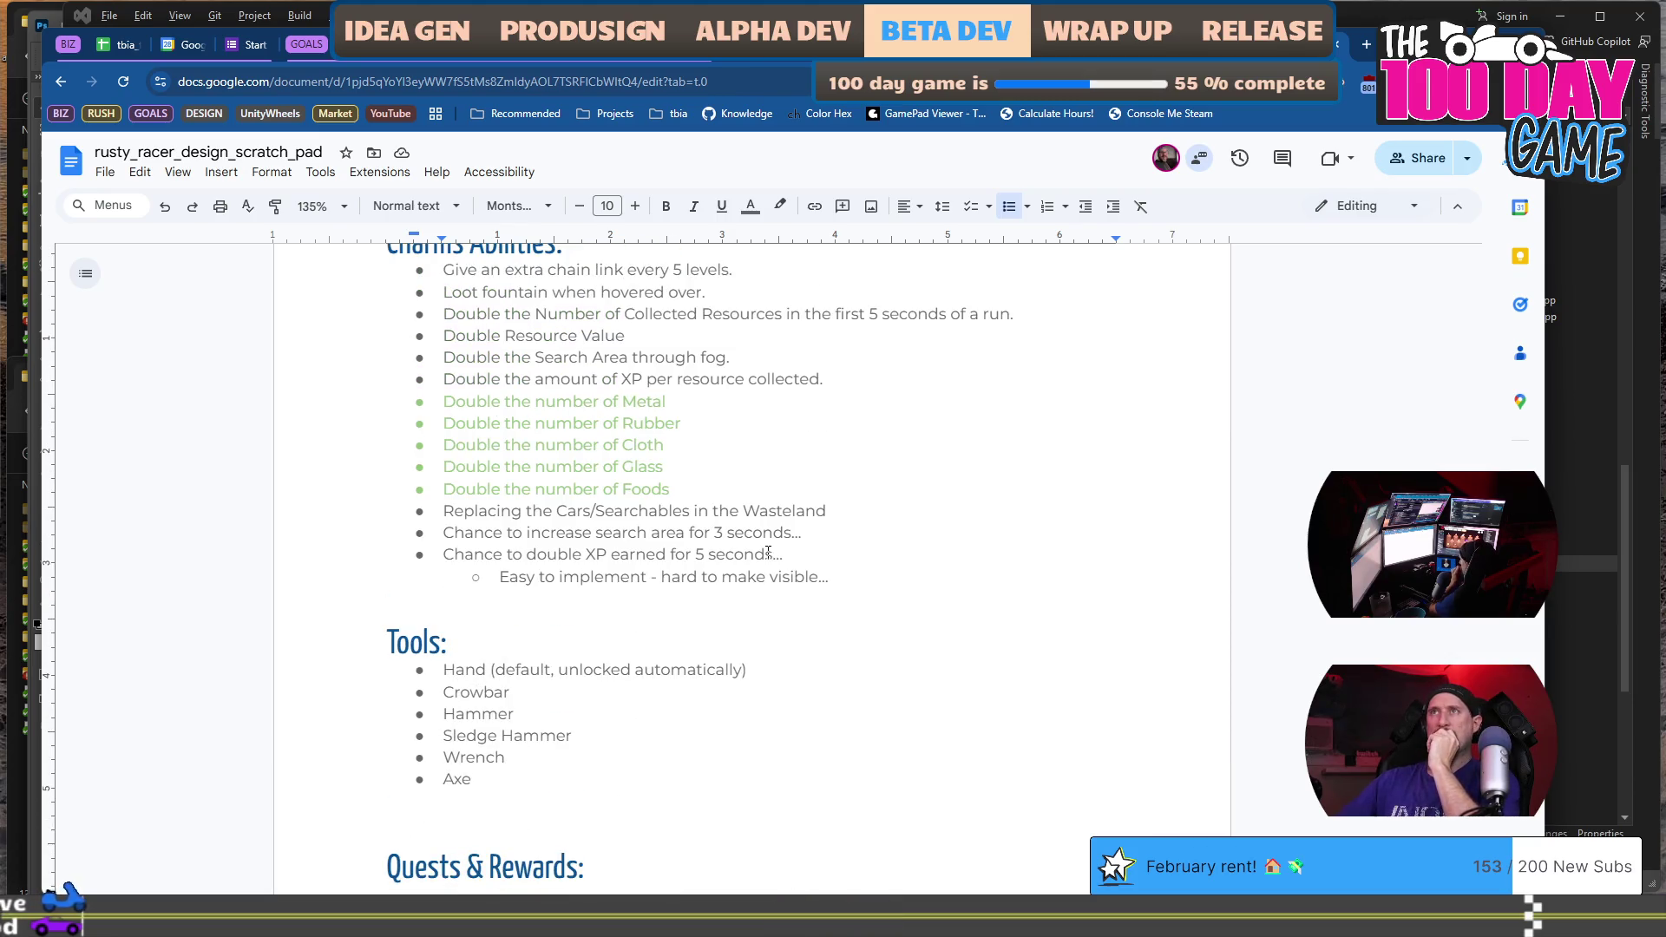
{"action": "scroll", "coordinate": [768, 552], "scroll_direction": "up", "scroll_amount": 20}
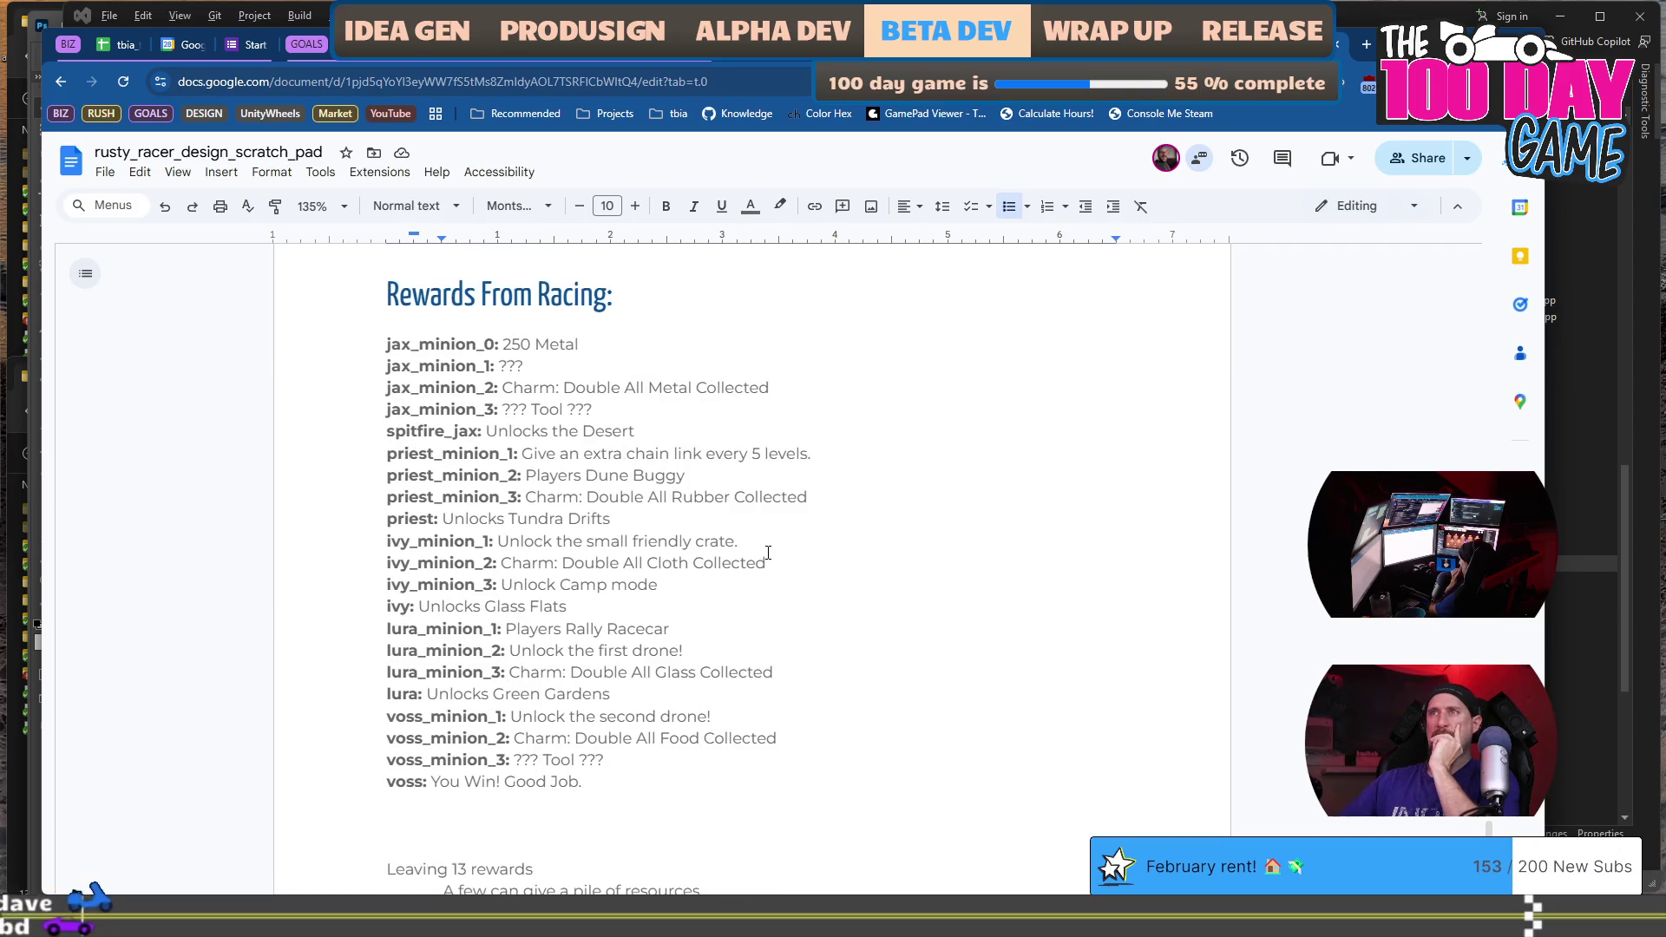
{"action": "scroll", "coordinate": [768, 552], "scroll_direction": "up", "scroll_amount": 3}
{"action": "scroll", "coordinate": [768, 552], "scroll_direction": "down", "scroll_amount": 2}
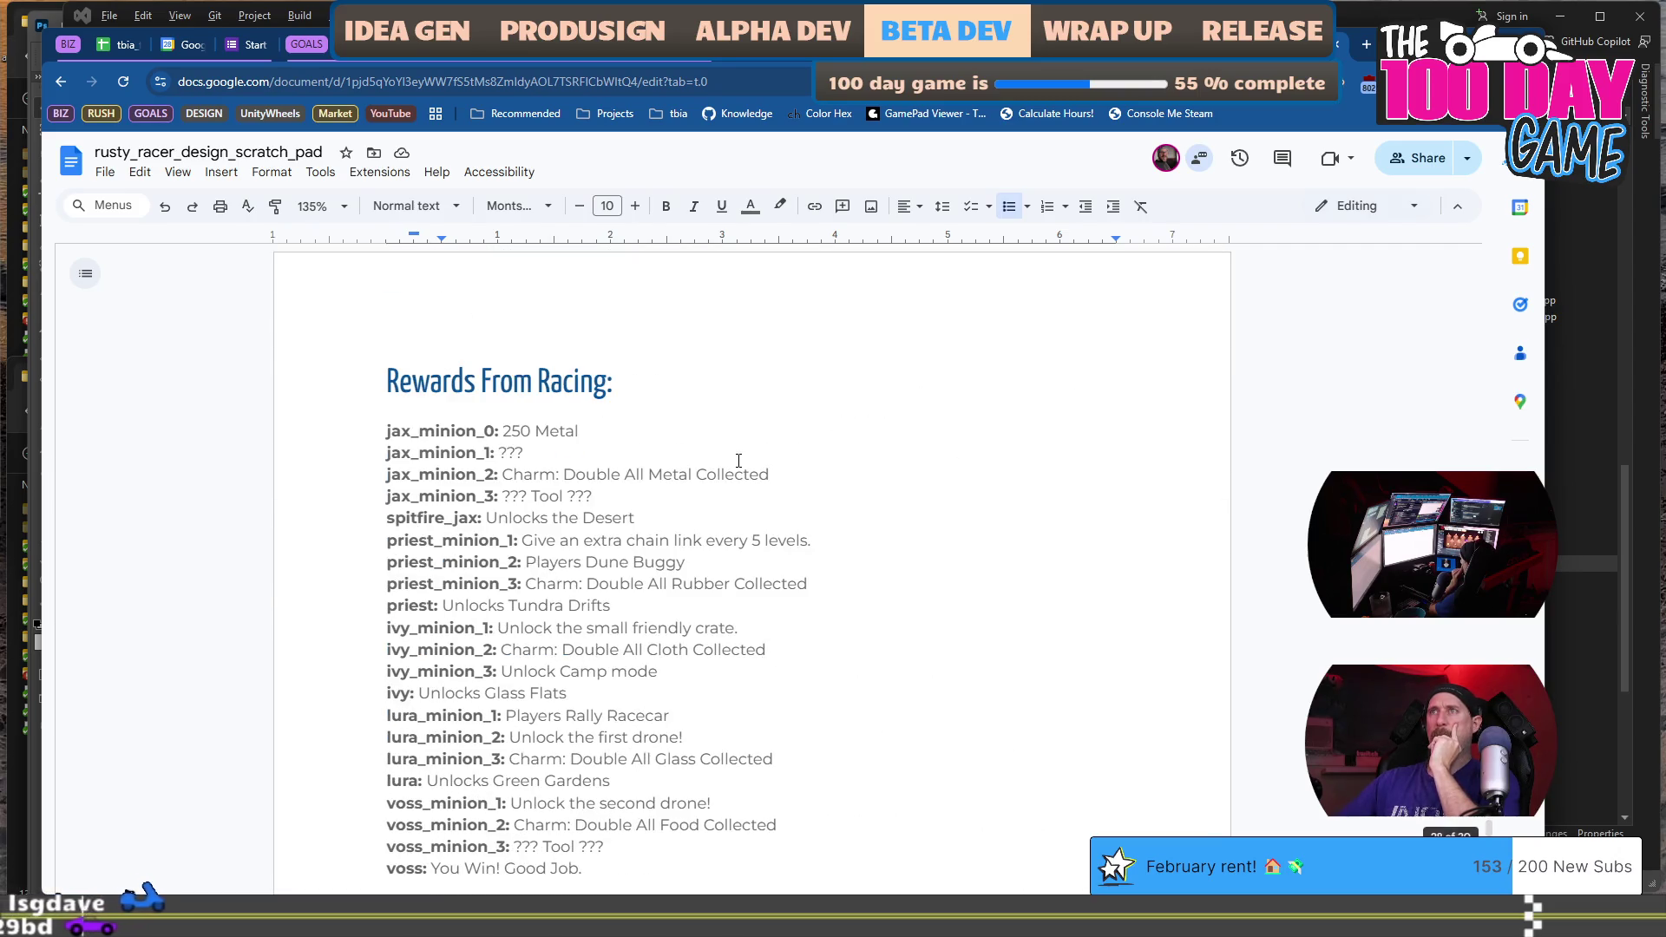
{"action": "scroll", "coordinate": [733, 464], "scroll_direction": "down", "scroll_amount": 1}
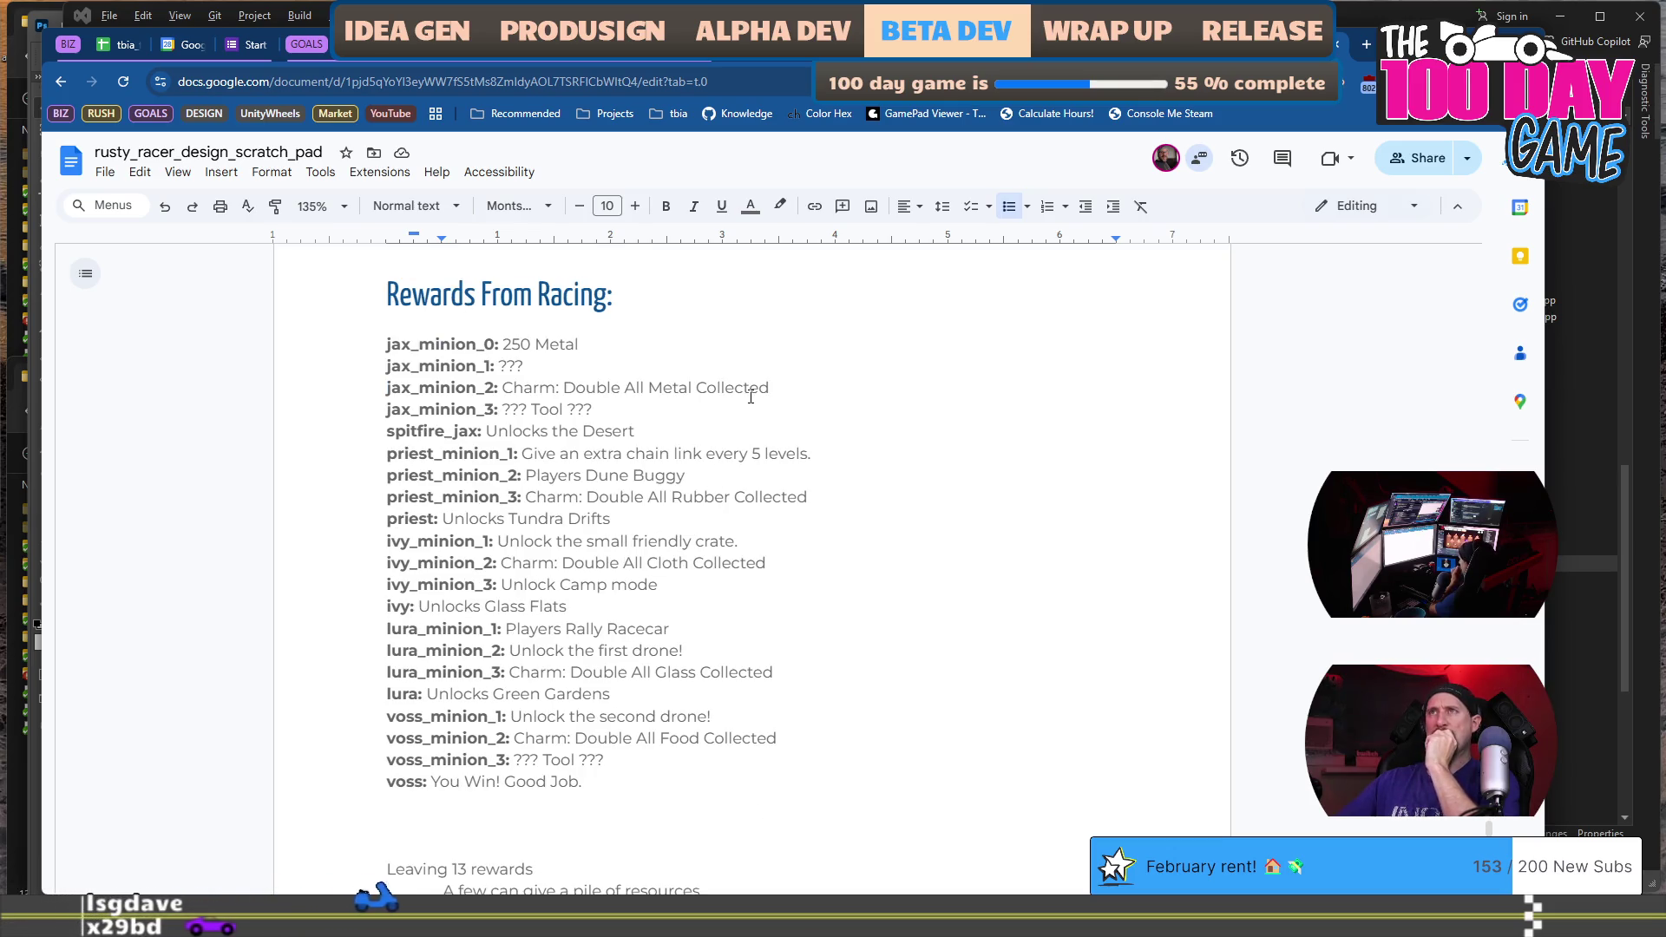
{"action": "left_click", "coordinate": [751, 367]}
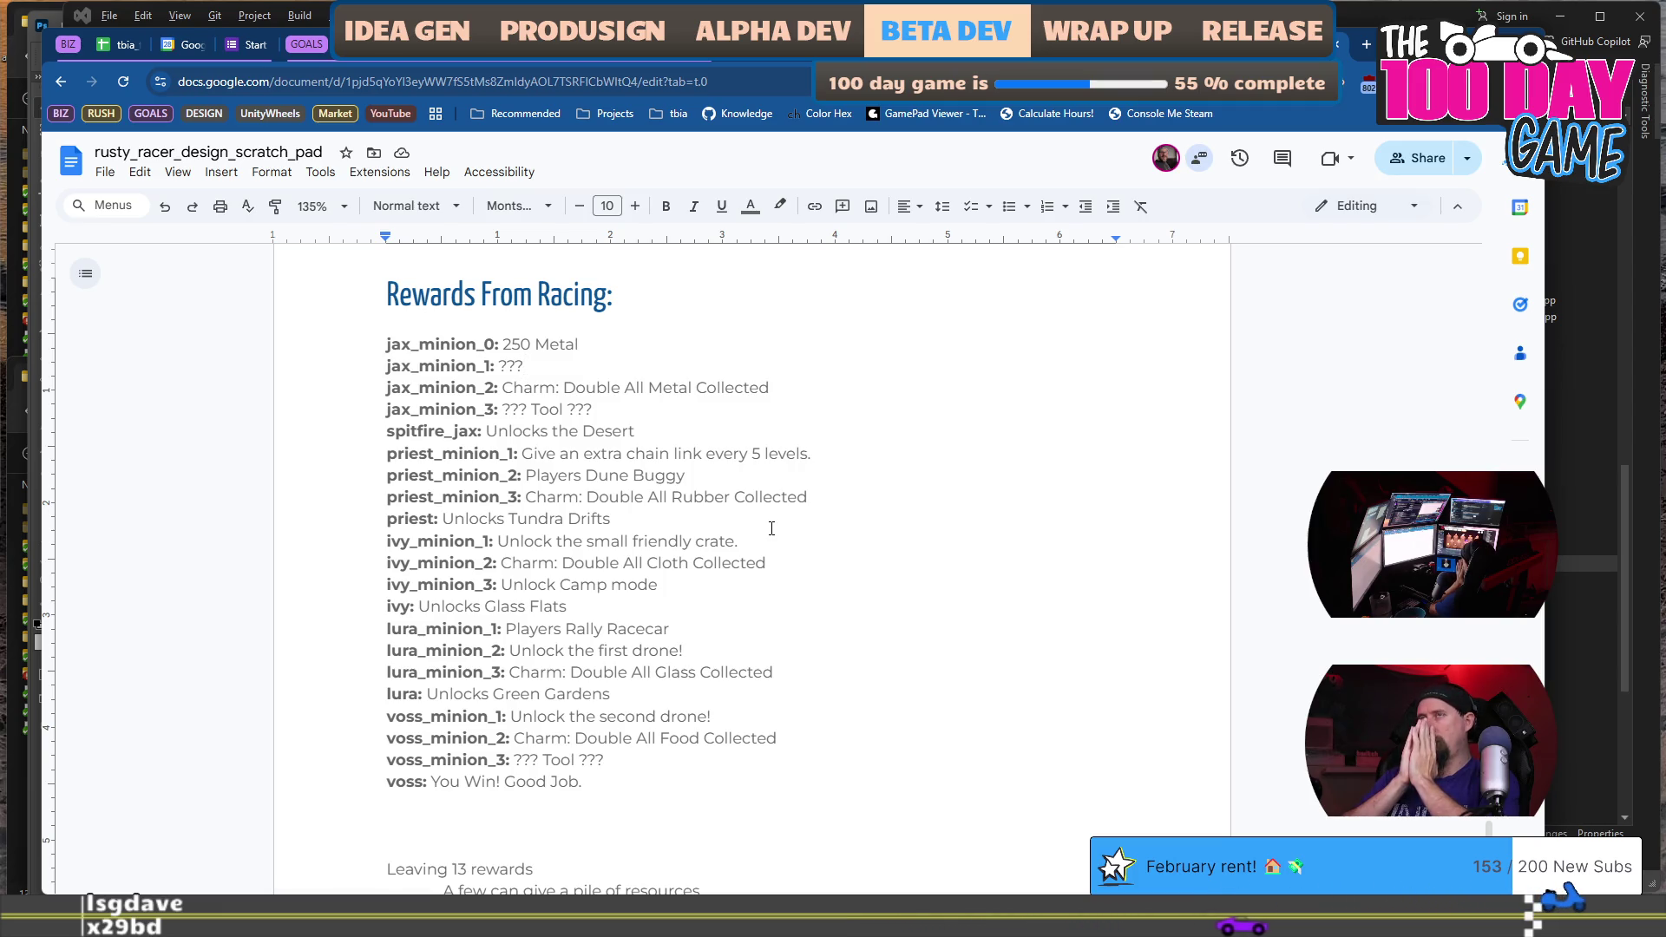
Replace jax_minion_3's Tool ??? placeholder with 'Charm: Double XP Gained'.
{"action": "left_click", "coordinate": [768, 409]}
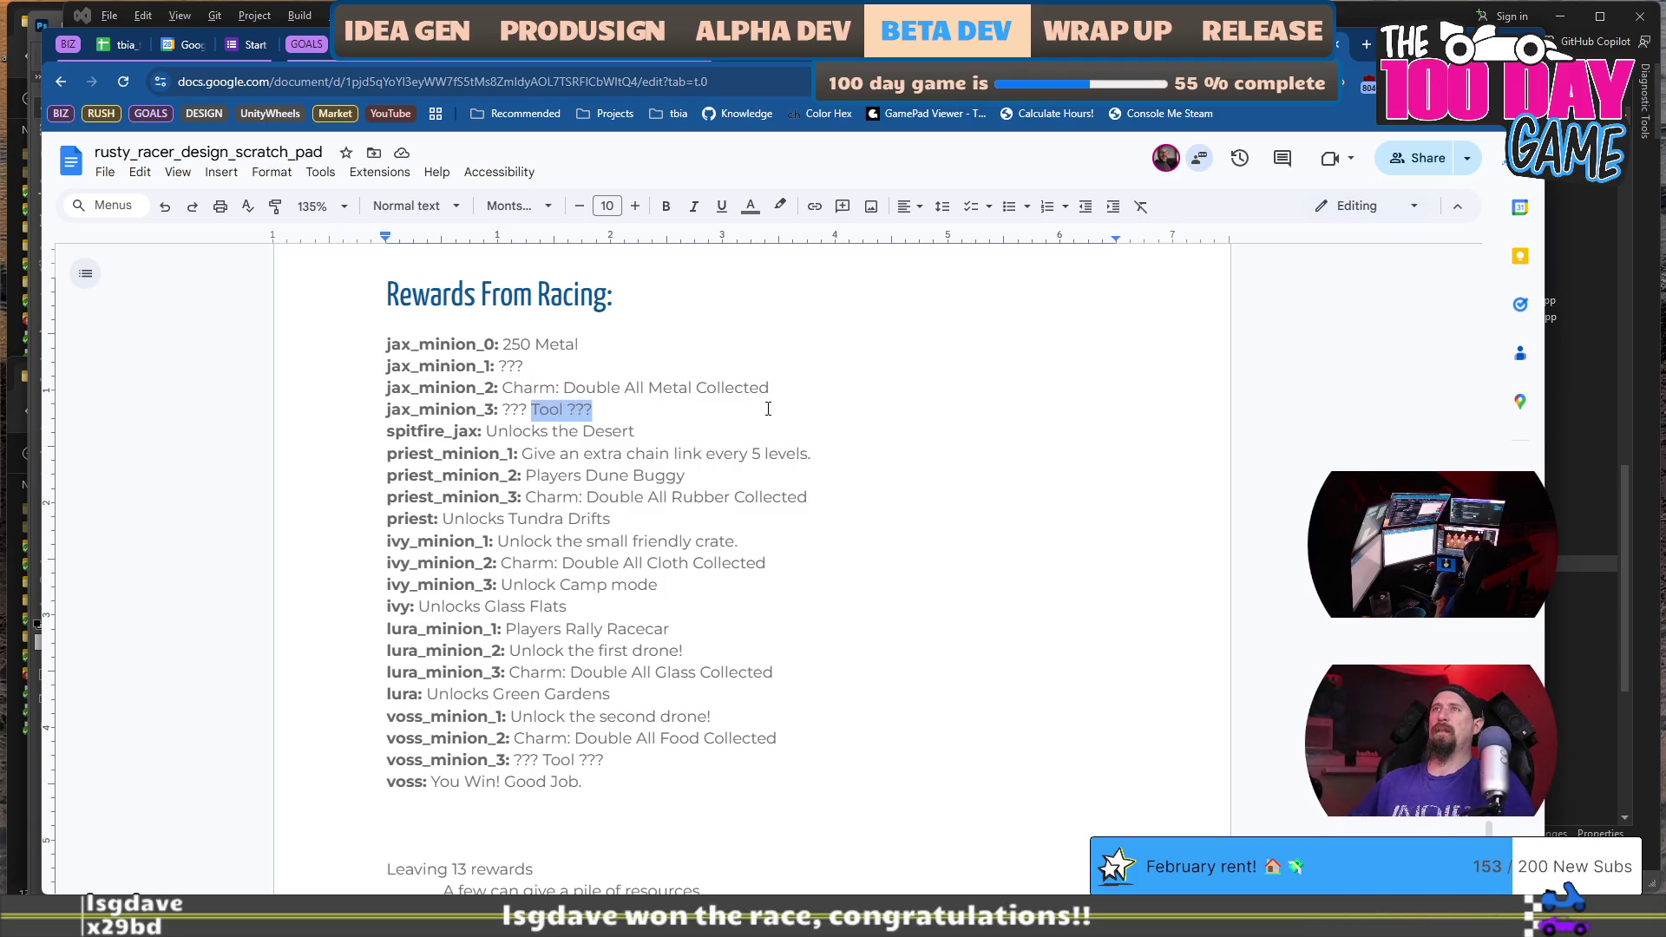
{"action": "type", "text": "Double"}
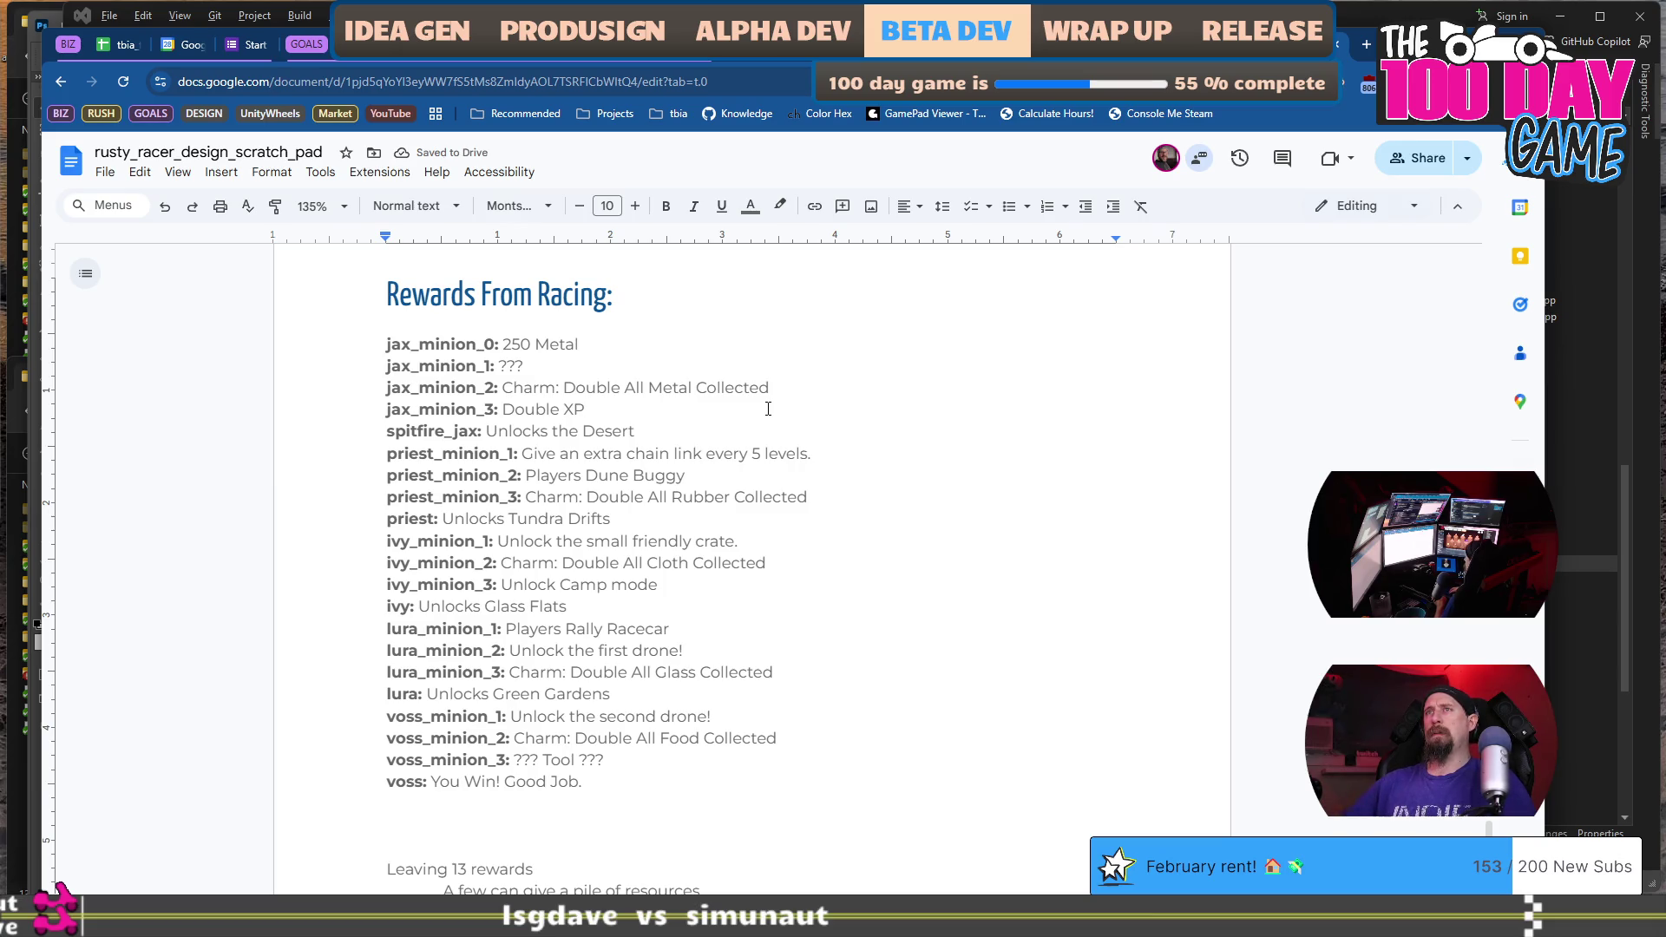
{"action": "type", "text": "rm: "}
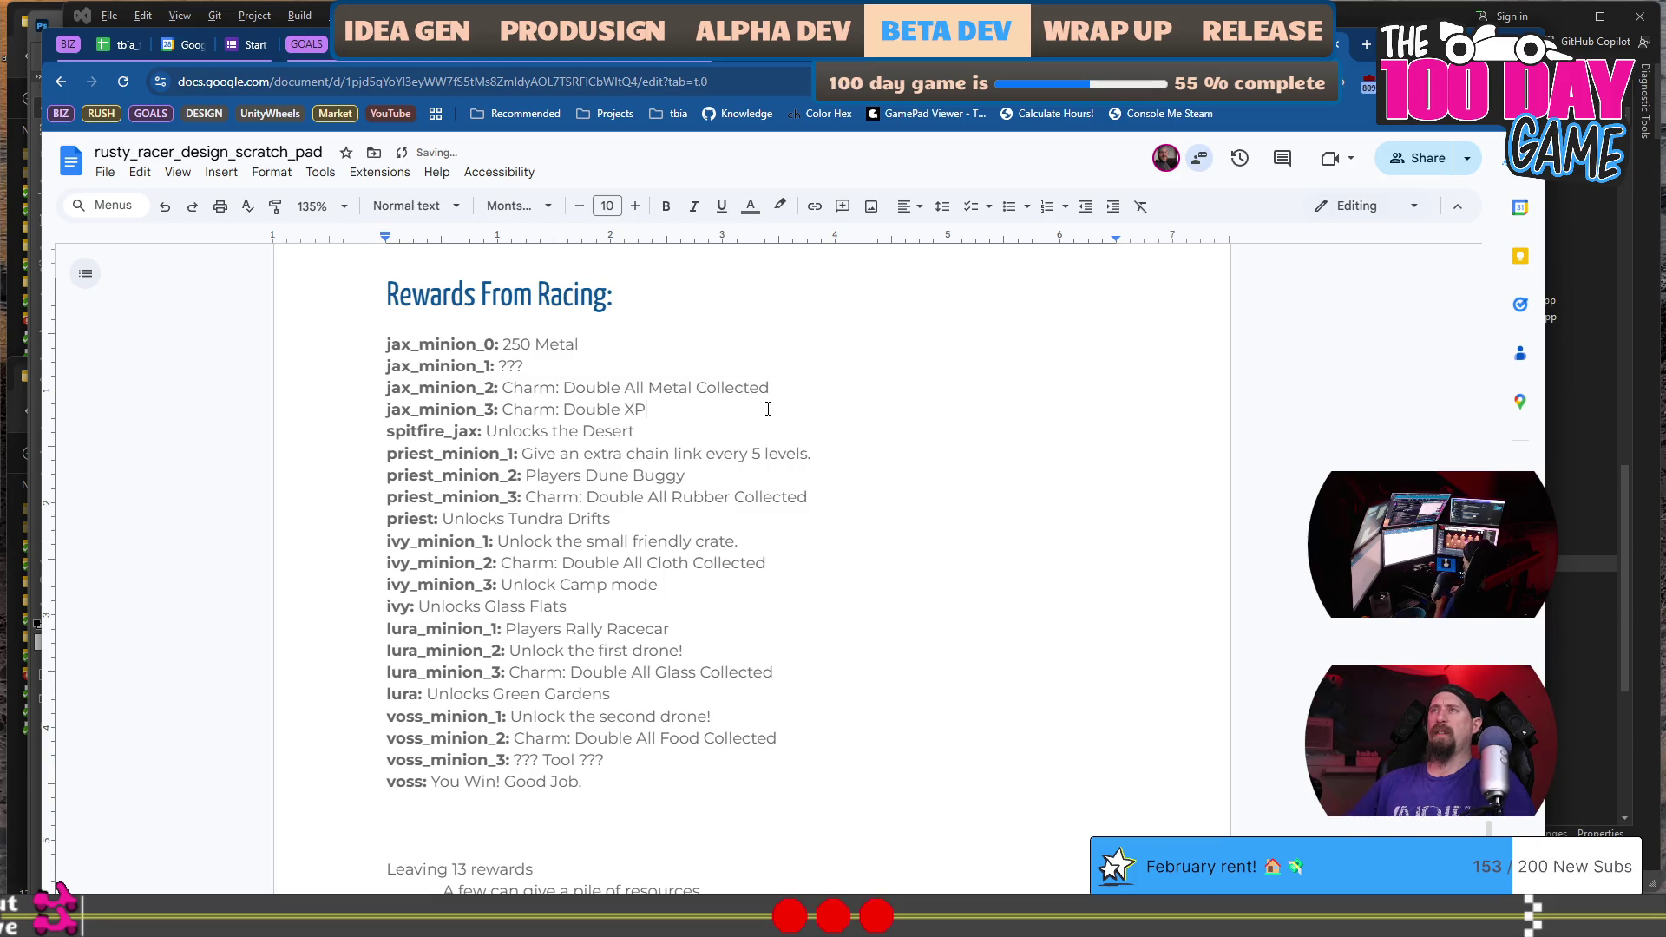
{"action": "type", "text": "Gained"}
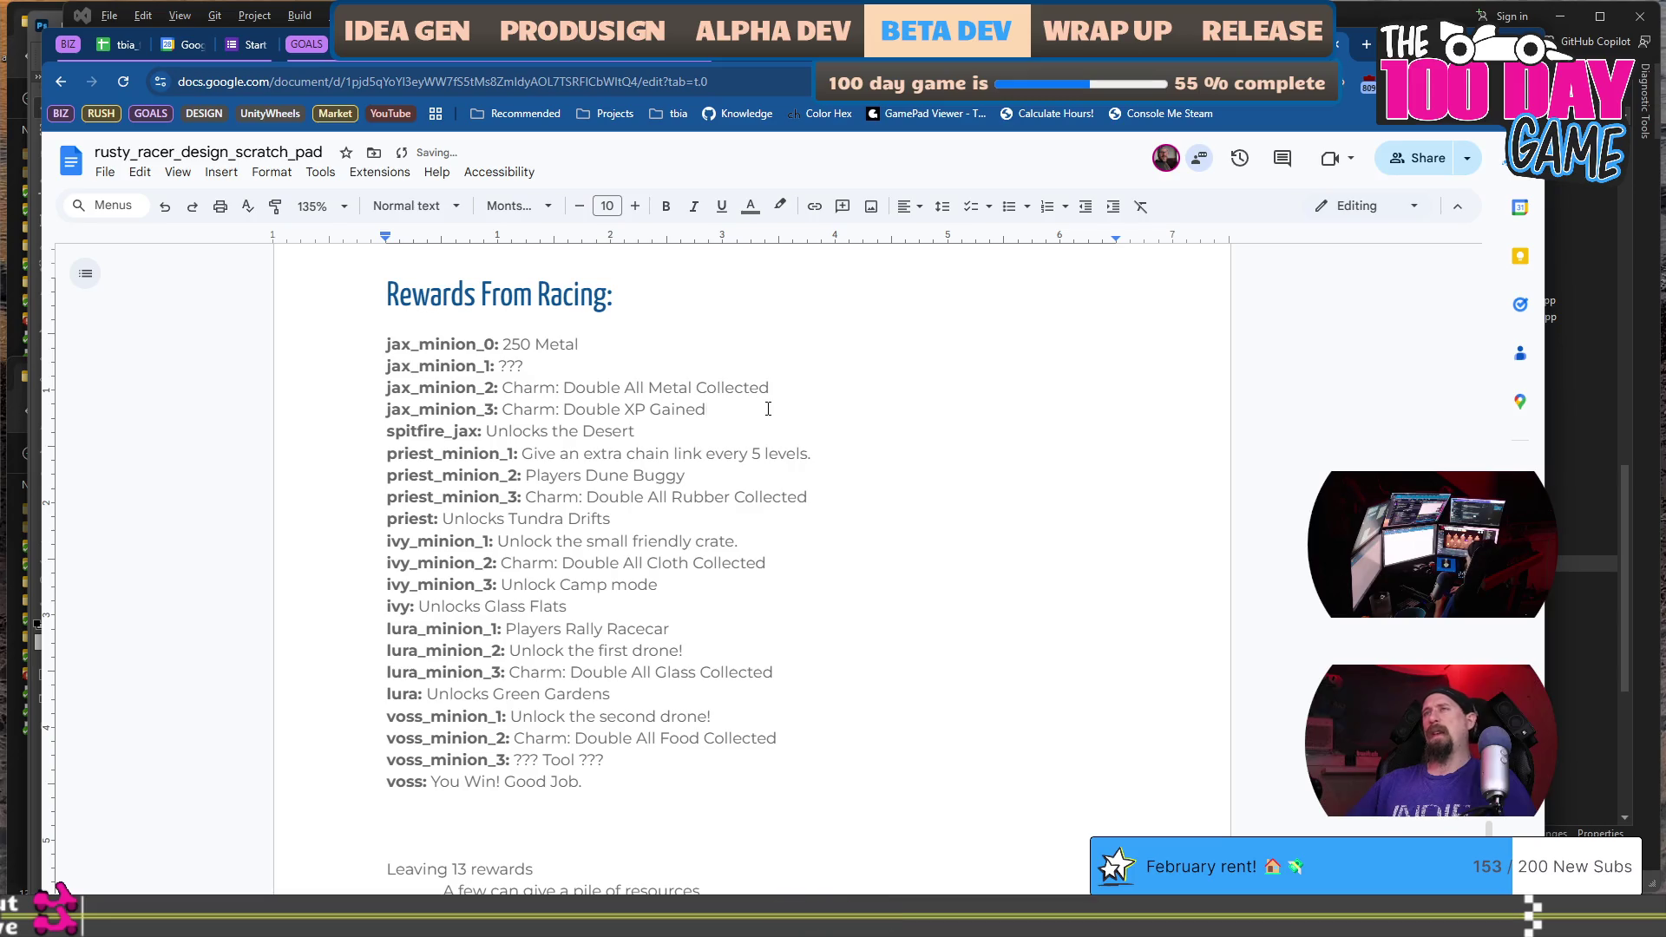
{"action": "scroll", "coordinate": [768, 409], "scroll_direction": "down", "scroll_amount": 2}
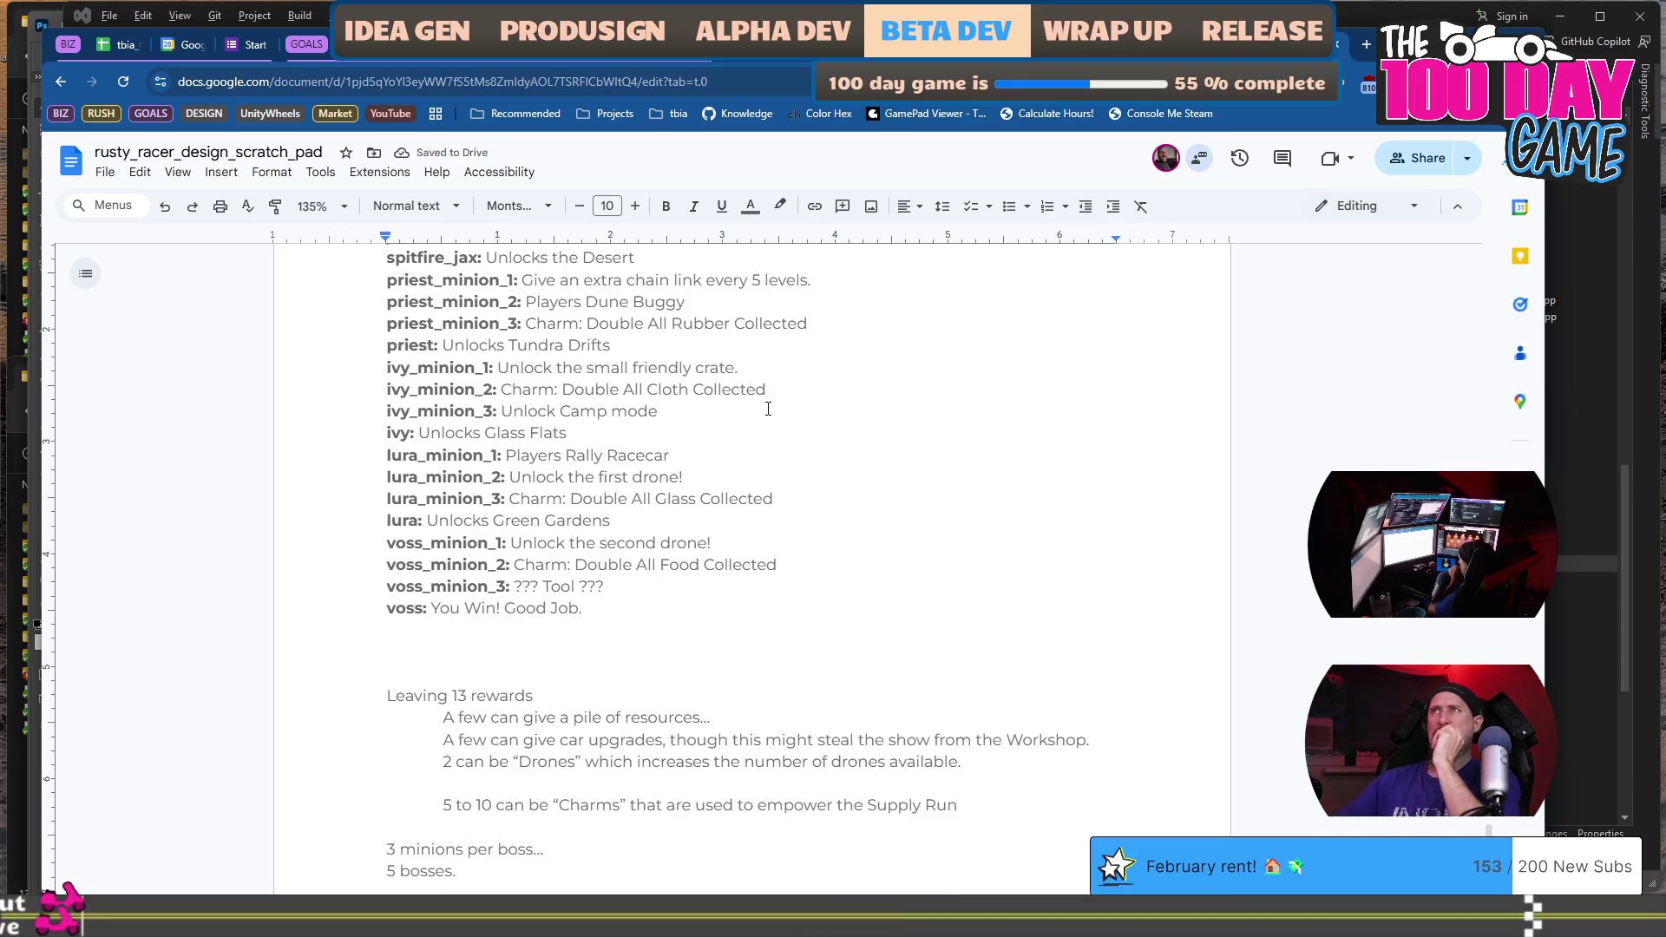
{"action": "scroll", "coordinate": [850, 443], "scroll_direction": "up", "scroll_amount": 2}
{"action": "scroll", "coordinate": [849, 444], "scroll_direction": "down", "scroll_amount": 5}
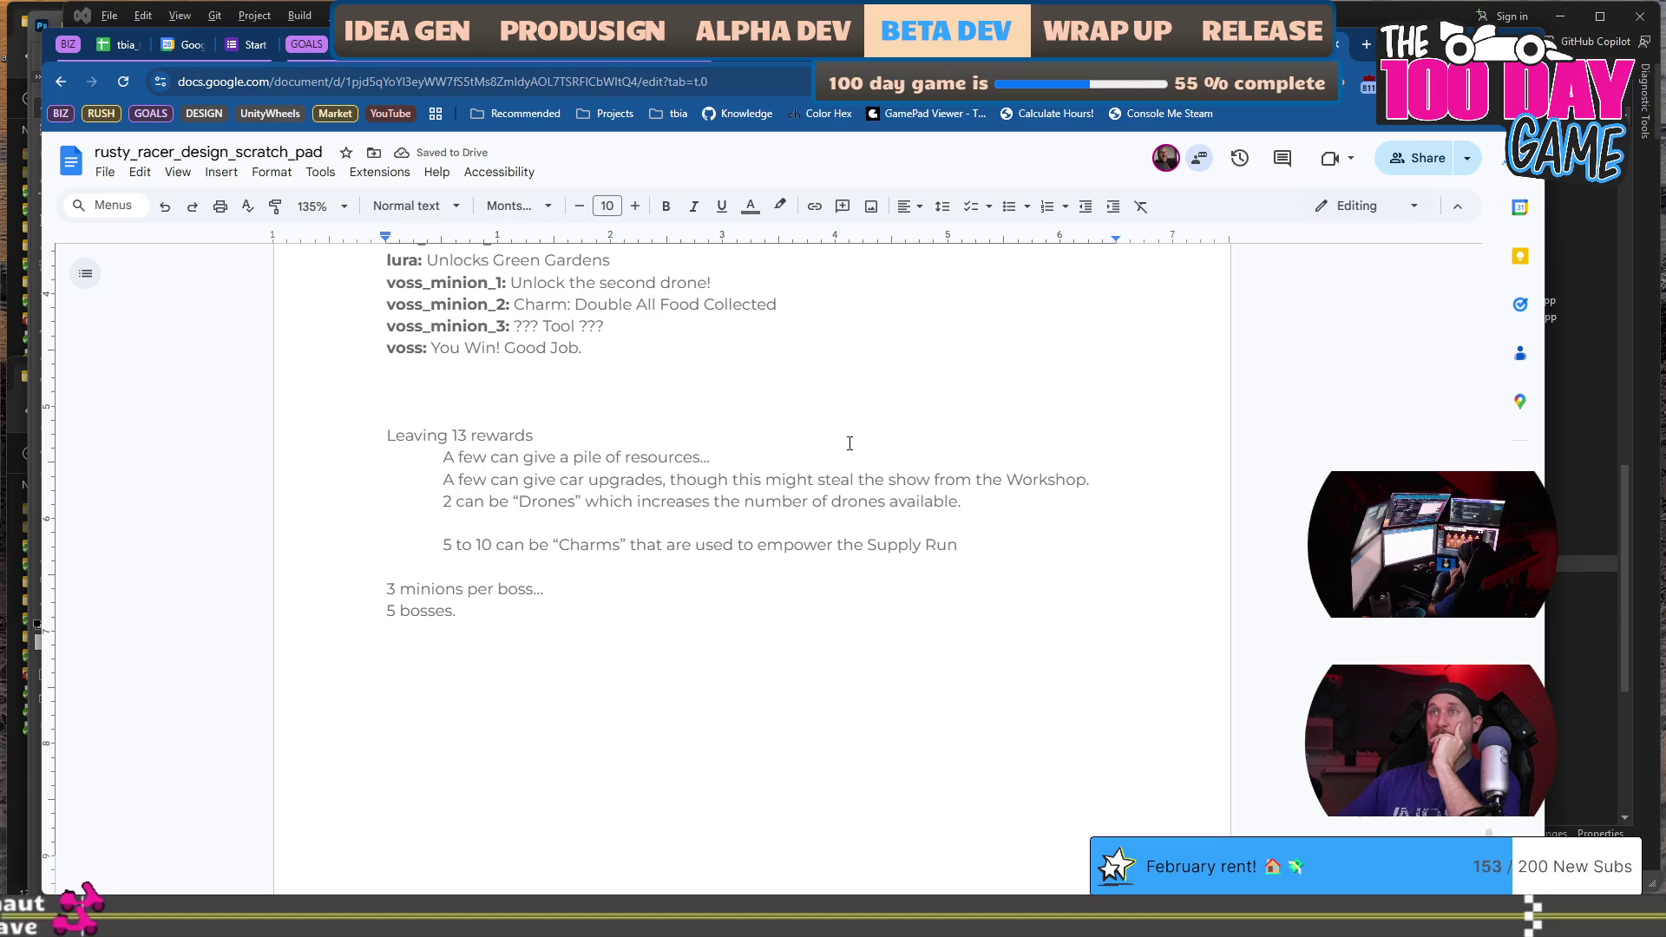
{"action": "scroll", "coordinate": [850, 443], "scroll_direction": "down", "scroll_amount": 9}
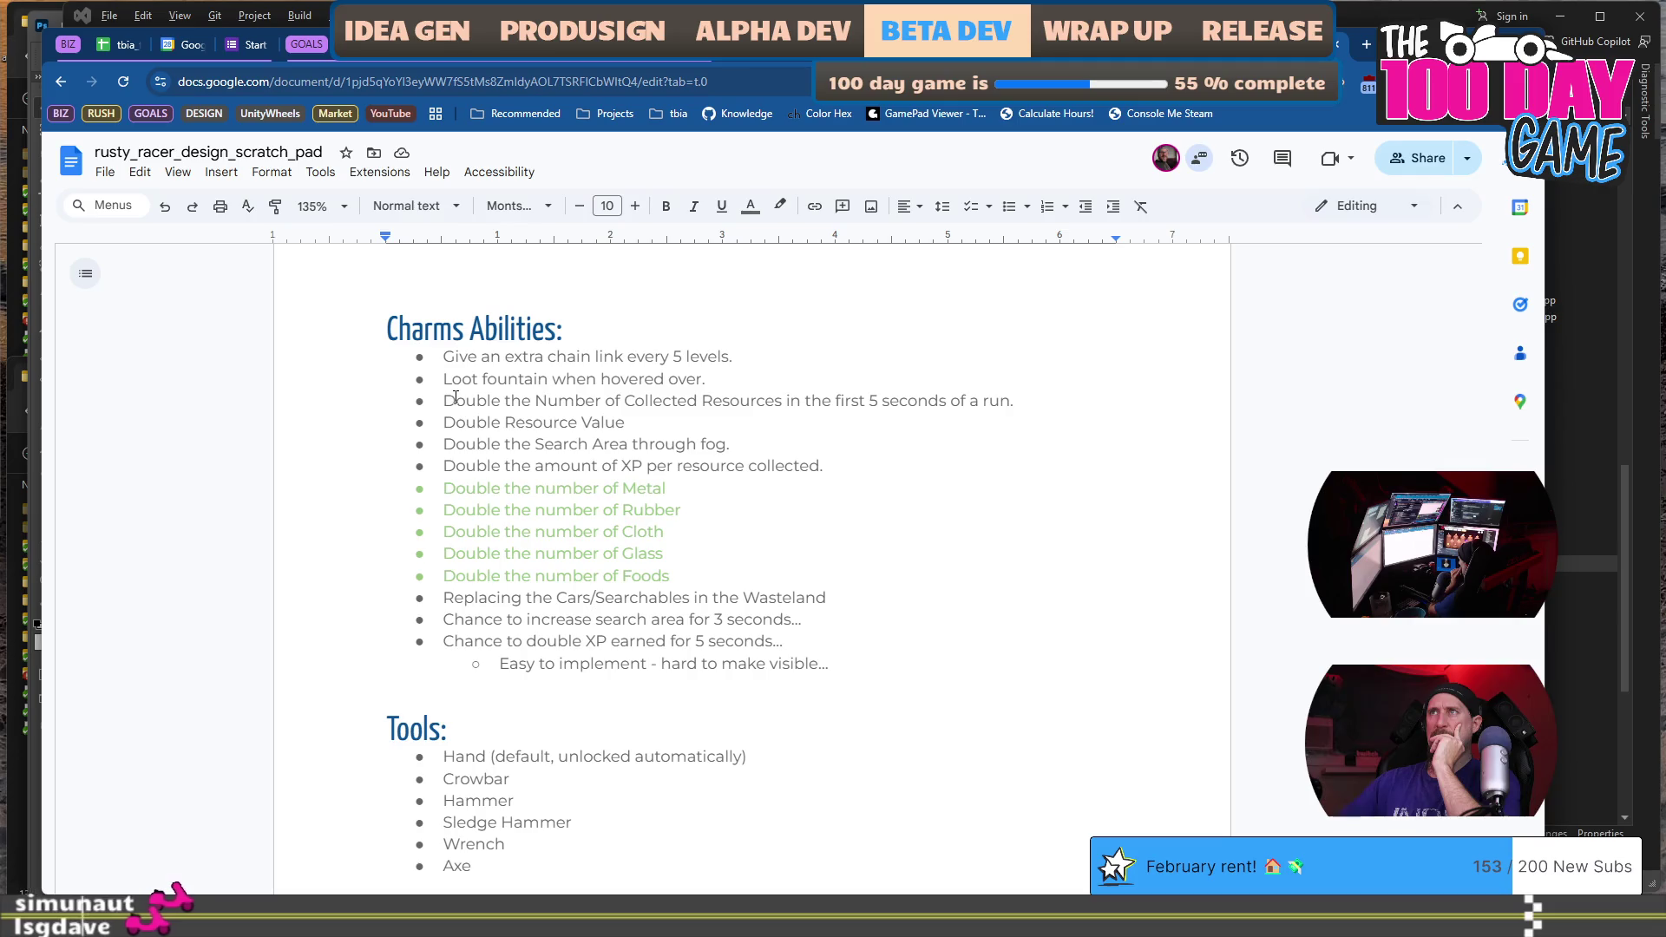
Colour the 'Double the amount of XP per resource collected.' line light green.
{"action": "left_click", "coordinate": [445, 467]}
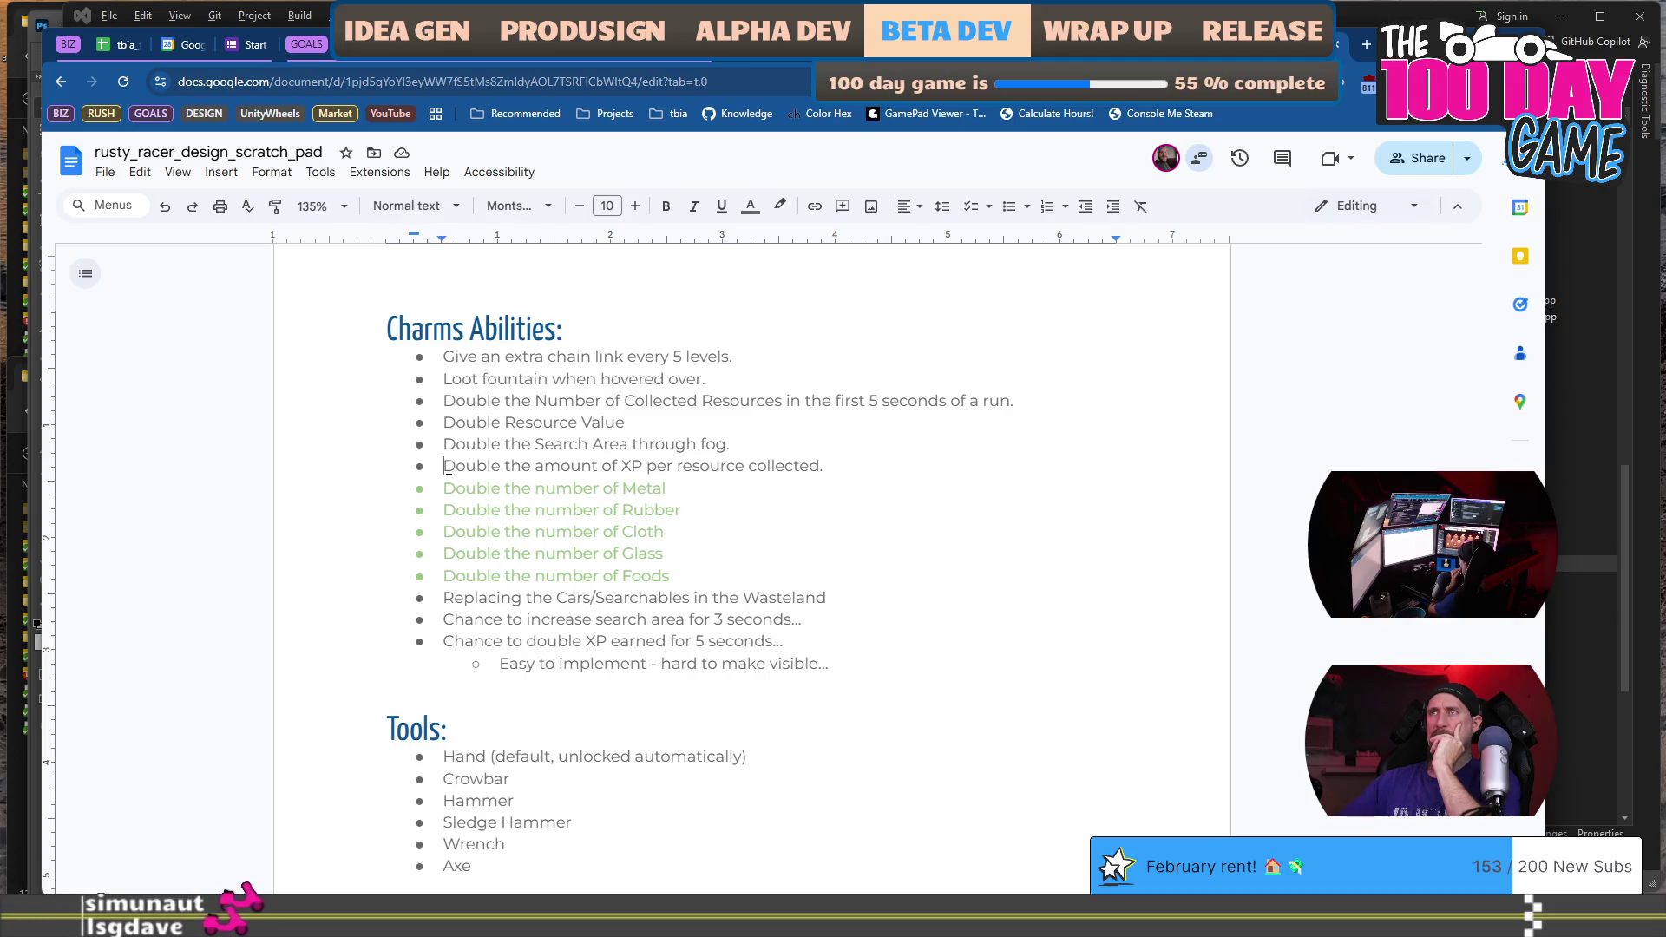
{"action": "left_click", "coordinate": [823, 467], "text": "shift"}
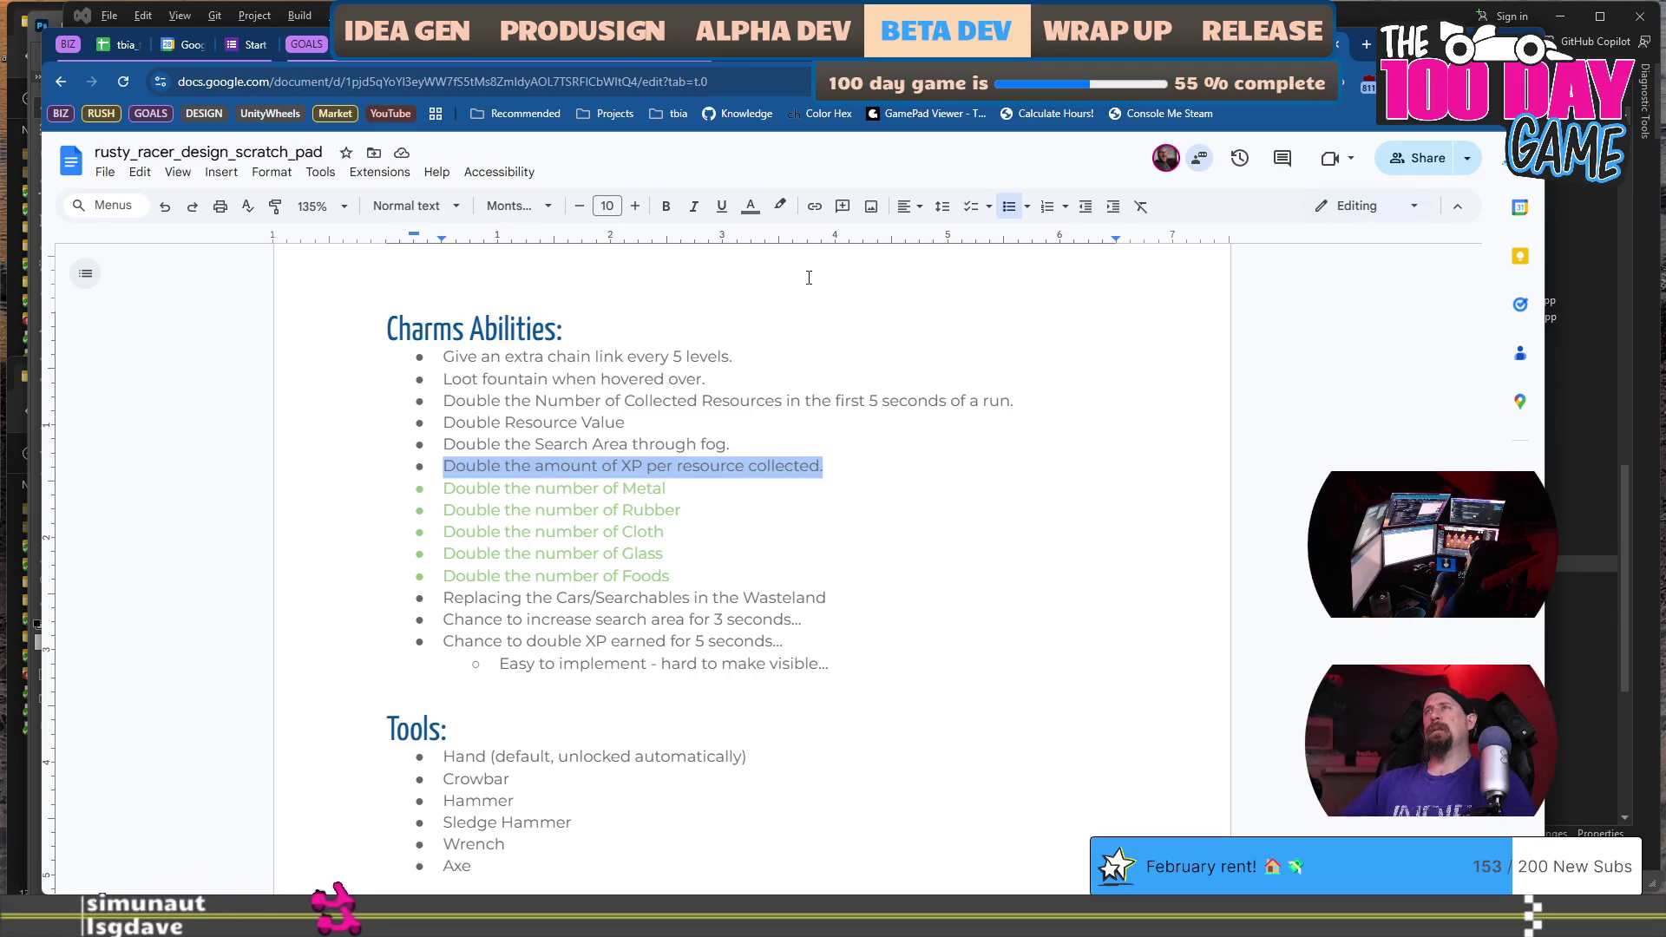
{"action": "left_click", "coordinate": [750, 205]}
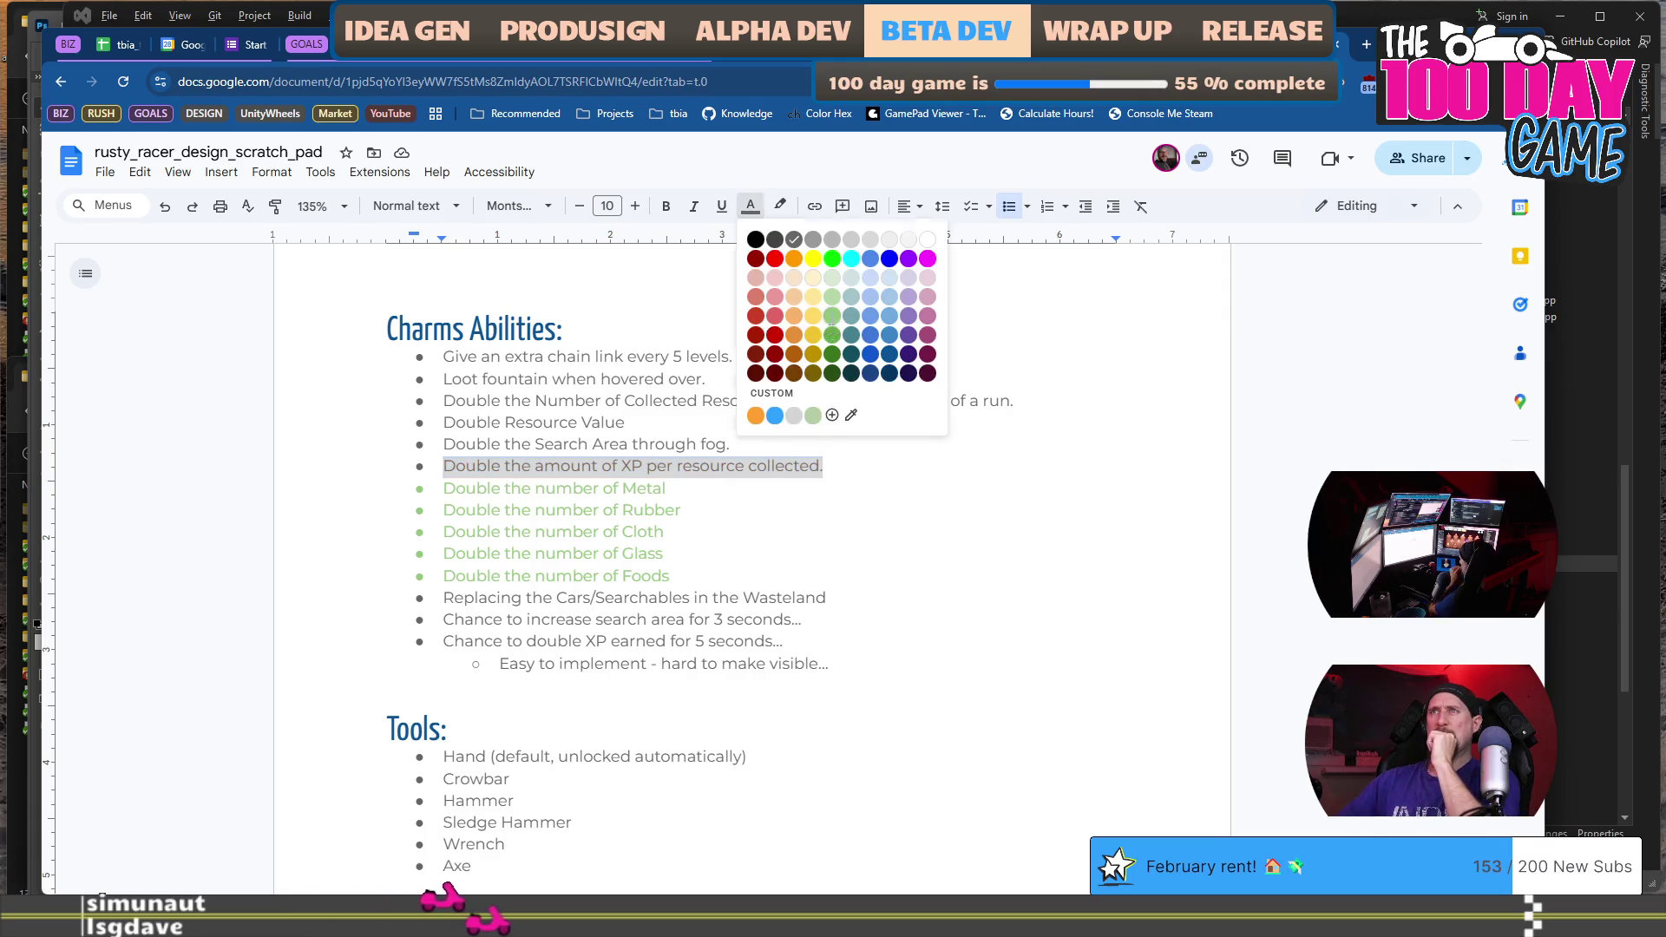
{"action": "left_click", "coordinate": [831, 316]}
{"action": "scroll", "coordinate": [863, 440], "scroll_direction": "up", "scroll_amount": 15}
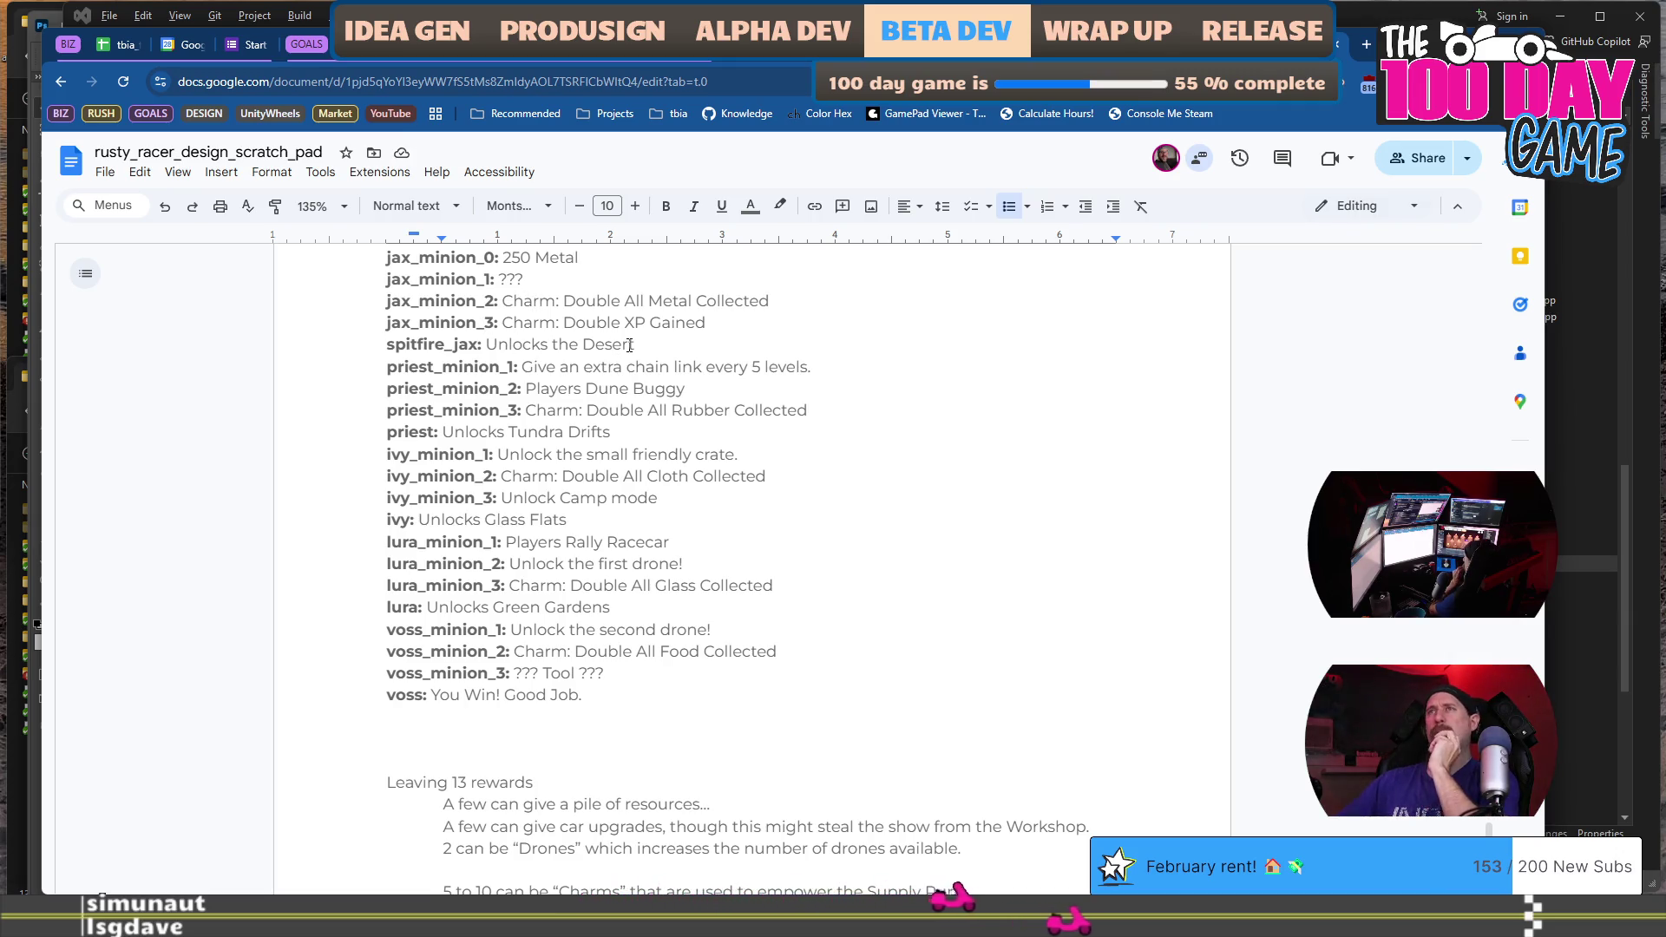
Review the jax_minion_3, jax_minion_0 and jax_minion_1 reward lines.
{"action": "scroll", "coordinate": [630, 345], "scroll_direction": "up", "scroll_amount": 1}
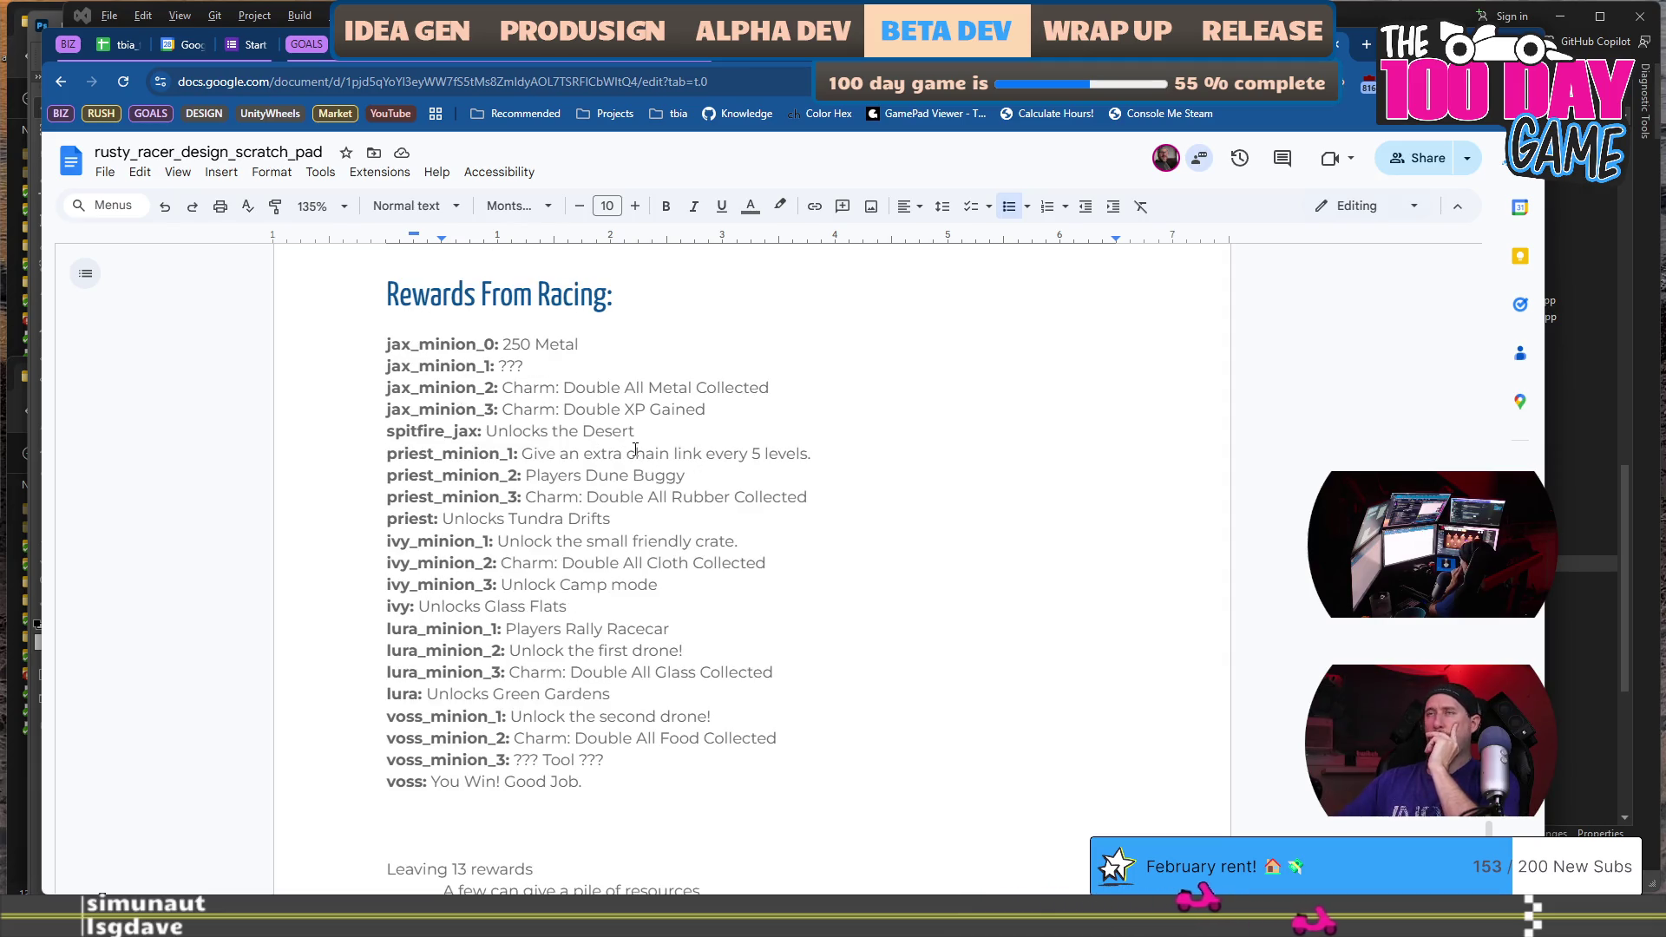
{"action": "left_click_drag", "start_coordinate": [500, 409], "coordinate": [723, 411]}
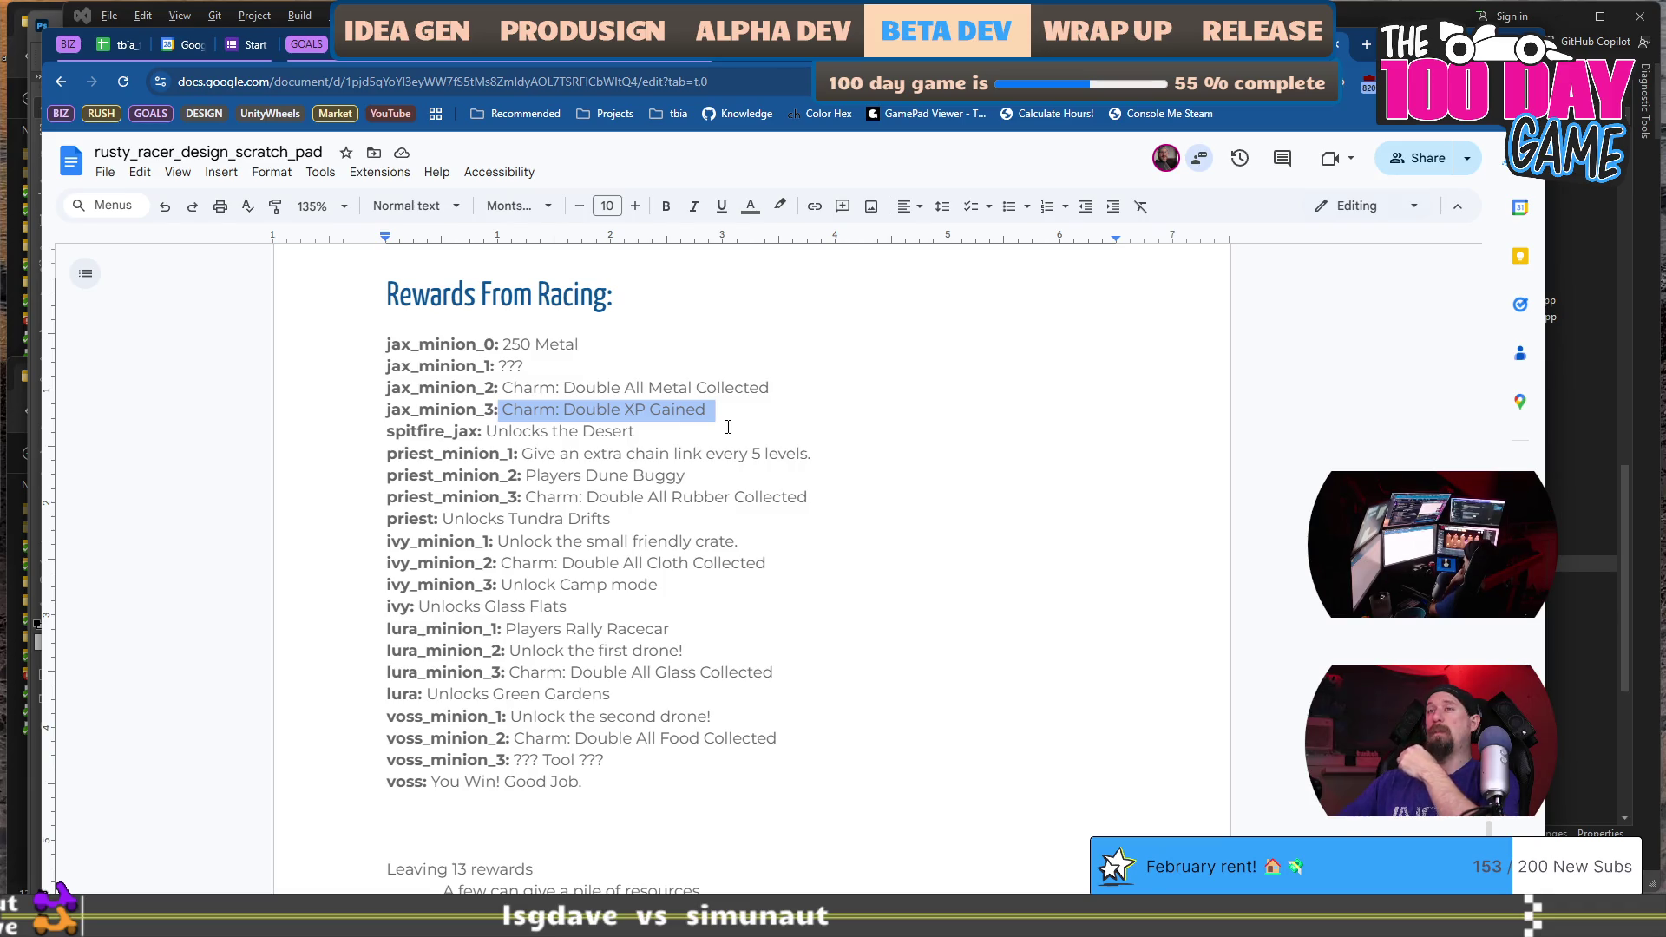
{"action": "left_click", "coordinate": [713, 375]}
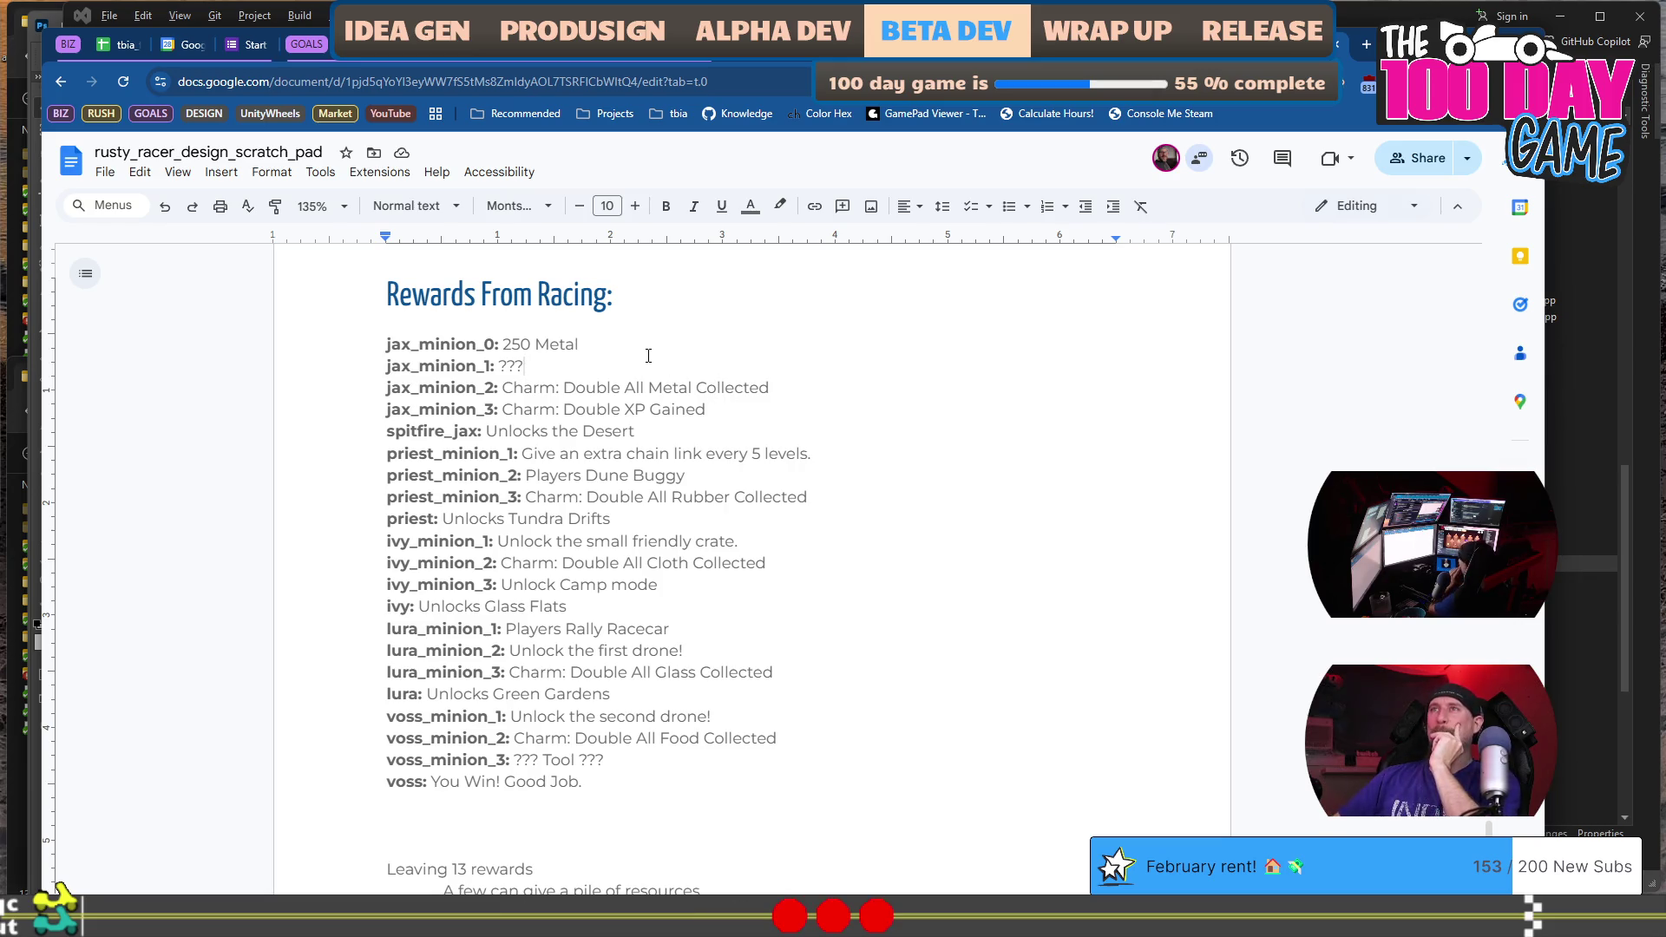
{"action": "left_click_drag", "start_coordinate": [648, 349], "coordinate": [490, 344]}
{"action": "left_click", "coordinate": [564, 369]}
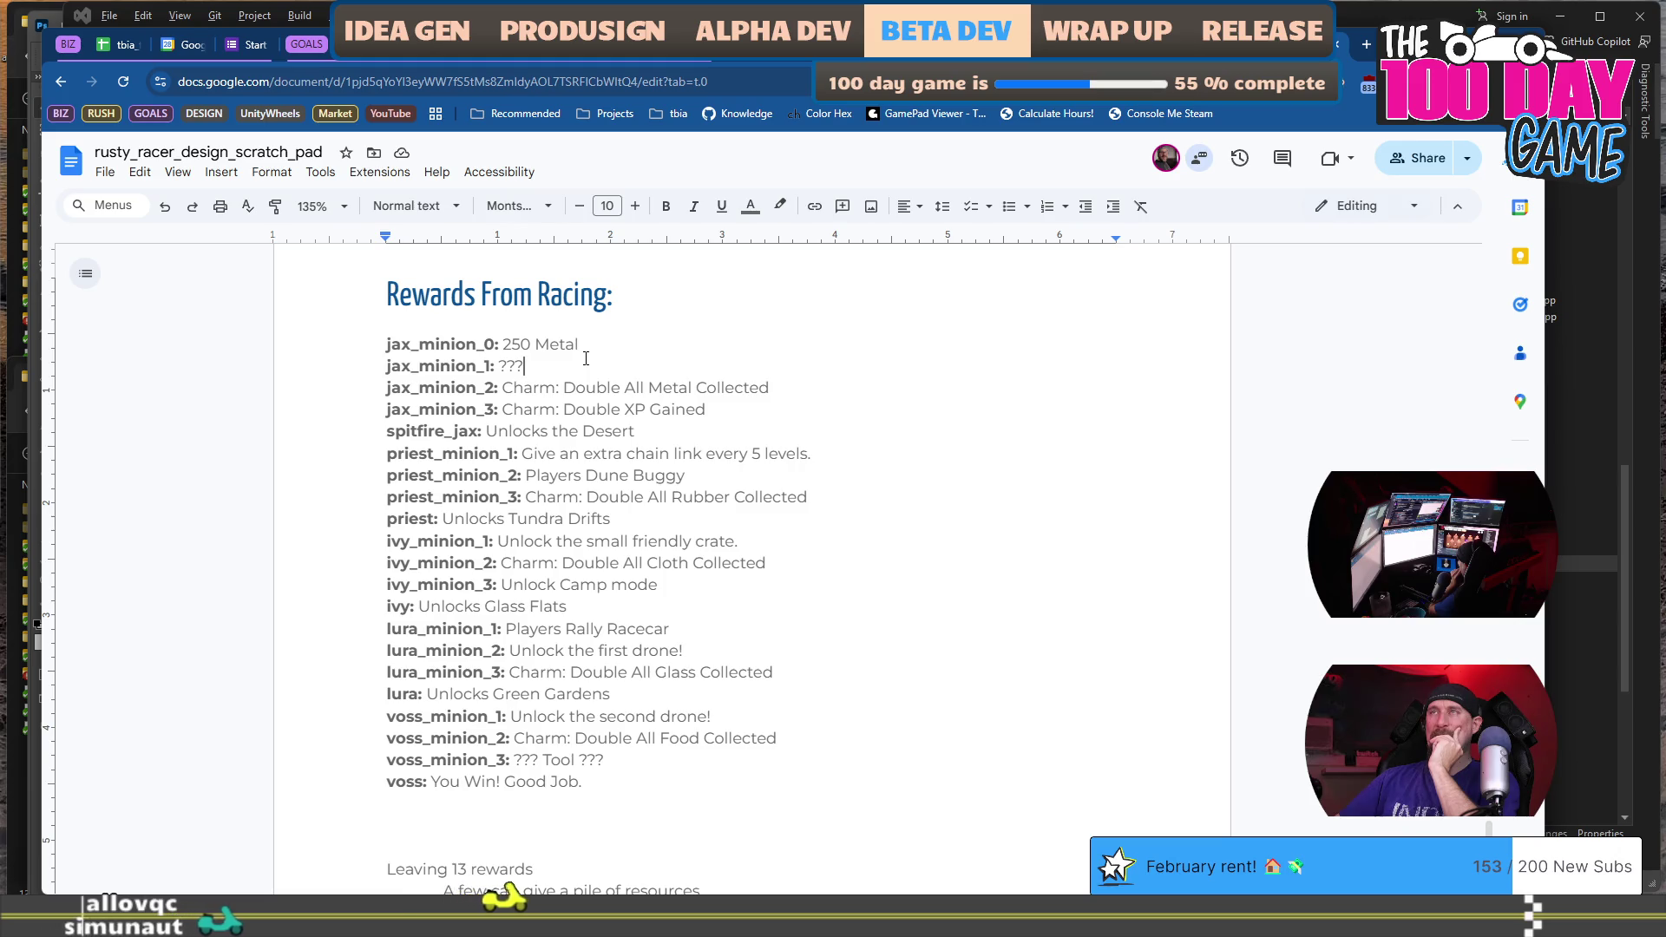
Switch from the document to the rushcremental window.
{"action": "scroll", "coordinate": [607, 391], "scroll_direction": "down", "scroll_amount": 3}
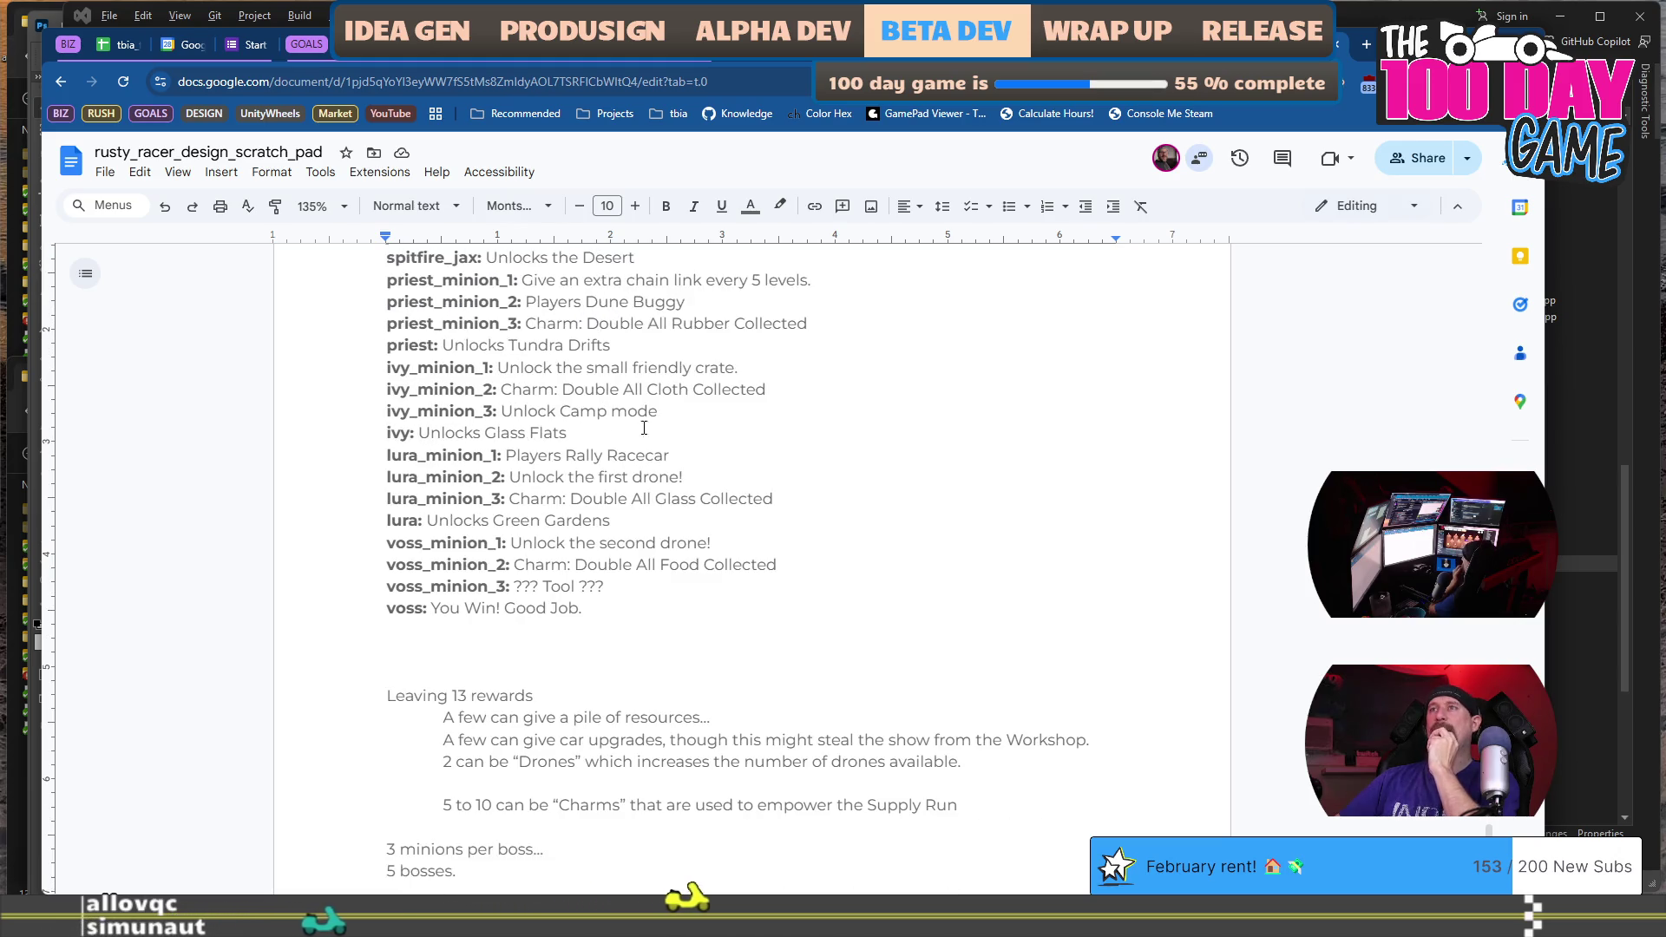
{"action": "scroll", "coordinate": [685, 573], "scroll_direction": "up", "scroll_amount": 3}
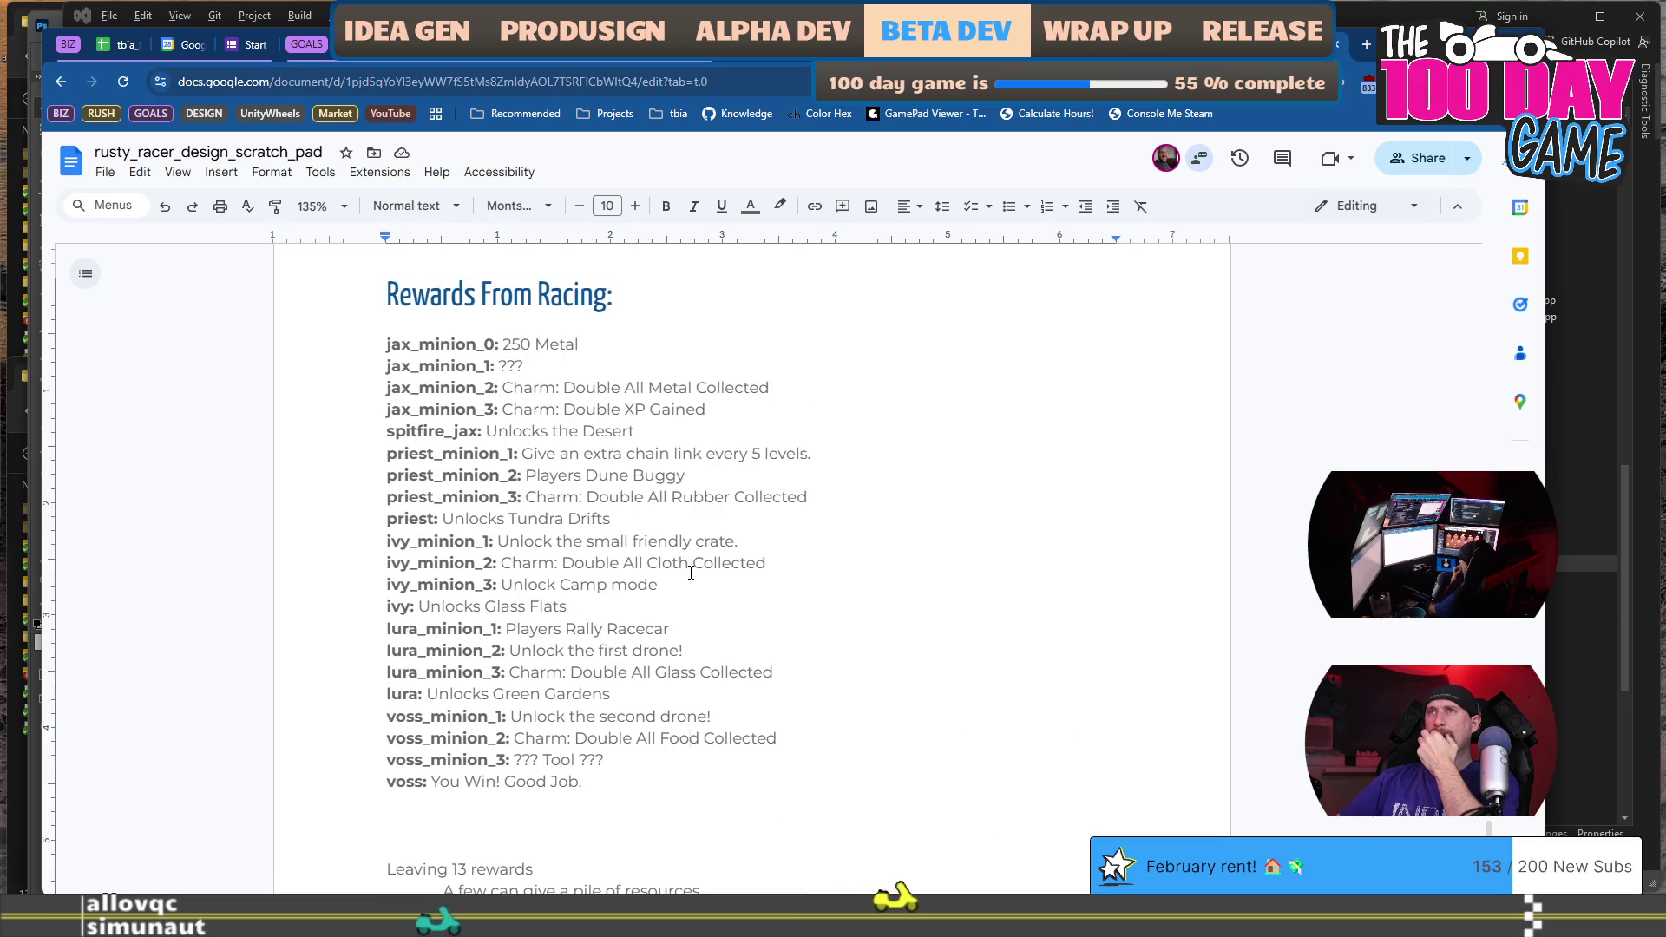
{"action": "scroll", "coordinate": [691, 572], "scroll_direction": "down", "scroll_amount": 7}
{"action": "scroll", "coordinate": [691, 573], "scroll_direction": "up", "scroll_amount": 8}
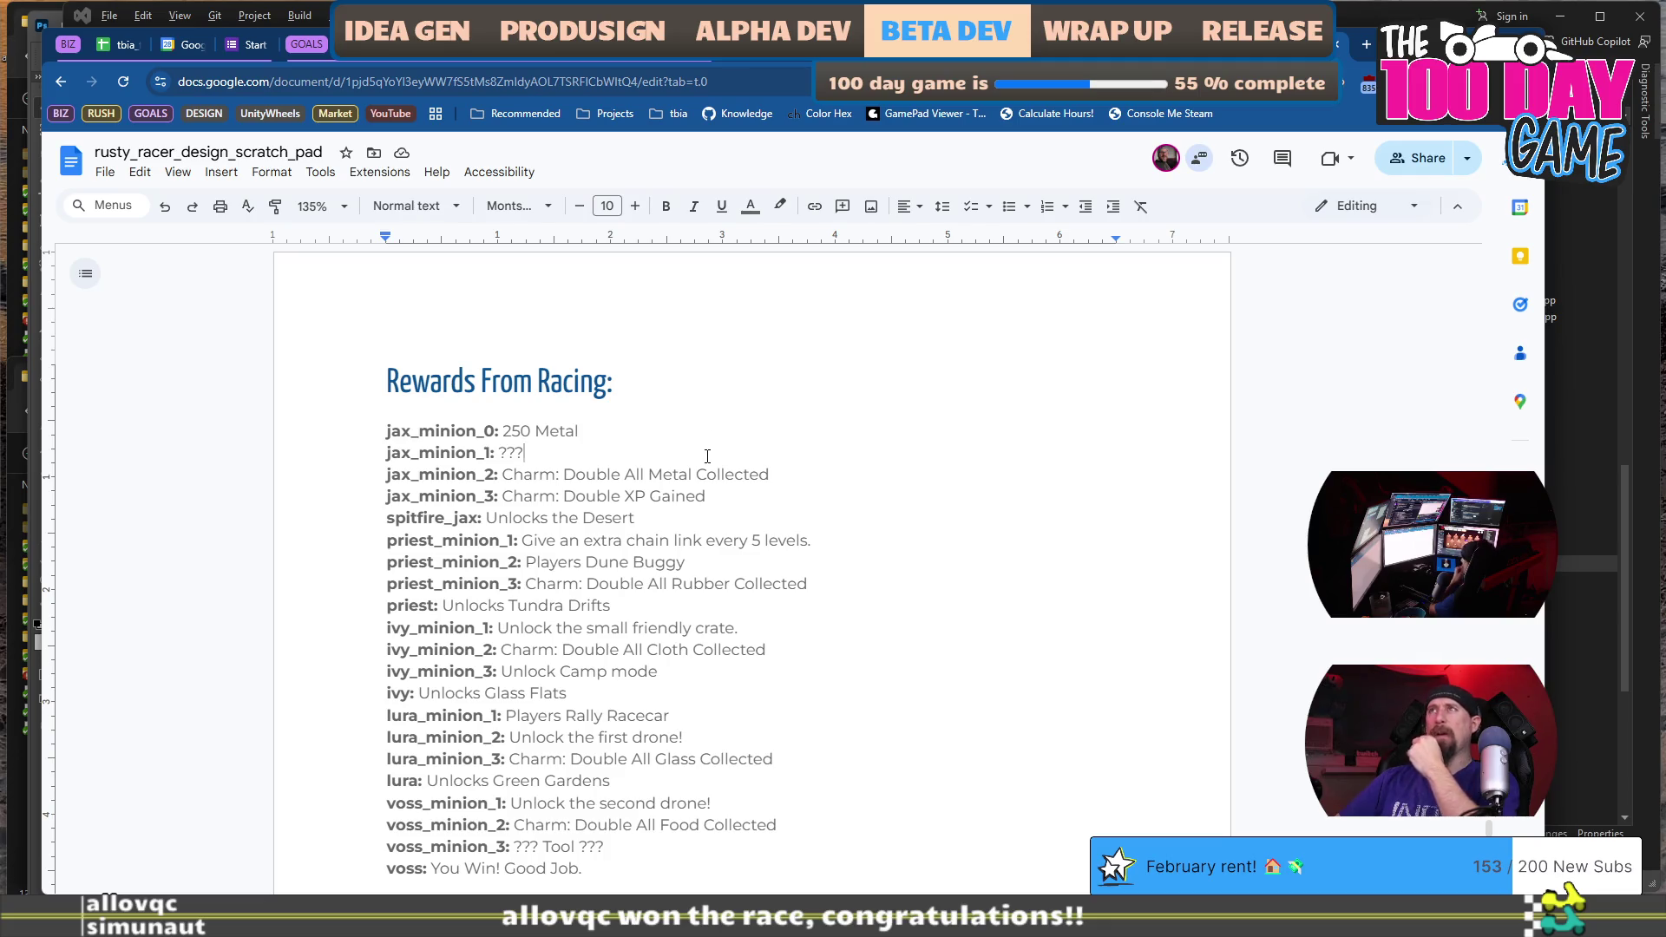
{"action": "key", "text": "alt+Tab"}
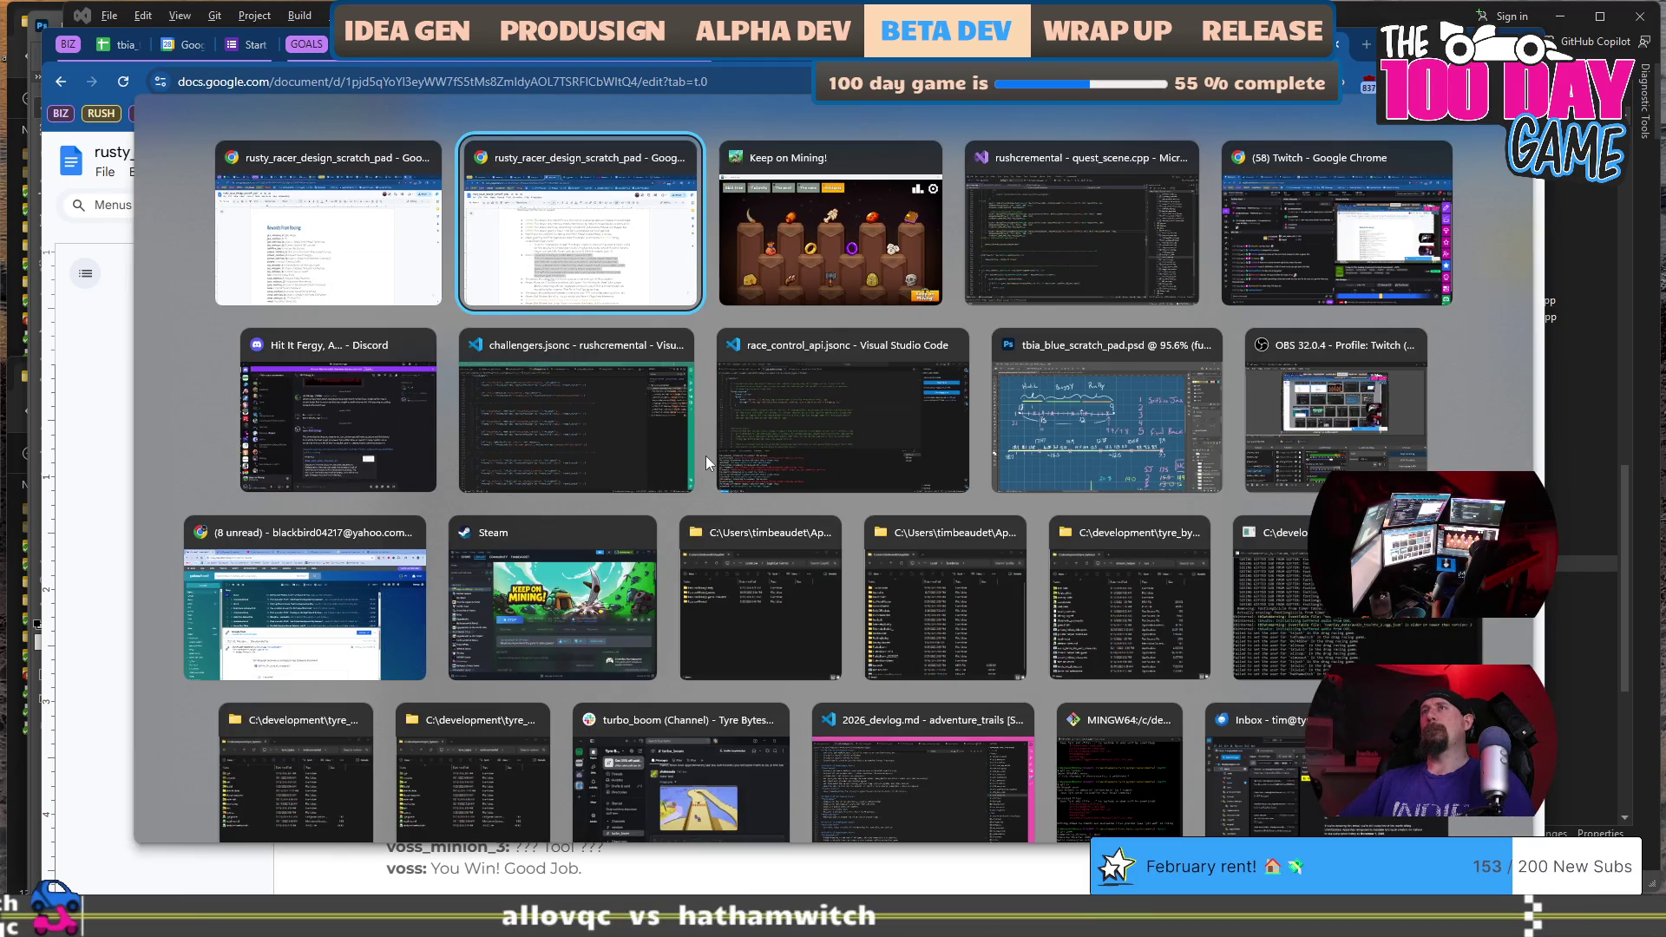
{"action": "key", "text": "Tab"}
{"action": "key", "text": "Tab"}
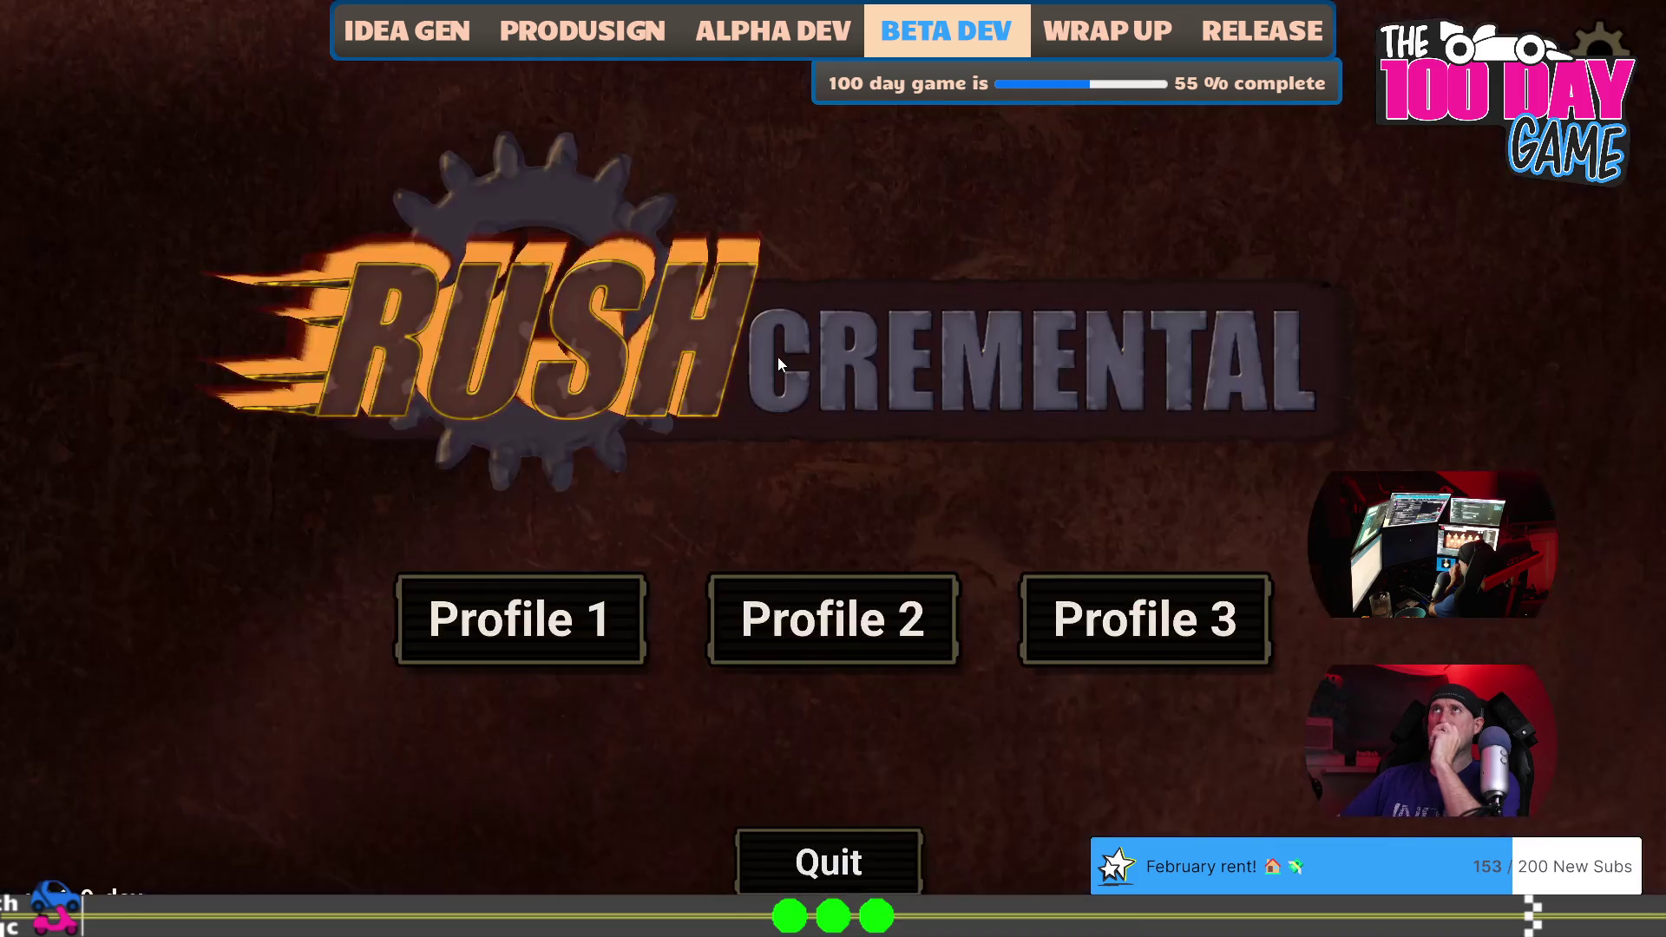
Load Profile 1 and verify both Crow Bar upgrades show 3/3 on the upgrade tree.
{"action": "left_click", "coordinate": [526, 617]}
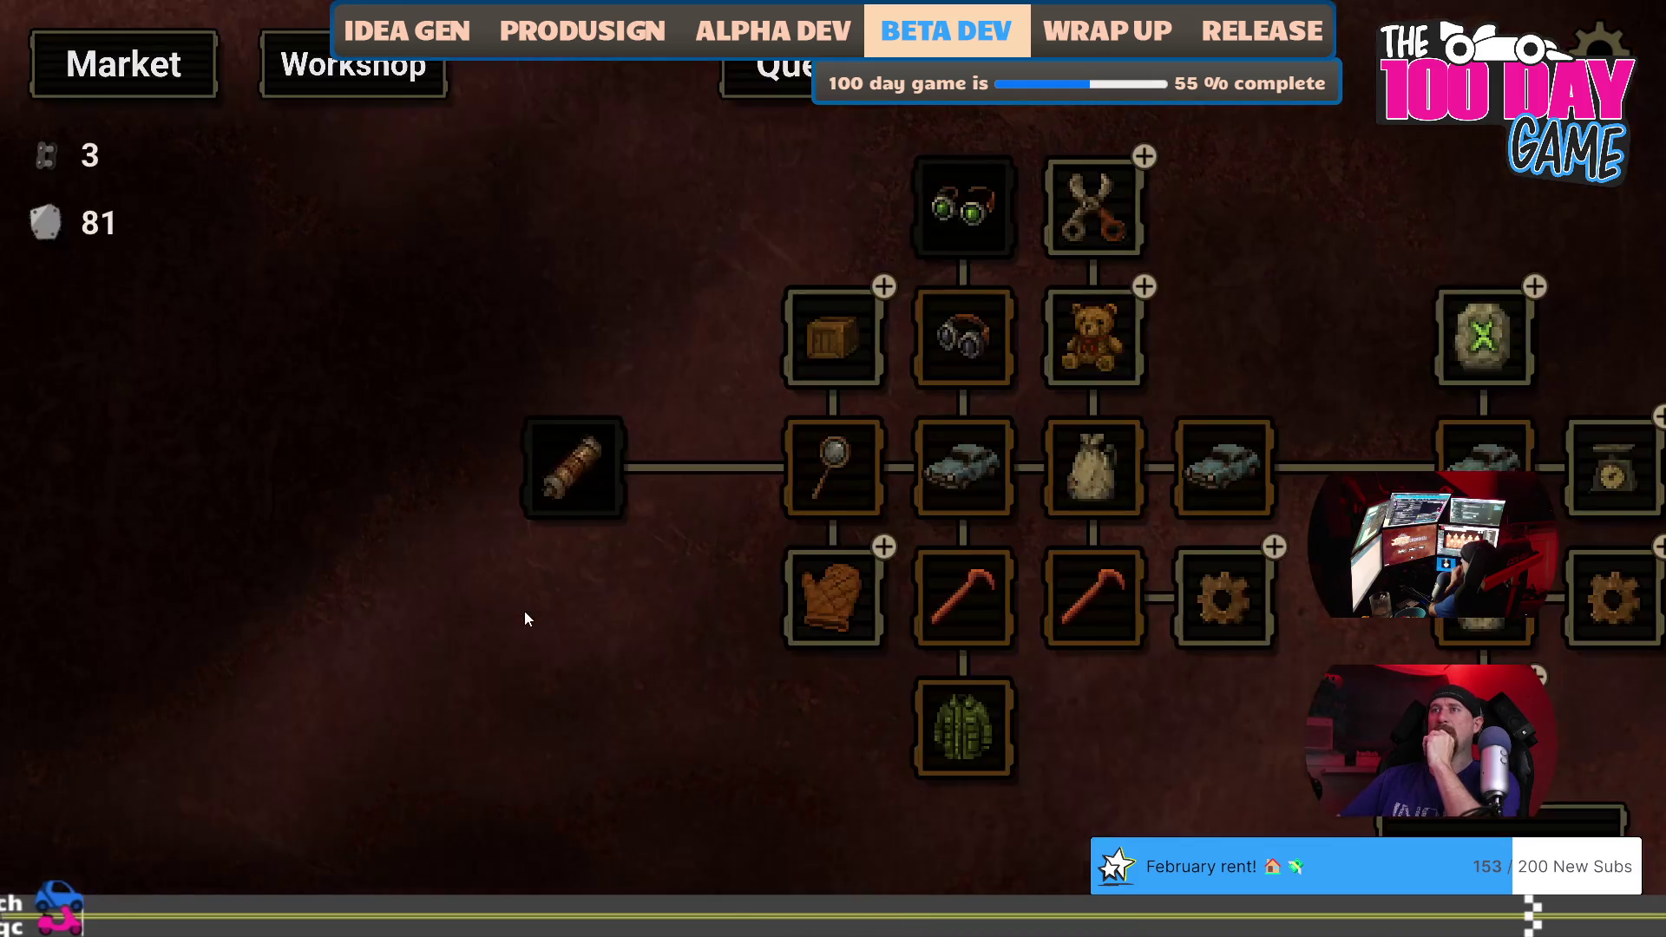
{"action": "left_click_drag", "start_coordinate": [1184, 741], "coordinate": [939, 719]}
{"action": "mouse_move", "coordinate": [763, 590]}
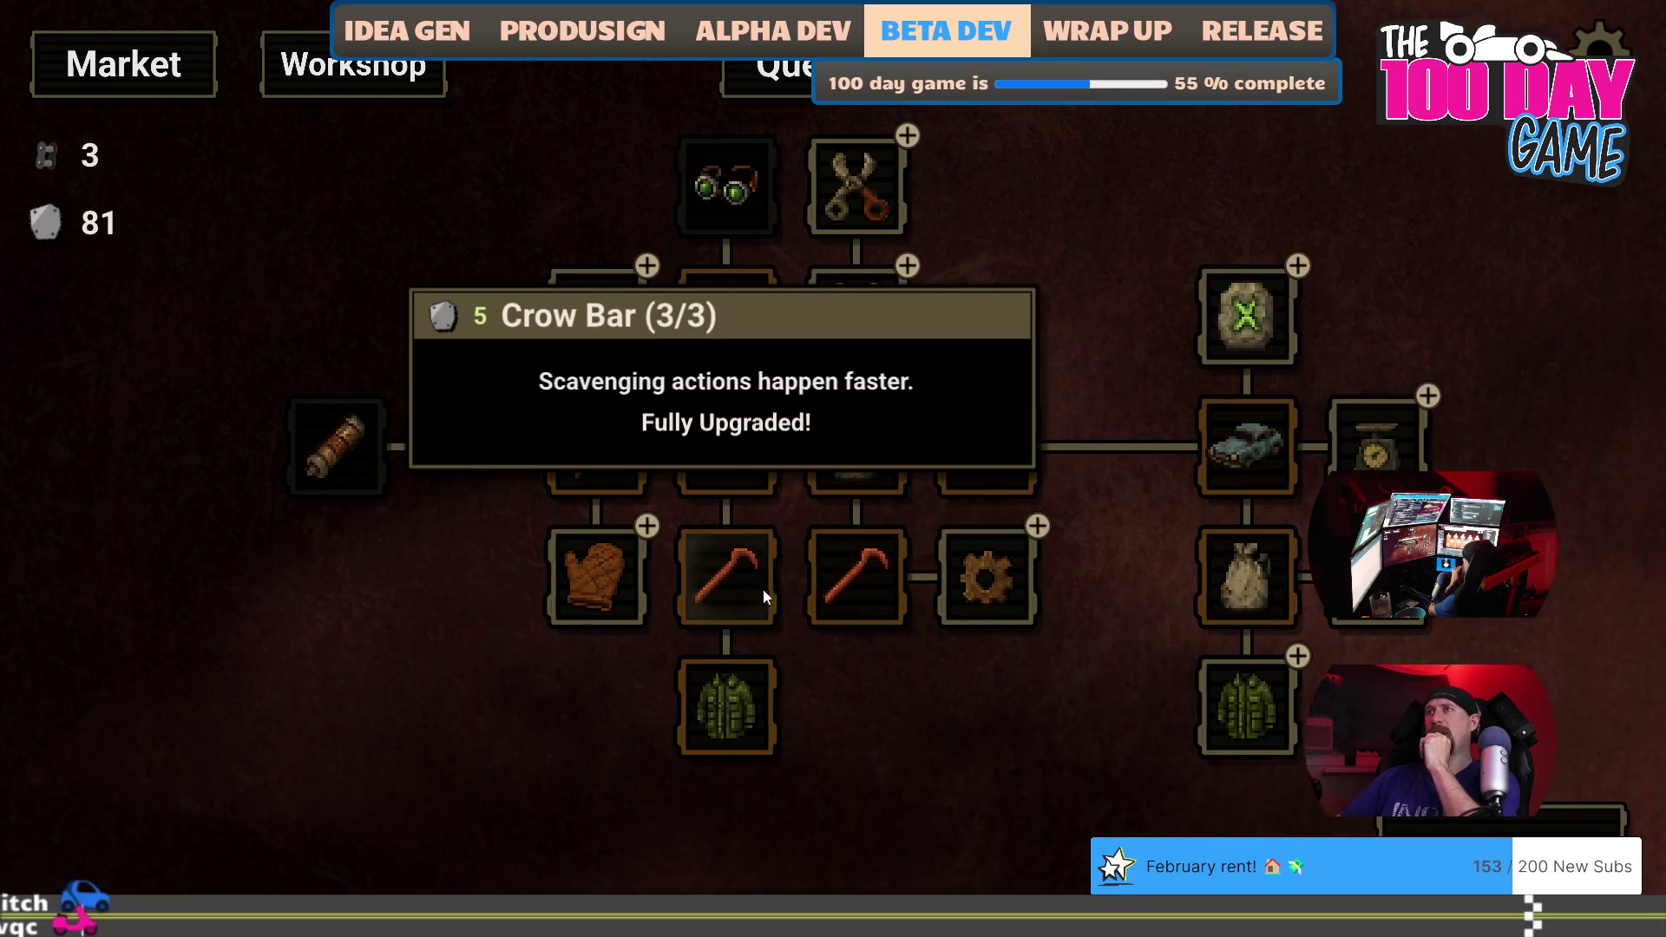
{"action": "mouse_move", "coordinate": [883, 594]}
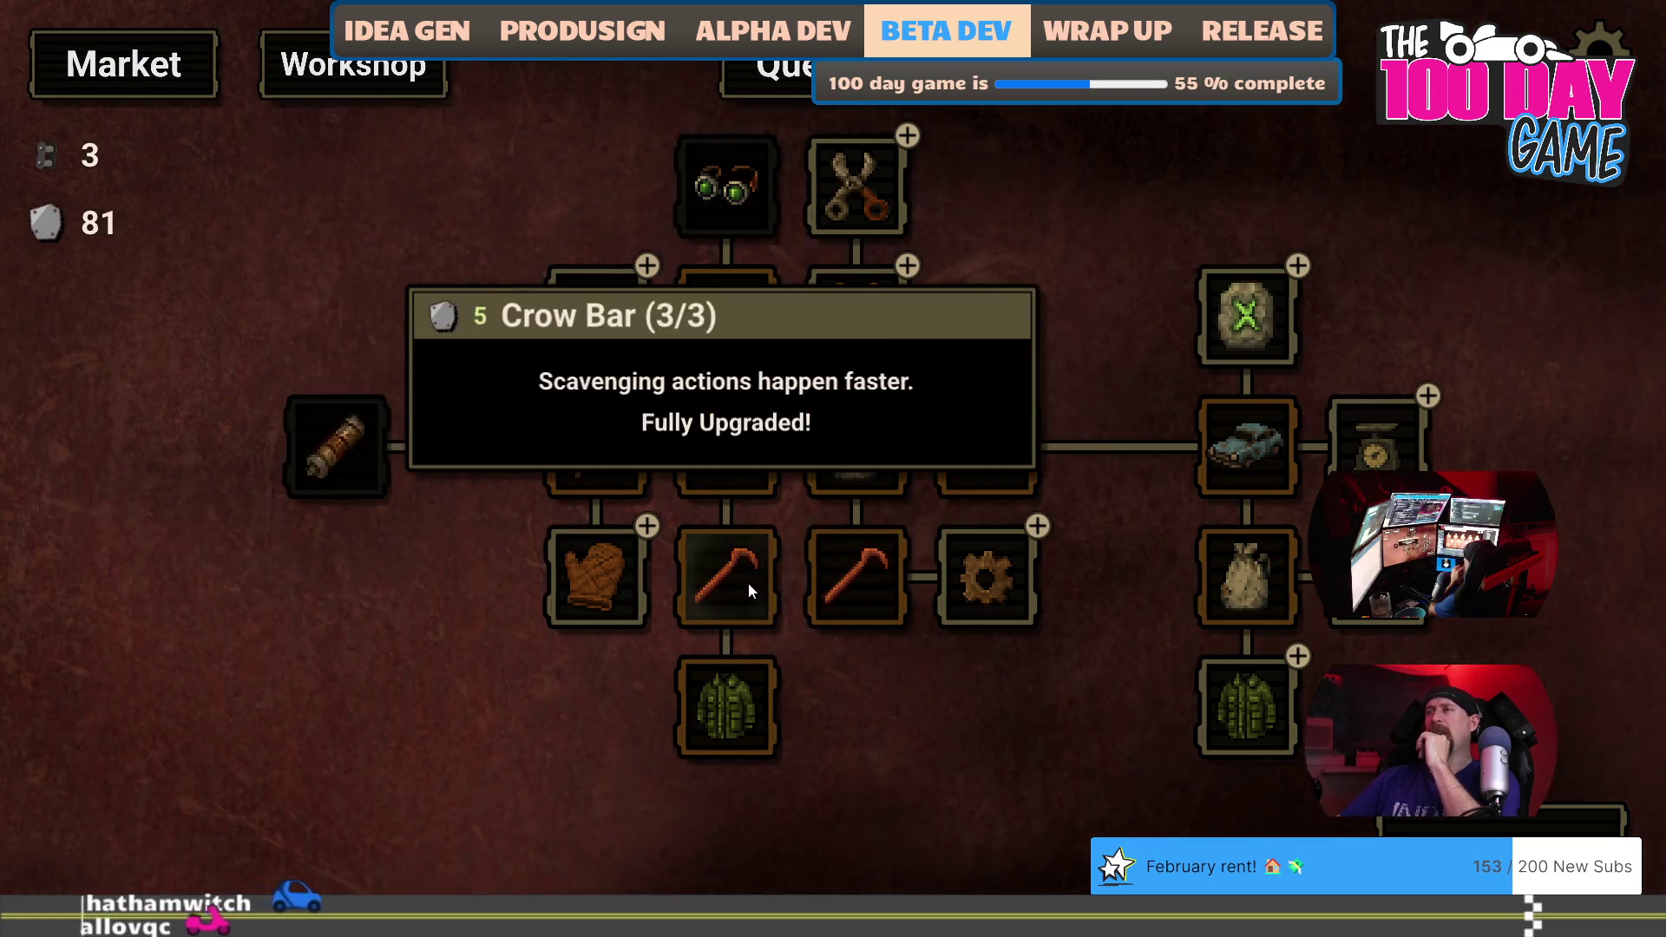
{"action": "mouse_move", "coordinate": [823, 584]}
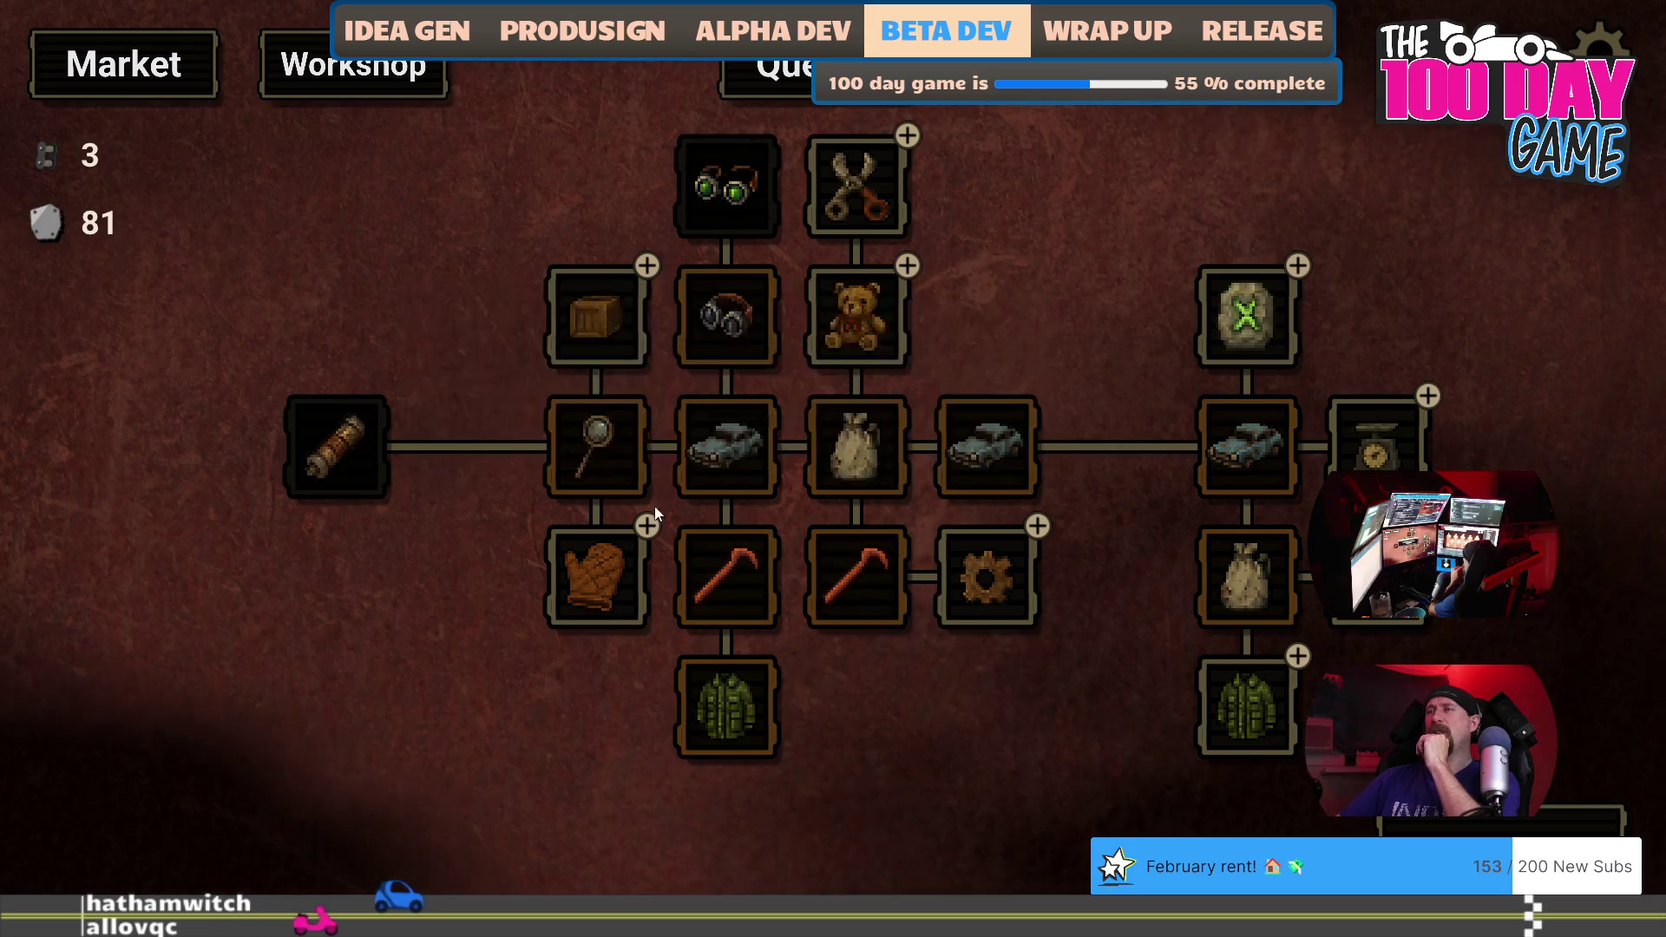
{"action": "mouse_move", "coordinate": [594, 621]}
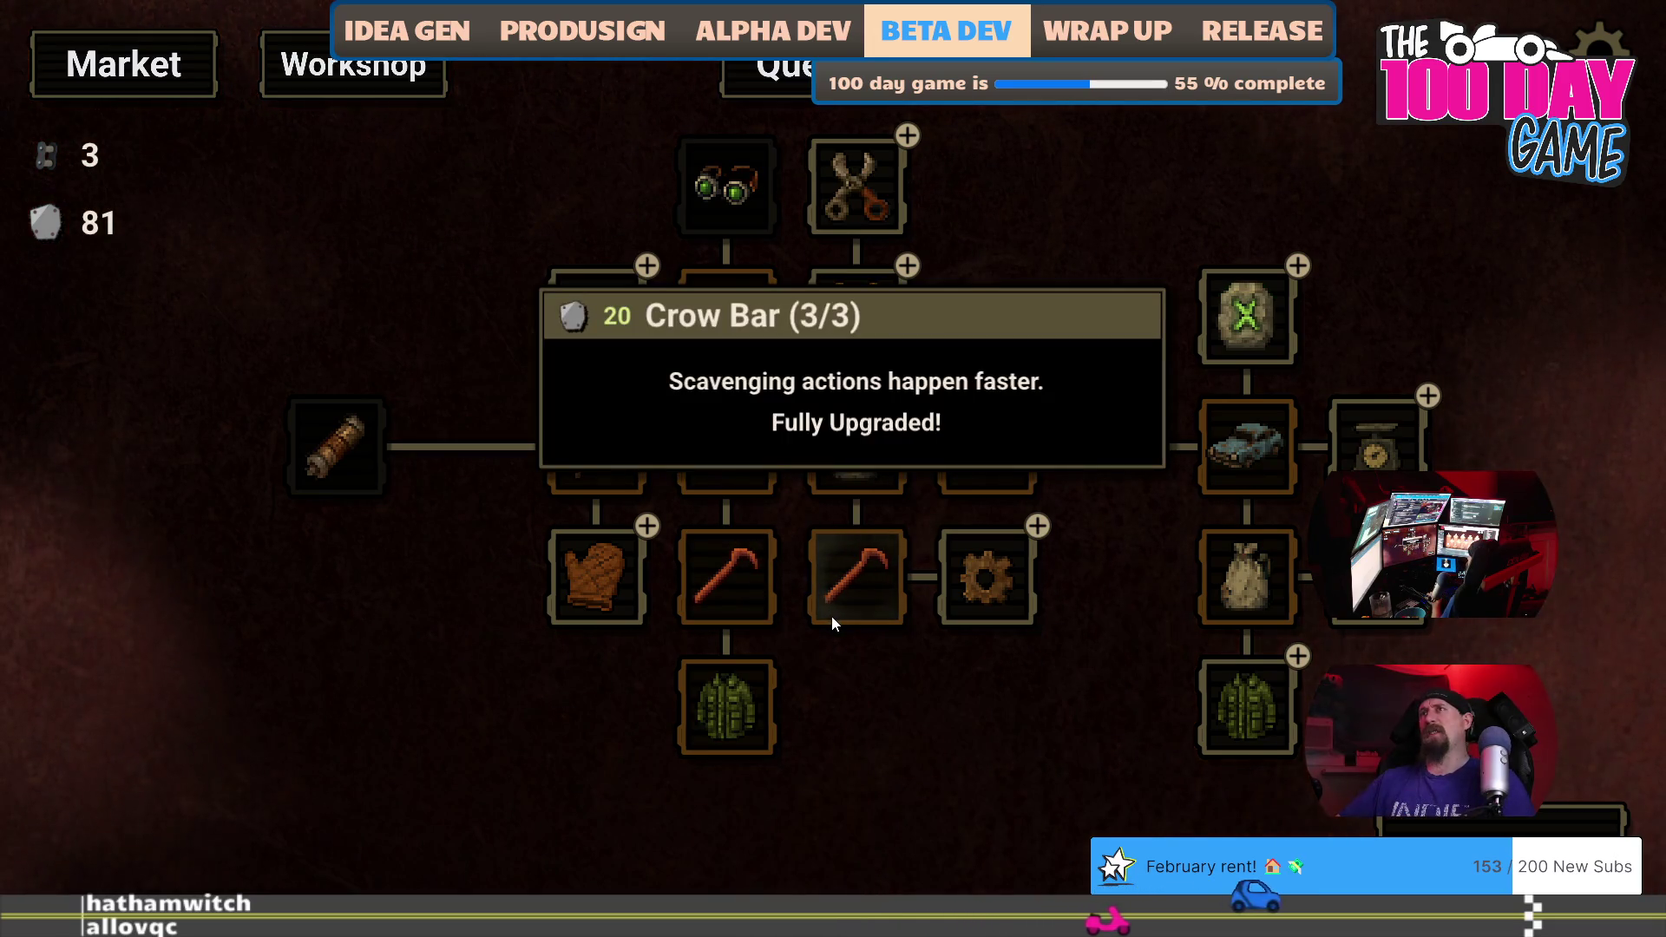
{"action": "key", "text": "alt+Tab"}
{"action": "key", "text": "Tab"}
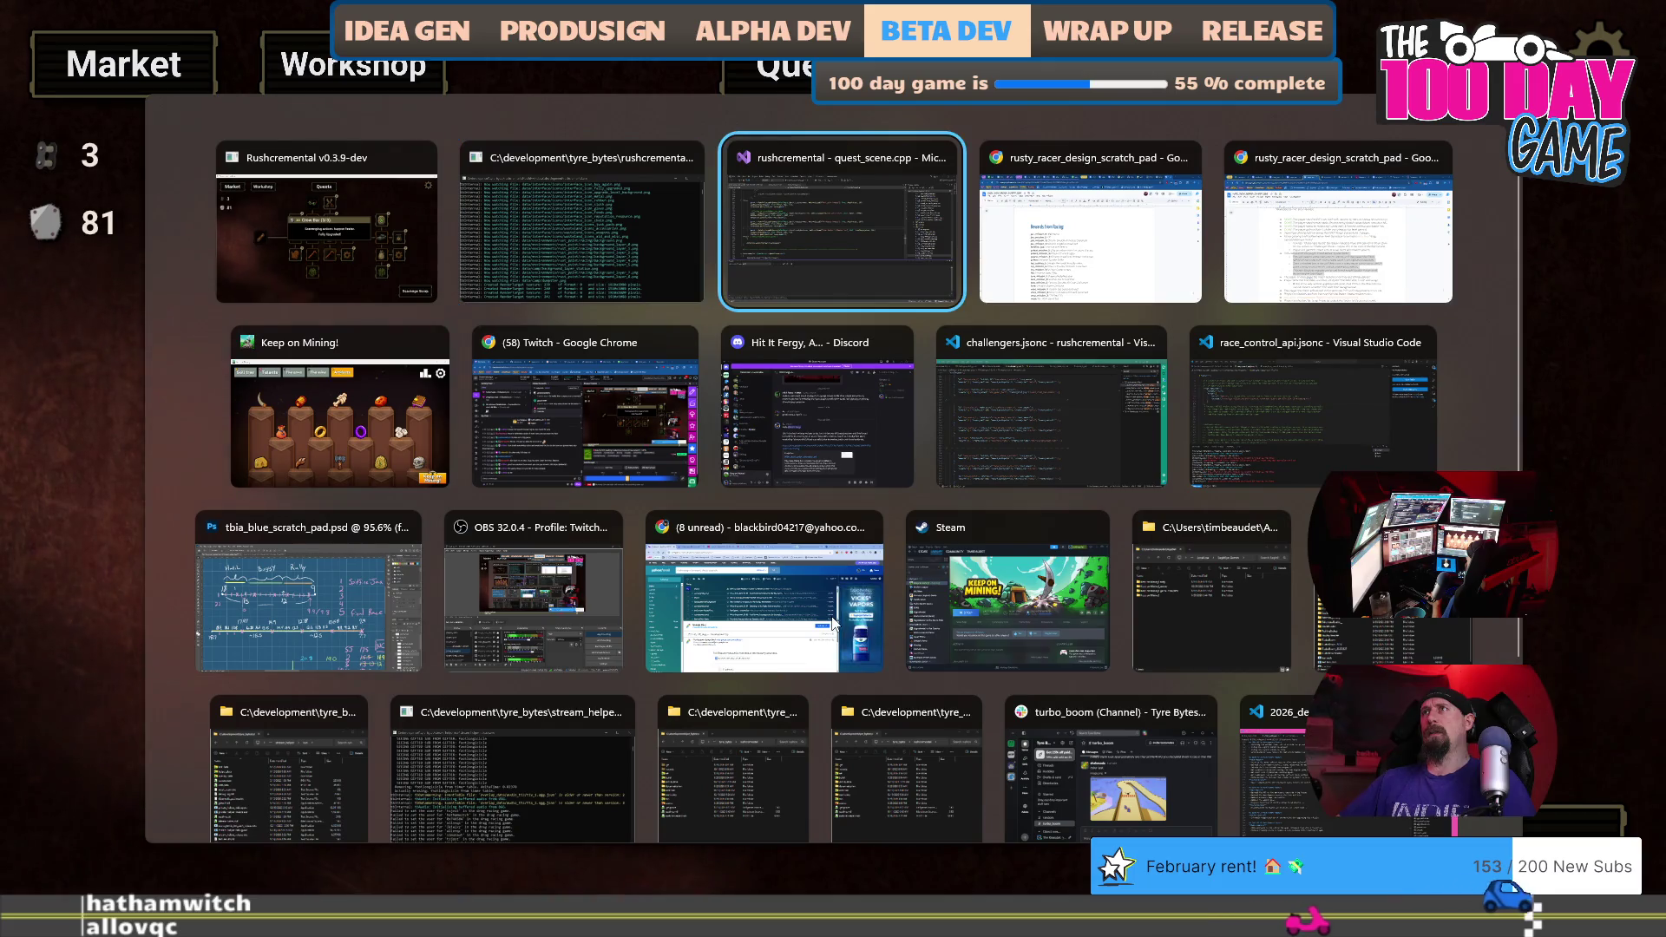
Compare the quest_scene.cpp code against the running game, then return to the scratch pad document.
{"action": "key", "text": "alt+Tab"}
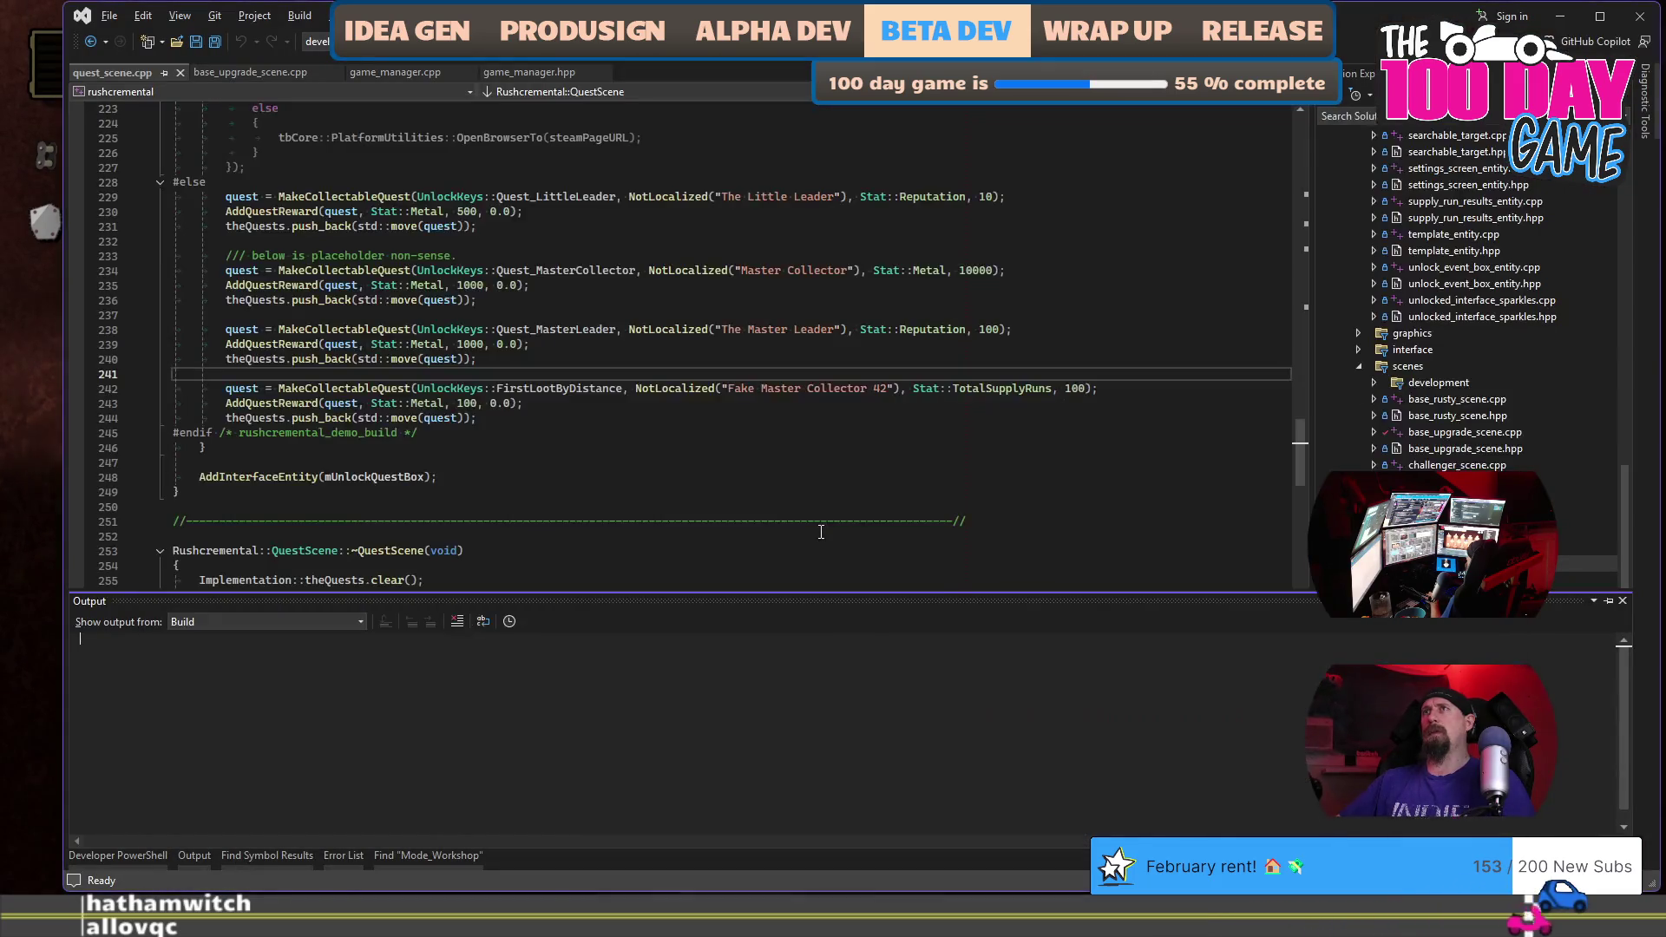
{"action": "key", "text": "alt+Tab"}
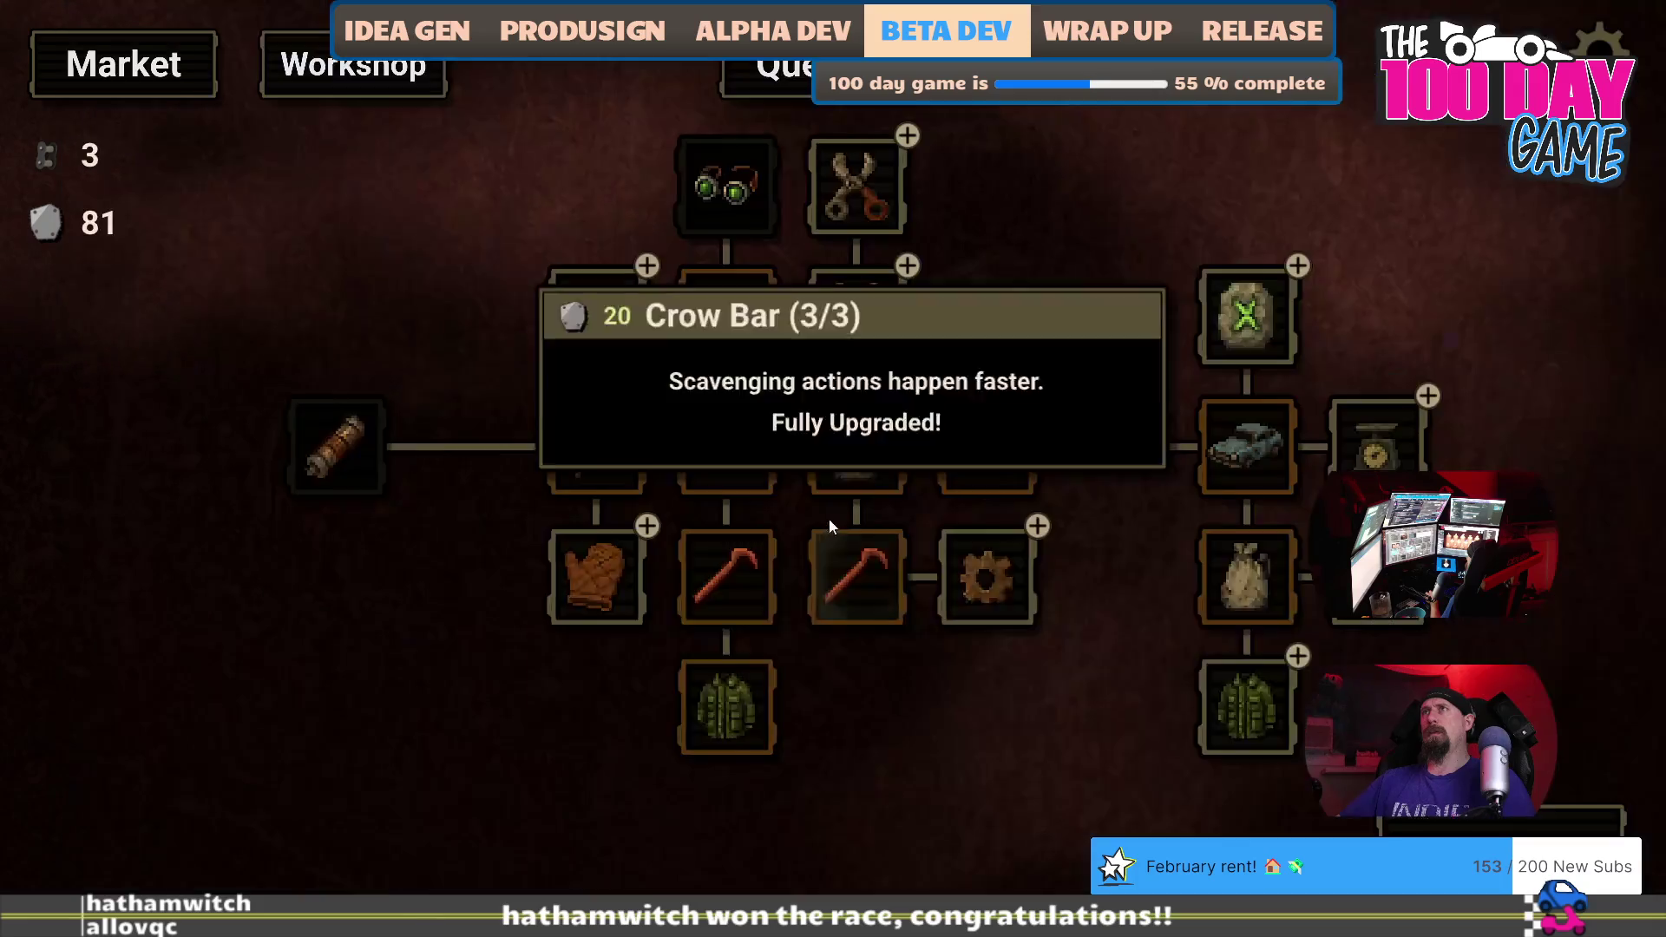
{"action": "key", "text": "alt+Tab"}
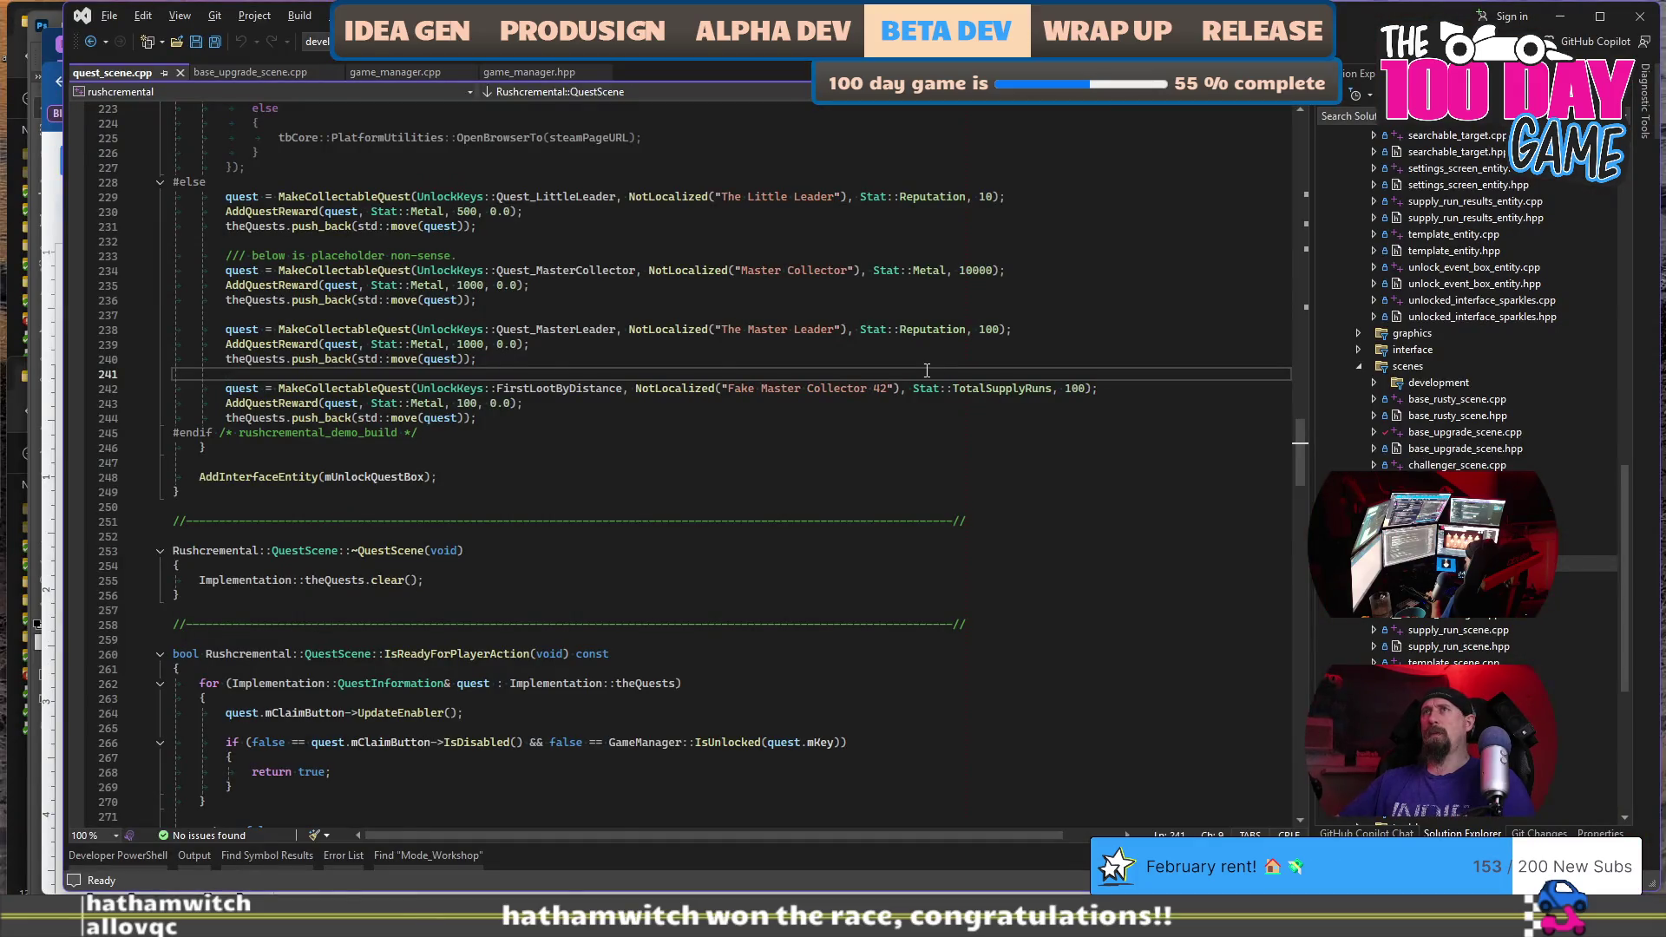
{"action": "key", "text": "alt+Tab"}
{"action": "key", "text": "Tab"}
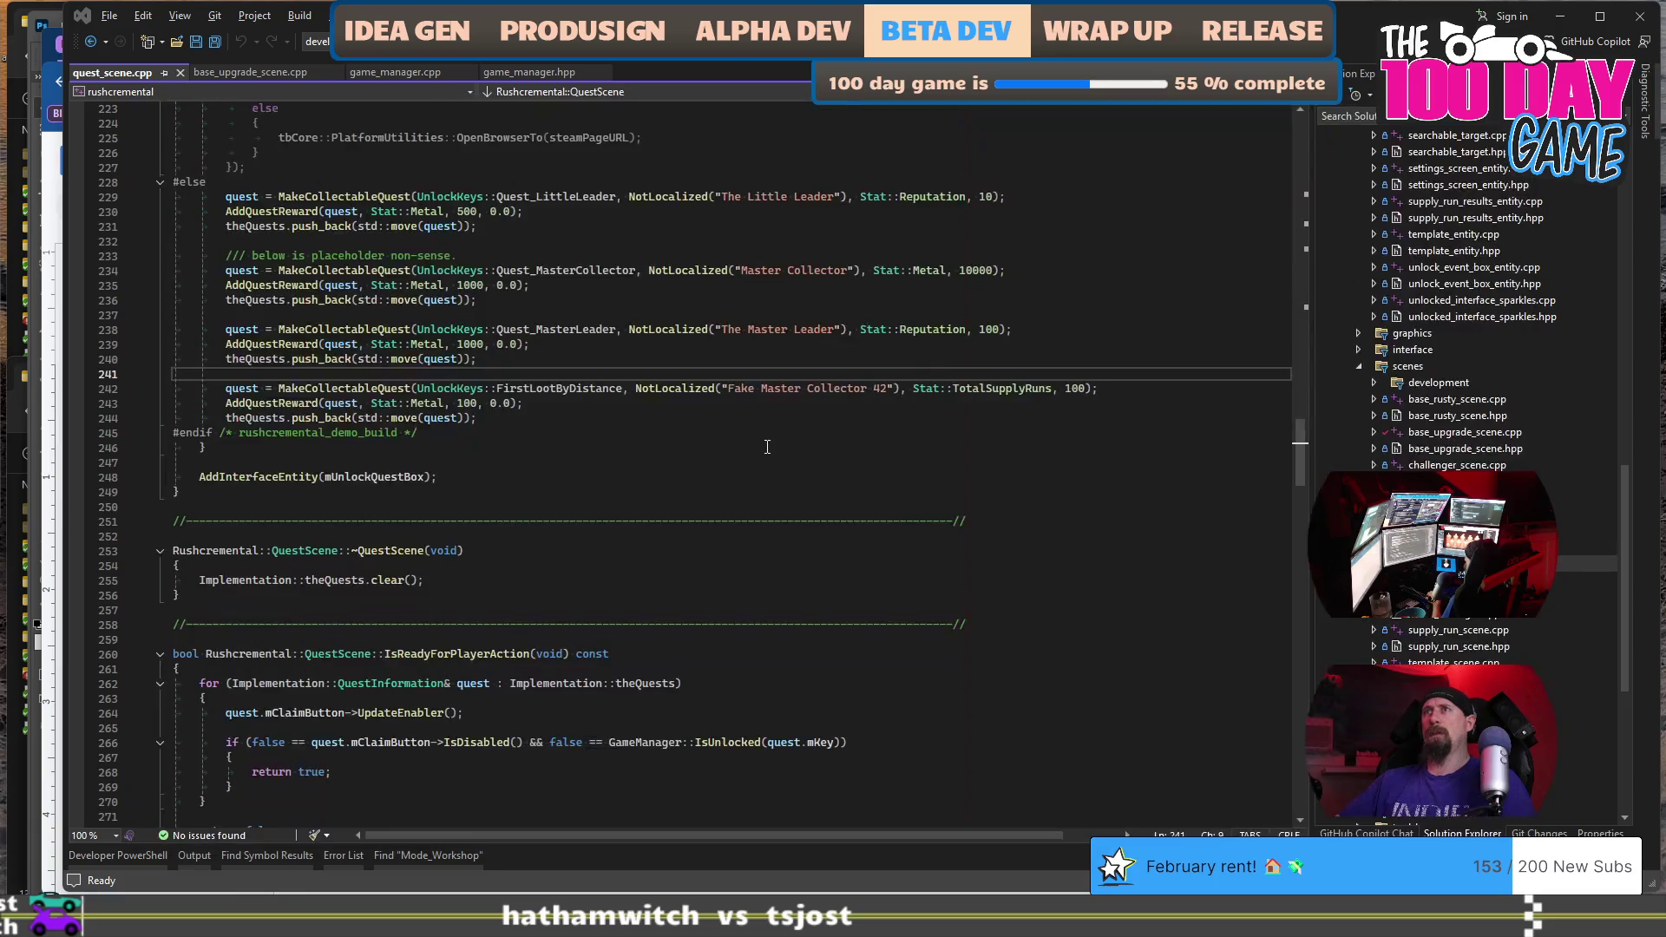
{"action": "key", "text": "alt+Tab"}
{"action": "key", "text": "Tab"}
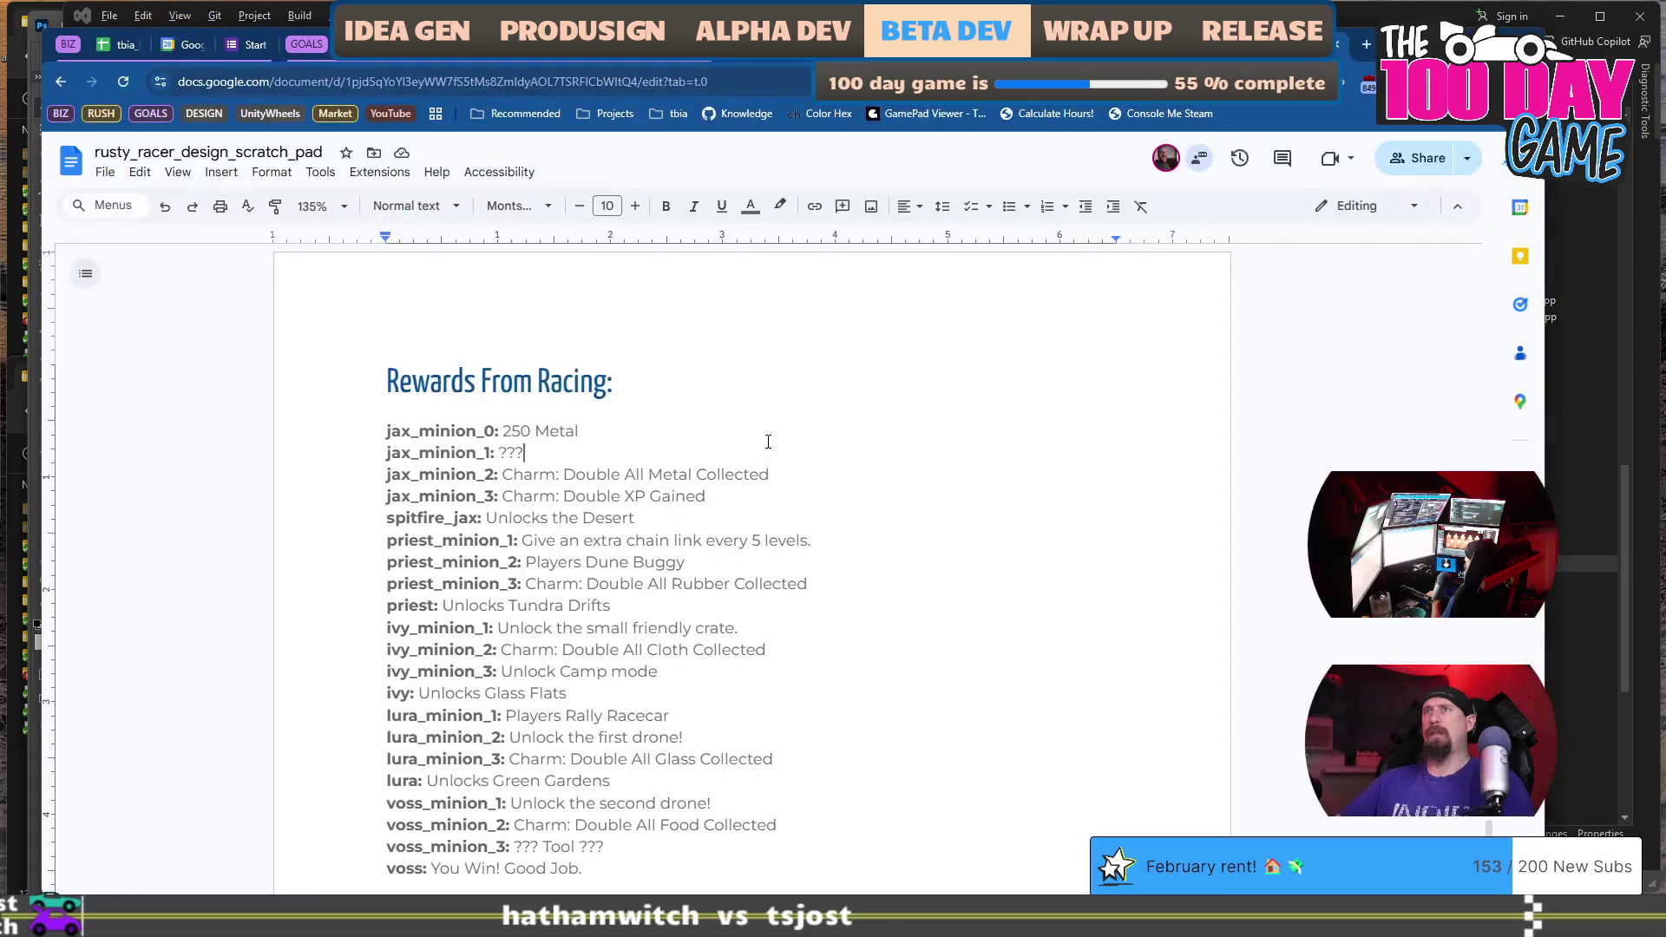
Change jax_minion_1's ??? racing reward to 'Tool: Crowbar'.
{"action": "scroll", "coordinate": [680, 392], "scroll_direction": "down", "scroll_amount": 1}
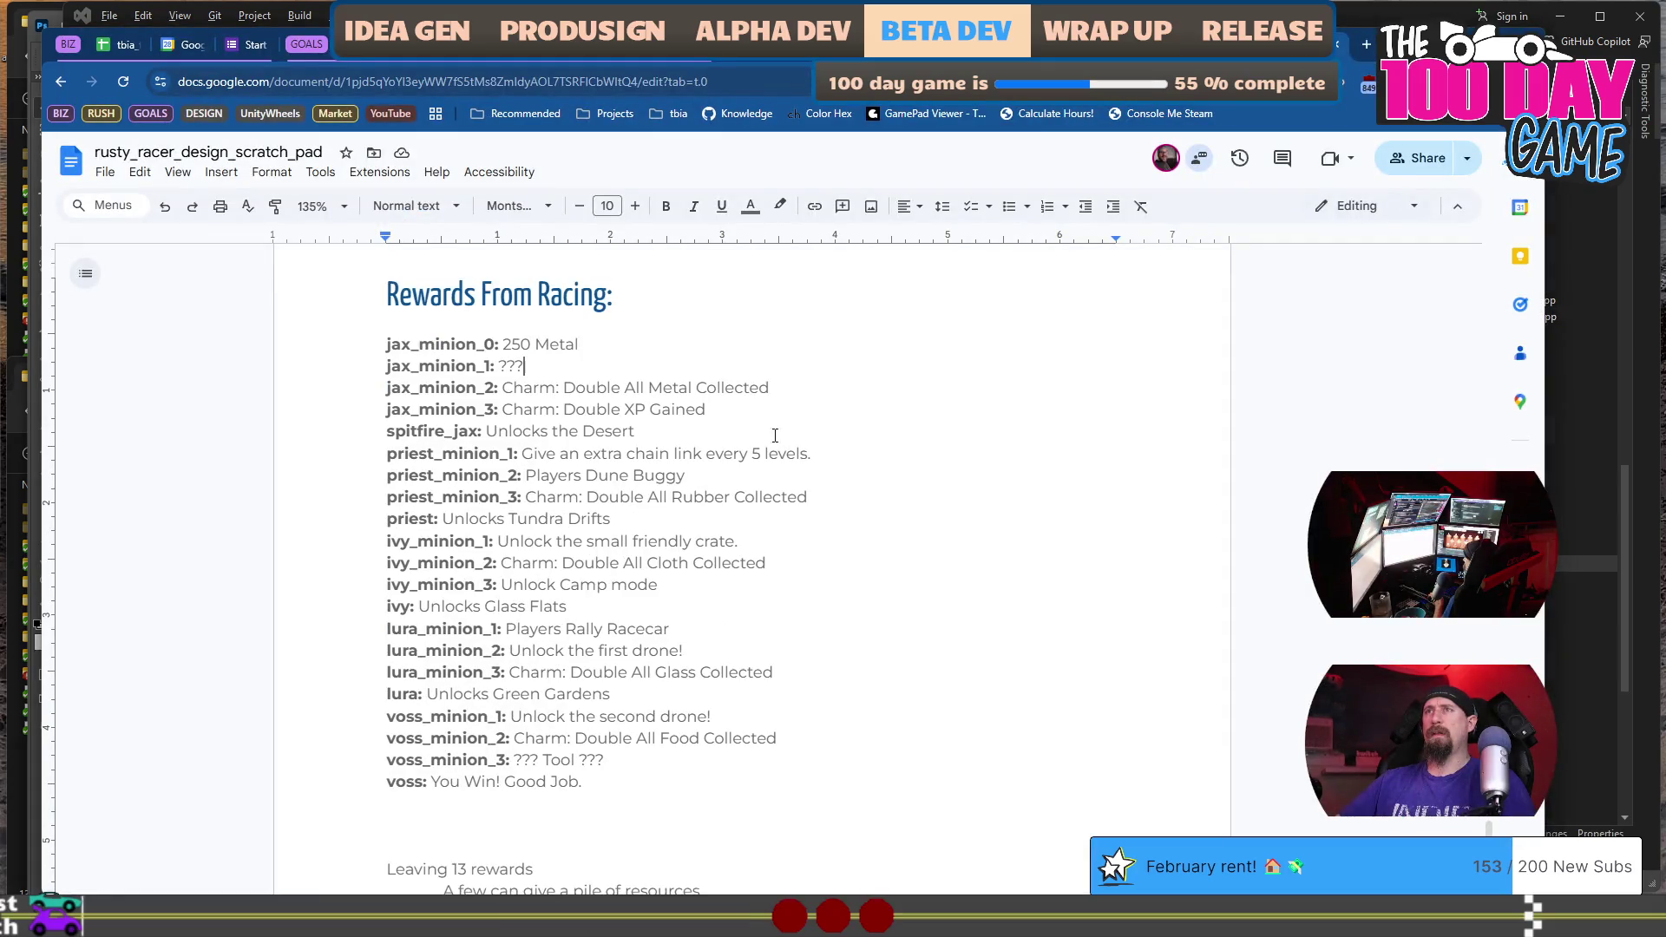
{"action": "double_click", "coordinate": [634, 363]}
{"action": "type", "text": "l: C"}
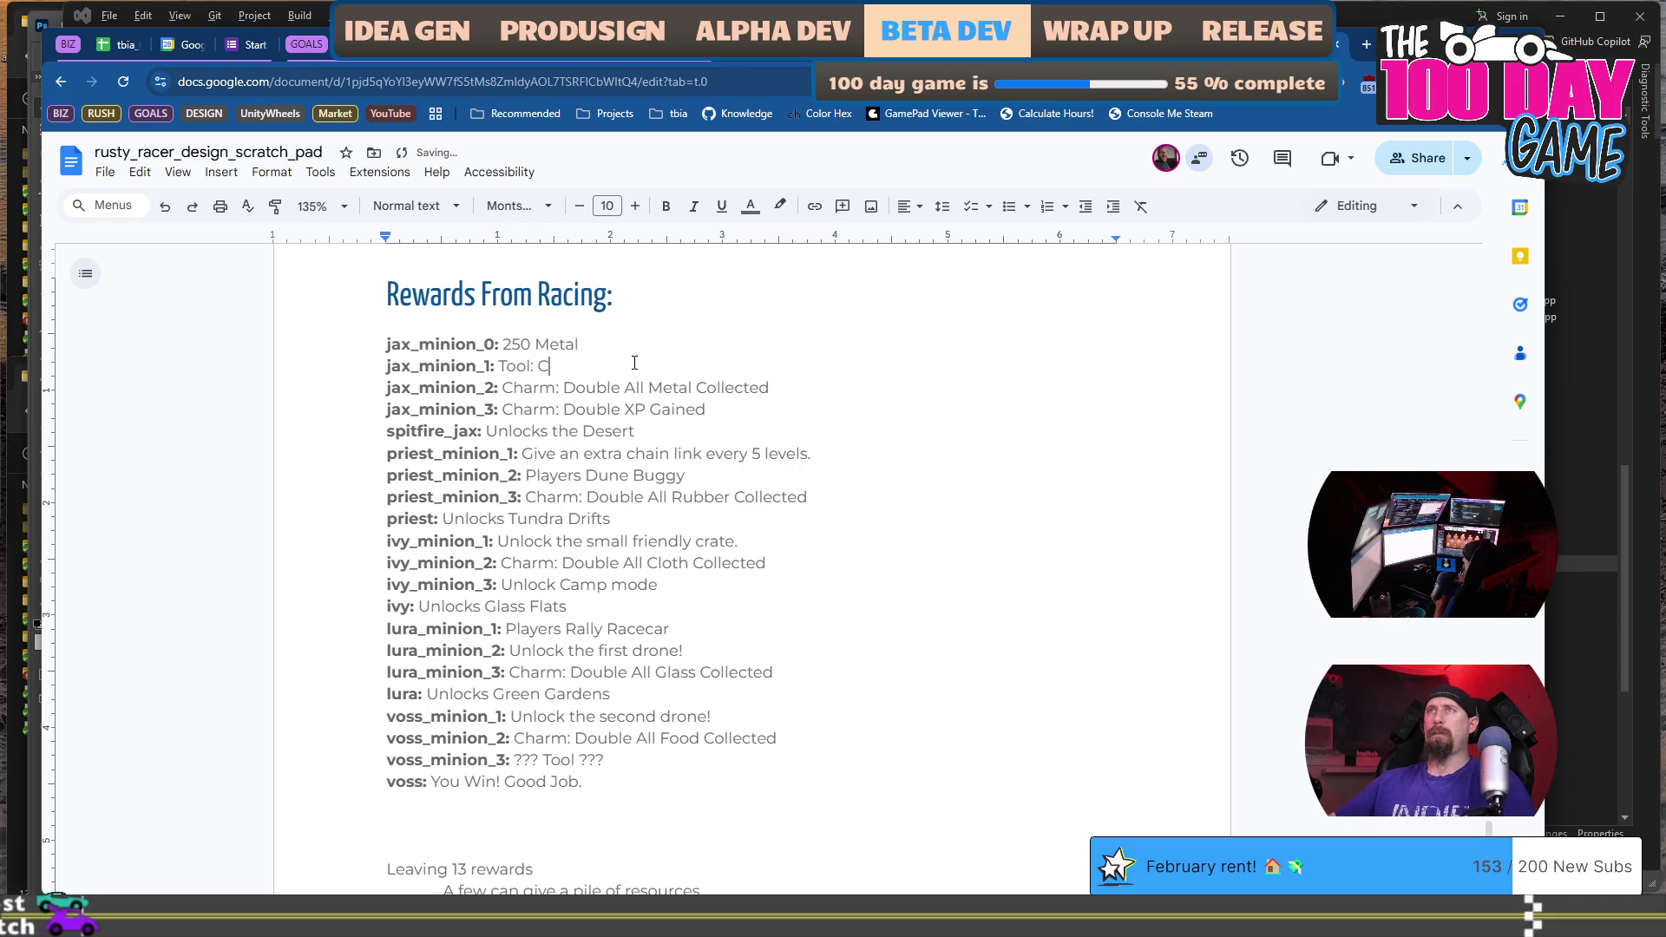
{"action": "scroll", "coordinate": [635, 363], "scroll_direction": "down", "scroll_amount": 10}
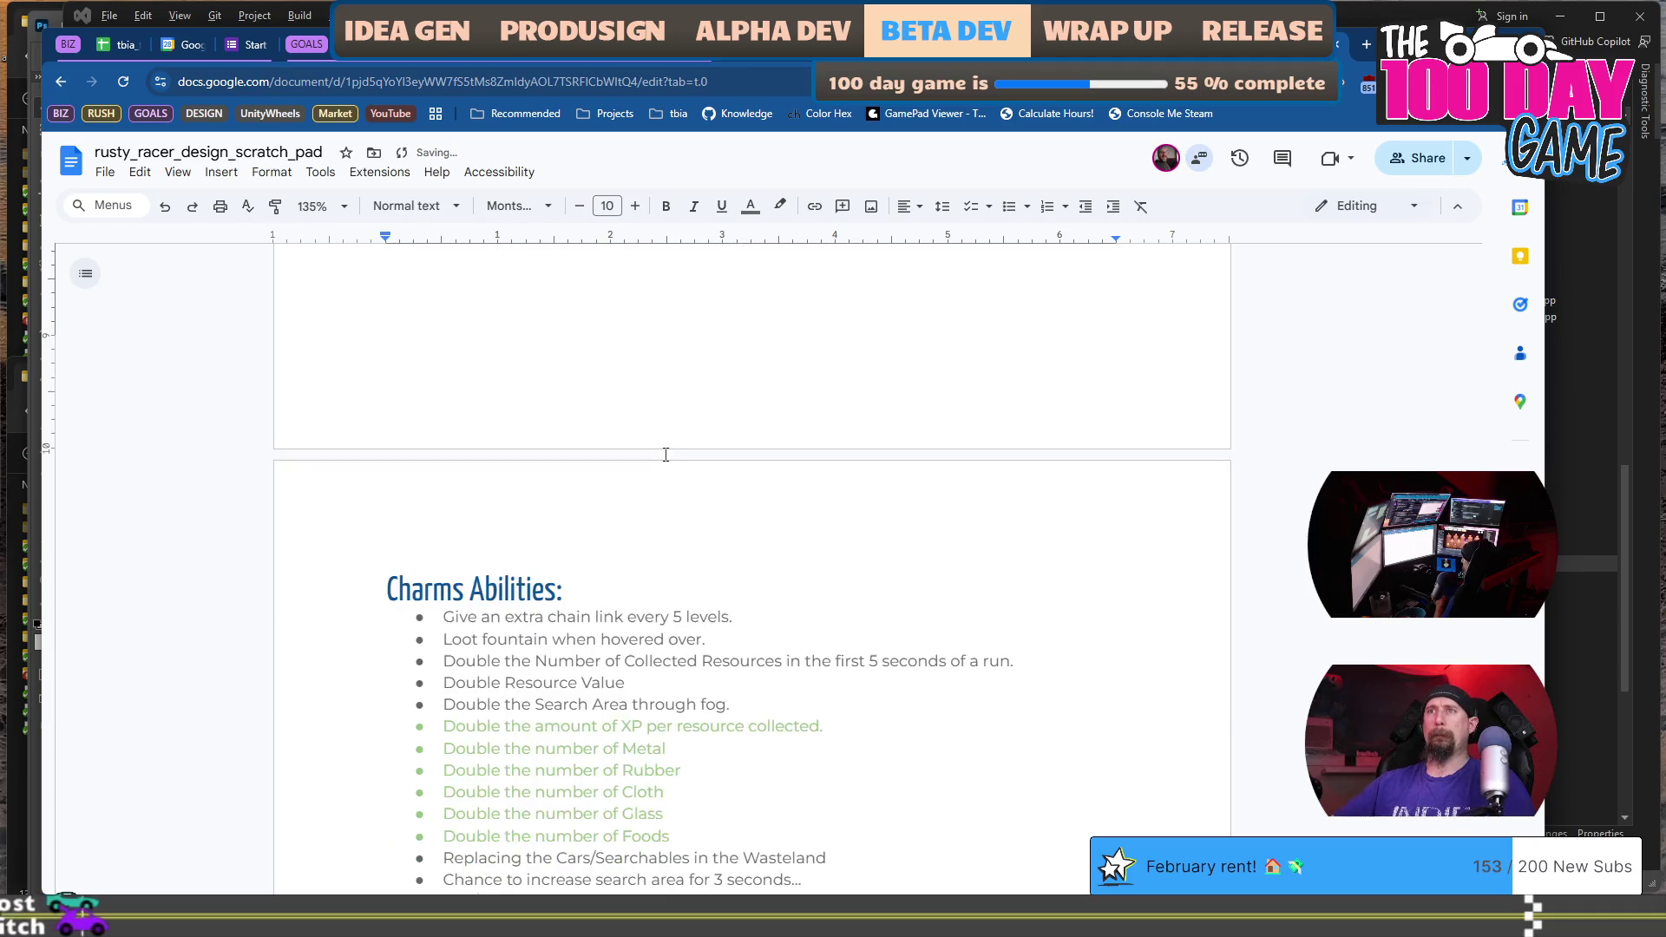
{"action": "scroll", "coordinate": [696, 522], "scroll_direction": "down", "scroll_amount": 4}
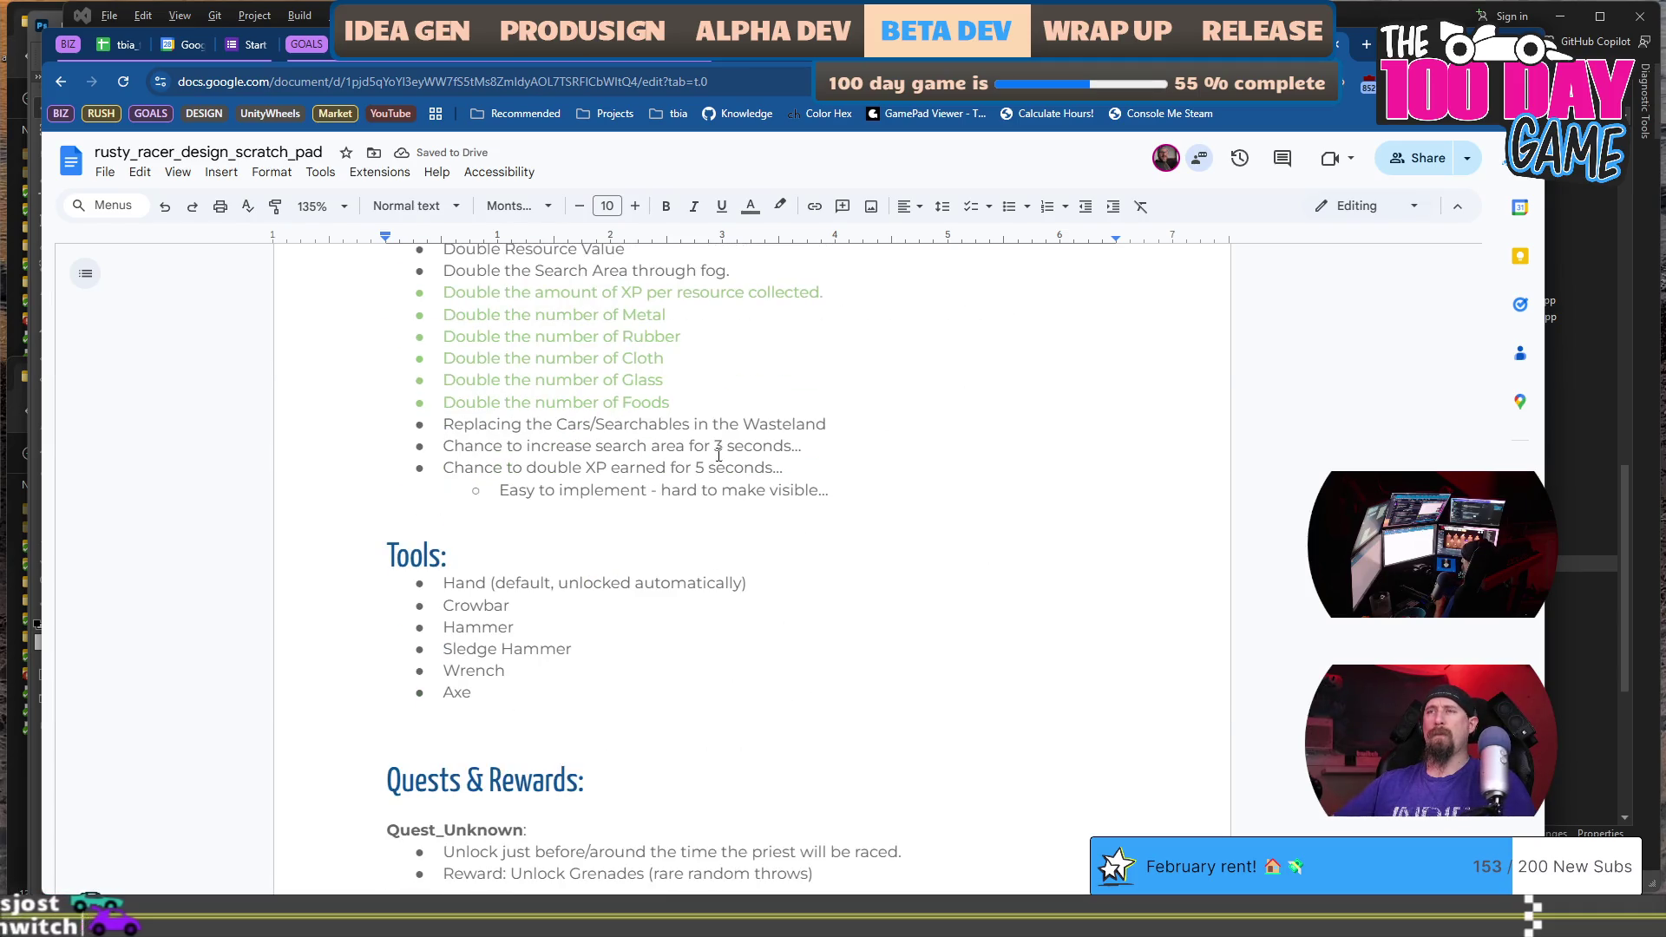
{"action": "type", "text": "Crowbar"}
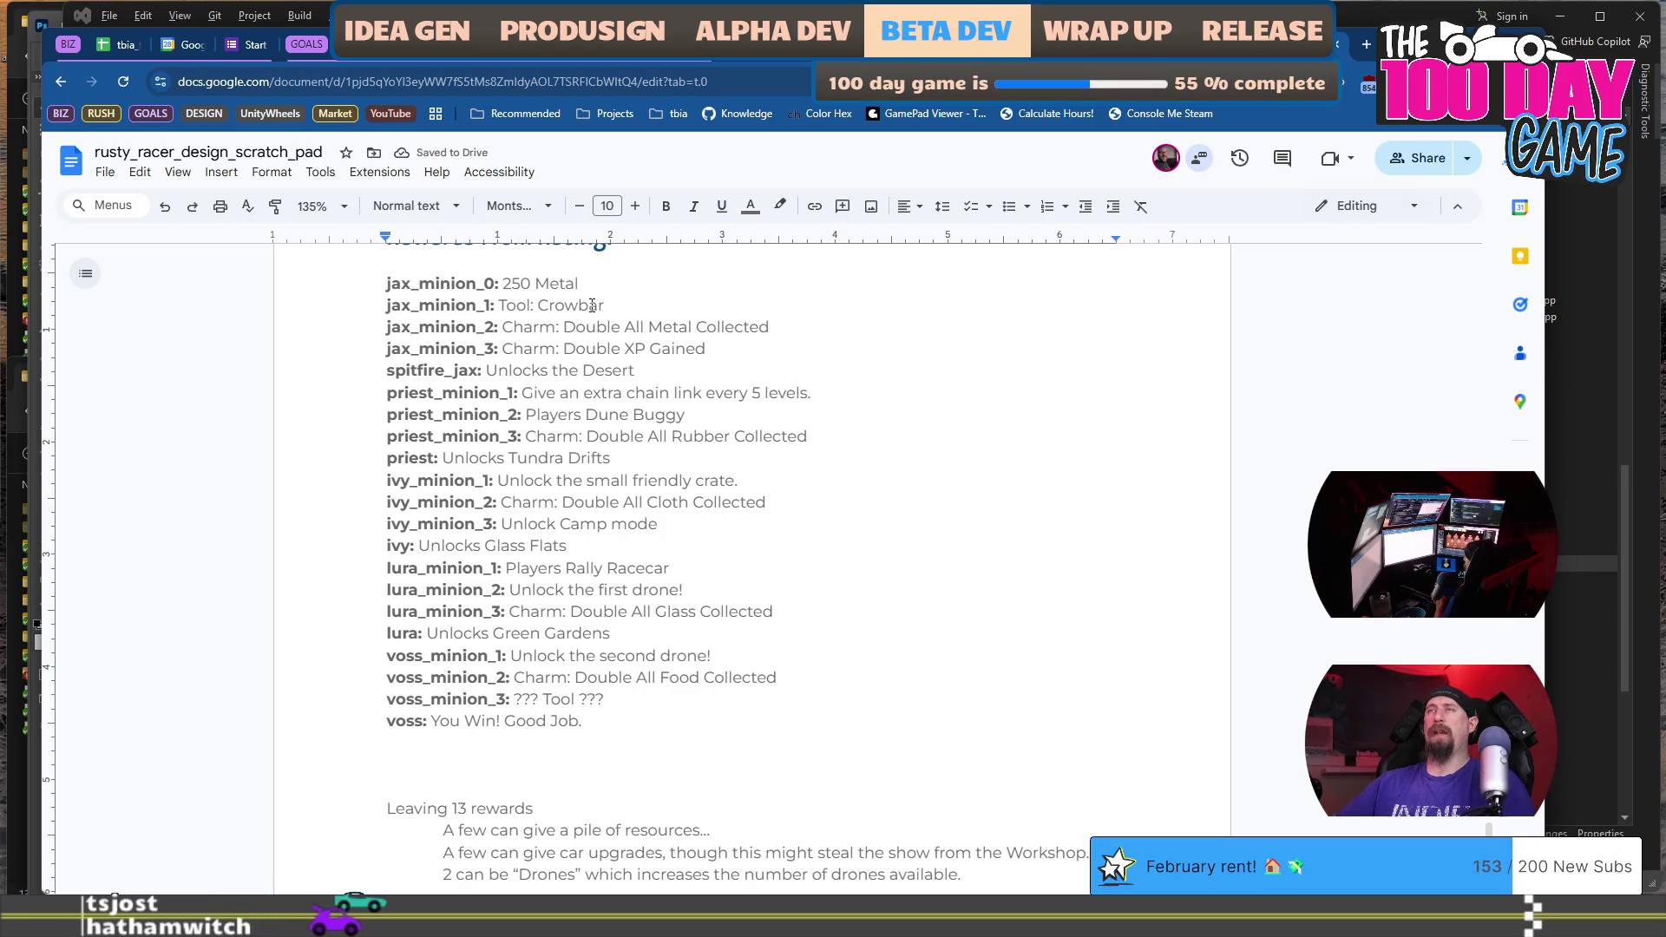
{"action": "scroll", "coordinate": [533, 372], "scroll_direction": "down", "scroll_amount": 1}
{"action": "scroll", "coordinate": [608, 399], "scroll_direction": "up", "scroll_amount": 3}
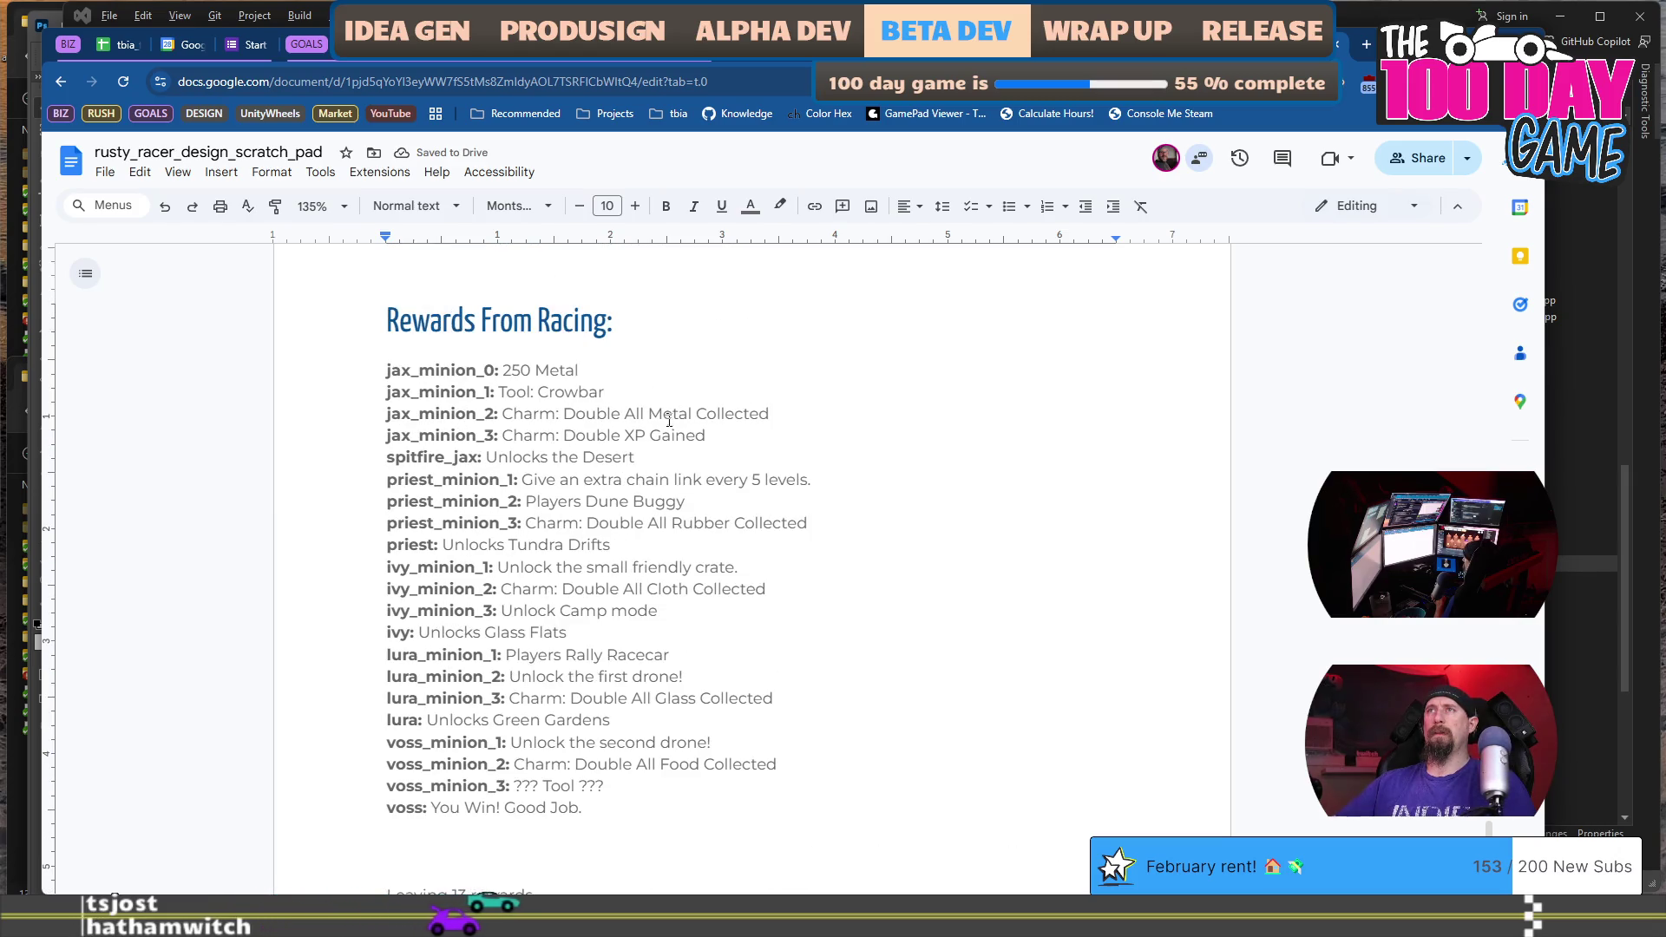
{"action": "key", "text": "alt+Tab"}
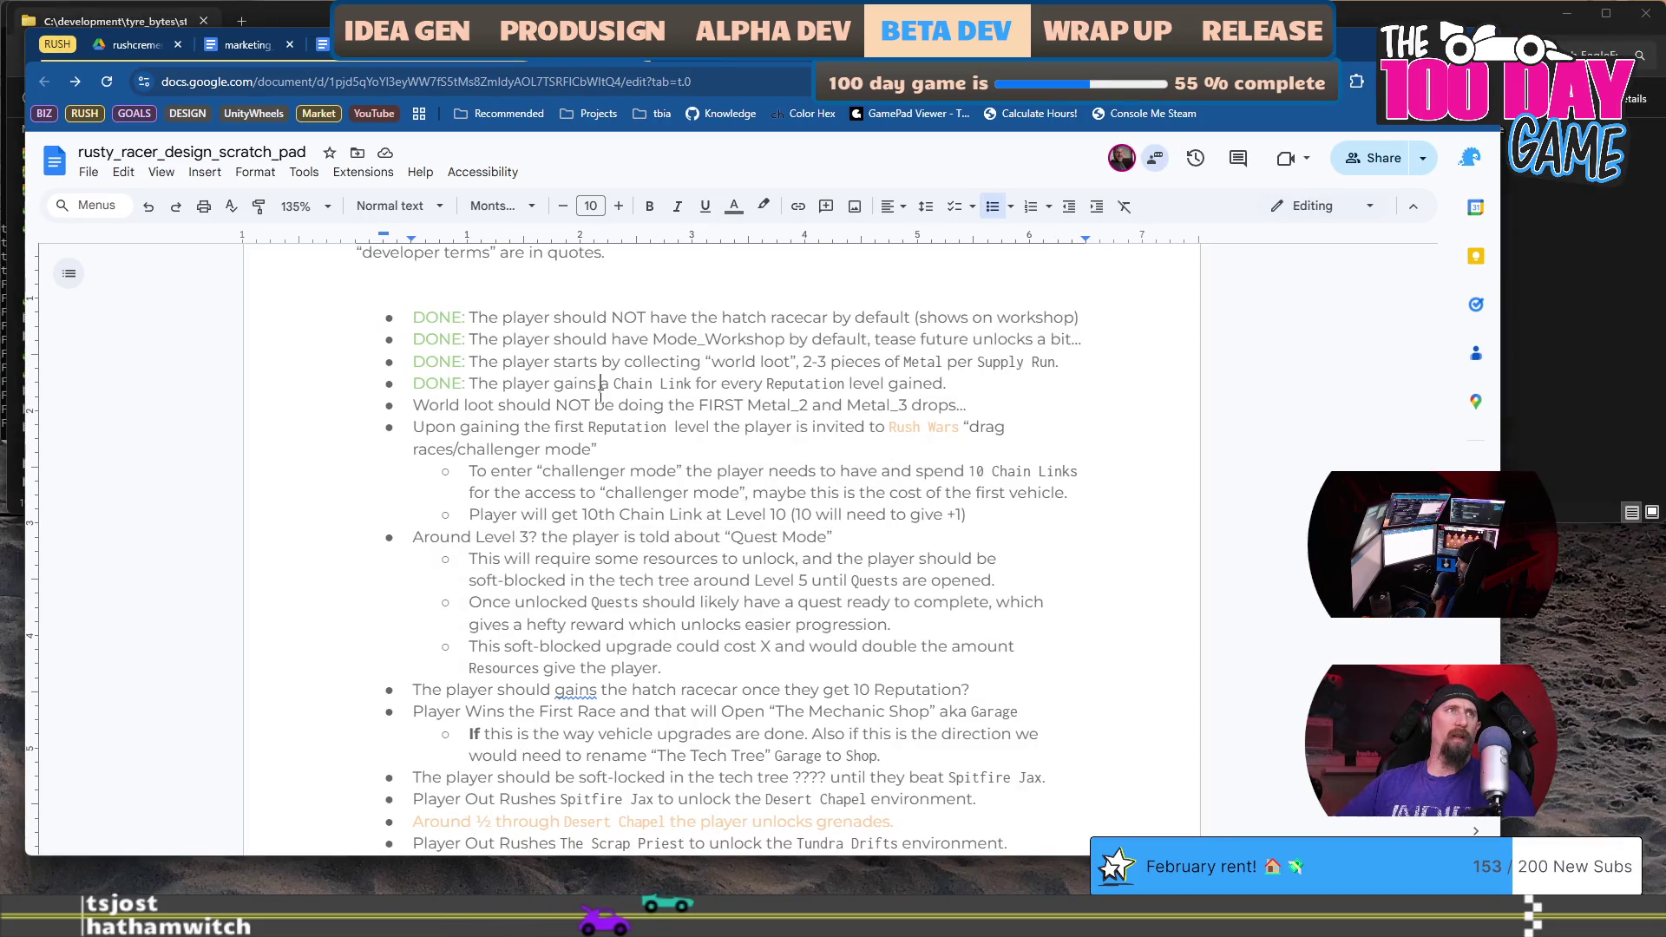
Add notes that early Tech Tree crowbars should be gloves, and gloves need to be 'masks' or something else.
{"action": "key", "text": "End"}
{"action": "key", "text": "Return"}
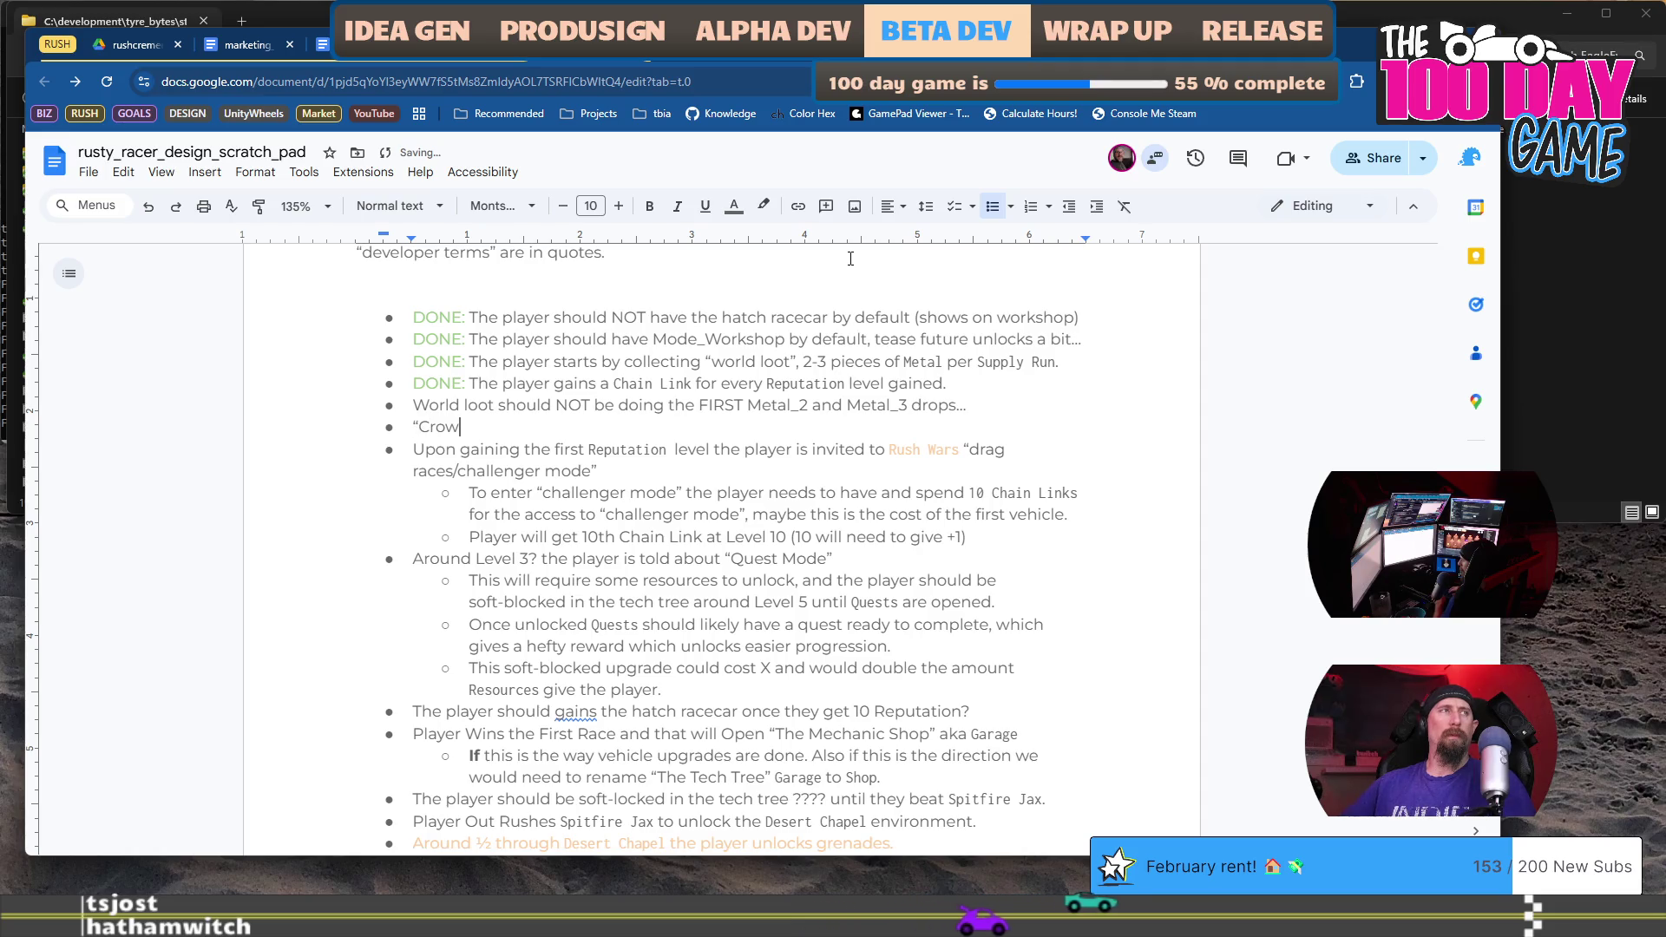
{"action": "type", "text": "bars” in the Te"}
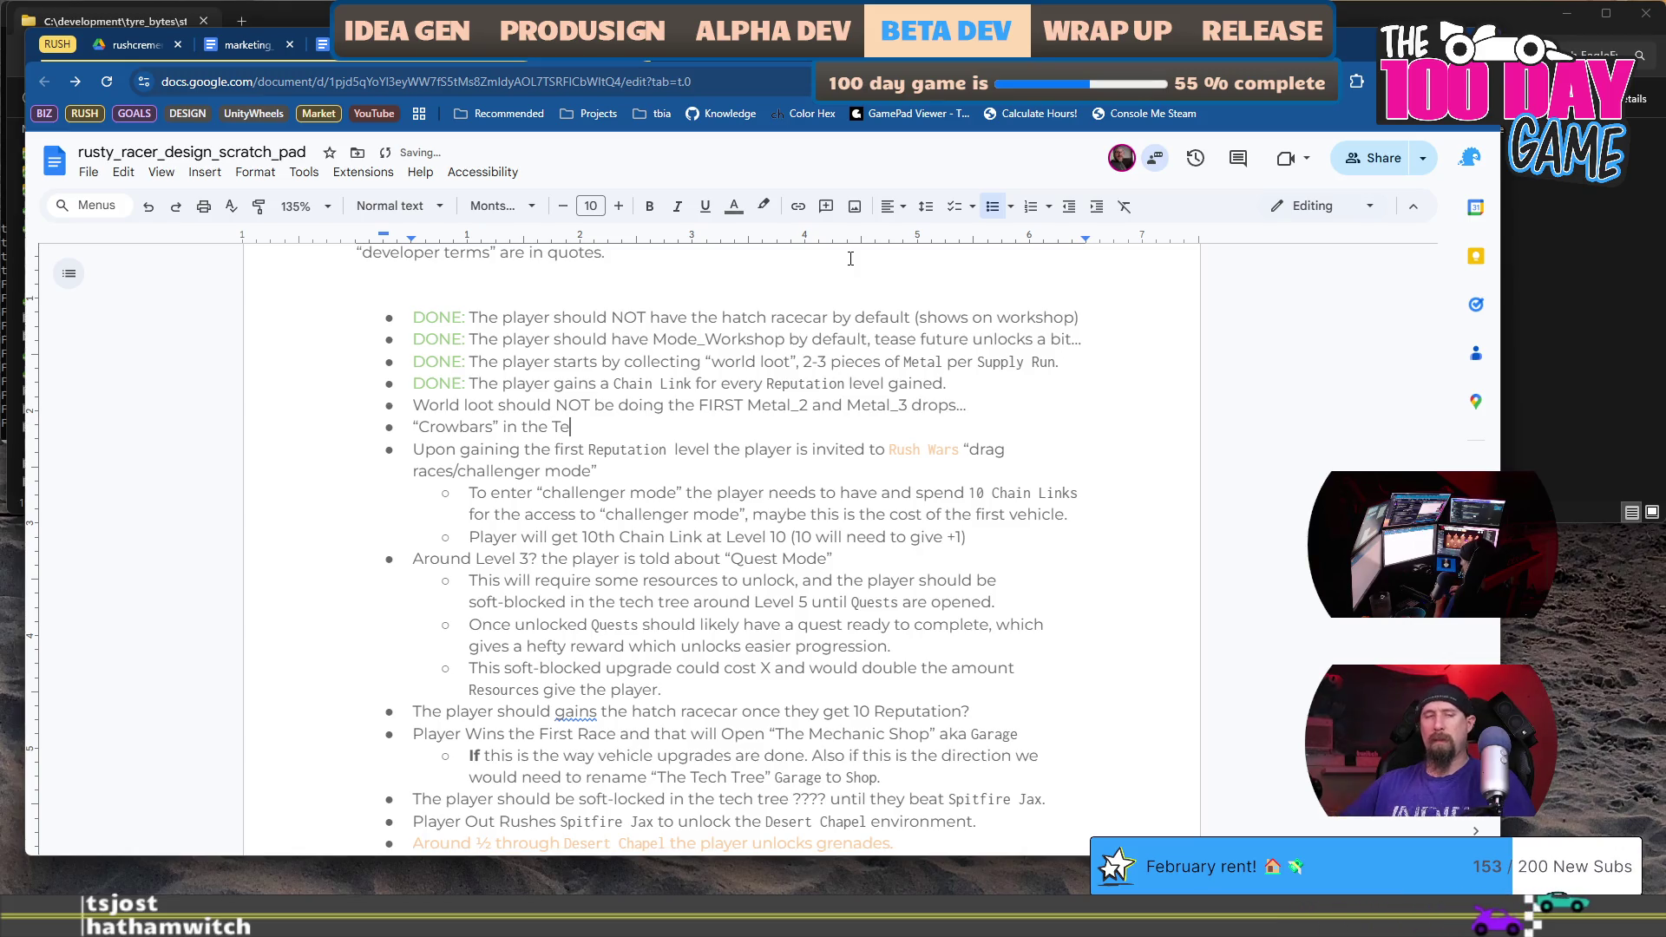
{"action": "type", "text": "ch Tree, especia"}
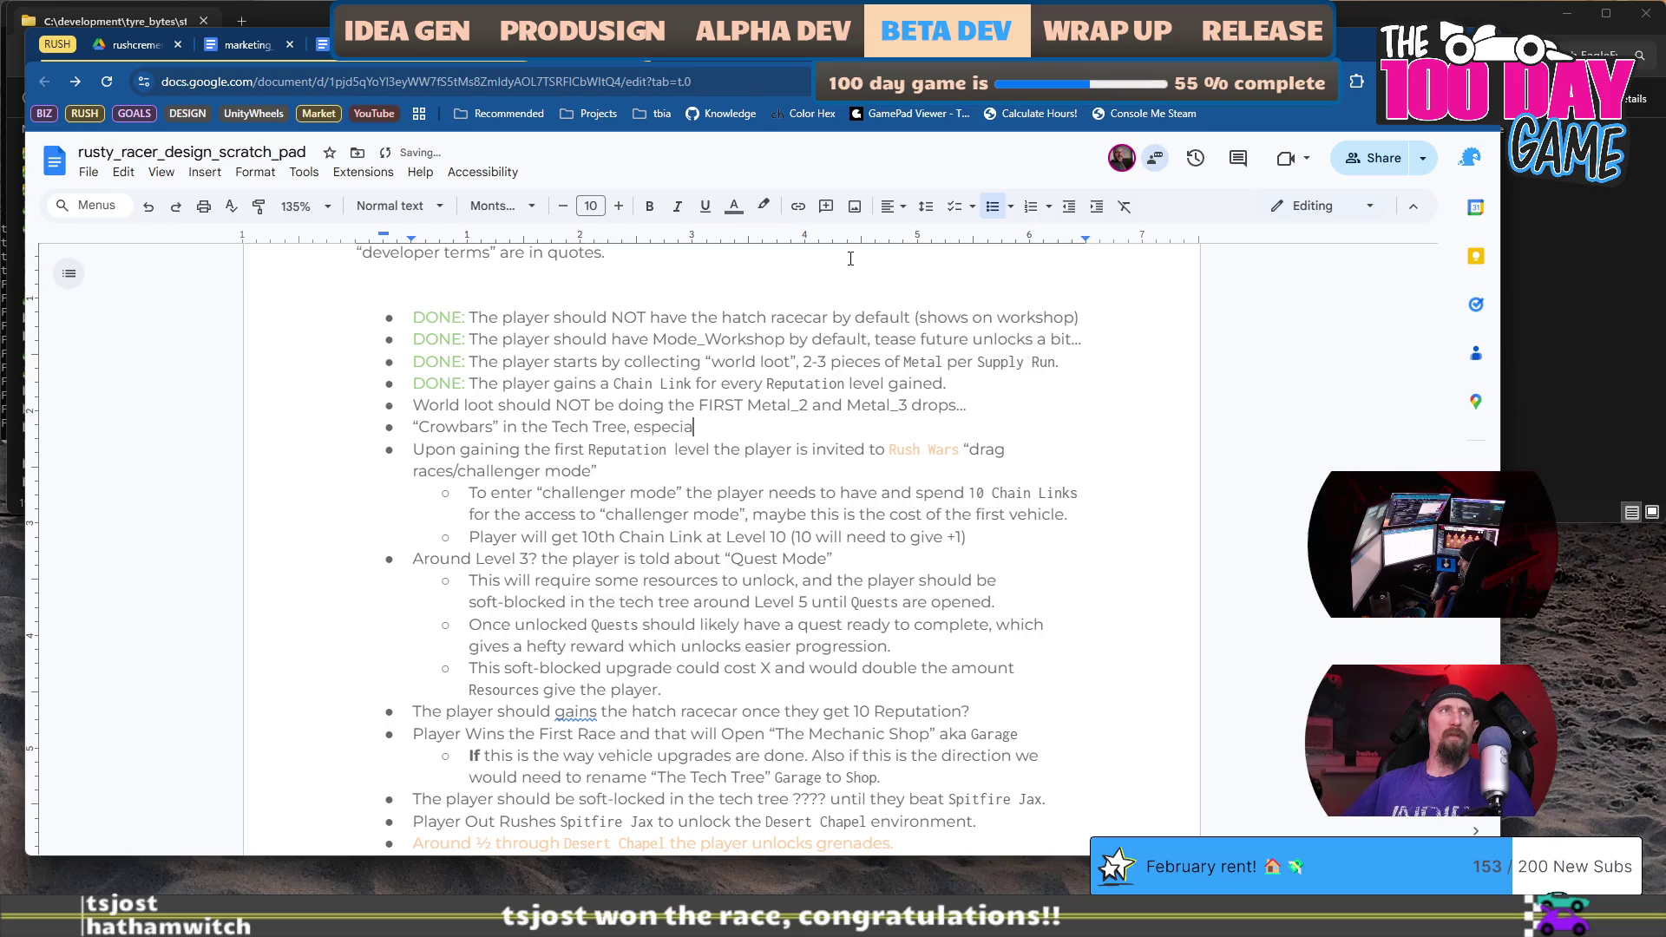
{"action": "type", "text": "lly the early ones, should be"}
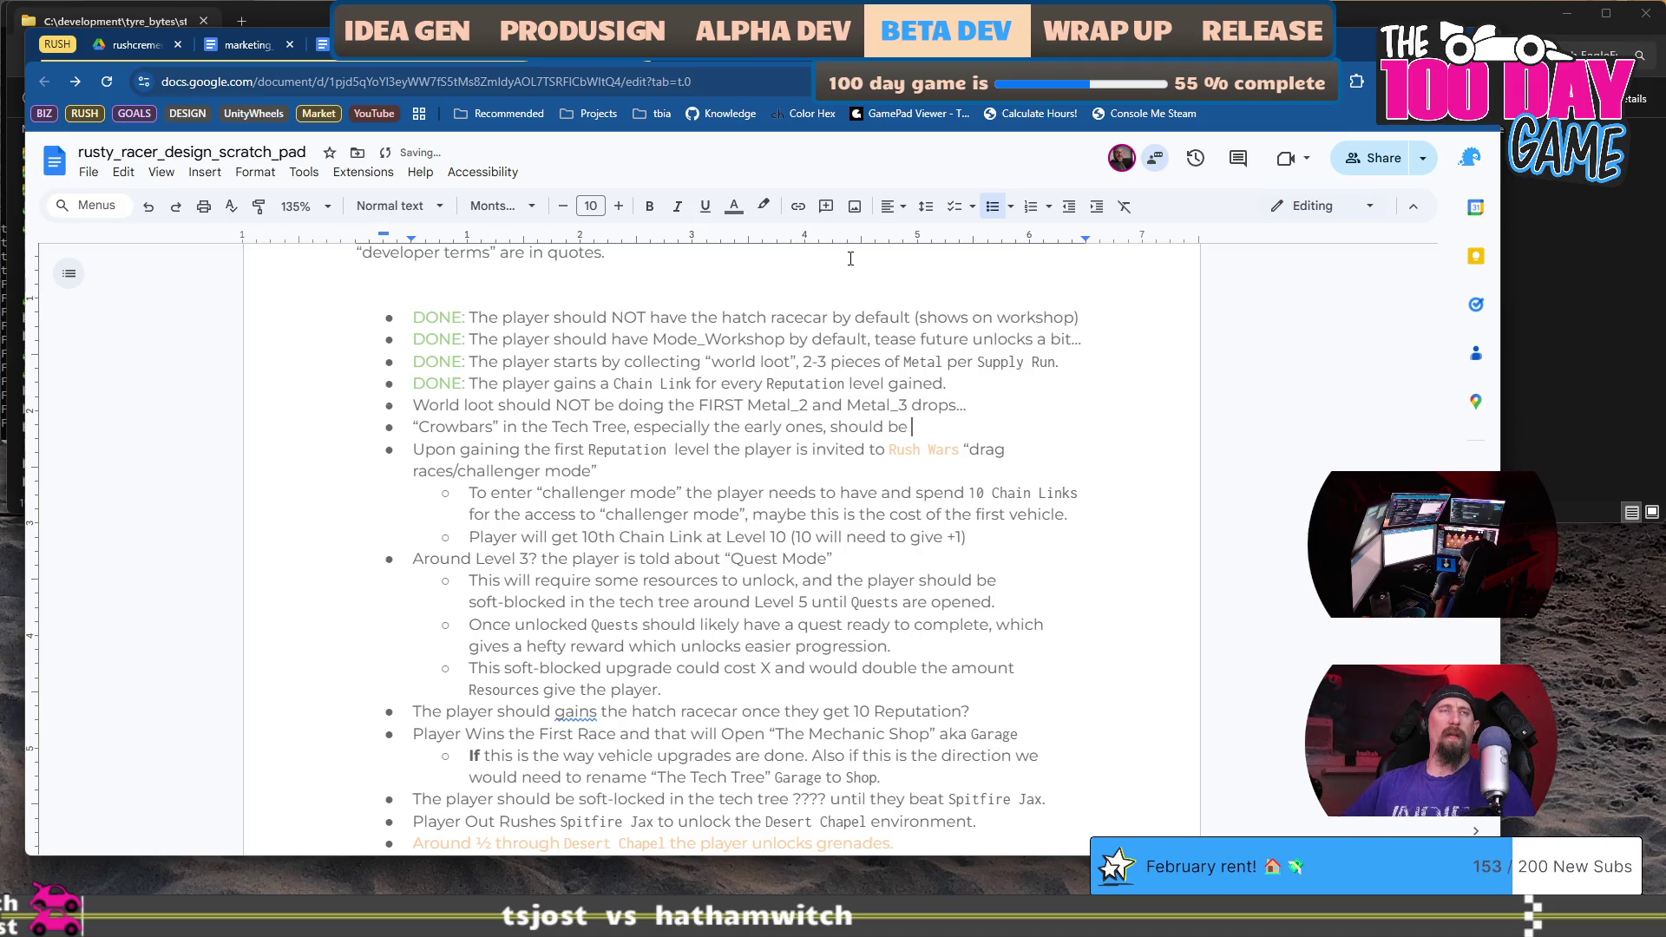
{"action": "type", "text": "“gloves”"}
{"action": "key", "text": "Return"}
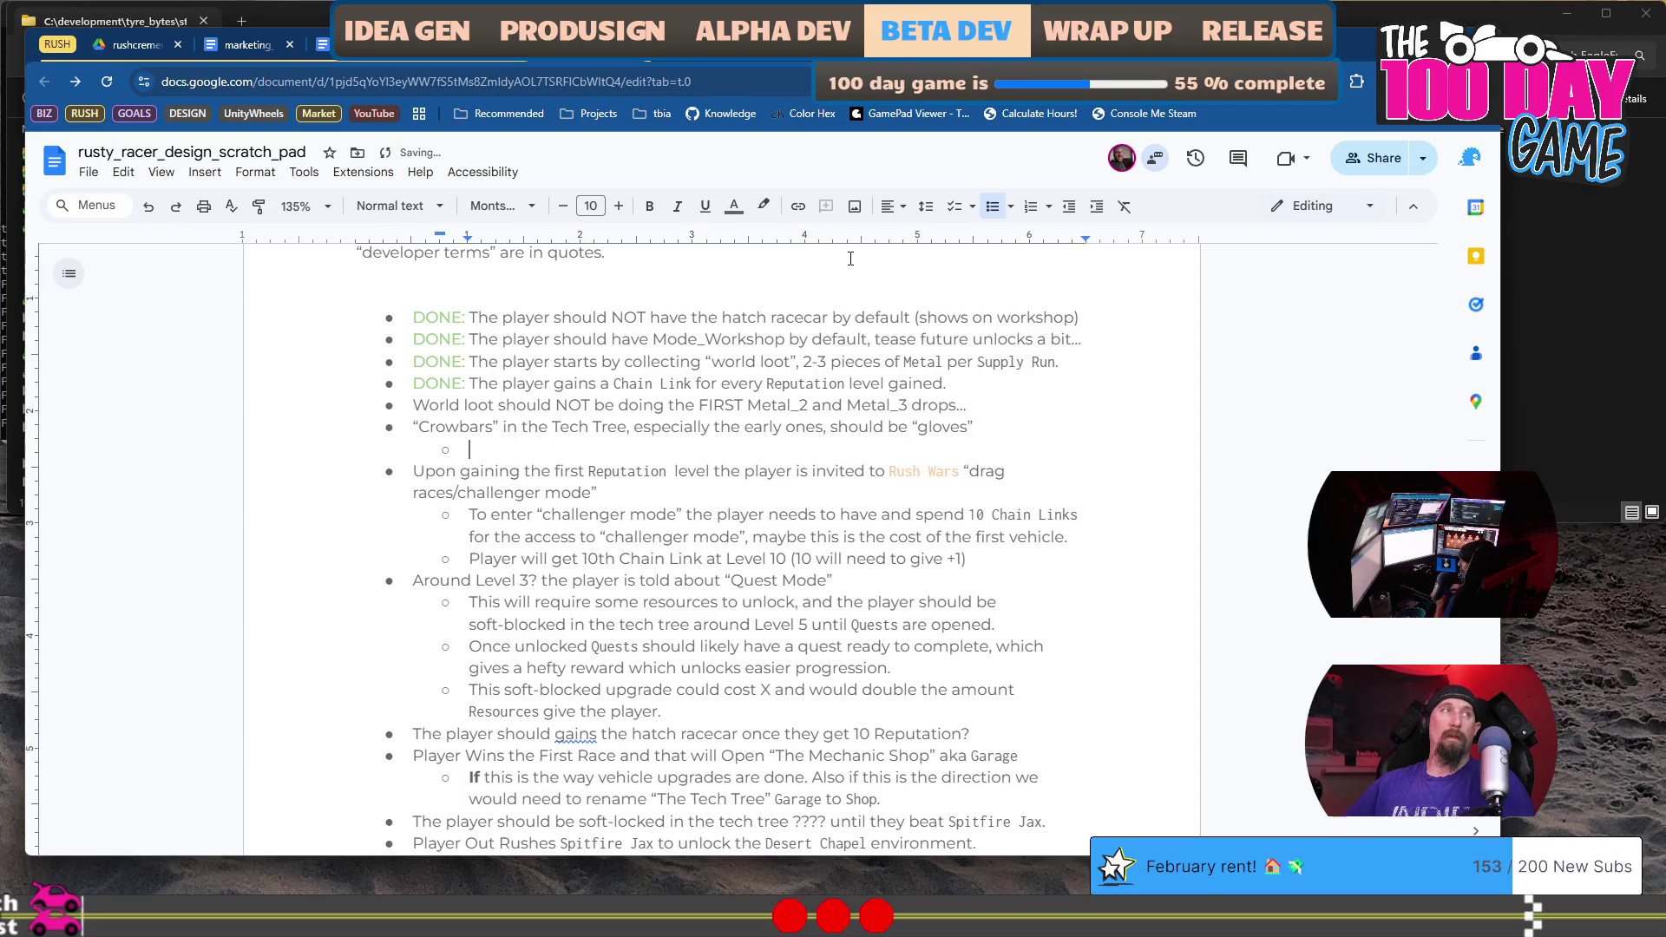
{"action": "key", "text": "ctrl+z"}
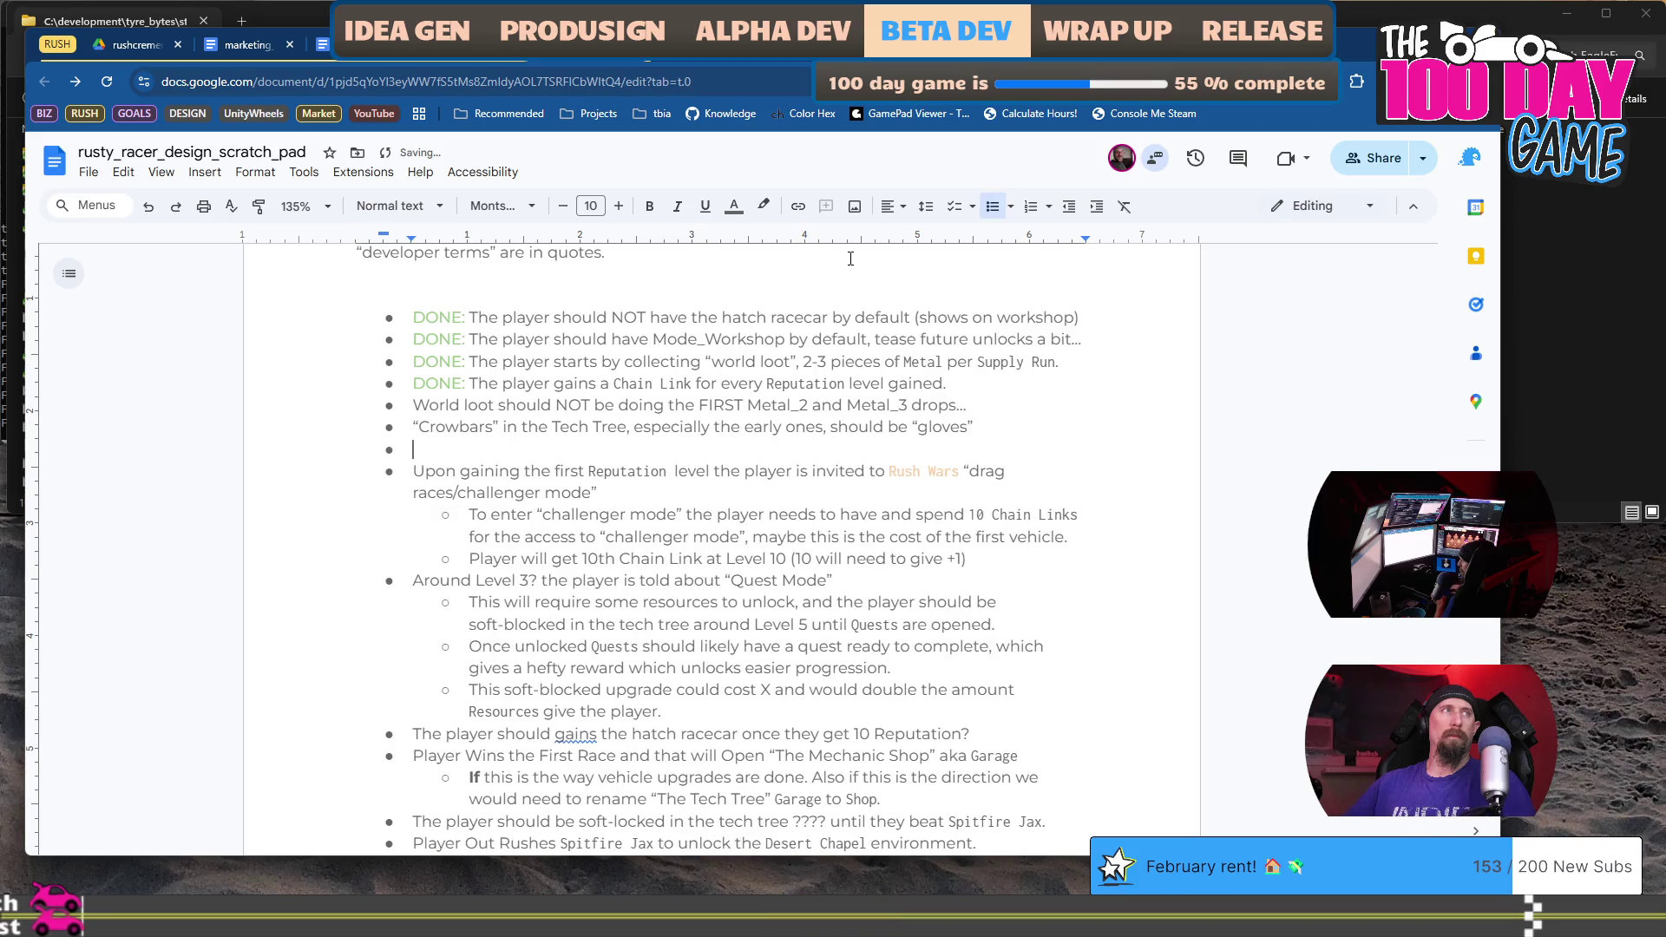
{"action": "type", "text": "“Gloves” in early Tech Tree"}
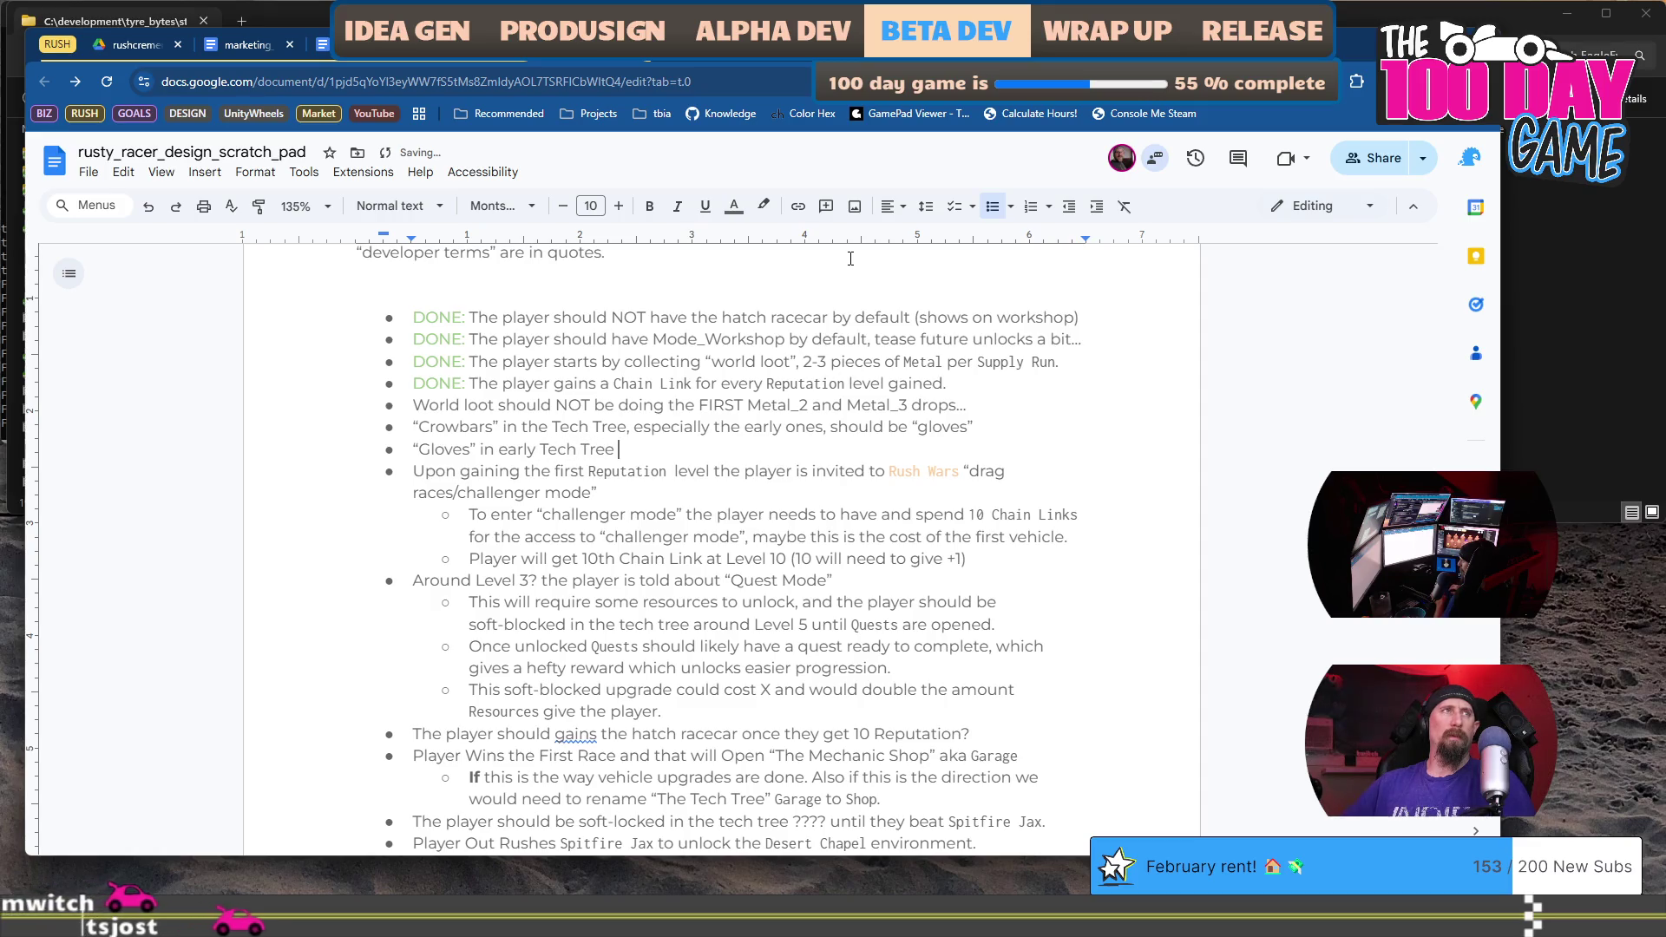
{"action": "key", "text": "BackSpace"}
{"action": "type", "text": ", need to be “"}
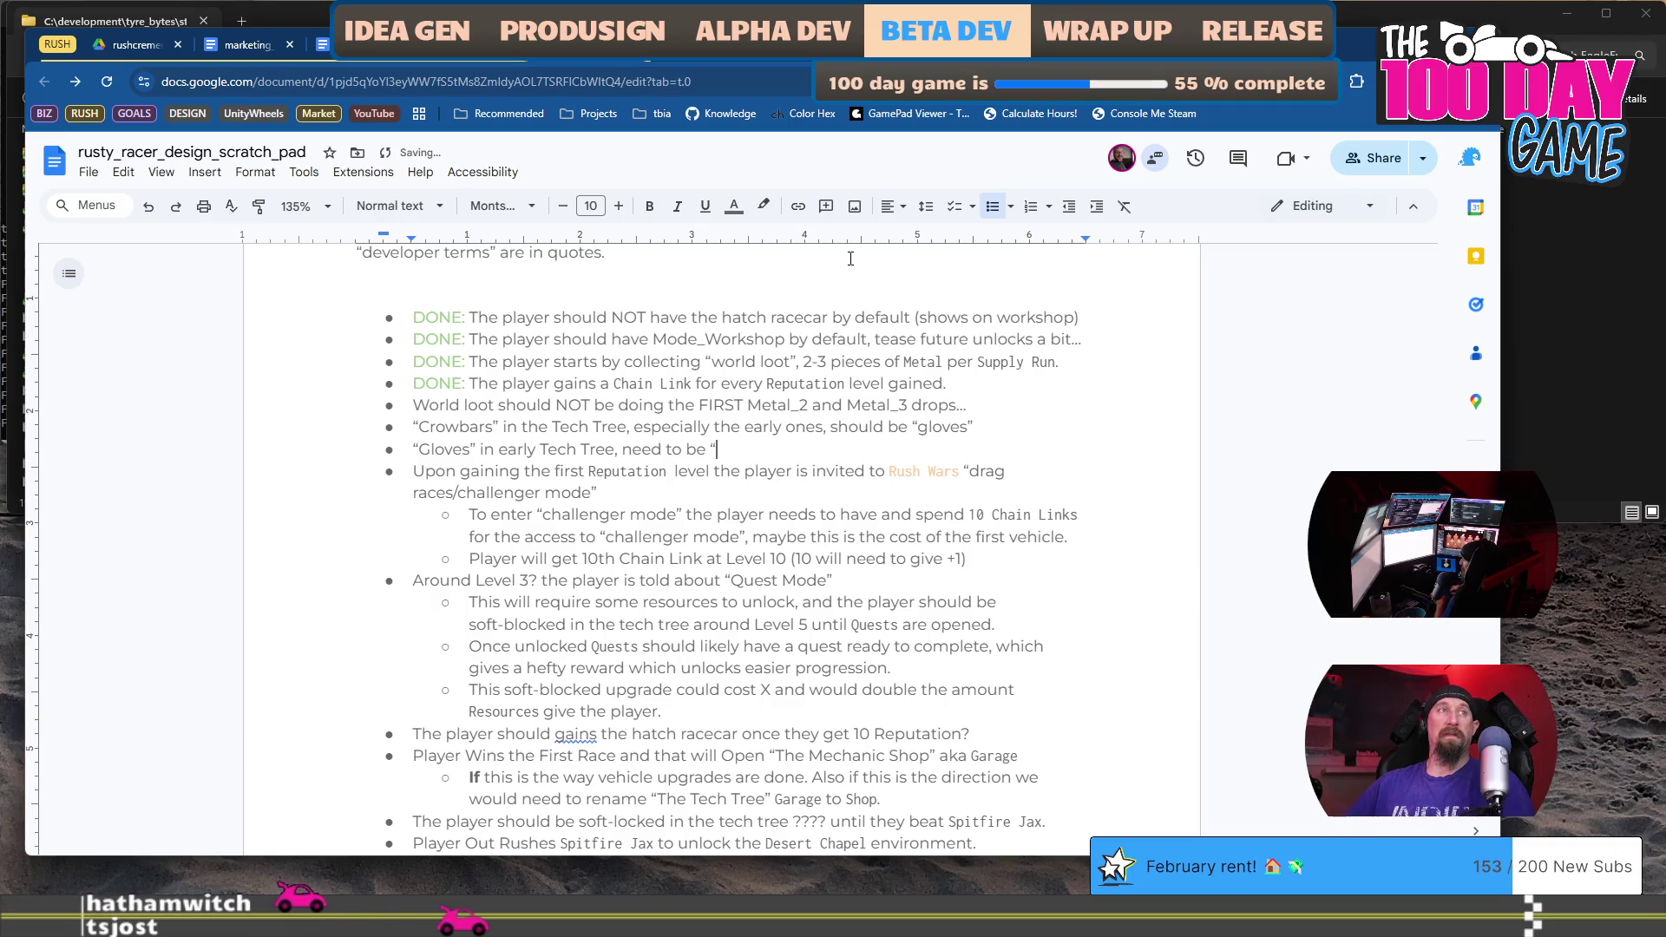
{"action": "type", "text": "masks”"}
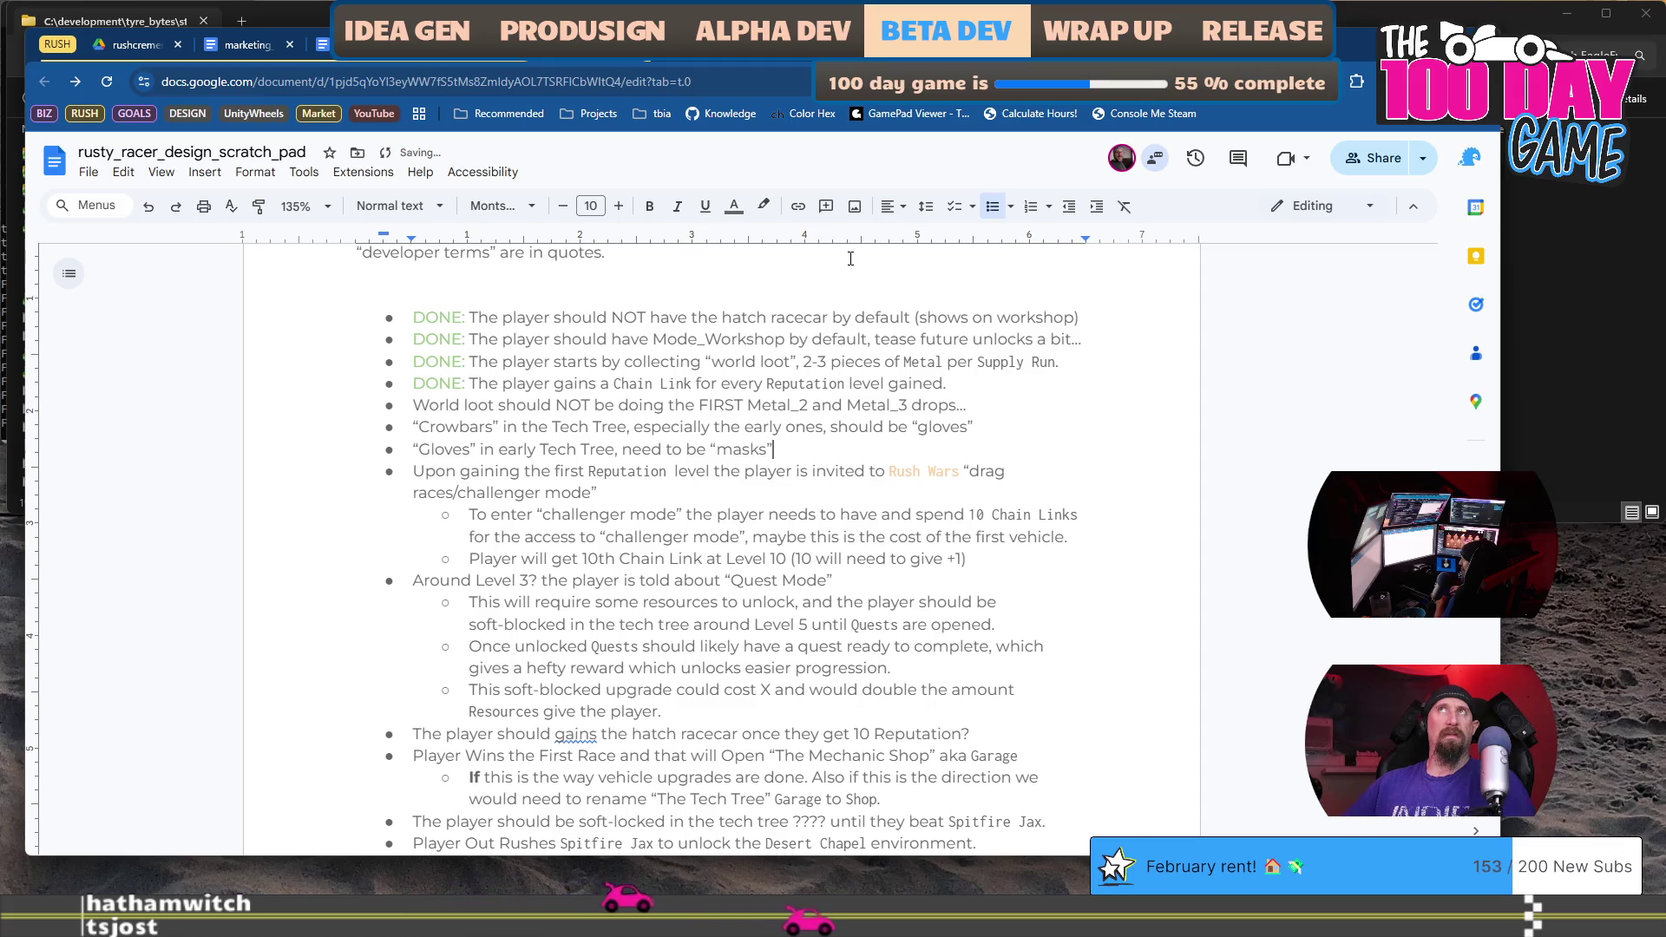
{"action": "type", "text": " or somethin"}
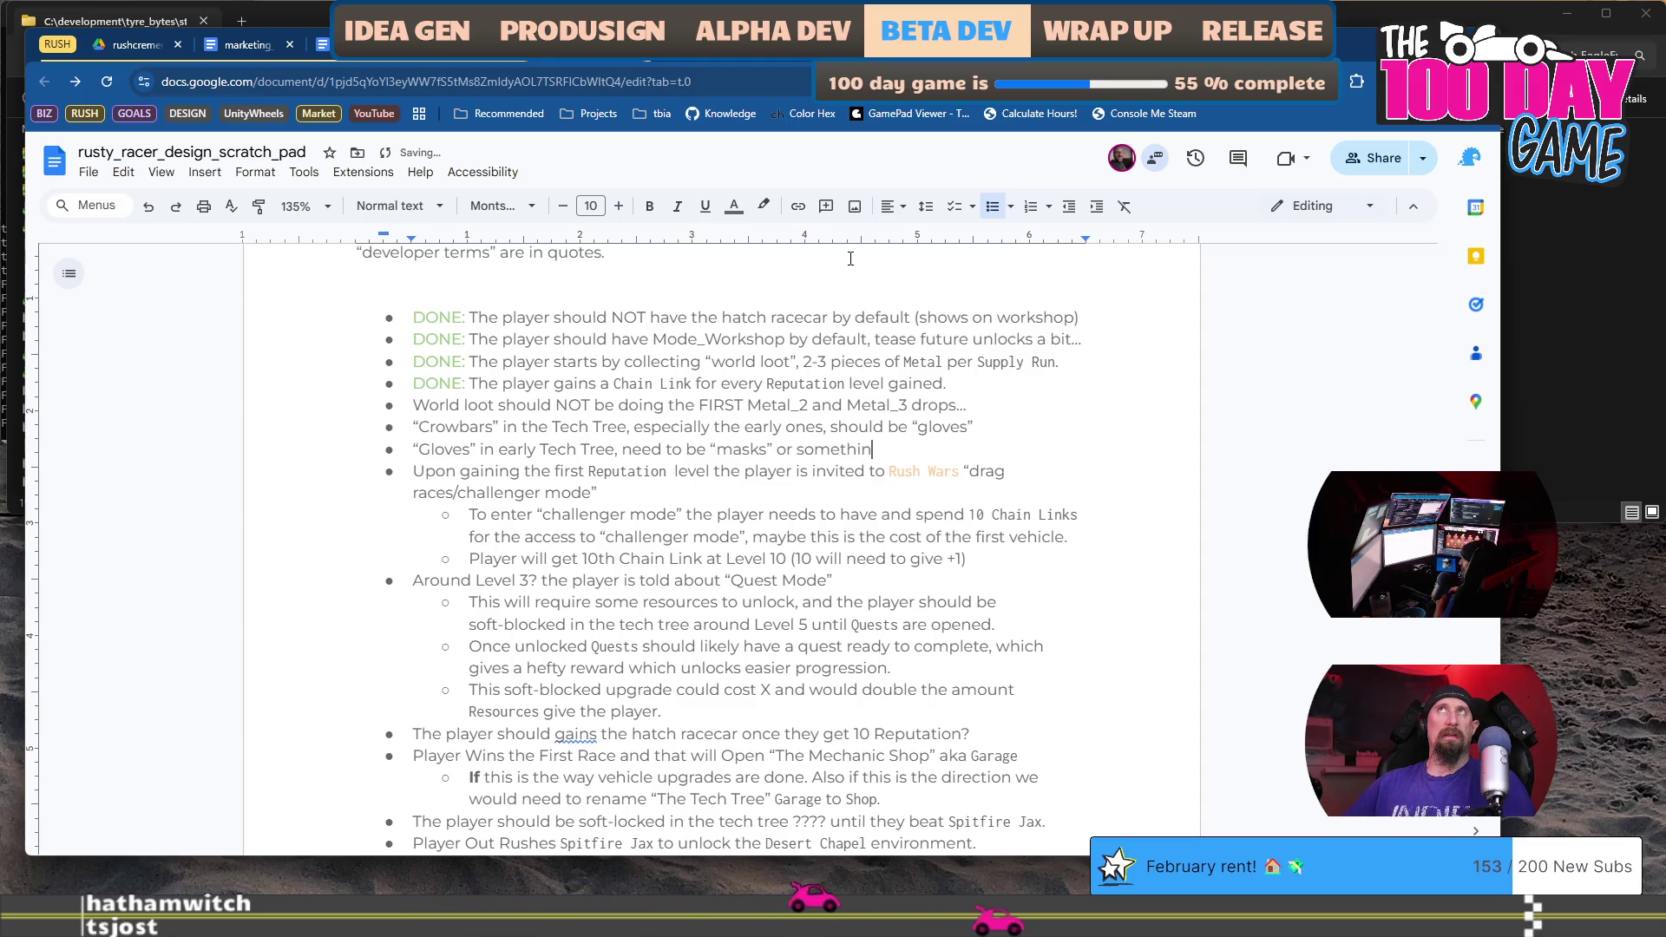
{"action": "type", "text": "g else."}
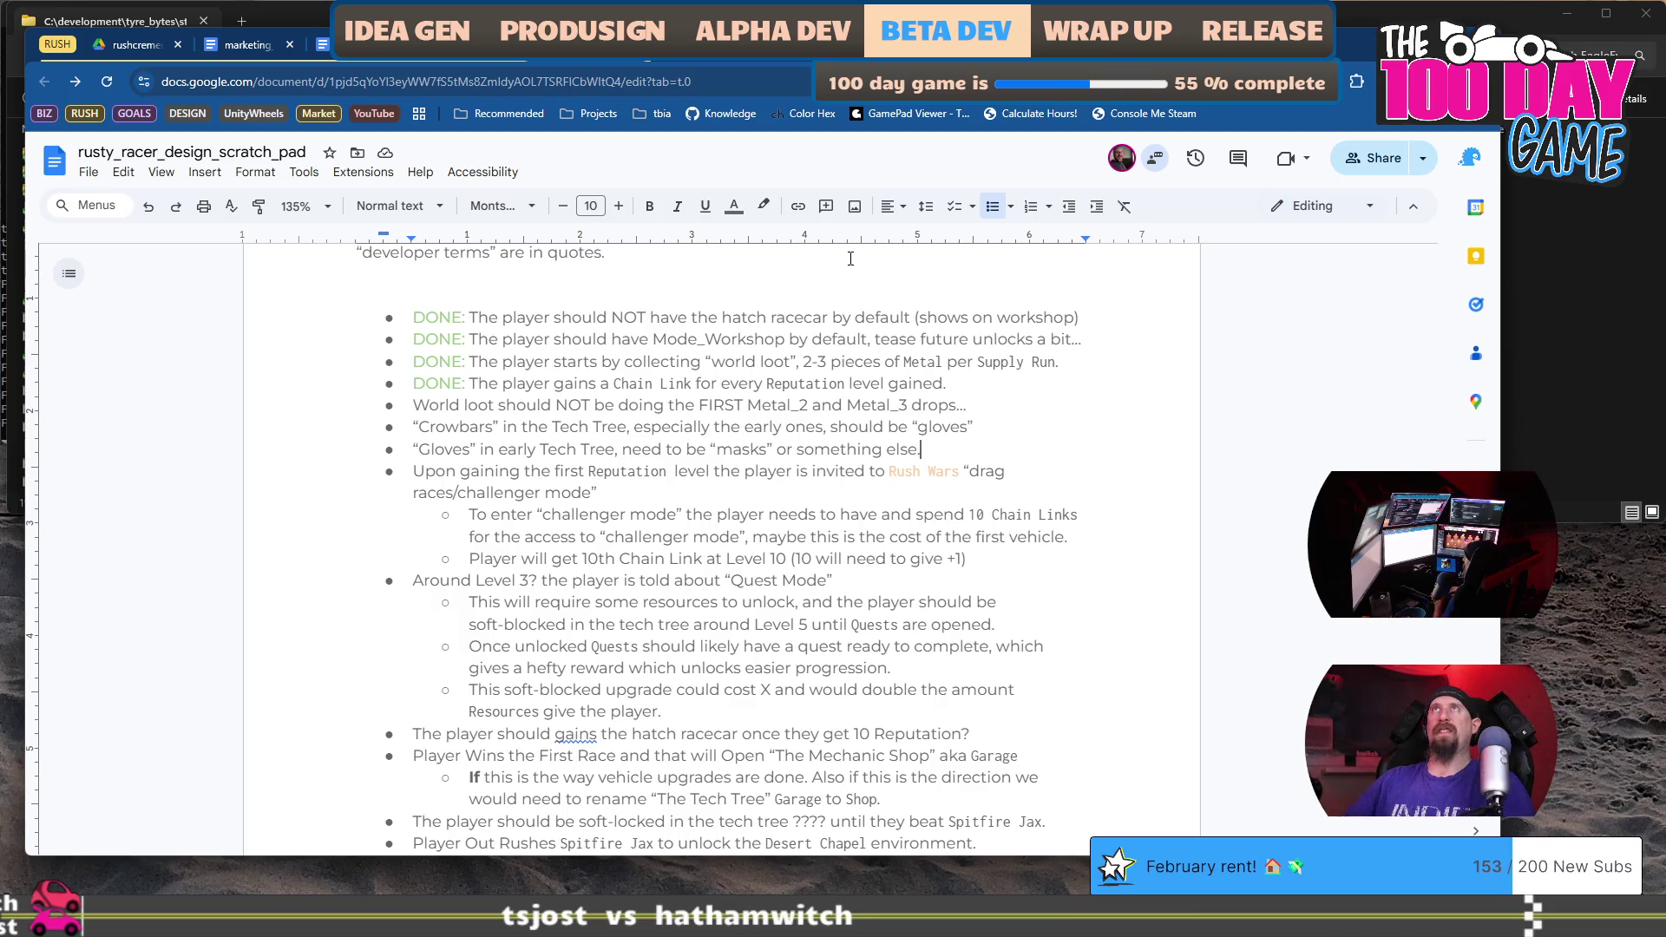
Select the new notes and the 'Upon gaining the first Reputation' bullet to review them.
{"action": "key", "text": "shift+Home"}
{"action": "key", "text": "shift+Up"}
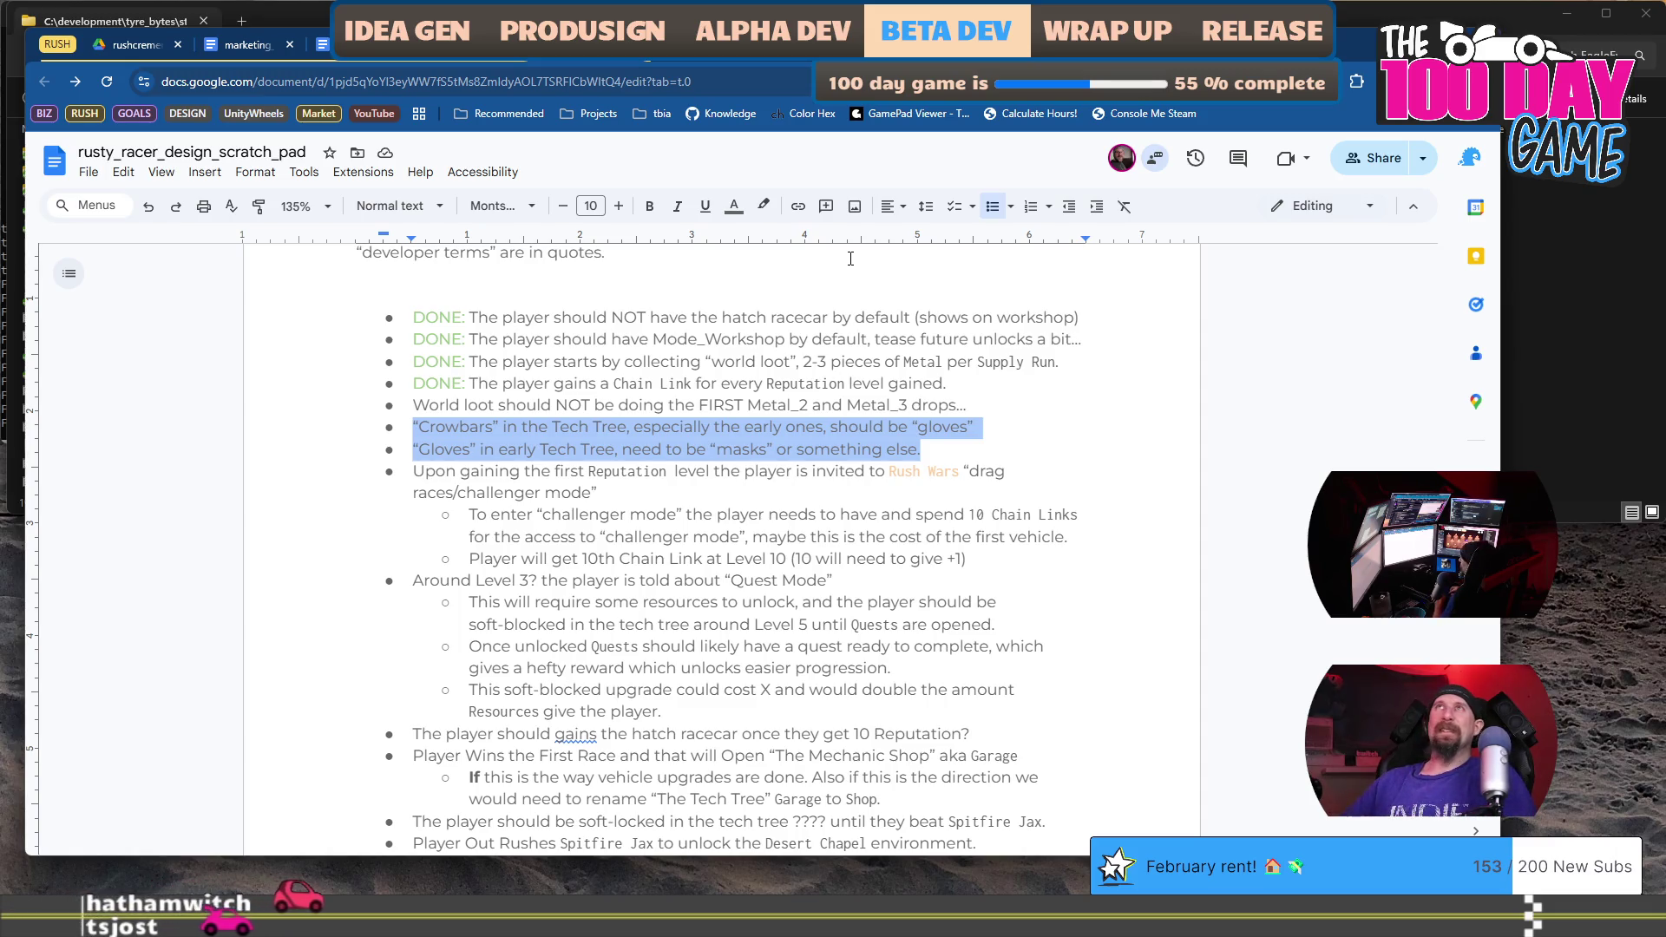
{"action": "left_click", "coordinate": [654, 469]}
{"action": "left_click", "coordinate": [435, 449]}
{"action": "key", "text": "End"}
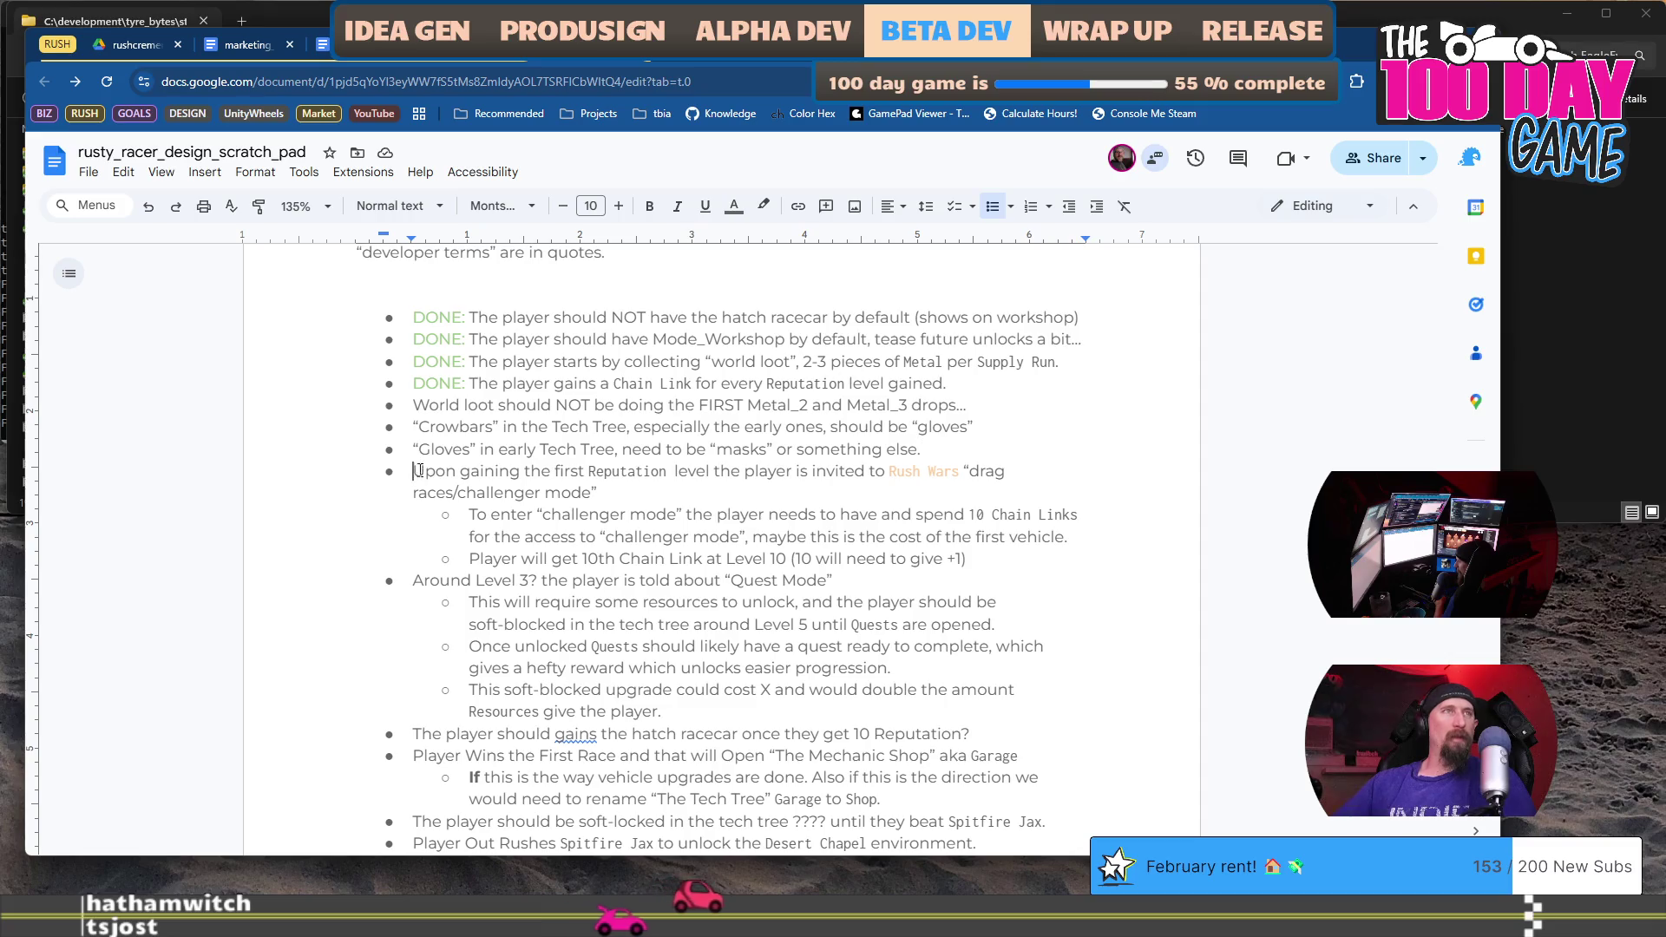
{"action": "left_click_drag", "start_coordinate": [415, 472], "coordinate": [599, 495]}
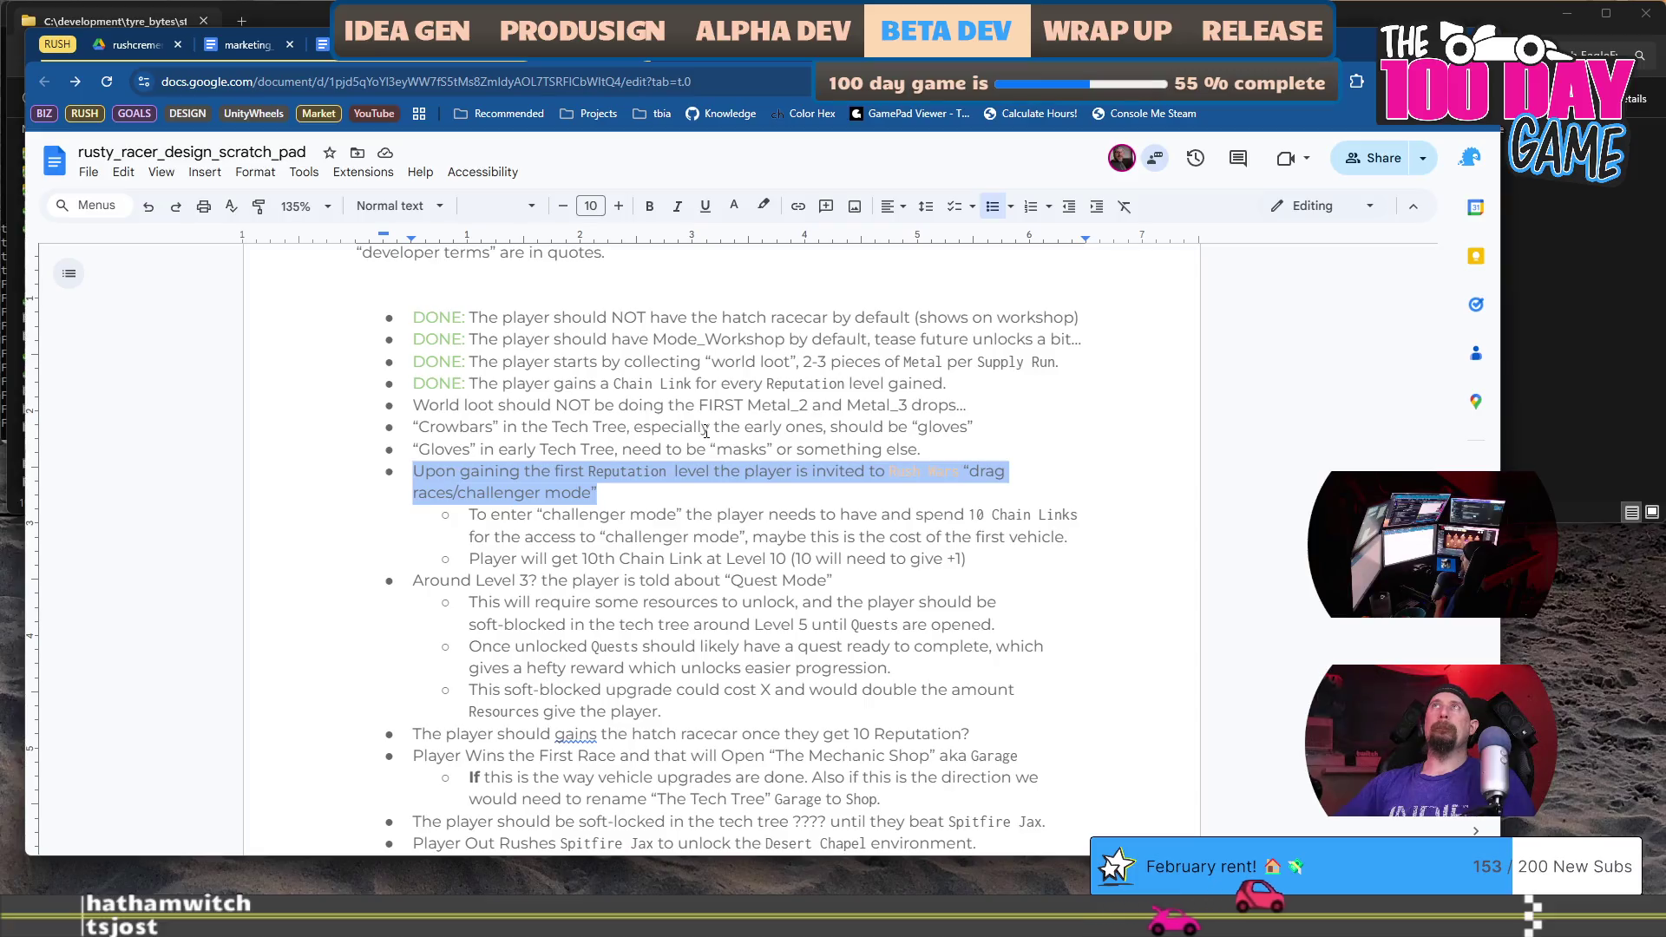
{"action": "key", "text": "alt+Tab"}
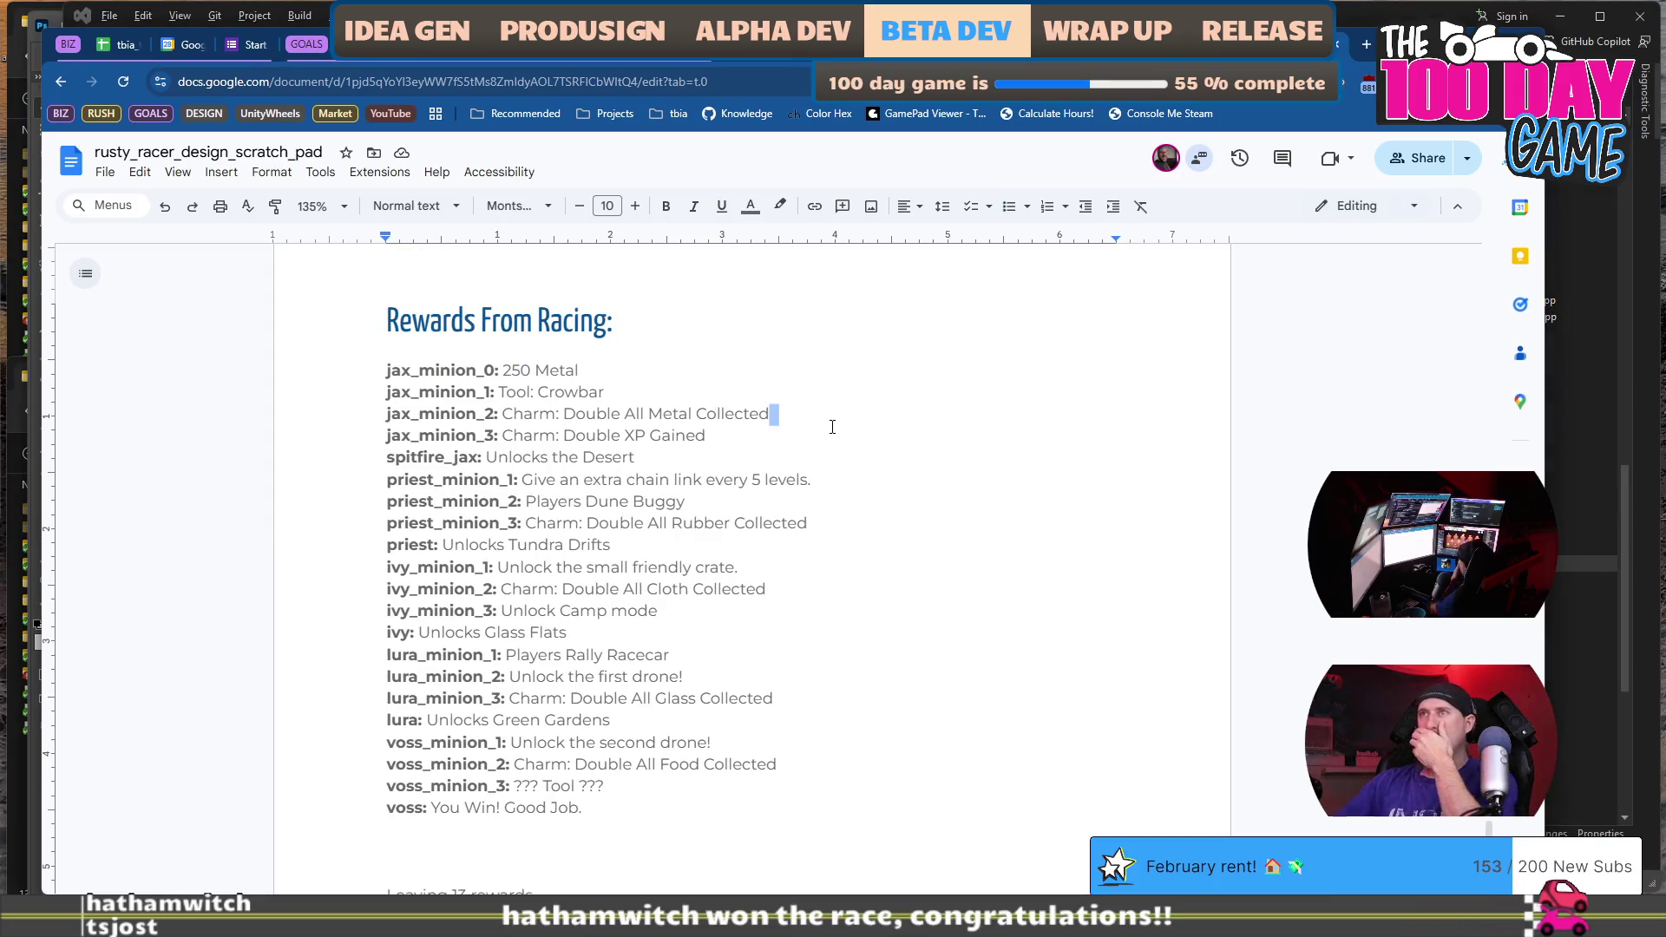
Scroll through the Charms, Tools and Quests notes, checking voss_minion_3's Tool ??? placeholder.
{"action": "scroll", "coordinate": [748, 570], "scroll_direction": "down", "scroll_amount": 2}
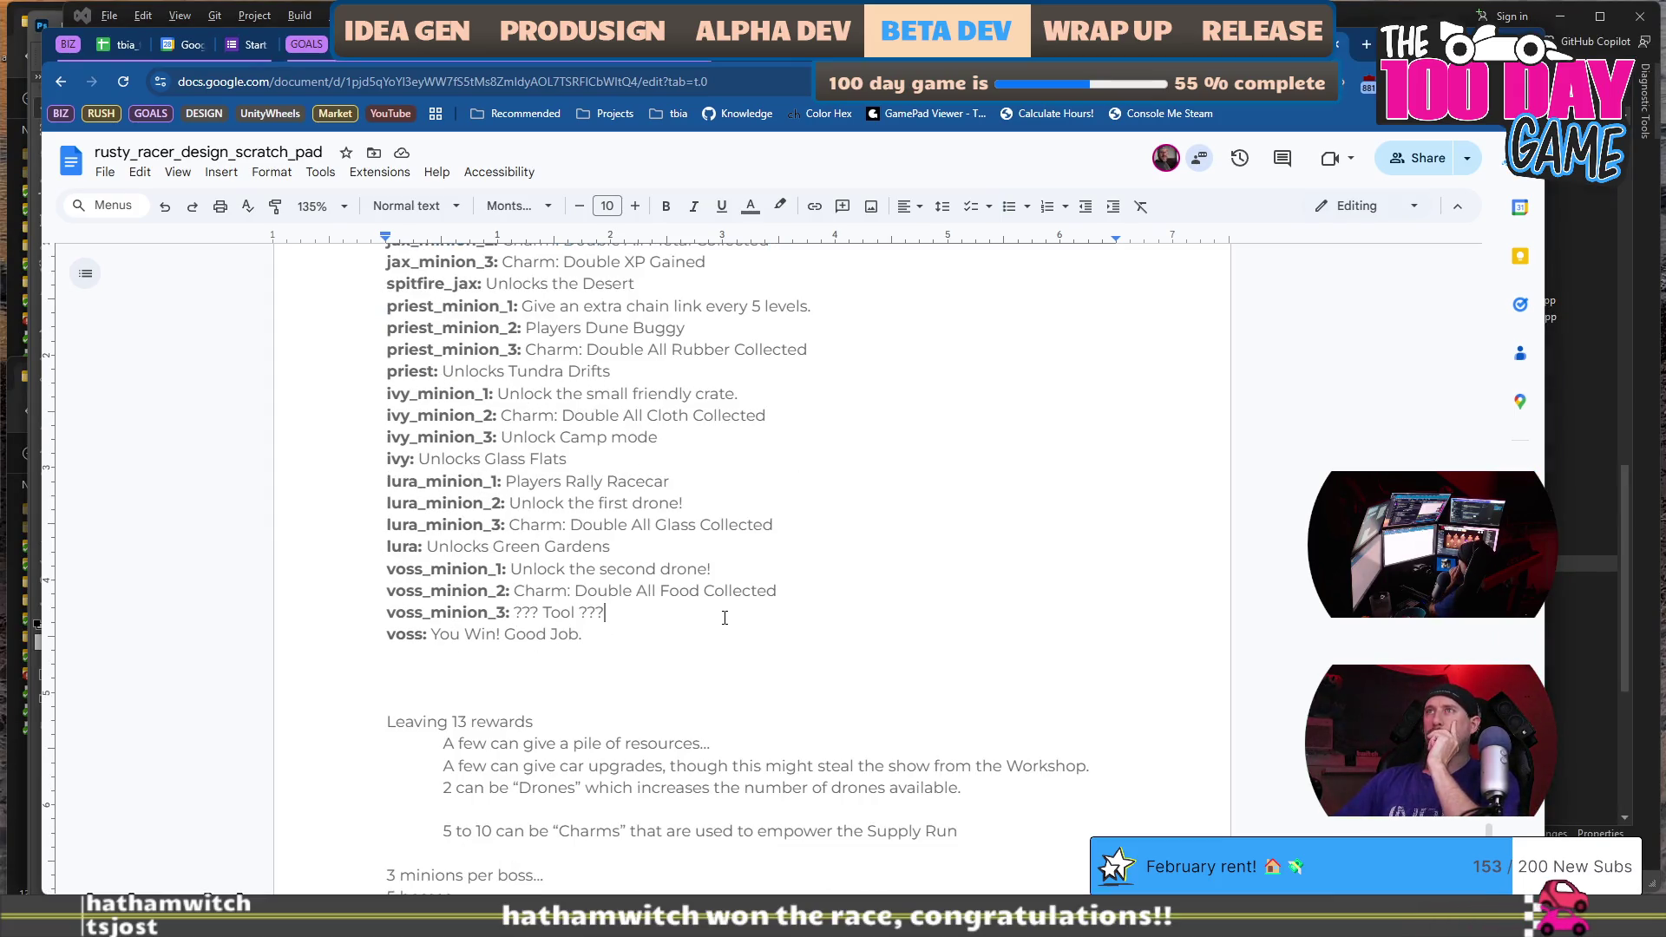
{"action": "scroll", "coordinate": [725, 618], "scroll_direction": "up", "scroll_amount": 1}
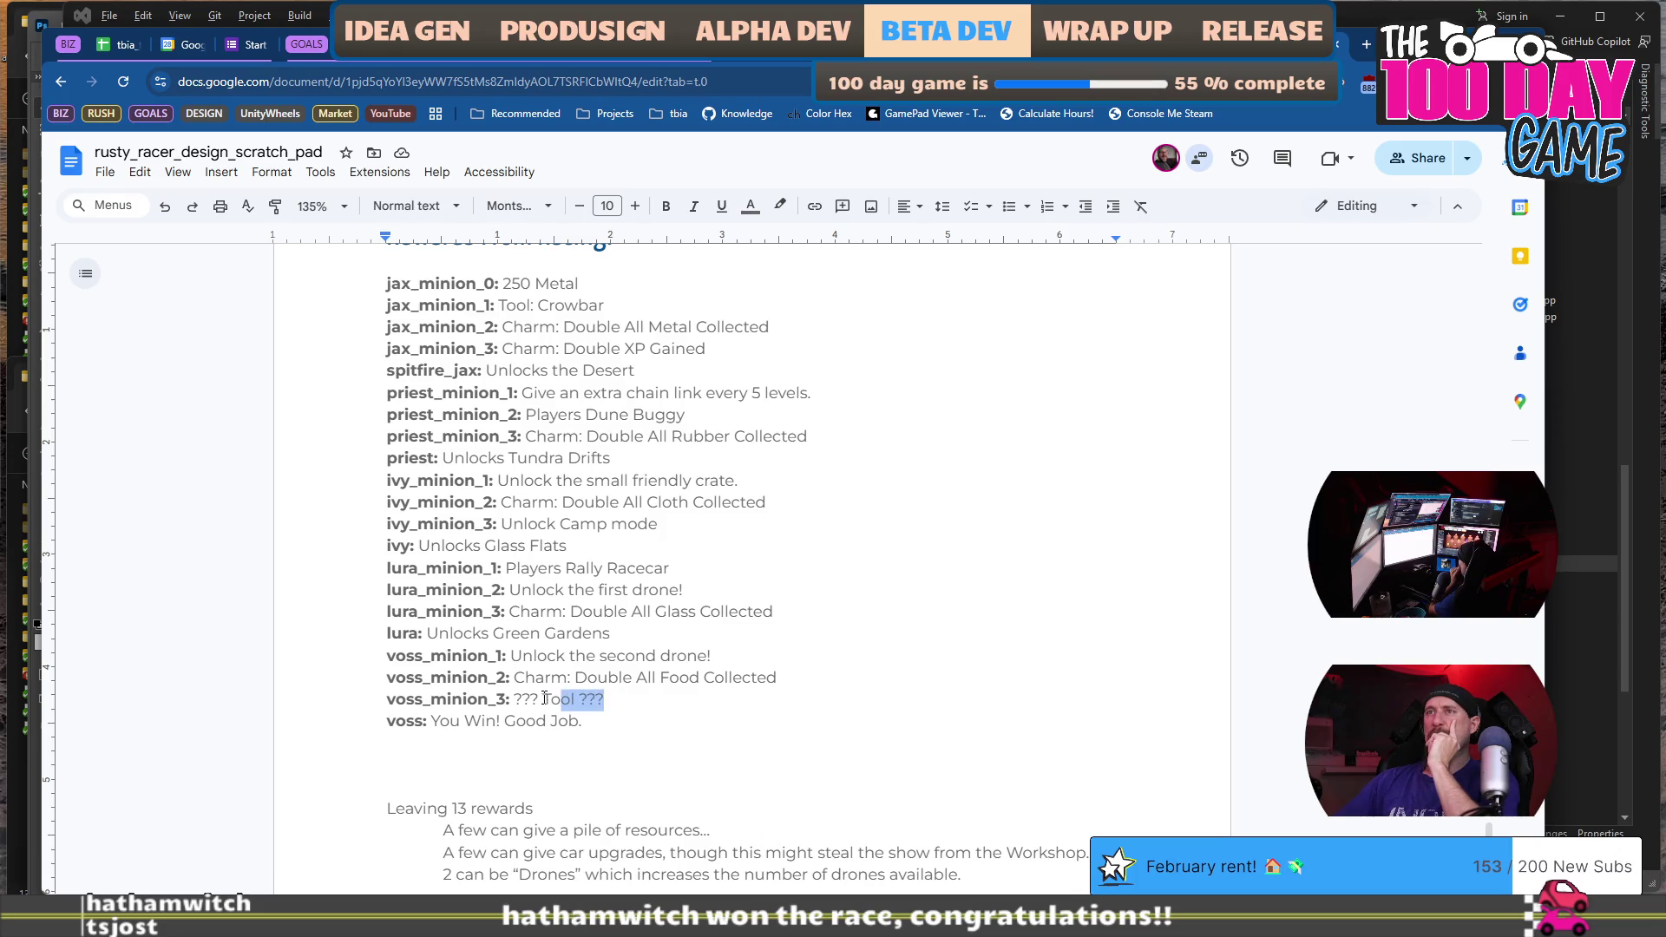
{"action": "left_click_drag", "start_coordinate": [545, 699], "coordinate": [515, 699]}
{"action": "scroll", "coordinate": [620, 666], "scroll_direction": "down", "scroll_amount": 3}
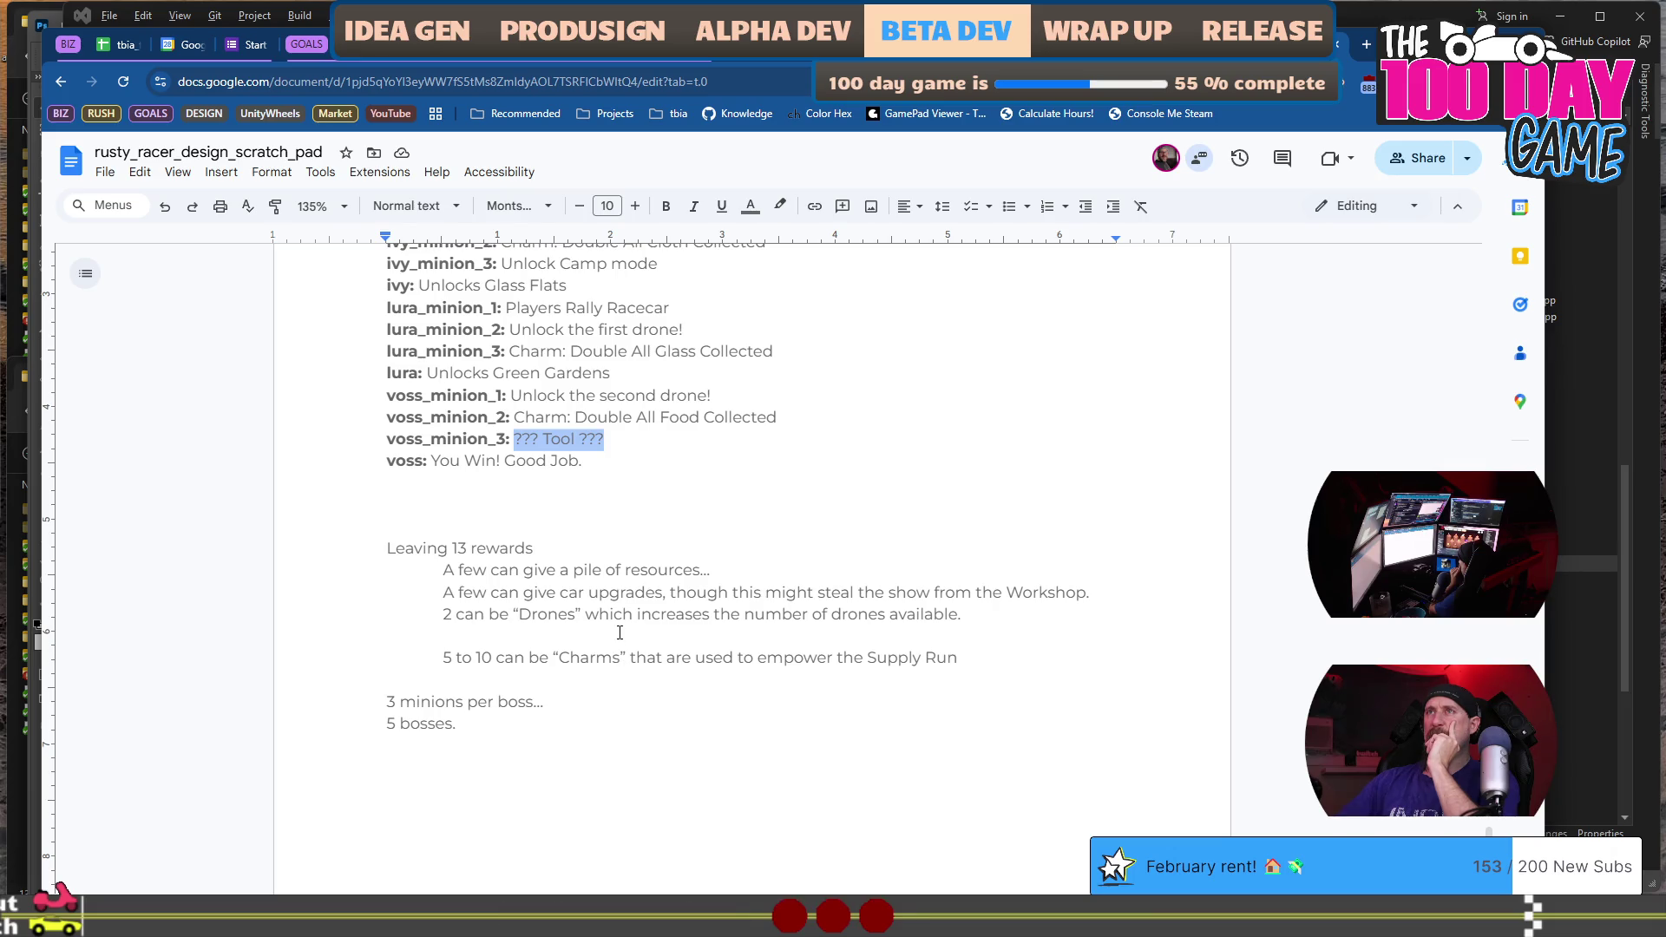
{"action": "scroll", "coordinate": [619, 633], "scroll_direction": "down", "scroll_amount": 10}
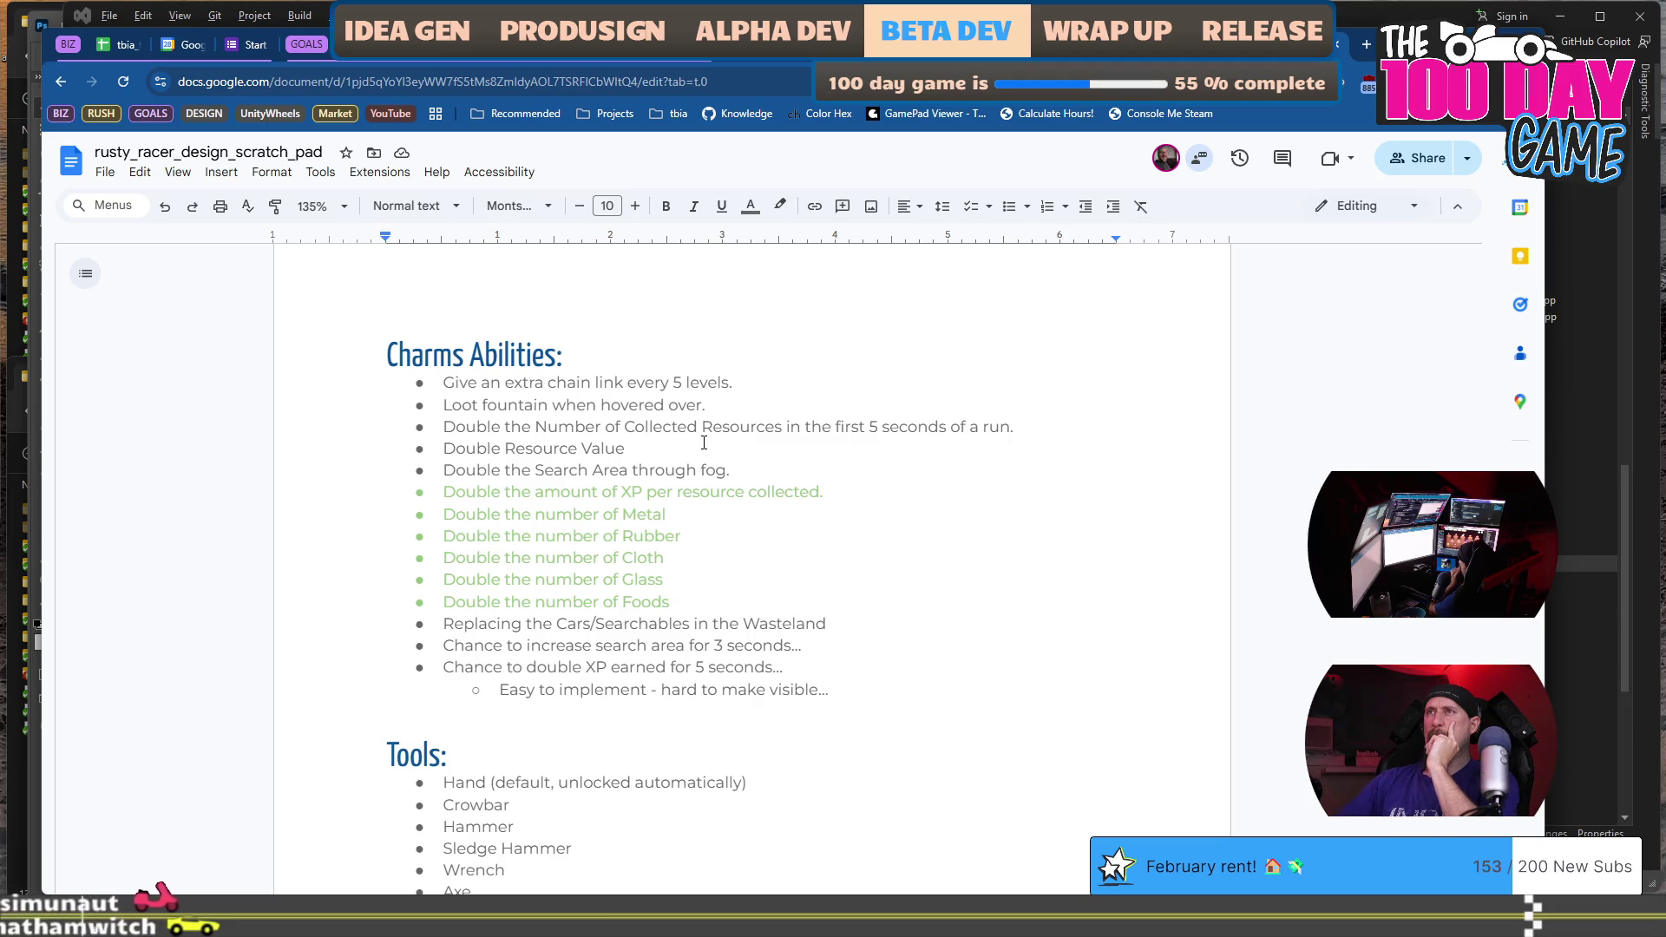
{"action": "scroll", "coordinate": [703, 442], "scroll_direction": "up", "scroll_amount": 10}
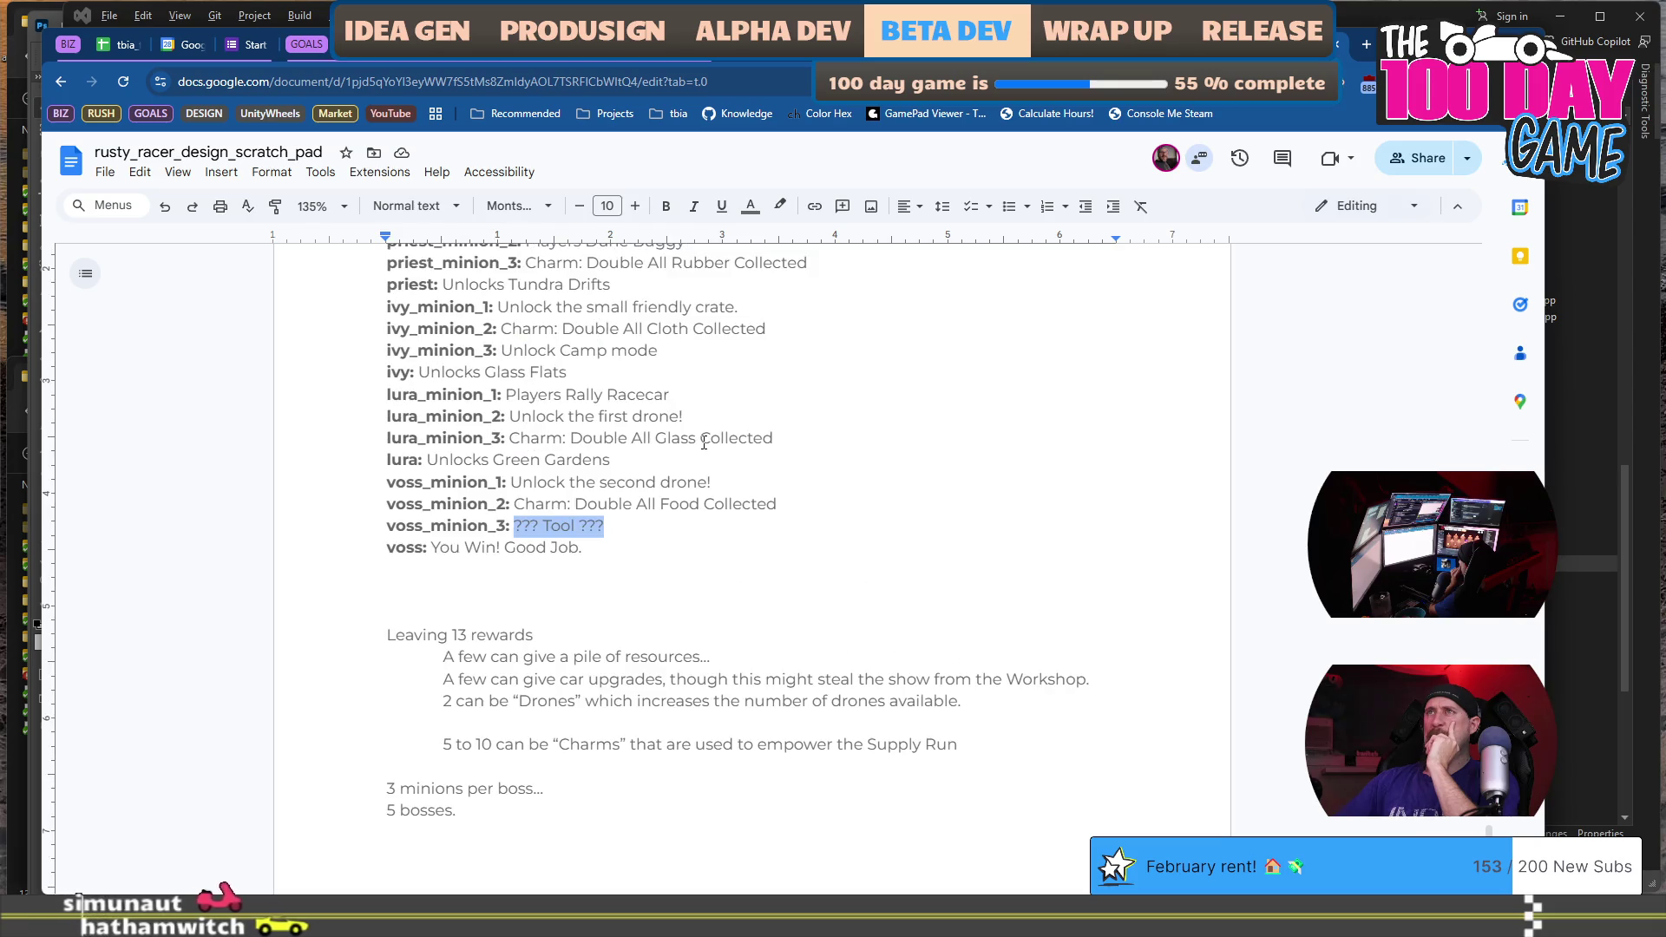
{"action": "scroll", "coordinate": [704, 443], "scroll_direction": "down", "scroll_amount": 10}
{"action": "scroll", "coordinate": [703, 469], "scroll_direction": "down", "scroll_amount": 4}
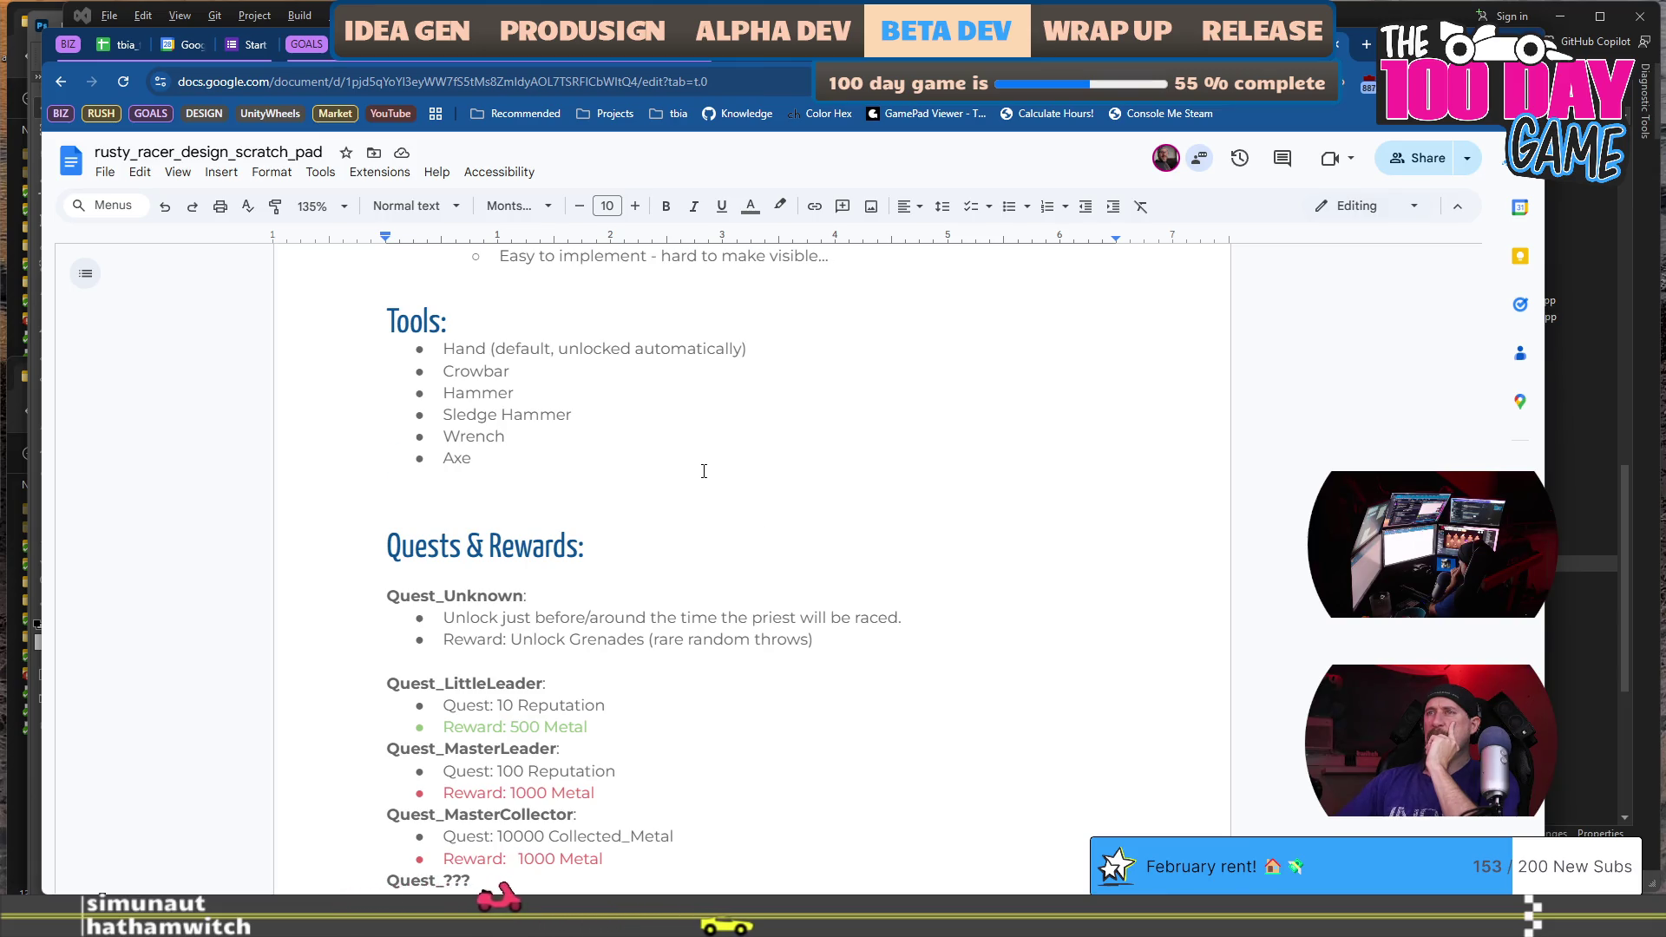
{"action": "scroll", "coordinate": [704, 472], "scroll_direction": "down", "scroll_amount": 7}
{"action": "scroll", "coordinate": [704, 471], "scroll_direction": "down", "scroll_amount": 1}
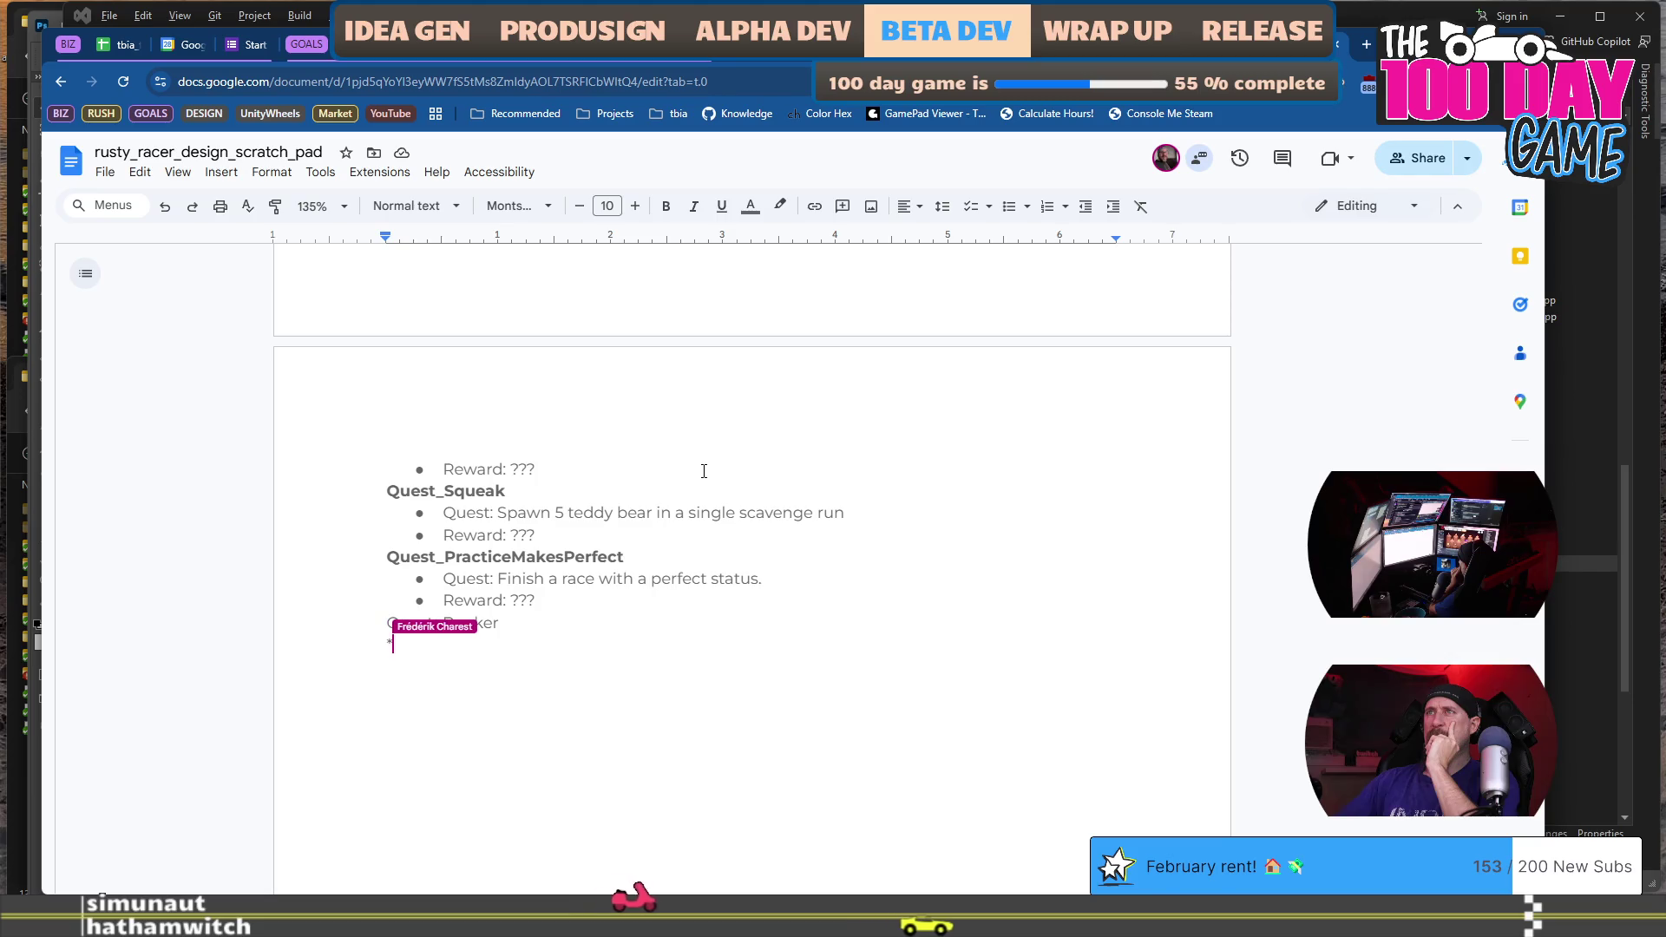
{"action": "scroll", "coordinate": [704, 471], "scroll_direction": "up", "scroll_amount": 2}
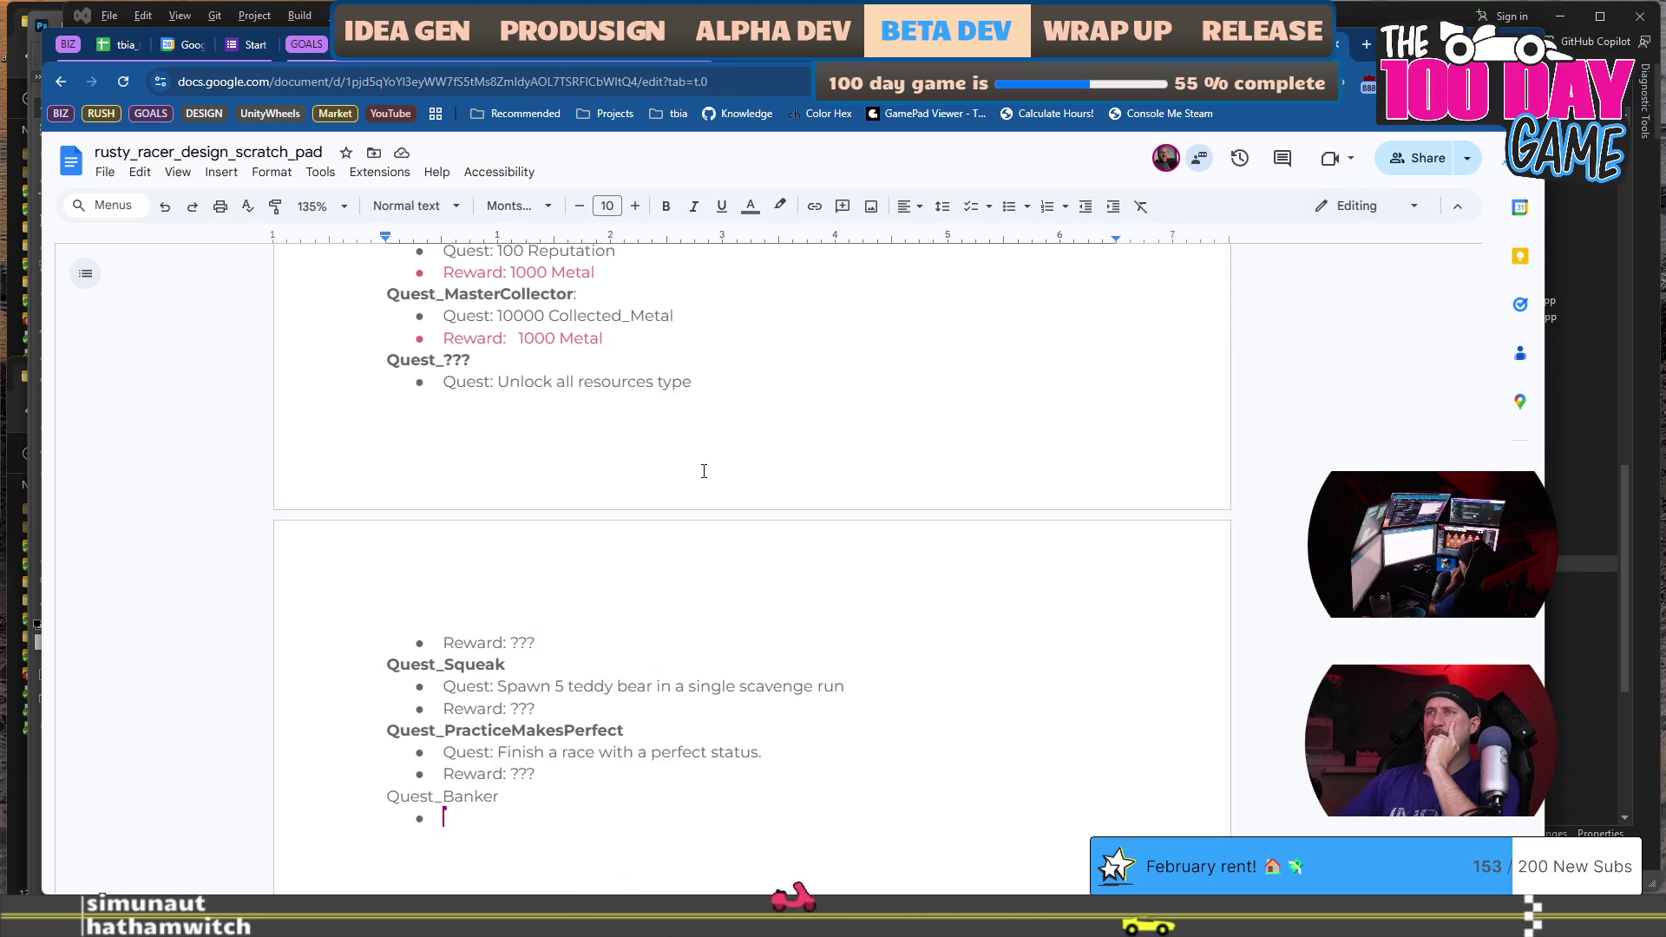
{"action": "scroll", "coordinate": [704, 471], "scroll_direction": "up", "scroll_amount": 10}
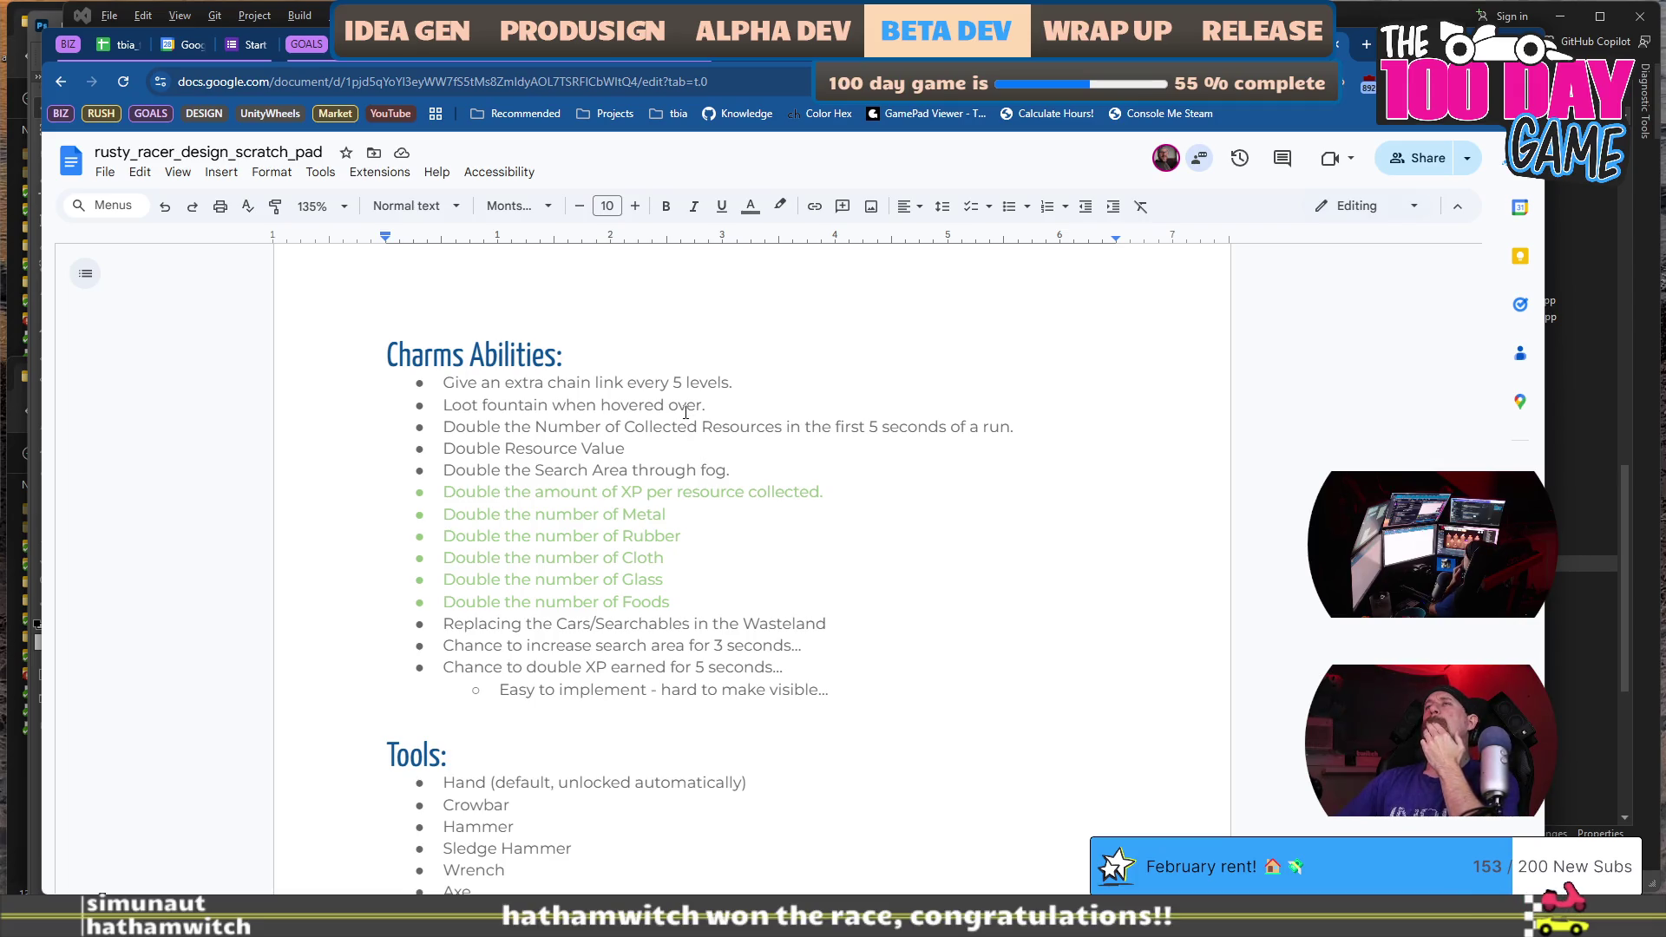
Select the Loot fountain charm ability, then place the cursor below voss's reward line.
{"action": "left_click_drag", "start_coordinate": [701, 408], "coordinate": [436, 412]}
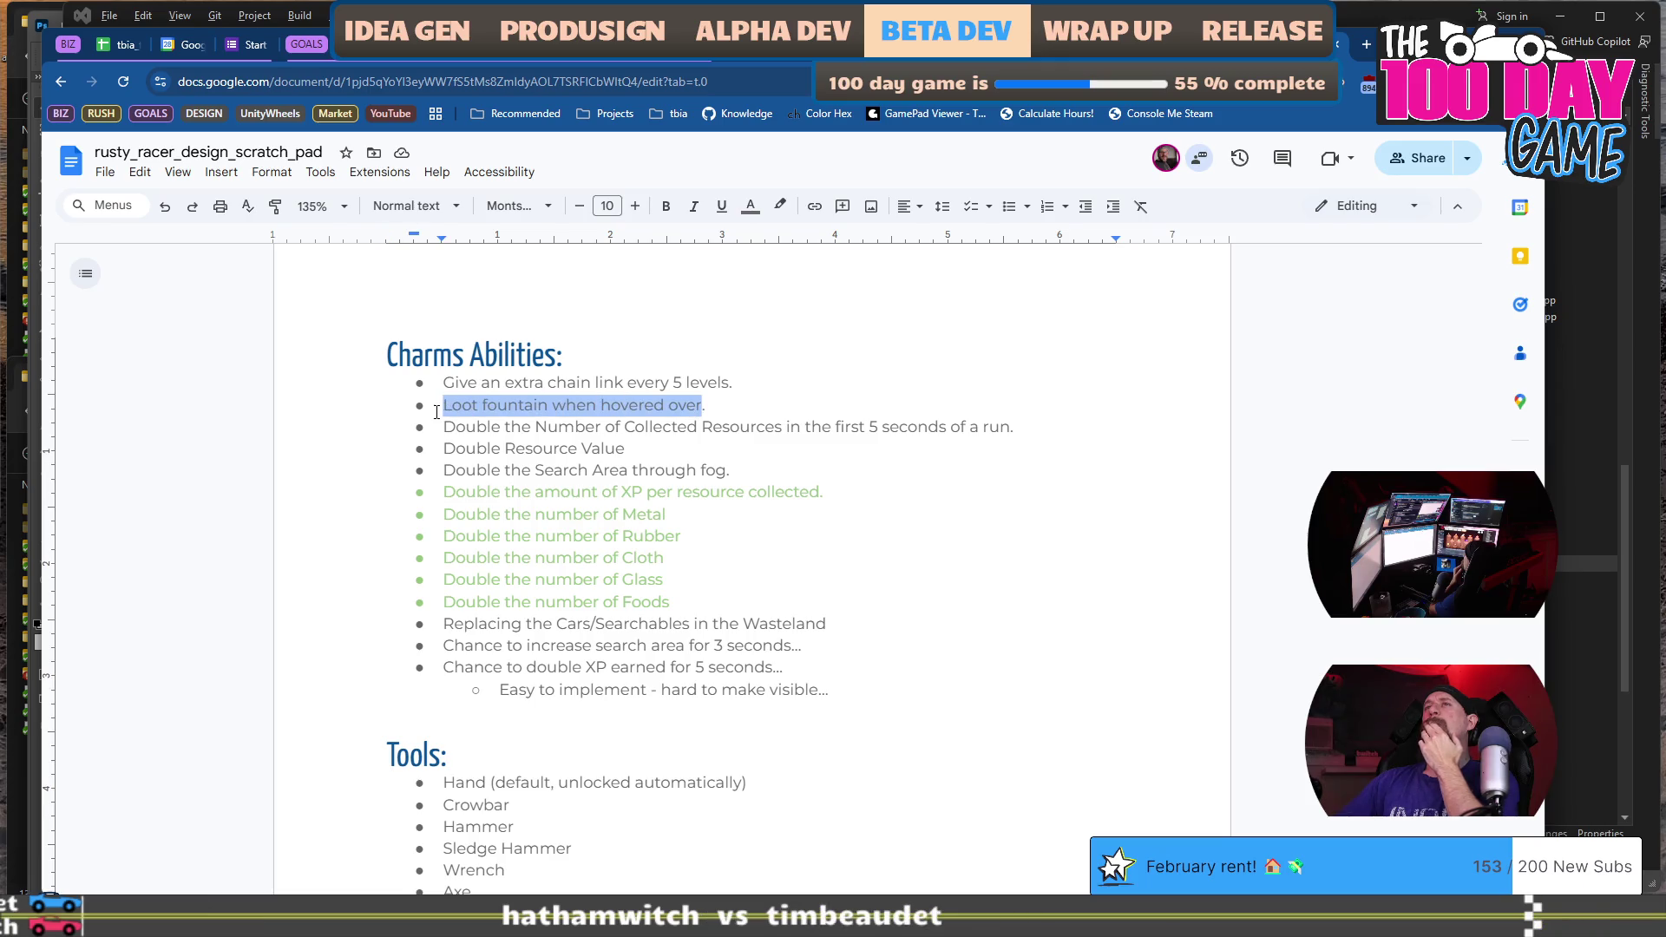
{"action": "scroll", "coordinate": [769, 541], "scroll_direction": "up", "scroll_amount": 10}
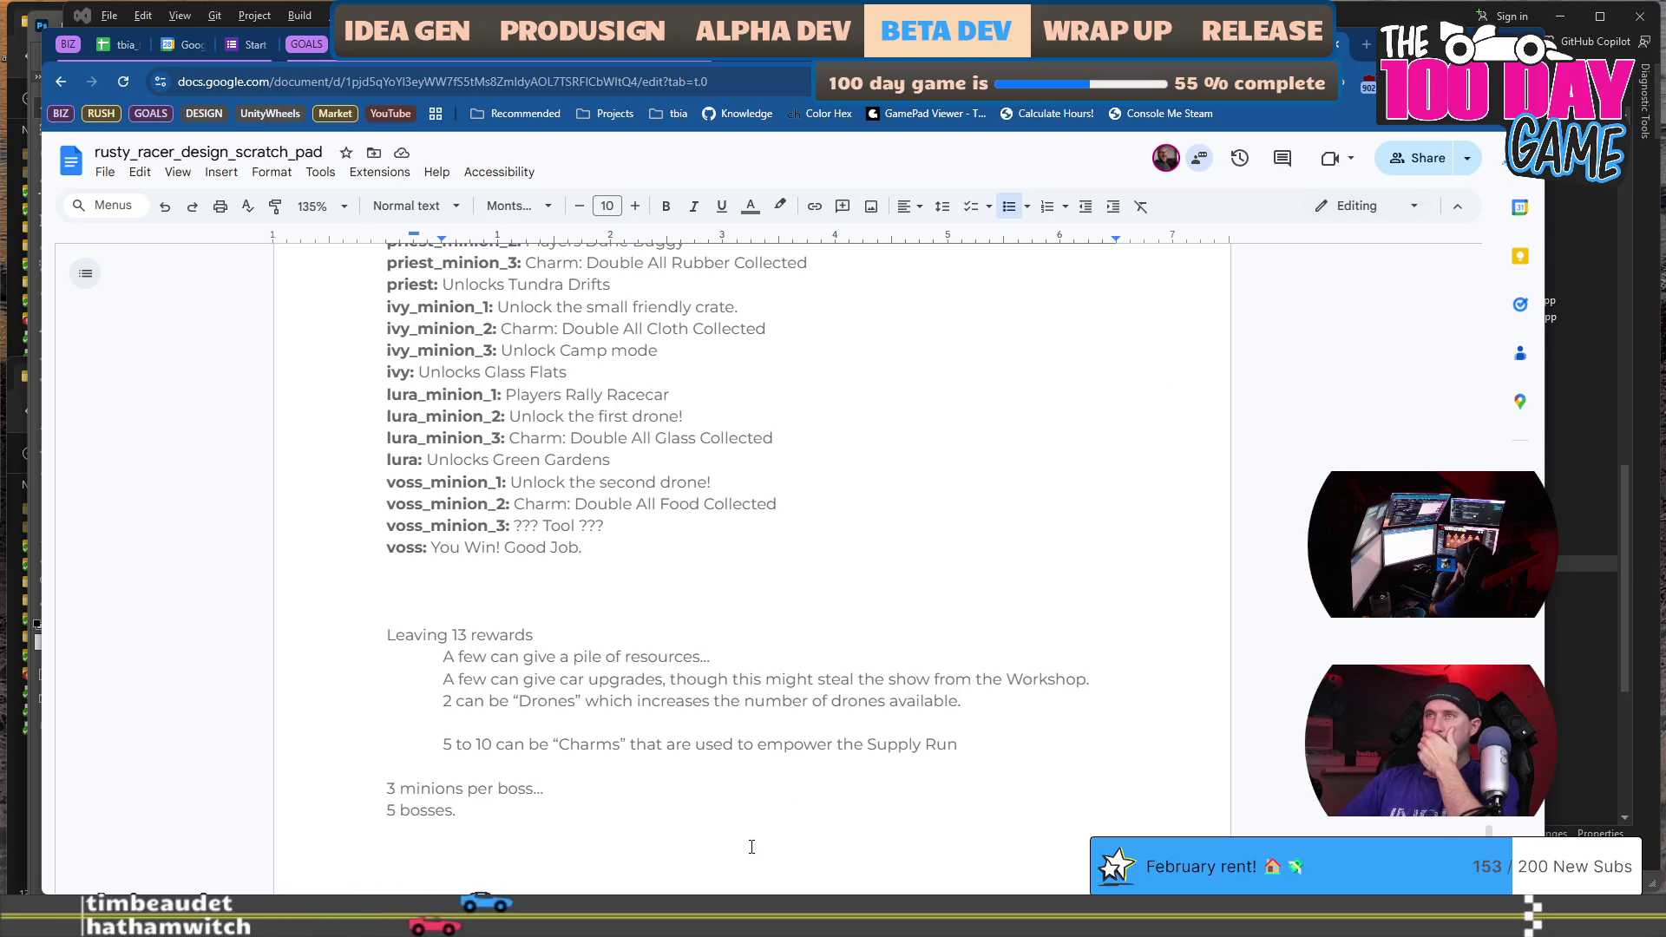
{"action": "scroll", "coordinate": [727, 547], "scroll_direction": "down", "scroll_amount": 1}
{"action": "left_click", "coordinate": [738, 503]}
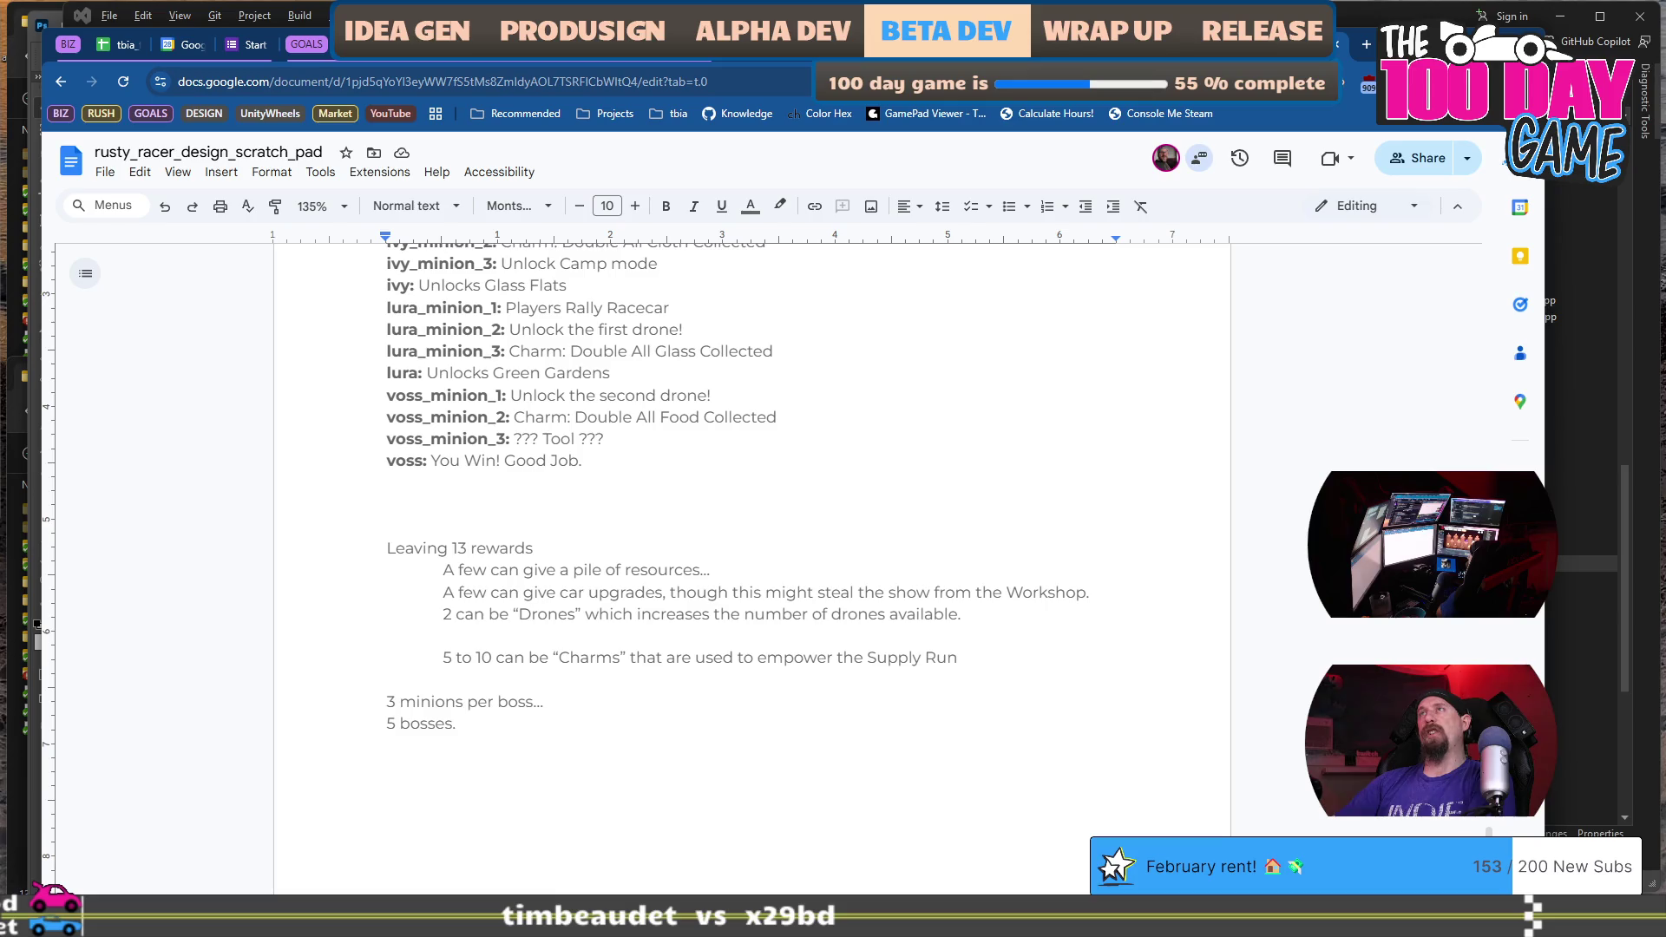
Bring up Google Calendar's 2026 year overview, switching between it and the scratch pad window.
{"action": "left_click", "coordinate": [167, 50]}
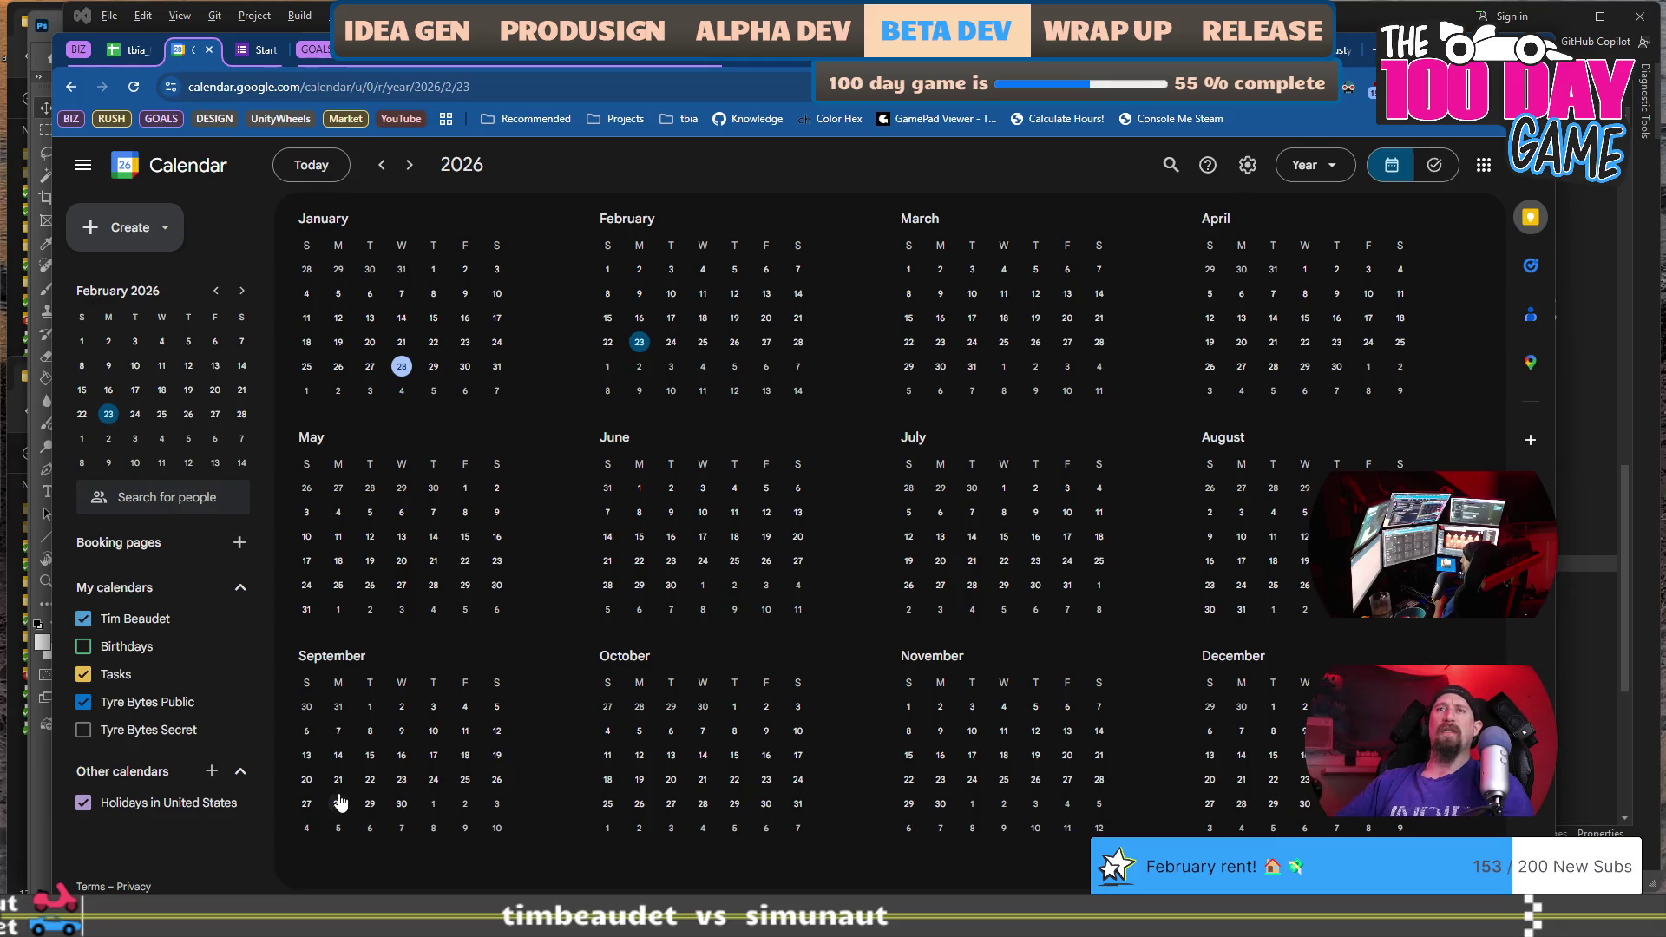
{"action": "key", "text": "alt+Tab"}
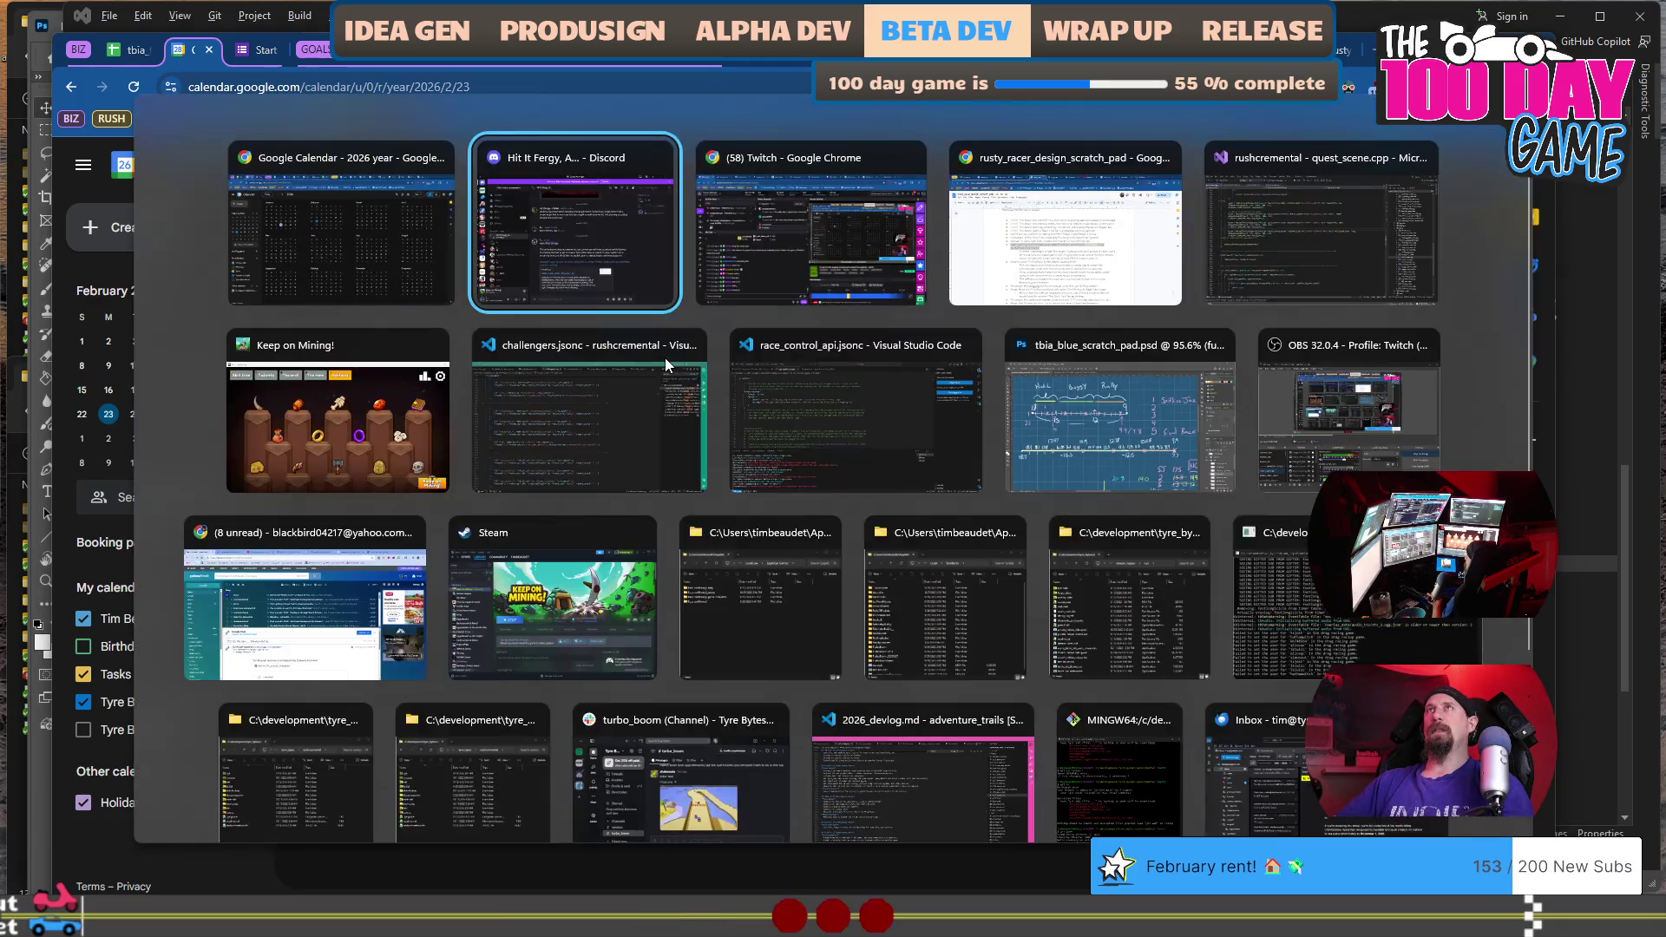
{"action": "key", "text": "Tab"}
{"action": "key", "text": "Tab"}
{"action": "key", "text": "Escape"}
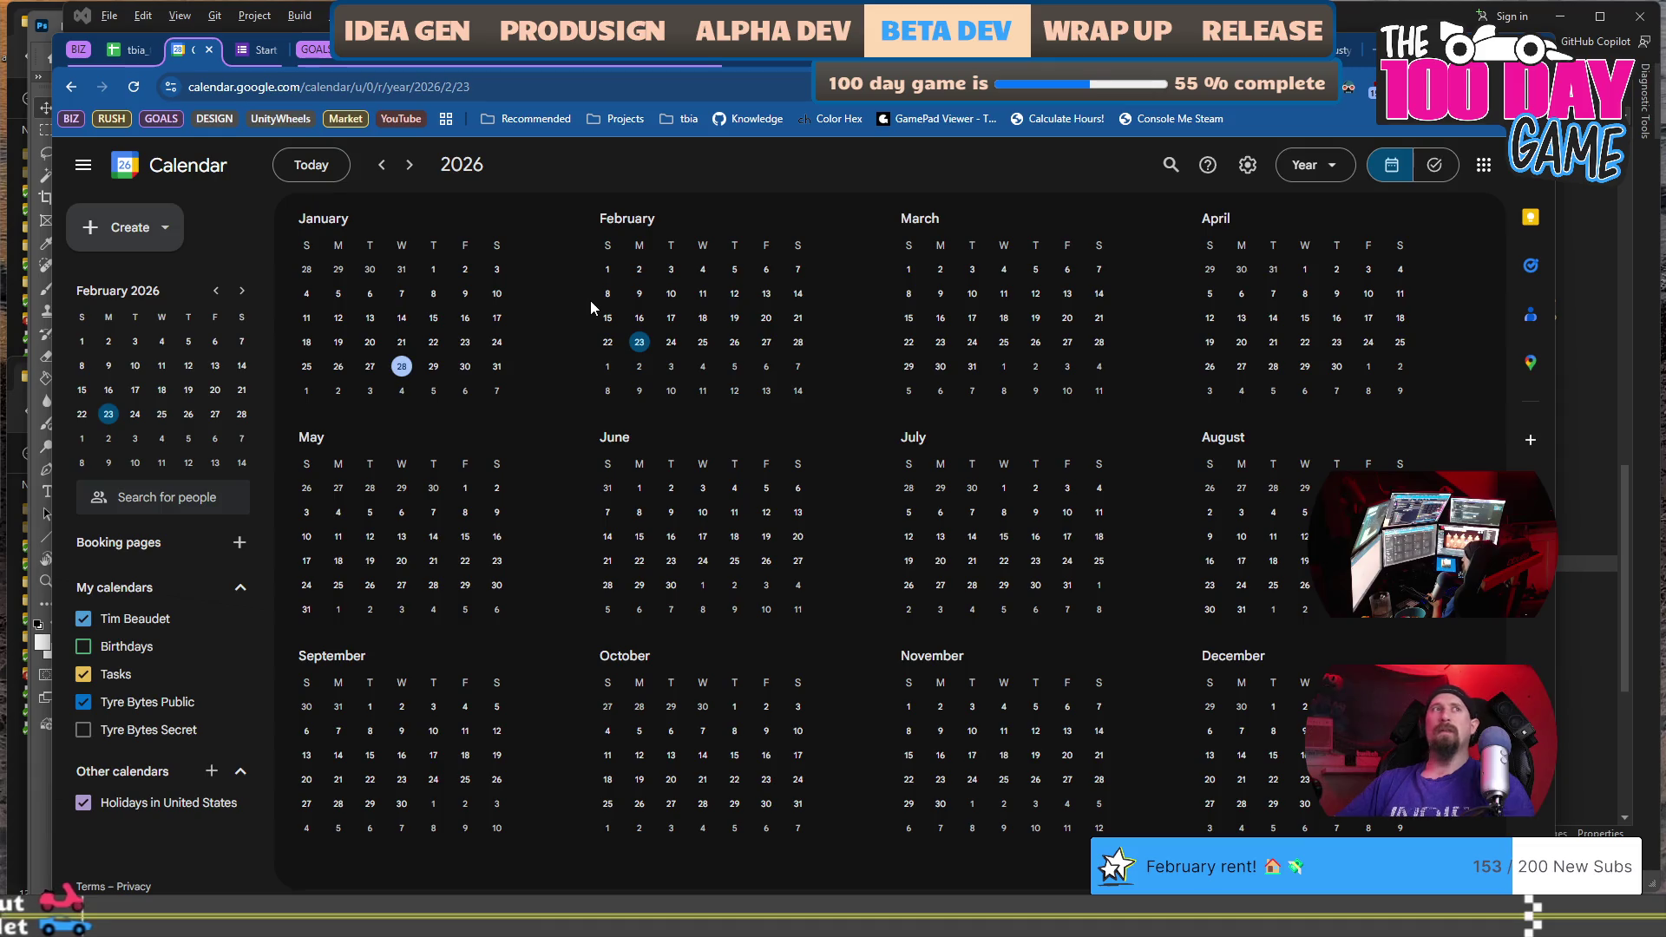
{"action": "key", "text": "alt+Tab"}
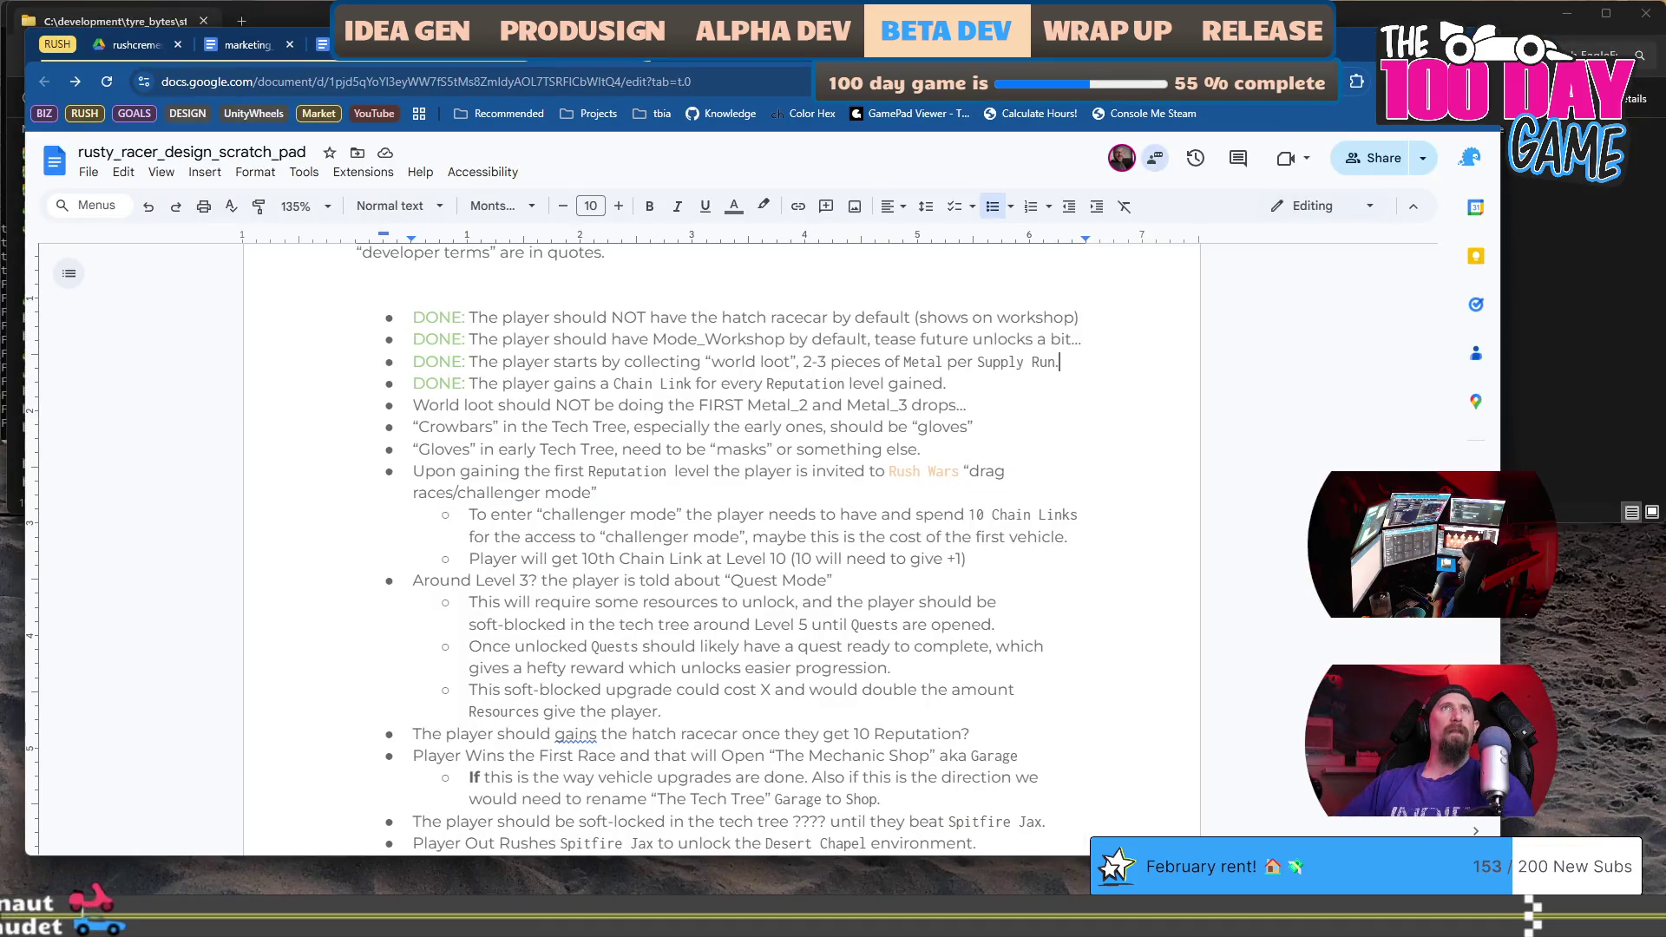
{"action": "key", "text": "alt+Tab"}
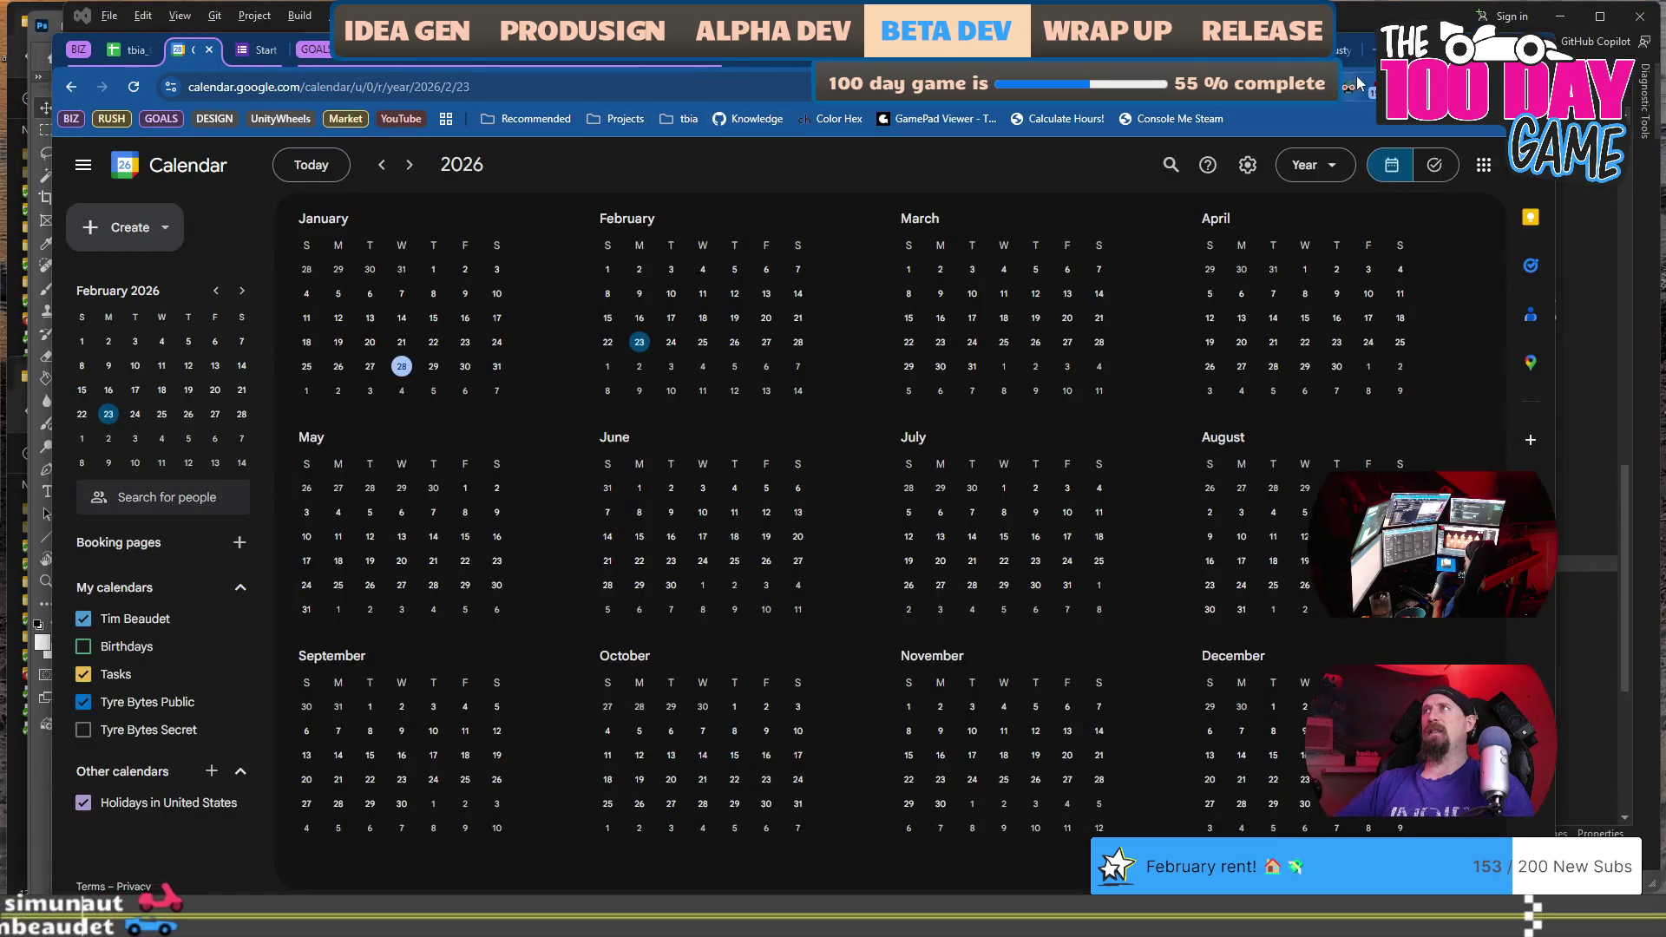
{"action": "key", "text": "alt+Tab"}
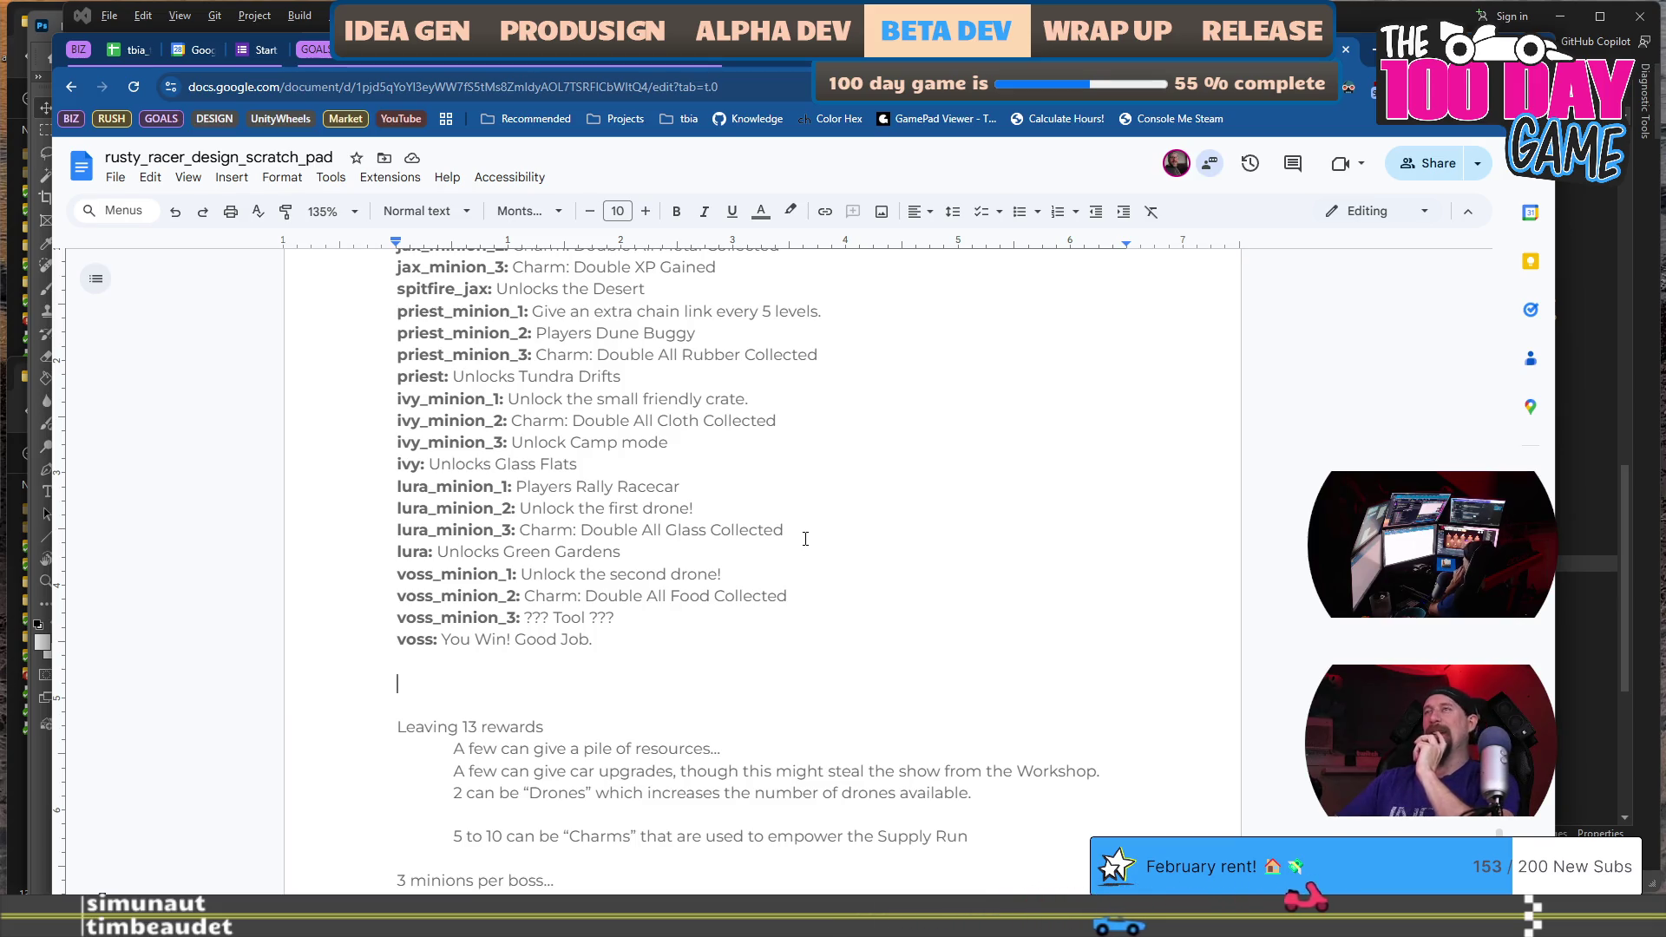
{"action": "scroll", "coordinate": [806, 539], "scroll_direction": "up", "scroll_amount": 1}
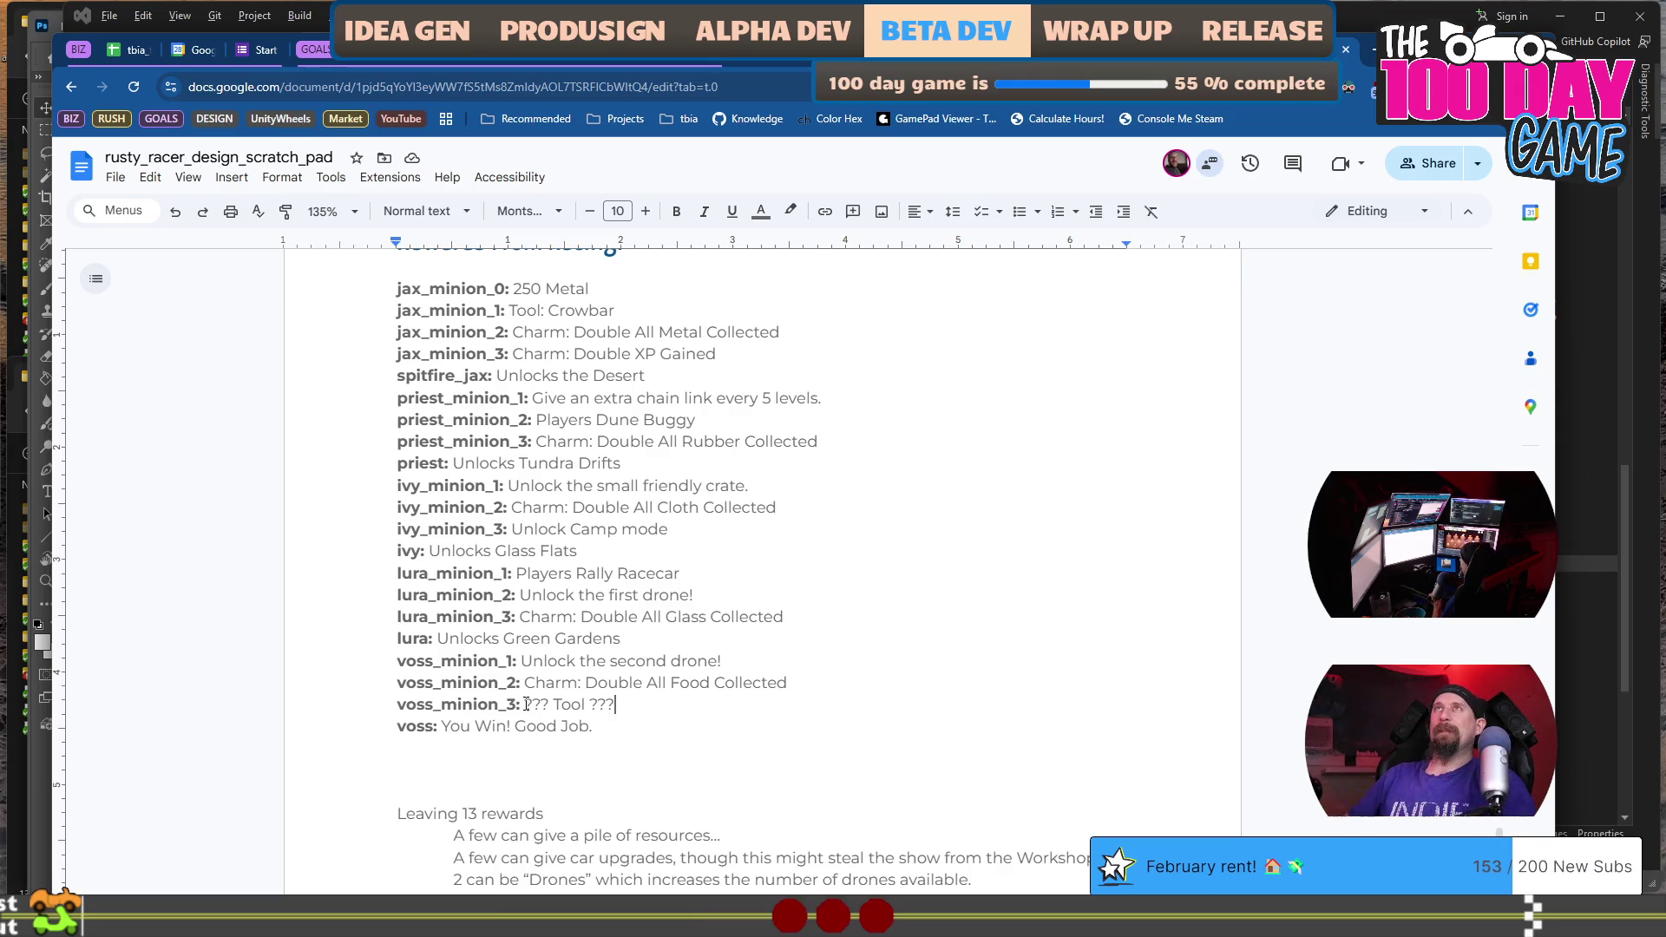
{"action": "key", "text": "ctrl+shift+Left"}
{"action": "key", "text": "ctrl+shift+Left"}
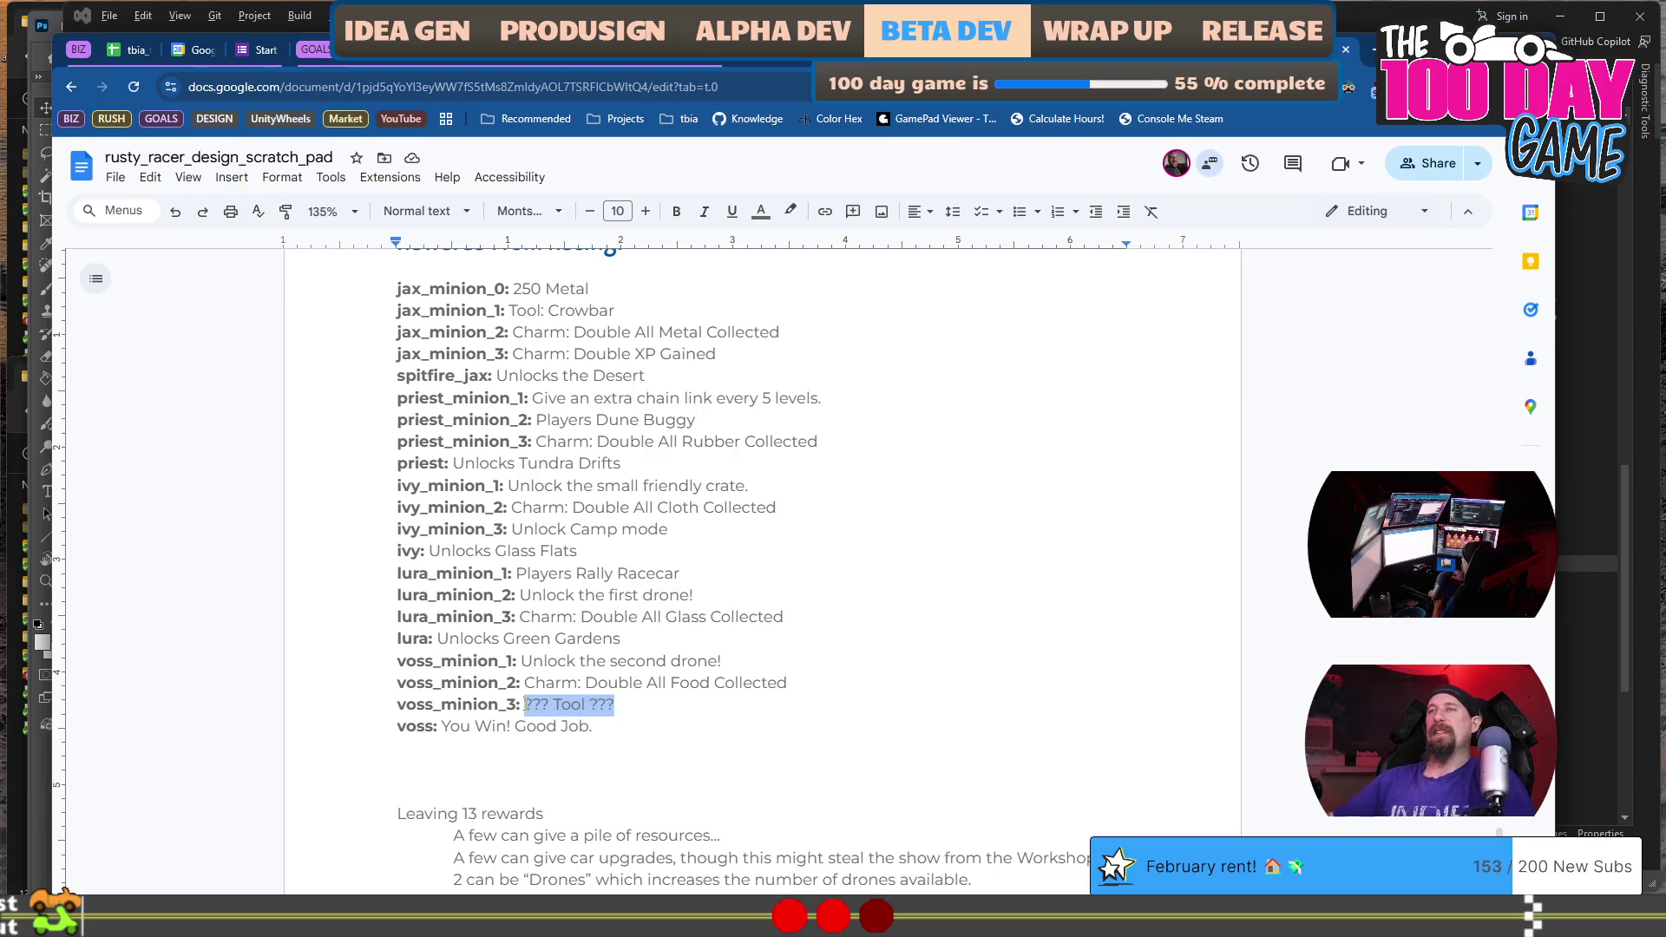
{"action": "left_click", "coordinate": [692, 697]}
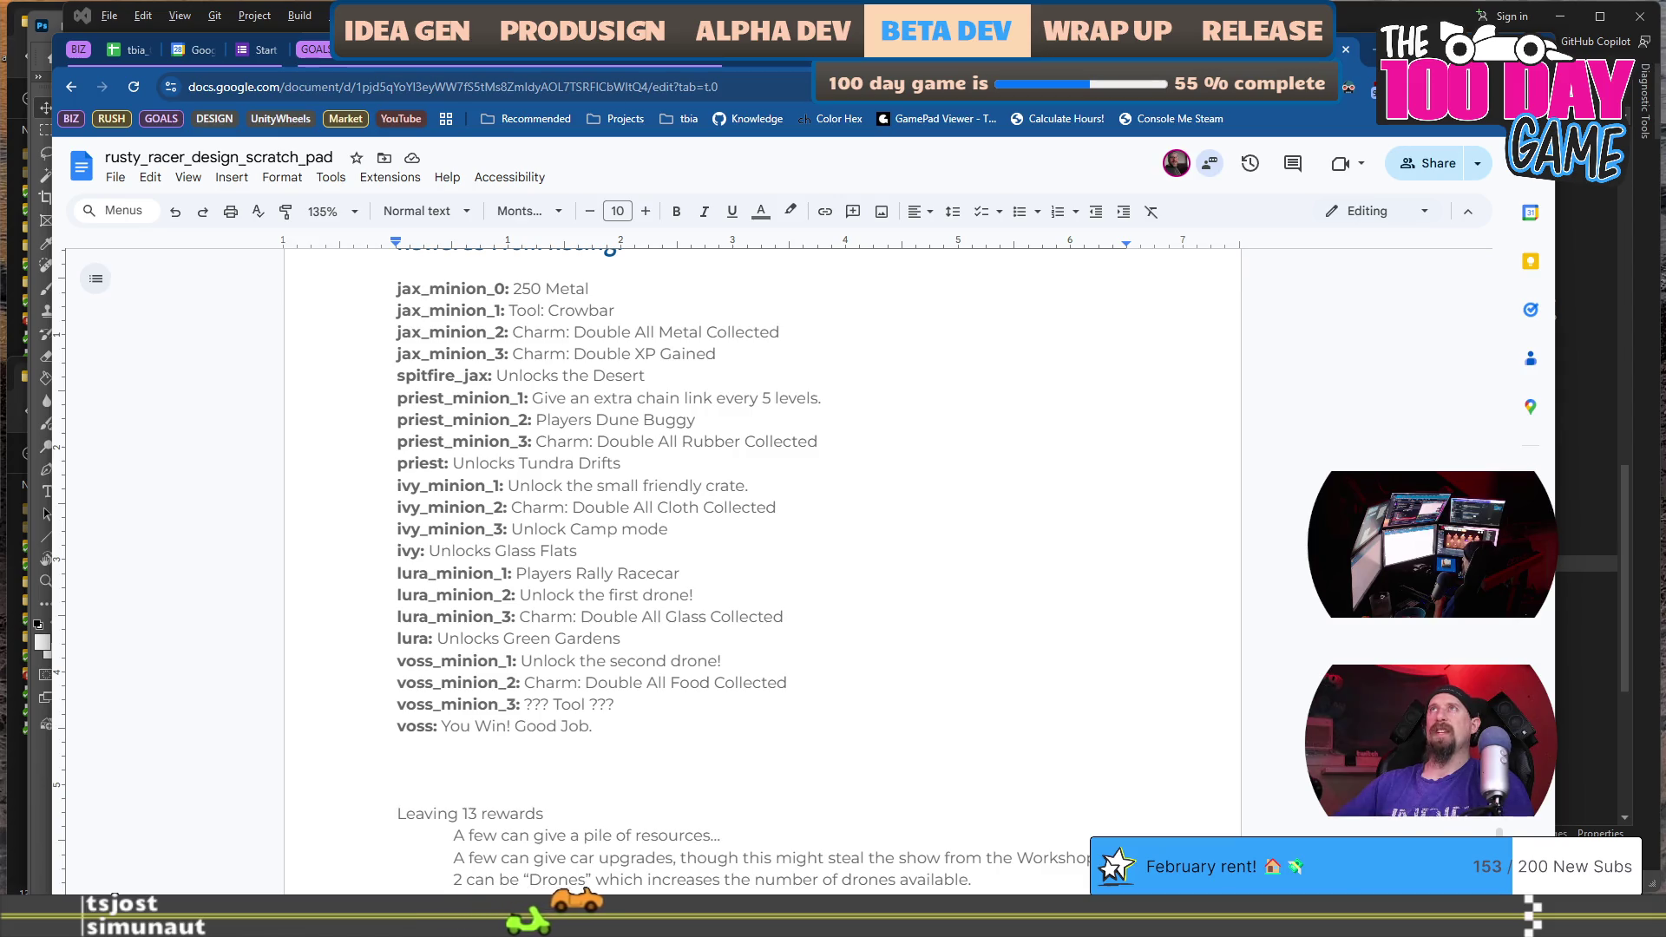
{"action": "double_click", "coordinate": [777, 602]}
{"action": "left_click", "coordinate": [723, 704]}
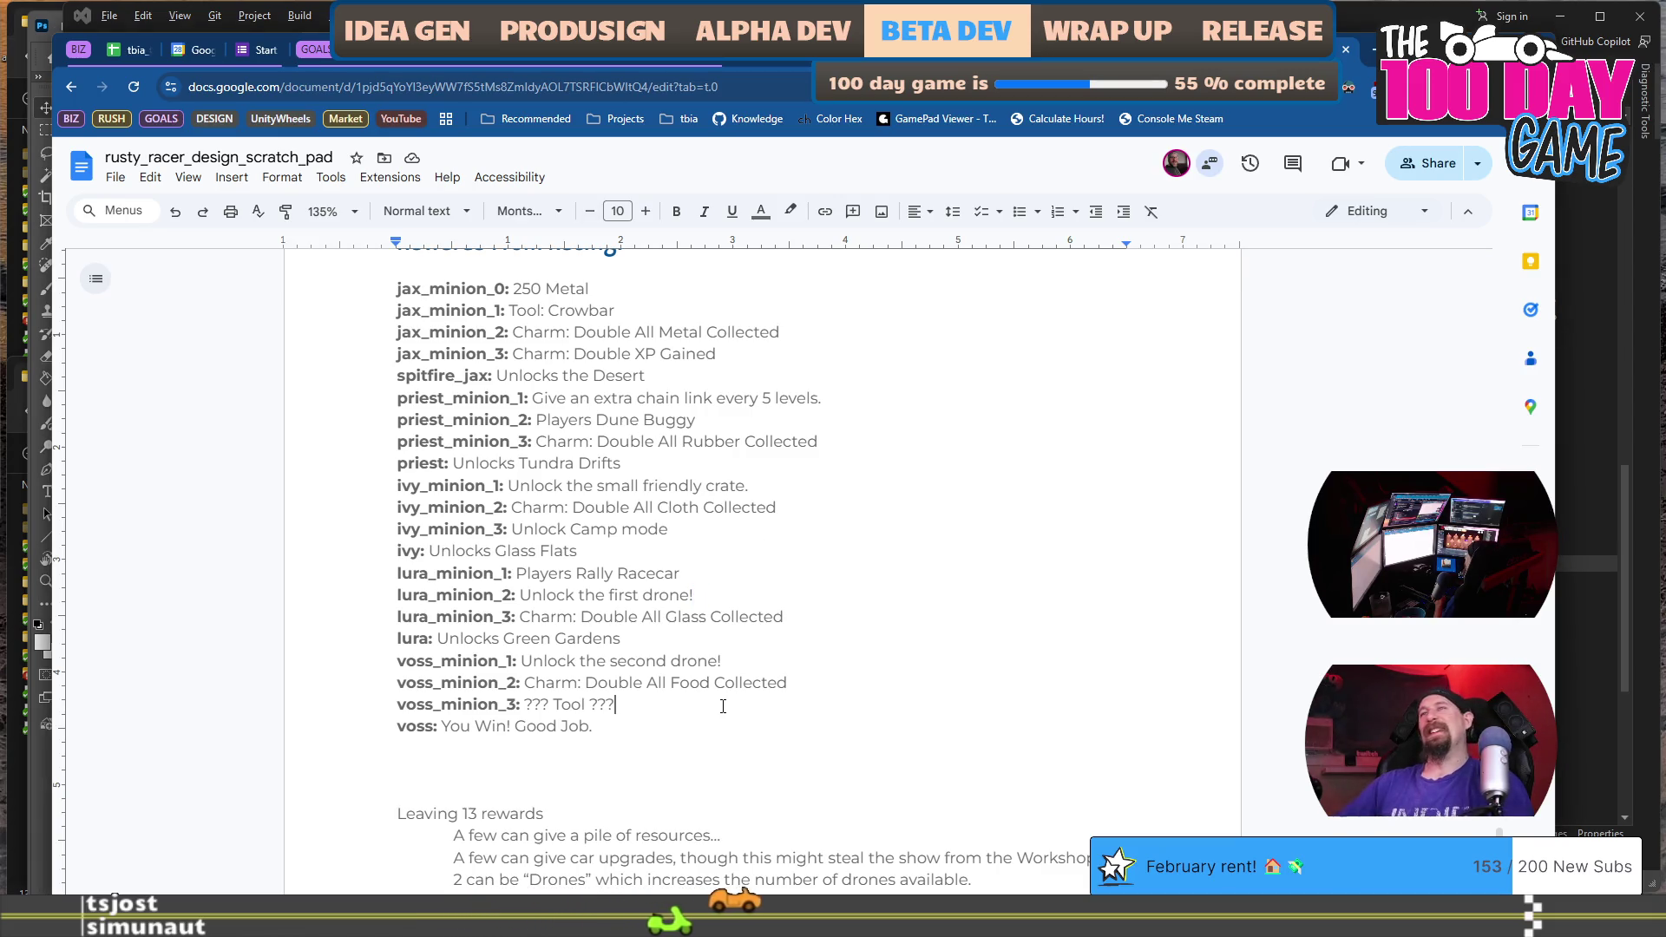
{"action": "scroll", "coordinate": [723, 707], "scroll_direction": "up", "scroll_amount": 1}
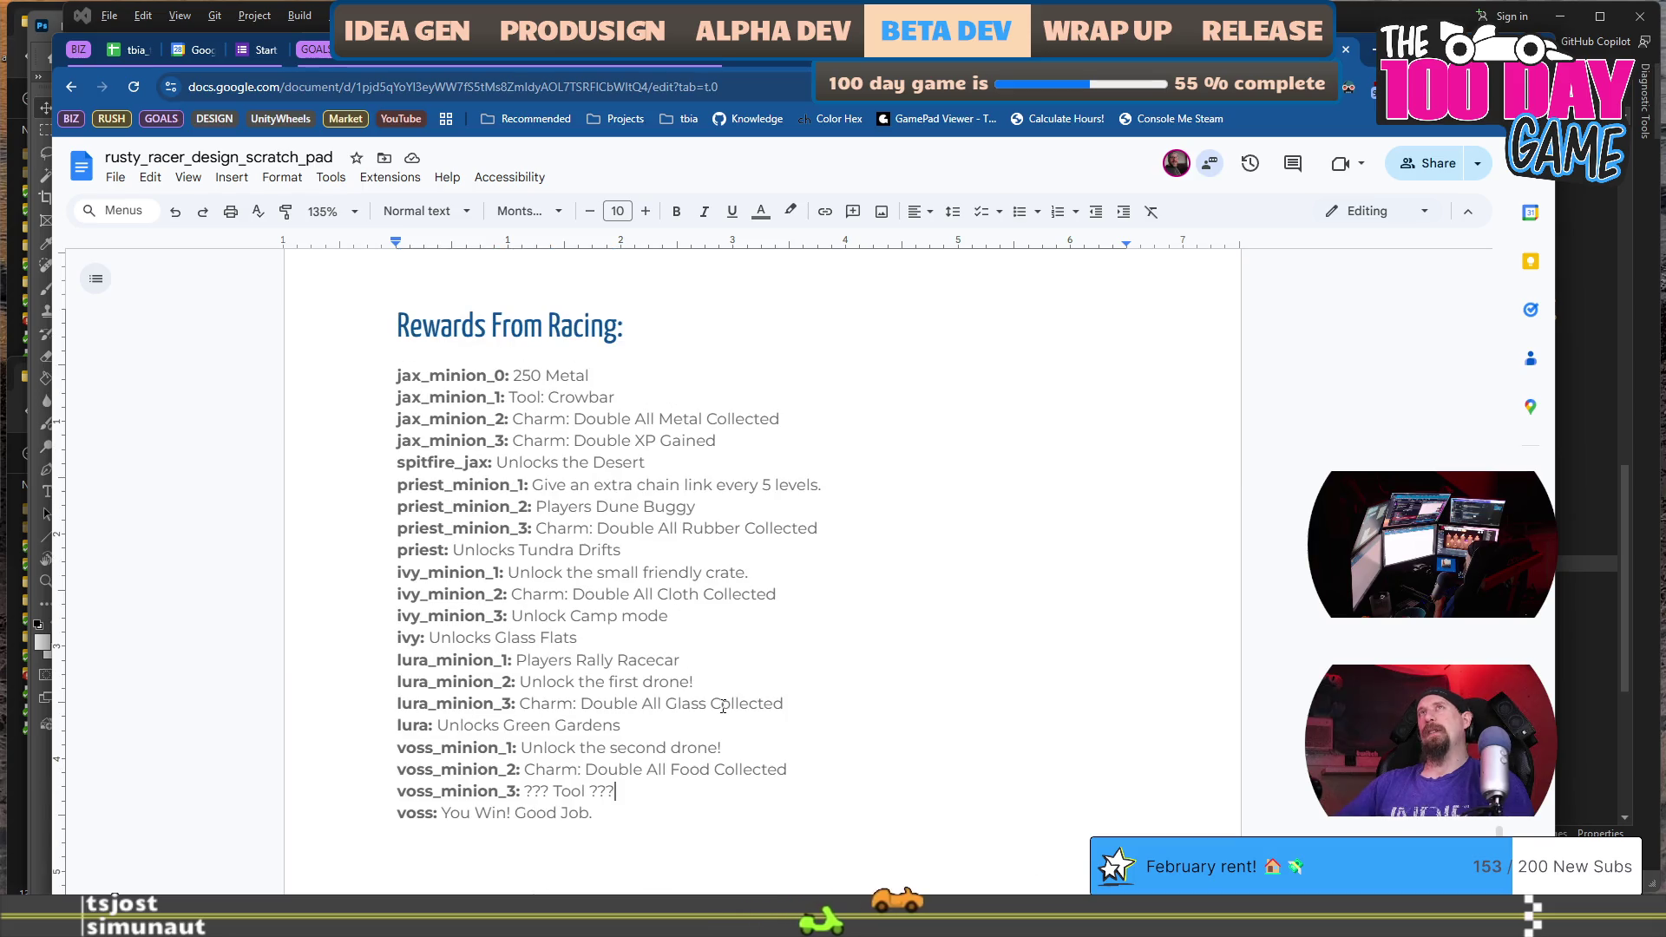
{"action": "scroll", "coordinate": [723, 707], "scroll_direction": "down", "scroll_amount": 1}
{"action": "left_click", "coordinate": [530, 704], "text": "shift"}
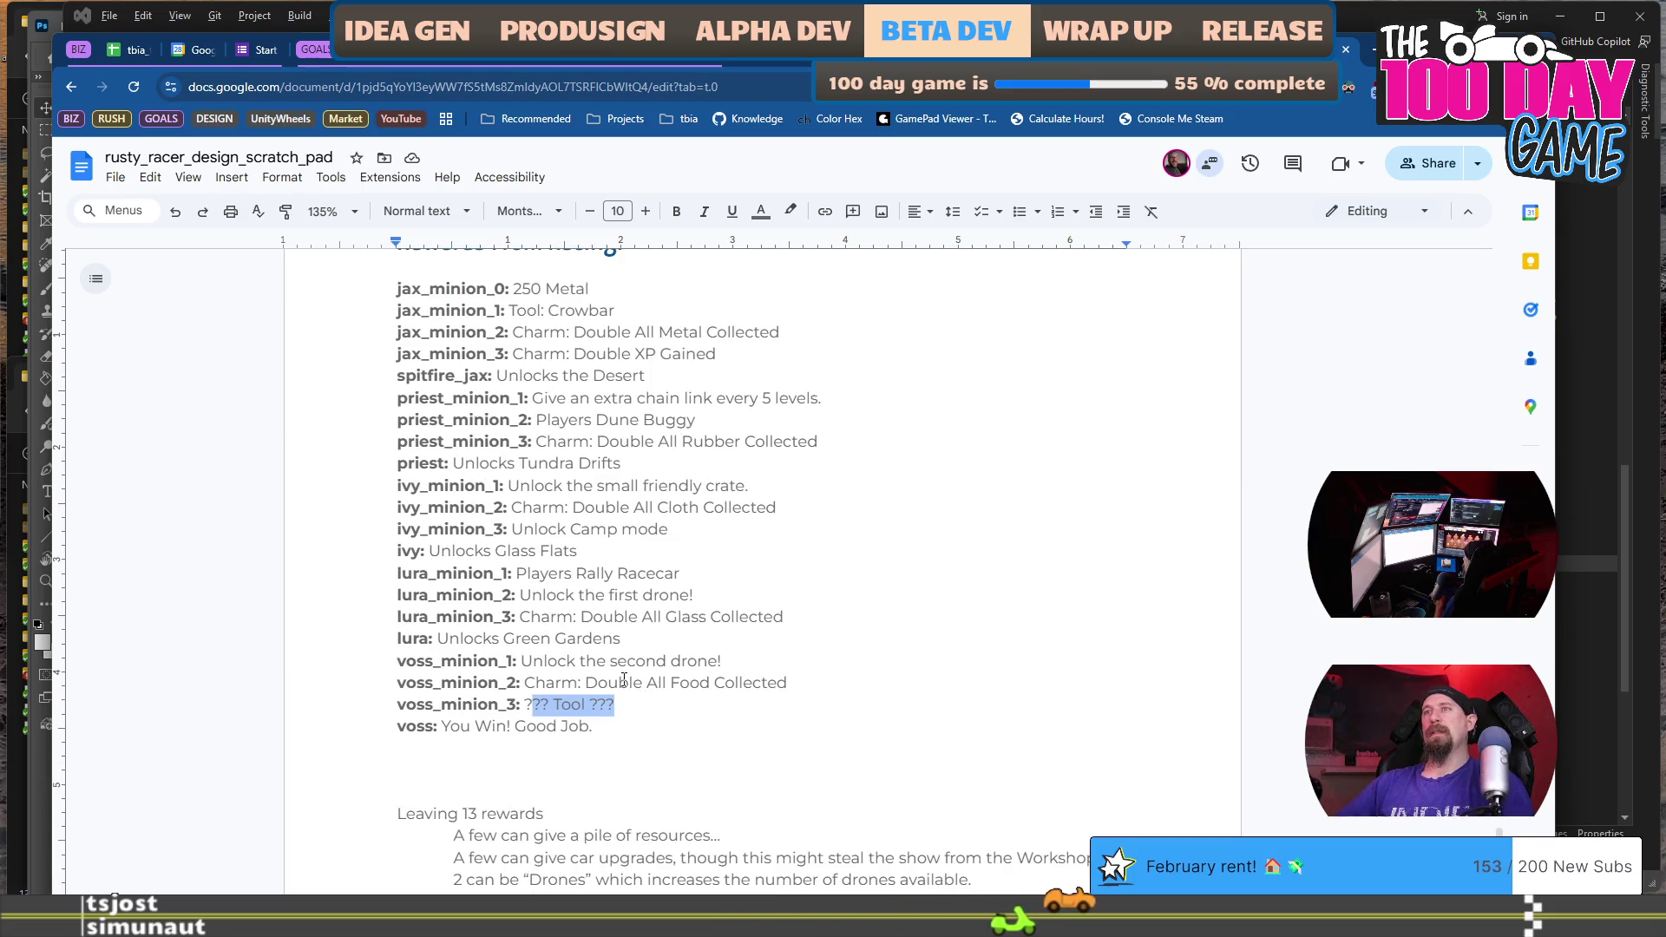
{"action": "key", "text": "shift+Left"}
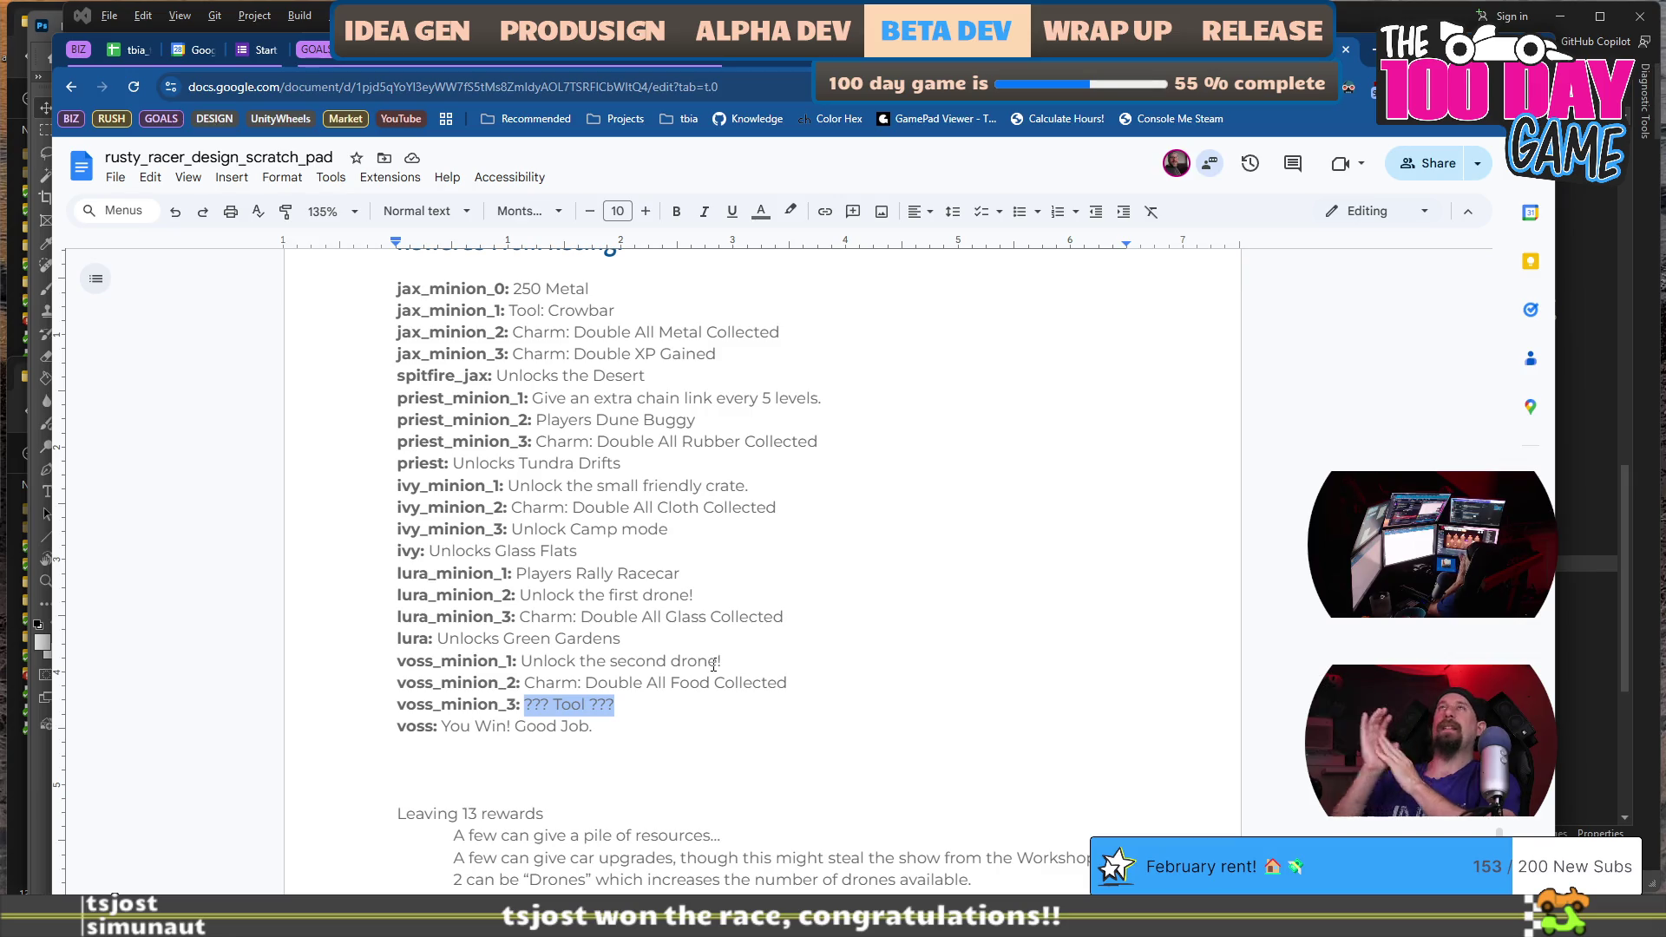
{"action": "scroll", "coordinate": [713, 665], "scroll_direction": "down", "scroll_amount": 4}
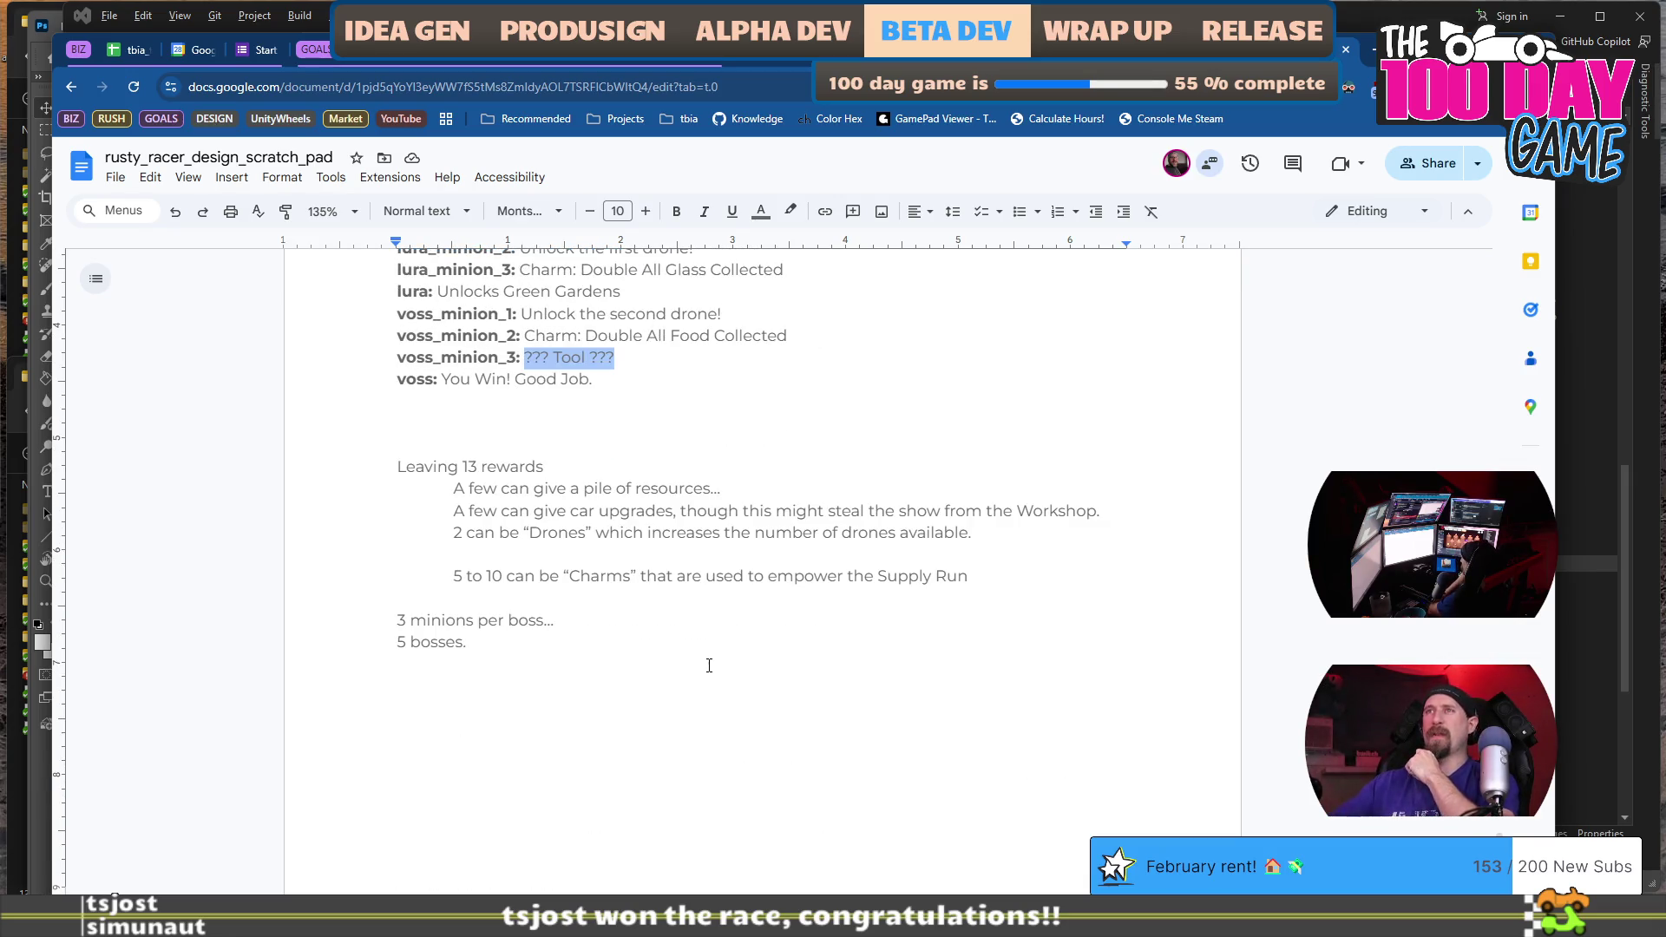
{"action": "left_click", "coordinate": [732, 423]}
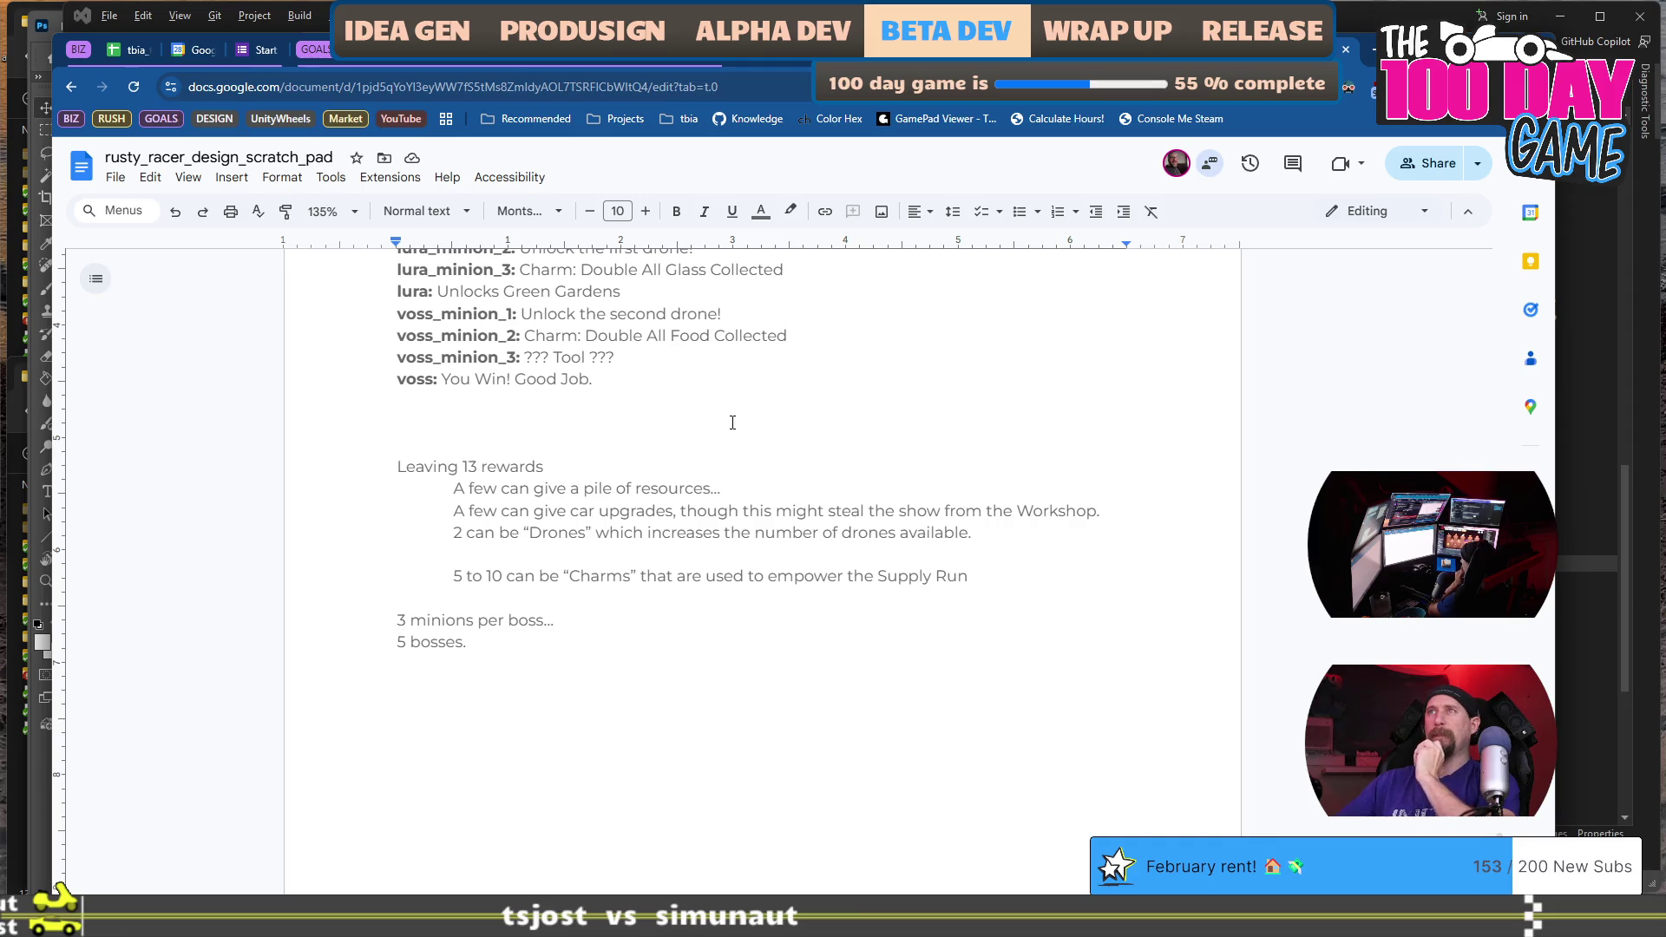
{"action": "scroll", "coordinate": [733, 423], "scroll_direction": "down", "scroll_amount": 2}
{"action": "scroll", "coordinate": [733, 422], "scroll_direction": "up", "scroll_amount": 2}
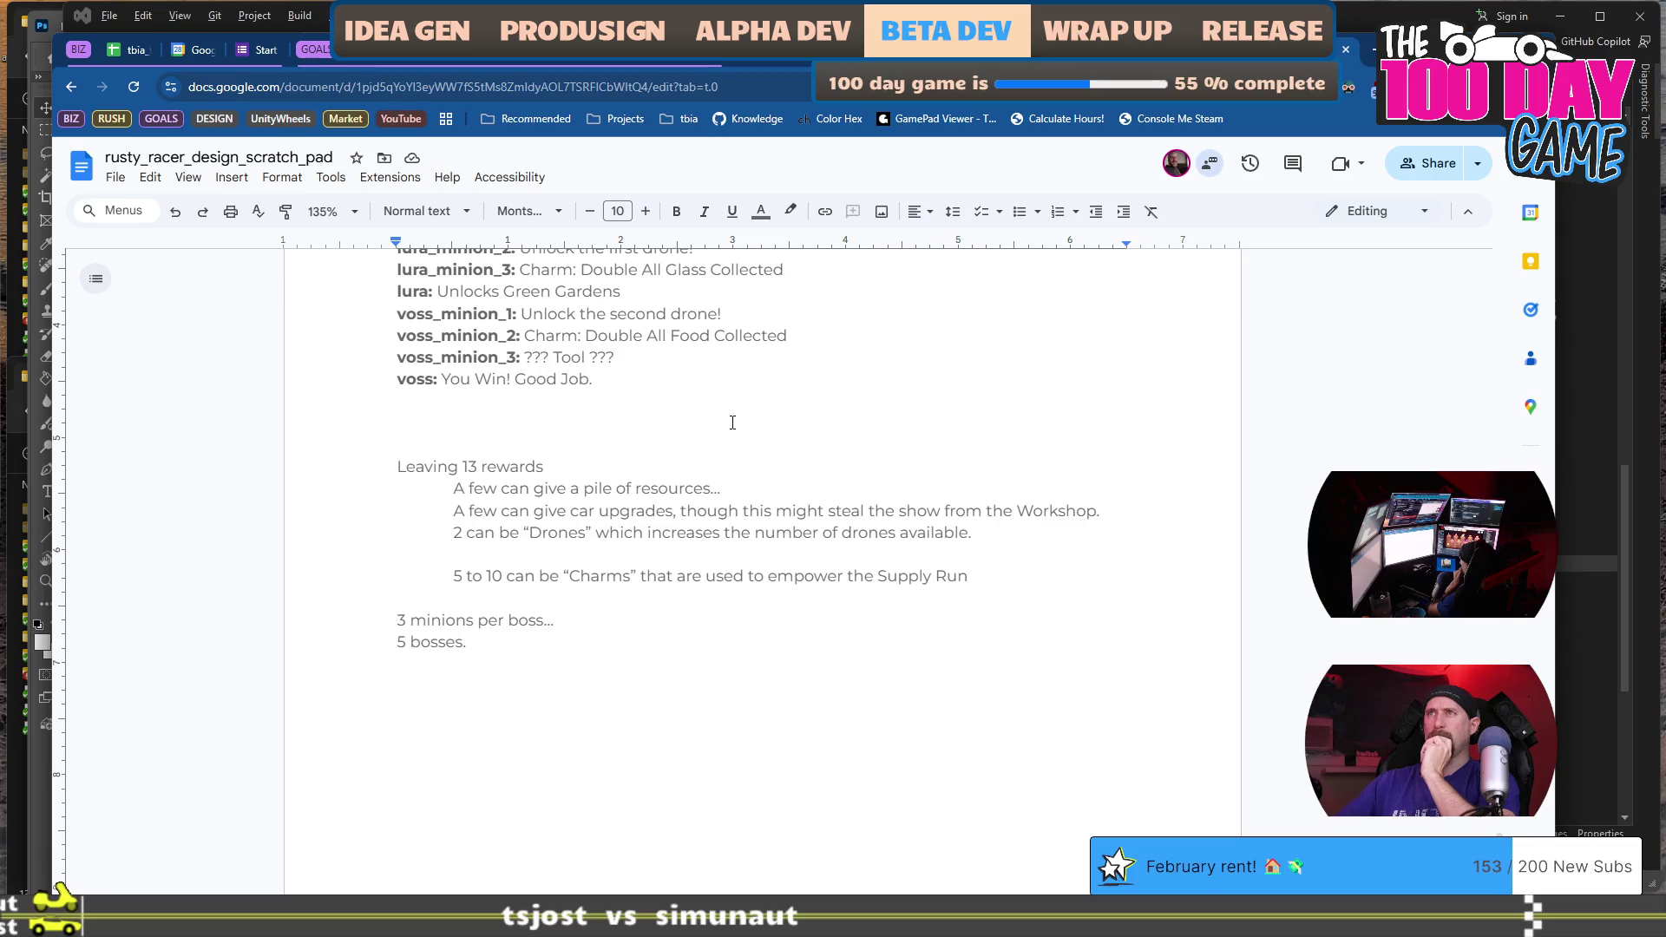
{"action": "scroll", "coordinate": [732, 422], "scroll_direction": "down", "scroll_amount": 2}
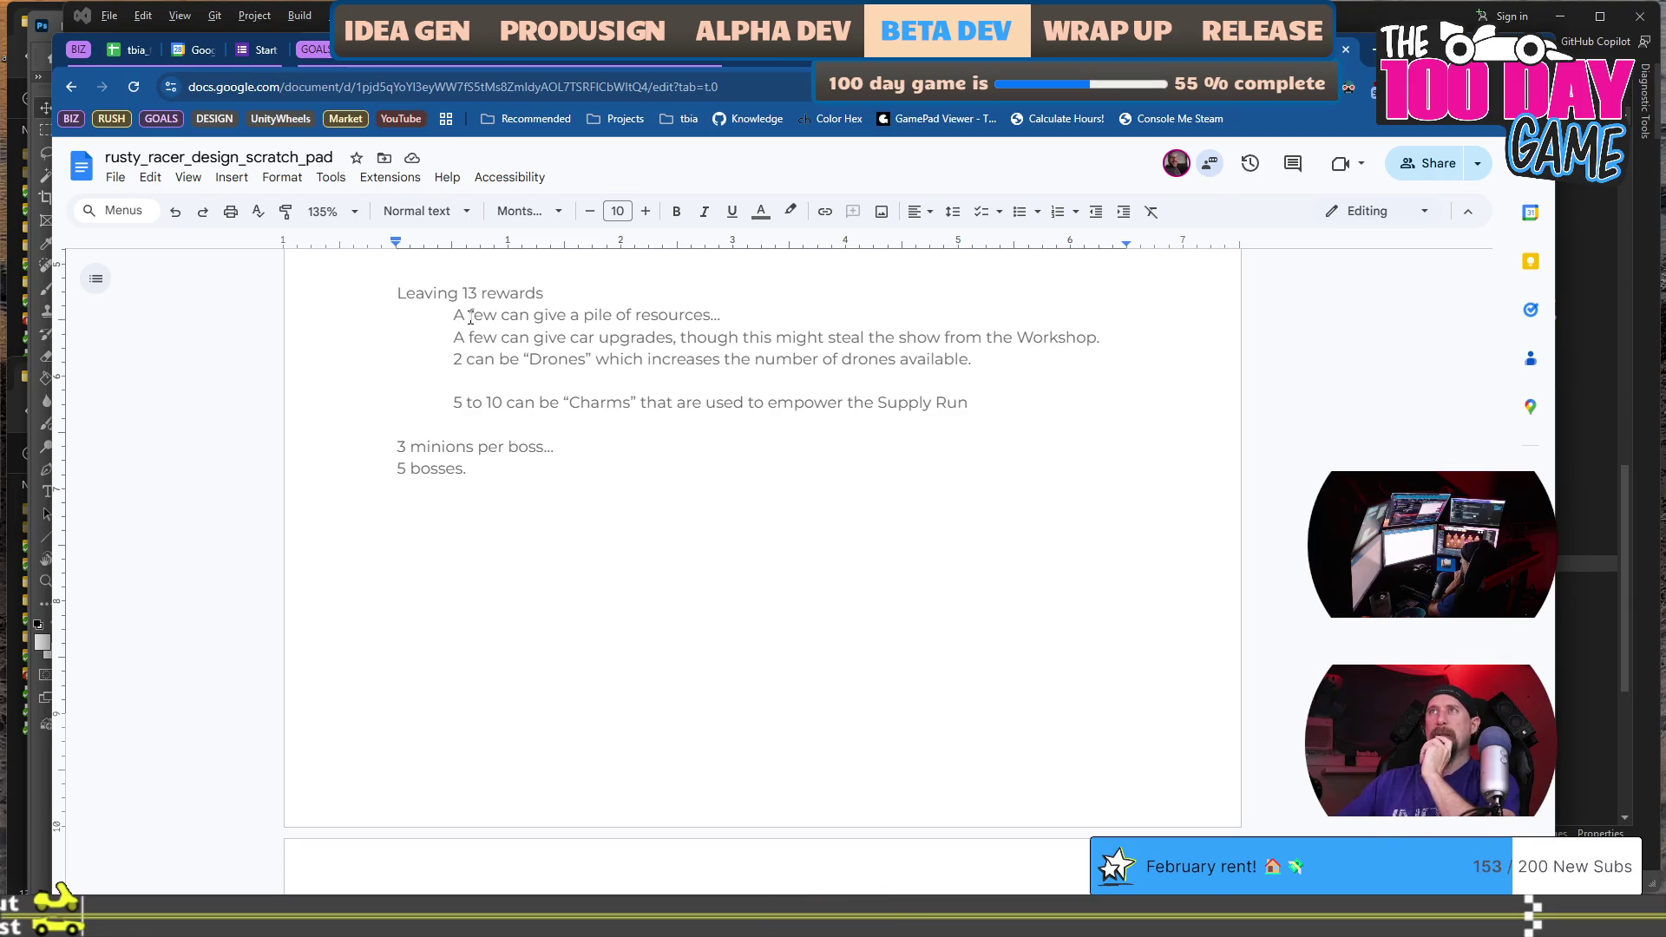
{"action": "mouse_move", "coordinate": [467, 310]}
{"action": "left_mouse_down"}
{"action": "mouse_move", "coordinate": [461, 335]}
{"action": "mouse_move", "coordinate": [545, 365]}
{"action": "left_mouse_up"}
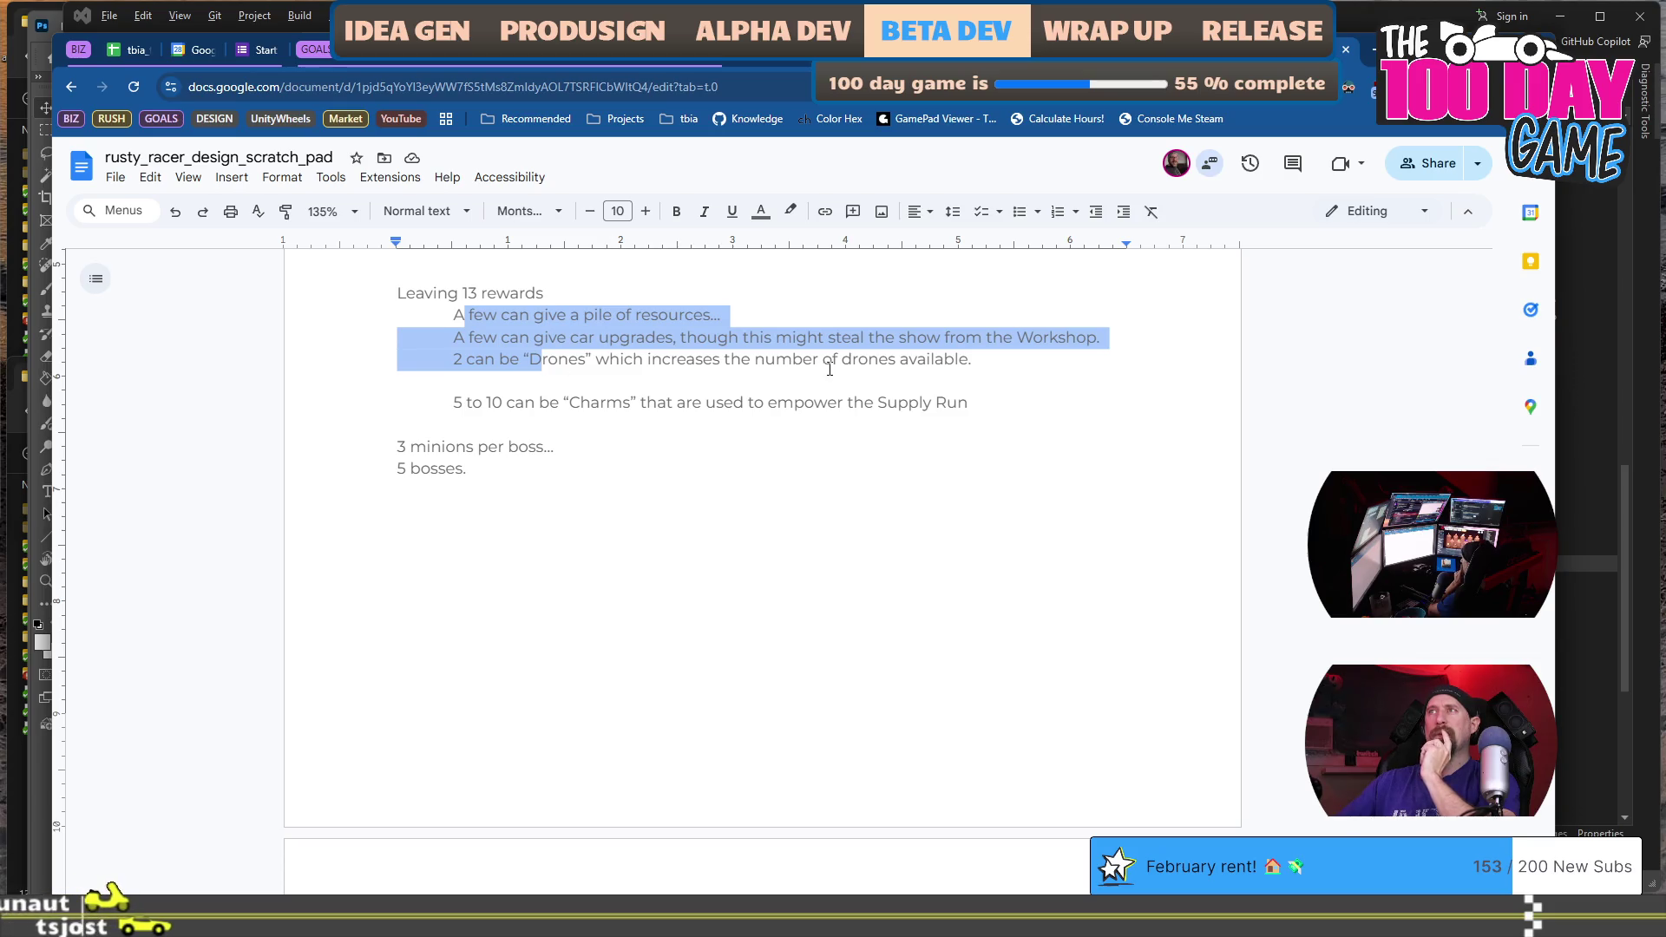
{"action": "mouse_move", "coordinate": [997, 399]}
{"action": "left_mouse_down"}
{"action": "mouse_move", "coordinate": [434, 359]}
{"action": "mouse_move", "coordinate": [428, 342]}
{"action": "mouse_move", "coordinate": [371, 336]}
{"action": "mouse_move", "coordinate": [373, 321]}
{"action": "left_mouse_up"}
{"action": "scroll", "coordinate": [595, 415], "scroll_direction": "up", "scroll_amount": 3}
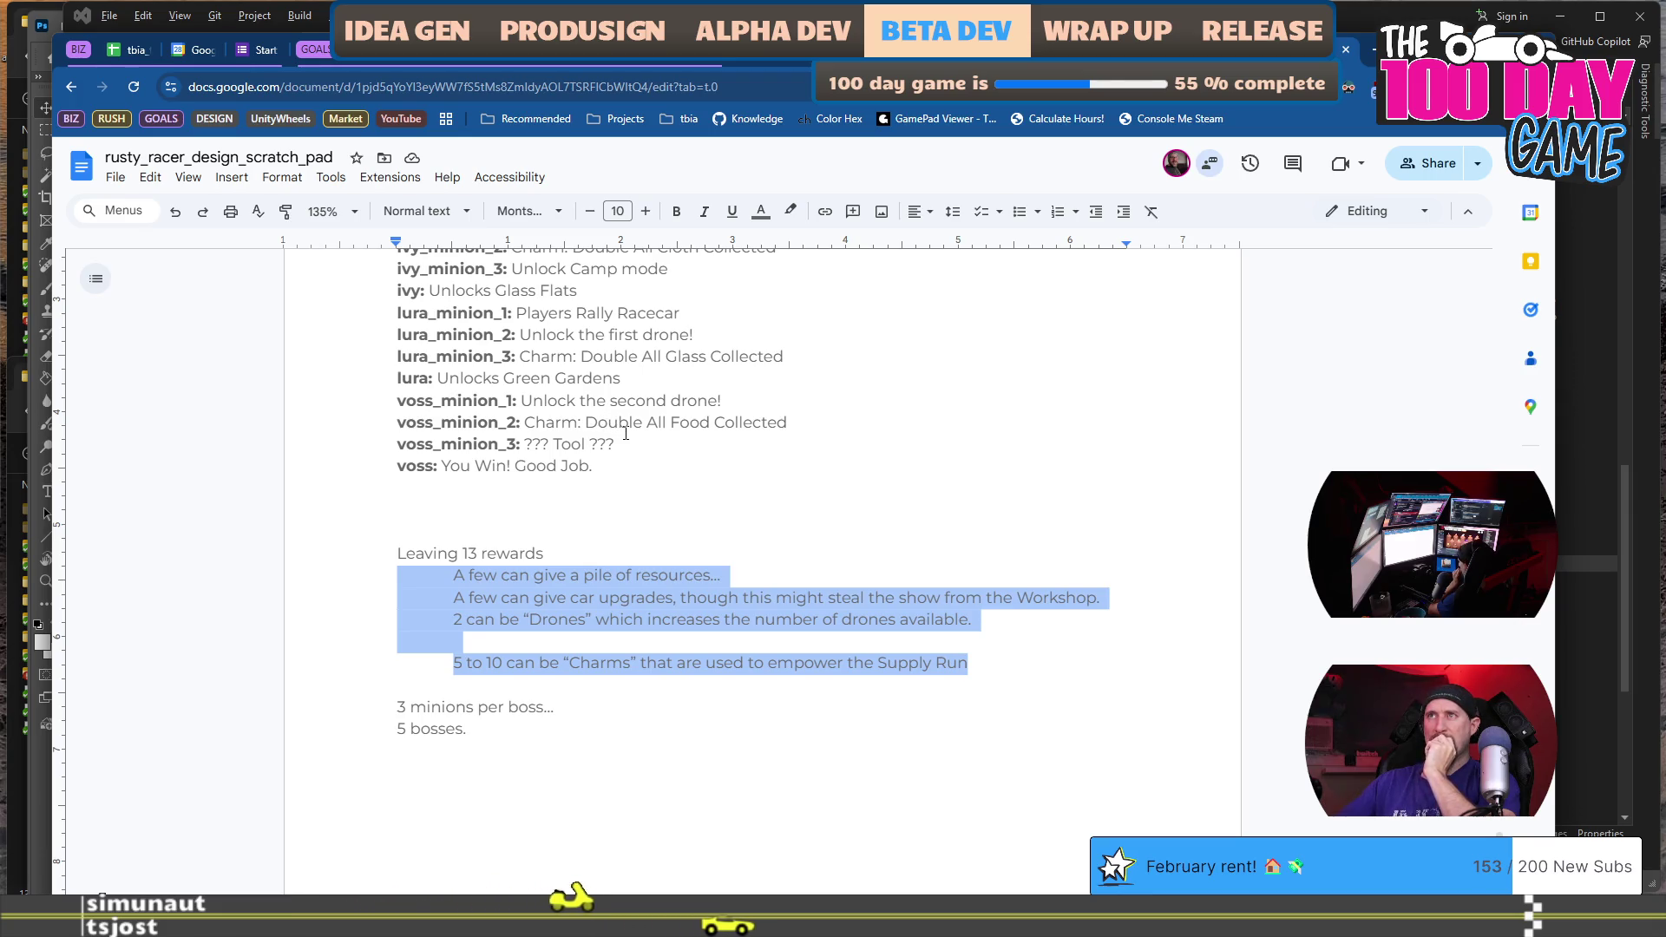
{"action": "left_click_drag", "start_coordinate": [615, 444], "coordinate": [526, 444]}
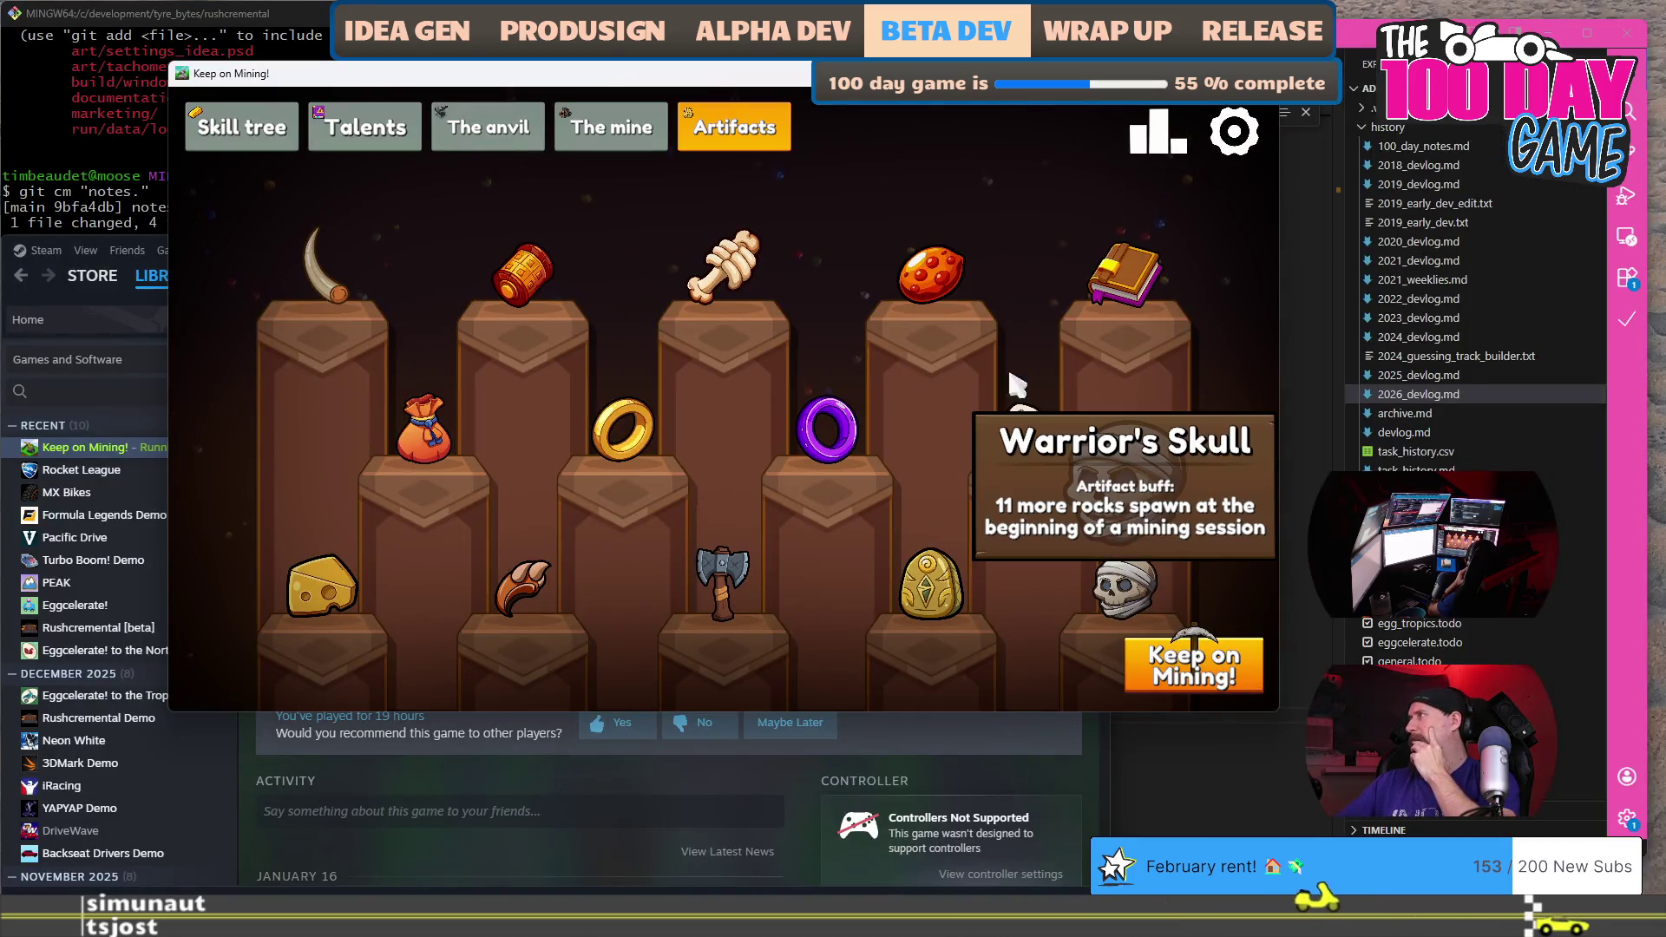
{"action": "mouse_move", "coordinate": [1154, 277]}
{"action": "mouse_move", "coordinate": [963, 269]}
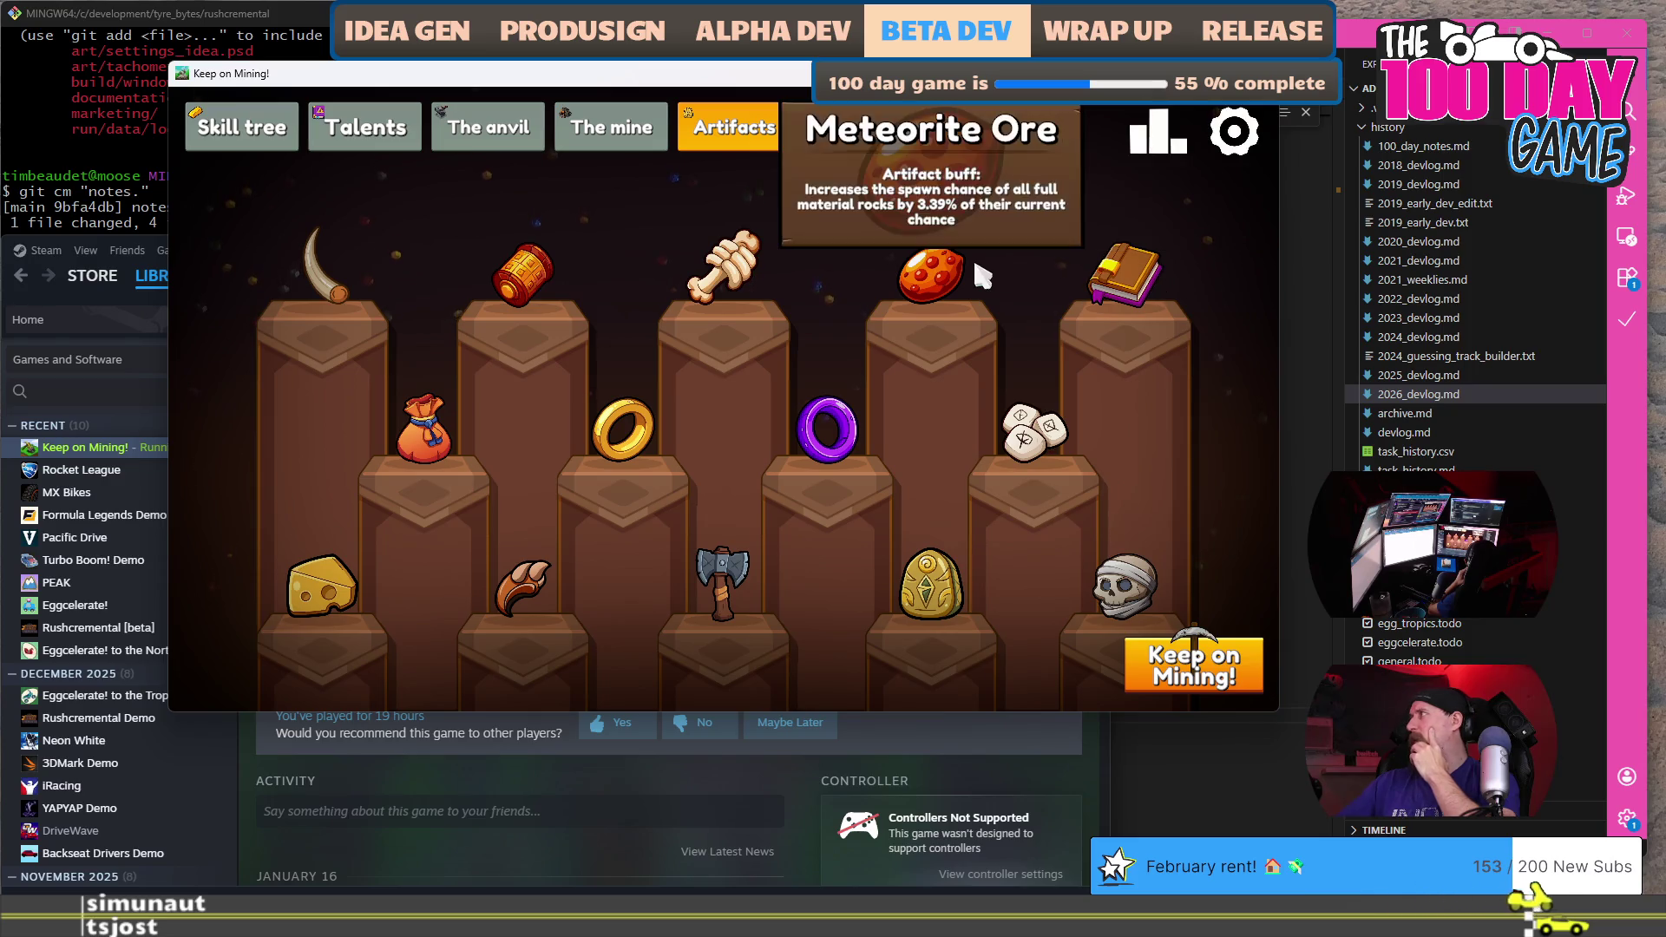
{"action": "mouse_move", "coordinate": [737, 286]}
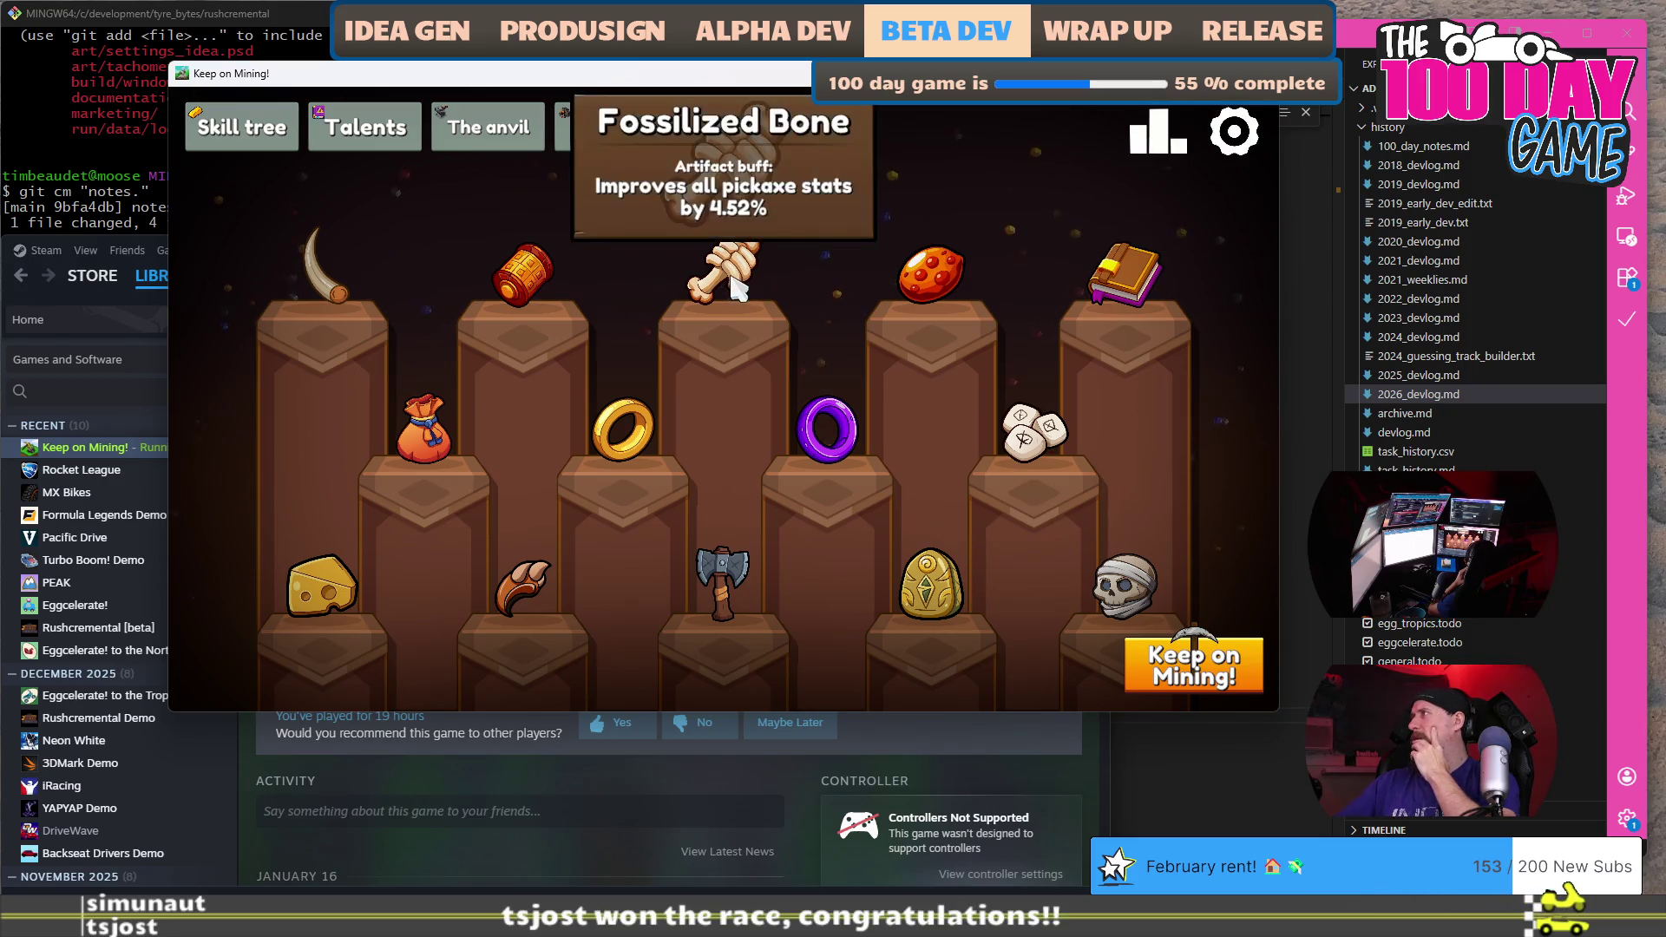
{"action": "mouse_move", "coordinate": [530, 278]}
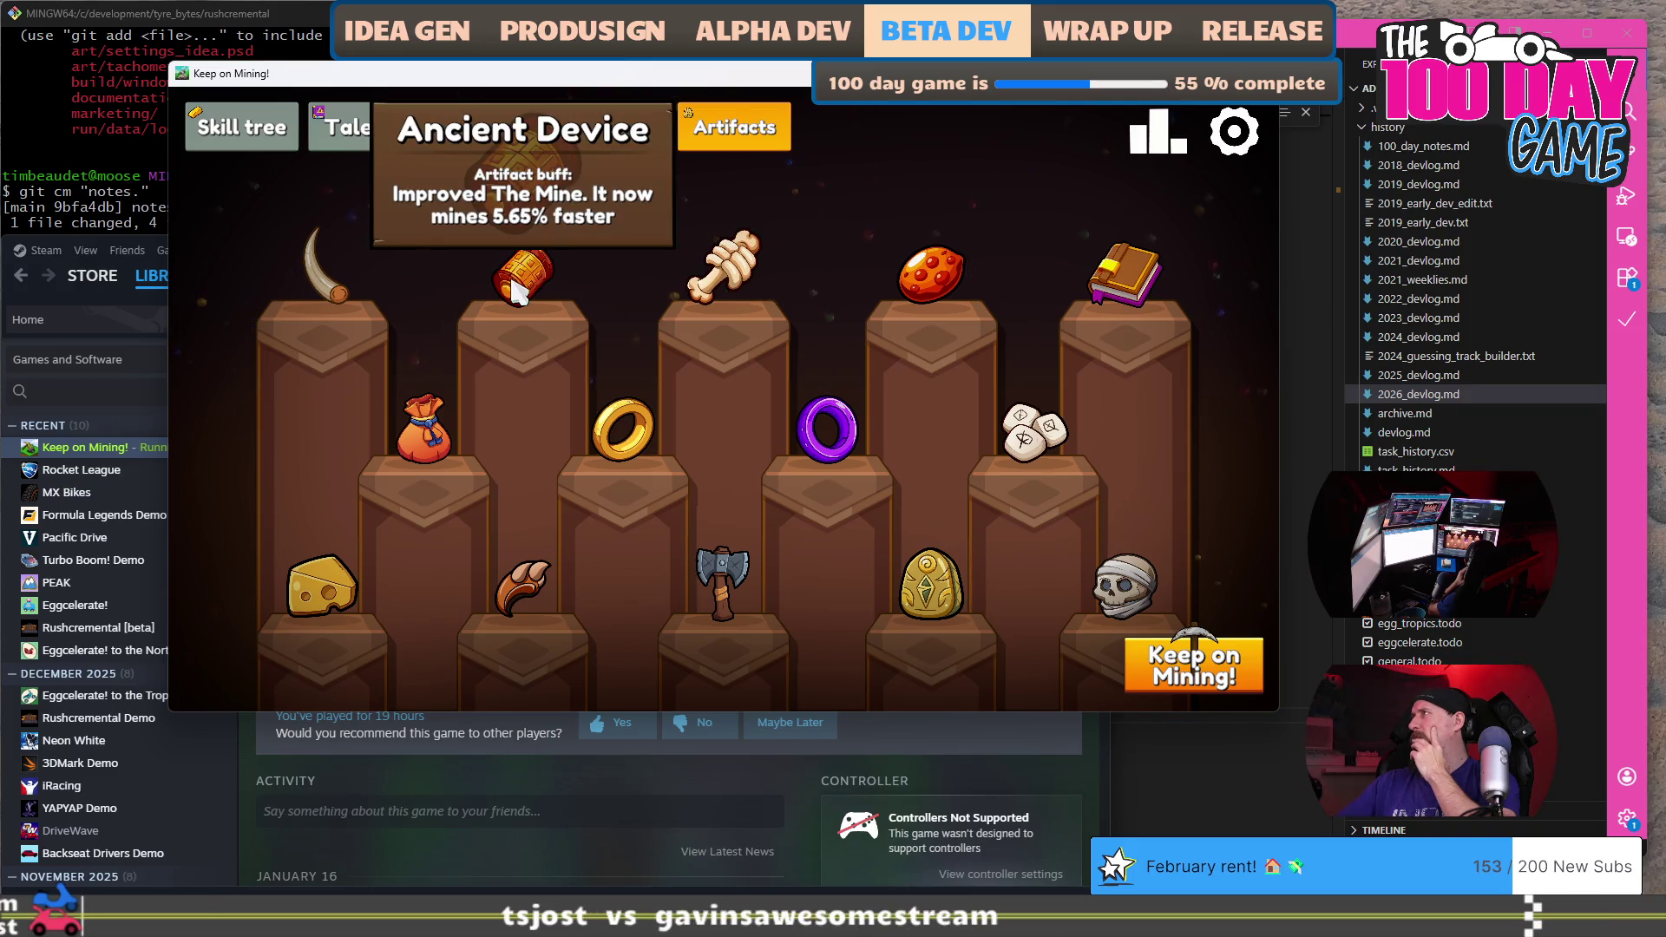
{"action": "key", "text": "alt+Tab"}
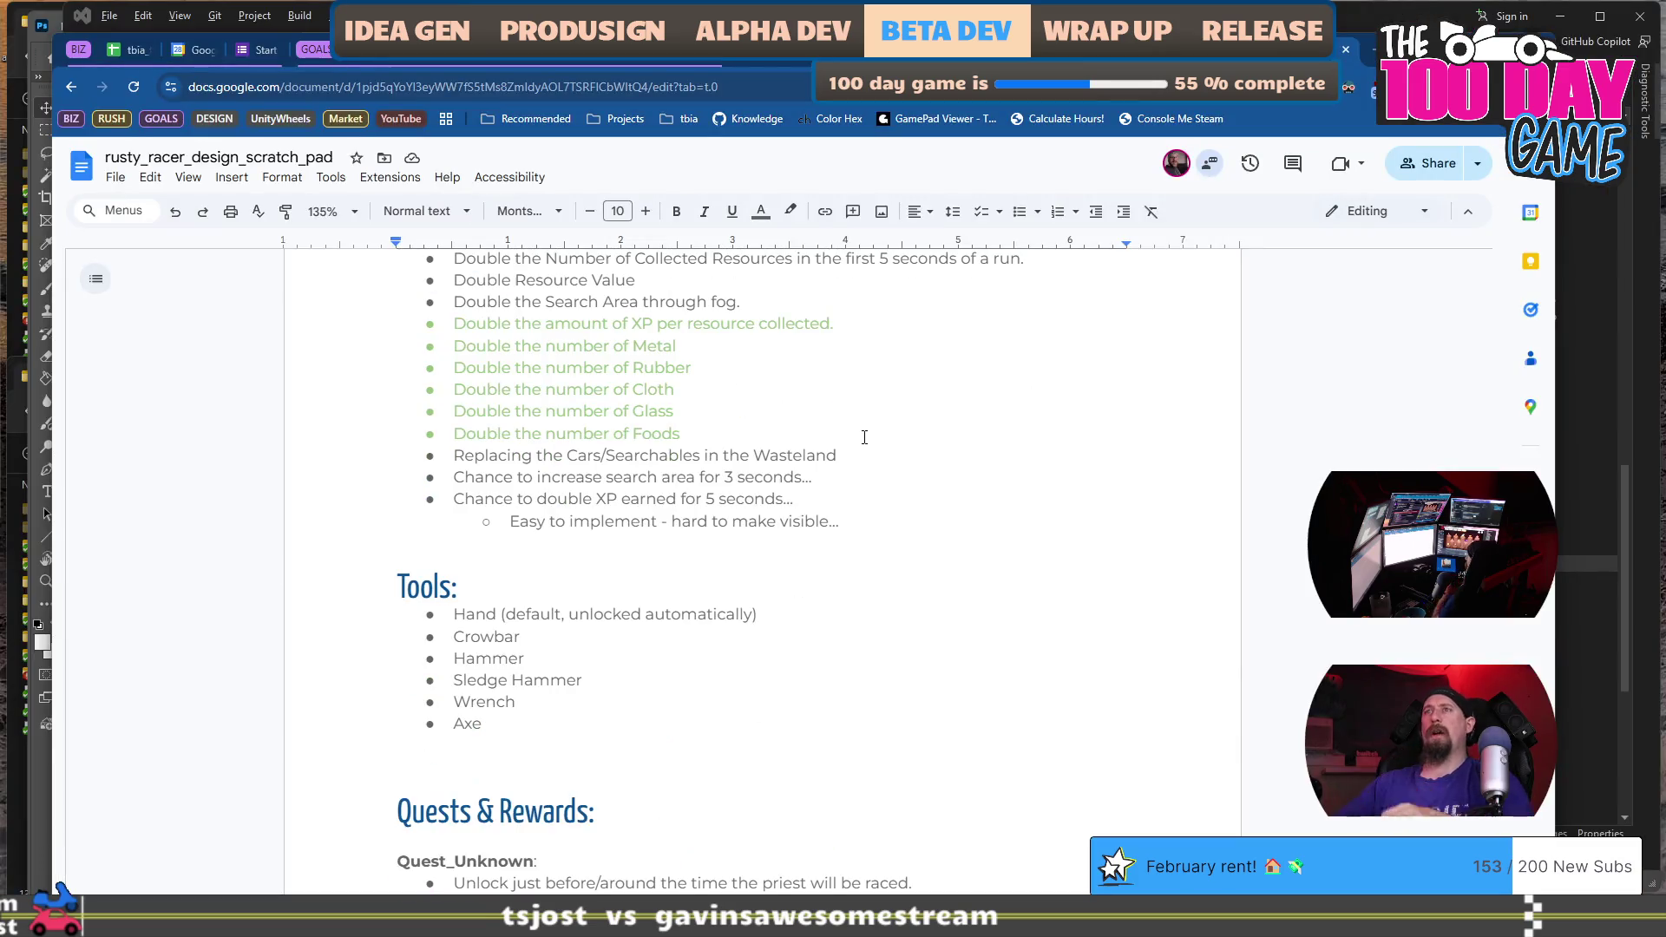
{"action": "scroll", "coordinate": [882, 509], "scroll_direction": "up", "scroll_amount": 4}
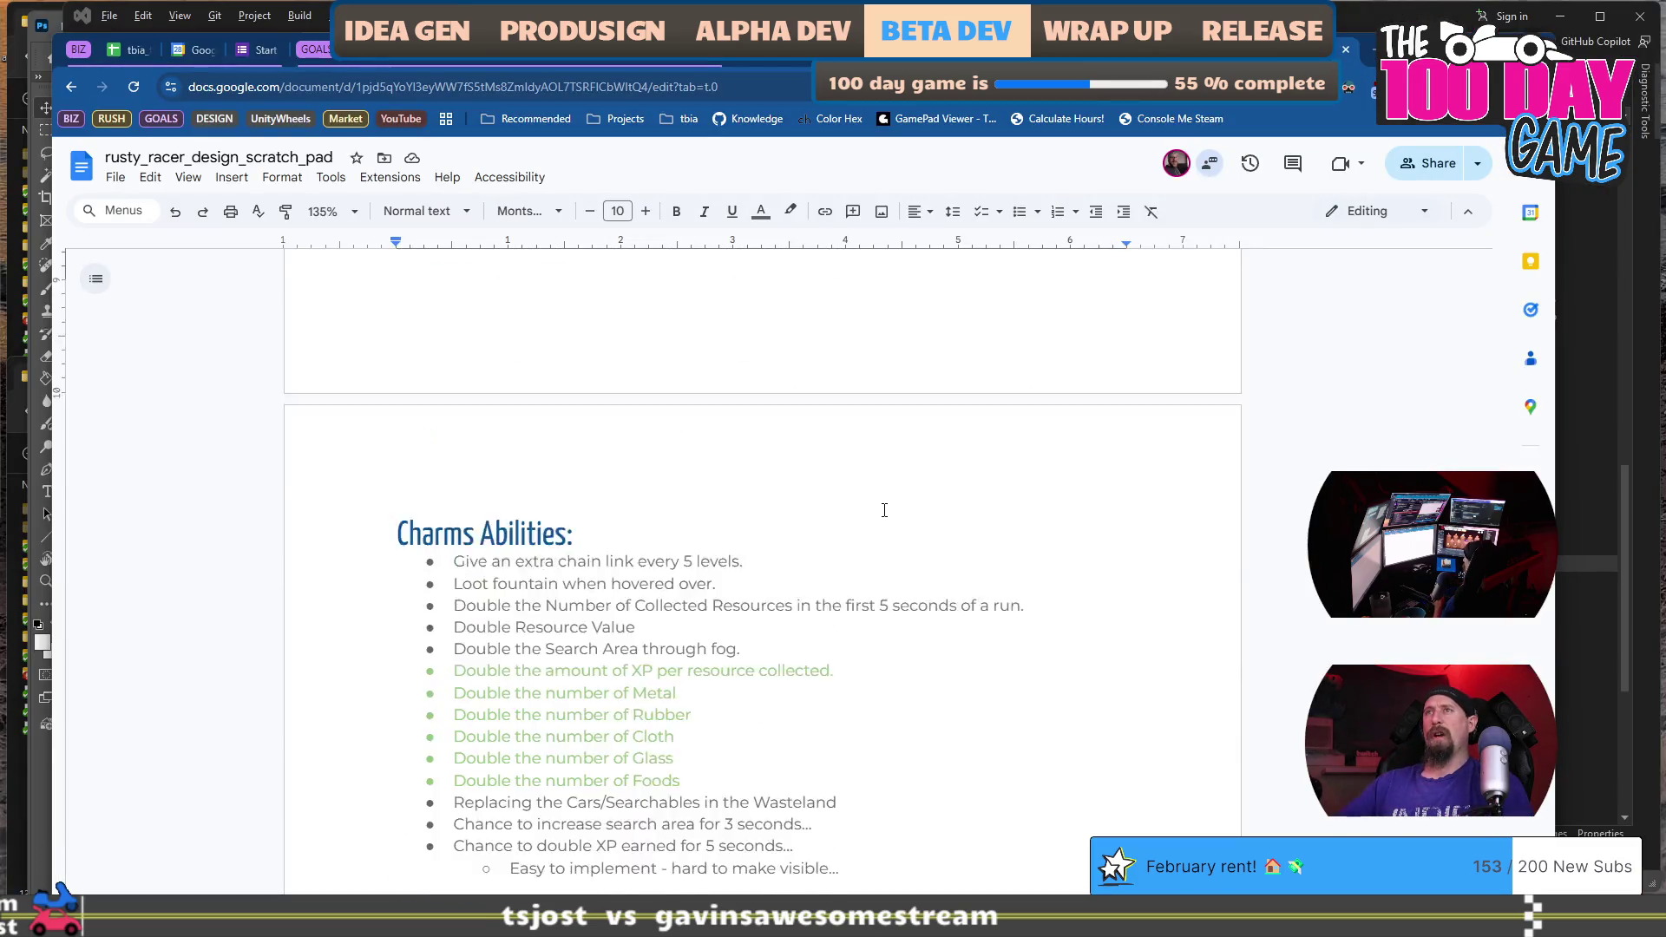
{"action": "scroll", "coordinate": [867, 513], "scroll_direction": "down", "scroll_amount": 15}
{"action": "scroll", "coordinate": [825, 504], "scroll_direction": "up", "scroll_amount": 3}
{"action": "left_click", "coordinate": [714, 529]}
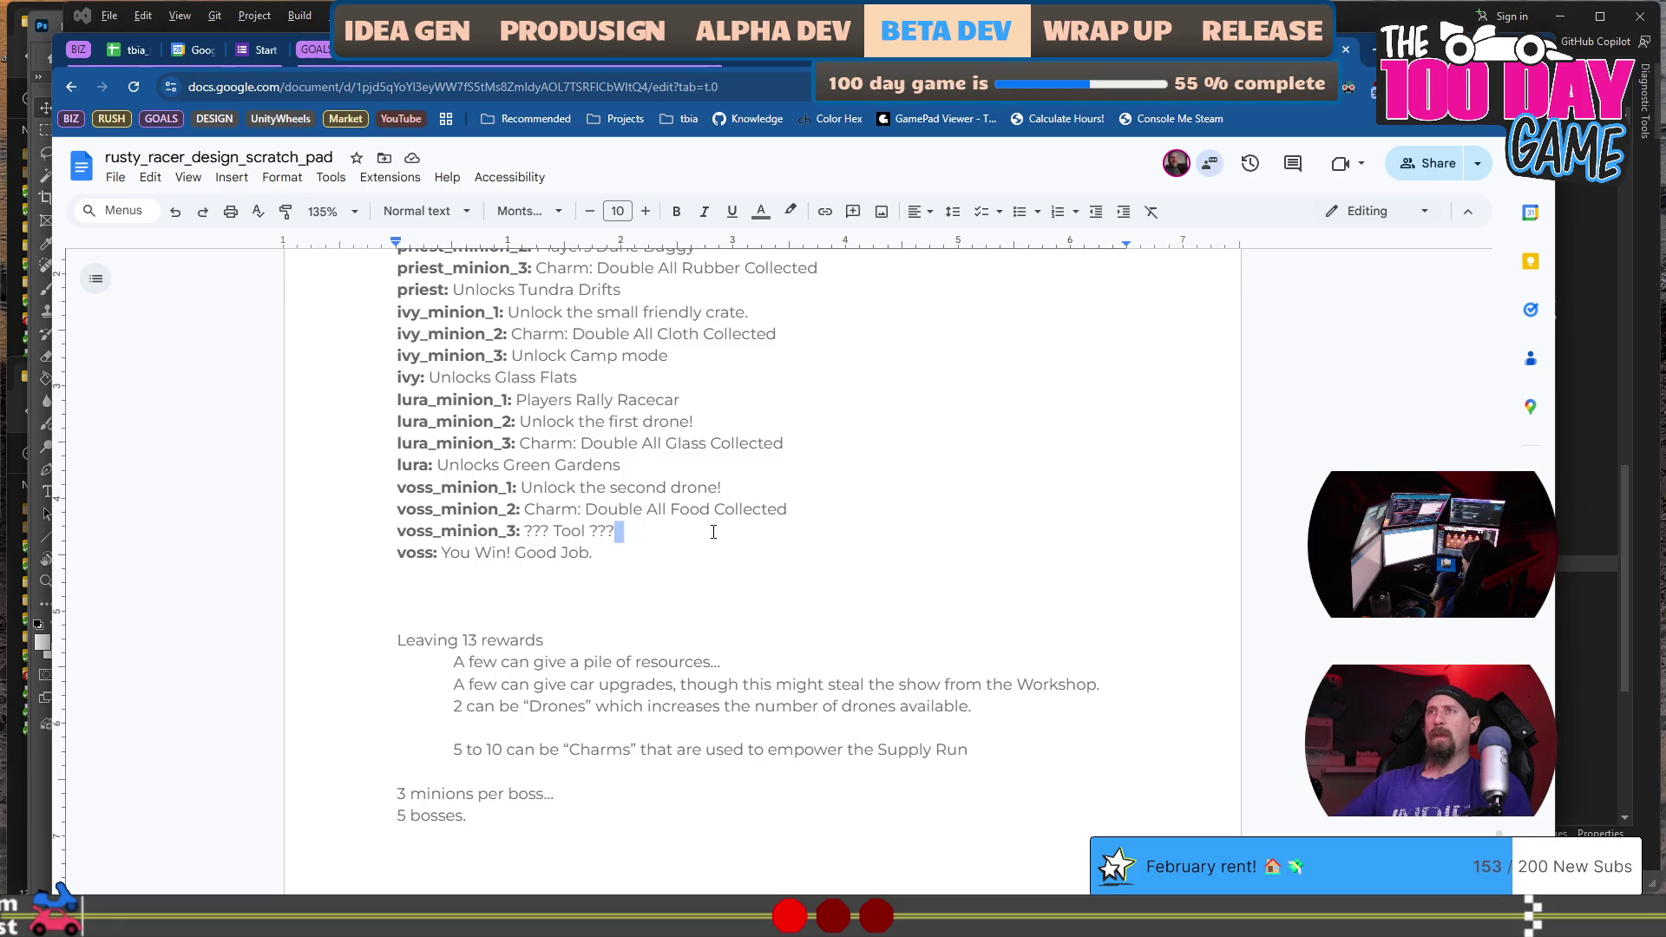
{"action": "type", "text": "C"}
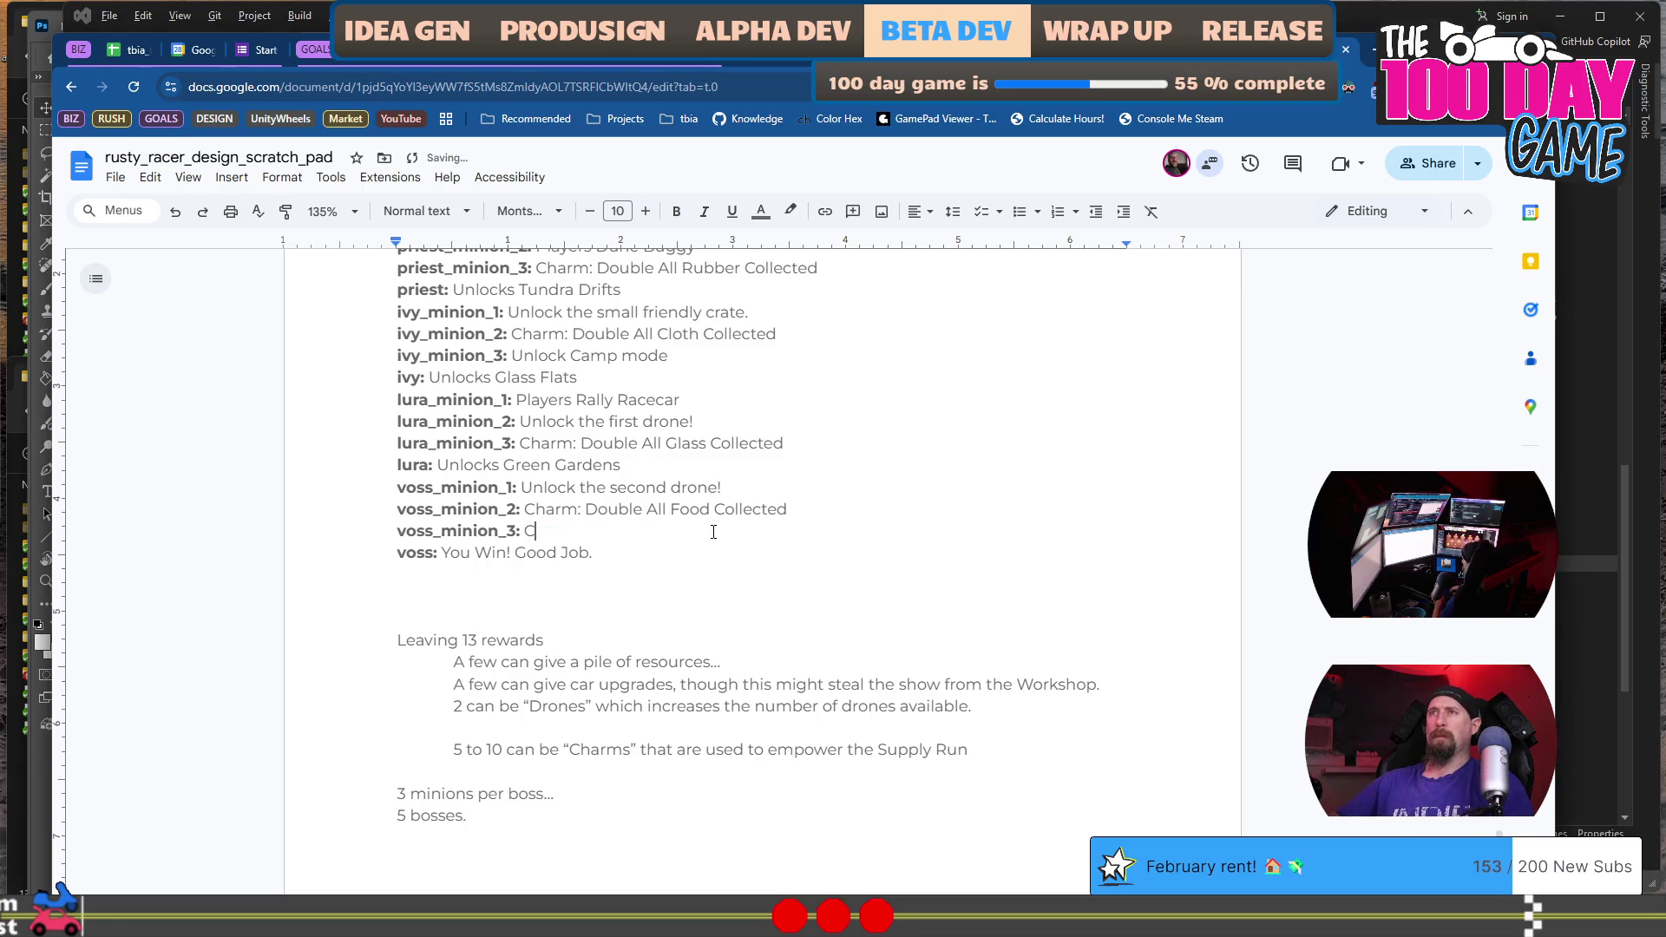
{"action": "type", "text": "amp "}
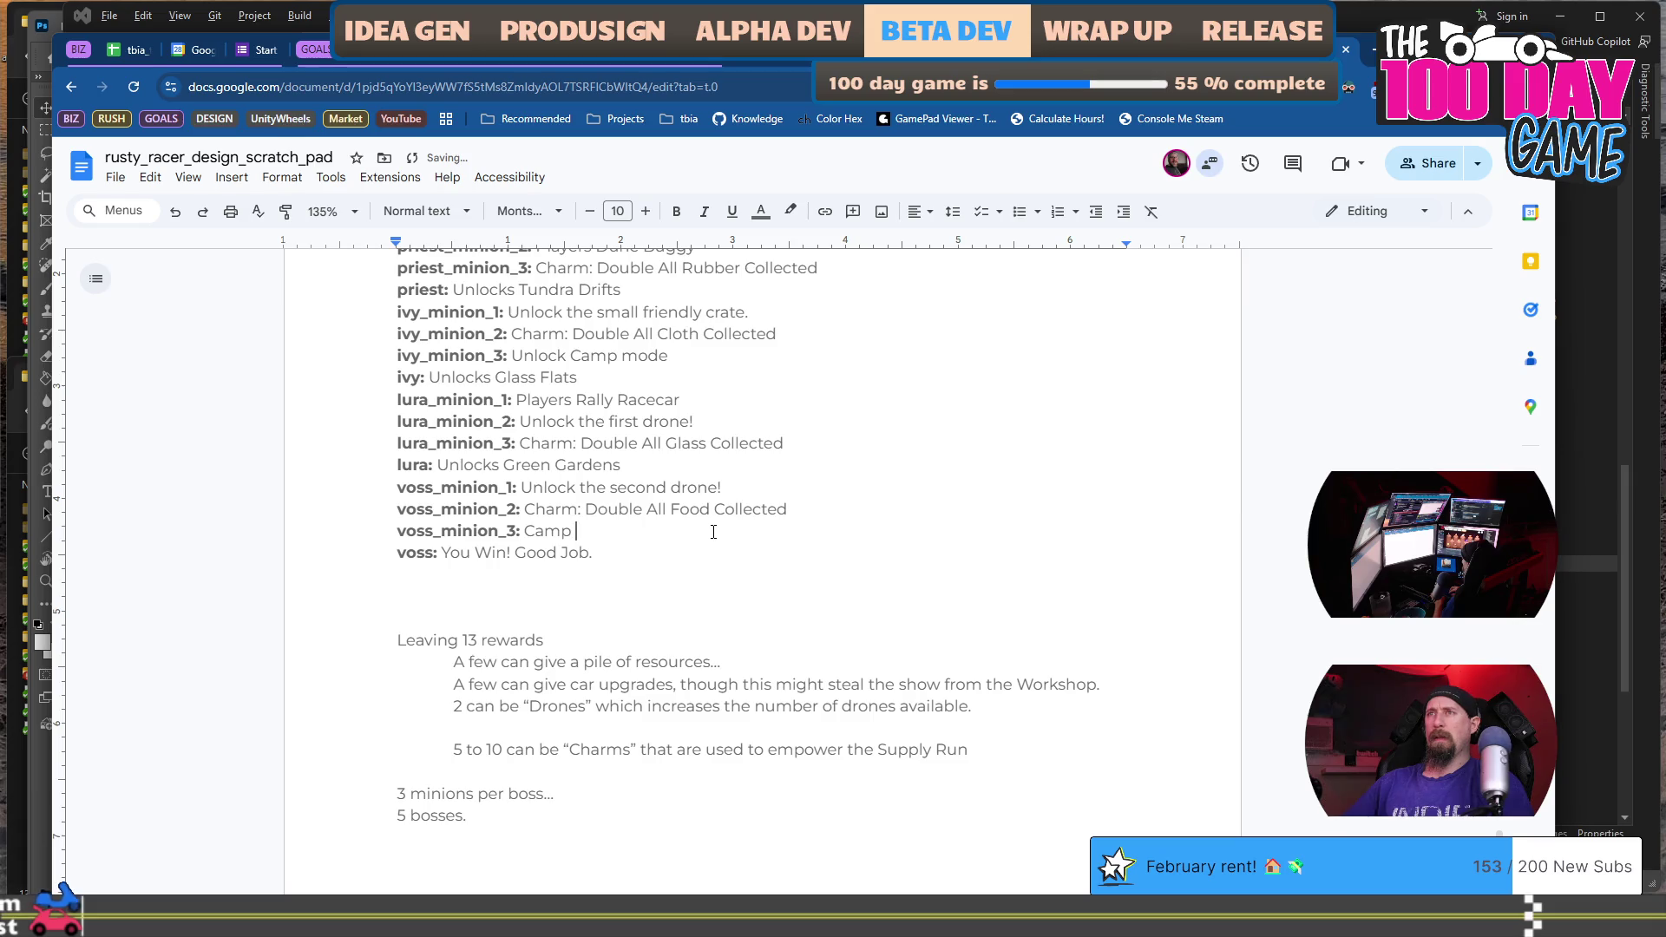
{"action": "type", "text": "will deliver 2"}
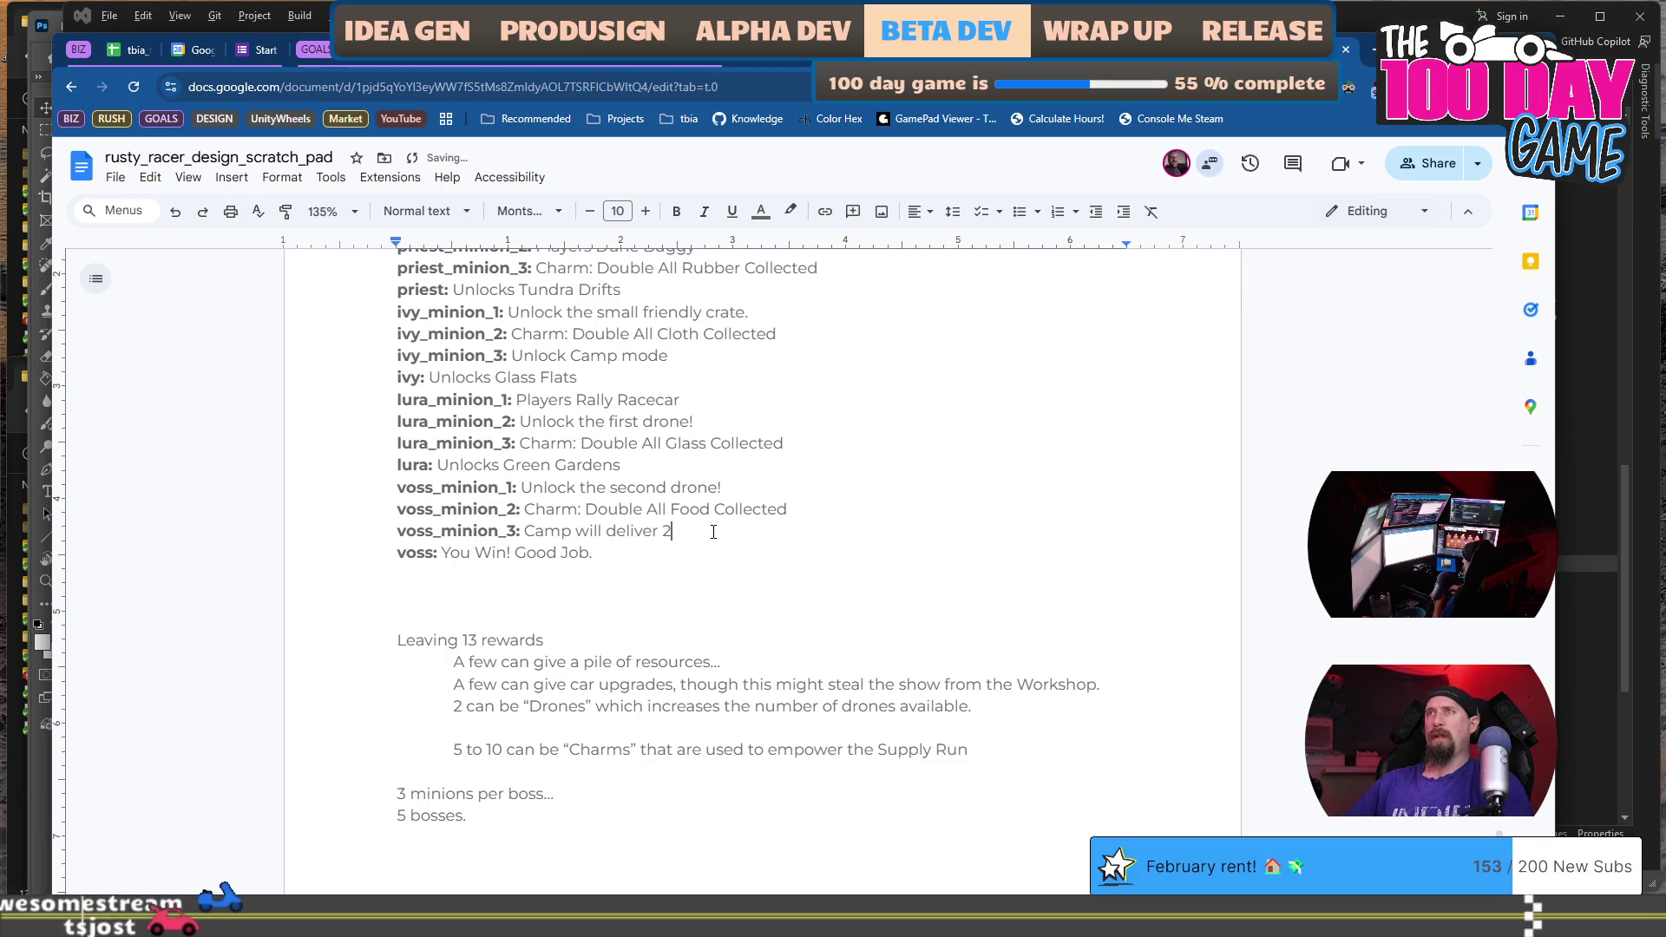
{"action": "key", "text": "ctrl+Left"}
{"action": "key", "text": "BackSpace"}
{"action": "key", "text": "BackSpace"}
{"action": "key", "text": "BackSpace"}
{"action": "key", "text": "End"}
{"action": "key", "text": "BackSpace"}
{"action": "type", "text": "ies come"}
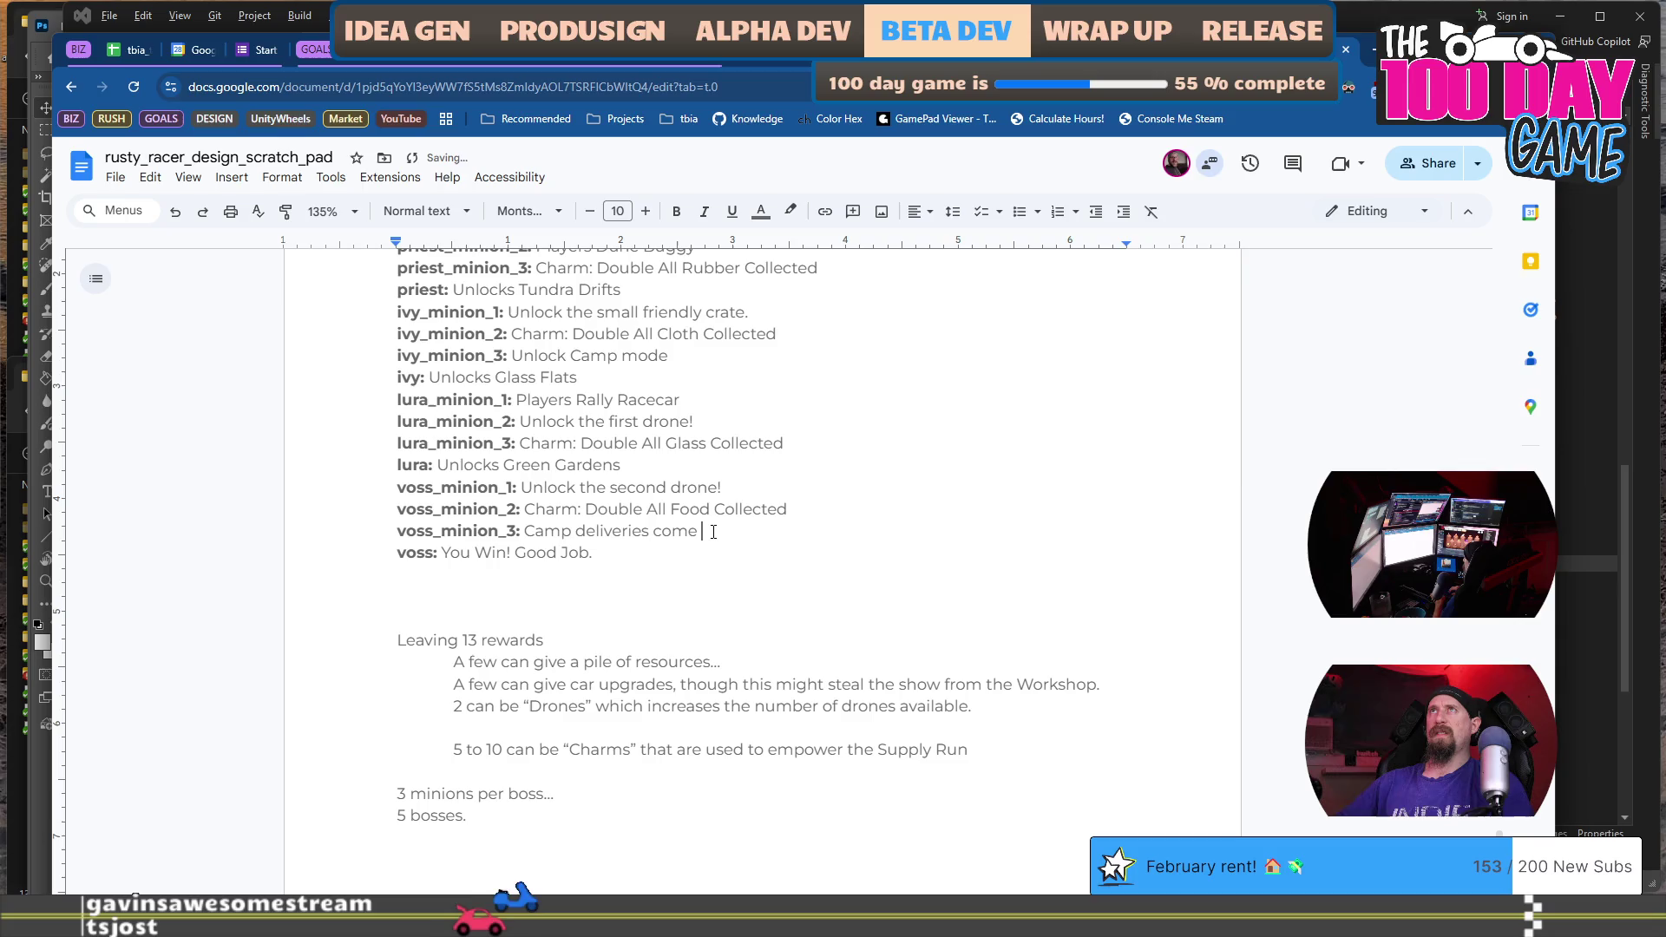
{"action": "type", "text": " twice "}
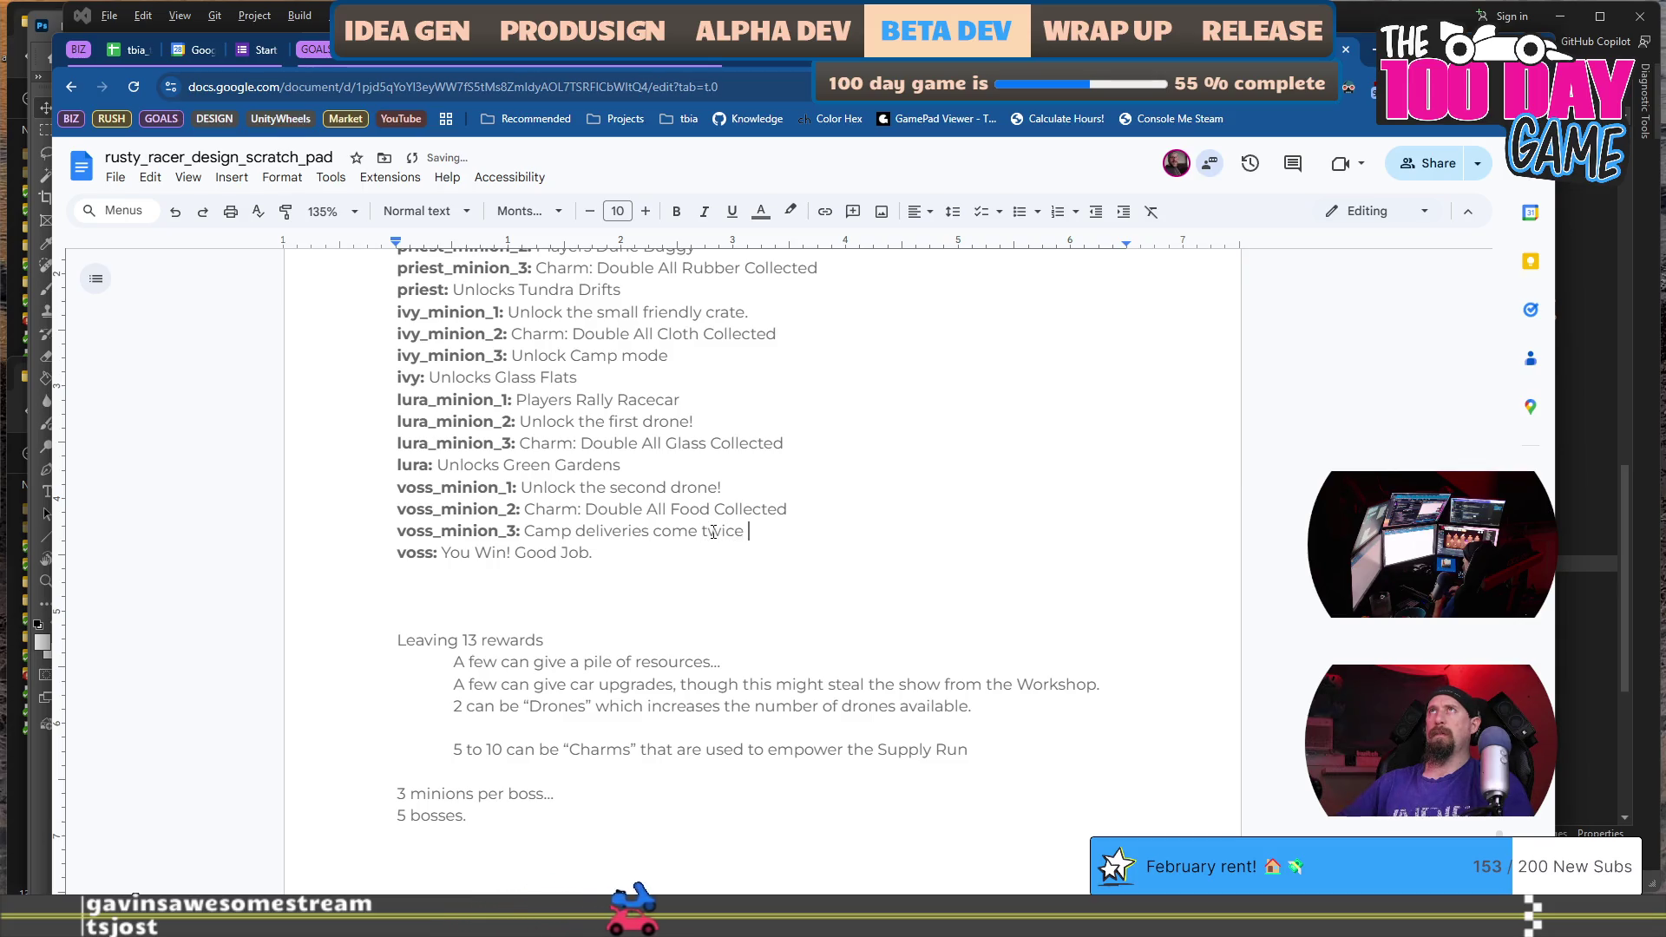
{"action": "type", "text": "as fast!"}
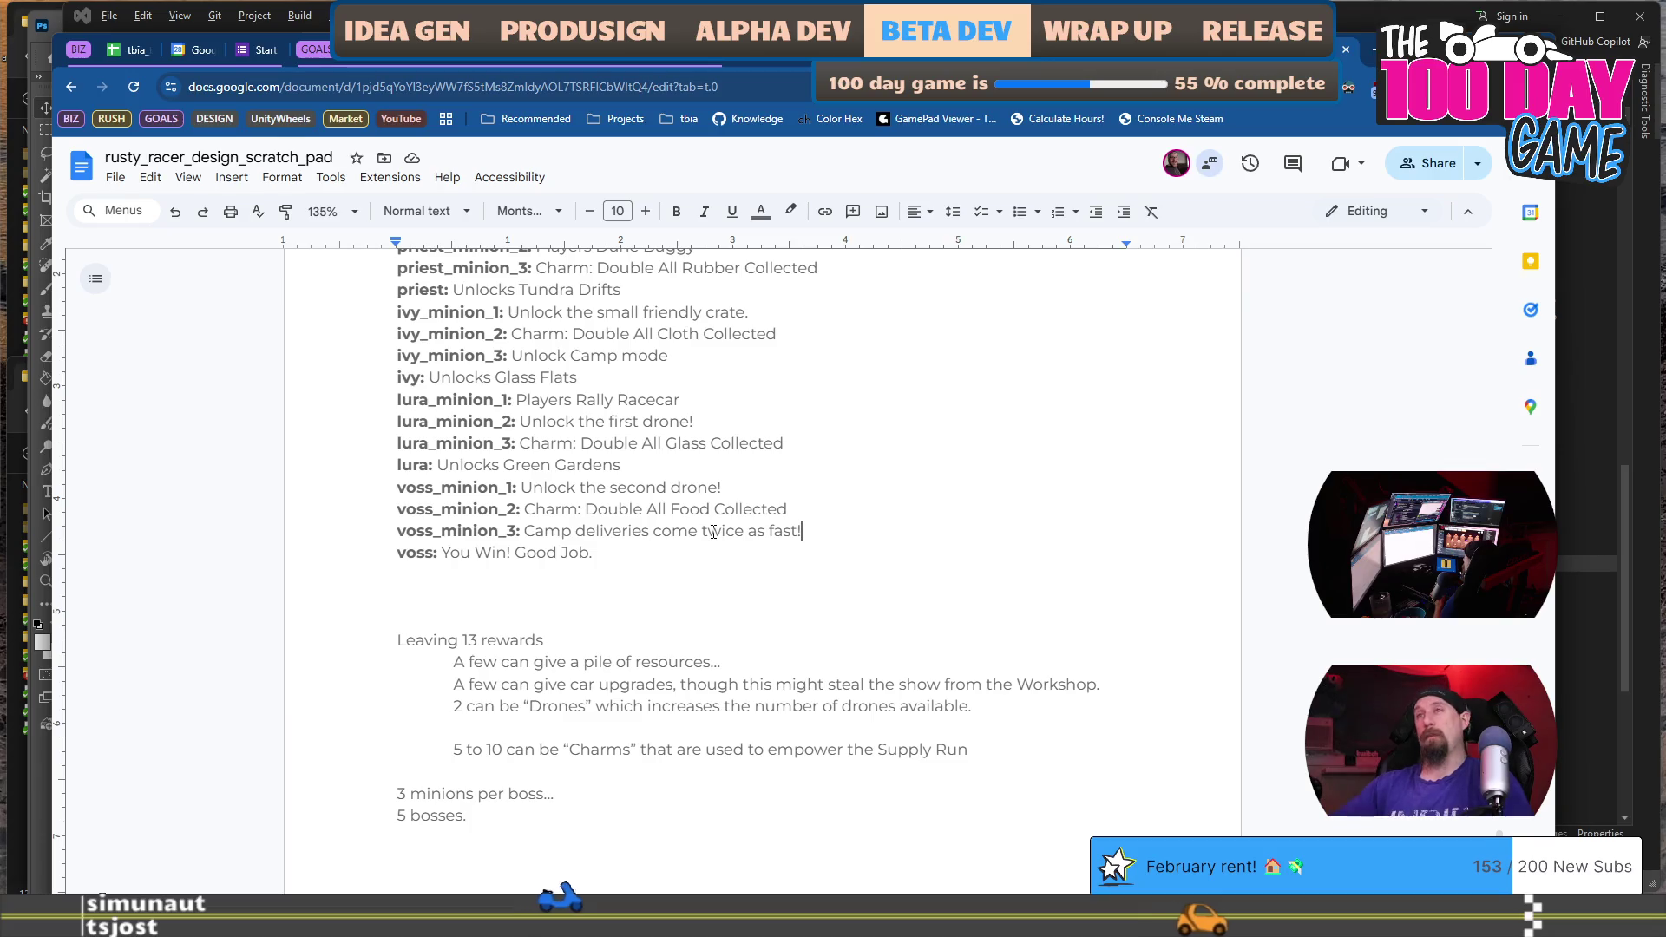
{"action": "left_click", "coordinate": [716, 581]}
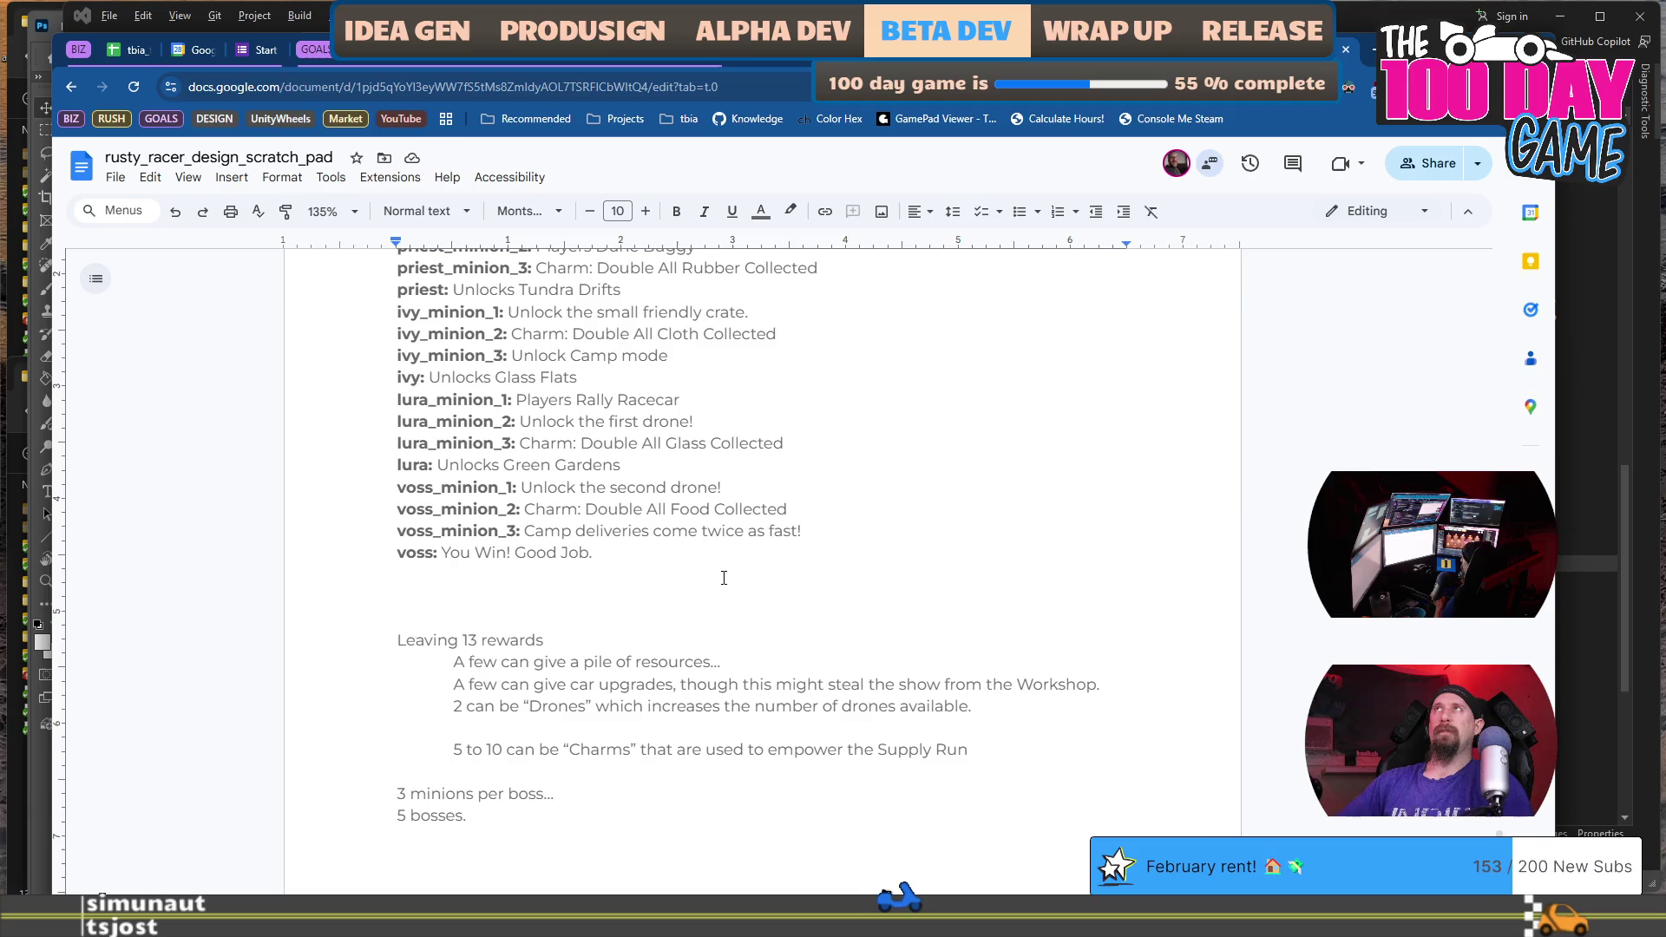
{"action": "scroll", "coordinate": [724, 578], "scroll_direction": "down", "scroll_amount": 2}
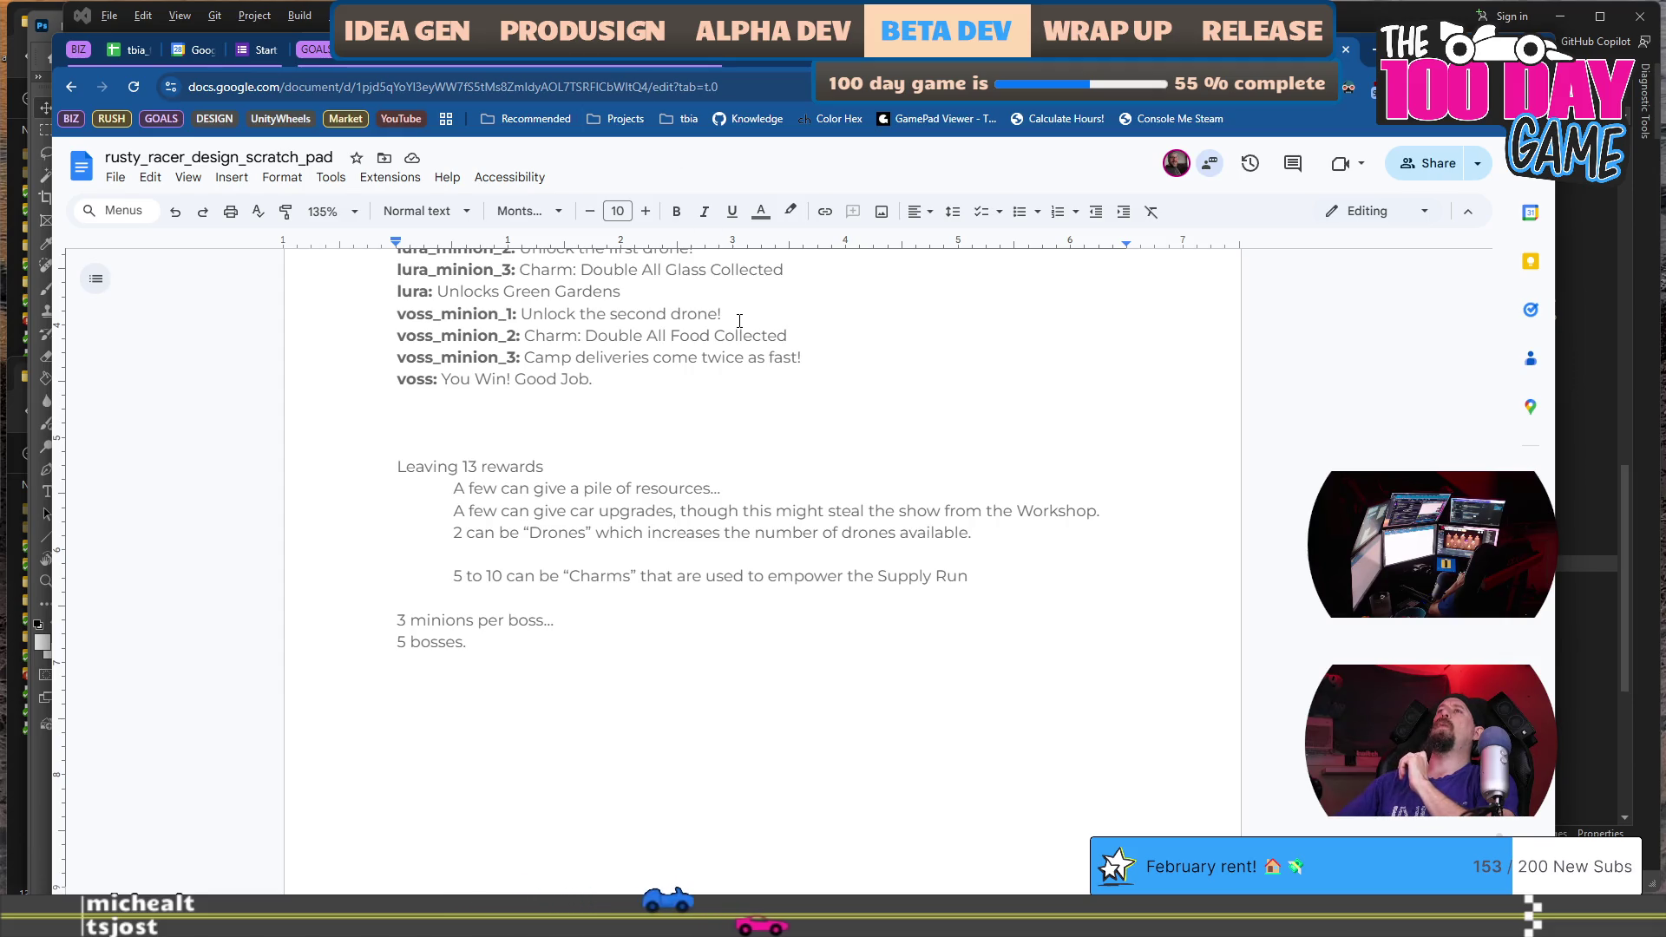
{"action": "left_click", "coordinate": [812, 357]}
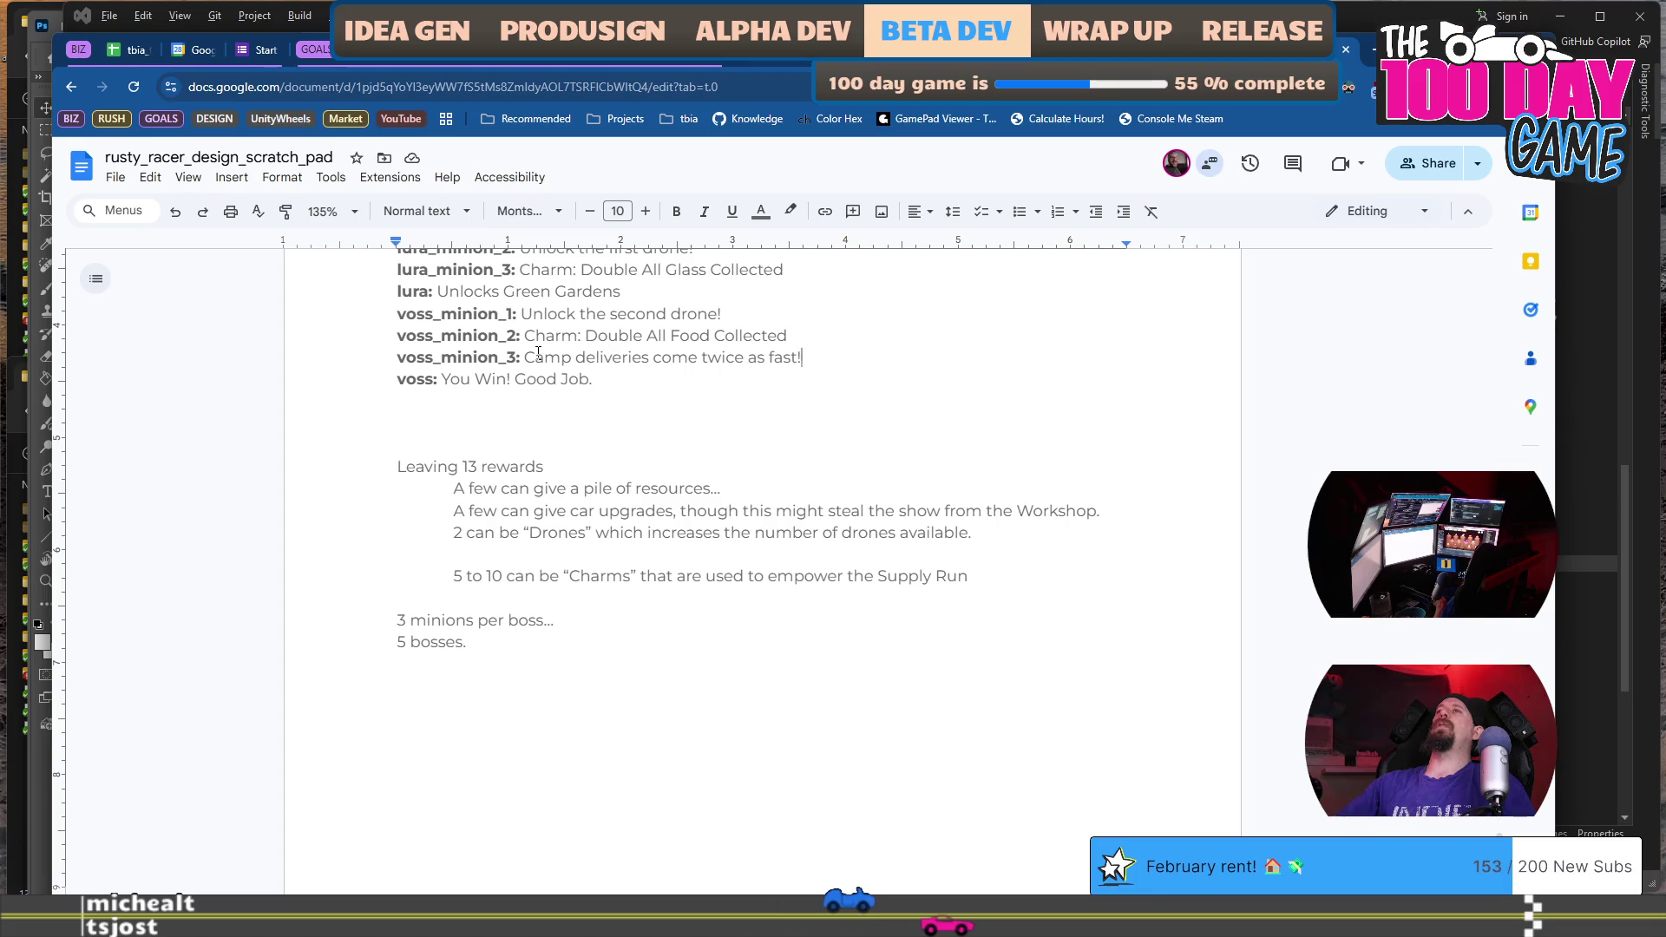
{"action": "left_click_drag", "start_coordinate": [524, 356], "coordinate": [803, 357]}
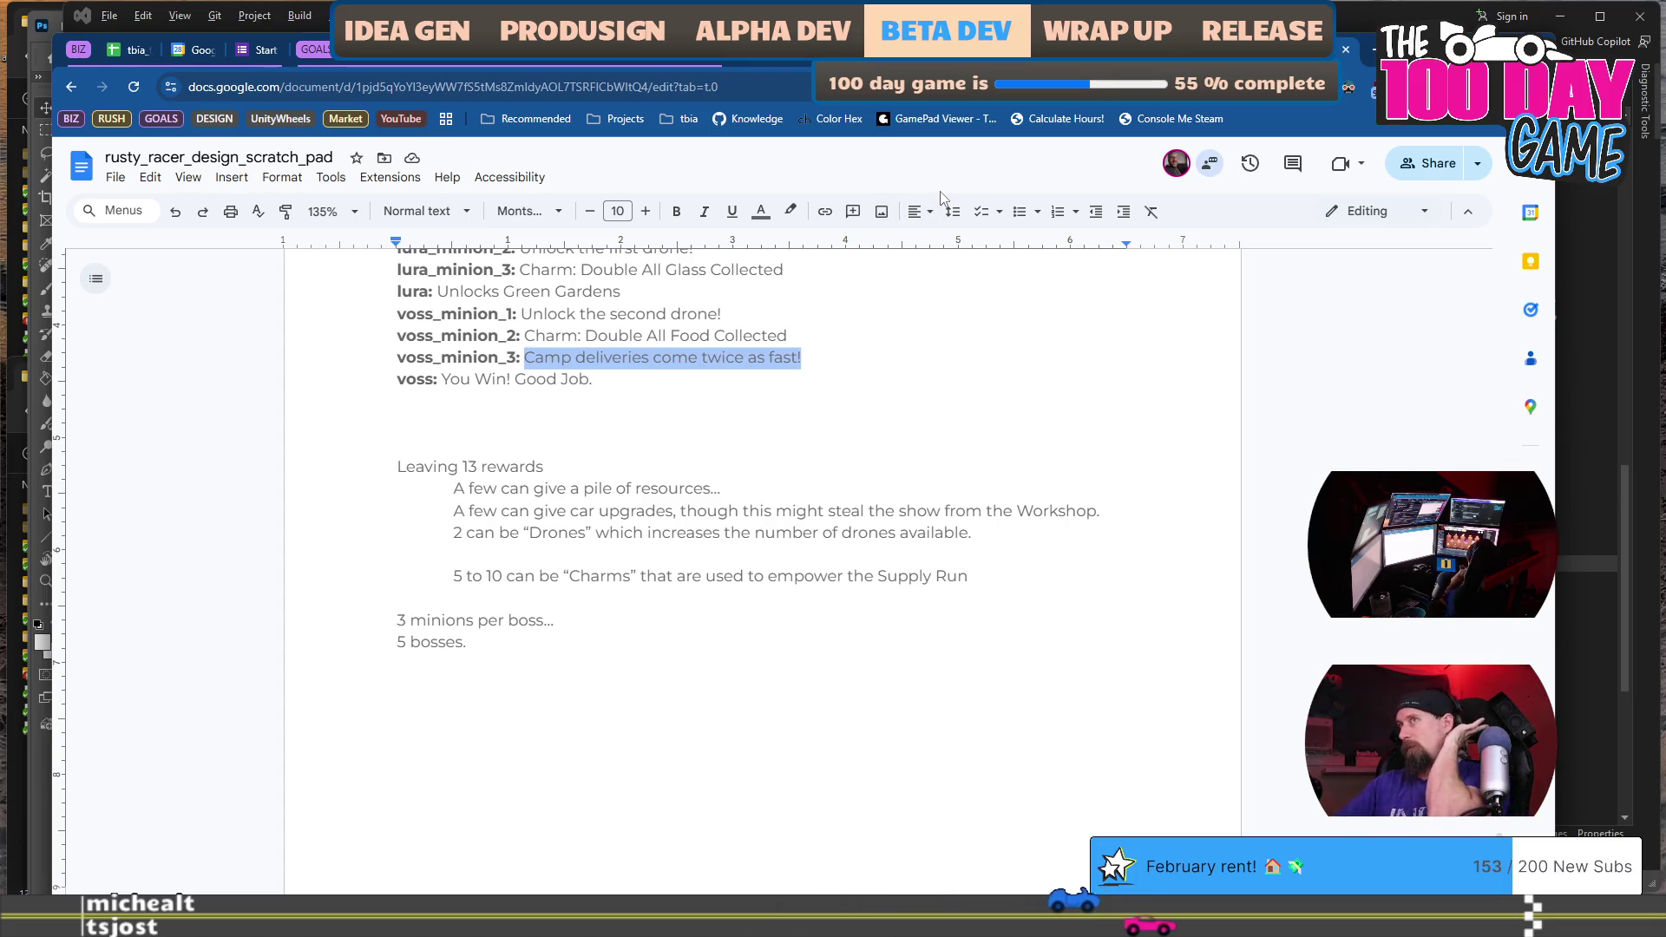
{"action": "scroll", "coordinate": [864, 436], "scroll_direction": "up", "scroll_amount": 3}
{"action": "scroll", "coordinate": [863, 435], "scroll_direction": "up", "scroll_amount": 4}
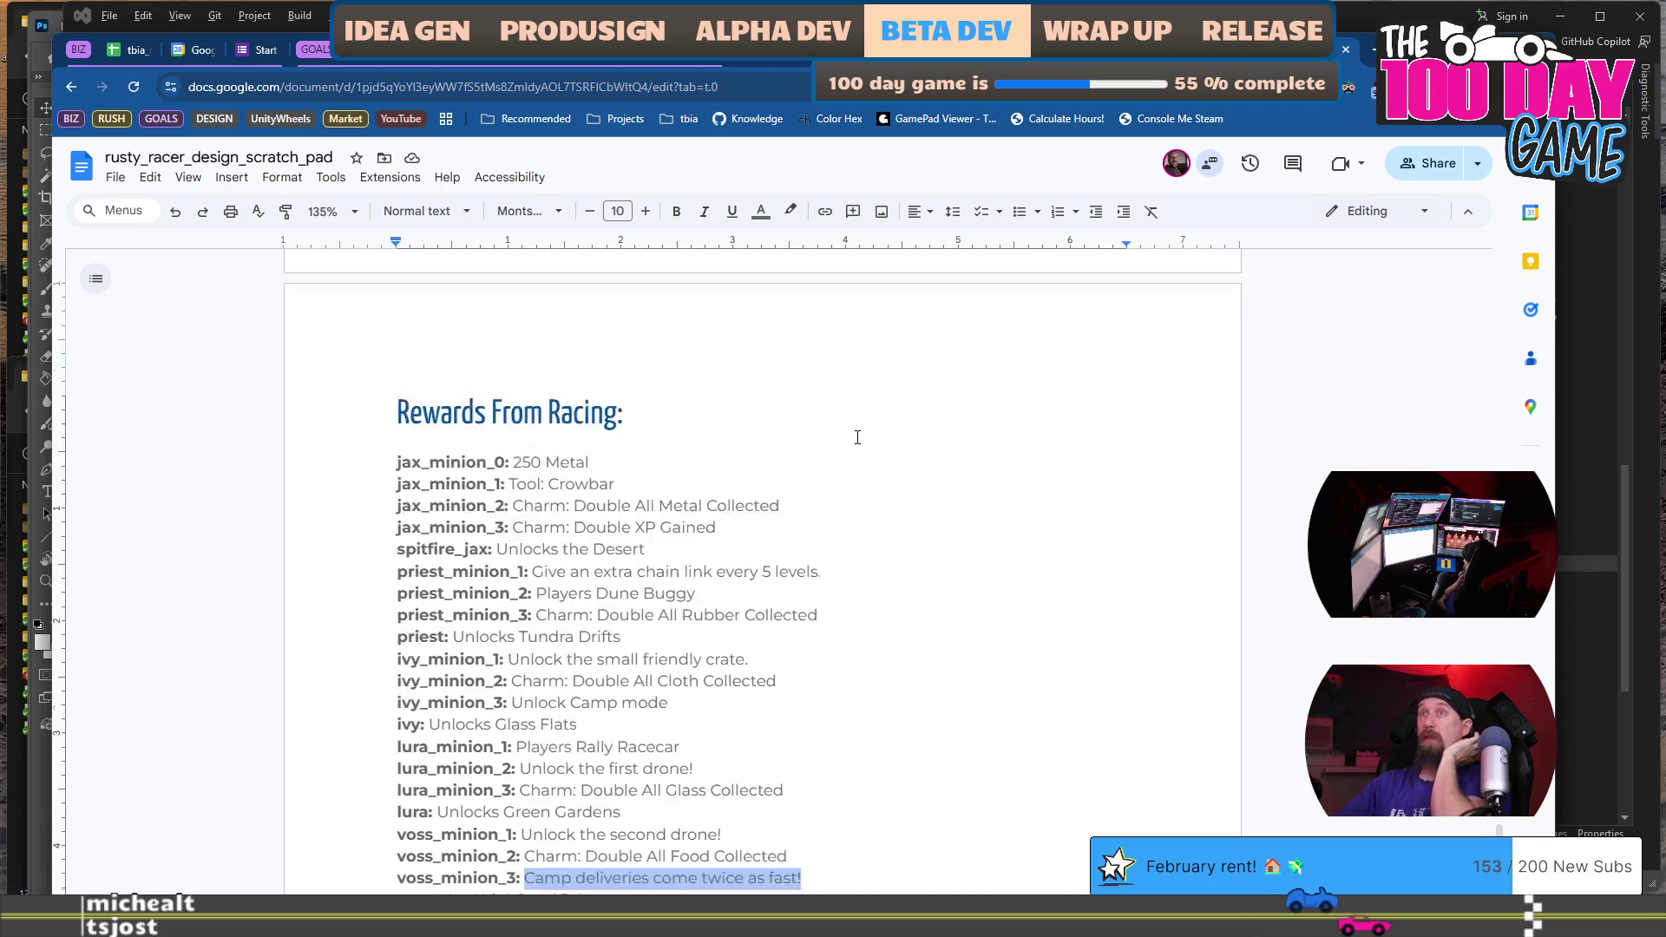
{"action": "scroll", "coordinate": [858, 438], "scroll_direction": "down", "scroll_amount": 2}
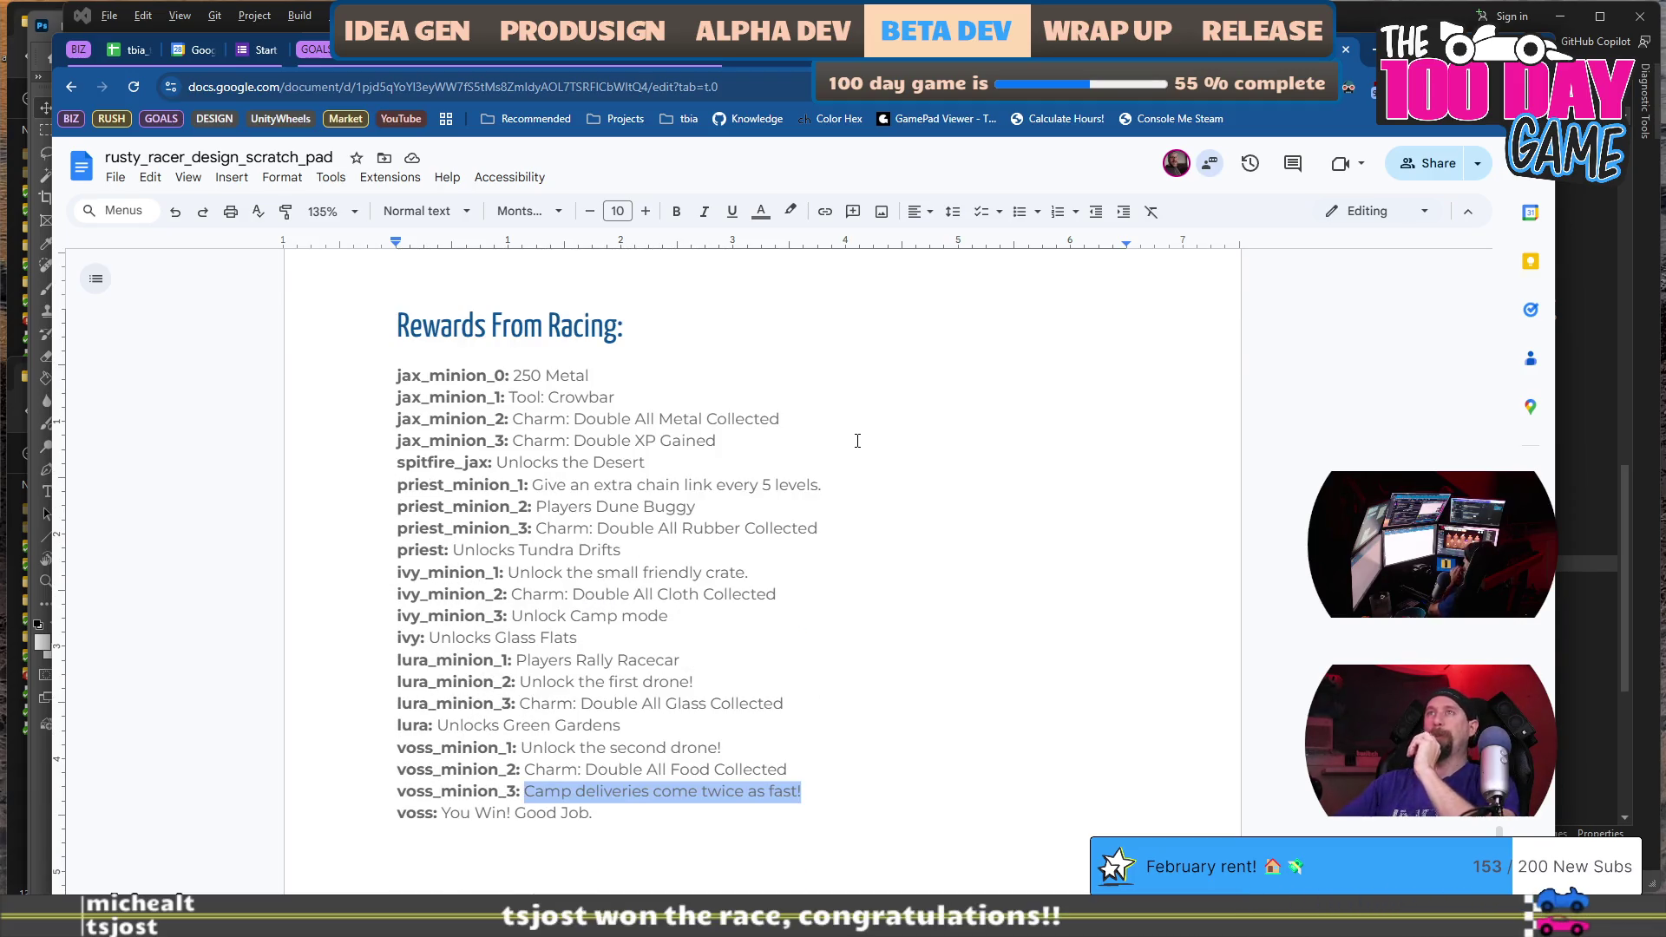
{"action": "scroll", "coordinate": [857, 441], "scroll_direction": "down", "scroll_amount": 2}
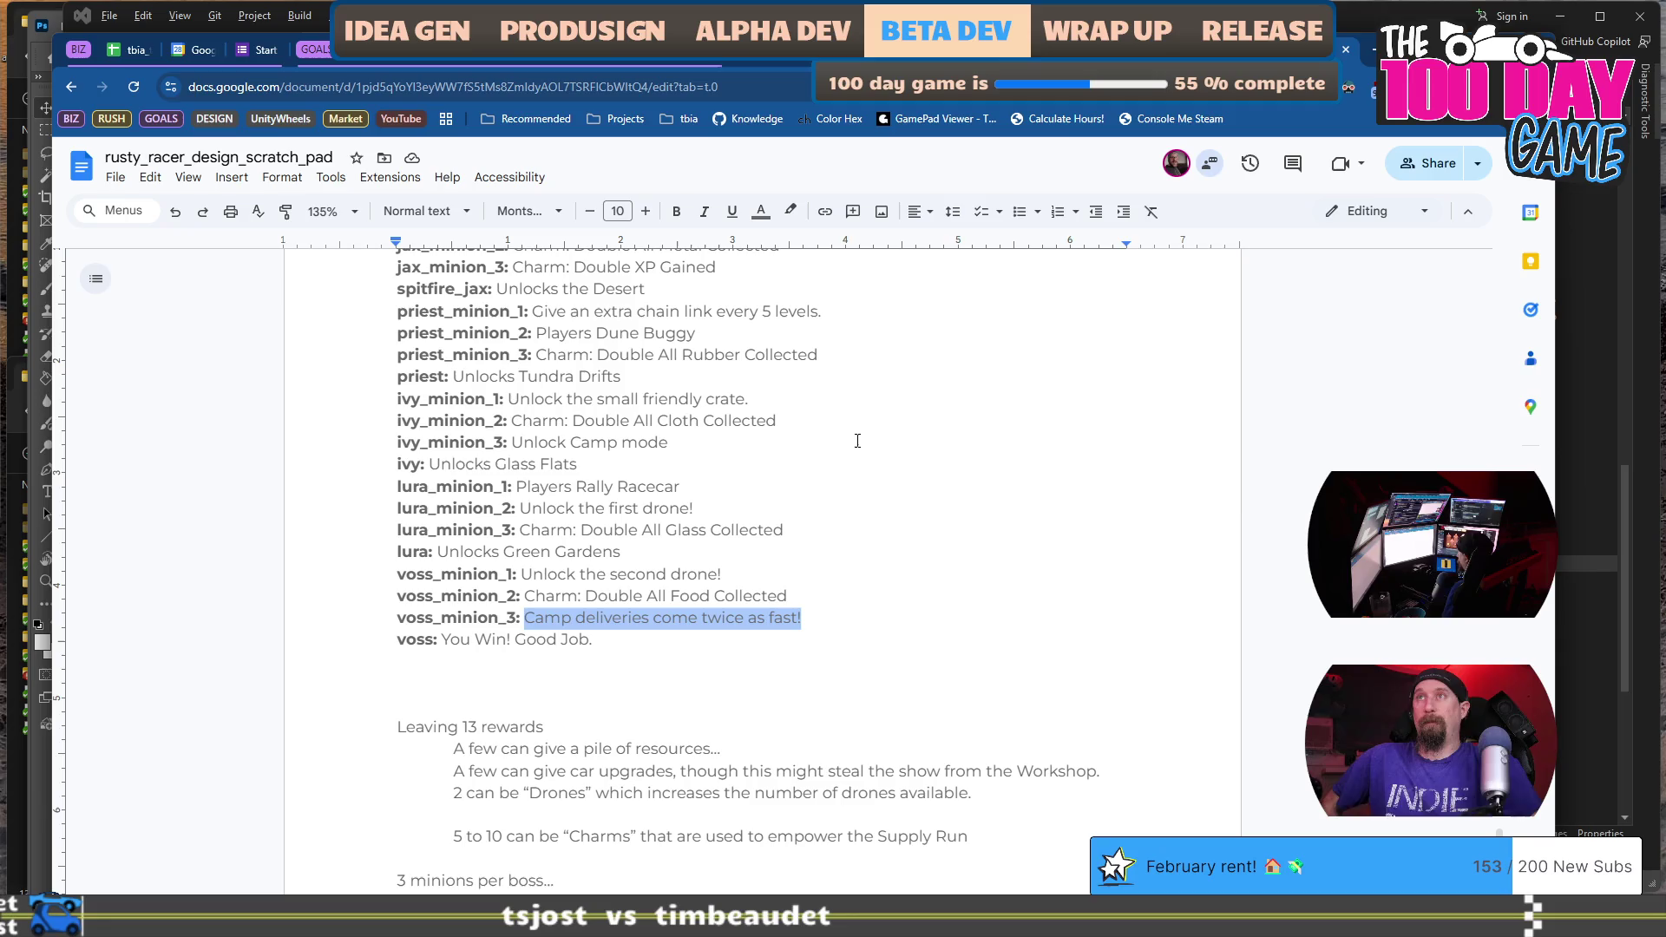
{"action": "scroll", "coordinate": [858, 441], "scroll_direction": "down", "scroll_amount": 4}
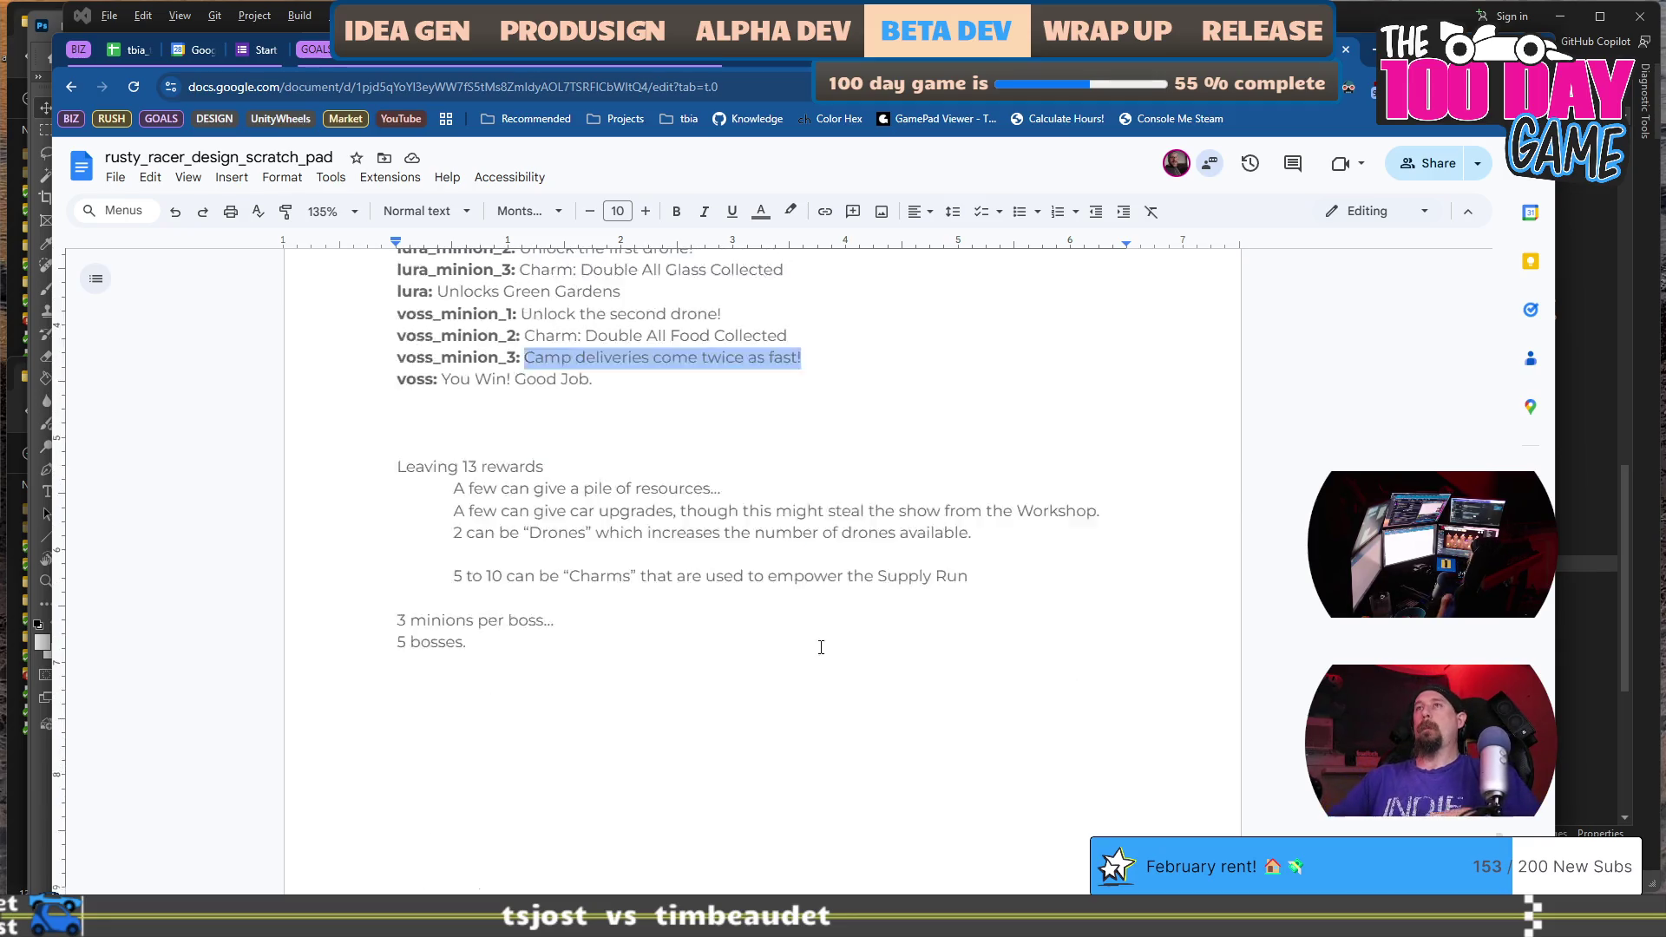
{"action": "left_click", "coordinate": [877, 337]}
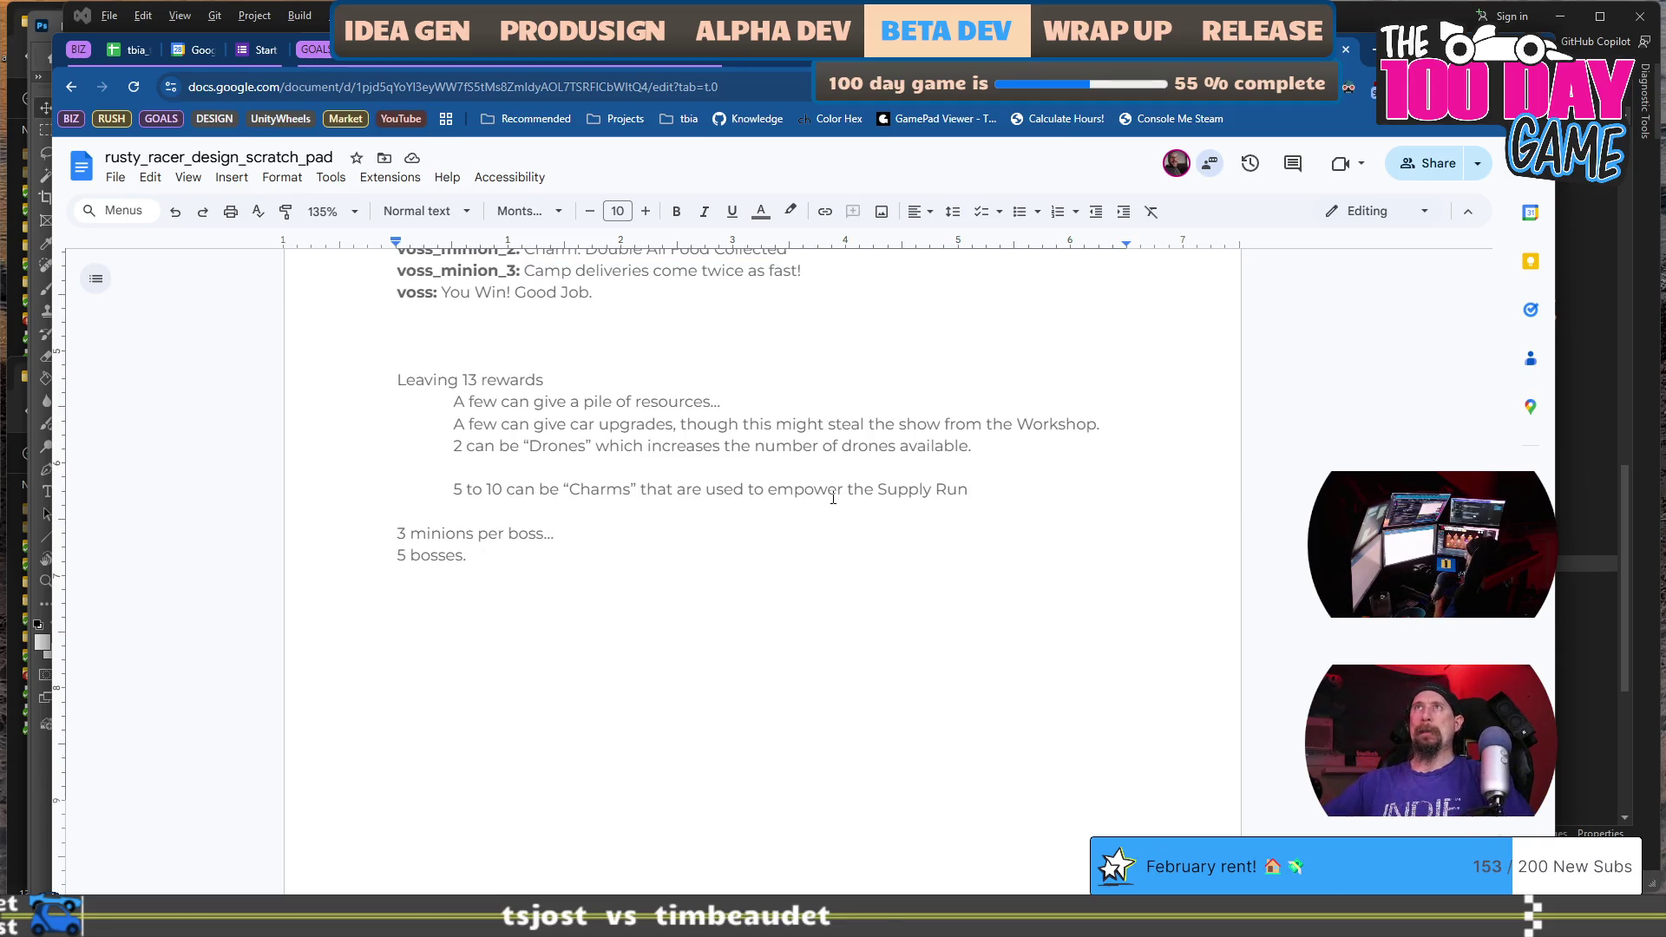
{"action": "scroll", "coordinate": [833, 497], "scroll_direction": "down", "scroll_amount": 20}
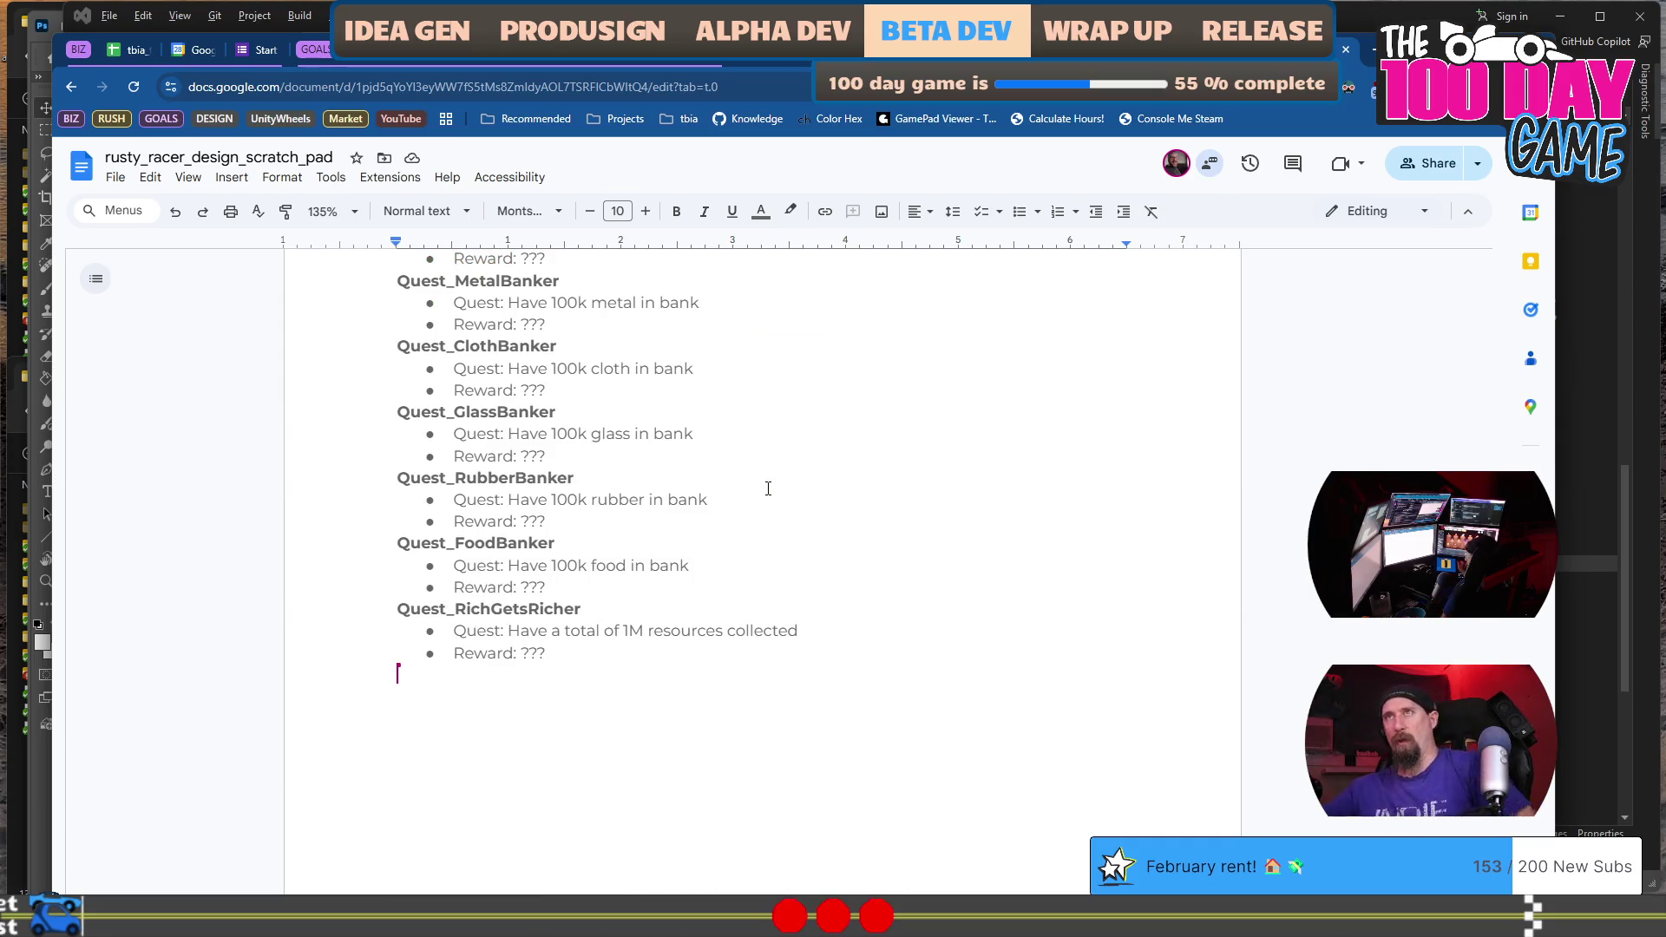
{"action": "scroll", "coordinate": [768, 482], "scroll_direction": "up", "scroll_amount": 2}
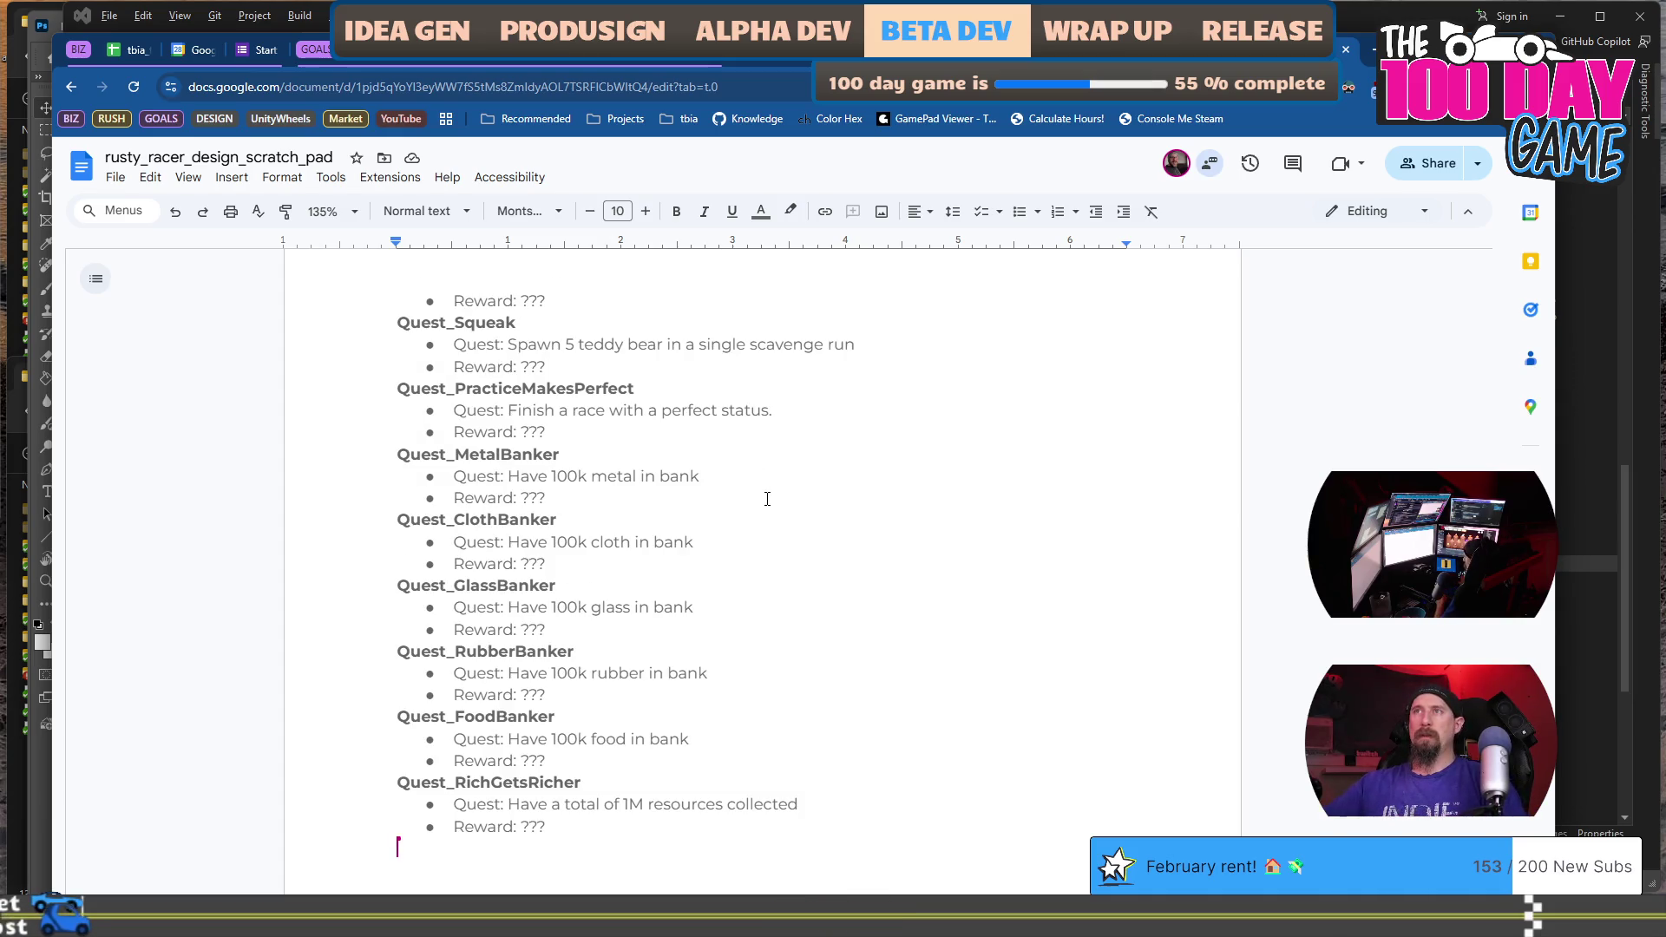
{"action": "left_click", "coordinate": [764, 469]}
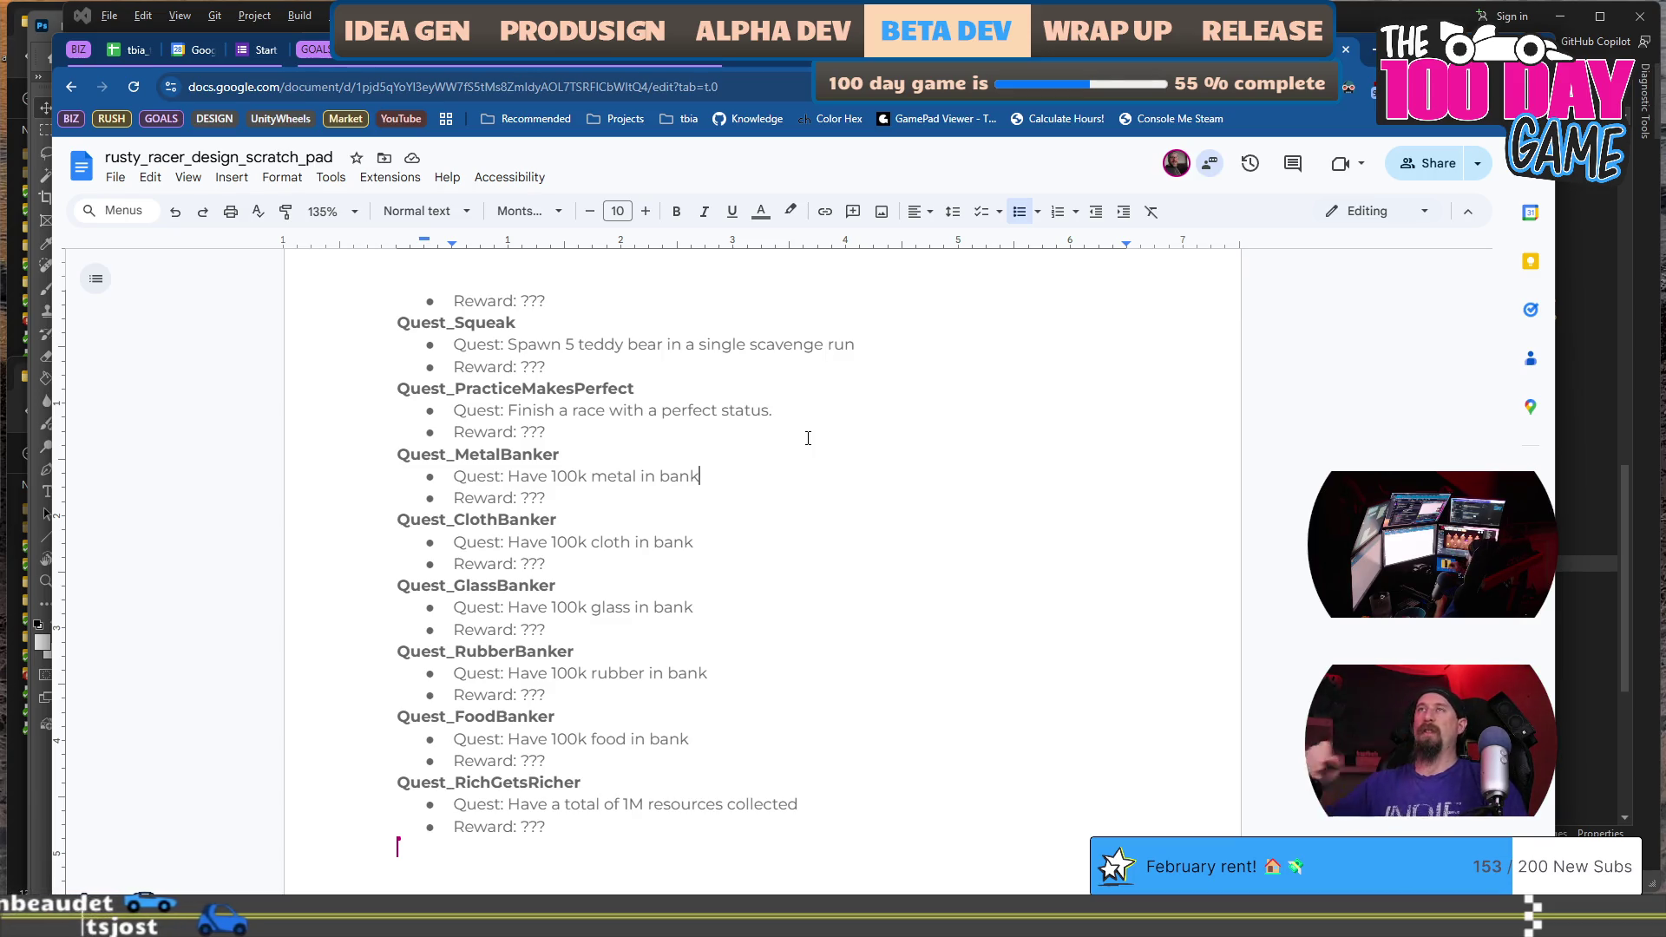
{"action": "scroll", "coordinate": [808, 438], "scroll_direction": "up", "scroll_amount": 3}
{"action": "scroll", "coordinate": [807, 438], "scroll_direction": "up", "scroll_amount": 1}
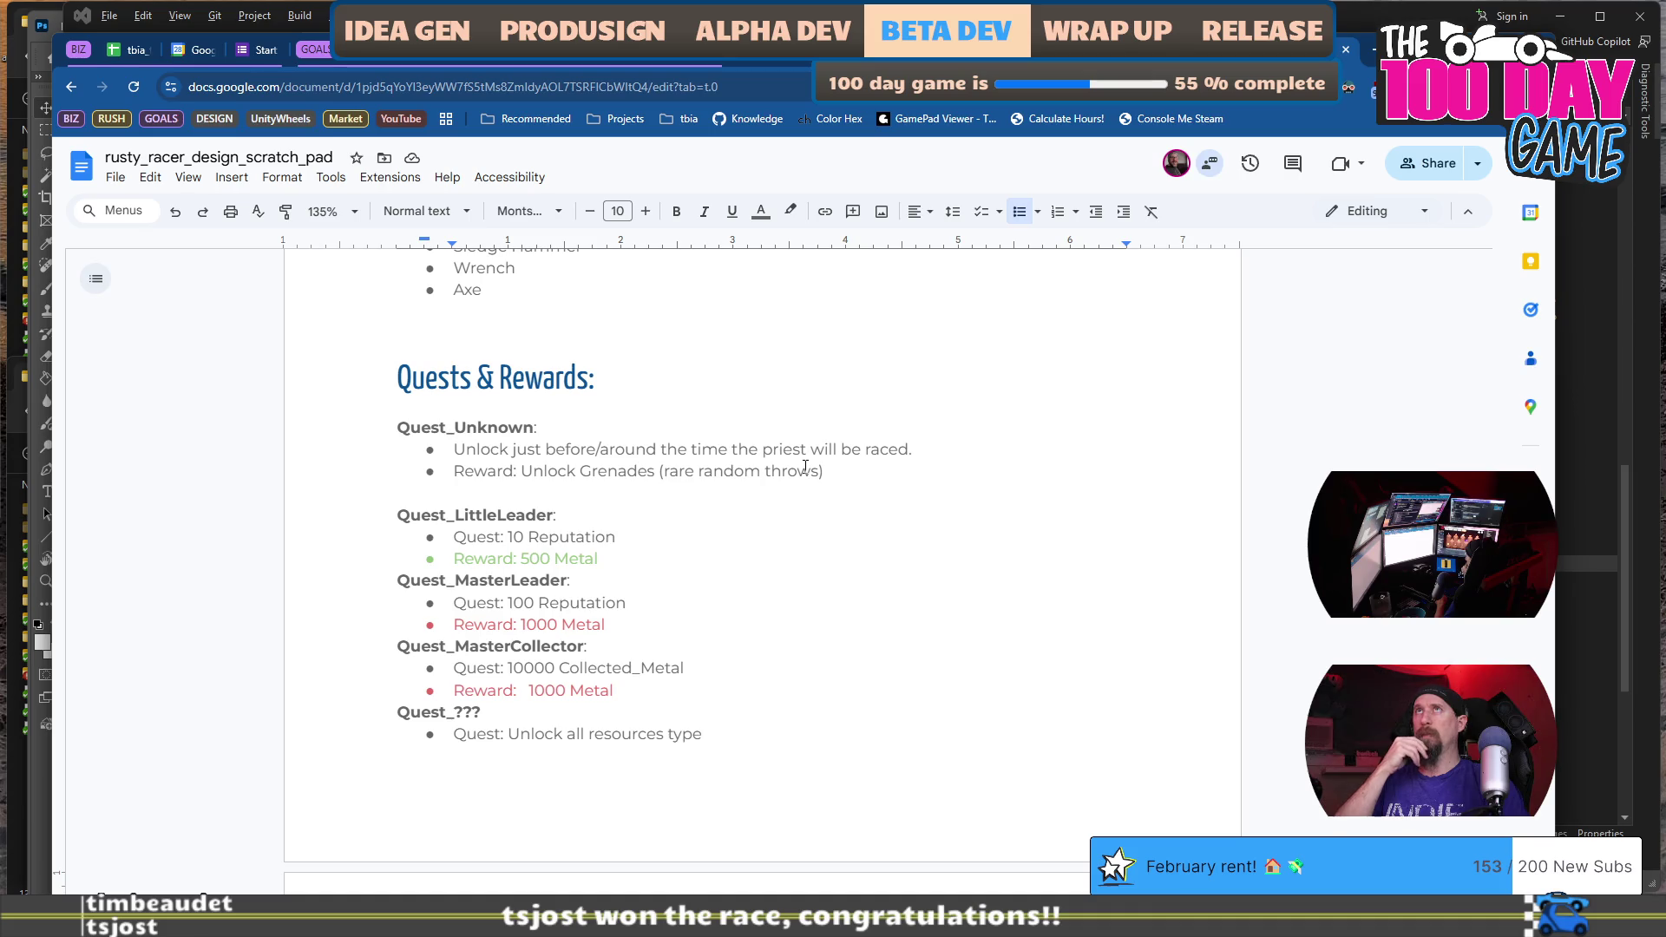
{"action": "scroll", "coordinate": [805, 467], "scroll_direction": "up", "scroll_amount": 2}
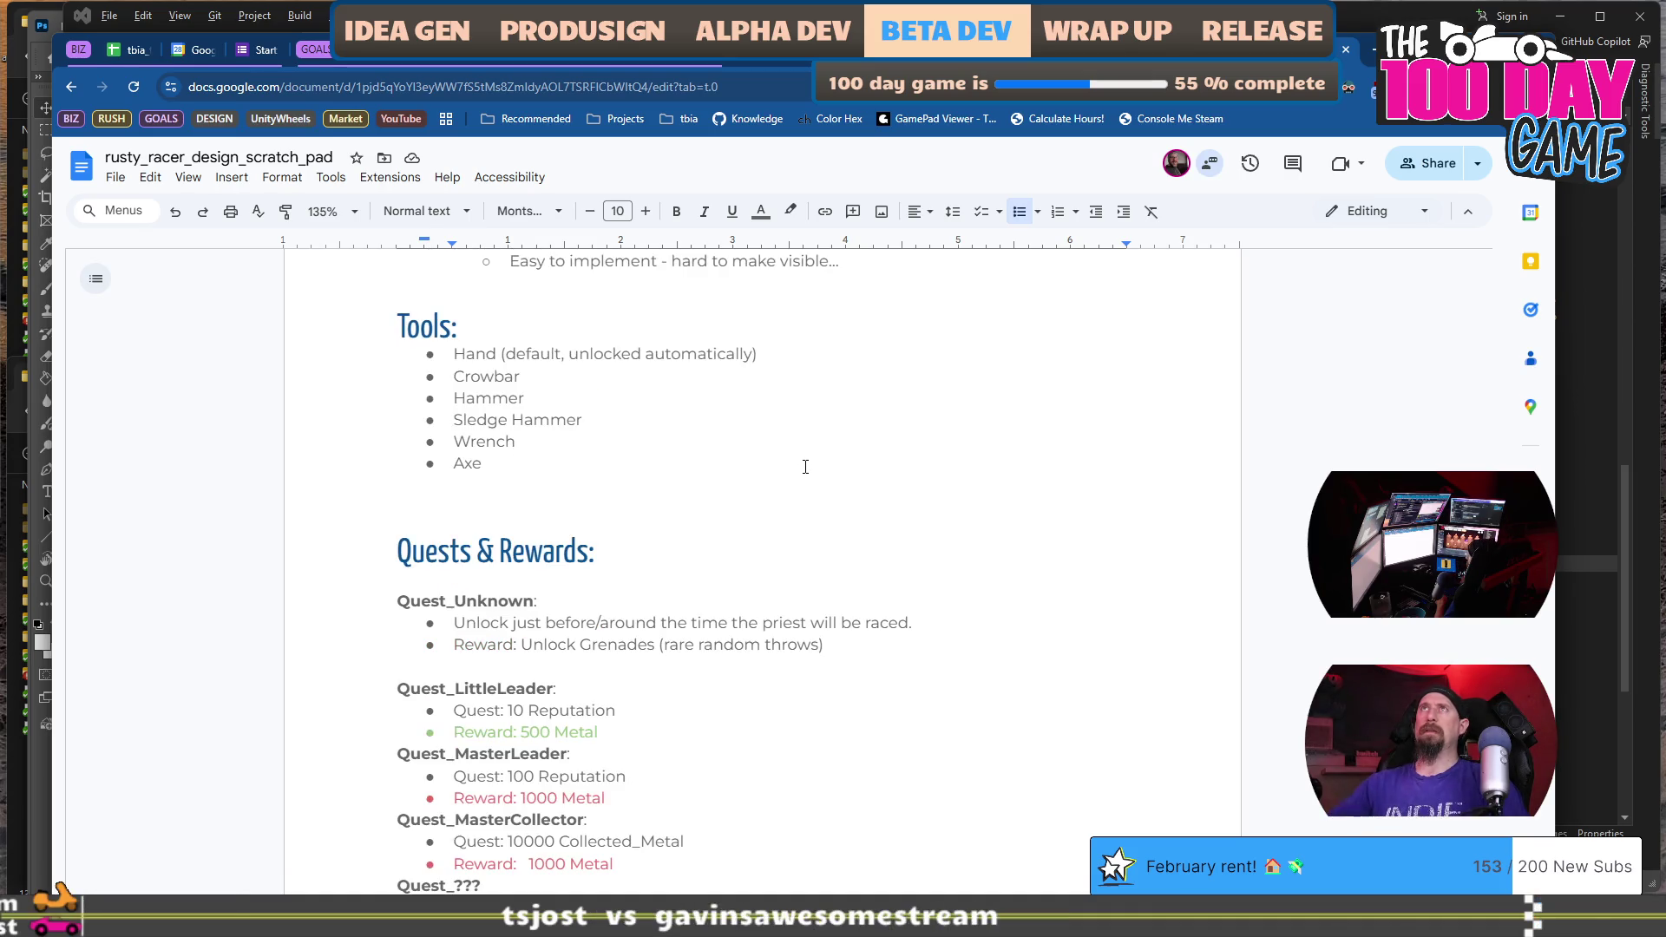
{"action": "left_click", "coordinate": [638, 506]}
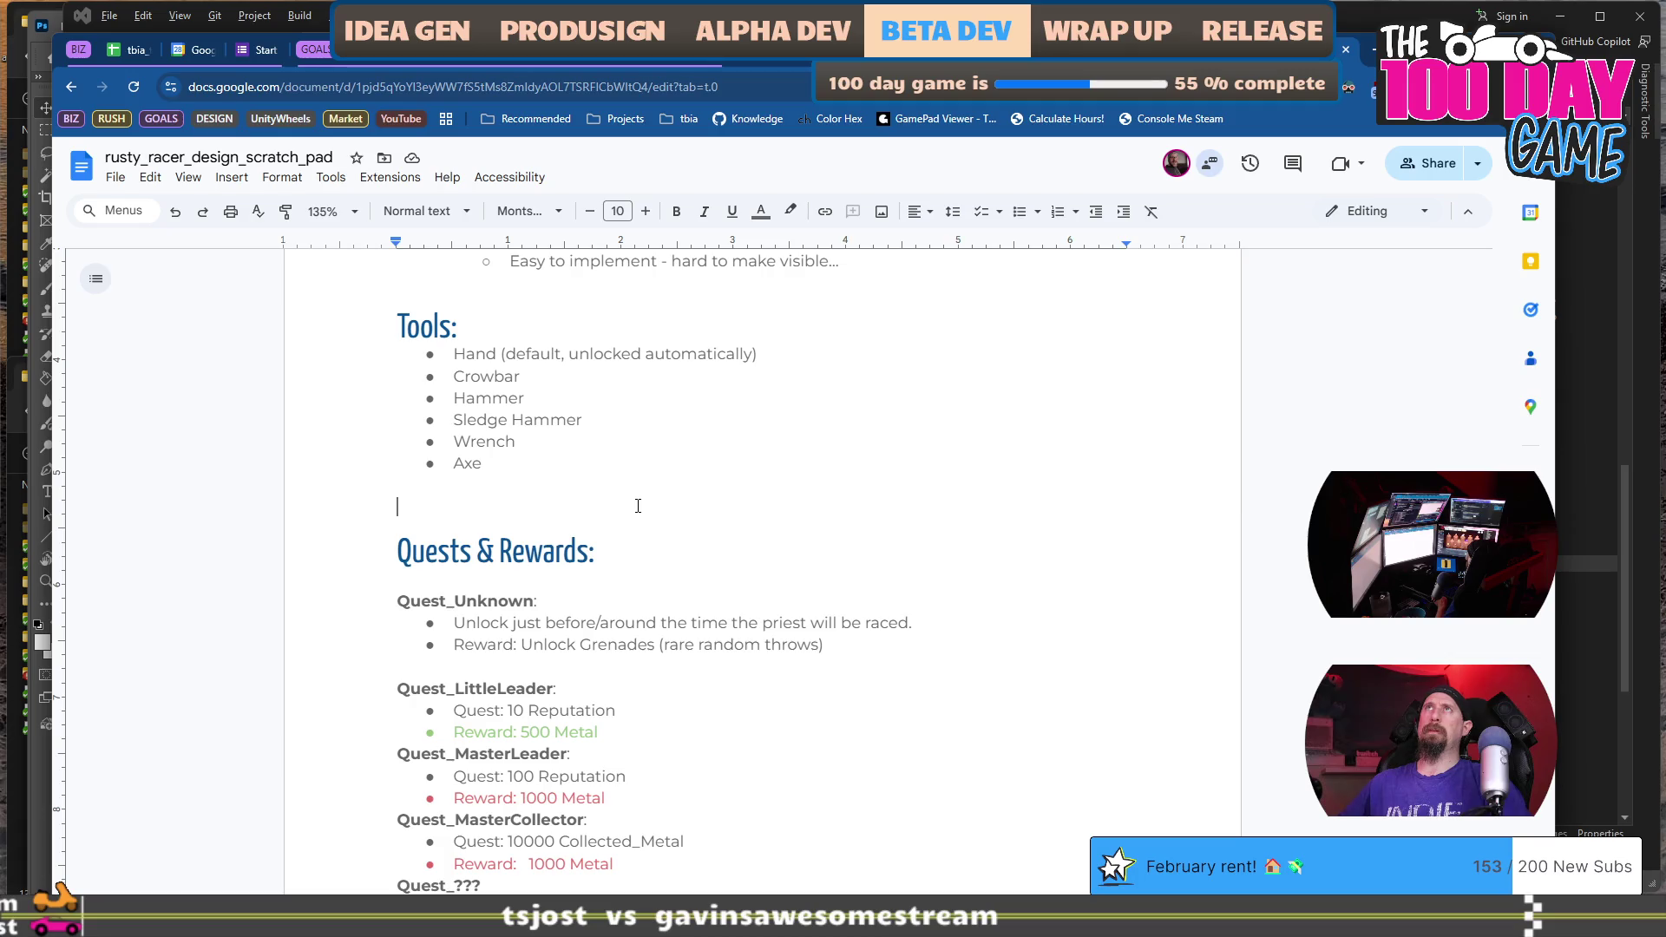
Insert a page break before Quests & Rewards and delete the blank line above it.
{"action": "key", "text": "ctrl+Return"}
{"action": "key", "text": "Delete"}
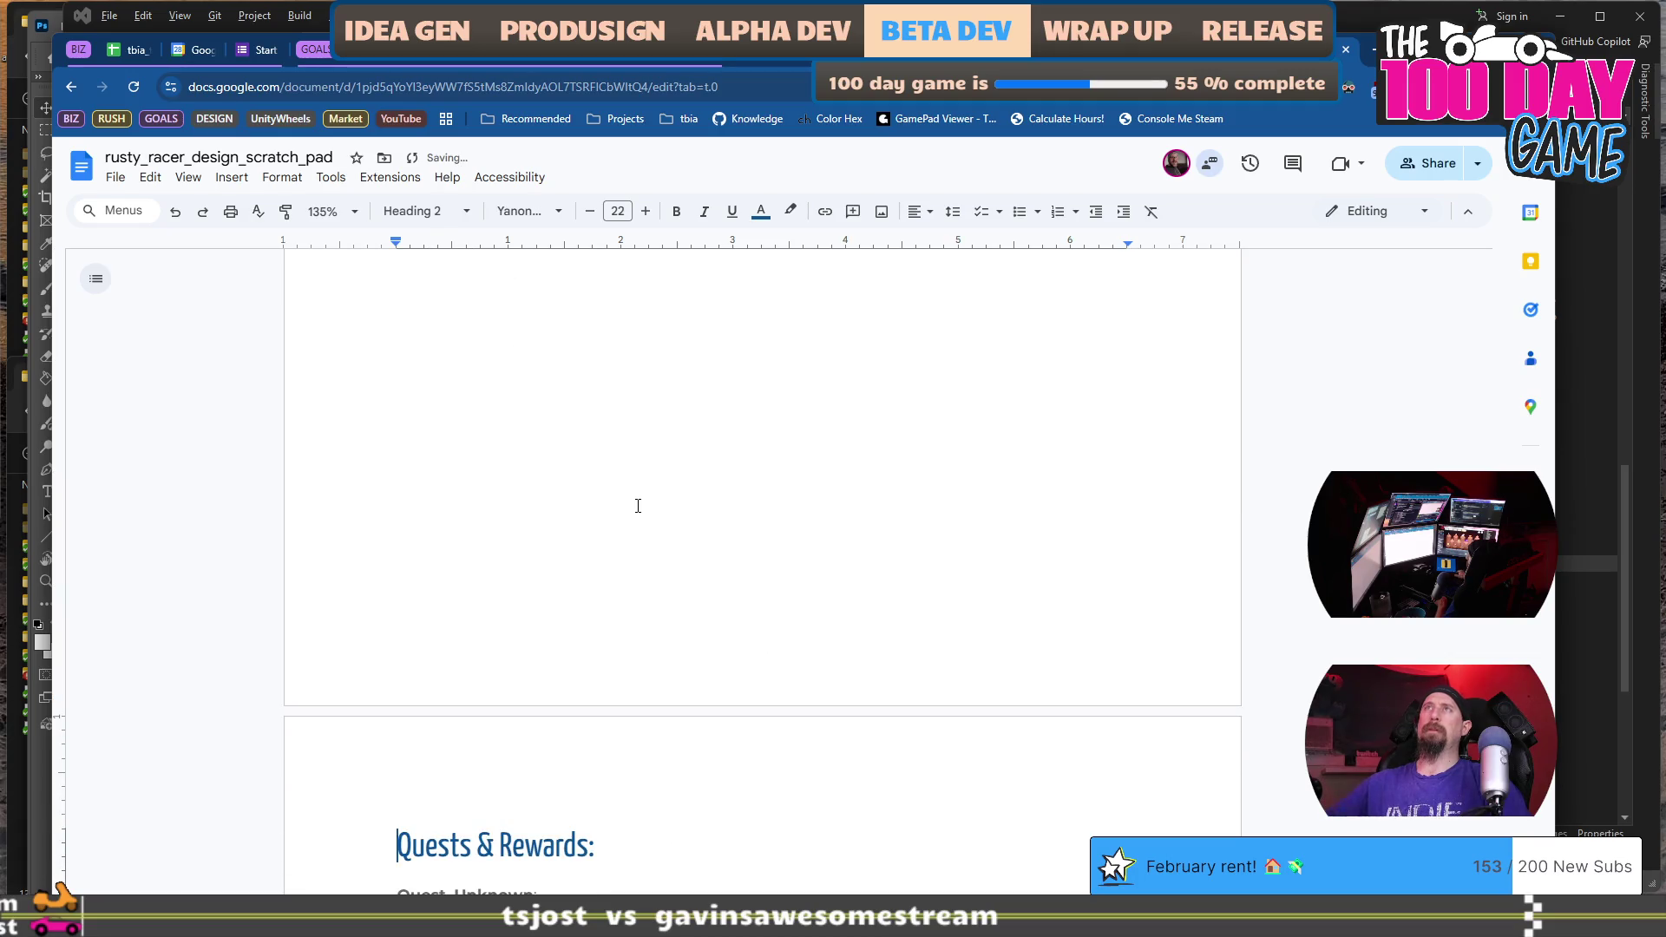
{"action": "scroll", "coordinate": [638, 506], "scroll_direction": "down", "scroll_amount": 10}
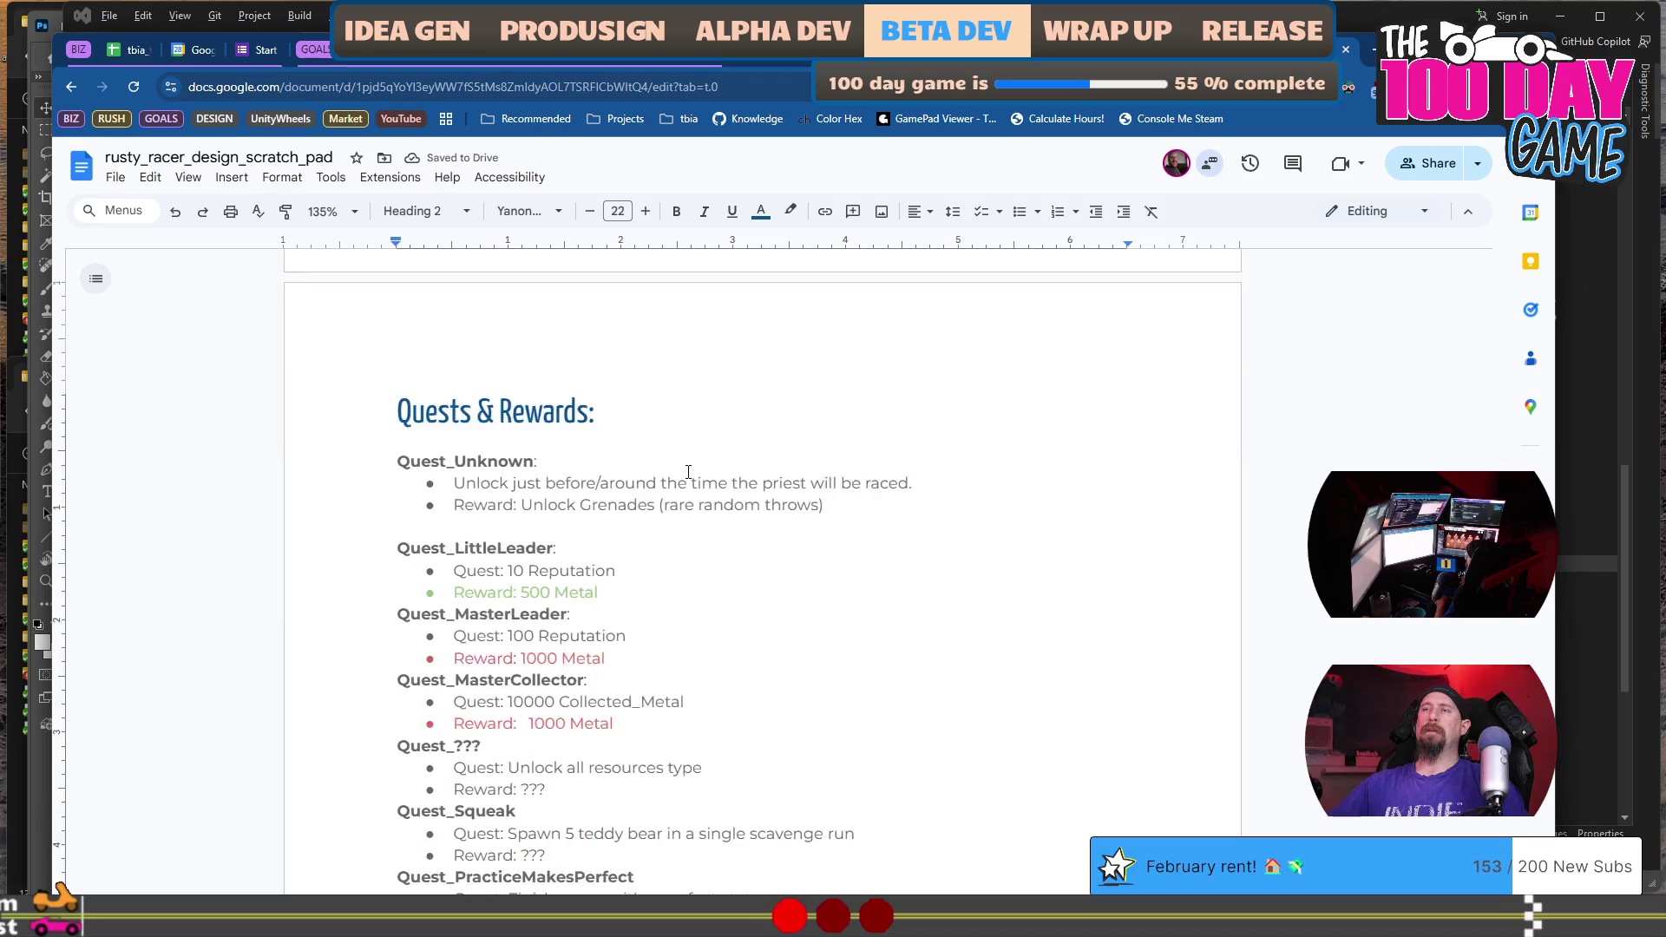
{"action": "scroll", "coordinate": [688, 471], "scroll_direction": "down", "scroll_amount": 3}
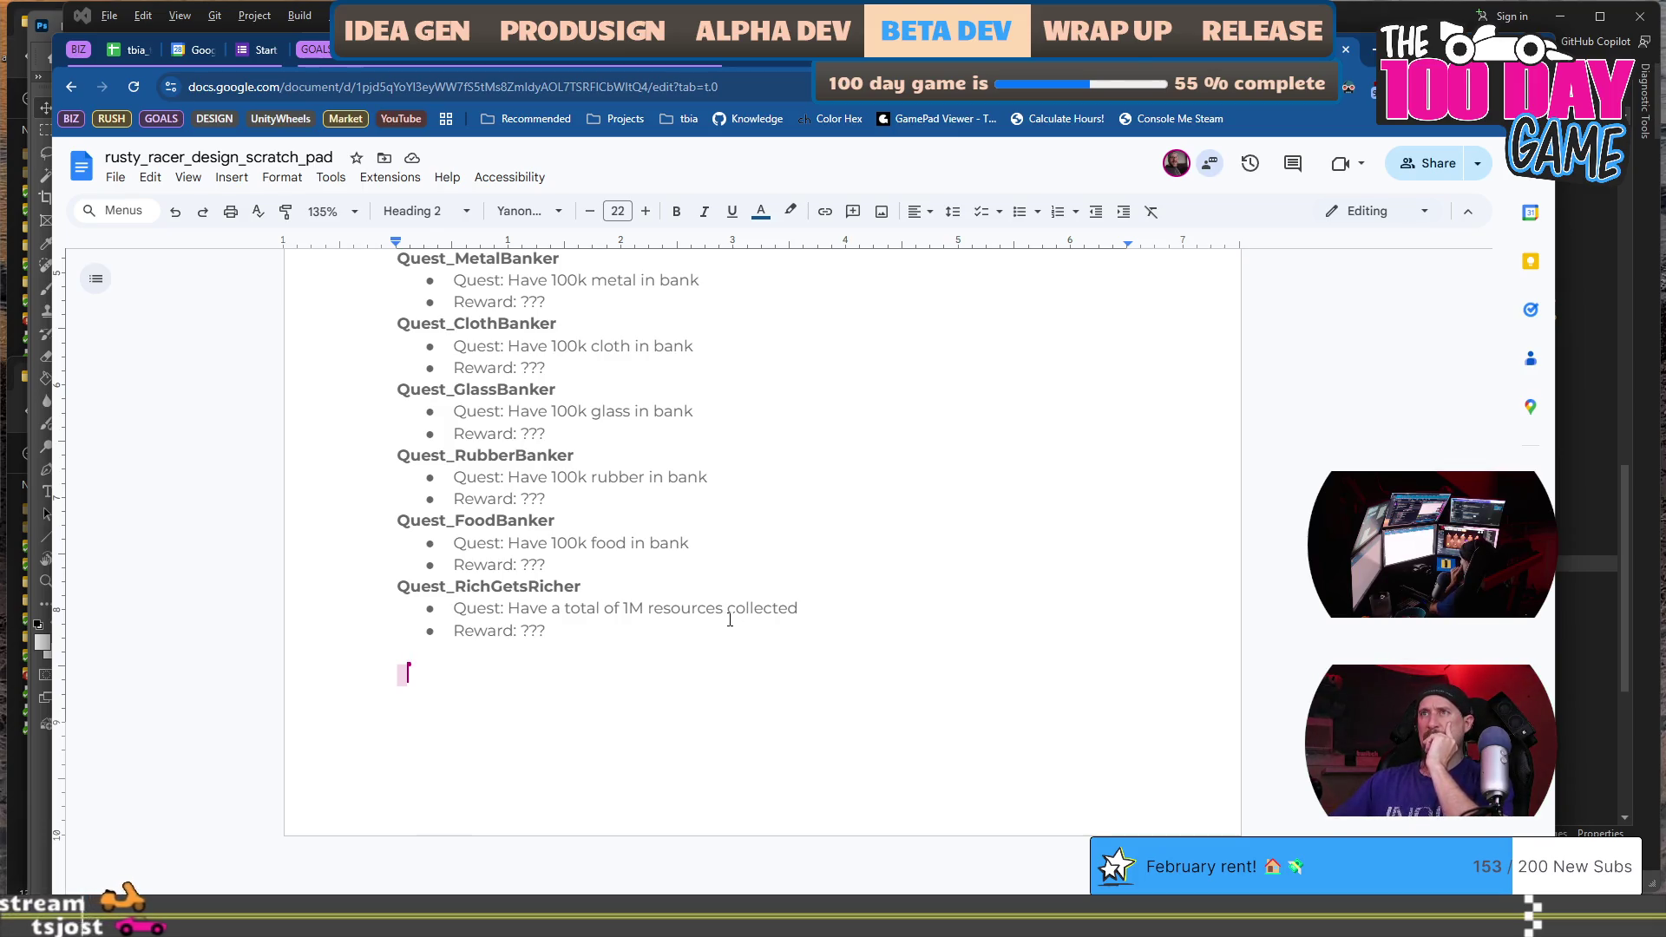
{"action": "scroll", "coordinate": [738, 617], "scroll_direction": "up", "scroll_amount": 4}
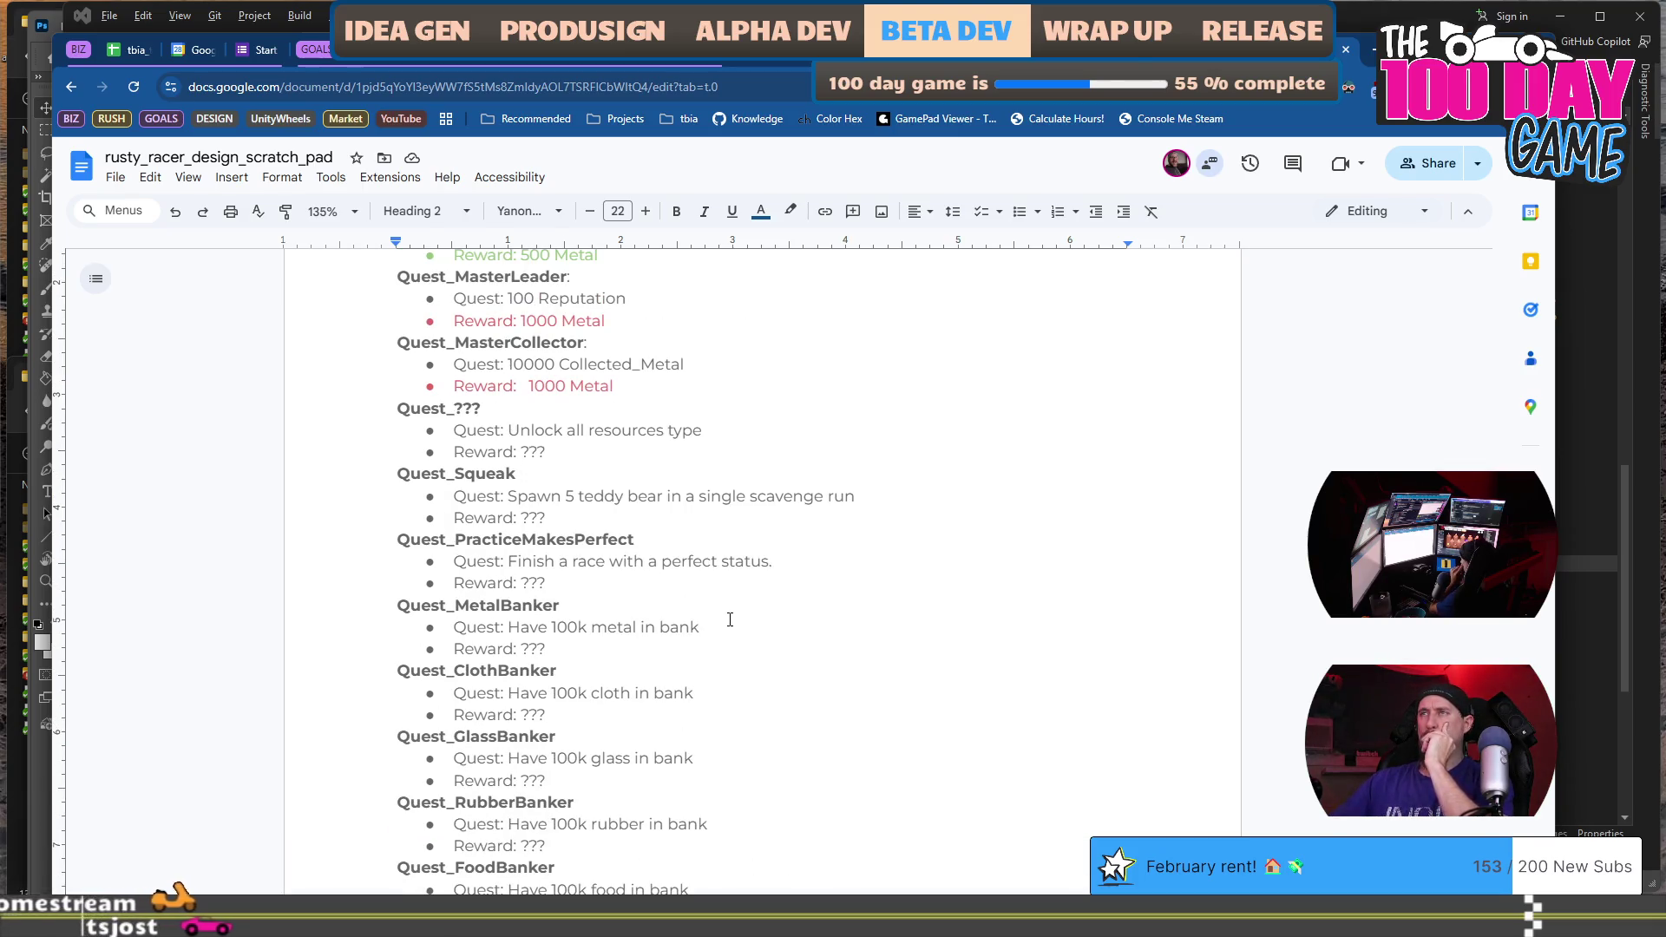
{"action": "scroll", "coordinate": [730, 620], "scroll_direction": "up", "scroll_amount": 1}
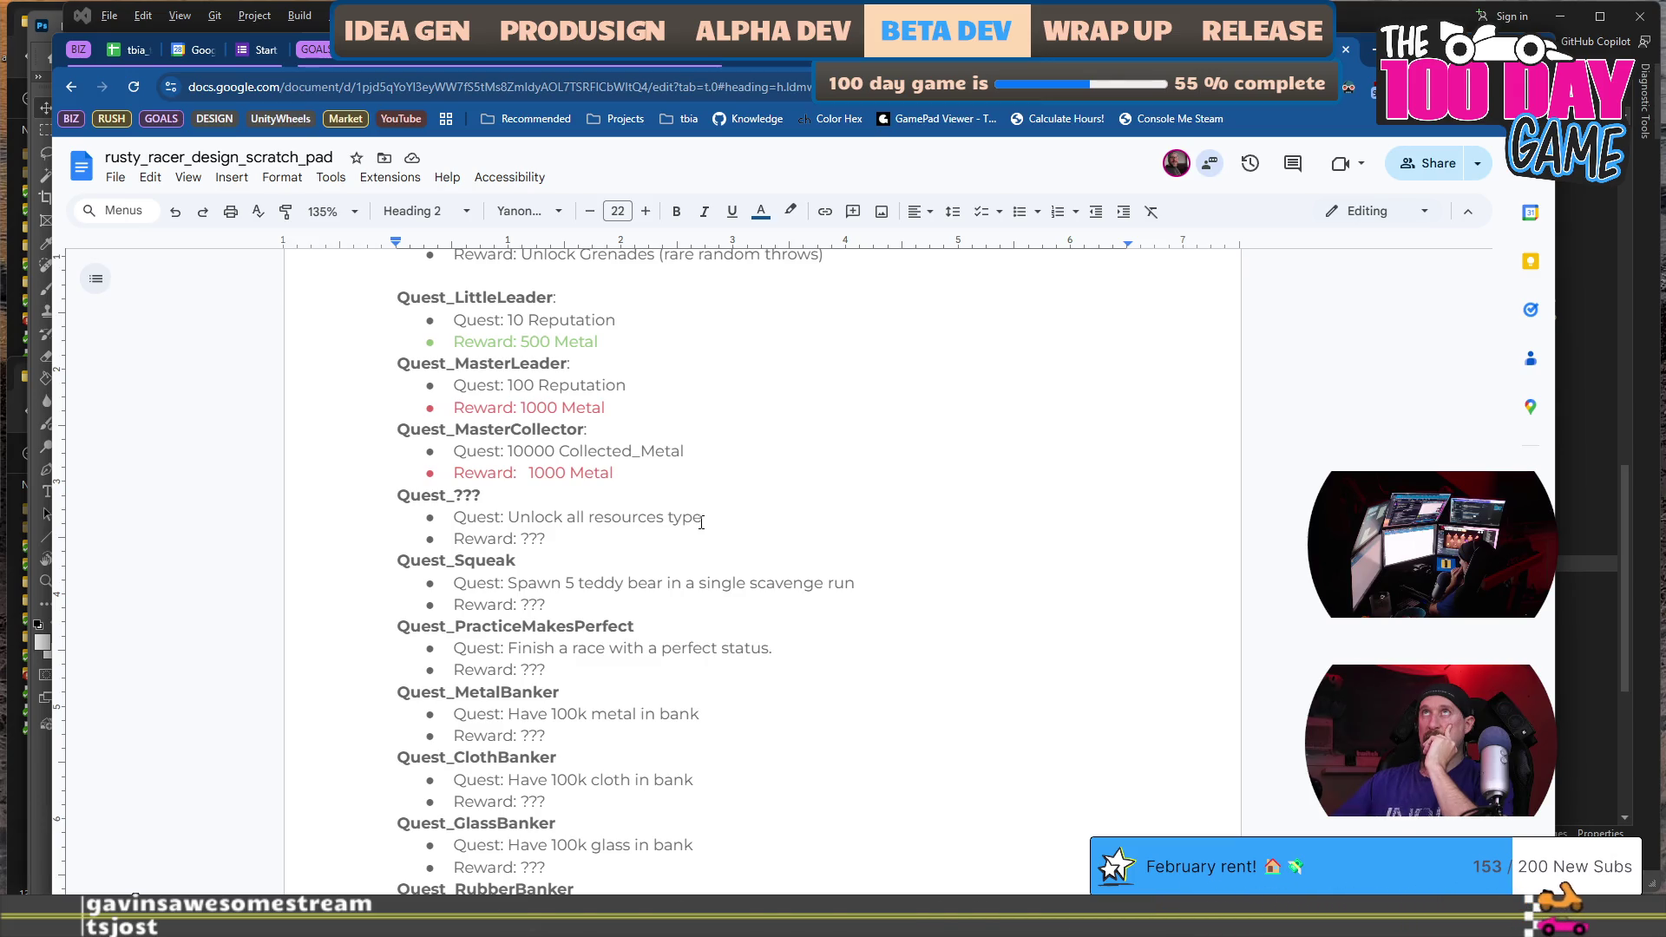
{"action": "scroll", "coordinate": [764, 579], "scroll_direction": "up", "scroll_amount": 5}
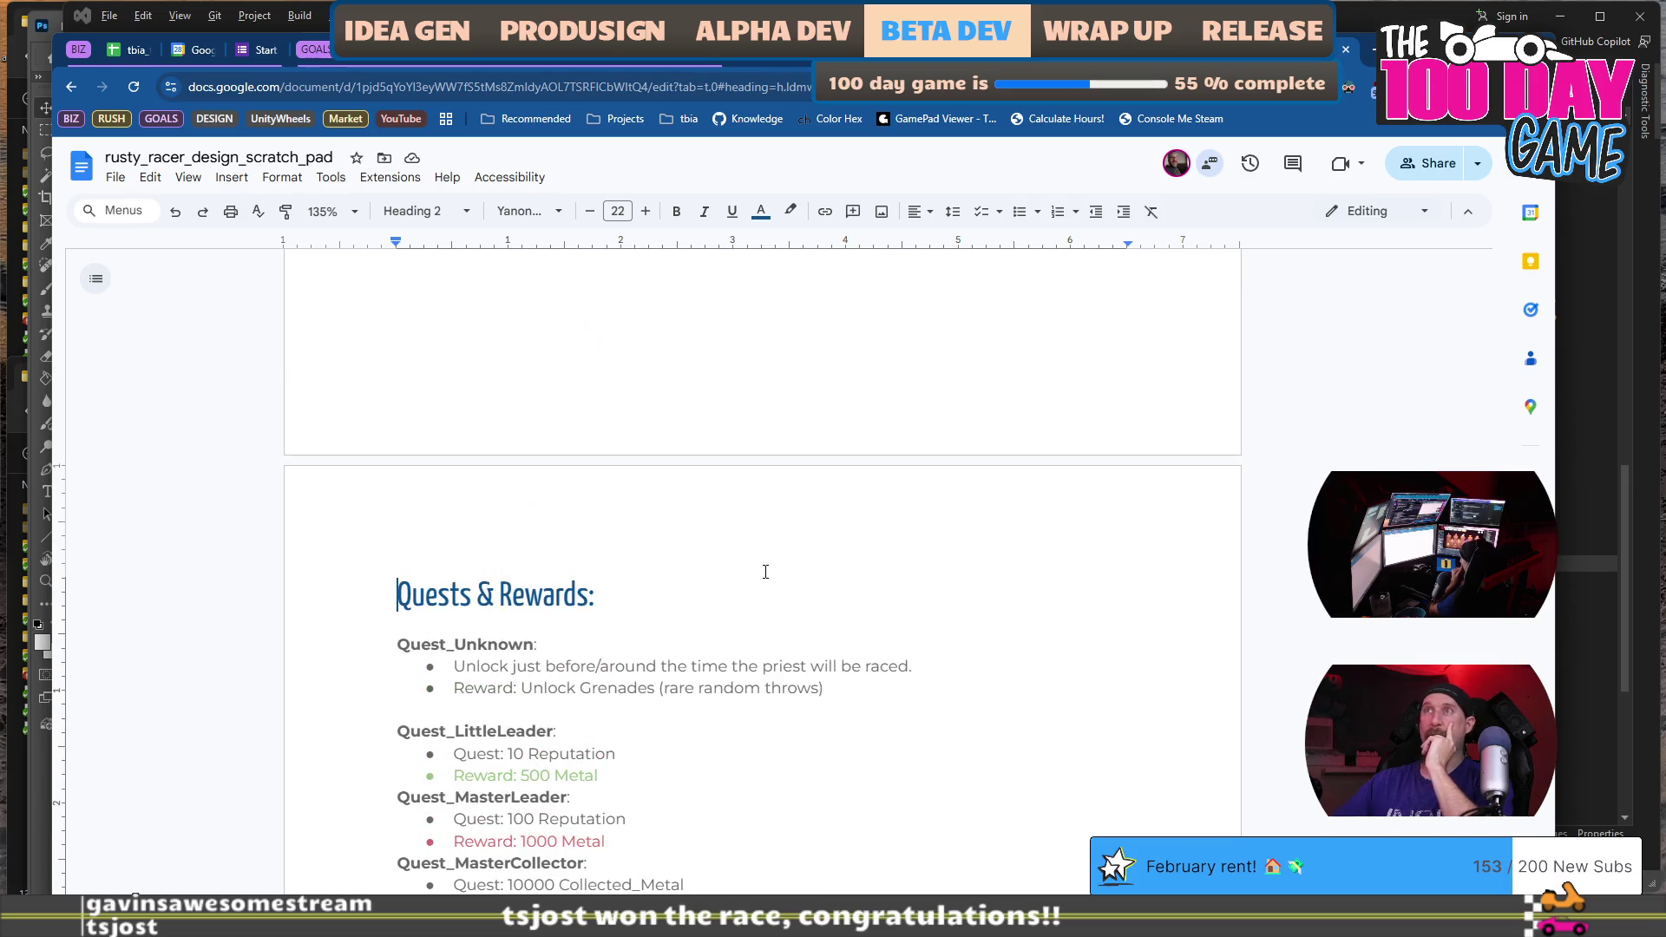
{"action": "scroll", "coordinate": [765, 572], "scroll_direction": "up", "scroll_amount": 6}
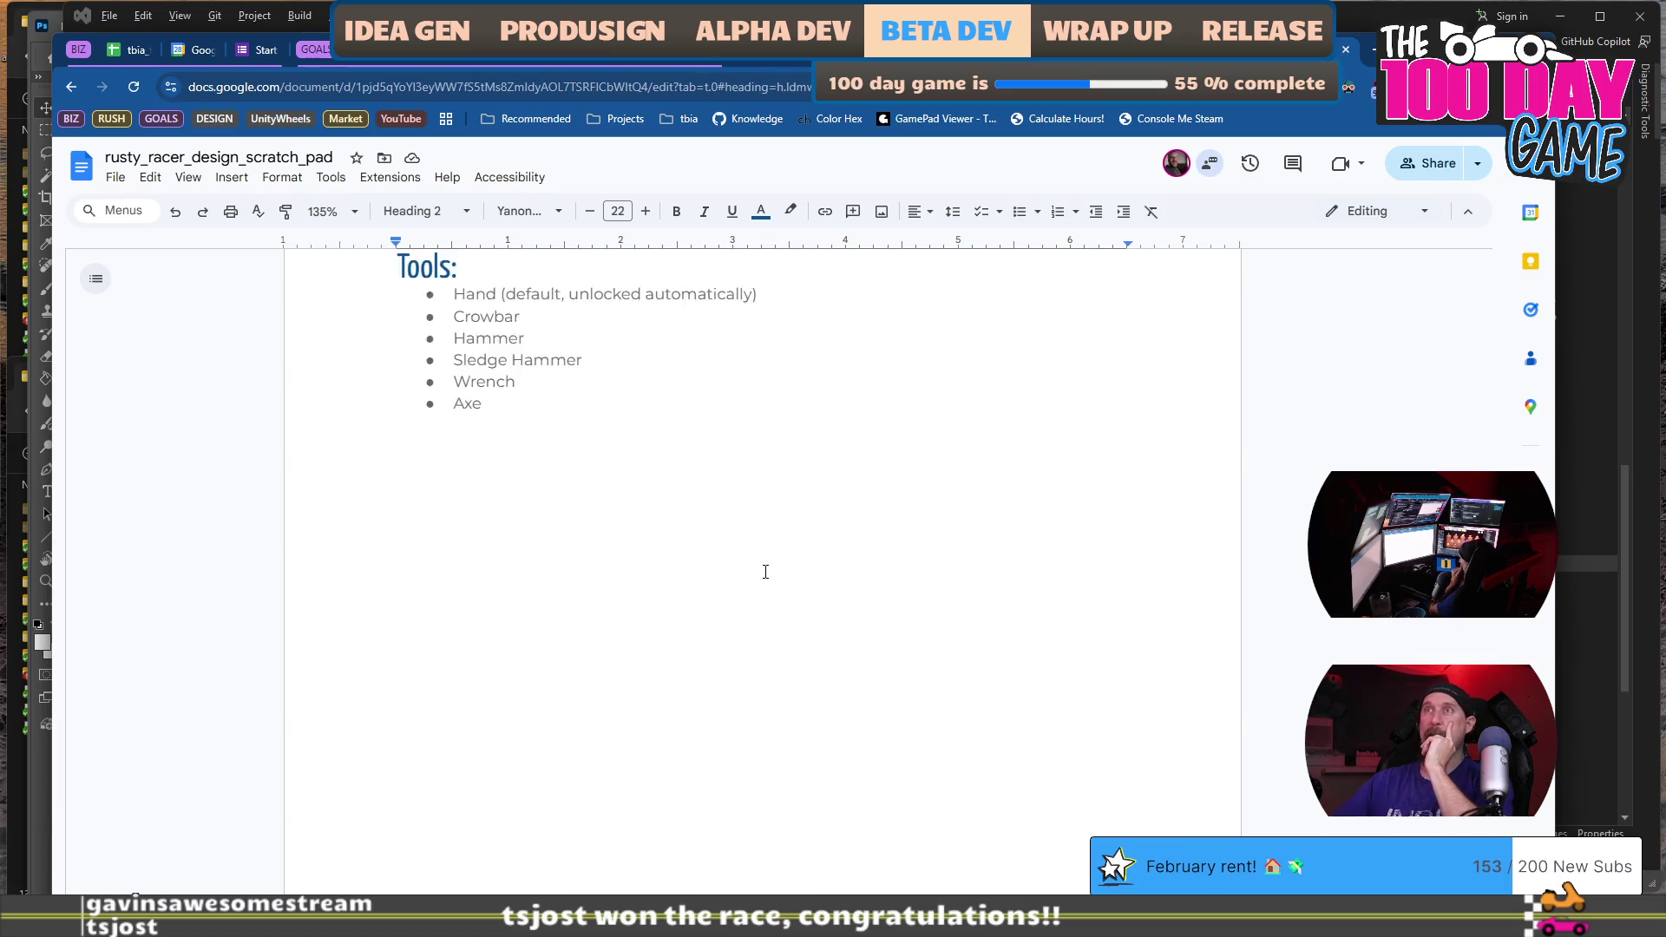
{"action": "left_click", "coordinate": [749, 710]}
{"action": "scroll", "coordinate": [749, 711], "scroll_direction": "up", "scroll_amount": 4}
{"action": "scroll", "coordinate": [749, 710], "scroll_direction": "down", "scroll_amount": 4}
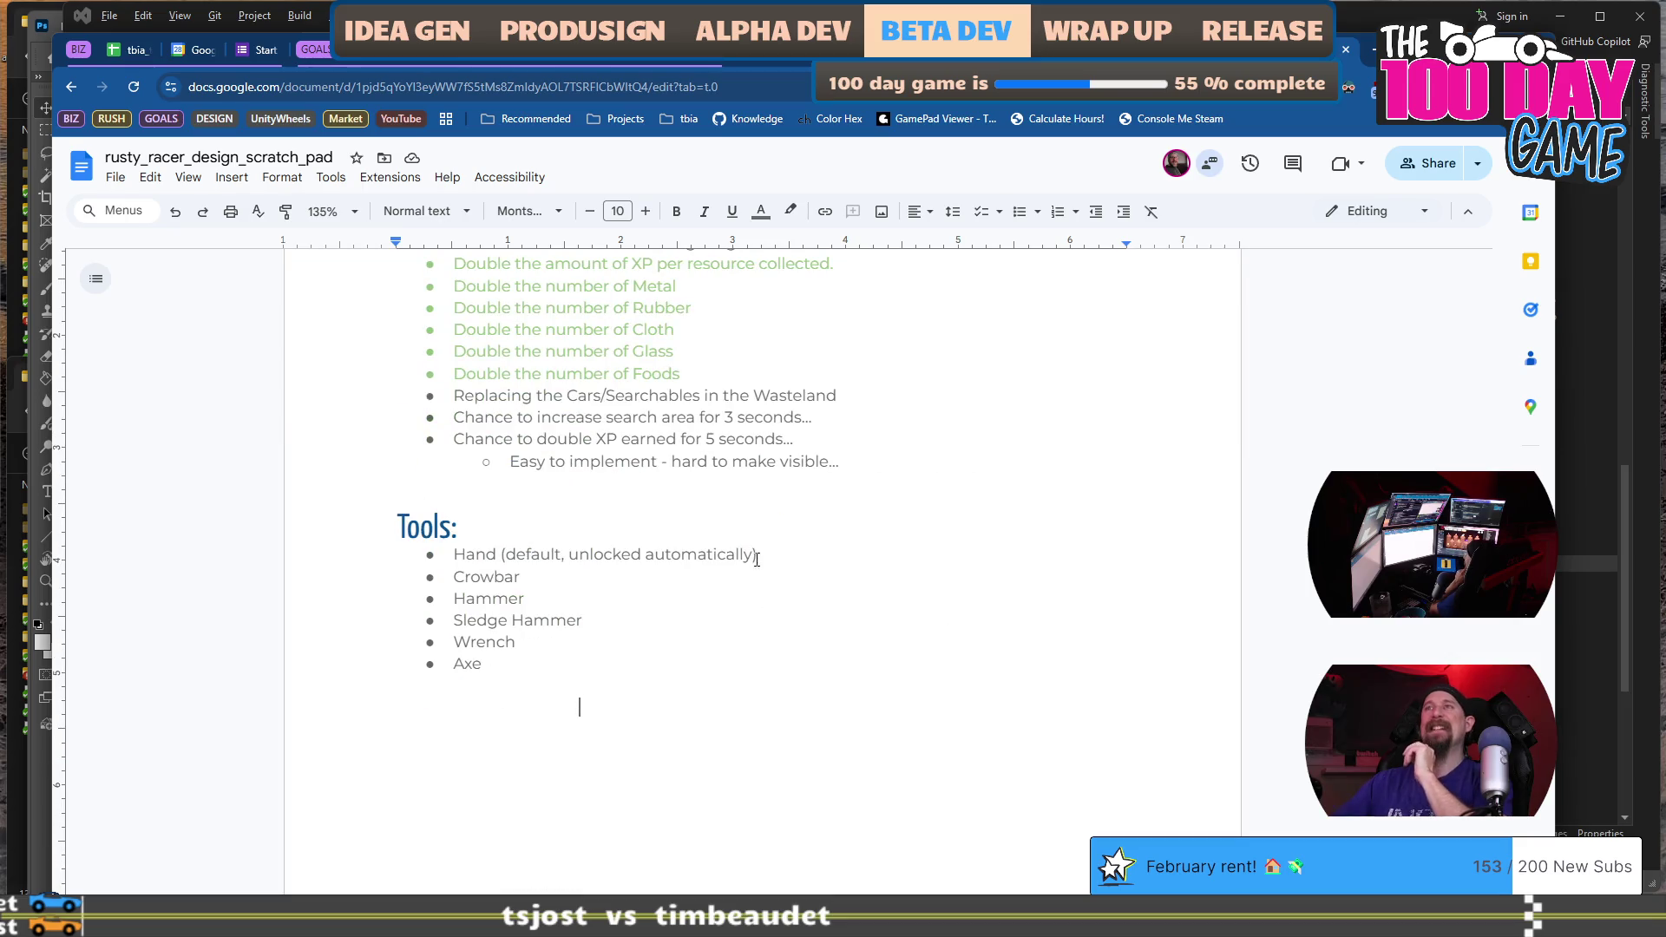
{"action": "scroll", "coordinate": [782, 491], "scroll_direction": "up", "scroll_amount": 4}
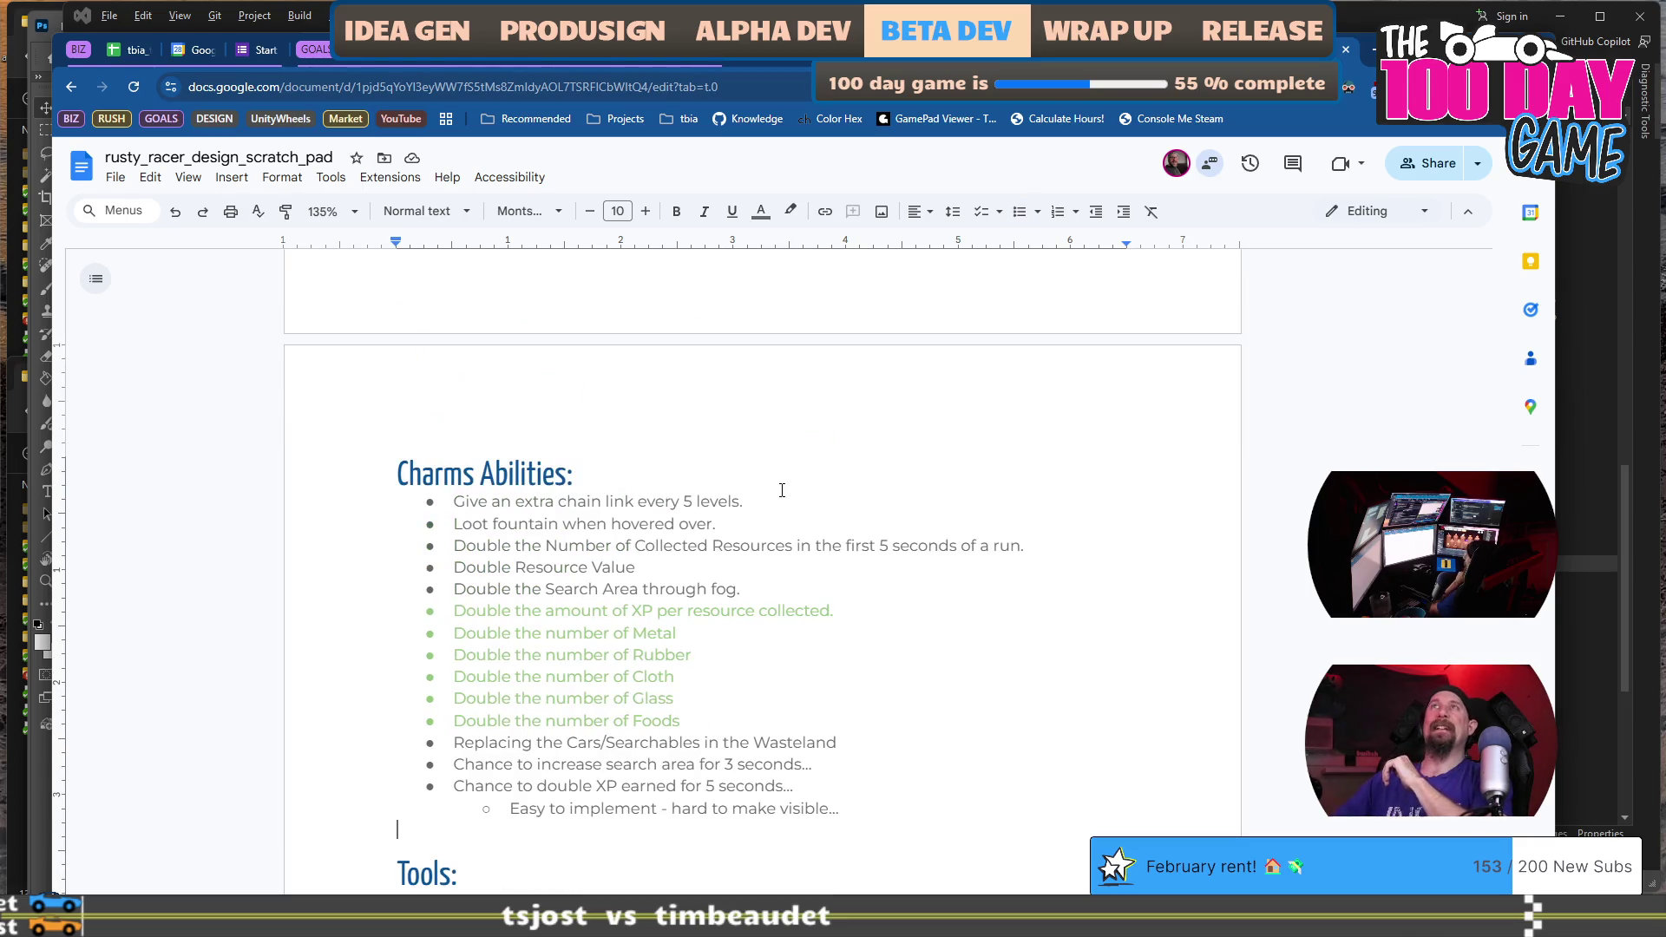
{"action": "scroll", "coordinate": [782, 490], "scroll_direction": "up", "scroll_amount": 7}
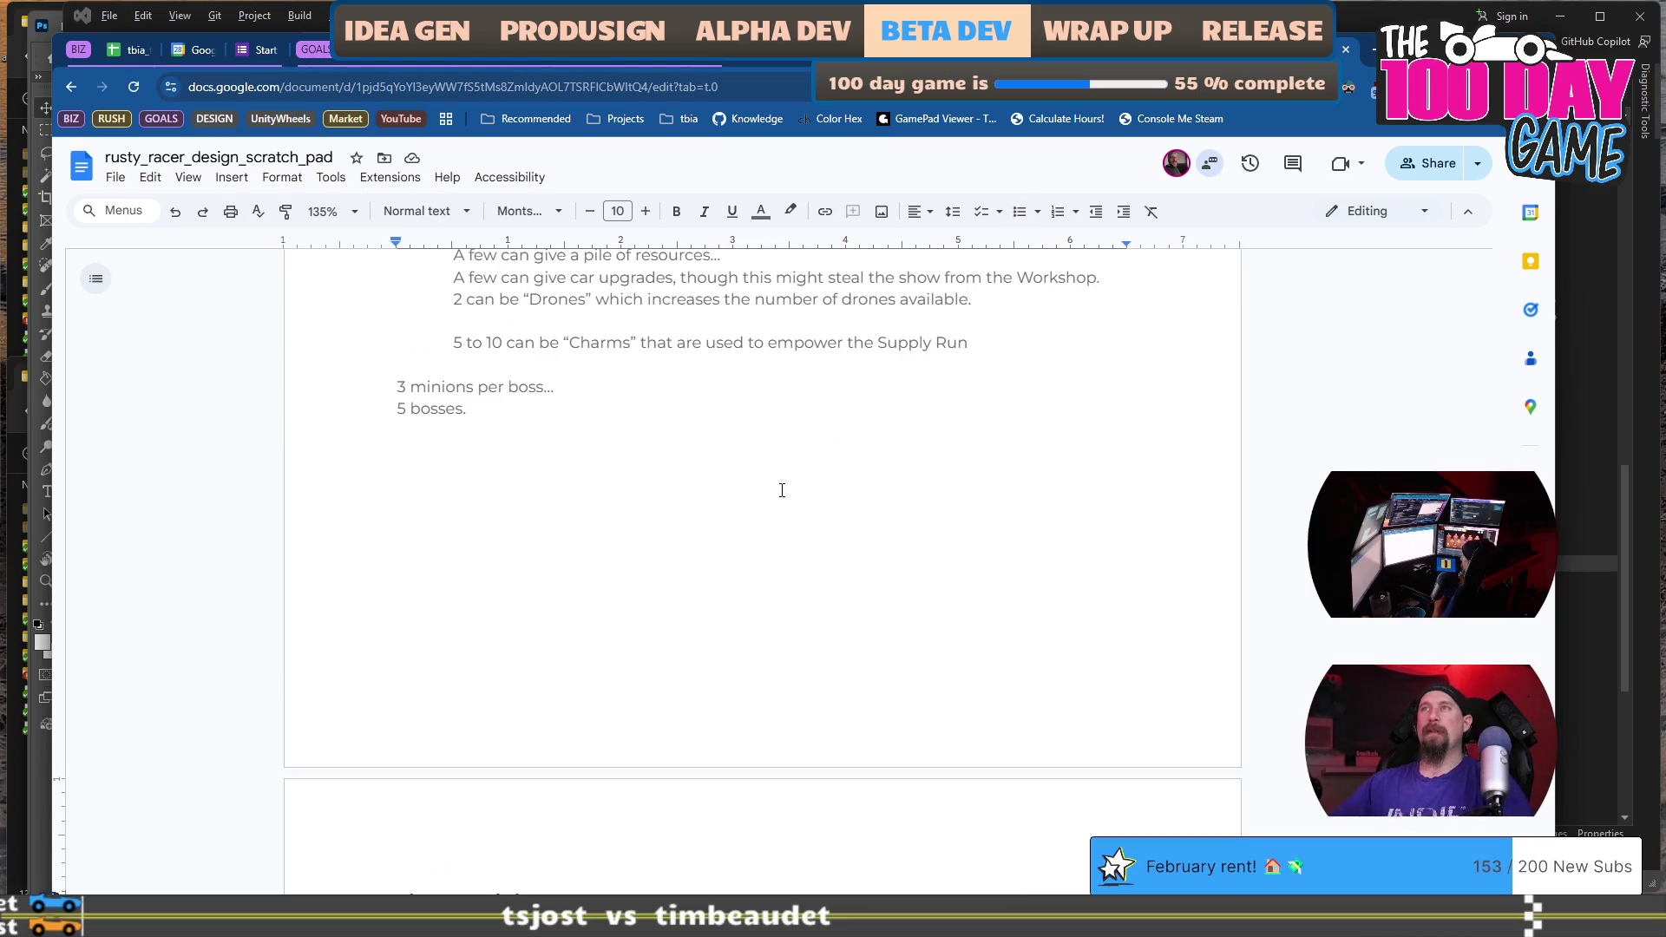
{"action": "left_click", "coordinate": [581, 607]}
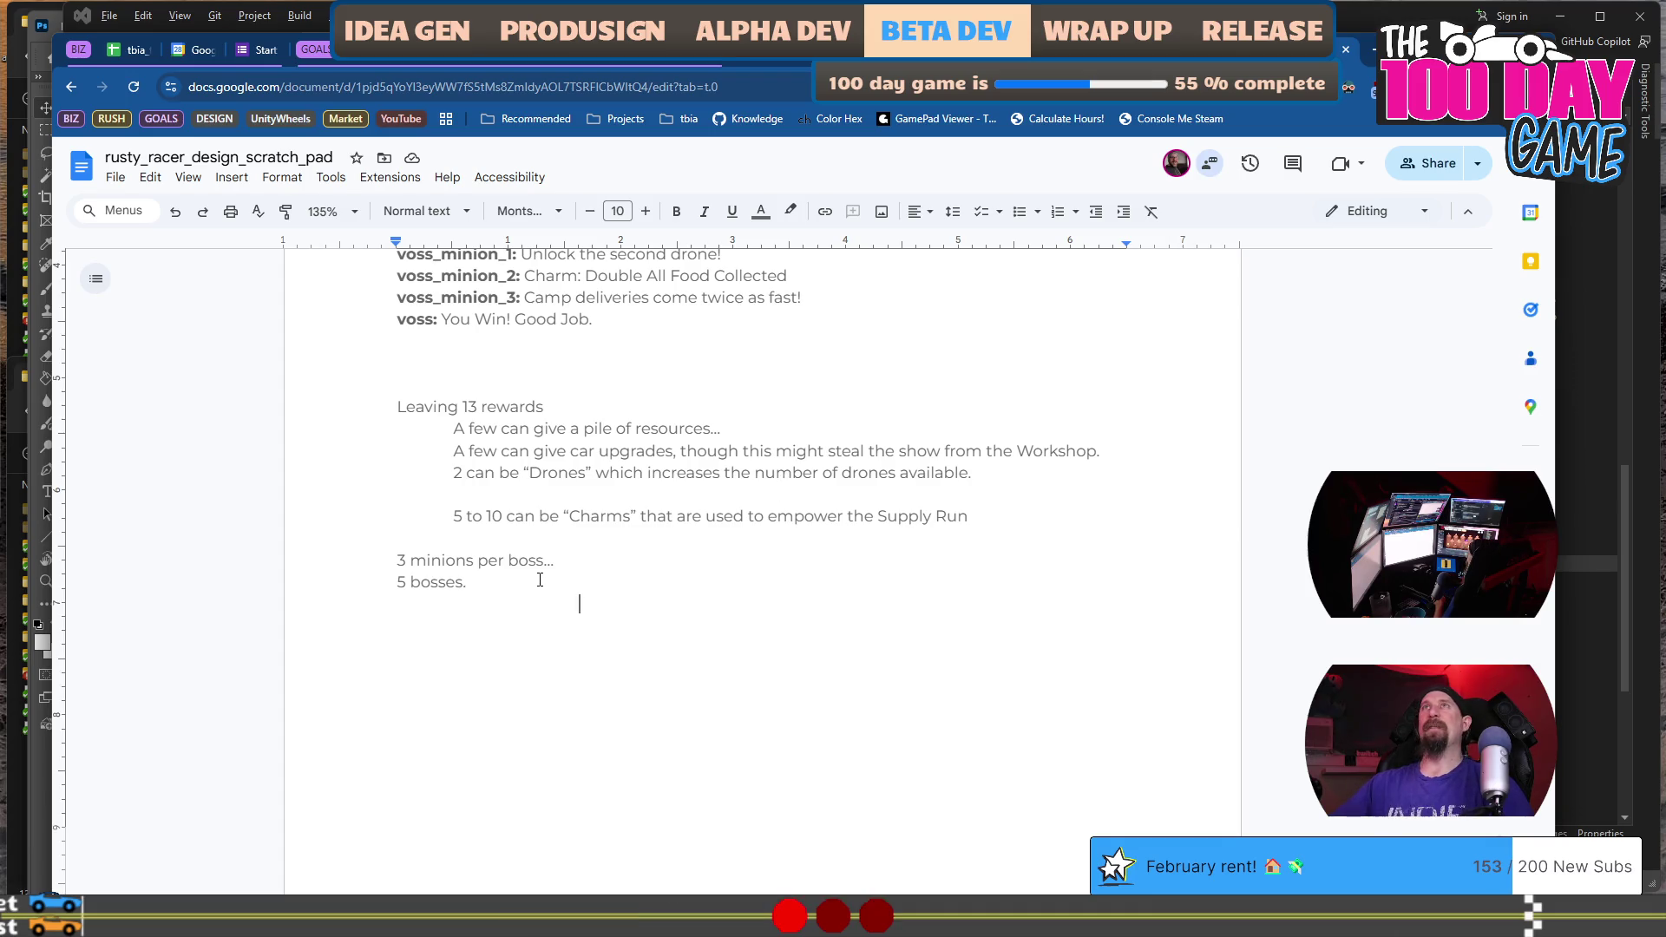
{"action": "scroll", "coordinate": [647, 587], "scroll_direction": "up", "scroll_amount": 2}
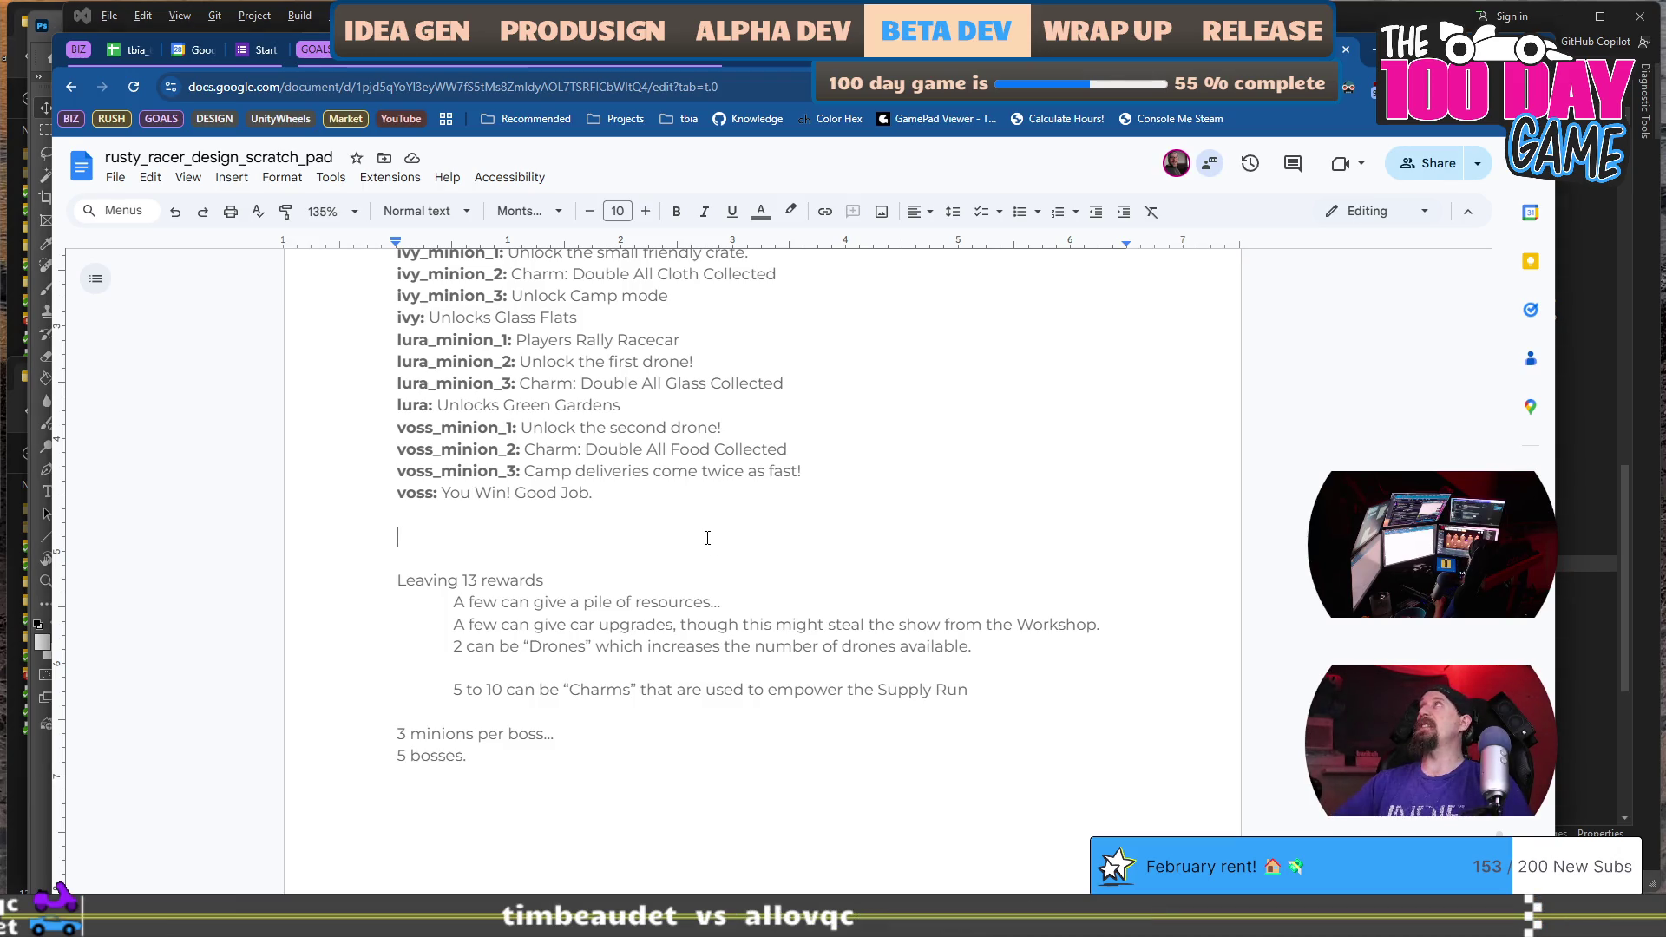
{"action": "scroll", "coordinate": [677, 567], "scroll_direction": "down", "scroll_amount": 2}
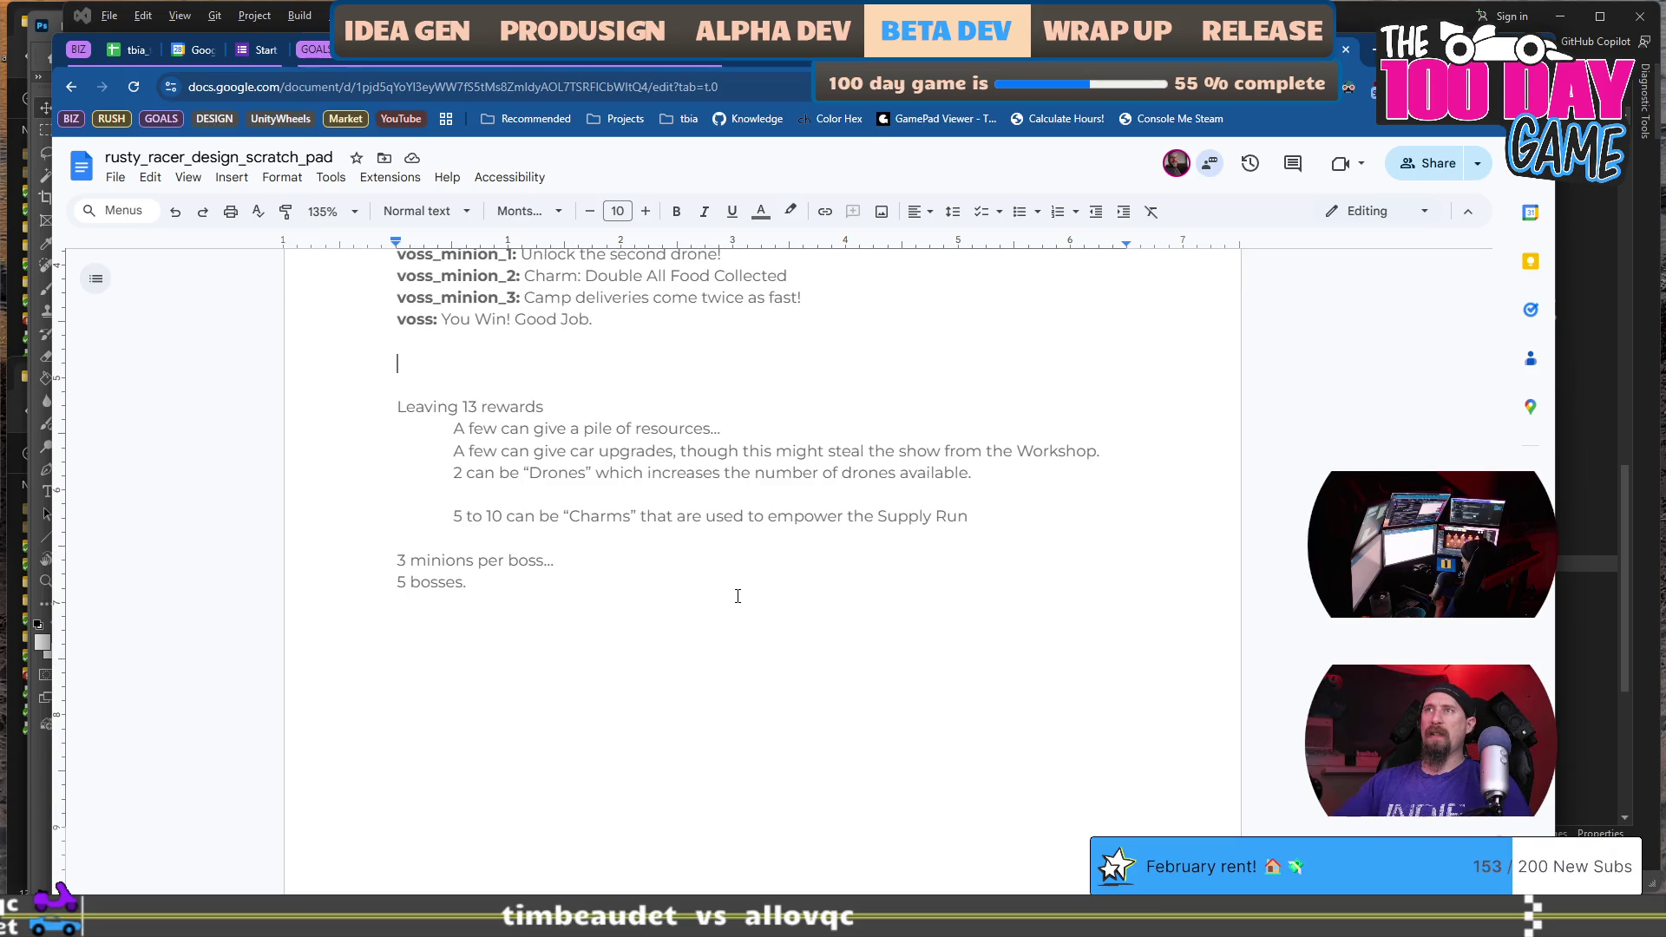
Delete the leftover reward-planning notes following the 5 bosses line.
{"action": "left_click", "coordinate": [738, 593], "text": "shift"}
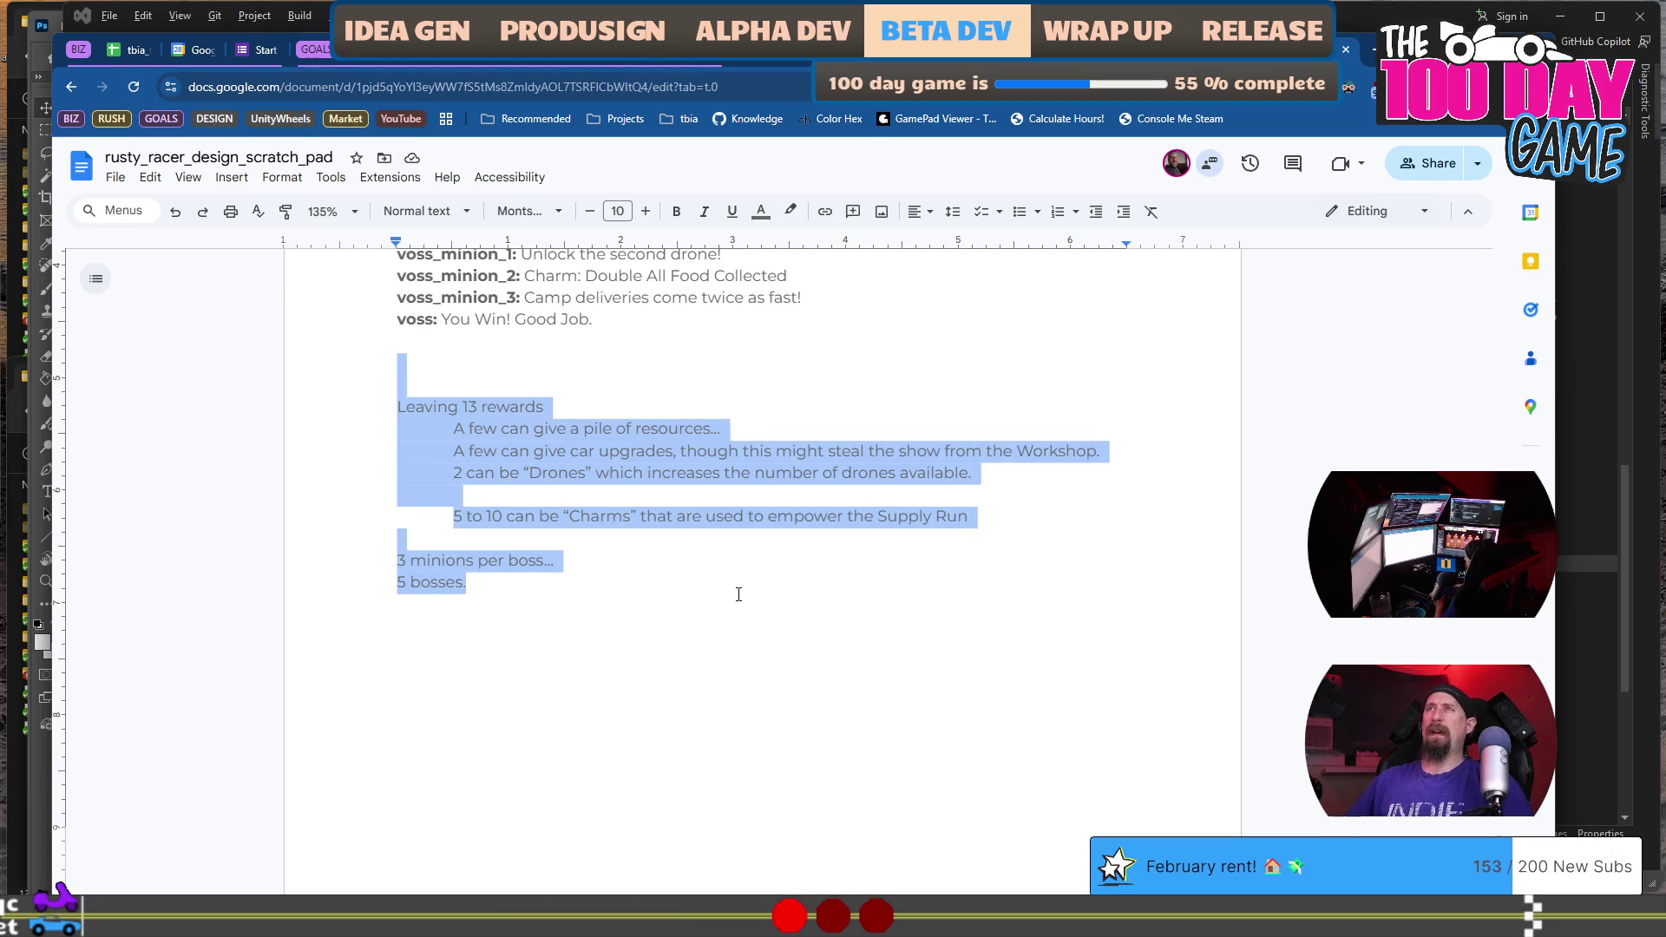
{"action": "key", "text": "Delete"}
{"action": "scroll", "coordinate": [712, 573], "scroll_direction": "up", "scroll_amount": 10}
{"action": "scroll", "coordinate": [696, 562], "scroll_direction": "down", "scroll_amount": 3}
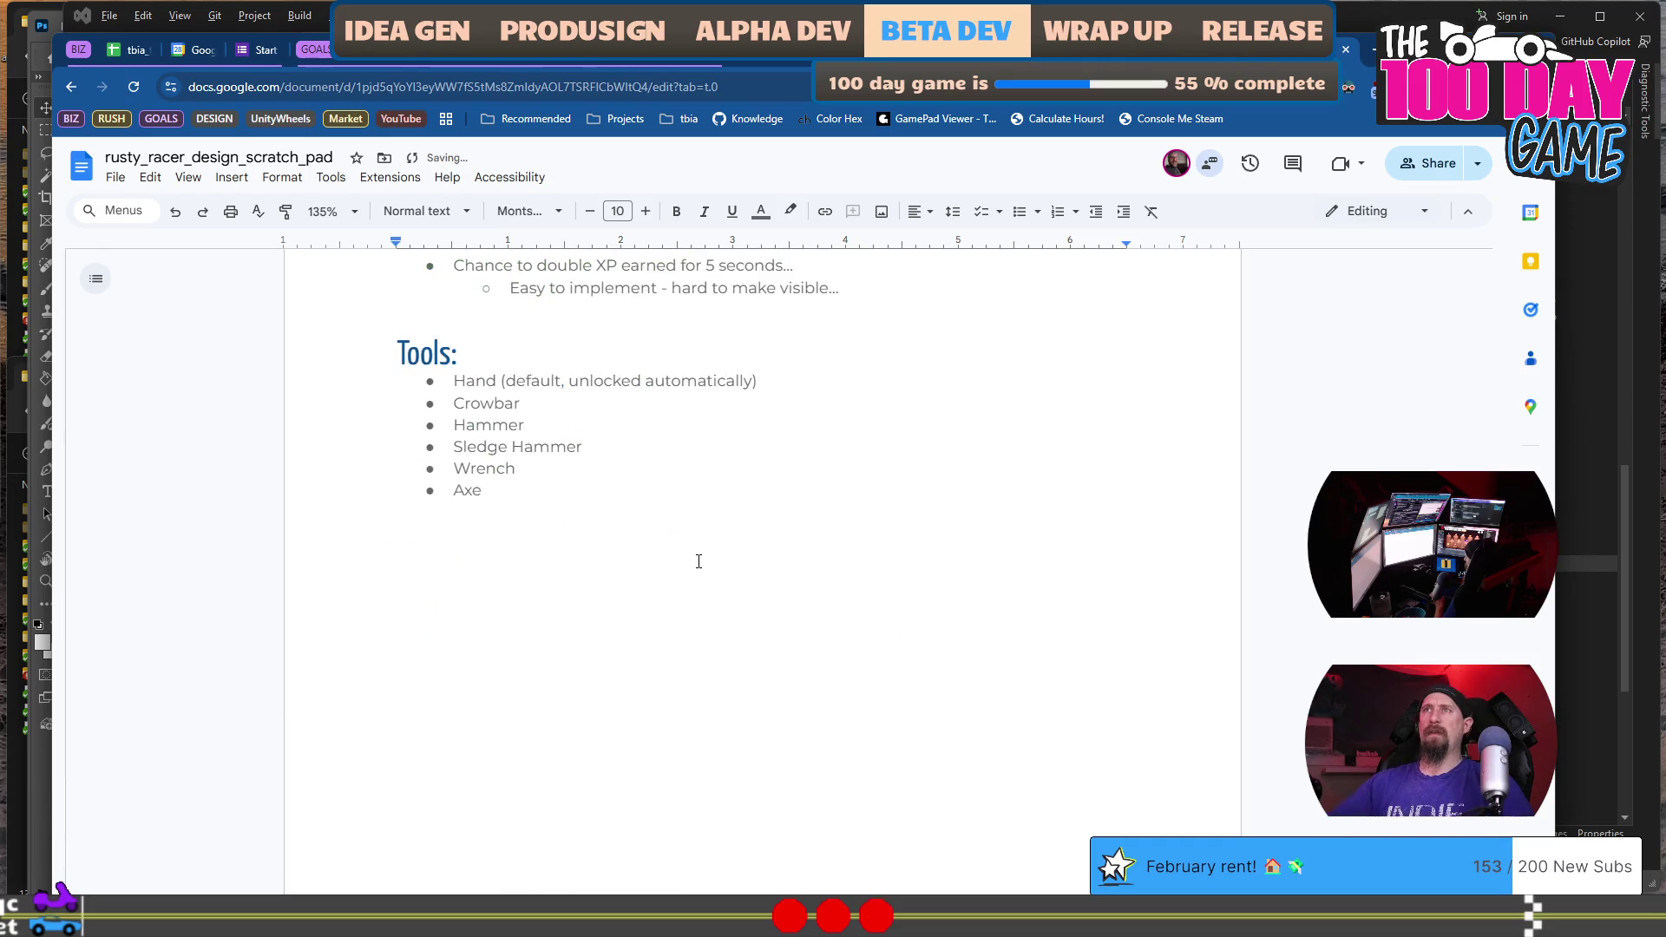
{"action": "scroll", "coordinate": [680, 533], "scroll_direction": "up", "scroll_amount": 1}
Delete the Tools heading and list, then undo that deletion.
{"action": "left_click", "coordinate": [372, 524], "text": "shift"}
{"action": "key", "text": "Delete"}
{"action": "scroll", "coordinate": [577, 556], "scroll_direction": "down", "scroll_amount": 10}
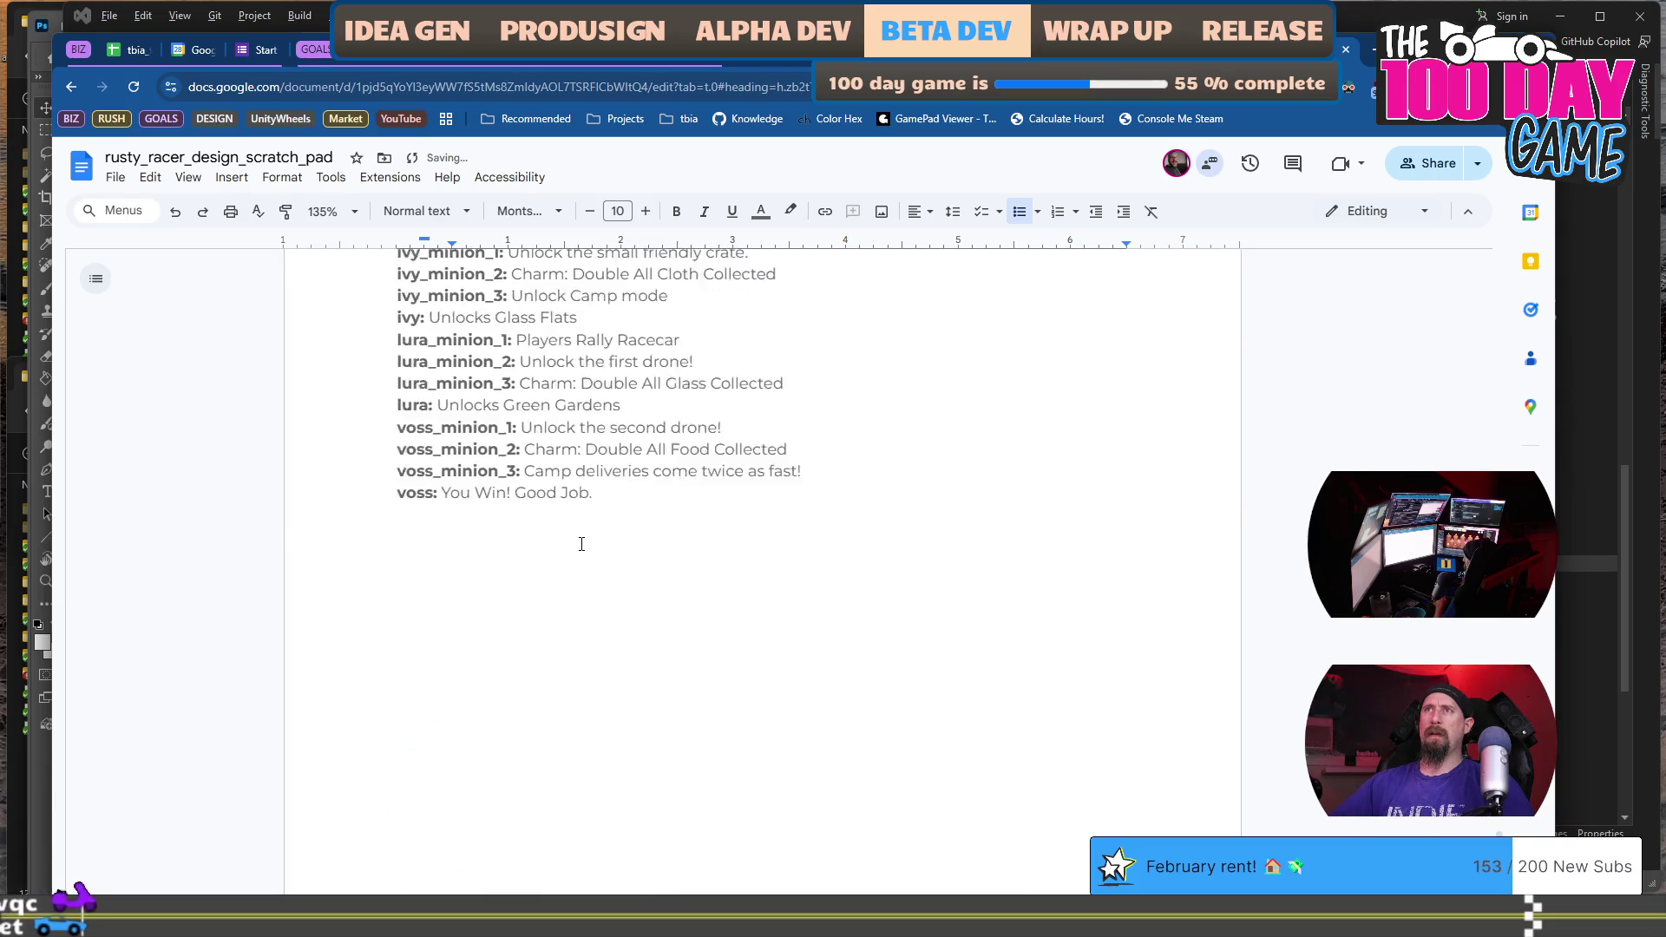
{"action": "scroll", "coordinate": [582, 544], "scroll_direction": "up", "scroll_amount": 1}
{"action": "key", "text": "ctrl+z"}
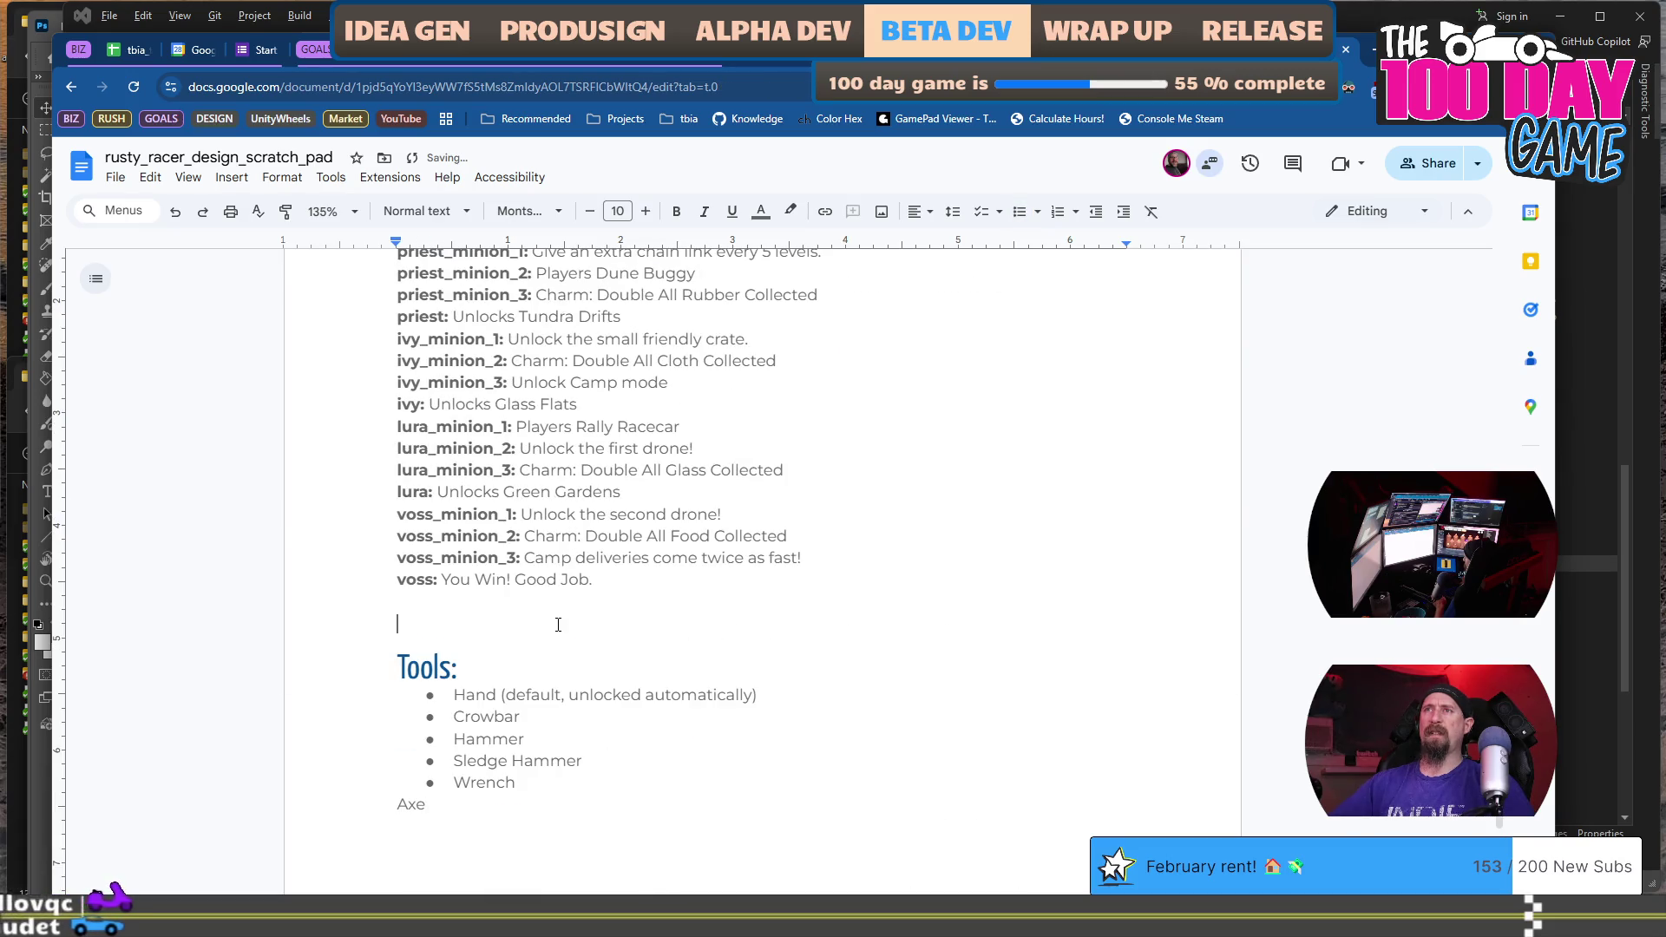
Turn the Axe line back into a bulleted item of the Tools list.
{"action": "left_click", "coordinate": [600, 809]}
{"action": "key", "text": "Home"}
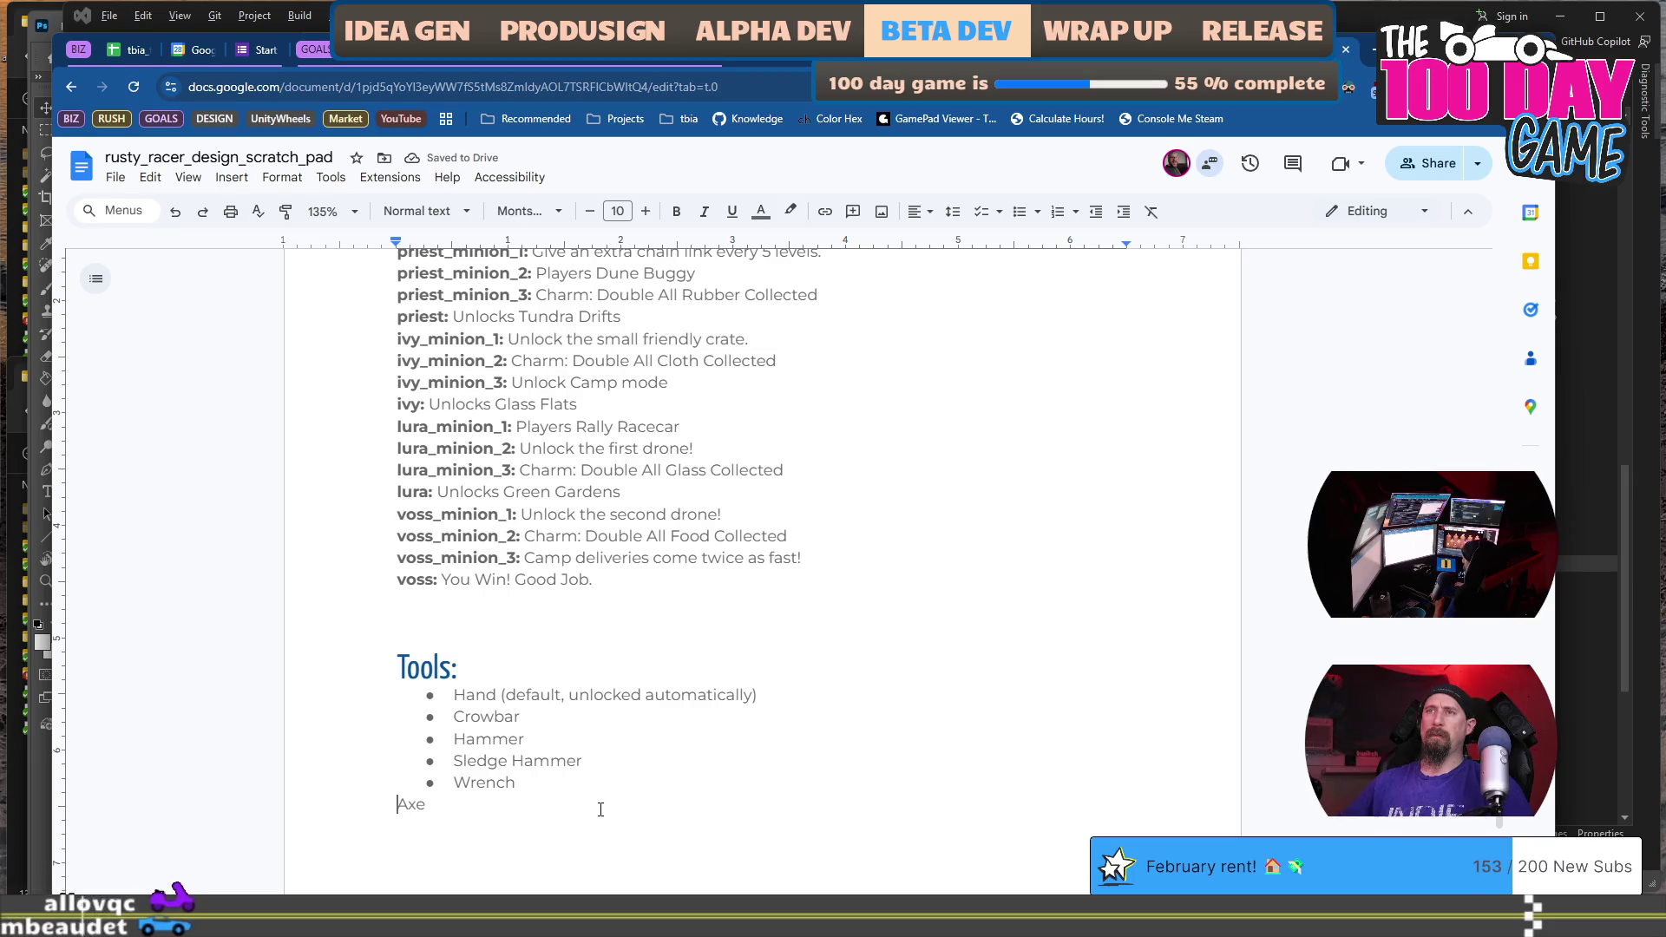
{"action": "key", "text": "ctrl+shift+8"}
Remove the empty trailing bullet at the end of the list and continue down the document.
{"action": "scroll", "coordinate": [618, 613], "scroll_direction": "down", "scroll_amount": 1}
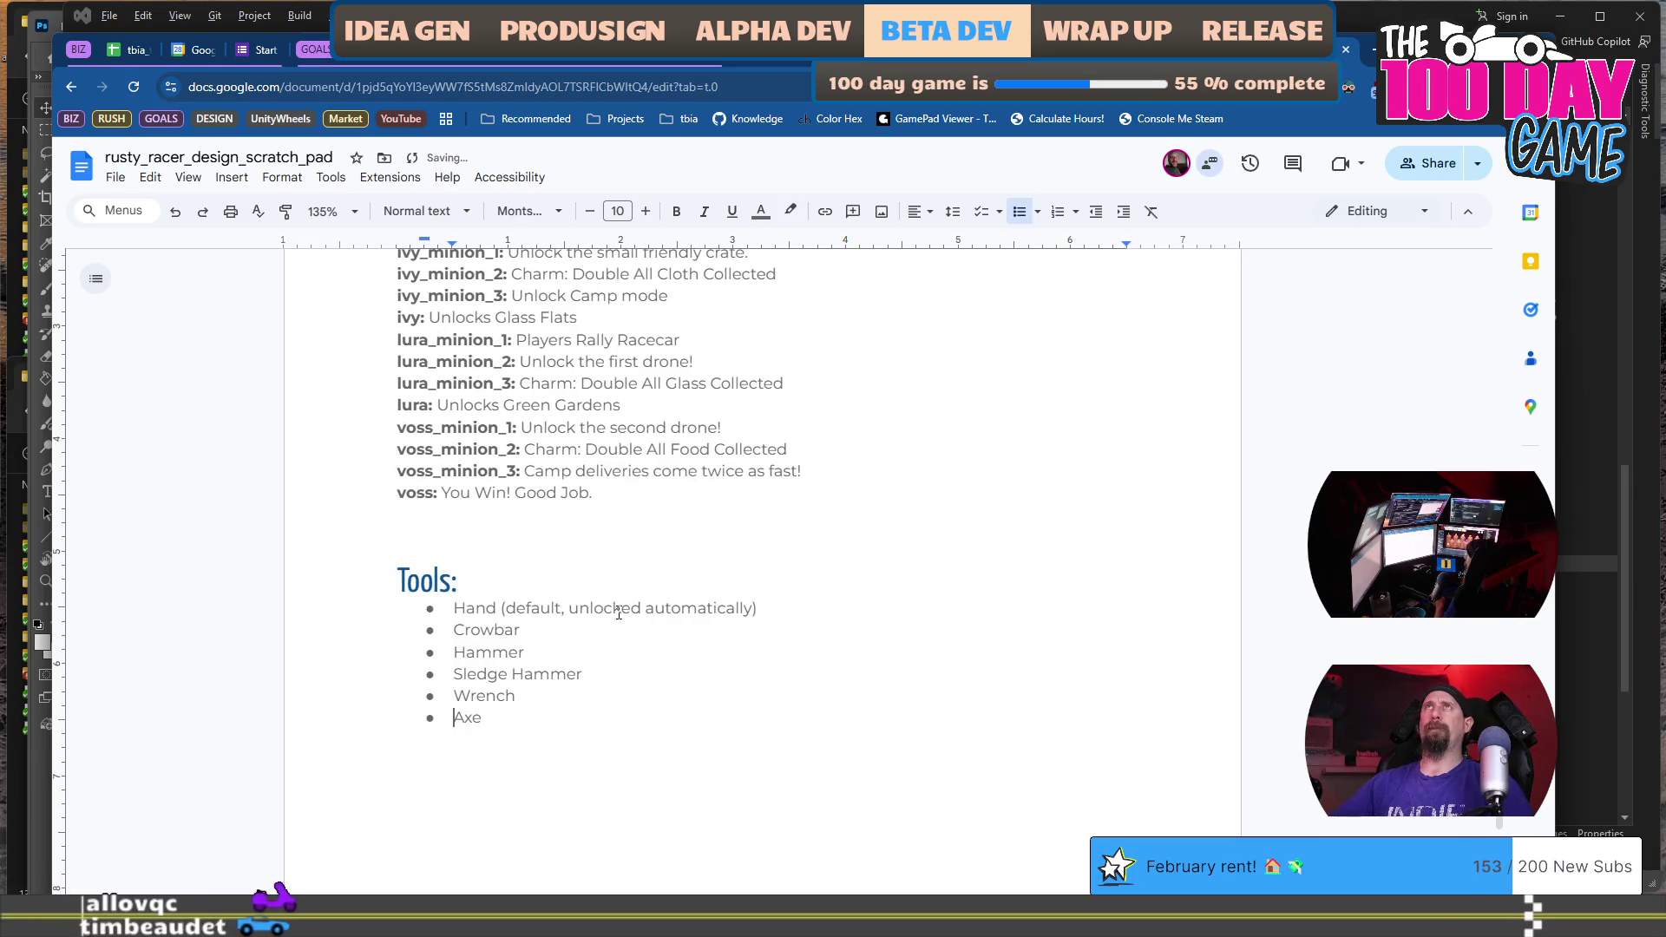
{"action": "scroll", "coordinate": [608, 590], "scroll_direction": "down", "scroll_amount": 3}
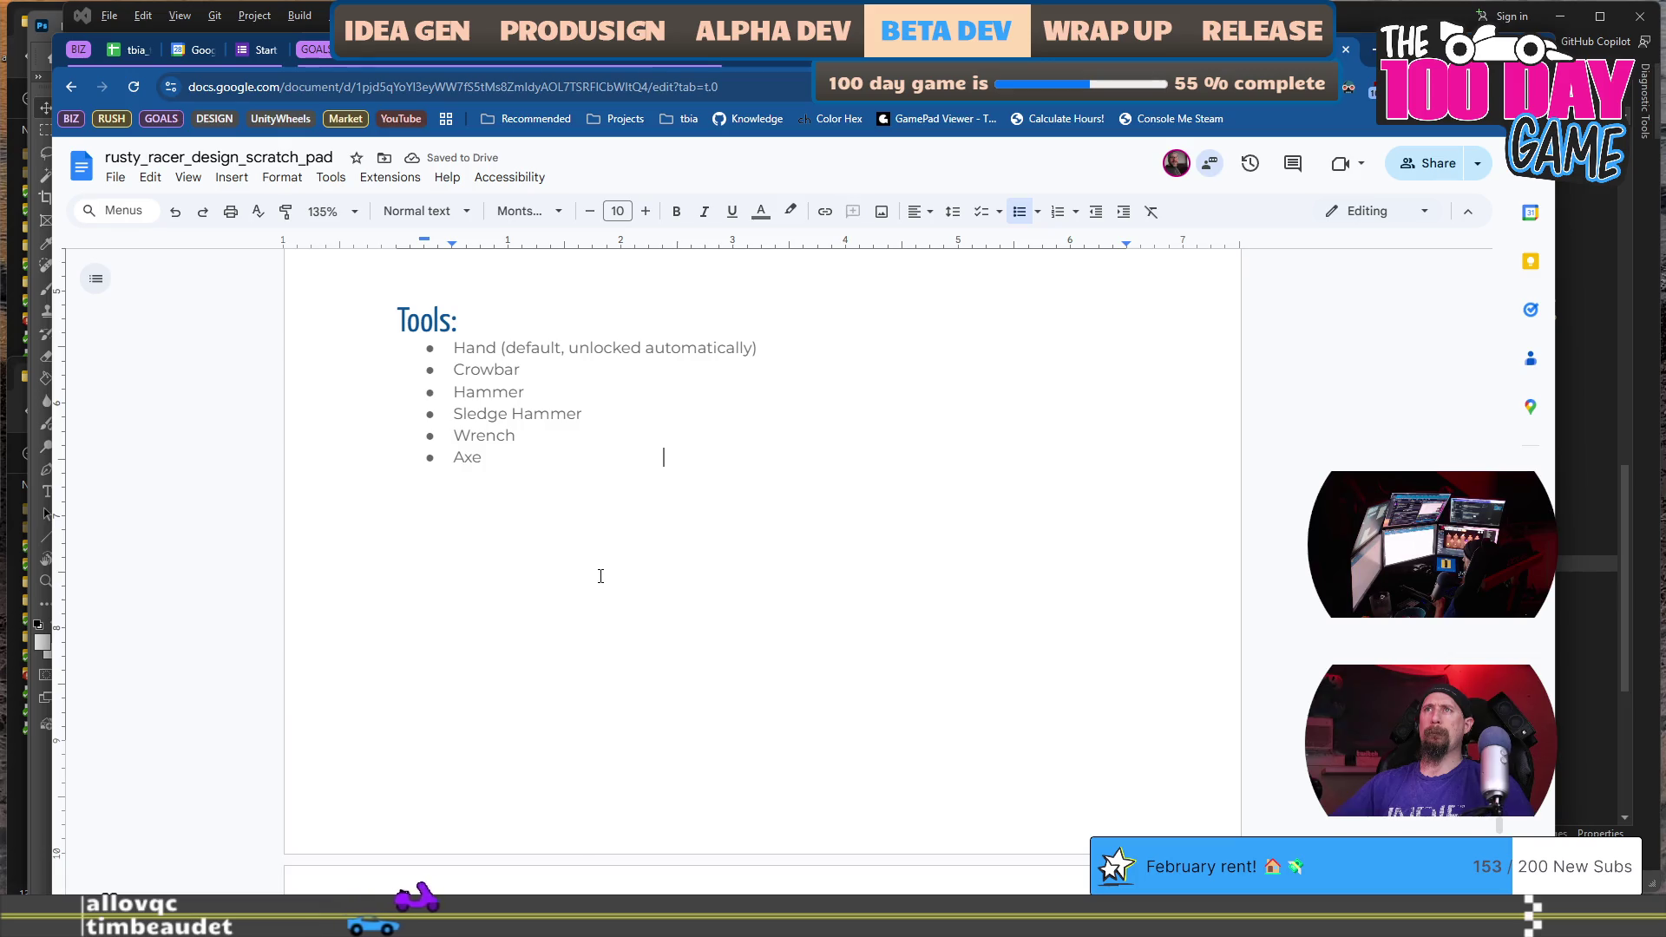
{"action": "scroll", "coordinate": [600, 589], "scroll_direction": "down", "scroll_amount": 10}
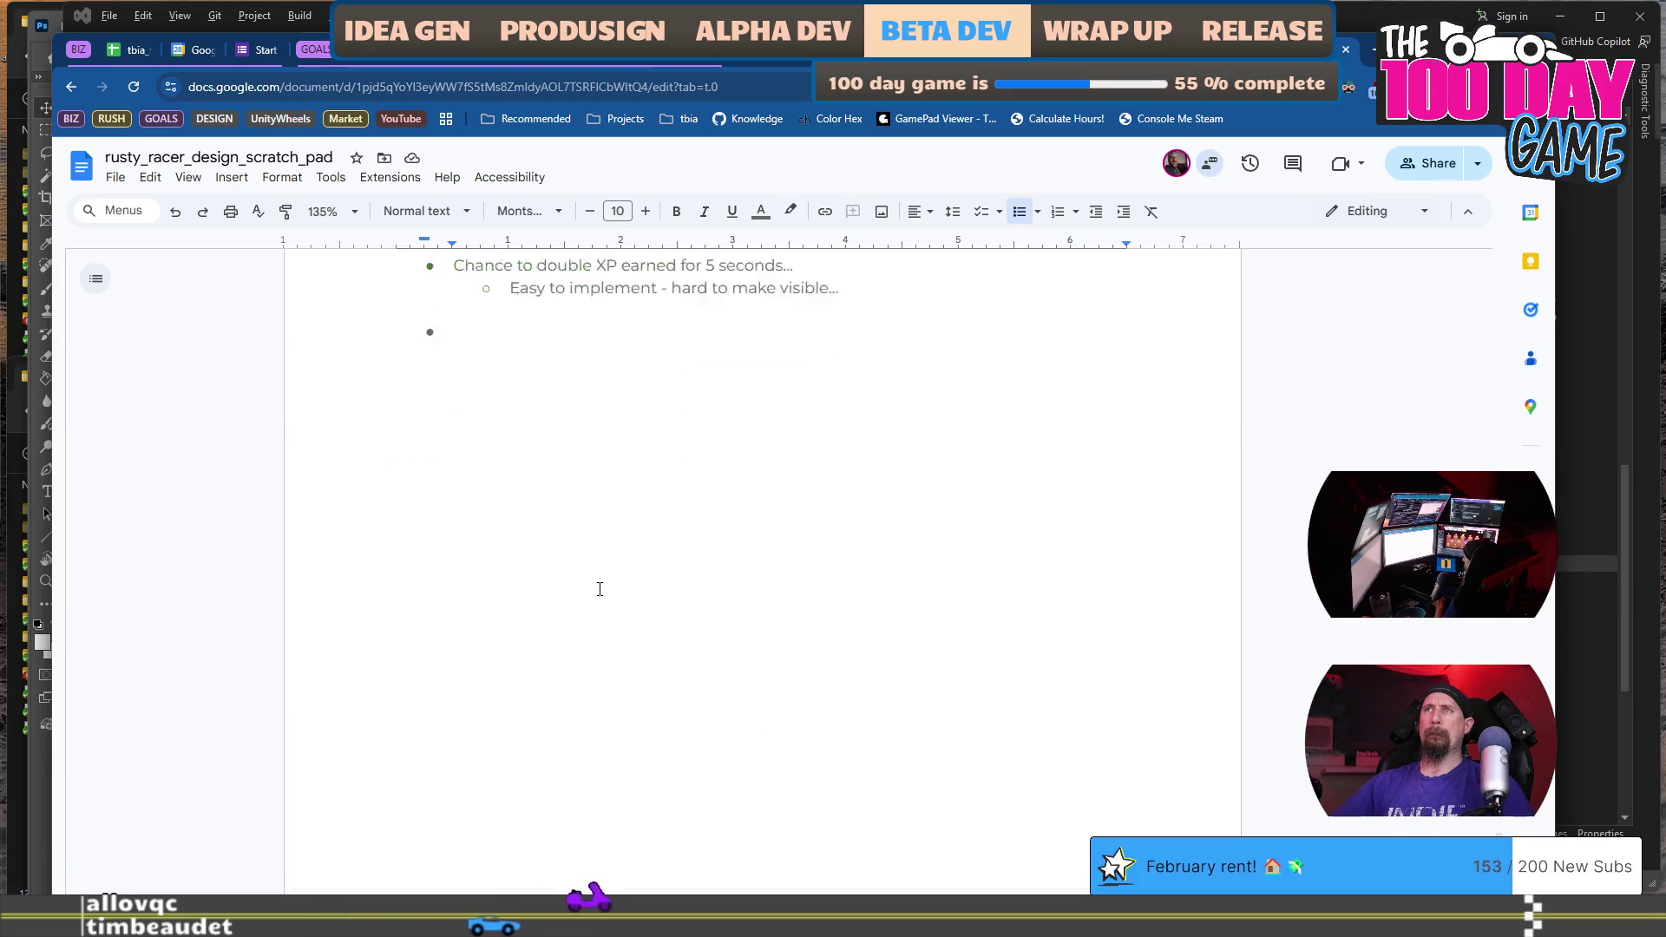
{"action": "key", "text": "BackSpace"}
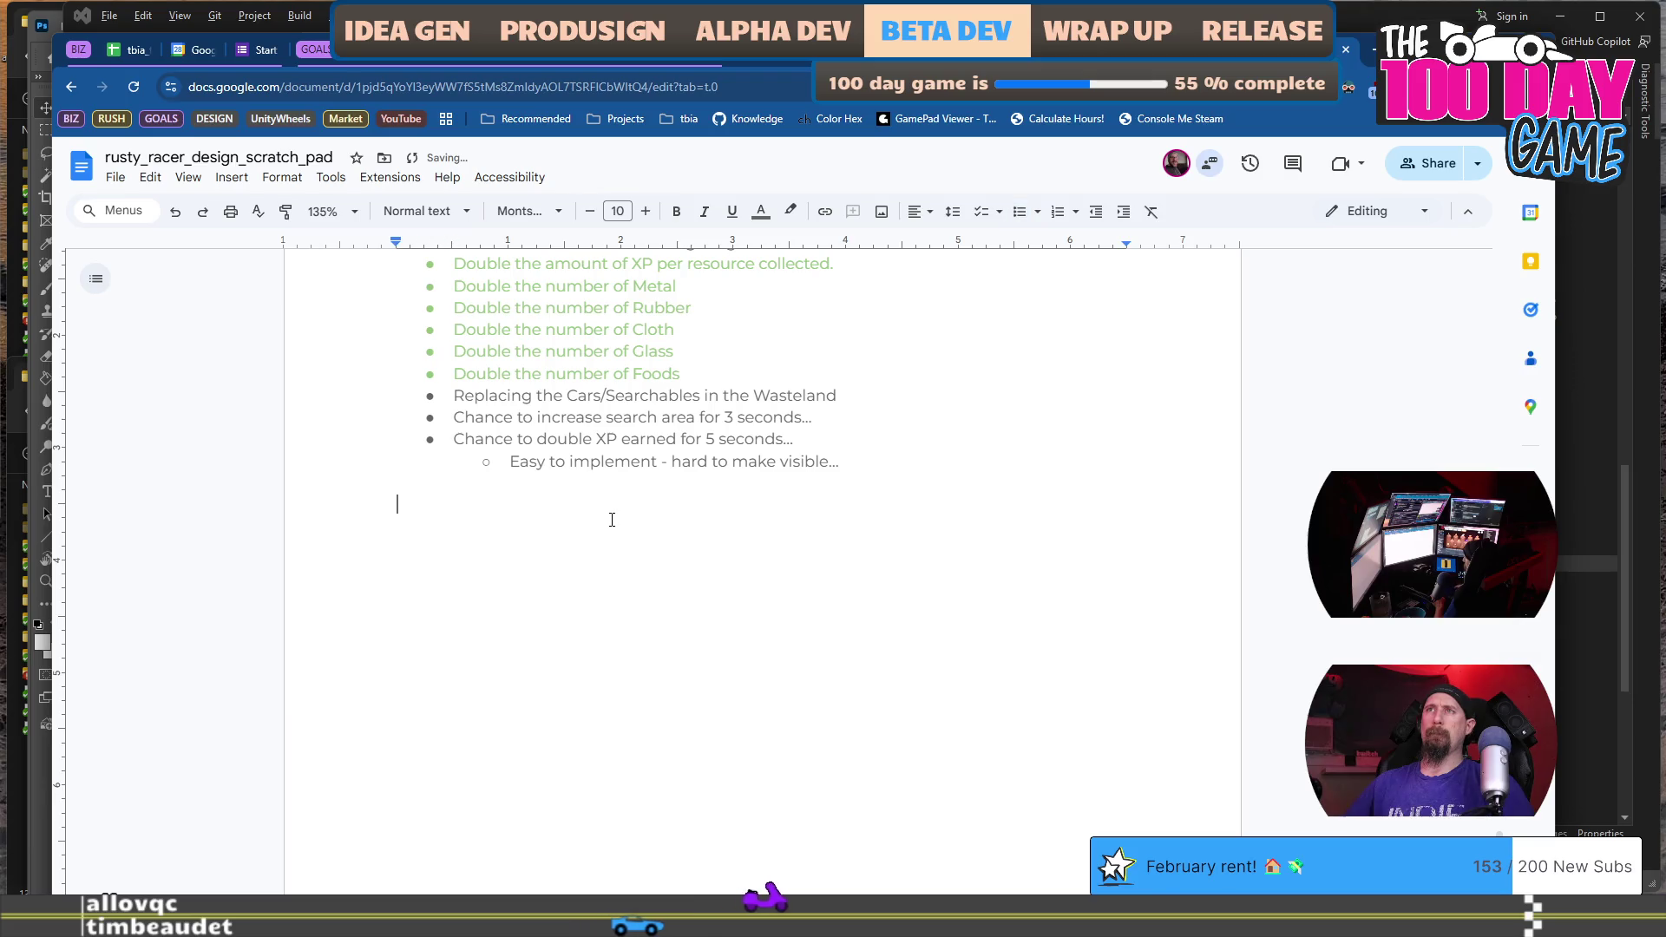
{"action": "scroll", "coordinate": [612, 519], "scroll_direction": "down", "scroll_amount": 10}
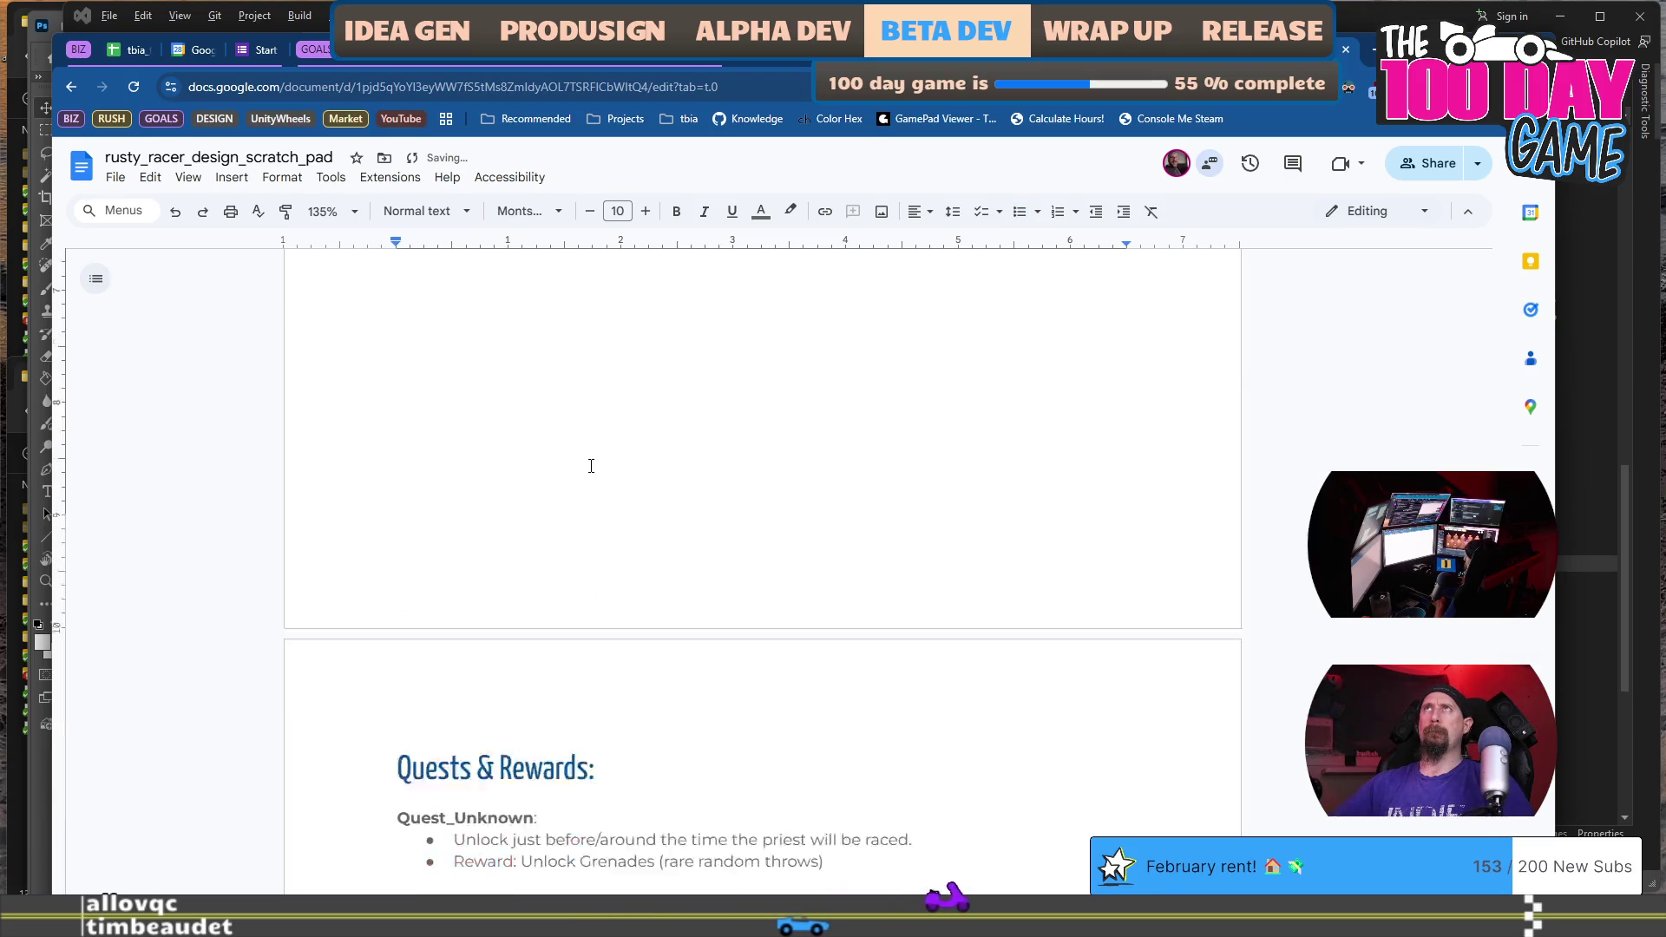
{"action": "scroll", "coordinate": [589, 458], "scroll_direction": "down", "scroll_amount": 7}
{"action": "scroll", "coordinate": [622, 428], "scroll_direction": "up", "scroll_amount": 15}
{"action": "scroll", "coordinate": [646, 401], "scroll_direction": "down", "scroll_amount": 10}
{"action": "scroll", "coordinate": [660, 382], "scroll_direction": "down", "scroll_amount": 10}
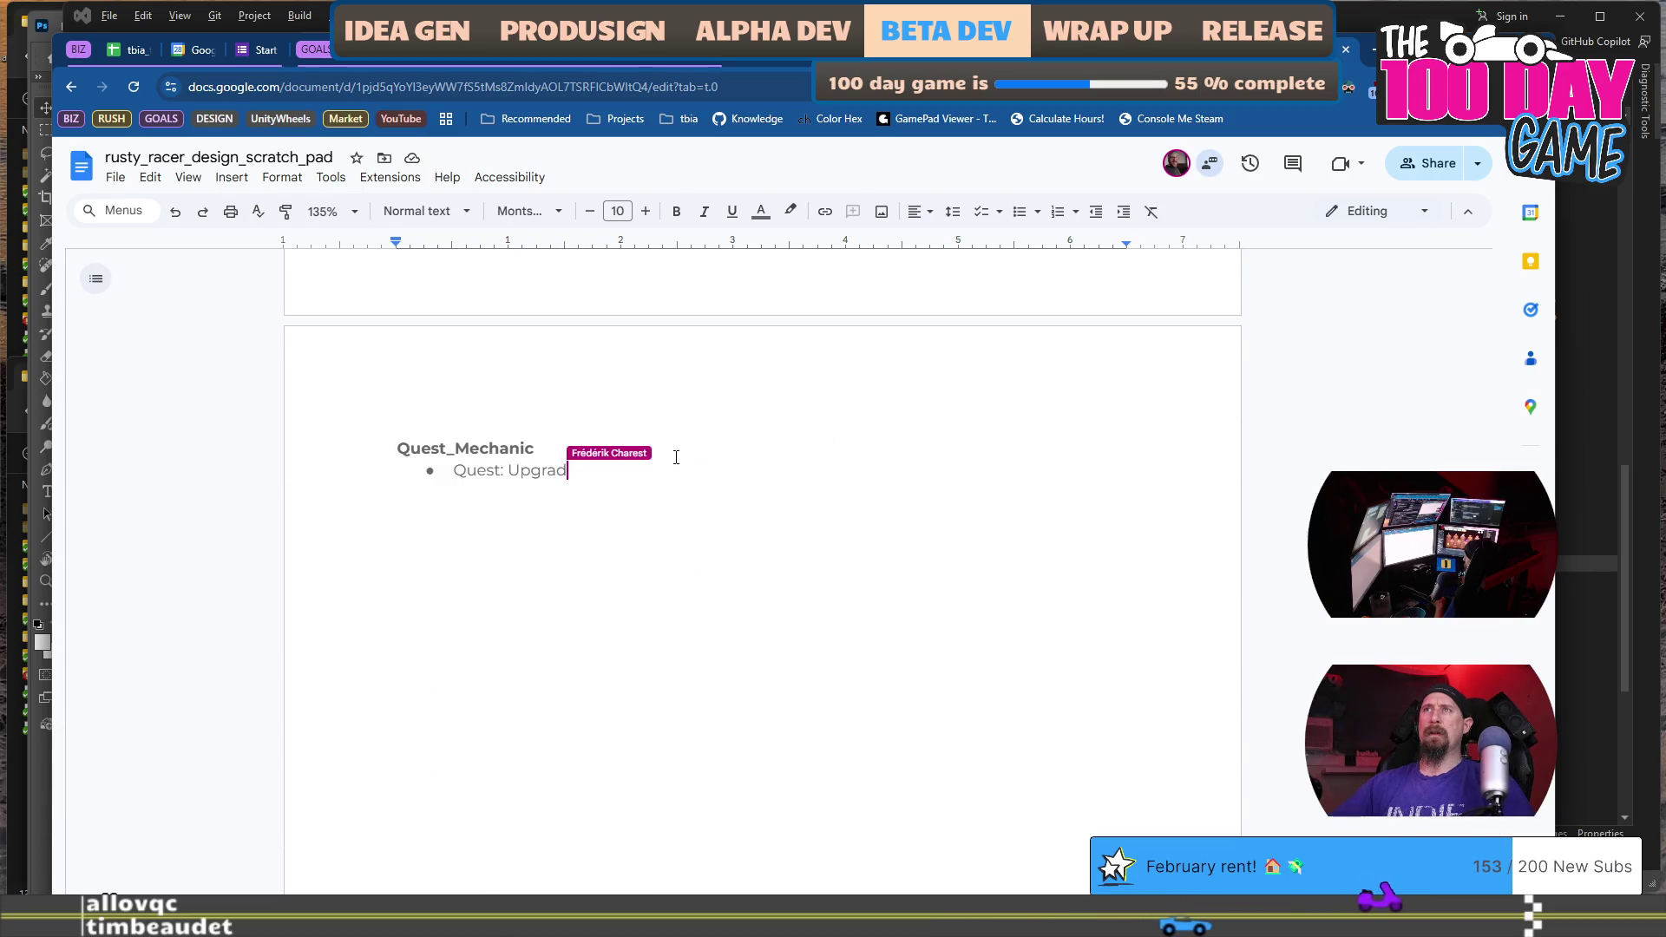
{"action": "scroll", "coordinate": [610, 449], "scroll_direction": "up", "scroll_amount": 6}
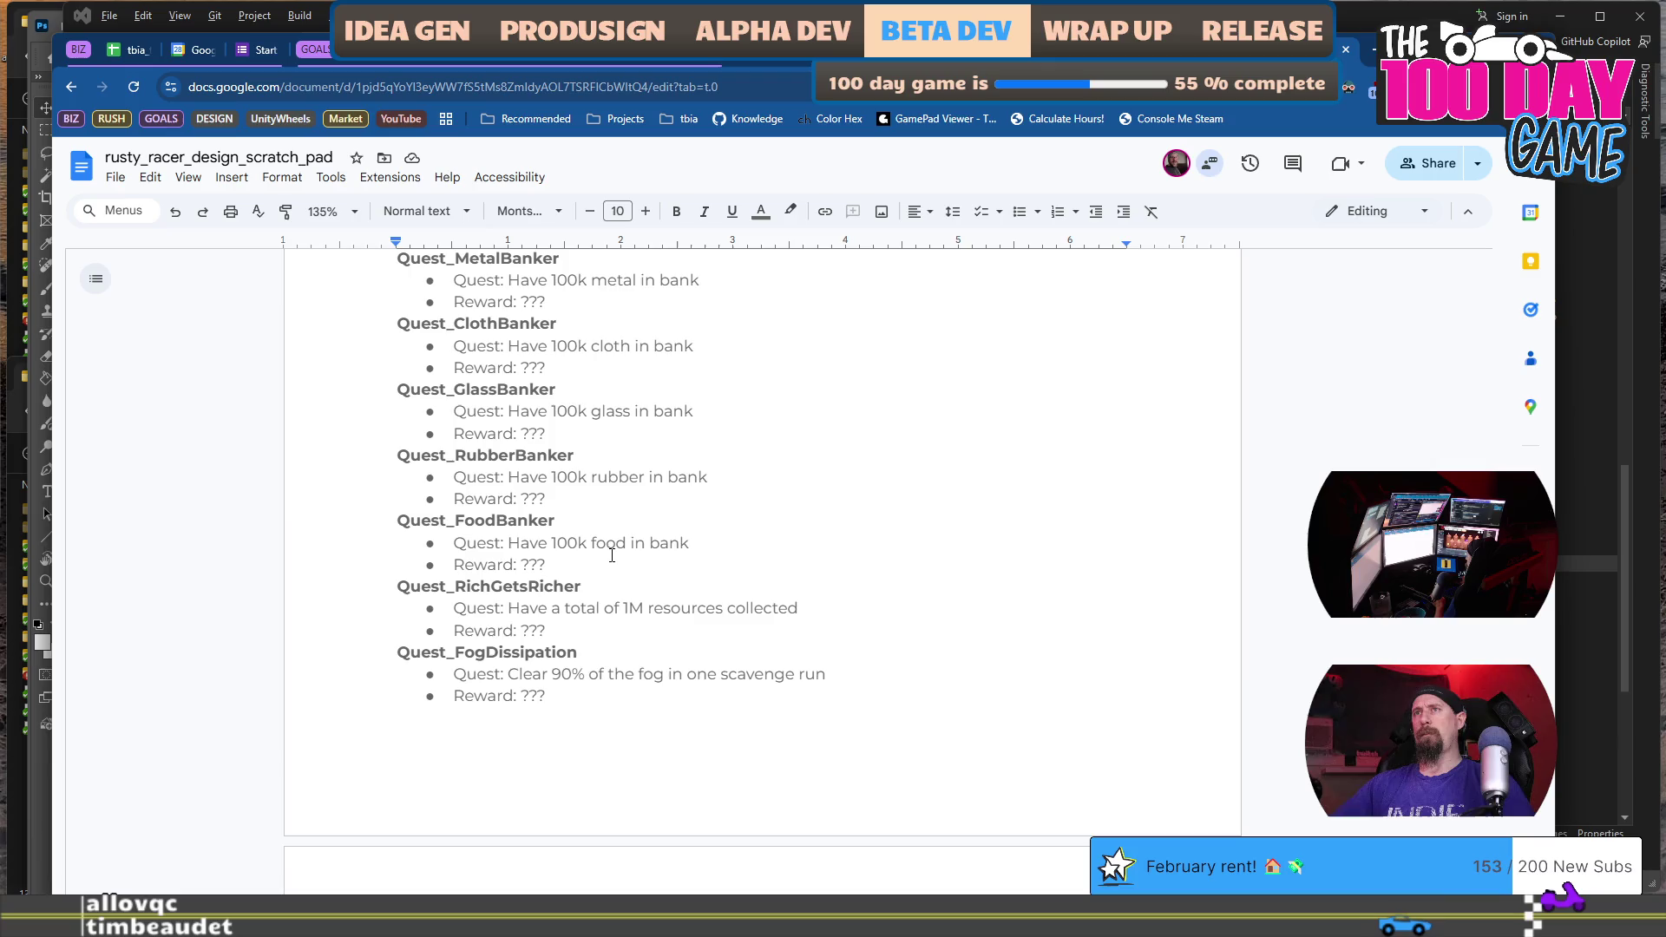
{"action": "scroll", "coordinate": [612, 555], "scroll_direction": "down", "scroll_amount": 6}
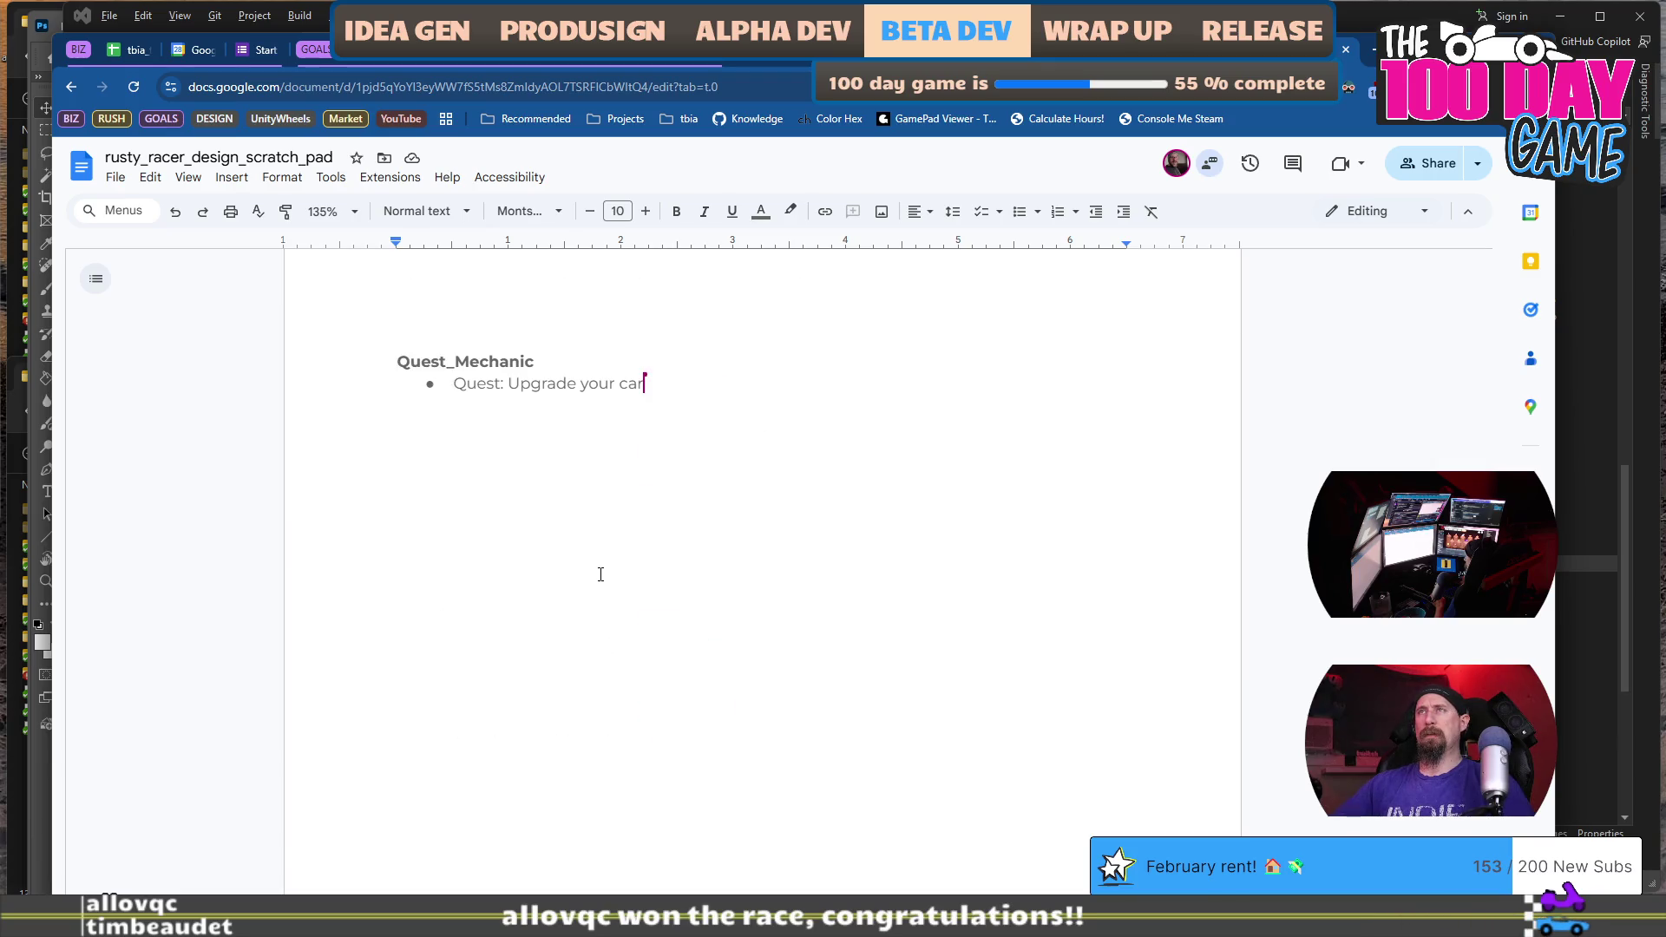
{"action": "scroll", "coordinate": [601, 574], "scroll_direction": "up", "scroll_amount": 6}
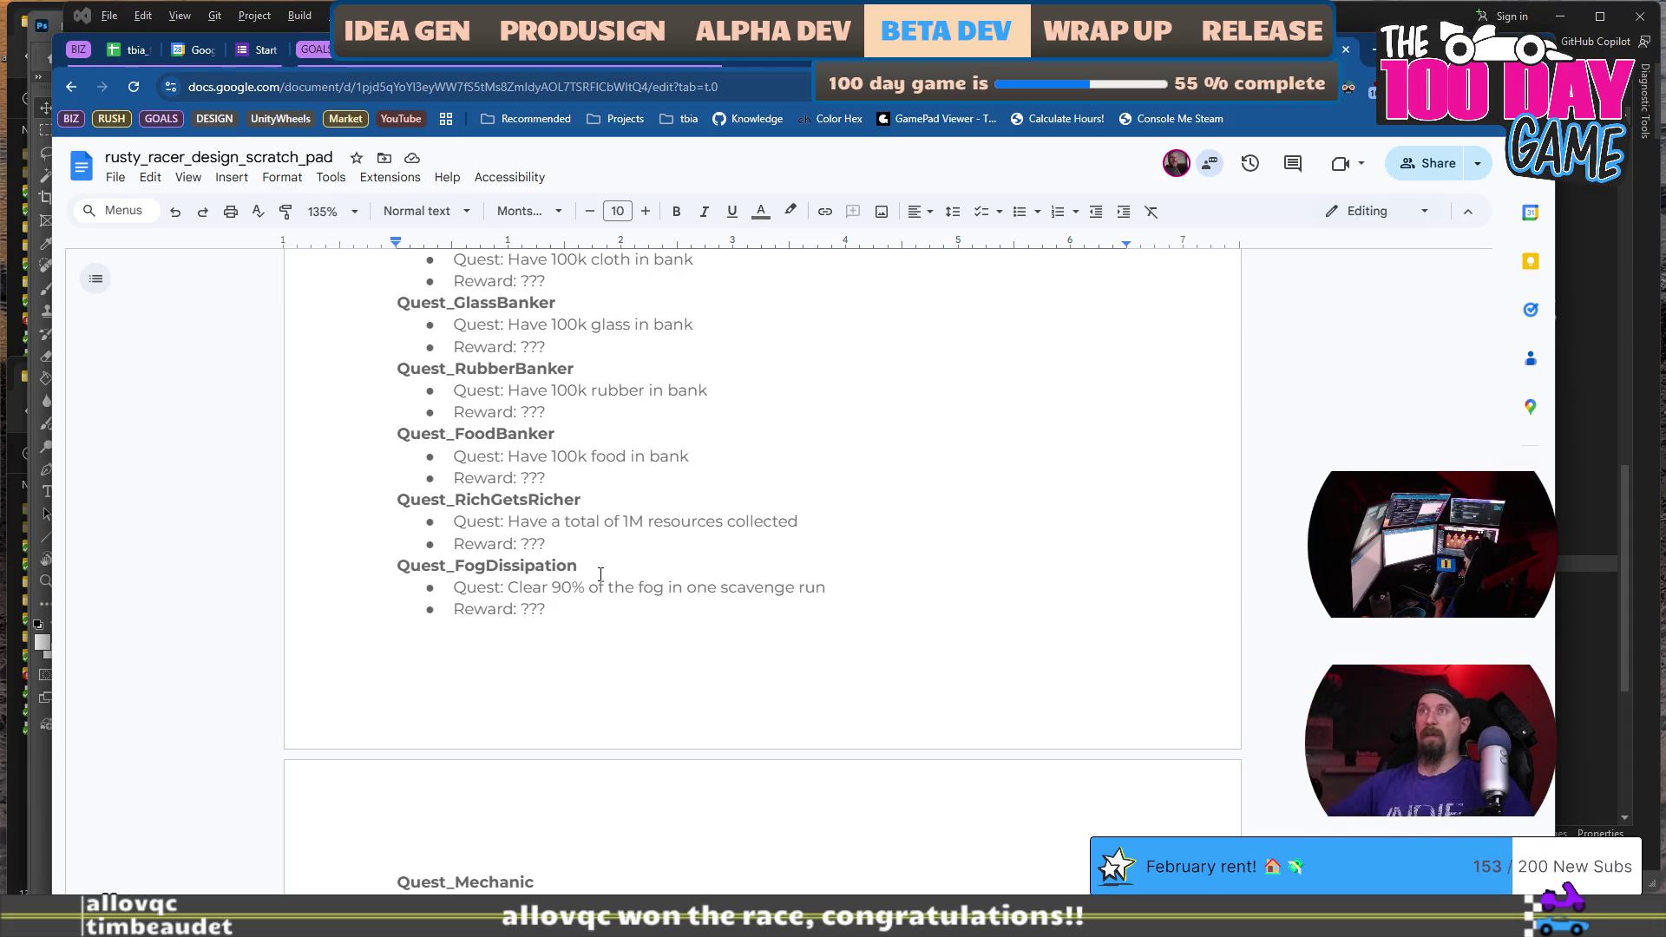
{"action": "scroll", "coordinate": [601, 573], "scroll_direction": "up", "scroll_amount": 4}
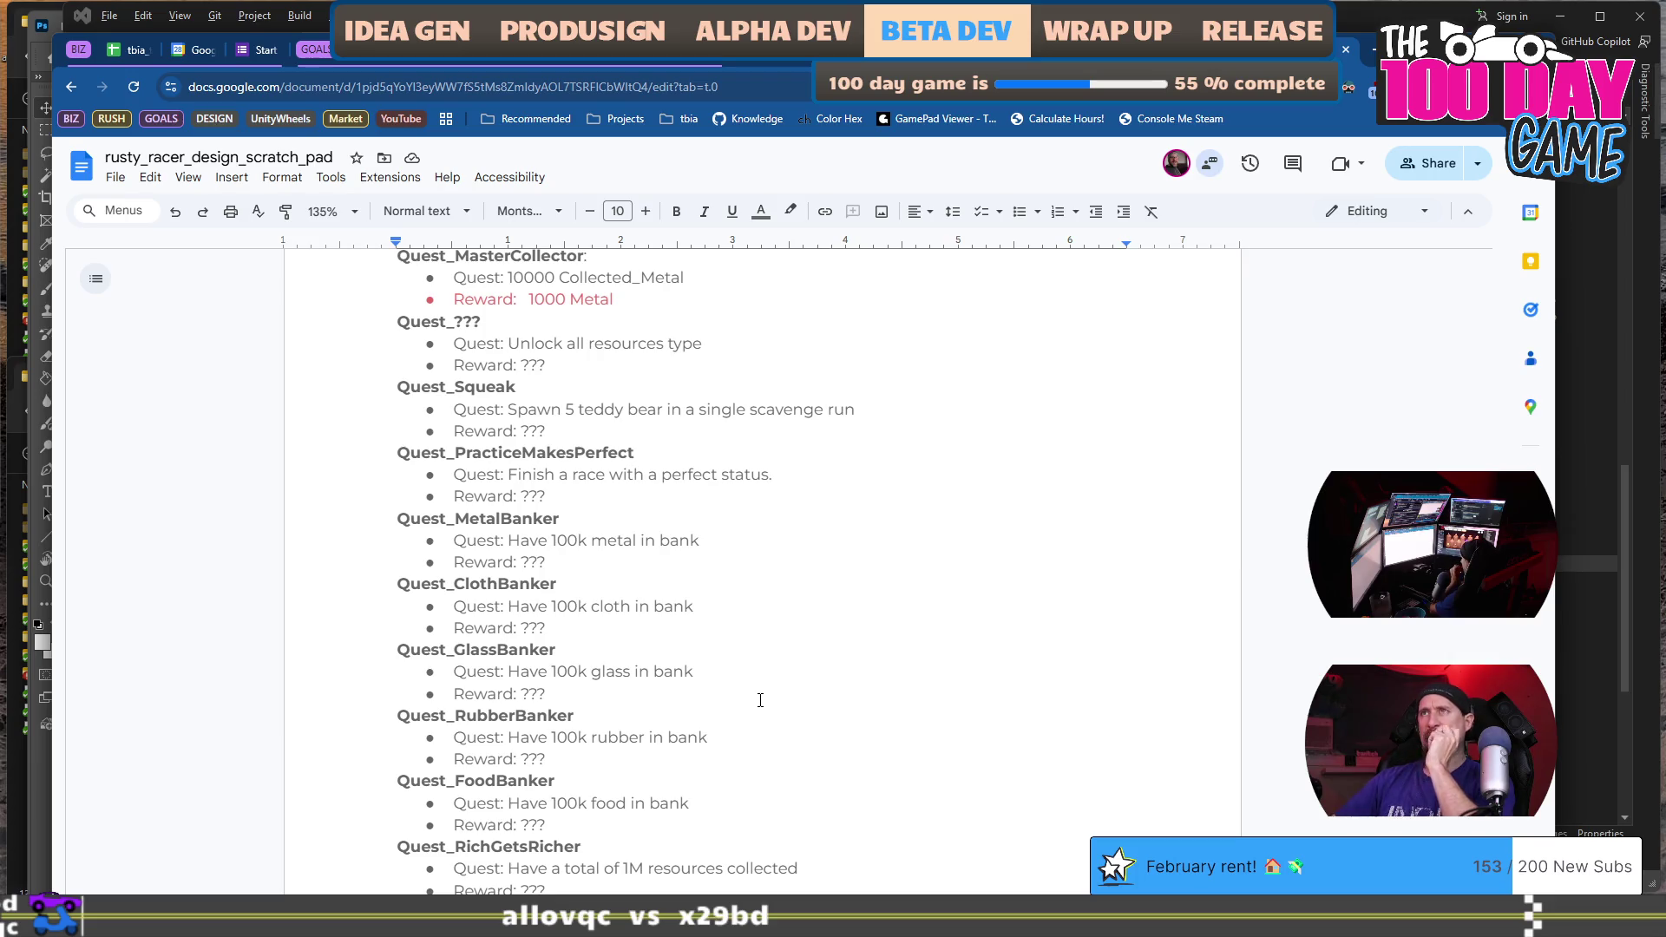
{"action": "scroll", "coordinate": [760, 700], "scroll_direction": "up", "scroll_amount": 2}
{"action": "scroll", "coordinate": [761, 701], "scroll_direction": "up", "scroll_amount": 2}
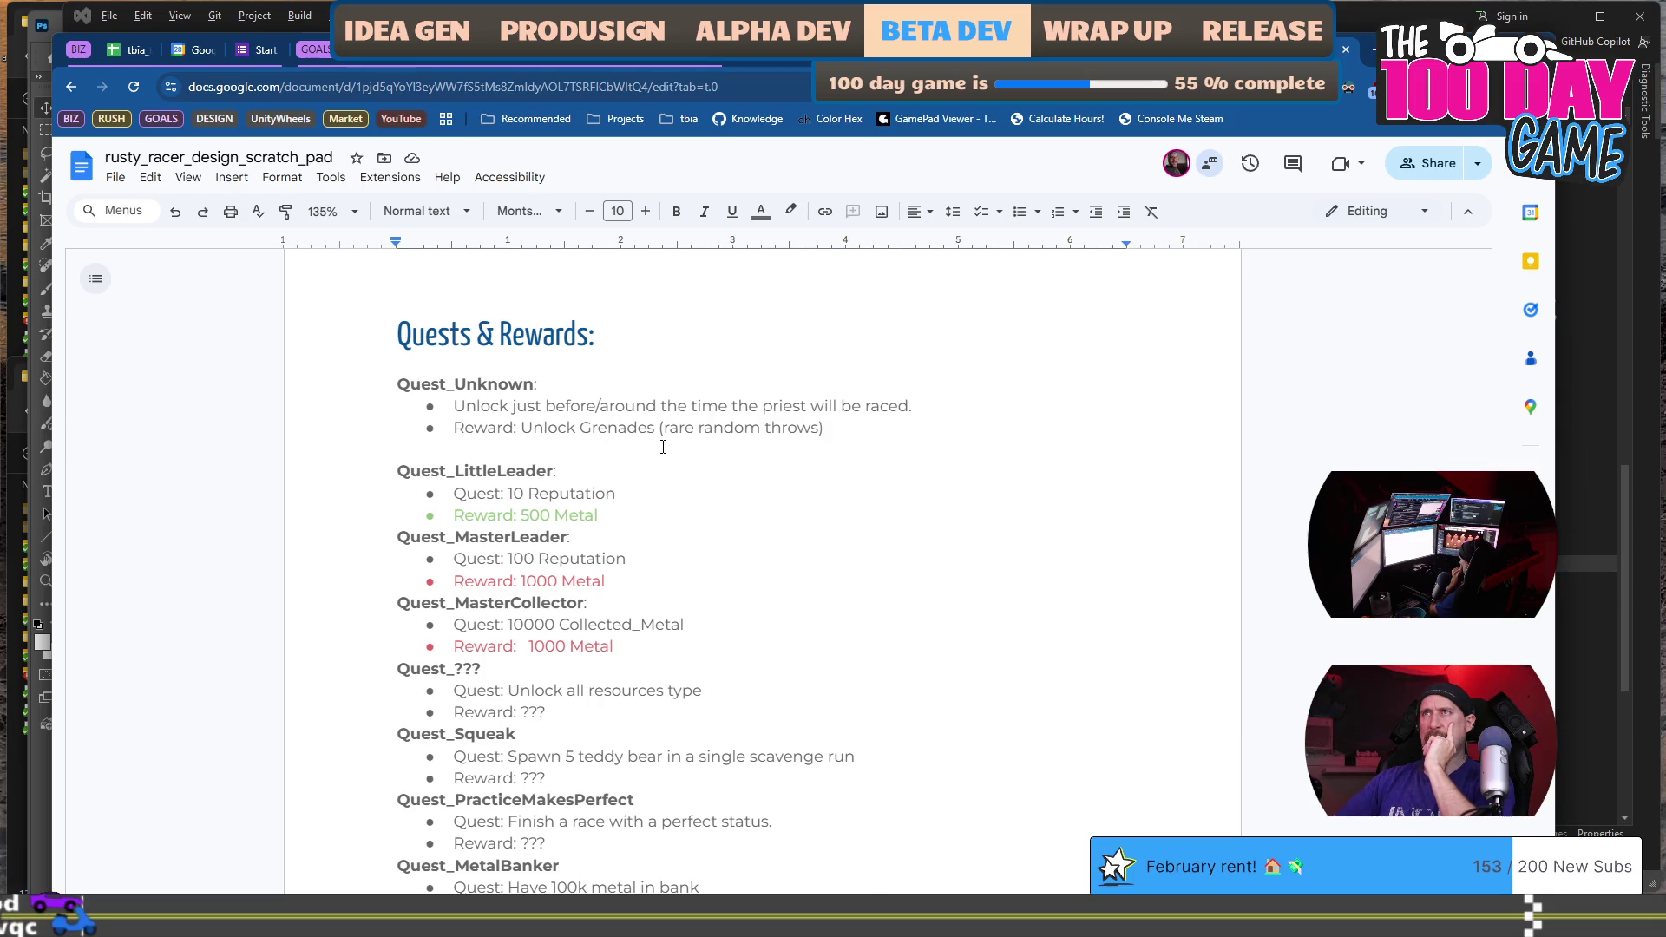
{"action": "scroll", "coordinate": [682, 476], "scroll_direction": "down", "scroll_amount": 1}
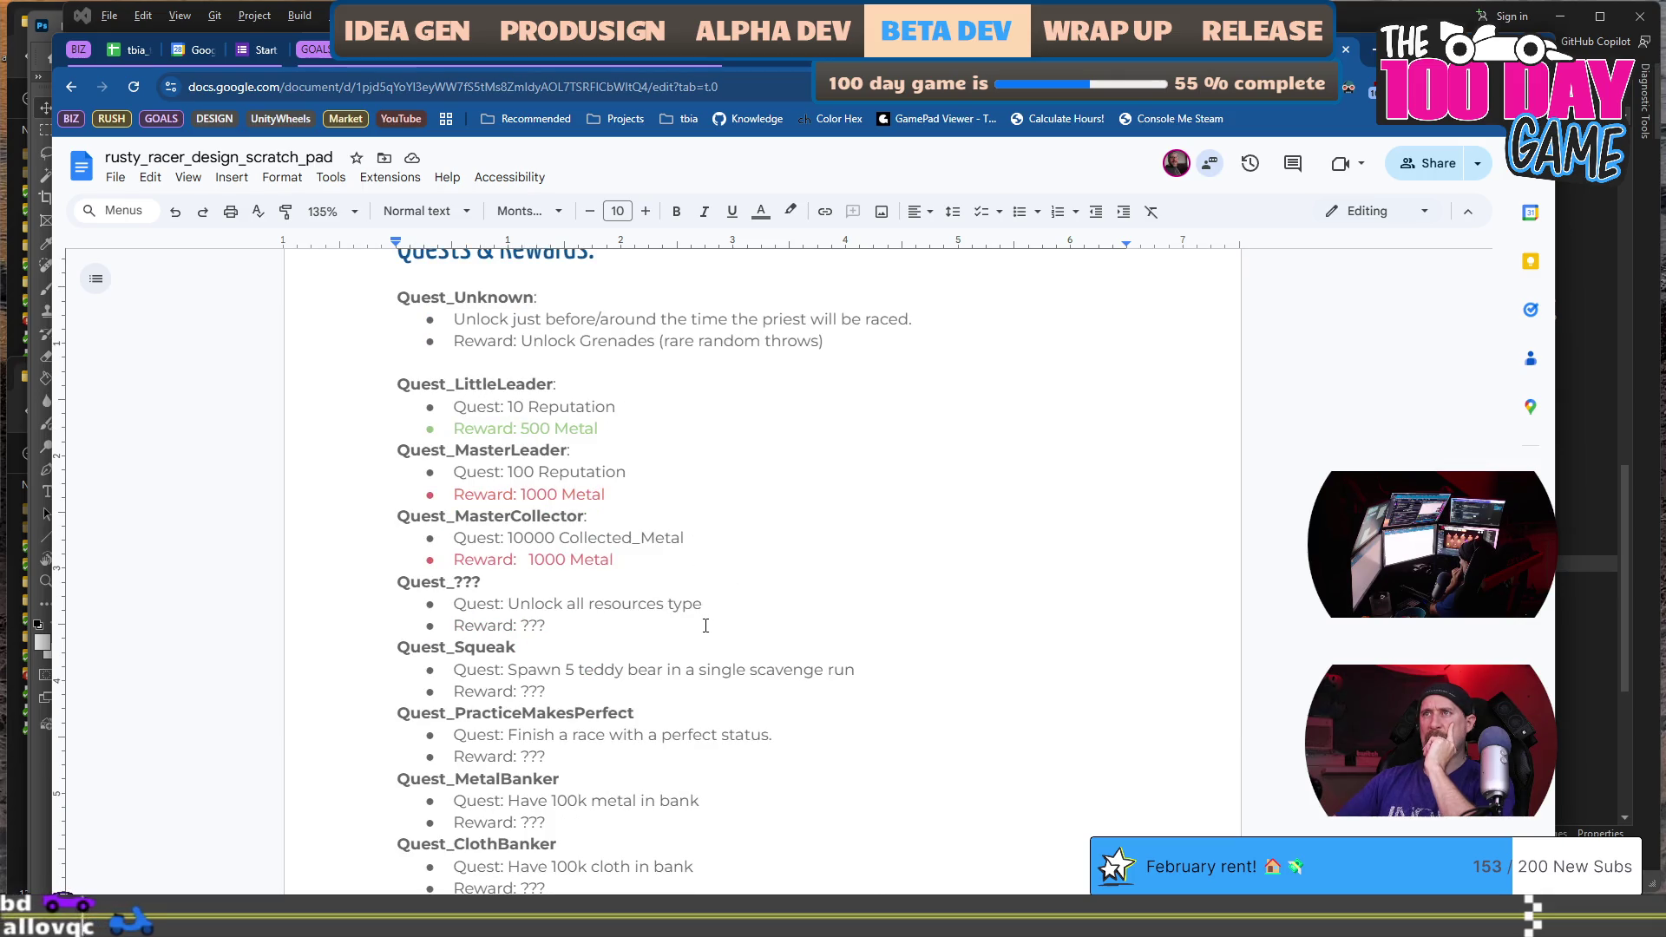
{"action": "left_click_drag", "start_coordinate": [705, 626], "coordinate": [367, 593]}
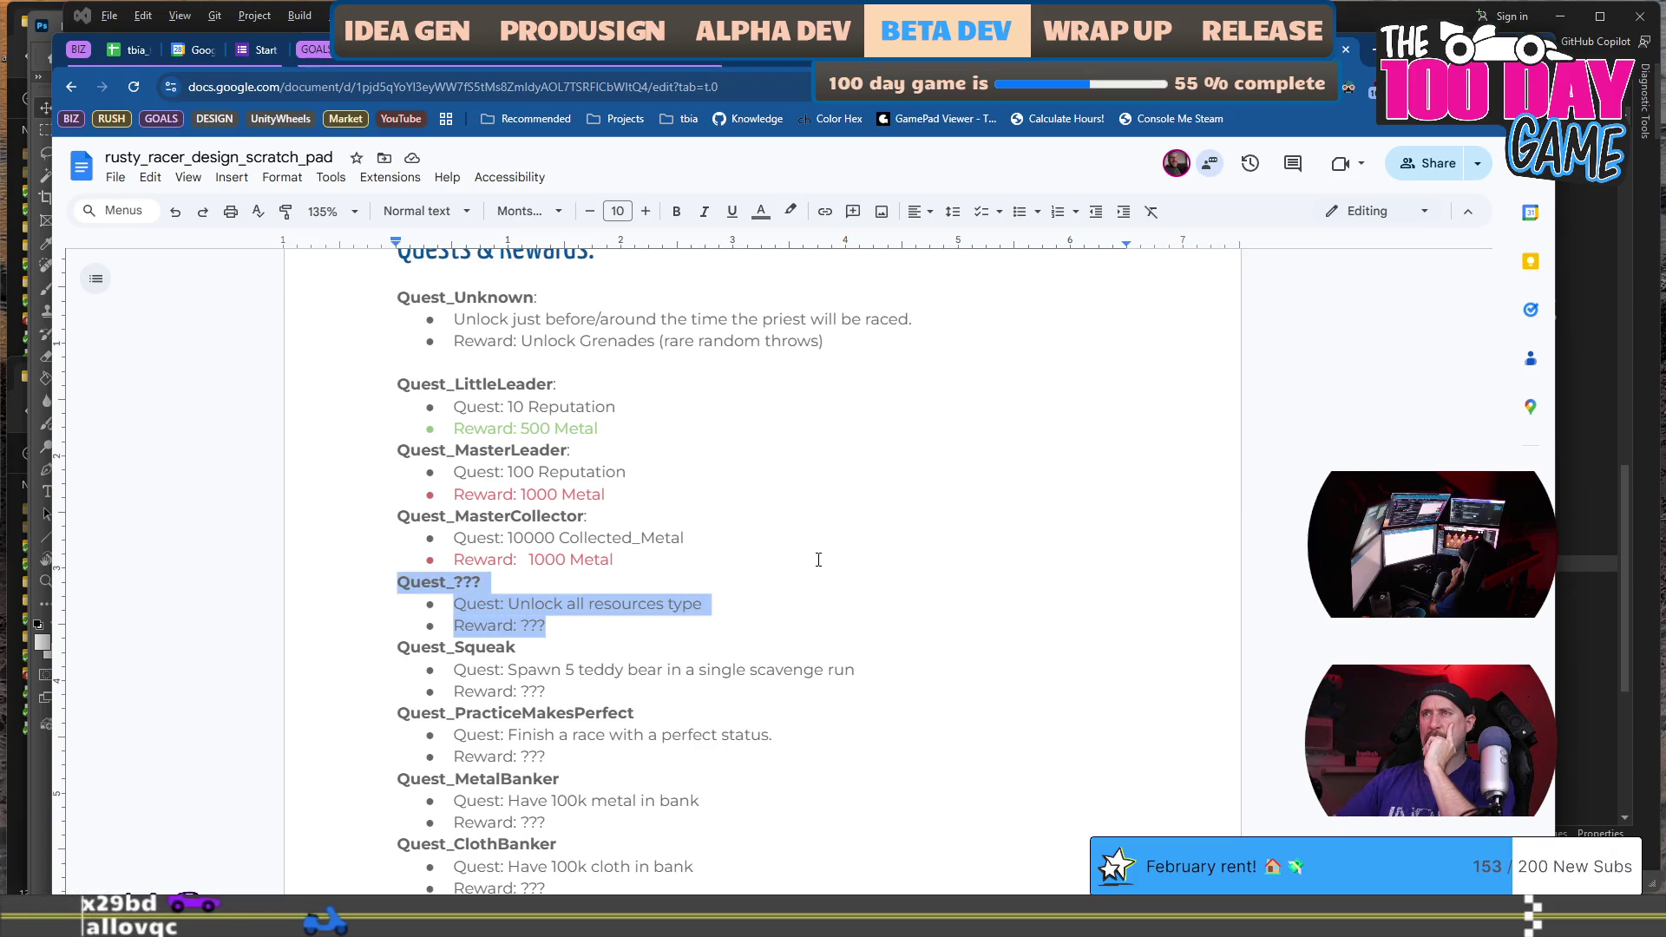
{"action": "scroll", "coordinate": [819, 560], "scroll_direction": "down", "scroll_amount": 2}
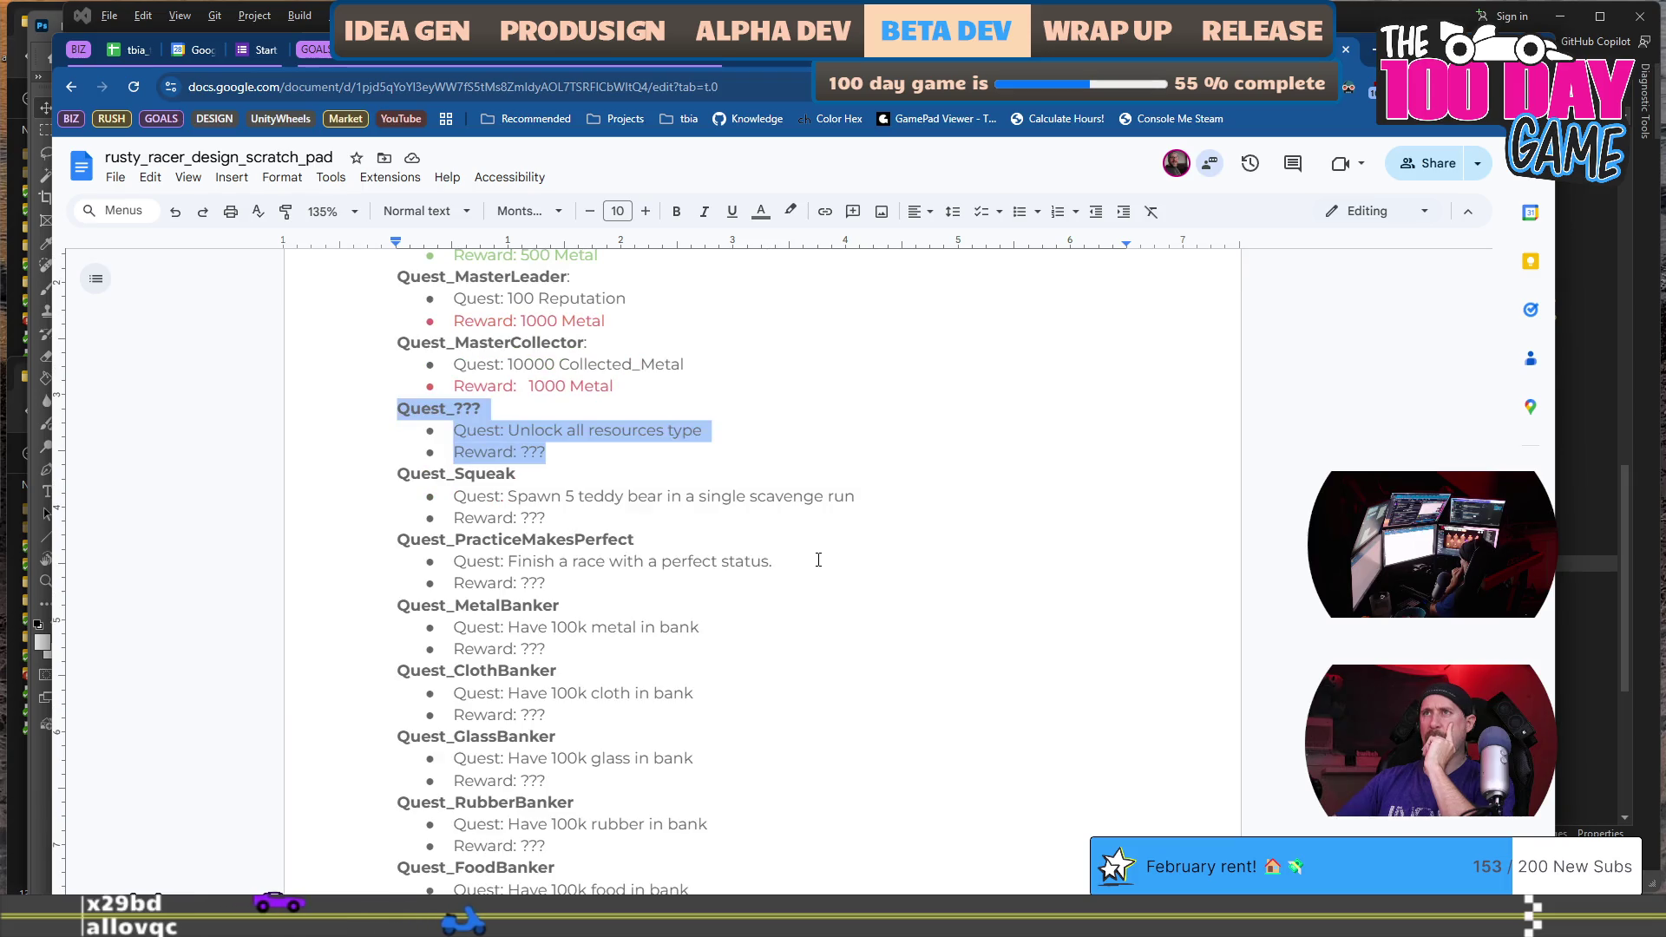
{"action": "scroll", "coordinate": [818, 560], "scroll_direction": "down", "scroll_amount": 4}
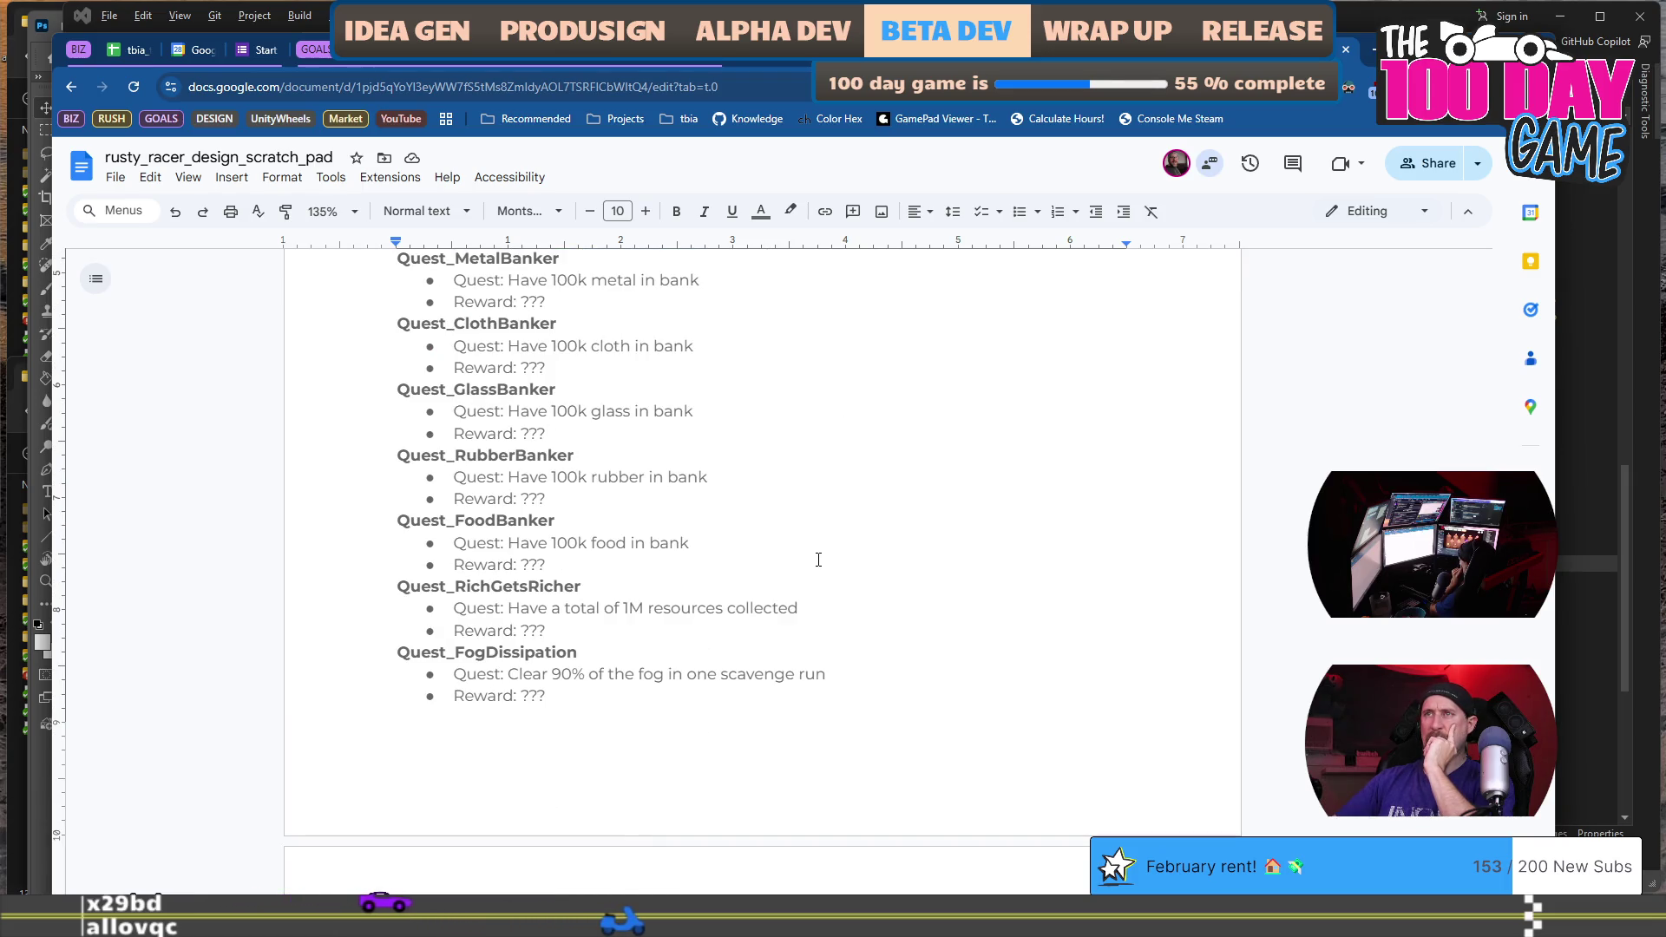
{"action": "scroll", "coordinate": [819, 560], "scroll_direction": "down", "scroll_amount": 3}
{"action": "scroll", "coordinate": [819, 560], "scroll_direction": "up", "scroll_amount": 3}
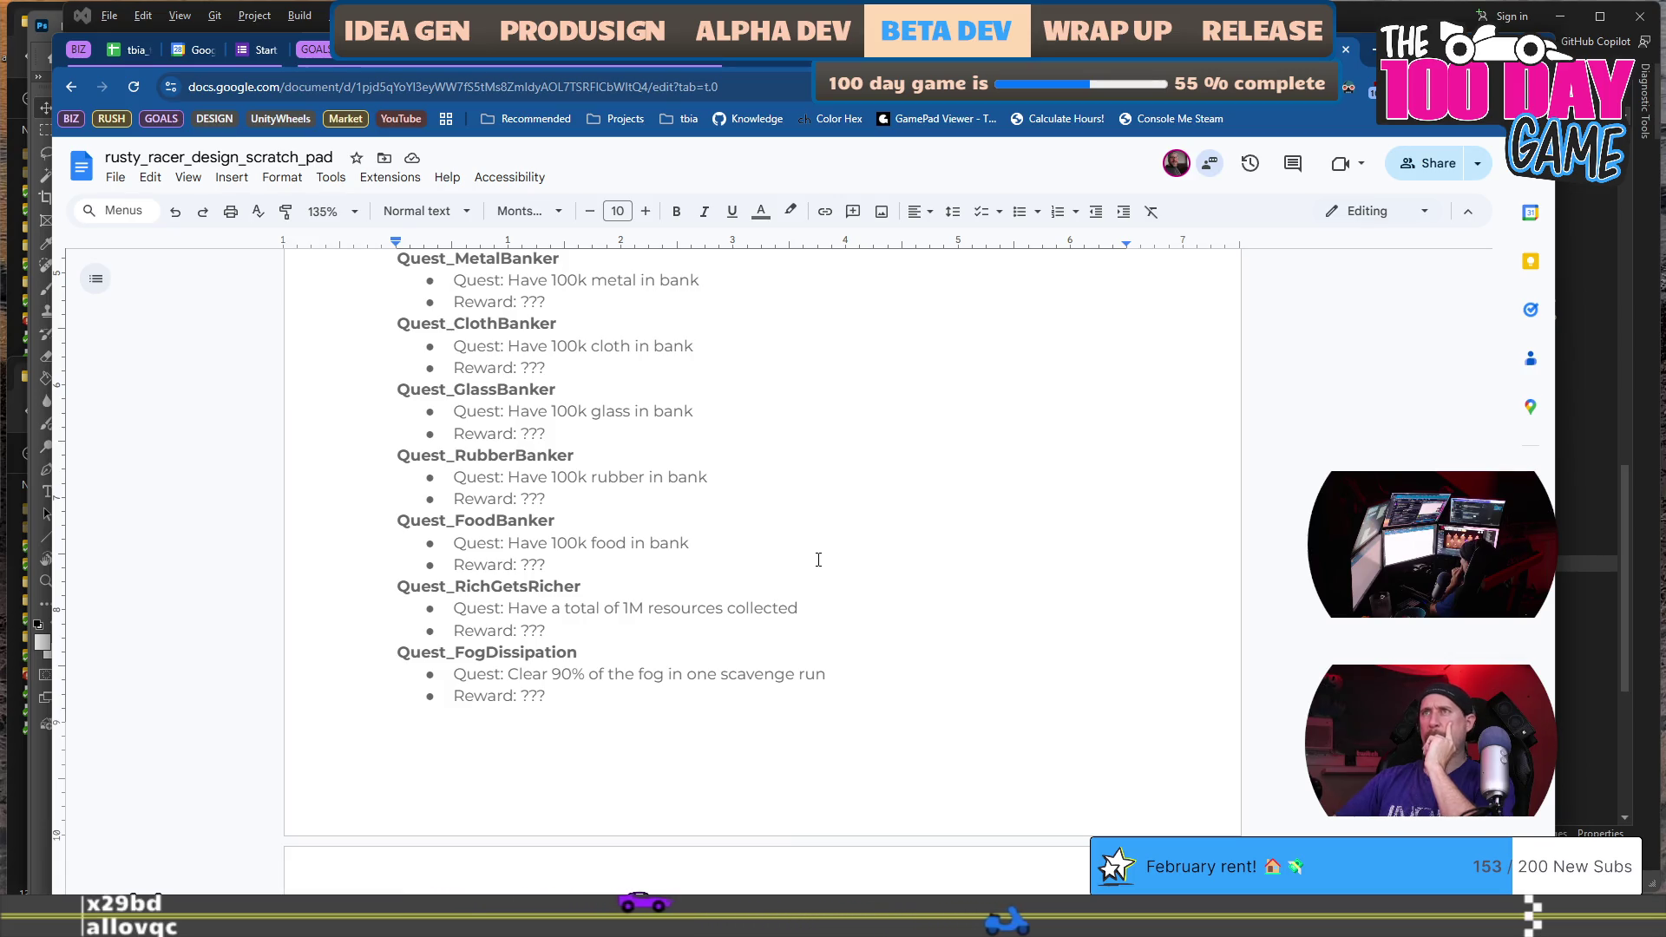
{"action": "scroll", "coordinate": [818, 559], "scroll_direction": "up", "scroll_amount": 1}
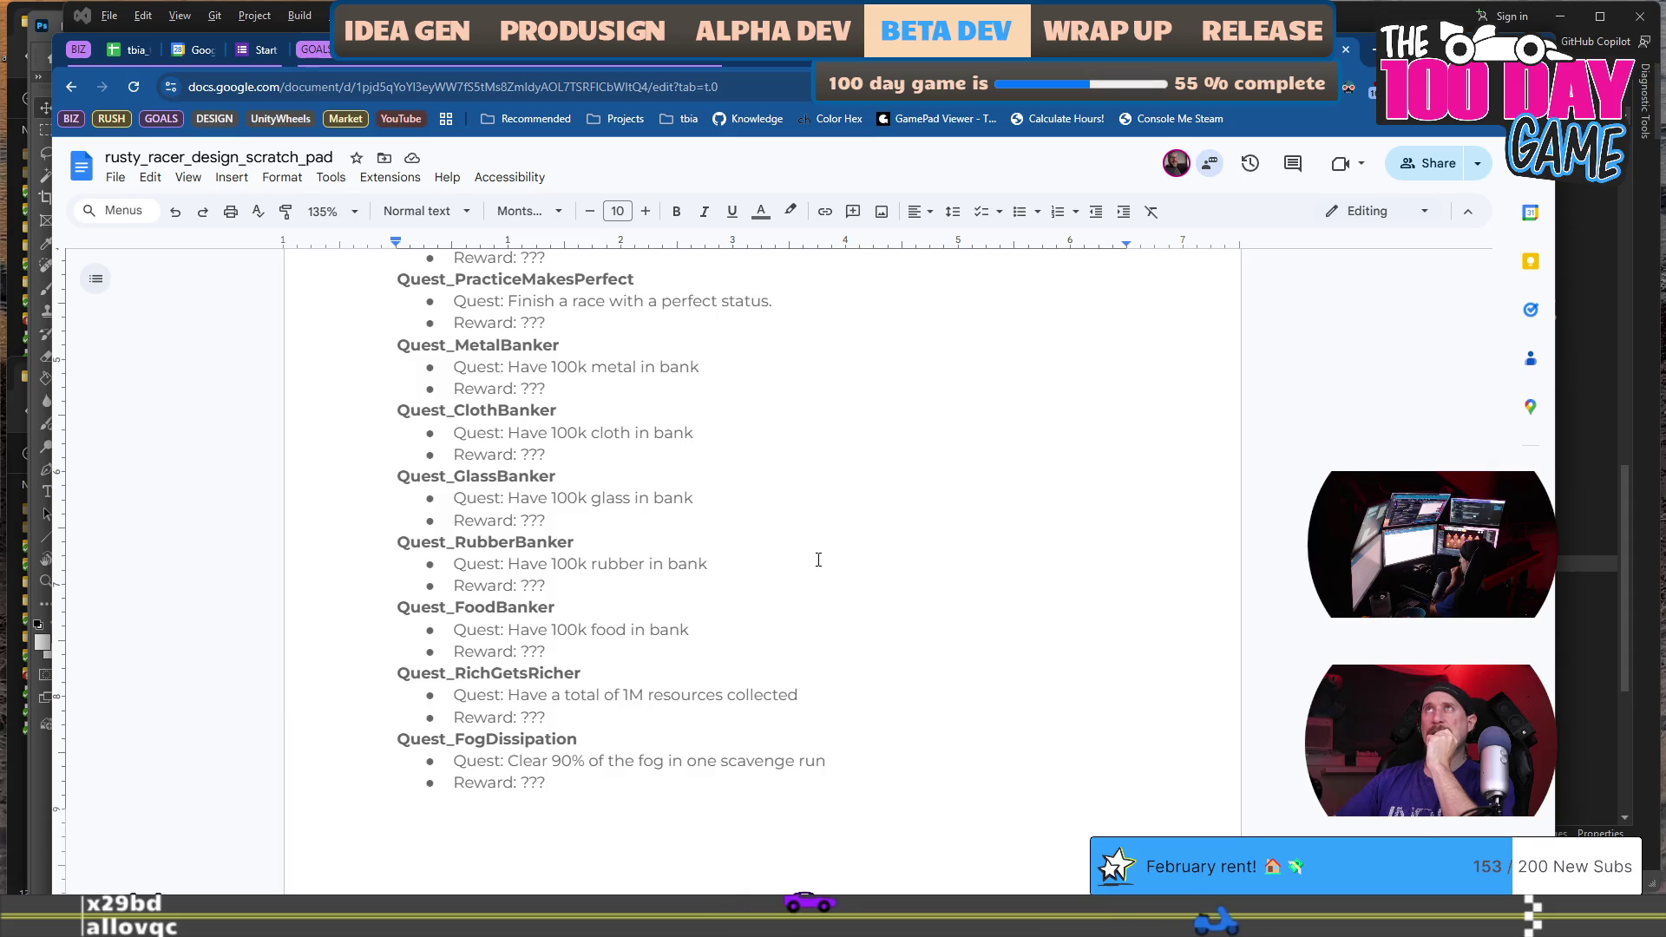
{"action": "scroll", "coordinate": [819, 560], "scroll_direction": "down", "scroll_amount": 1}
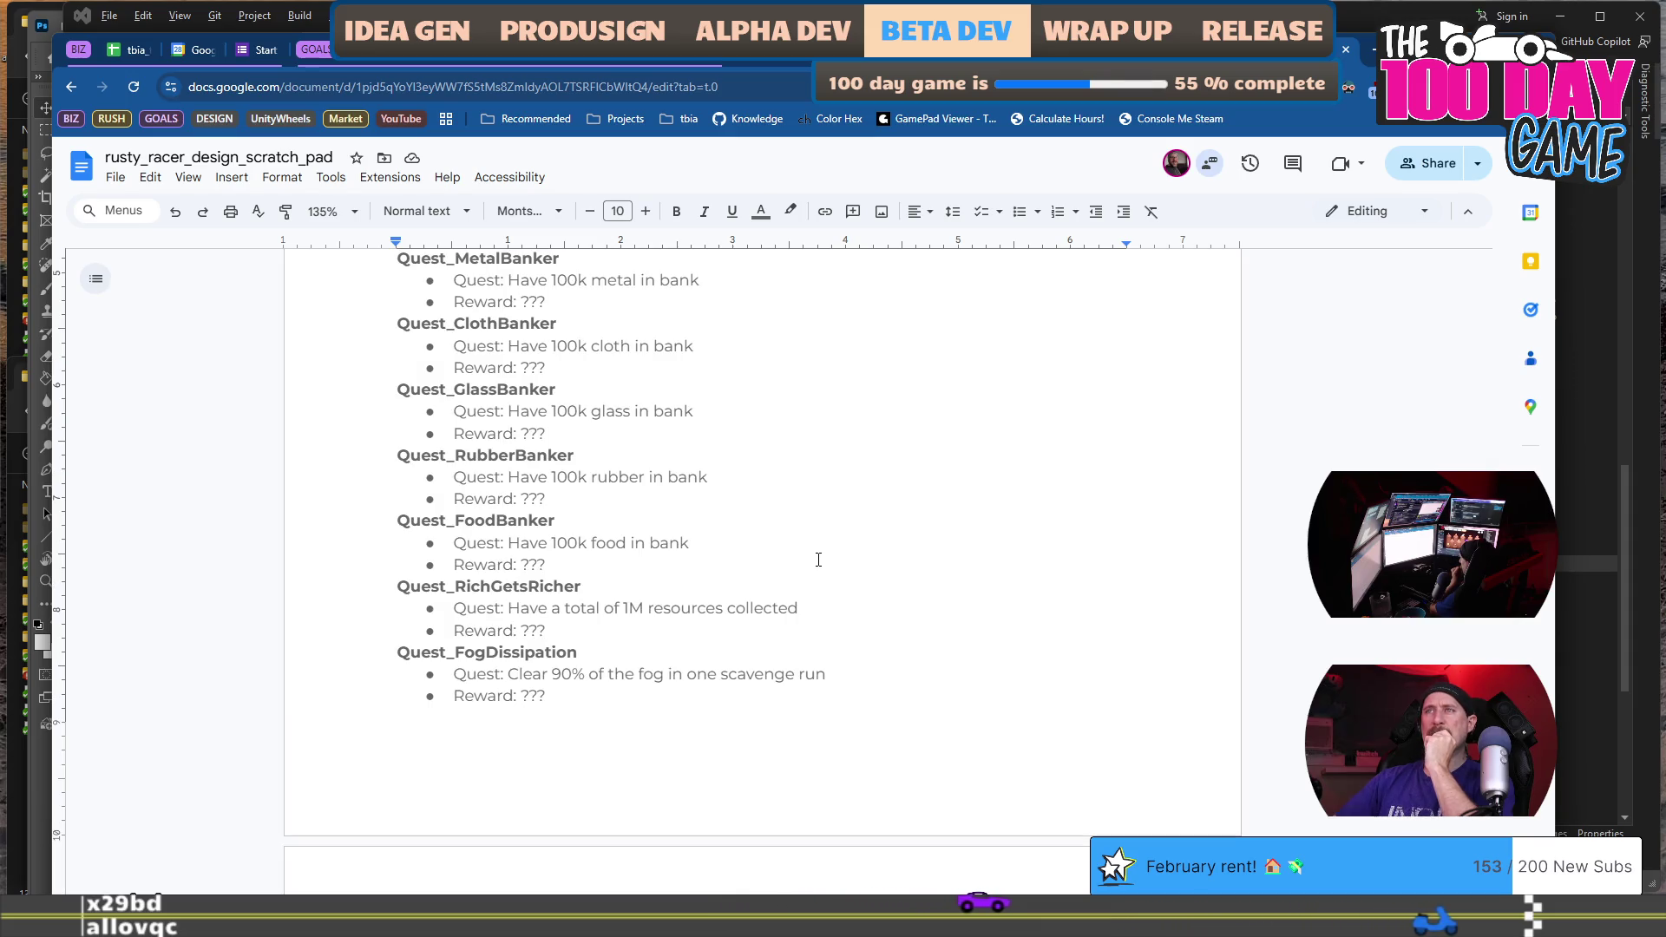
{"action": "scroll", "coordinate": [818, 559], "scroll_direction": "down", "scroll_amount": 1}
{"action": "type", "text": "Camp drop 2x"}
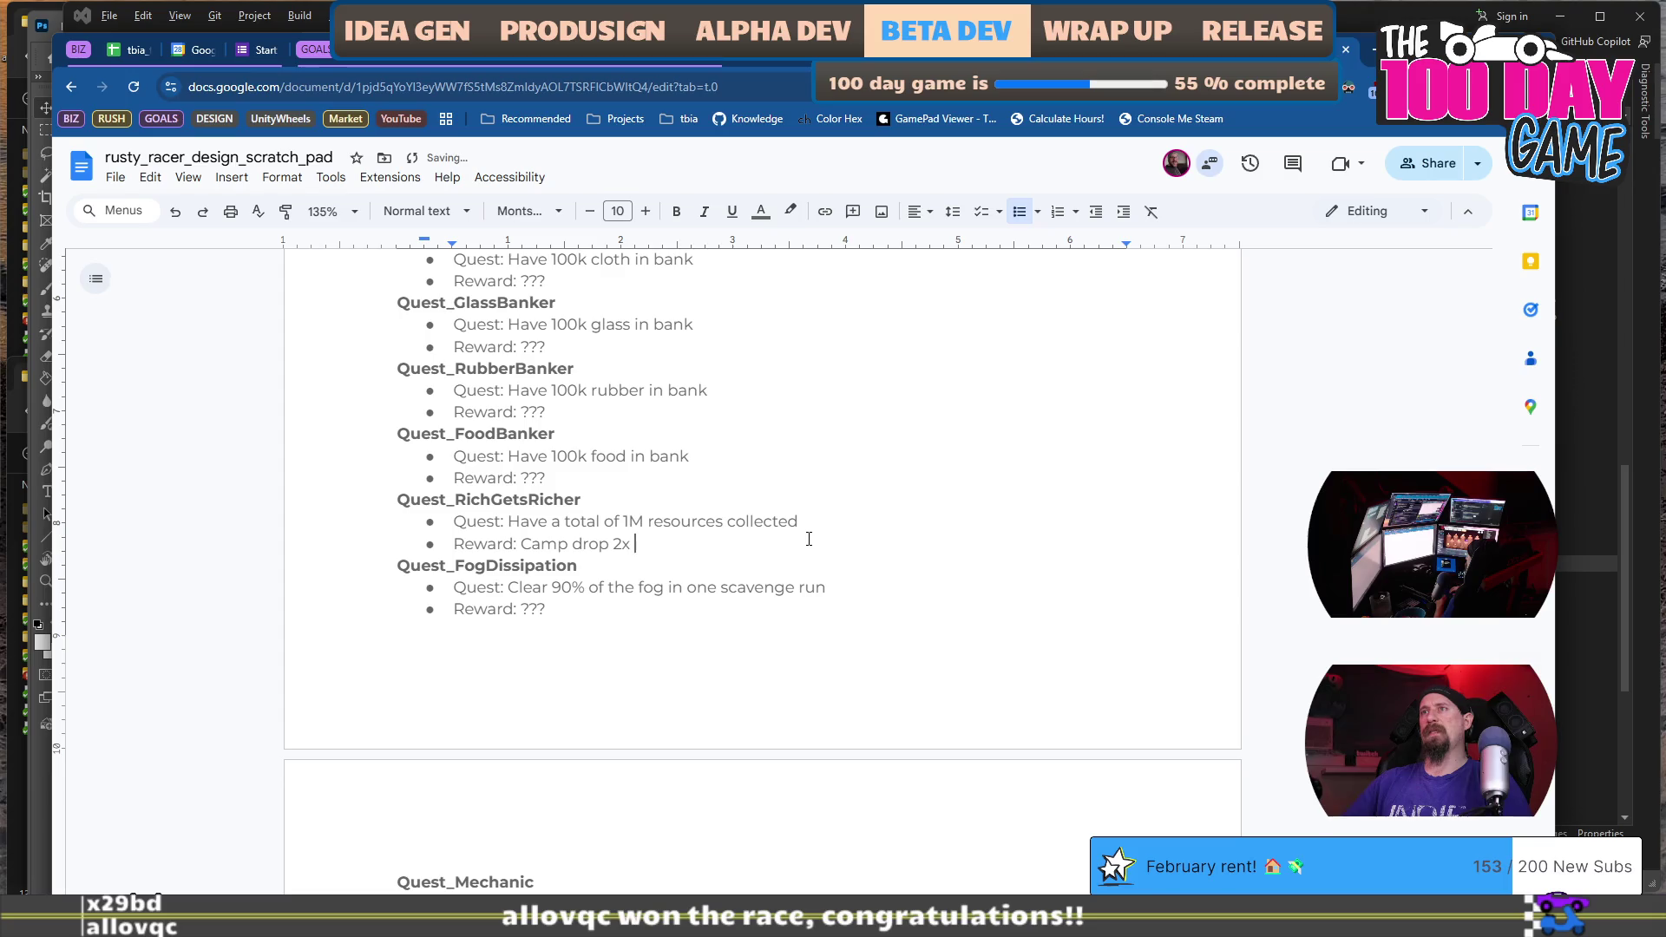
Add 'the very' to Quest_RichGetsRicher's reward line, then scroll up toward Charms Abilities.
{"action": "type", "text": "the resources per"}
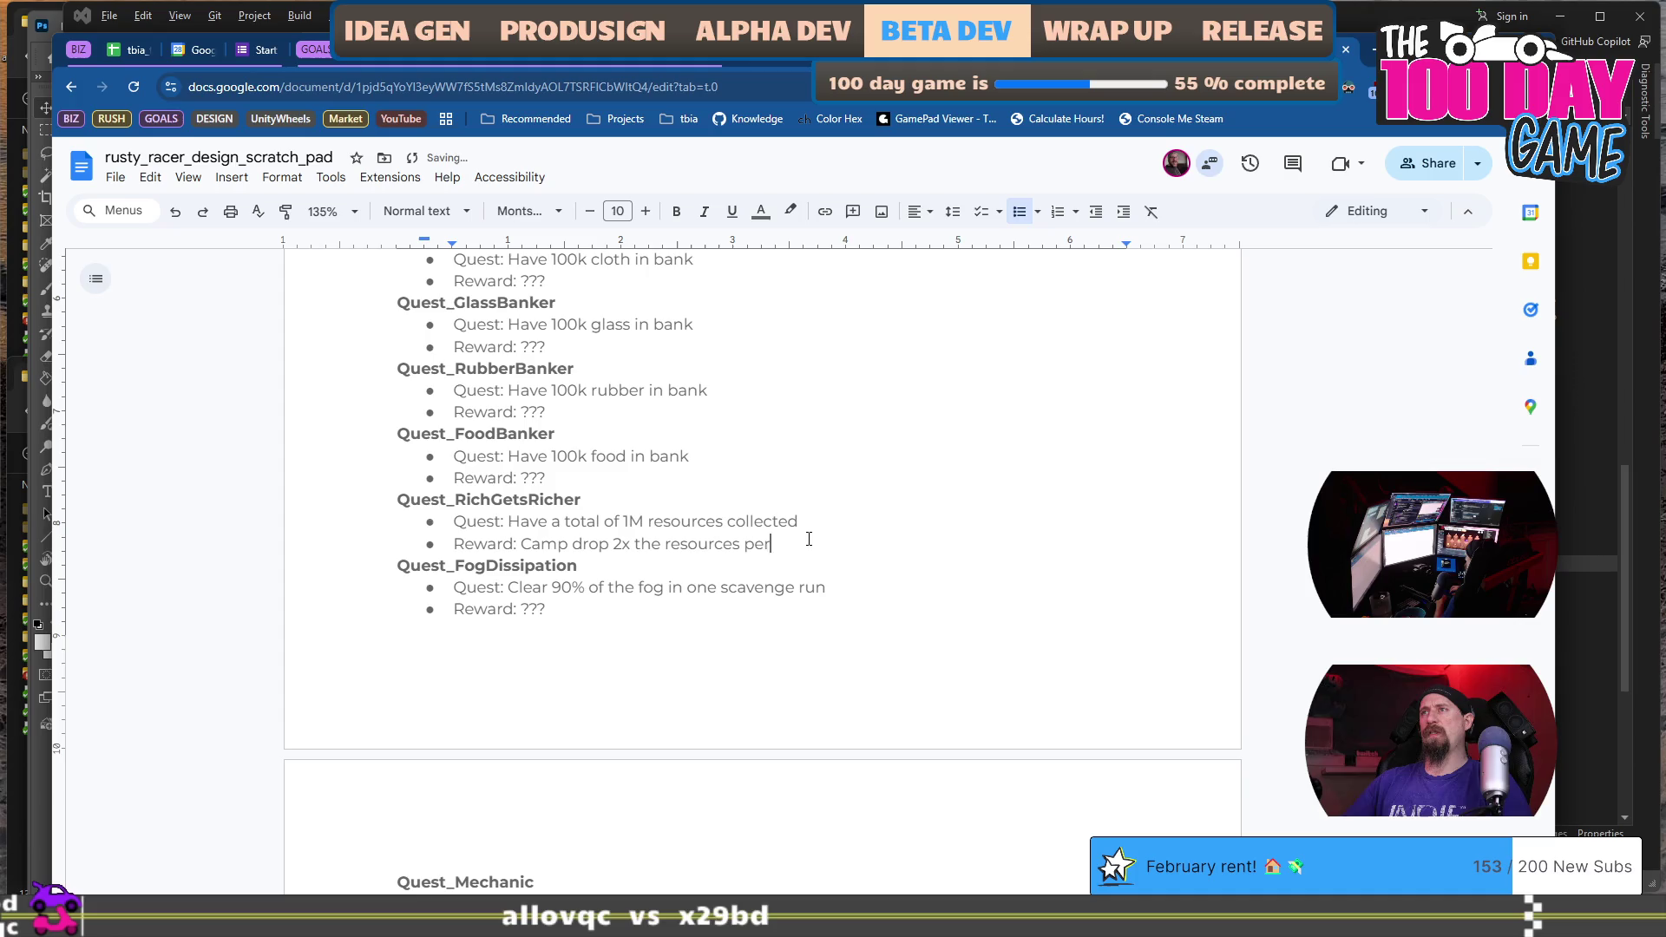
{"action": "type", "text": " delivery."}
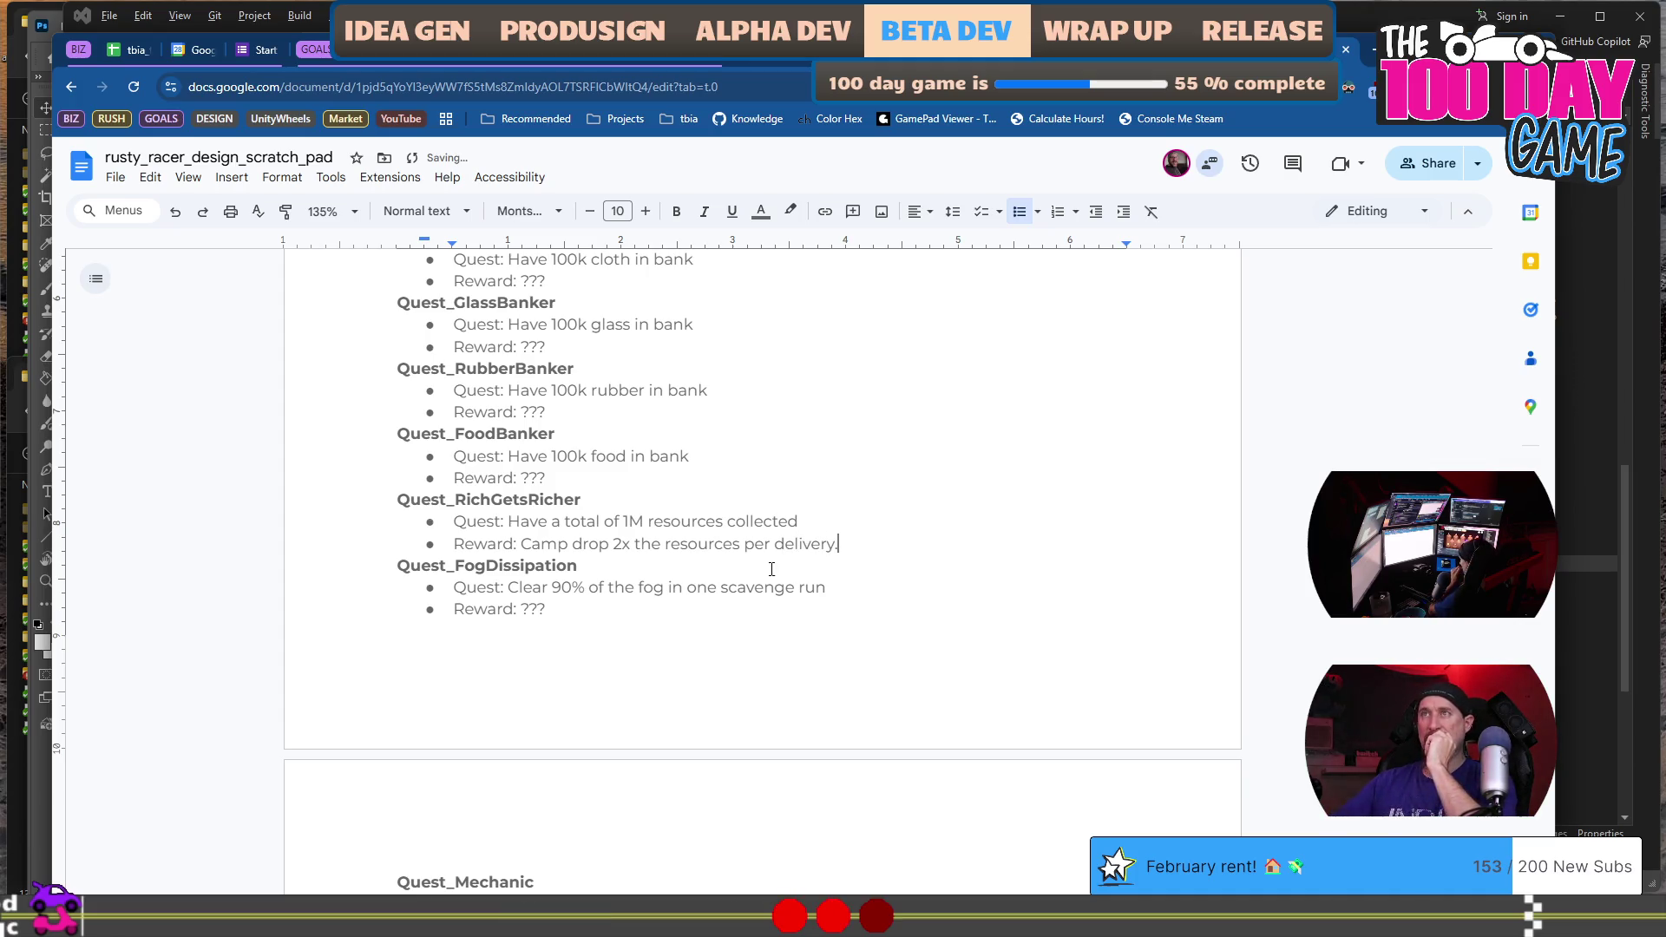
{"action": "scroll", "coordinate": [772, 570], "scroll_direction": "up", "scroll_amount": 3}
{"action": "scroll", "coordinate": [773, 567], "scroll_direction": "up", "scroll_amount": 1}
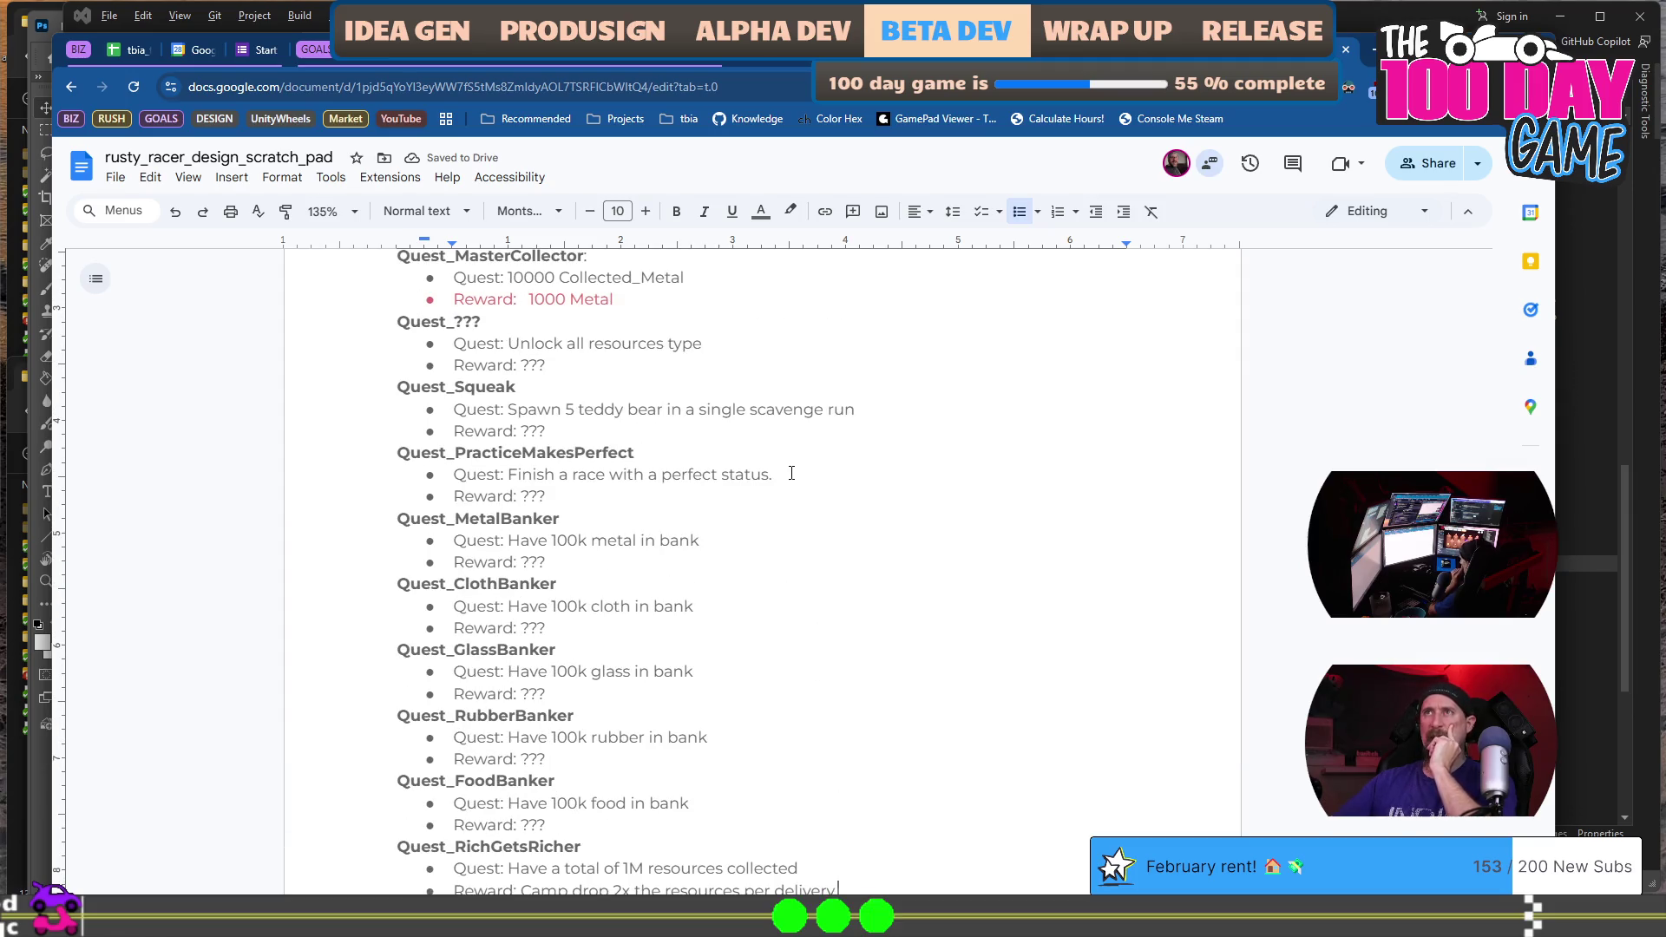
{"action": "scroll", "coordinate": [792, 472], "scroll_direction": "up", "scroll_amount": 15}
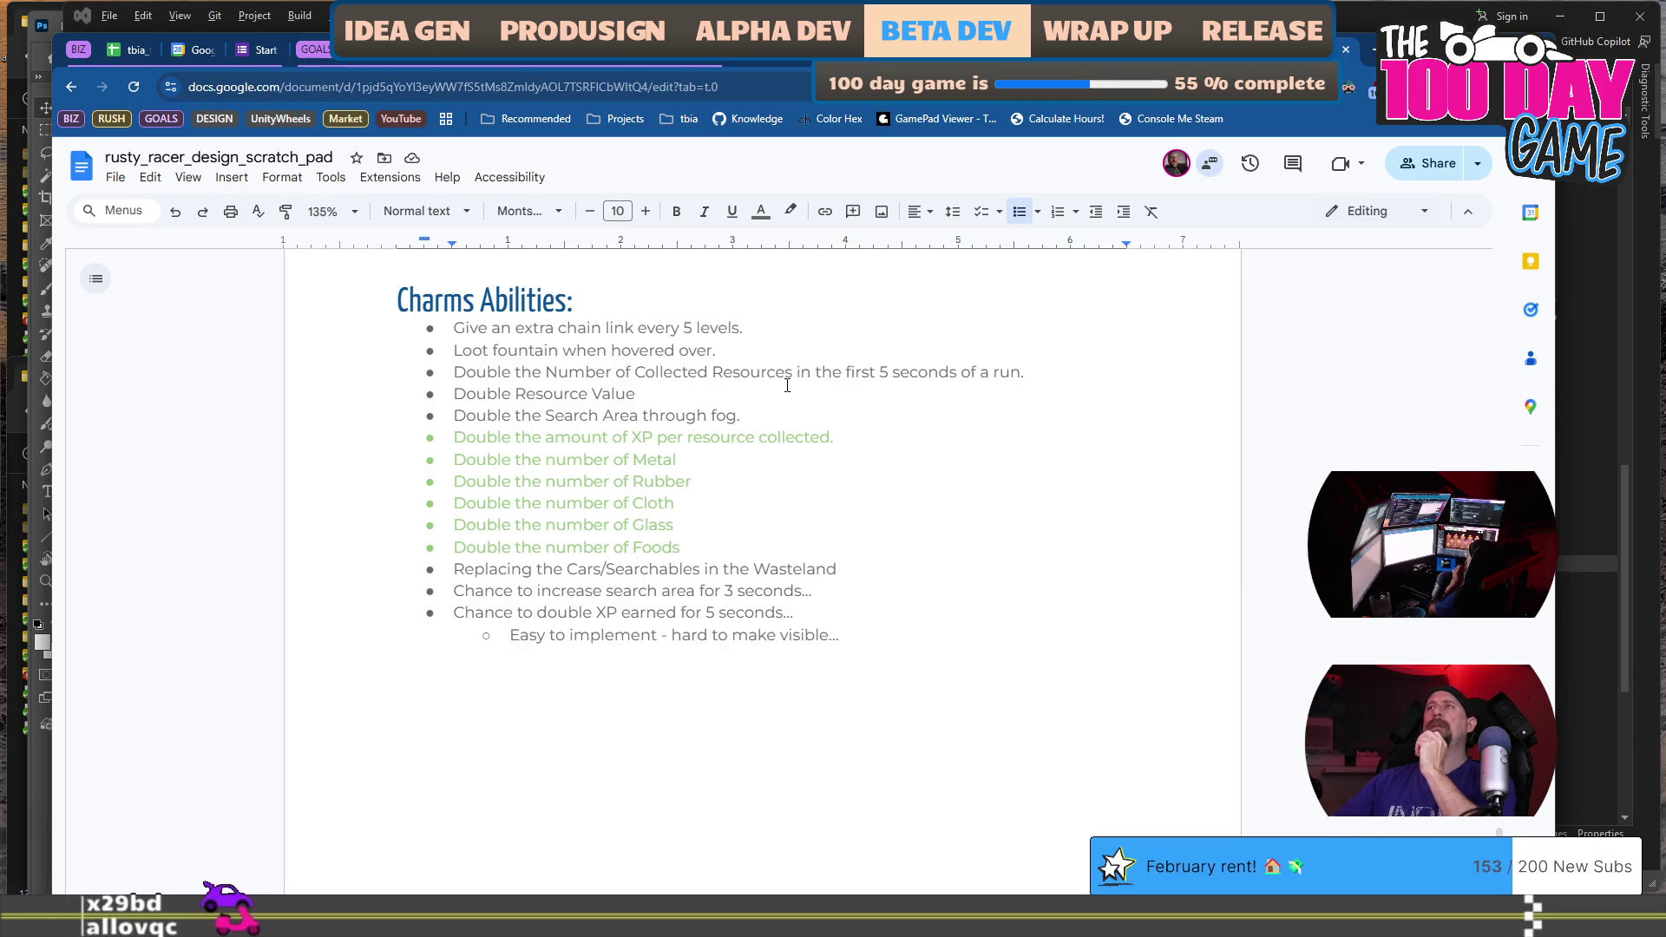
Reword the Double Resource Value charm to 'Double the value of all collected resources'.
{"action": "left_click", "coordinate": [761, 401]}
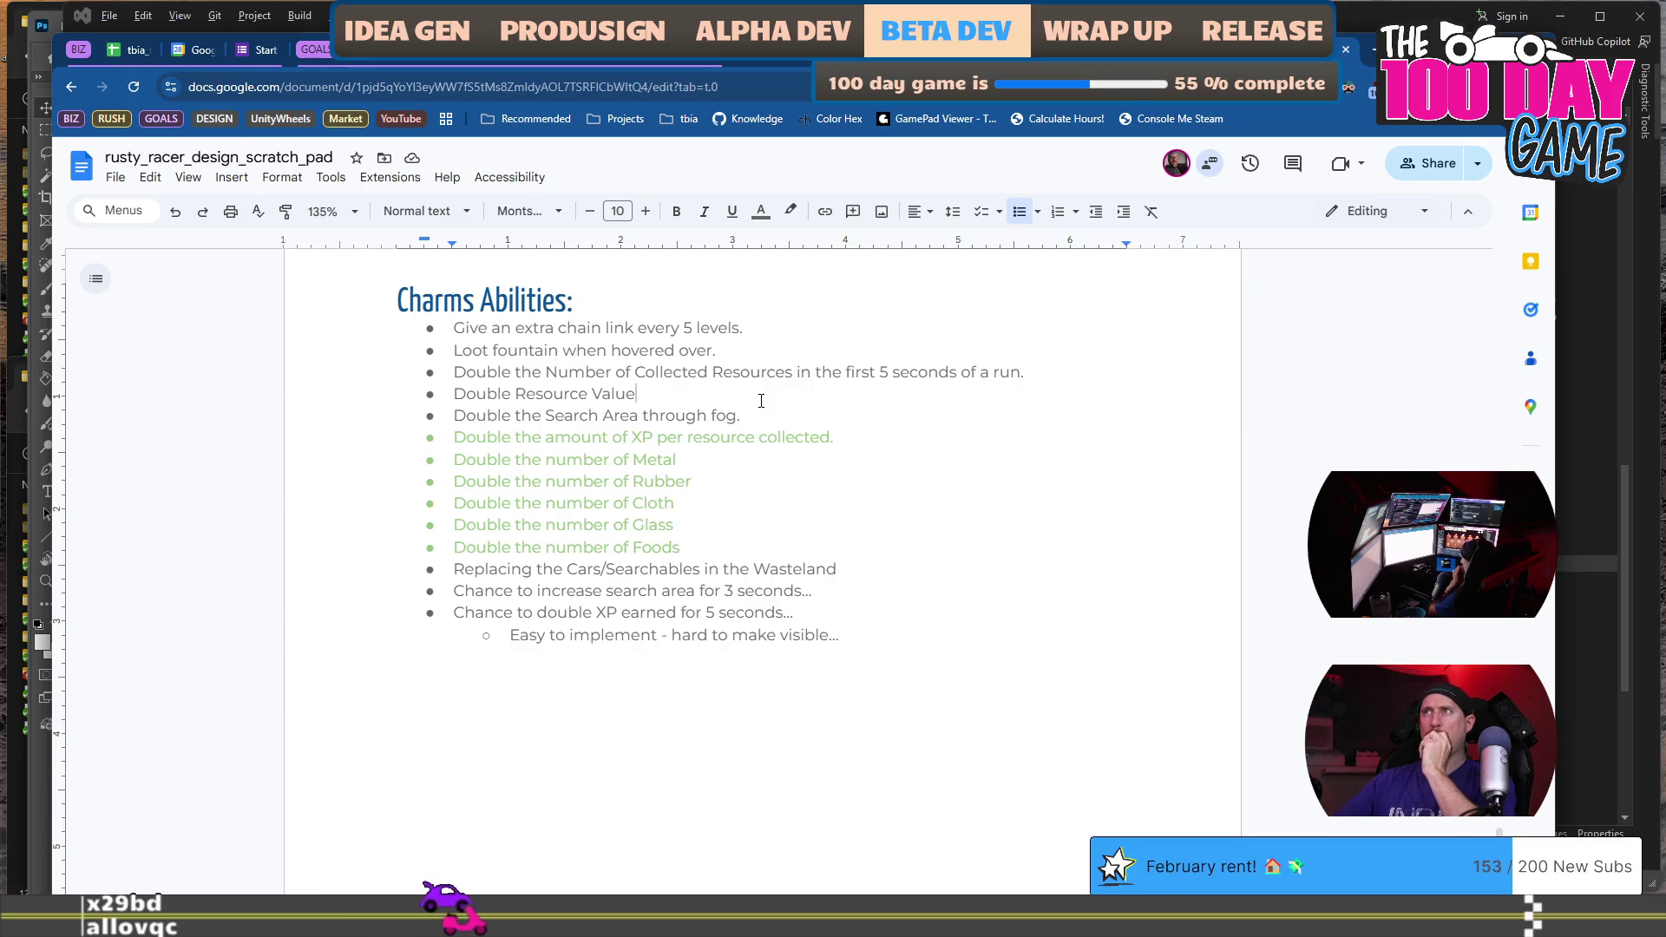
{"action": "scroll", "coordinate": [761, 401], "scroll_direction": "down", "scroll_amount": 5}
{"action": "scroll", "coordinate": [761, 401], "scroll_direction": "down", "scroll_amount": 6}
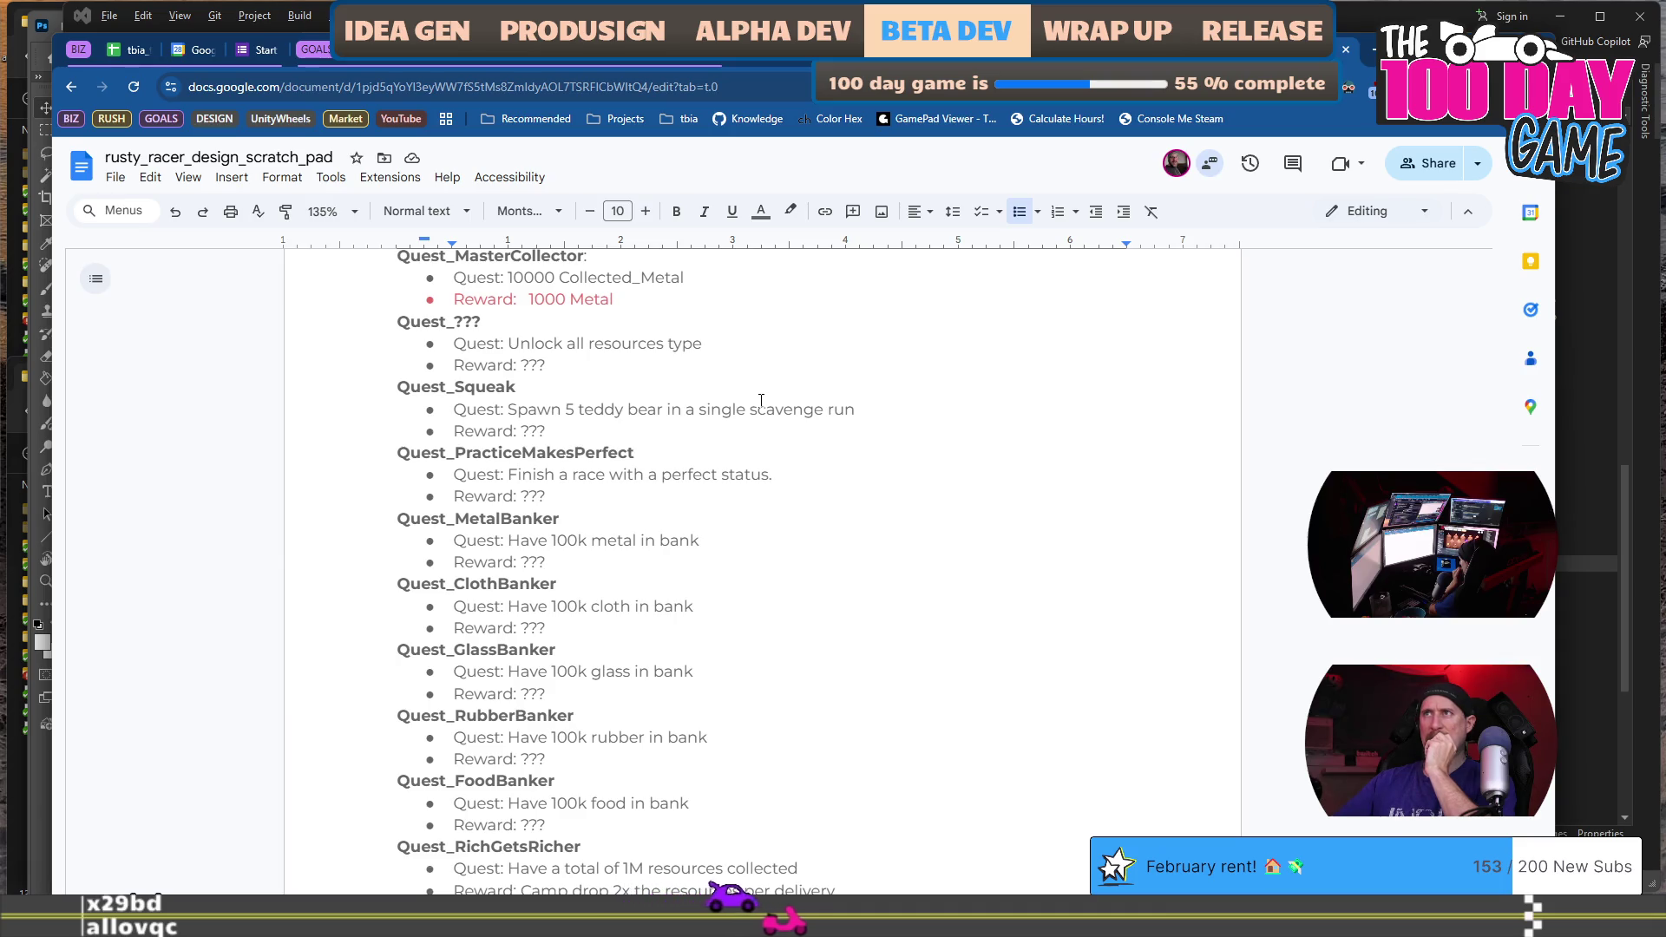
{"action": "scroll", "coordinate": [762, 401], "scroll_direction": "up", "scroll_amount": 10}
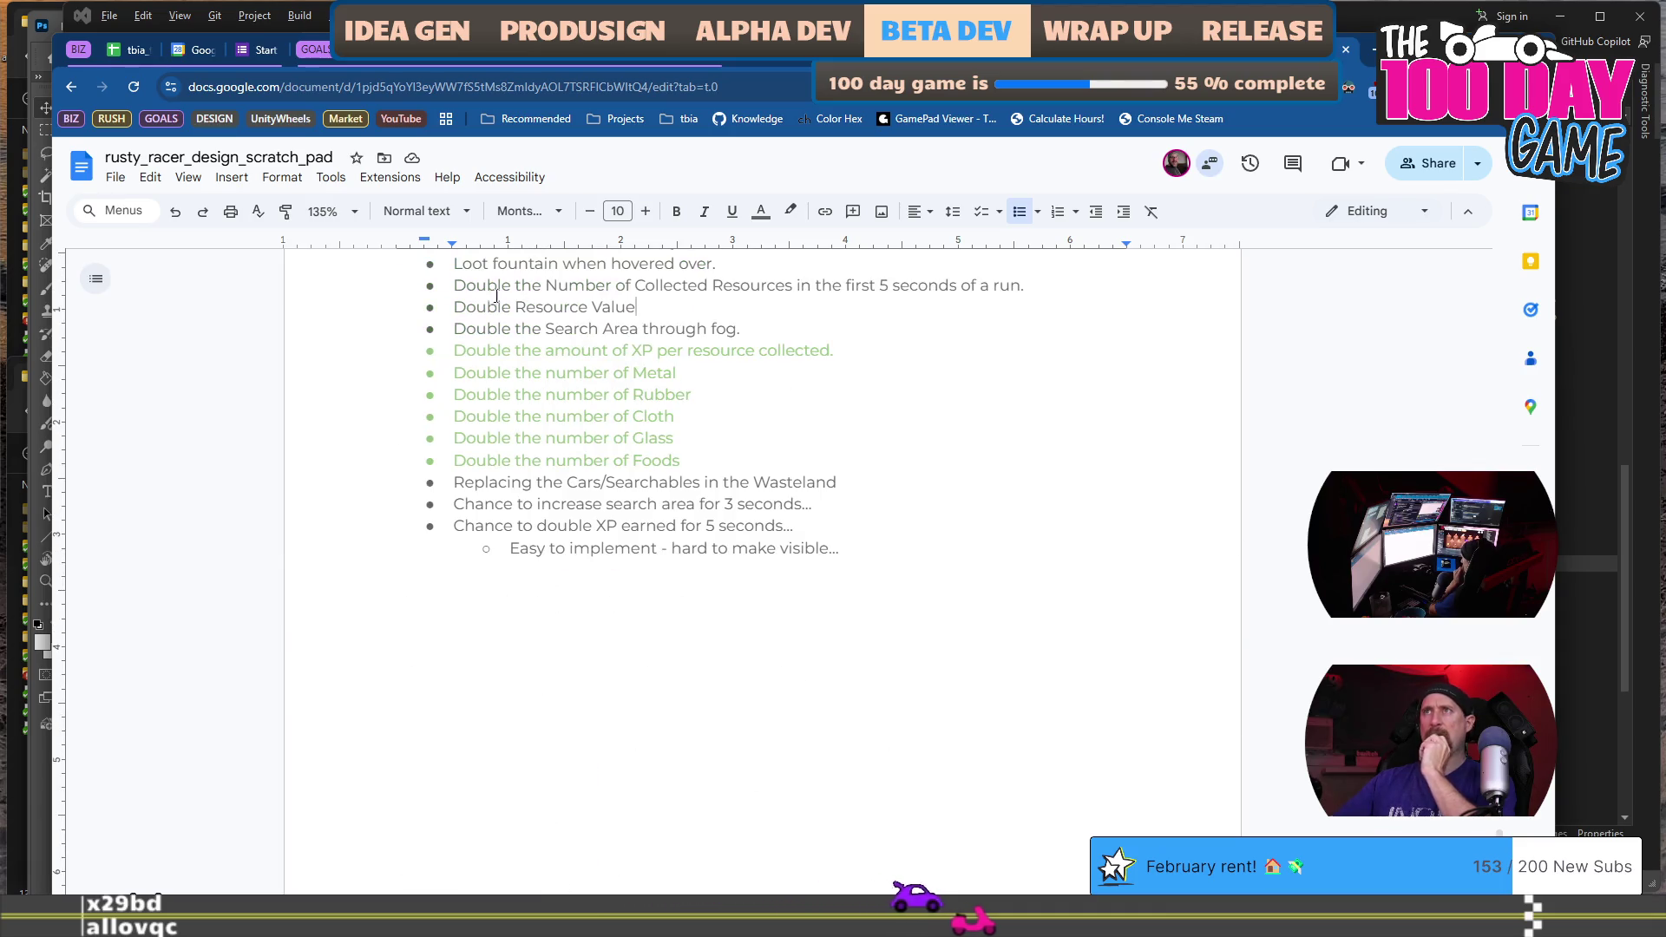
{"action": "type", "text": "the"}
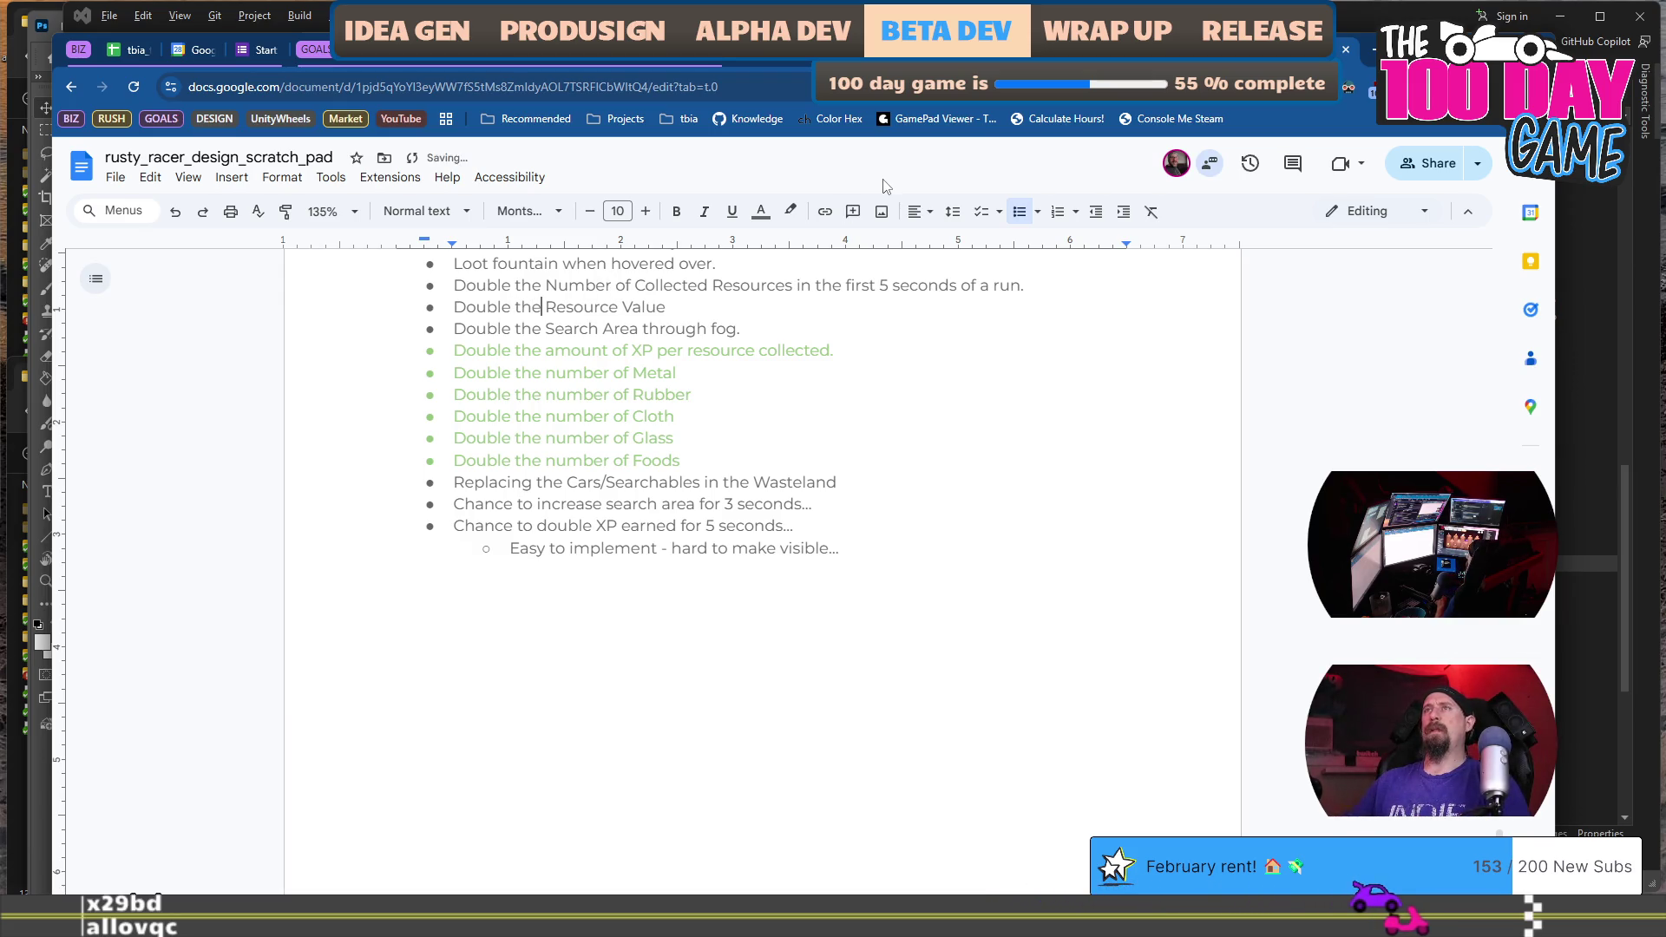
{"action": "type", "text": " value of all collected r"}
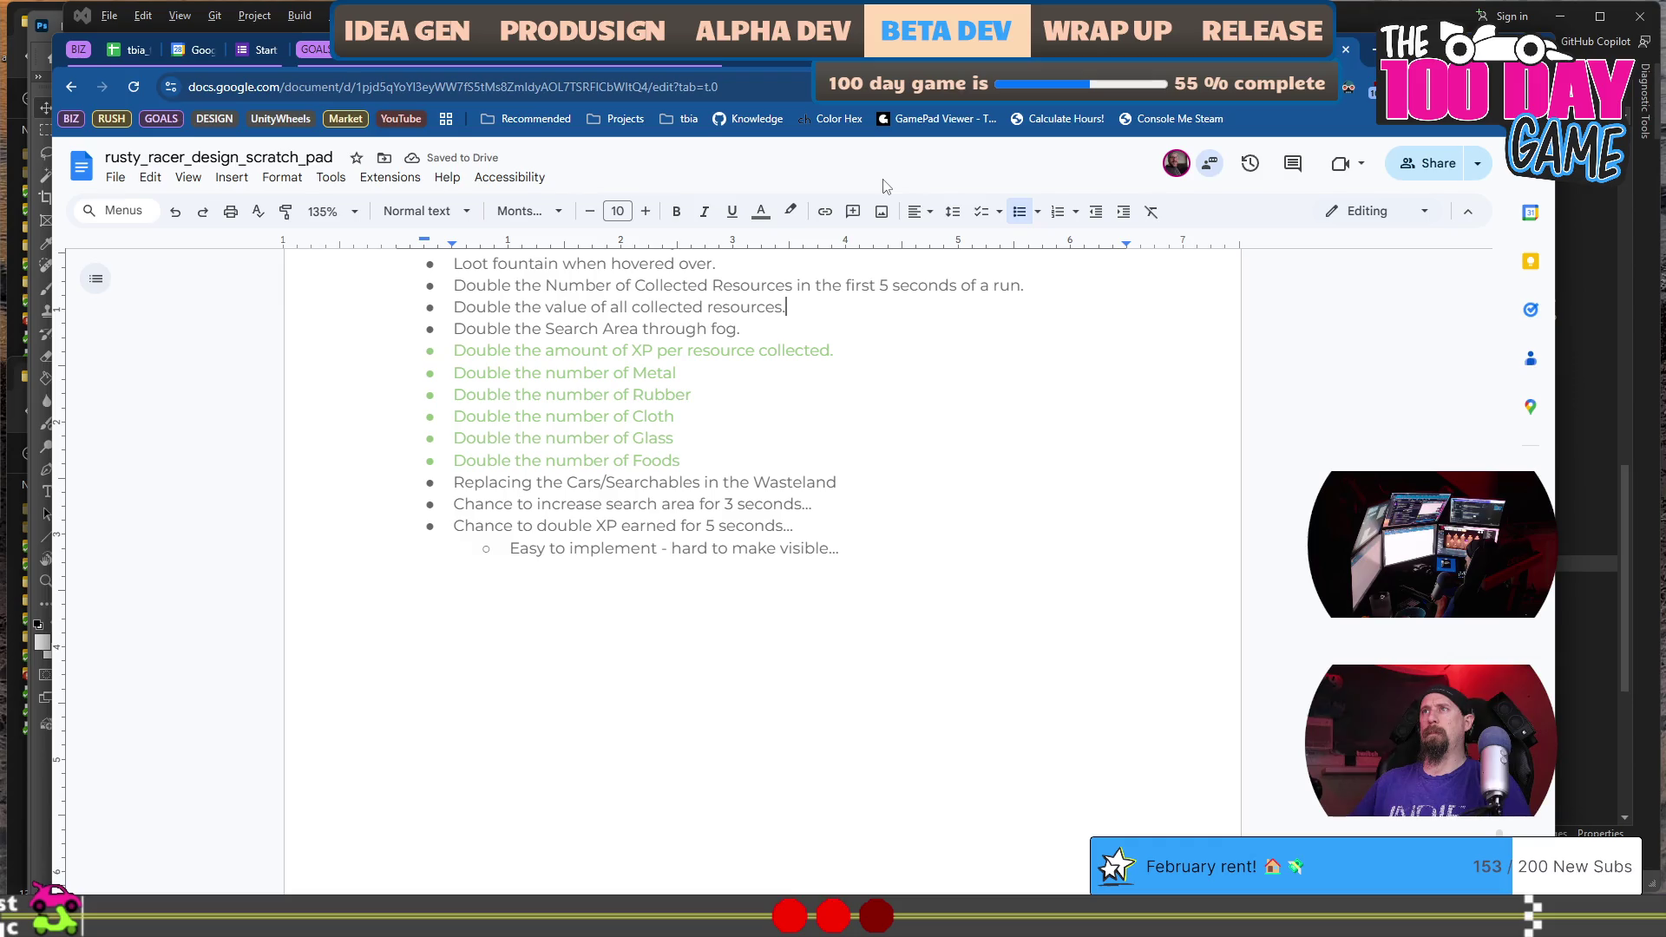
Delete 'Collected' so the charm reads 'Double the Number of Resources in the first 5 seconds of a run.'.
{"action": "key", "text": "shift+Home"}
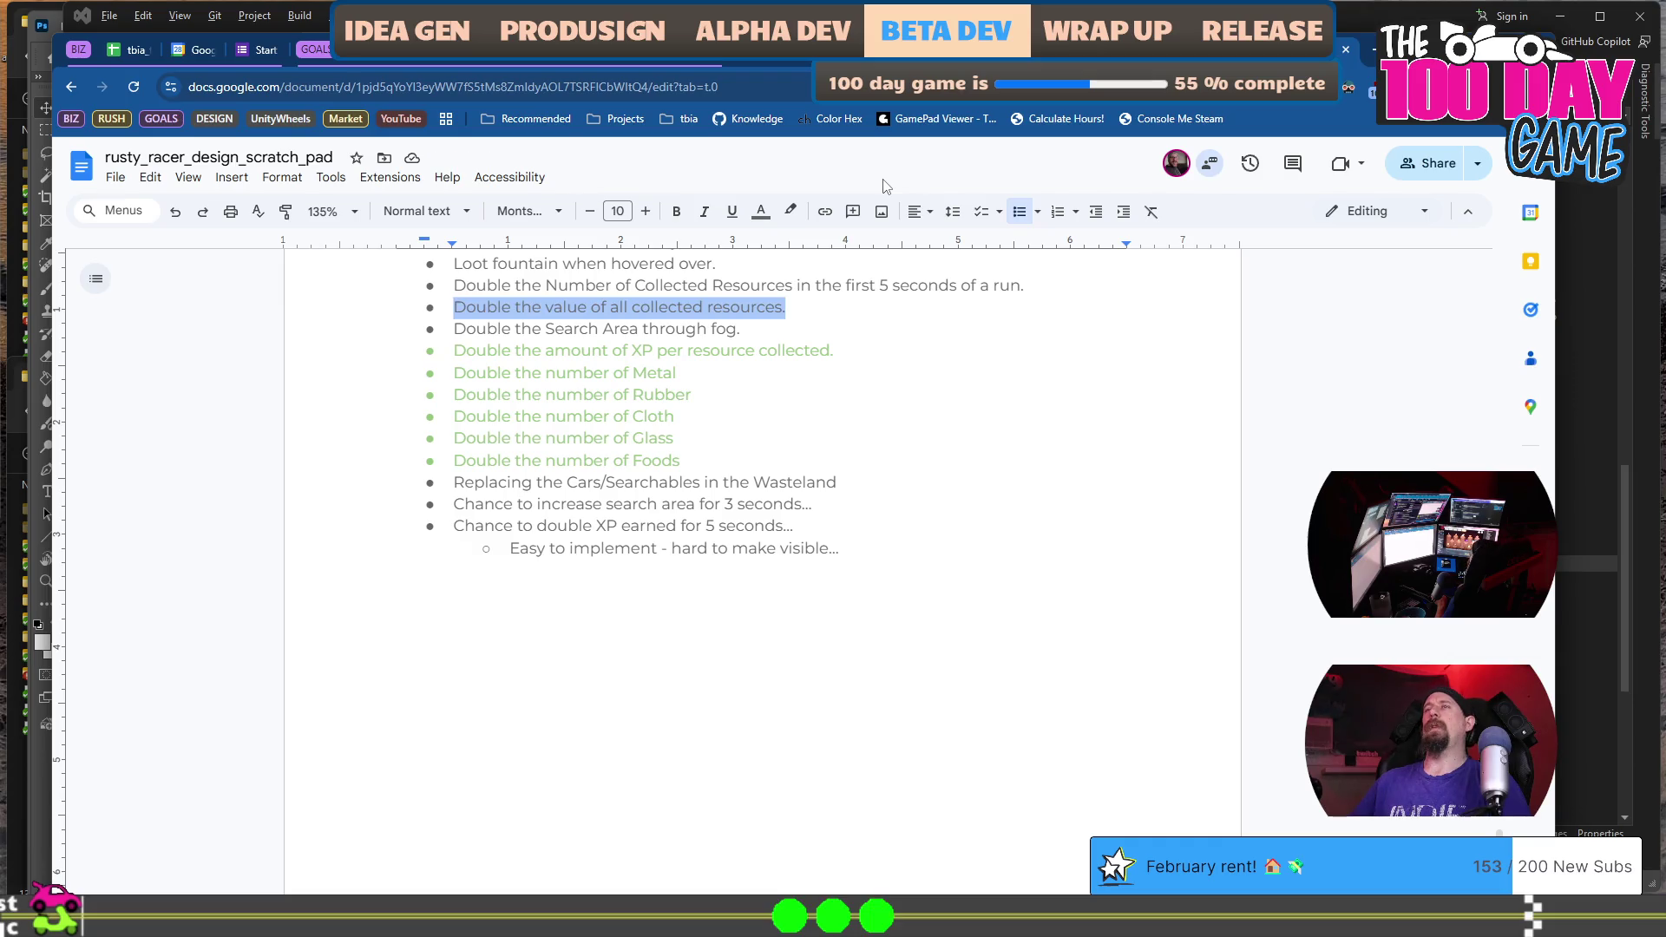
{"action": "key", "text": "Up"}
{"action": "key", "text": "ctrl+Right"}
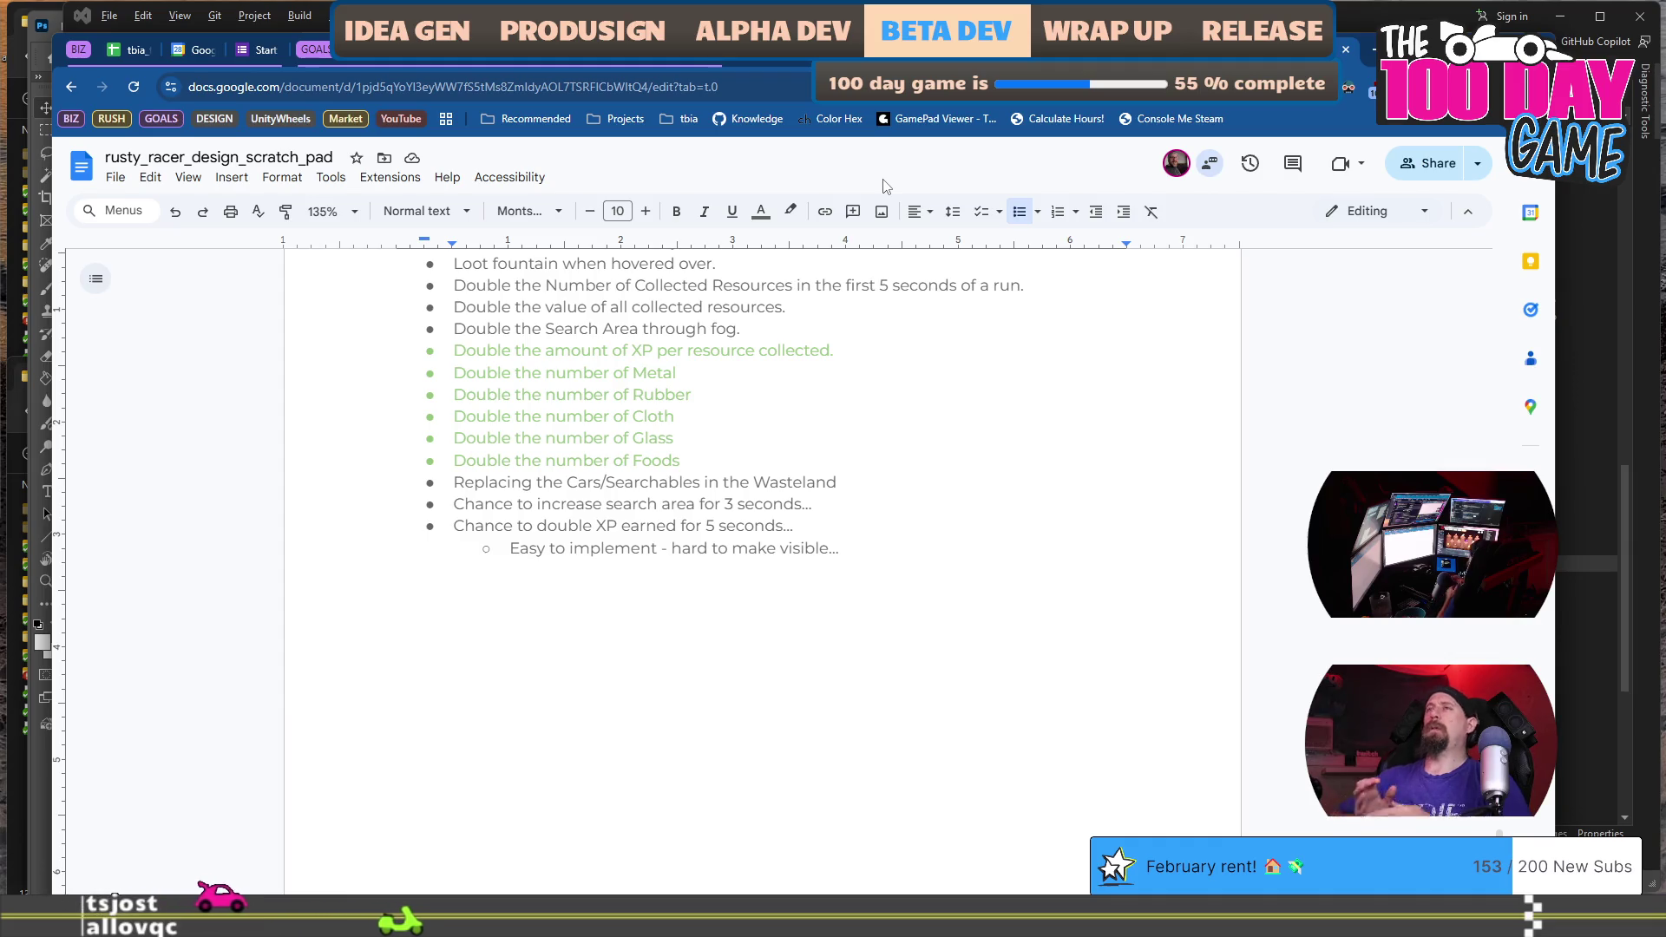
{"action": "key", "text": "ctrl+shift+Right"}
{"action": "key", "text": "ctrl+shift+Right"}
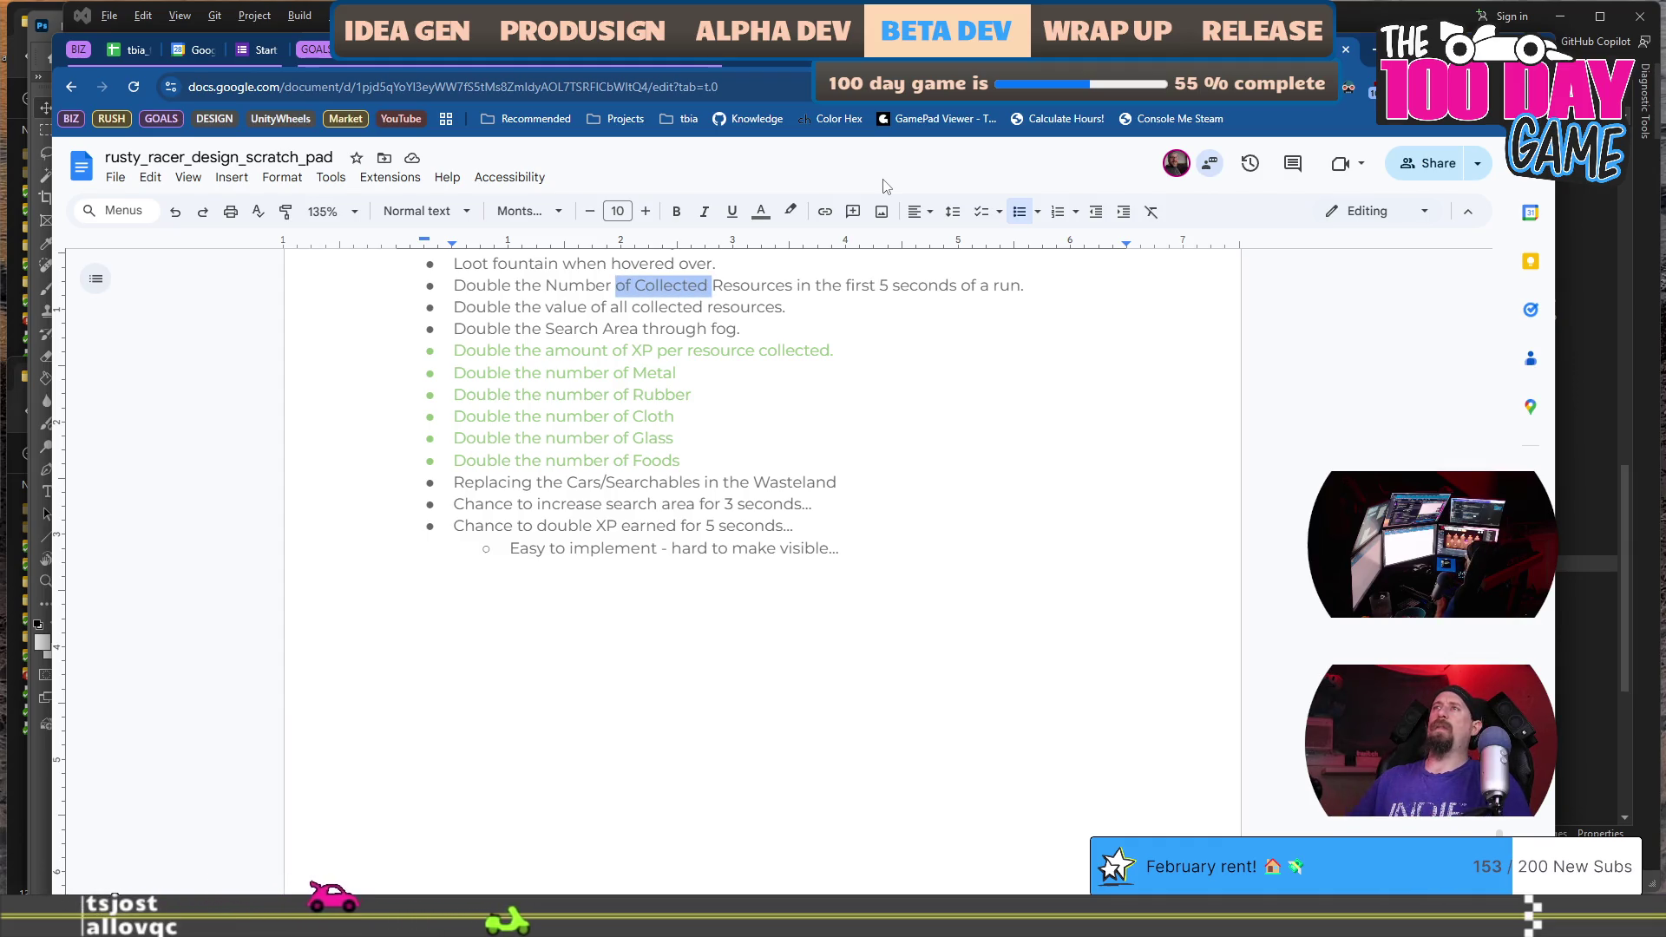
{"action": "key", "text": "Right"}
{"action": "key", "text": "ctrl+shift+Left"}
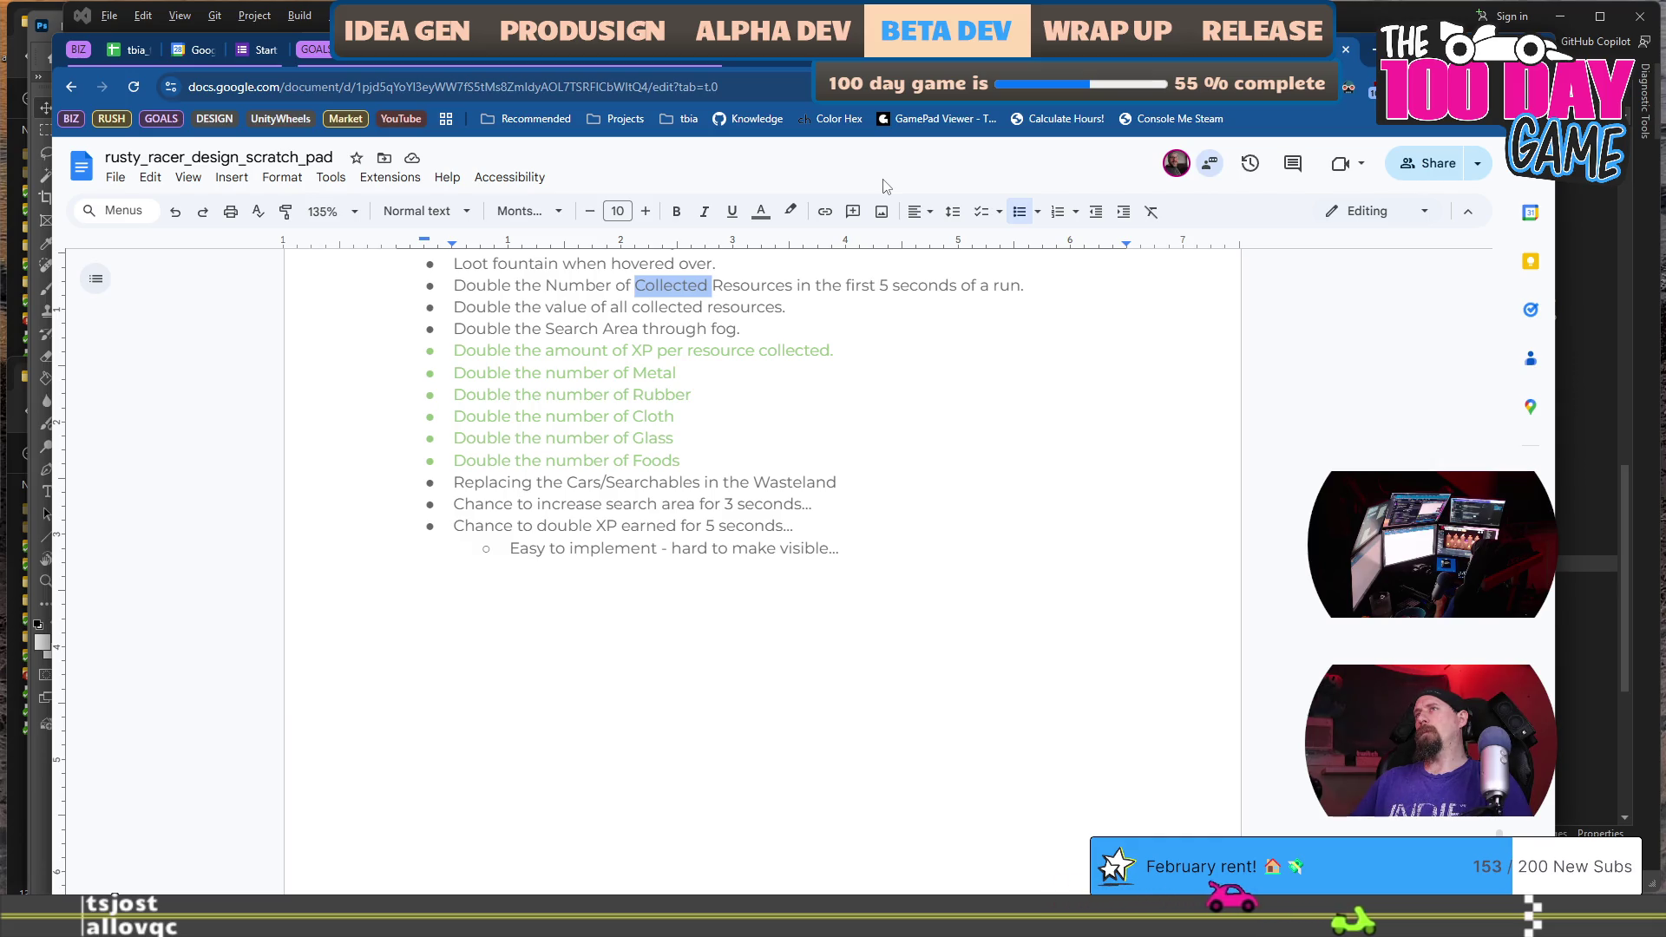
{"action": "key", "text": "BackSpace"}
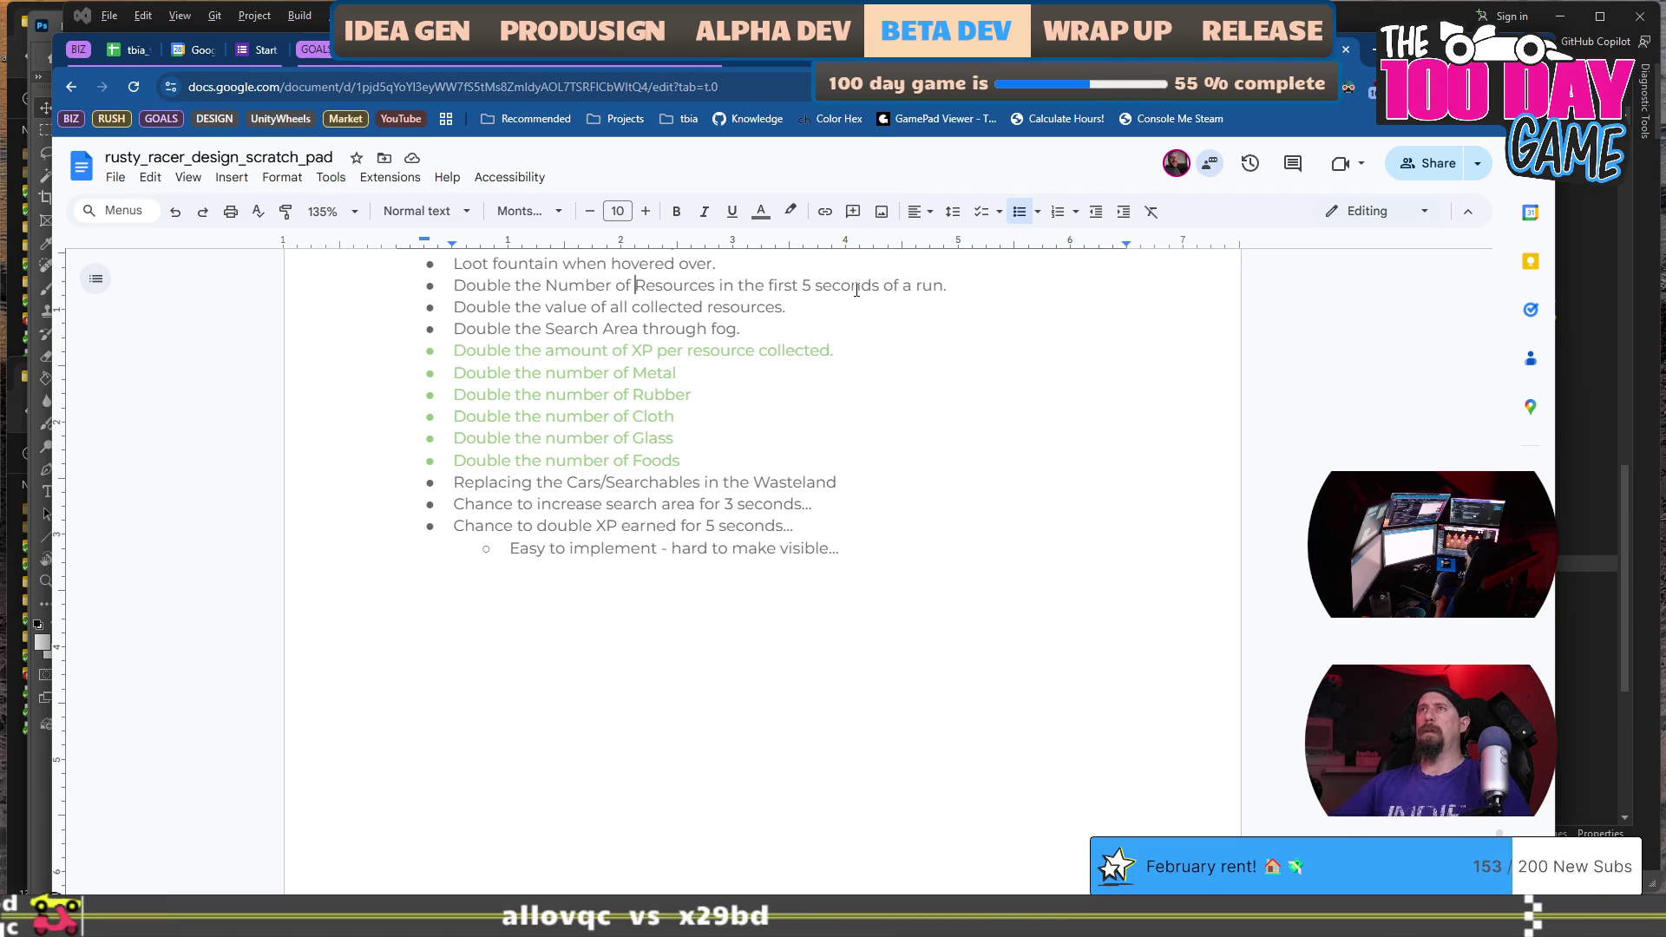
{"action": "left_click_drag", "start_coordinate": [570, 321], "coordinate": [535, 306]}
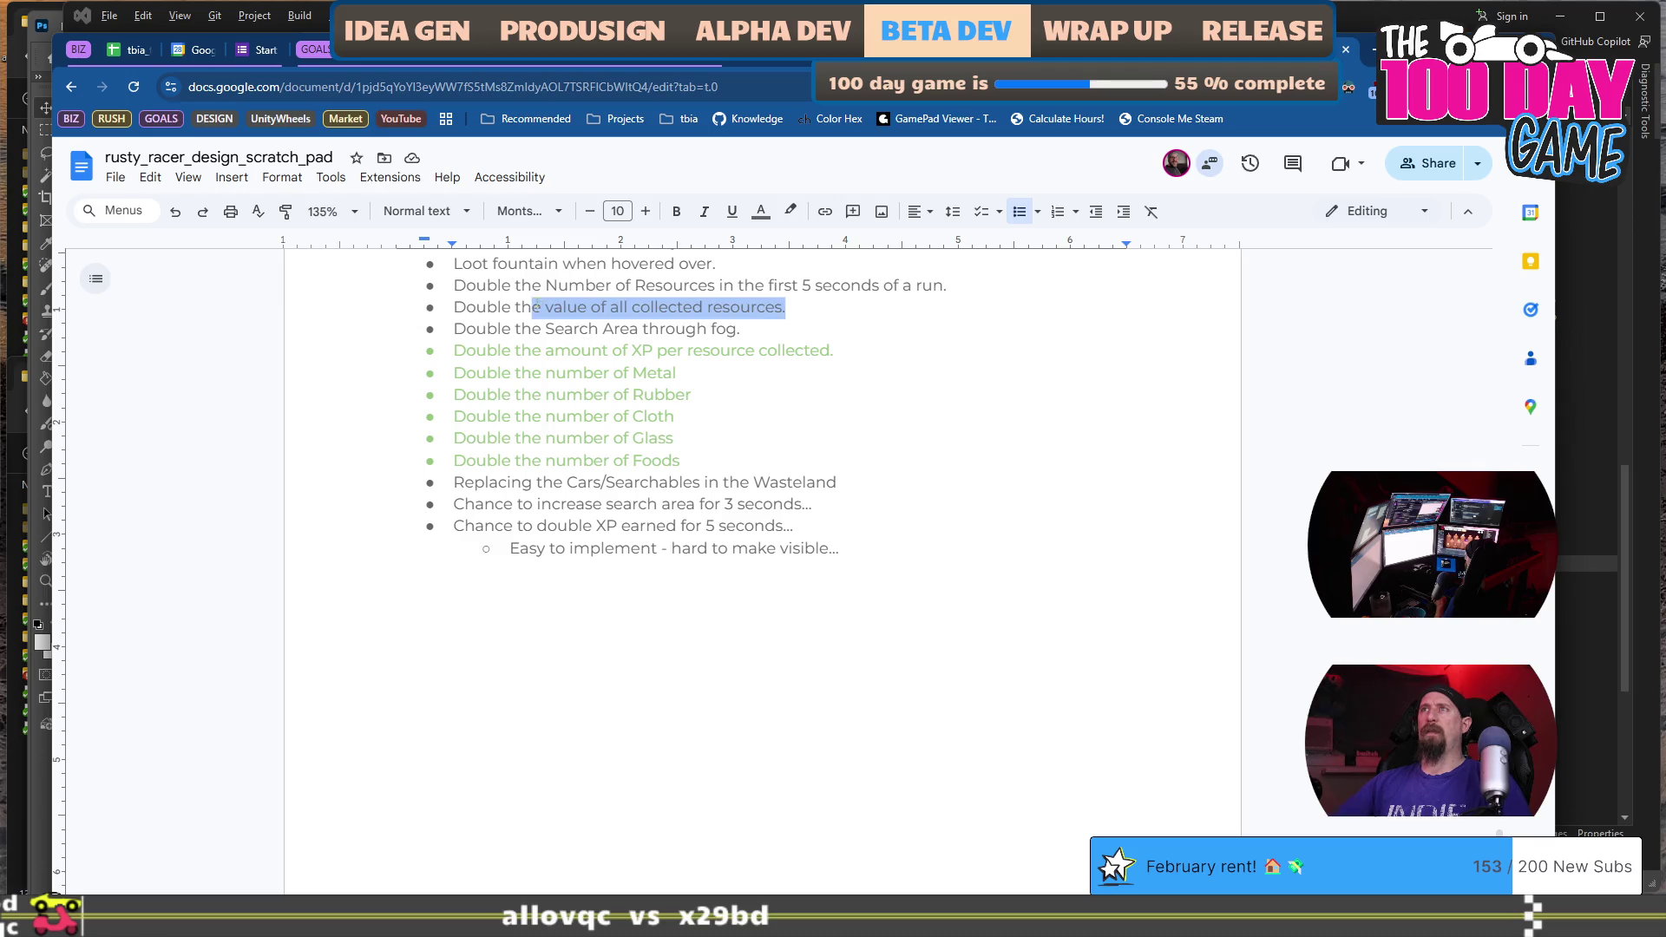
{"action": "left_click", "coordinate": [944, 308]}
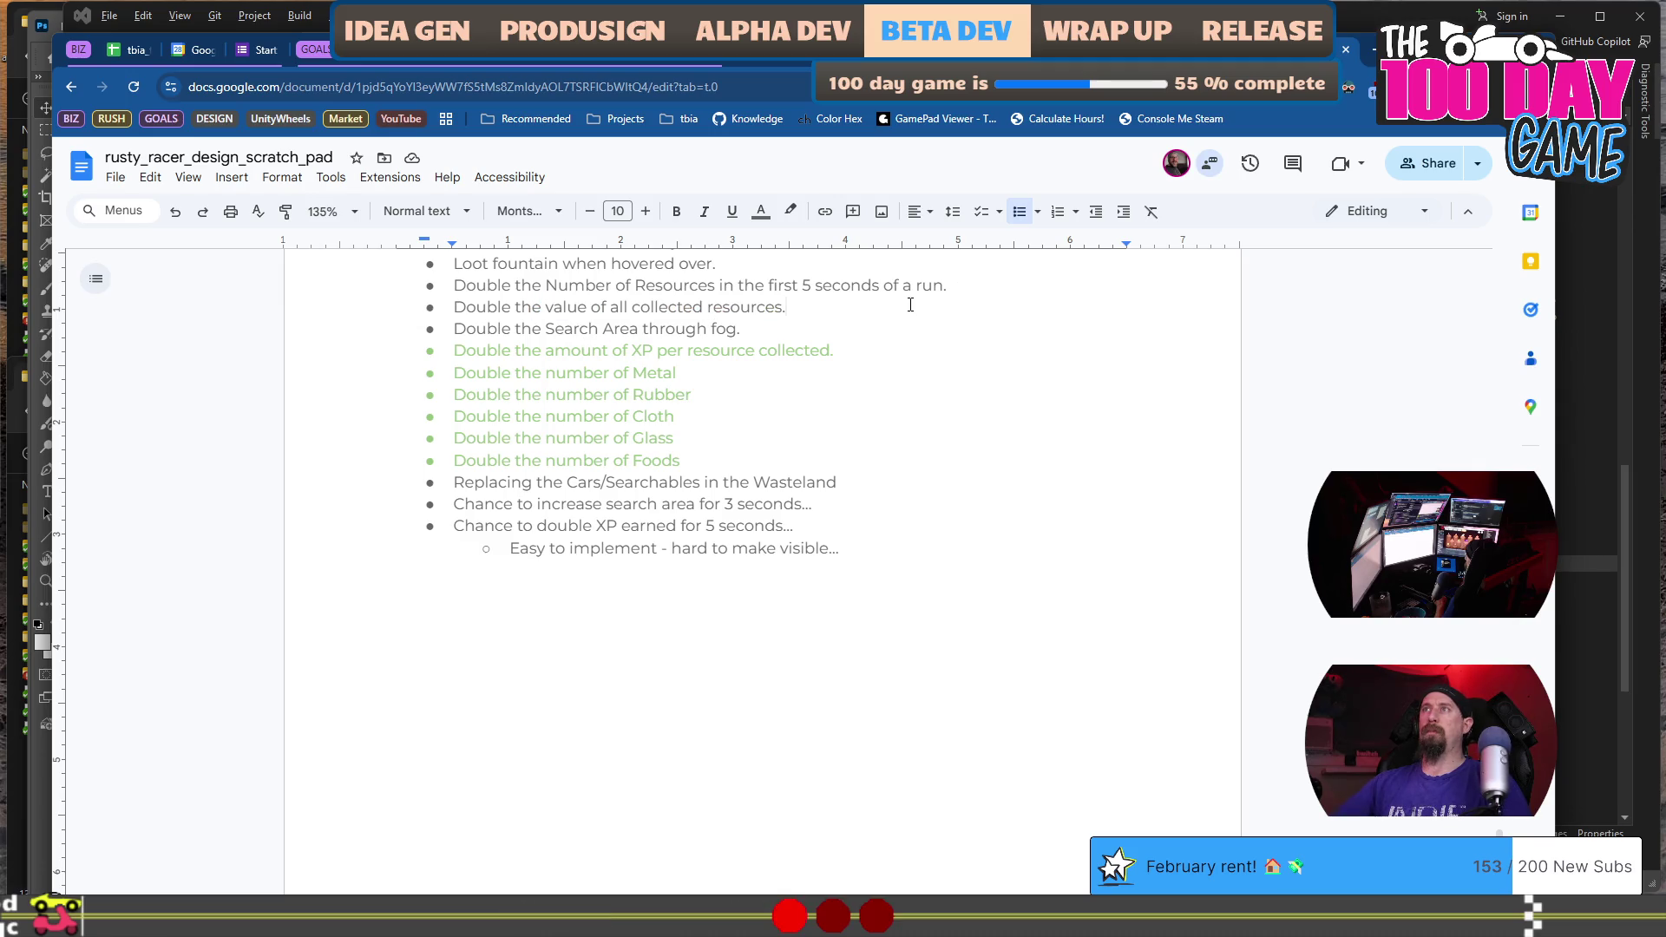
Jump to the Quests & Rewards heading, then to the empty last line after Quest_Mechanic.
{"action": "scroll", "coordinate": [911, 305], "scroll_direction": "down", "scroll_amount": 15}
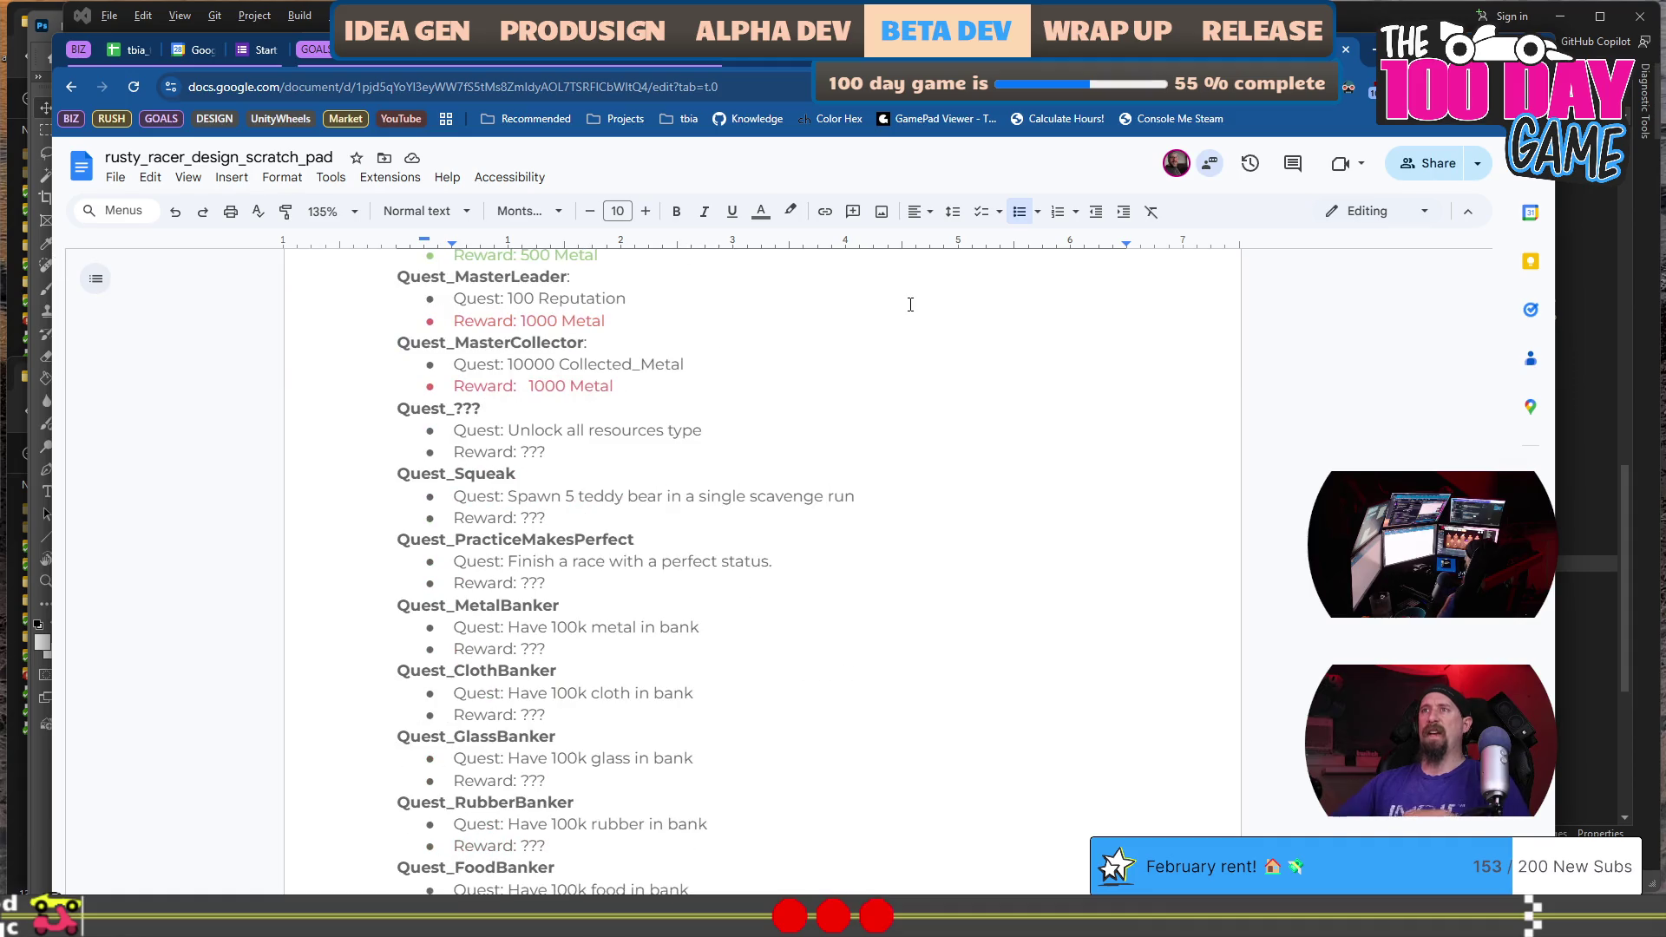
{"action": "scroll", "coordinate": [911, 305], "scroll_direction": "down", "scroll_amount": 4}
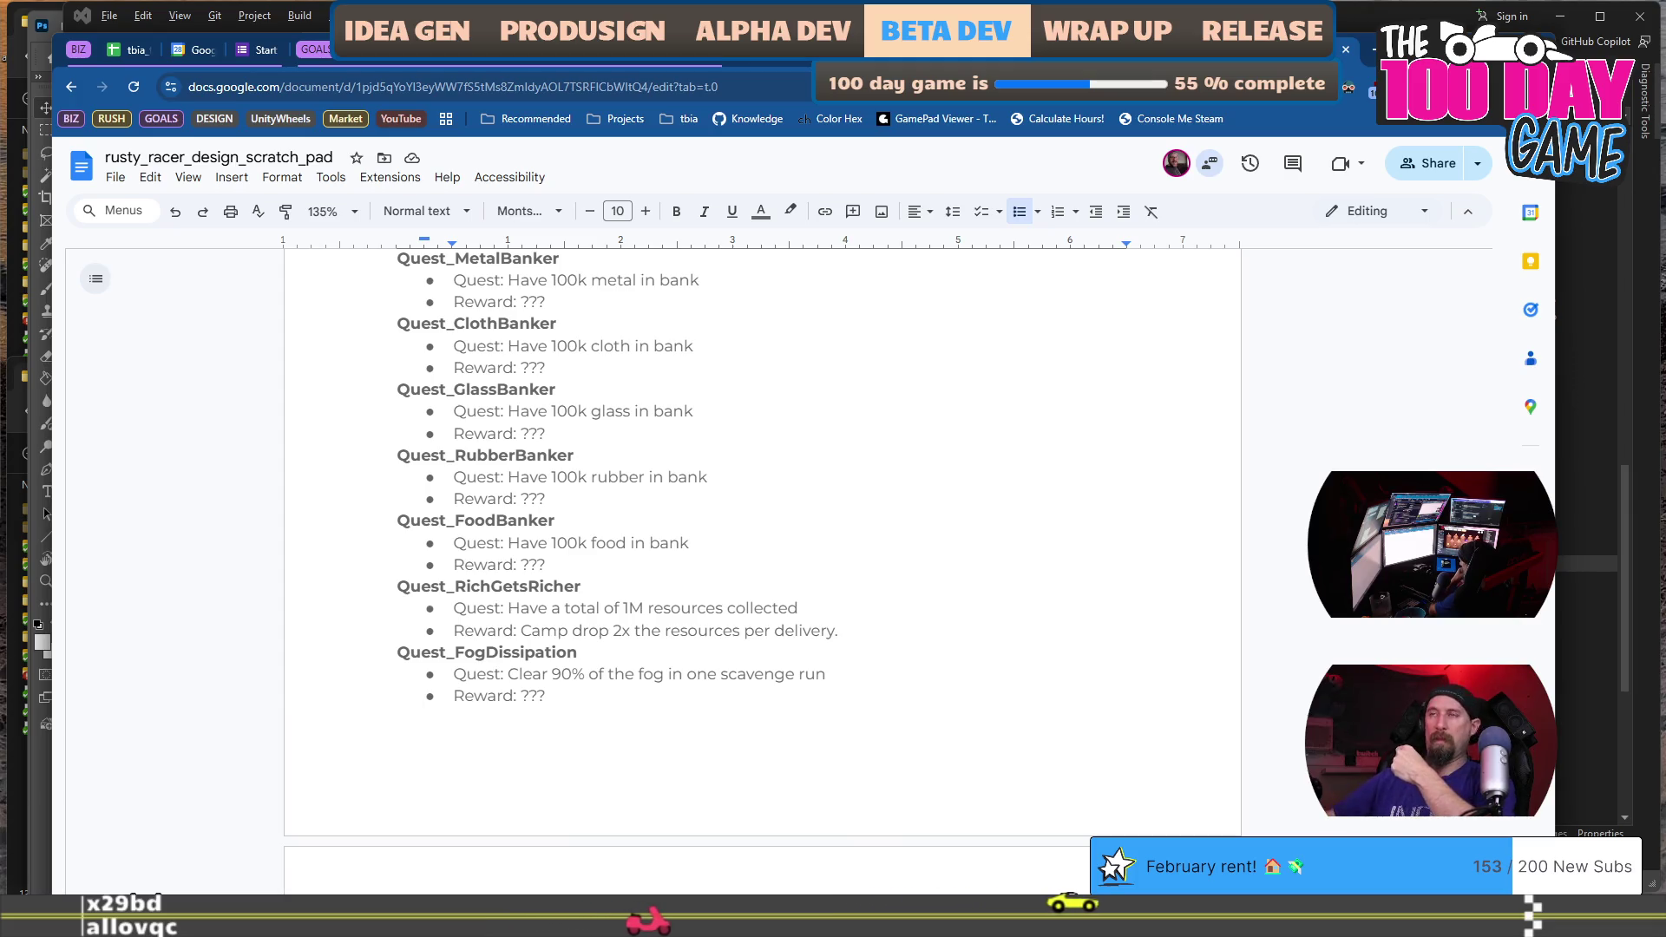
{"action": "scroll", "coordinate": [789, 382], "scroll_direction": "down", "scroll_amount": 4}
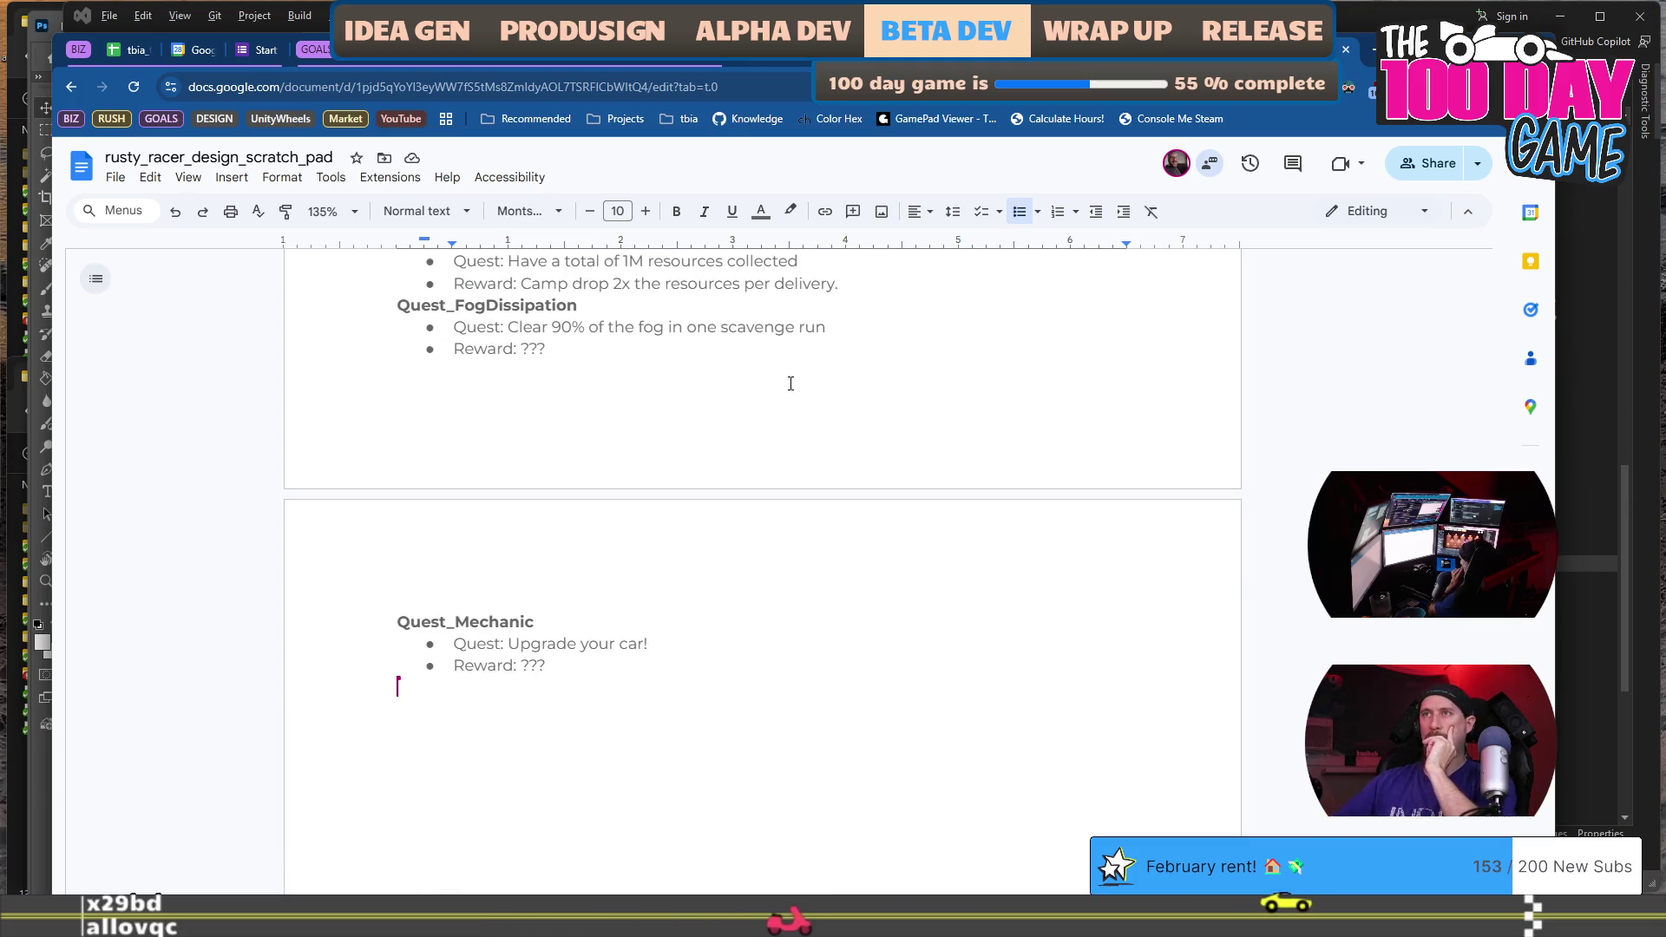
{"action": "scroll", "coordinate": [797, 412], "scroll_direction": "up", "scroll_amount": 15}
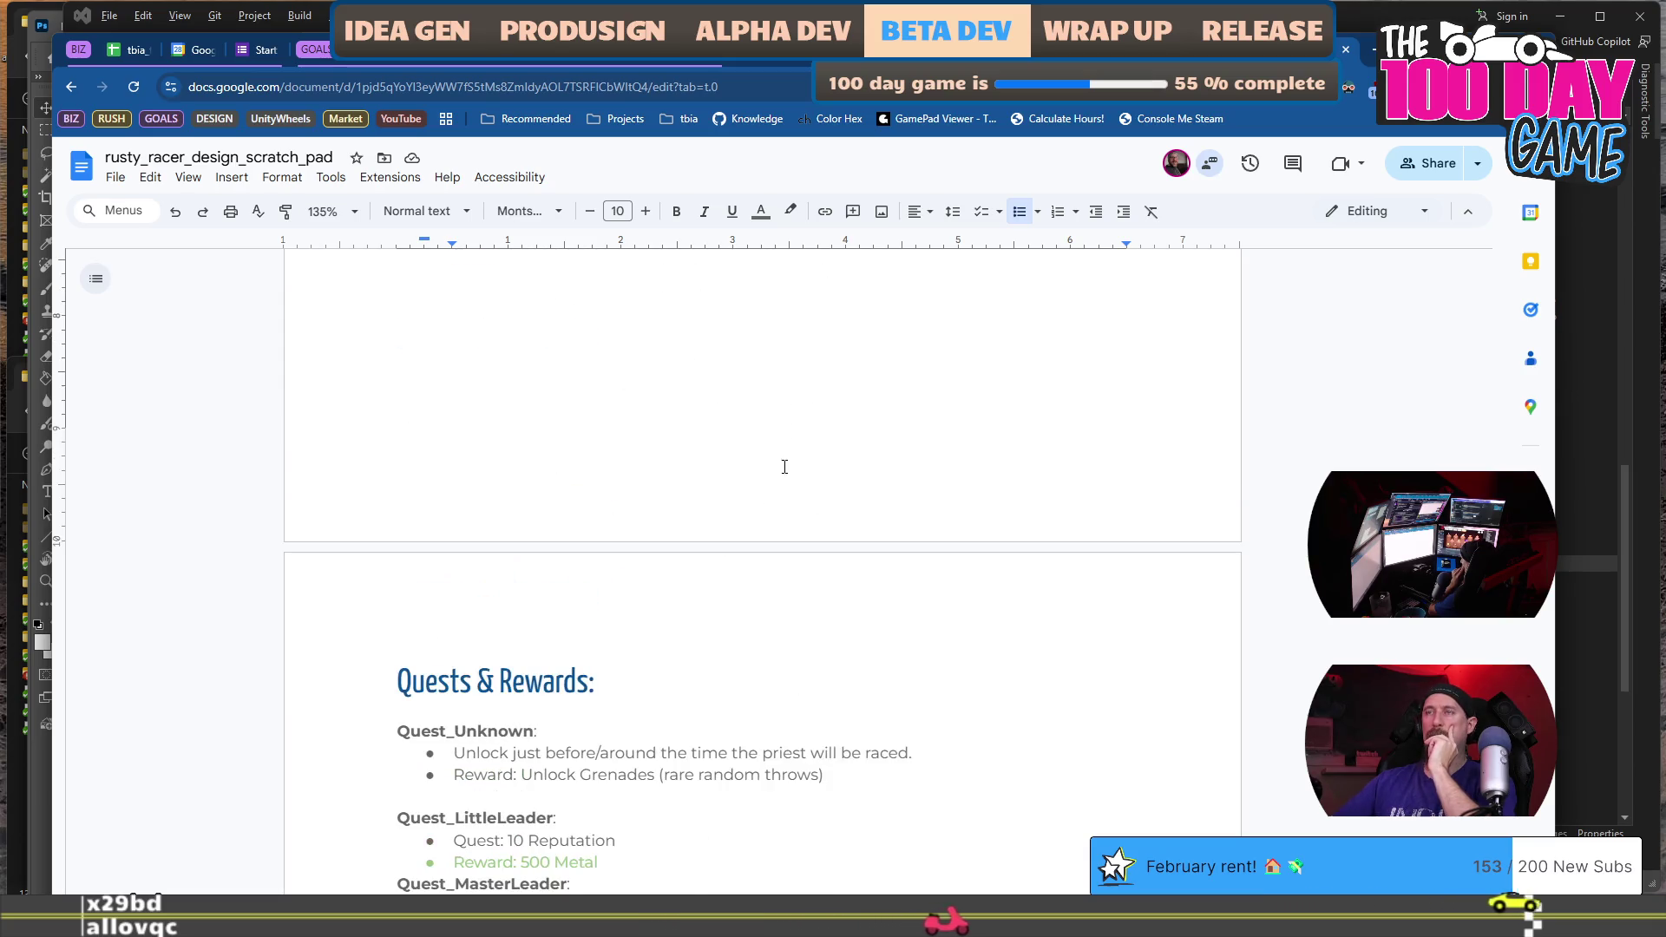
{"action": "scroll", "coordinate": [634, 486], "scroll_direction": "up", "scroll_amount": 5}
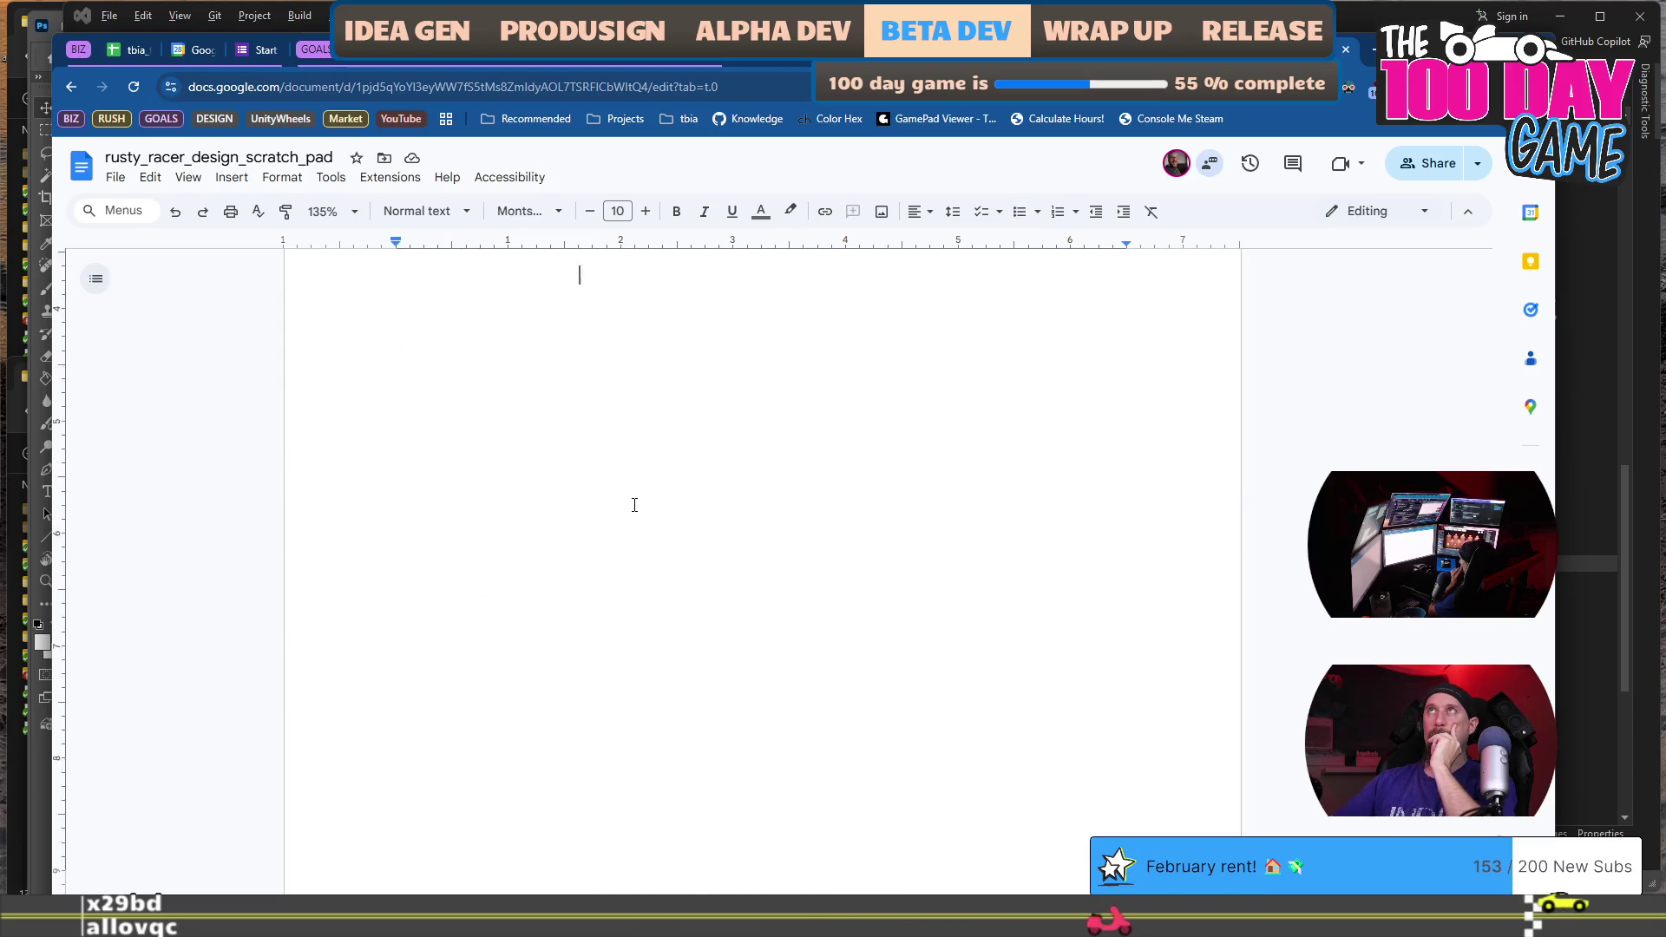
{"action": "scroll", "coordinate": [652, 405], "scroll_direction": "down", "scroll_amount": 5}
{"action": "left_click", "coordinate": [331, 703]}
{"action": "scroll", "coordinate": [331, 703], "scroll_direction": "down", "scroll_amount": 5}
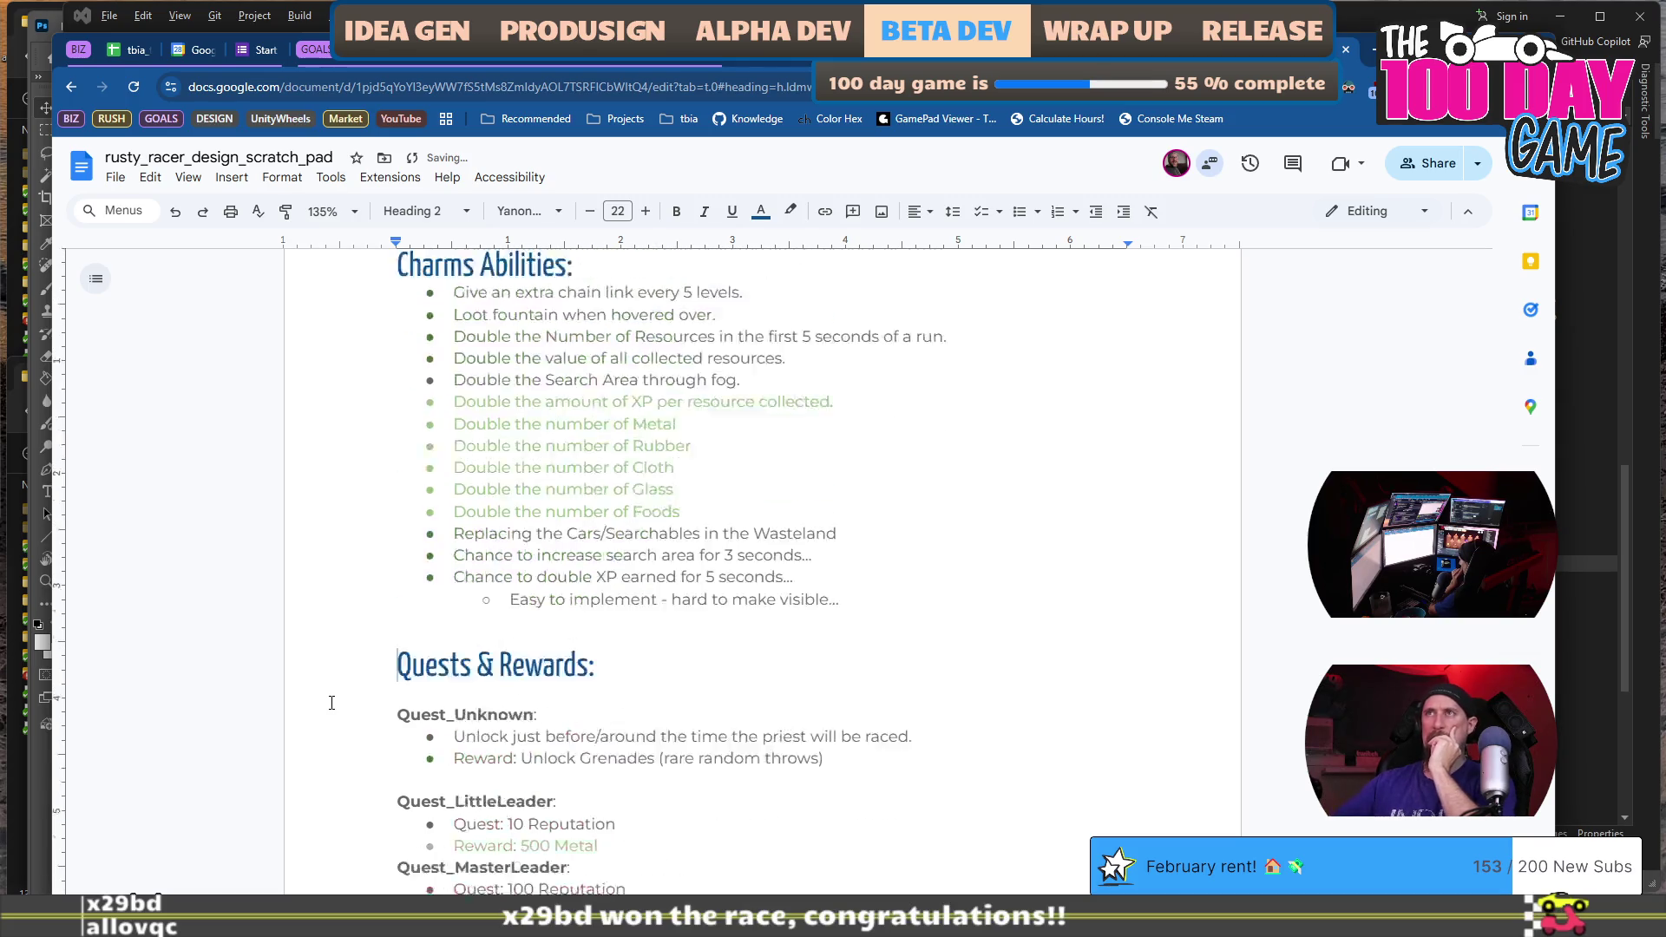
{"action": "key", "text": "ctrl+End"}
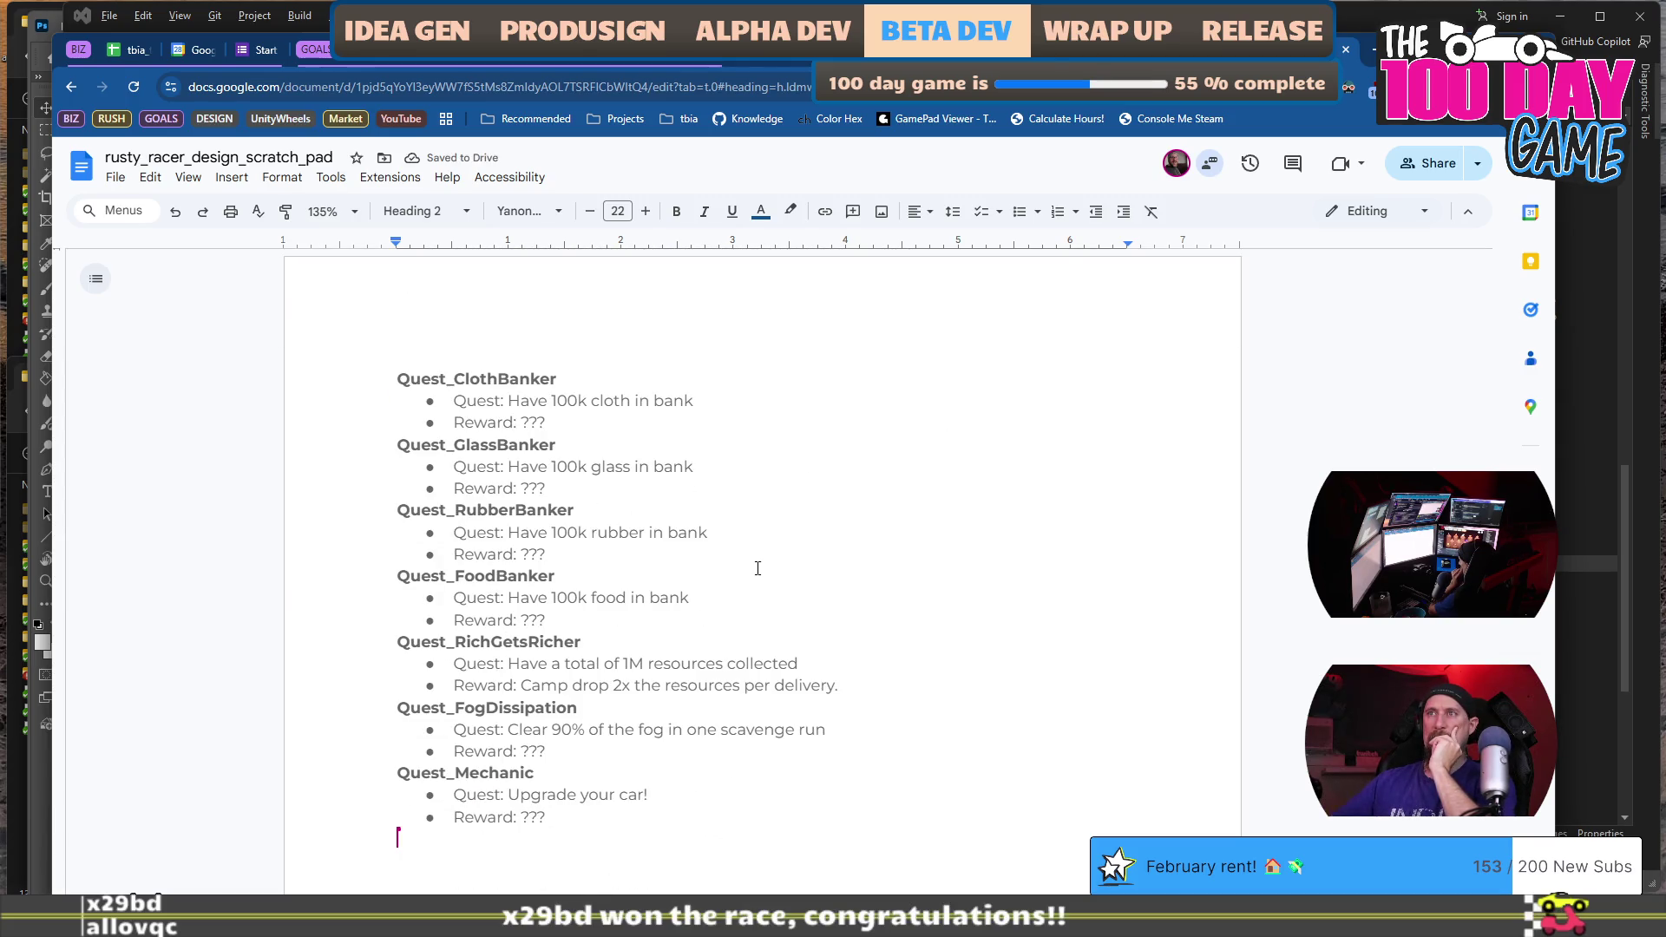
{"action": "scroll", "coordinate": [758, 568], "scroll_direction": "down", "scroll_amount": 3}
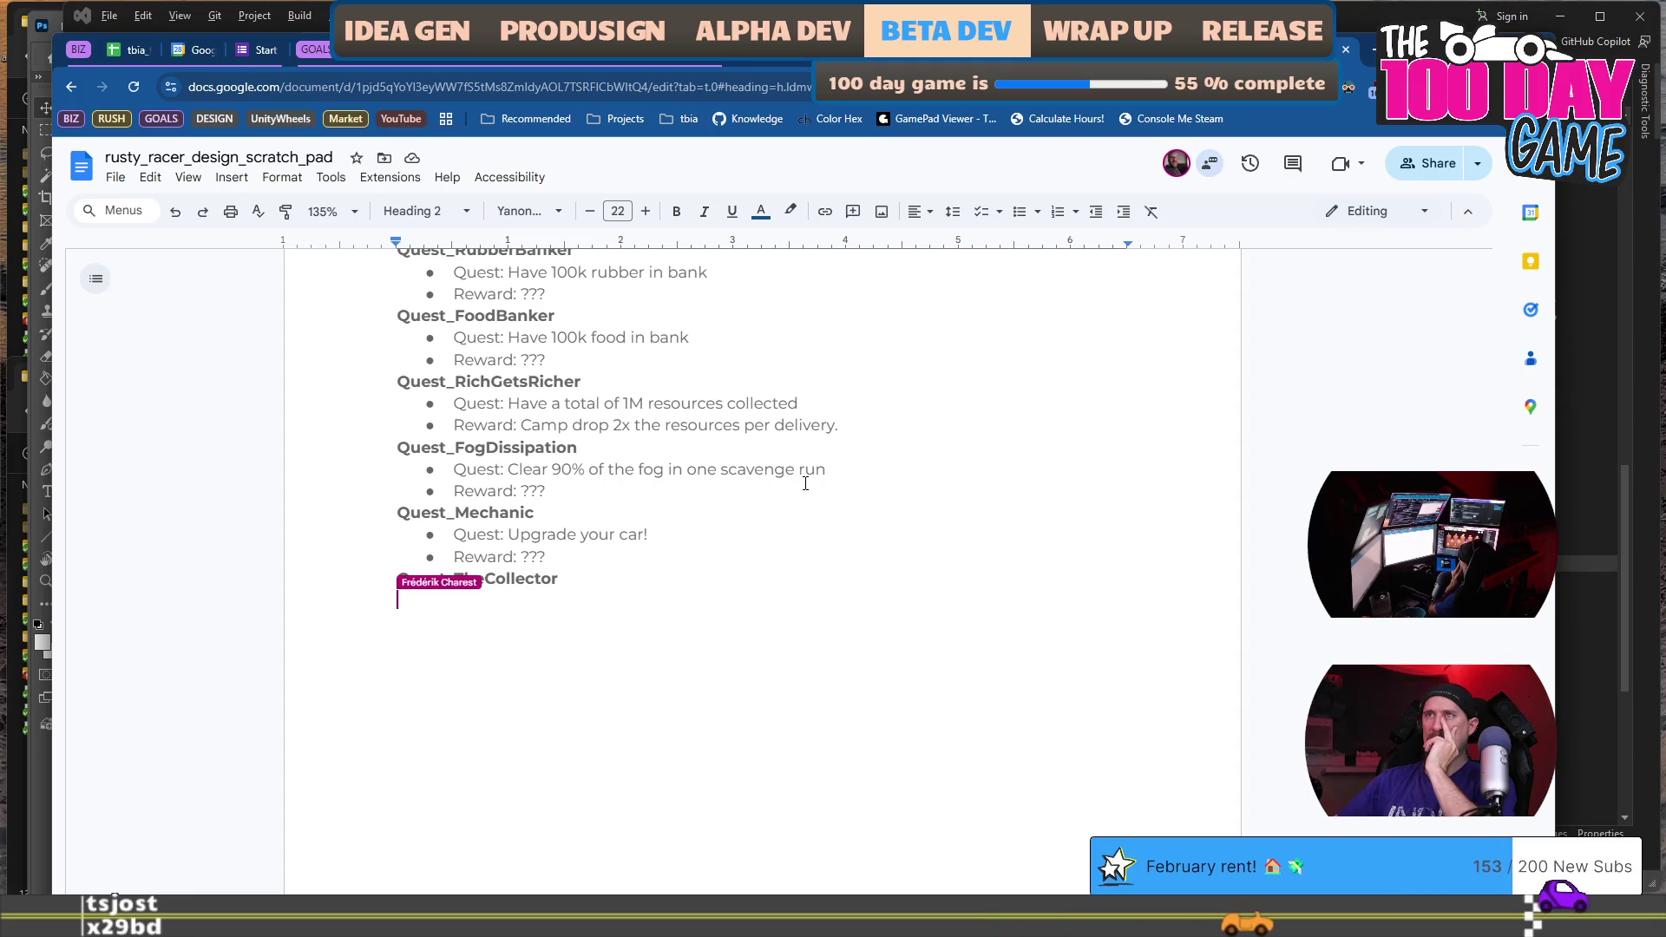
Review the Quest_Squeak entry above, selecting part of its description, then return below.
{"action": "scroll", "coordinate": [805, 483], "scroll_direction": "up", "scroll_amount": 10}
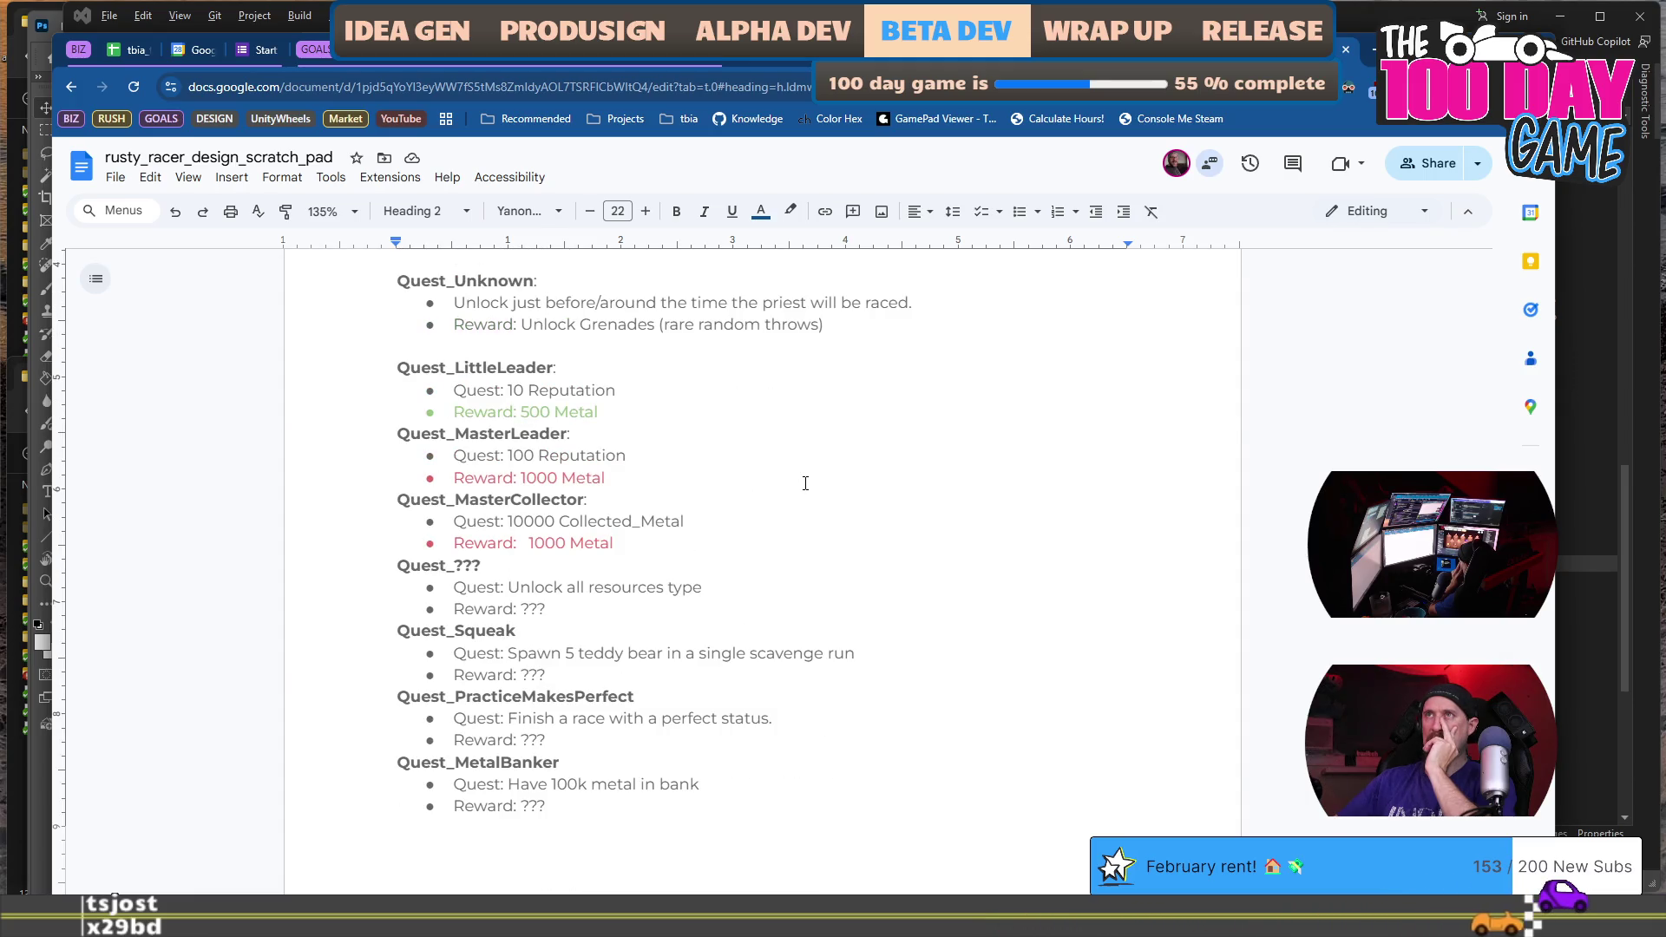
{"action": "scroll", "coordinate": [805, 484], "scroll_direction": "down", "scroll_amount": 10}
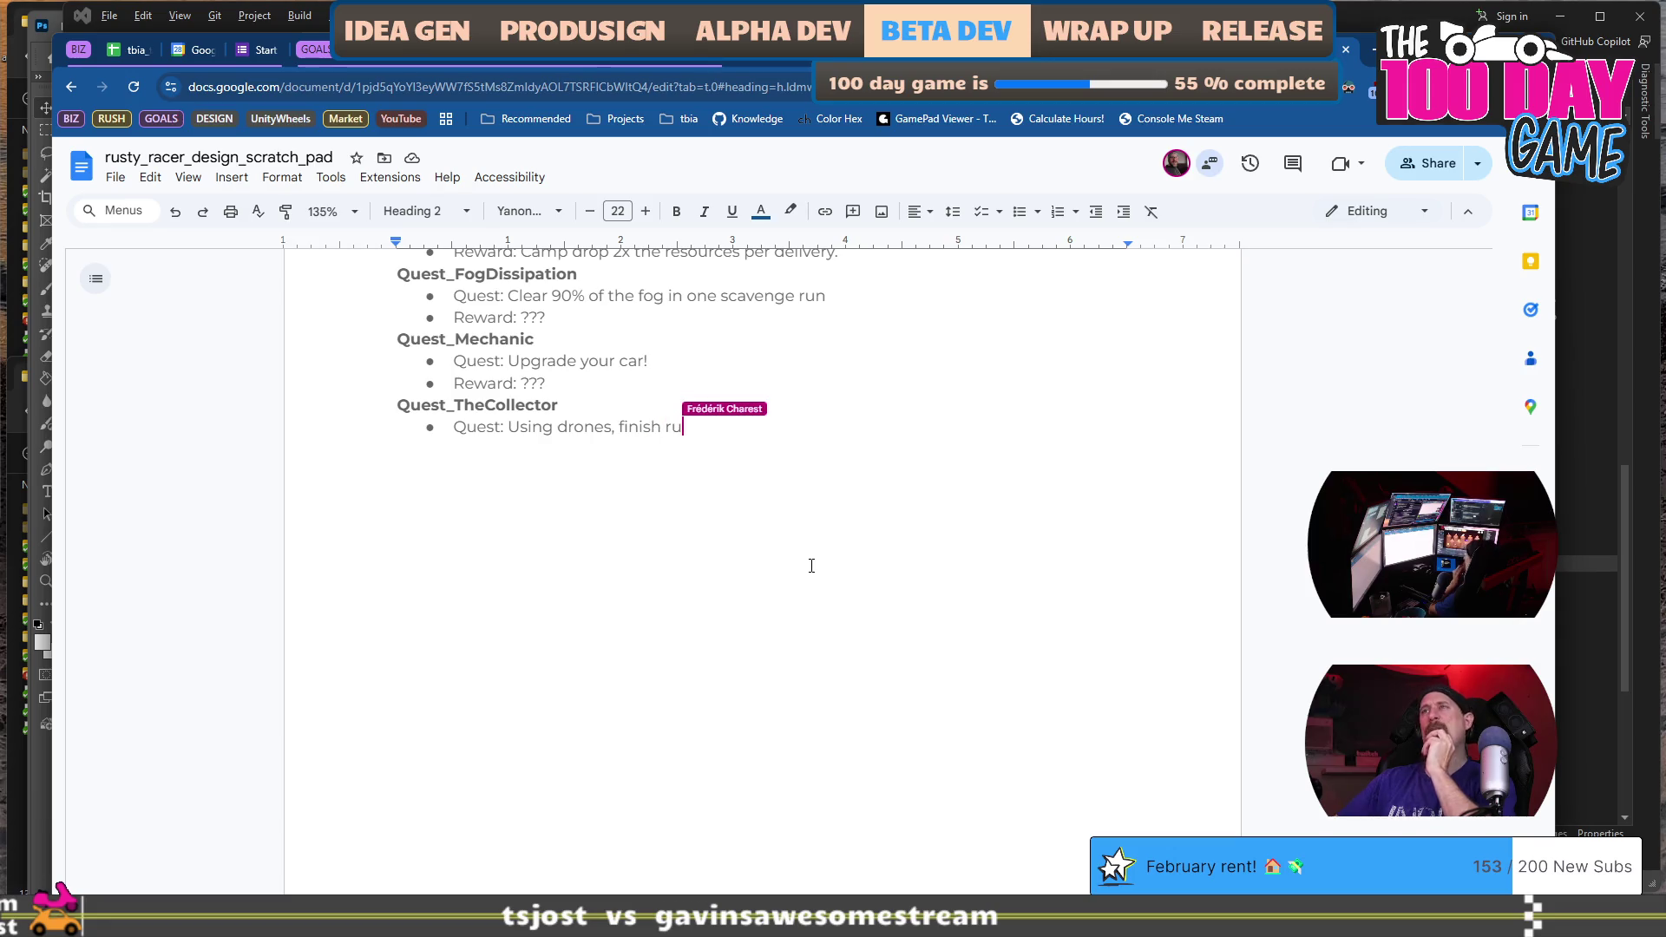
{"action": "scroll", "coordinate": [812, 565], "scroll_direction": "up", "scroll_amount": 6}
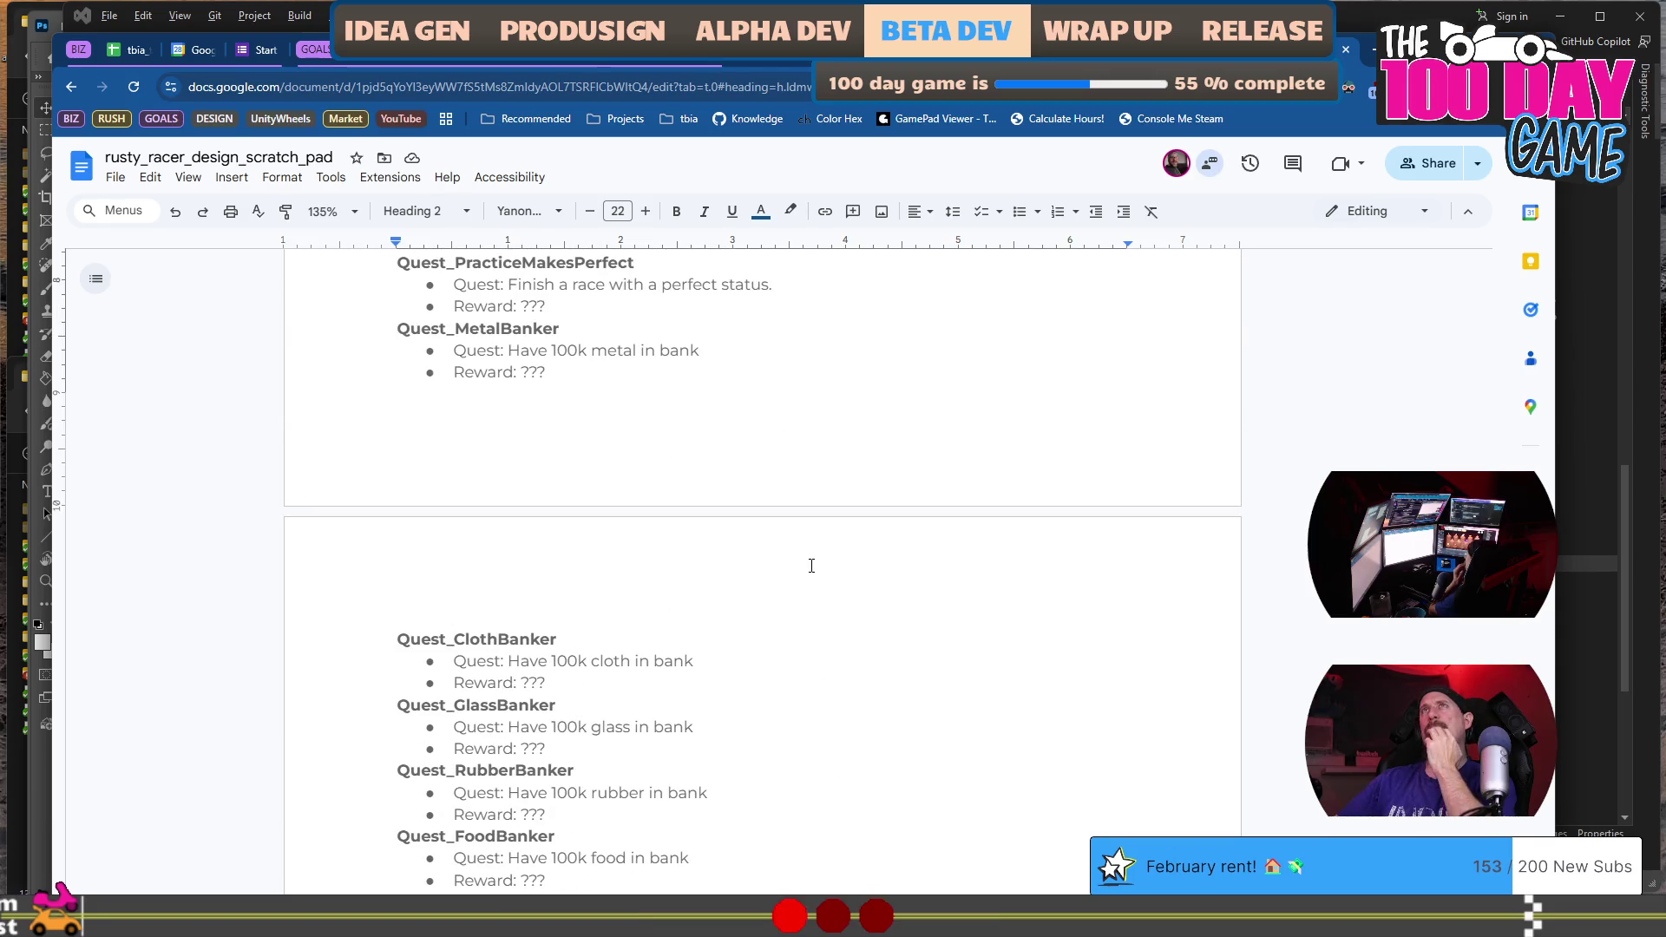
{"action": "scroll", "coordinate": [812, 566], "scroll_direction": "up", "scroll_amount": 4}
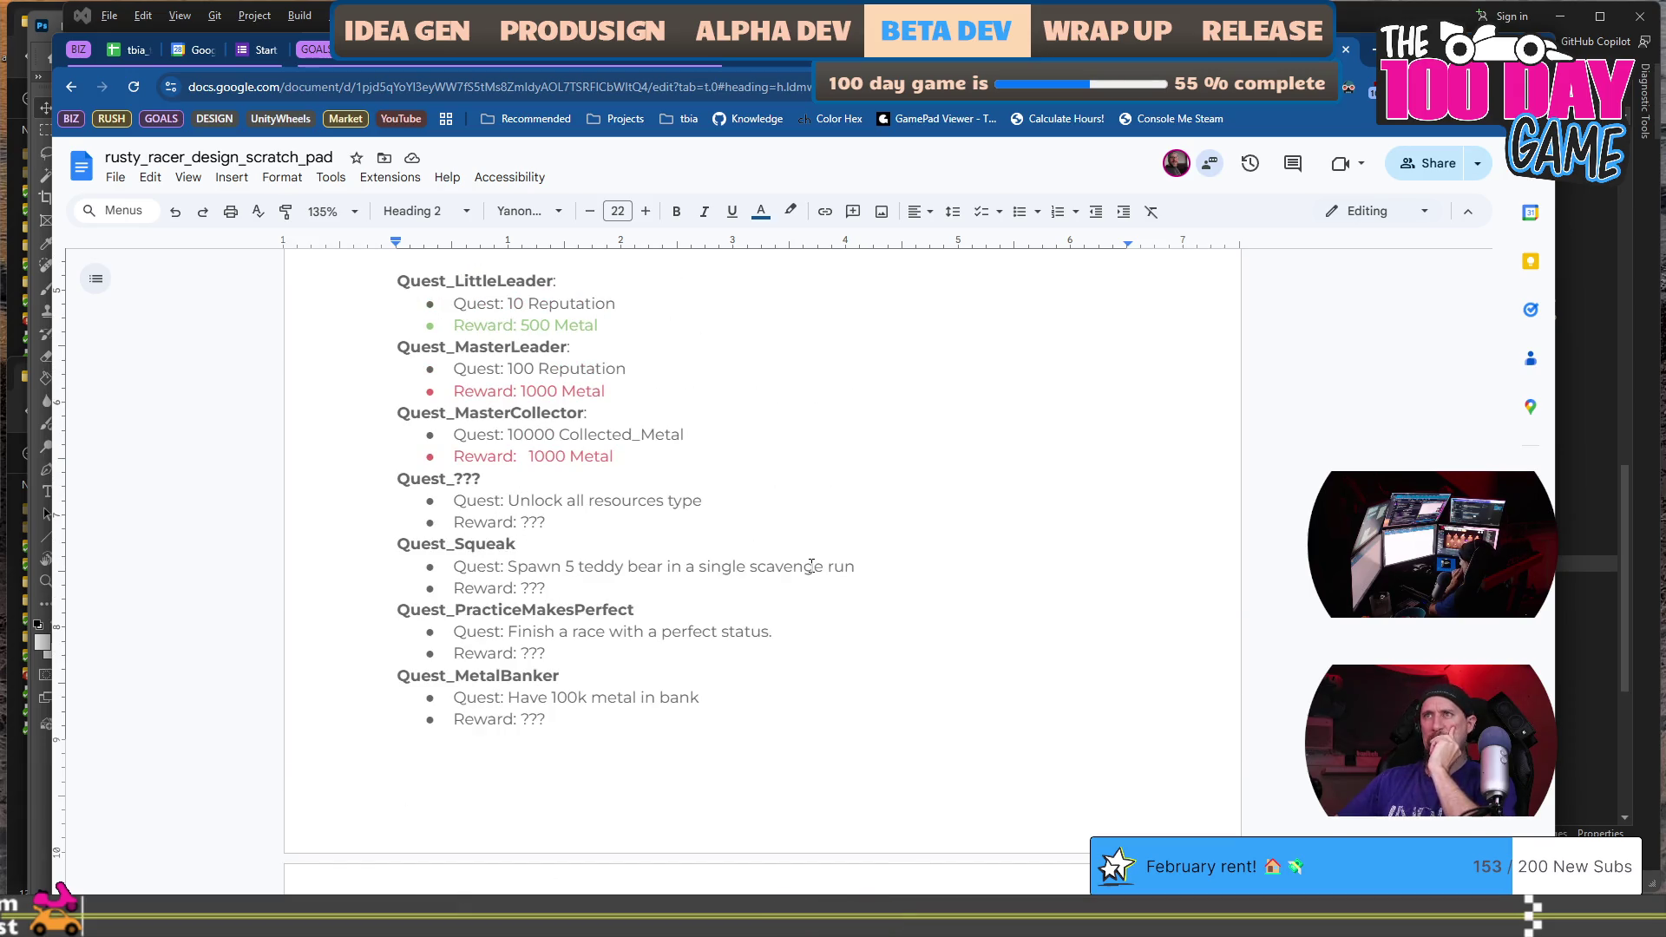
{"action": "scroll", "coordinate": [811, 566], "scroll_direction": "up", "scroll_amount": 1}
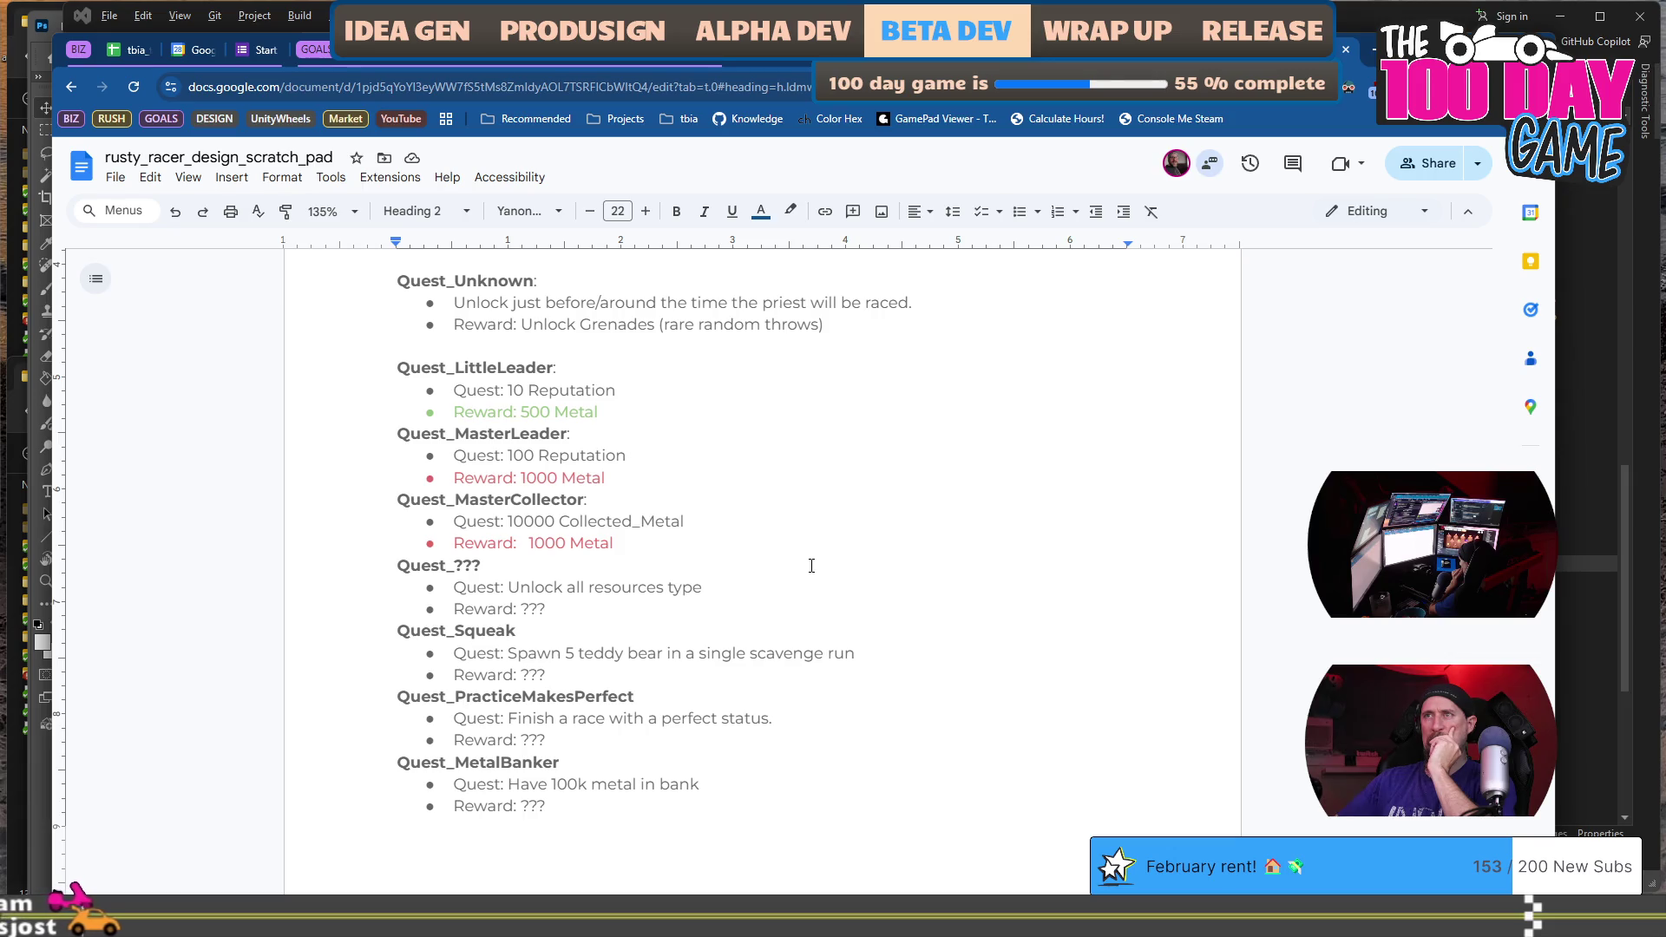
{"action": "left_click_drag", "start_coordinate": [555, 661], "coordinate": [796, 663]}
{"action": "left_click", "coordinate": [810, 672]}
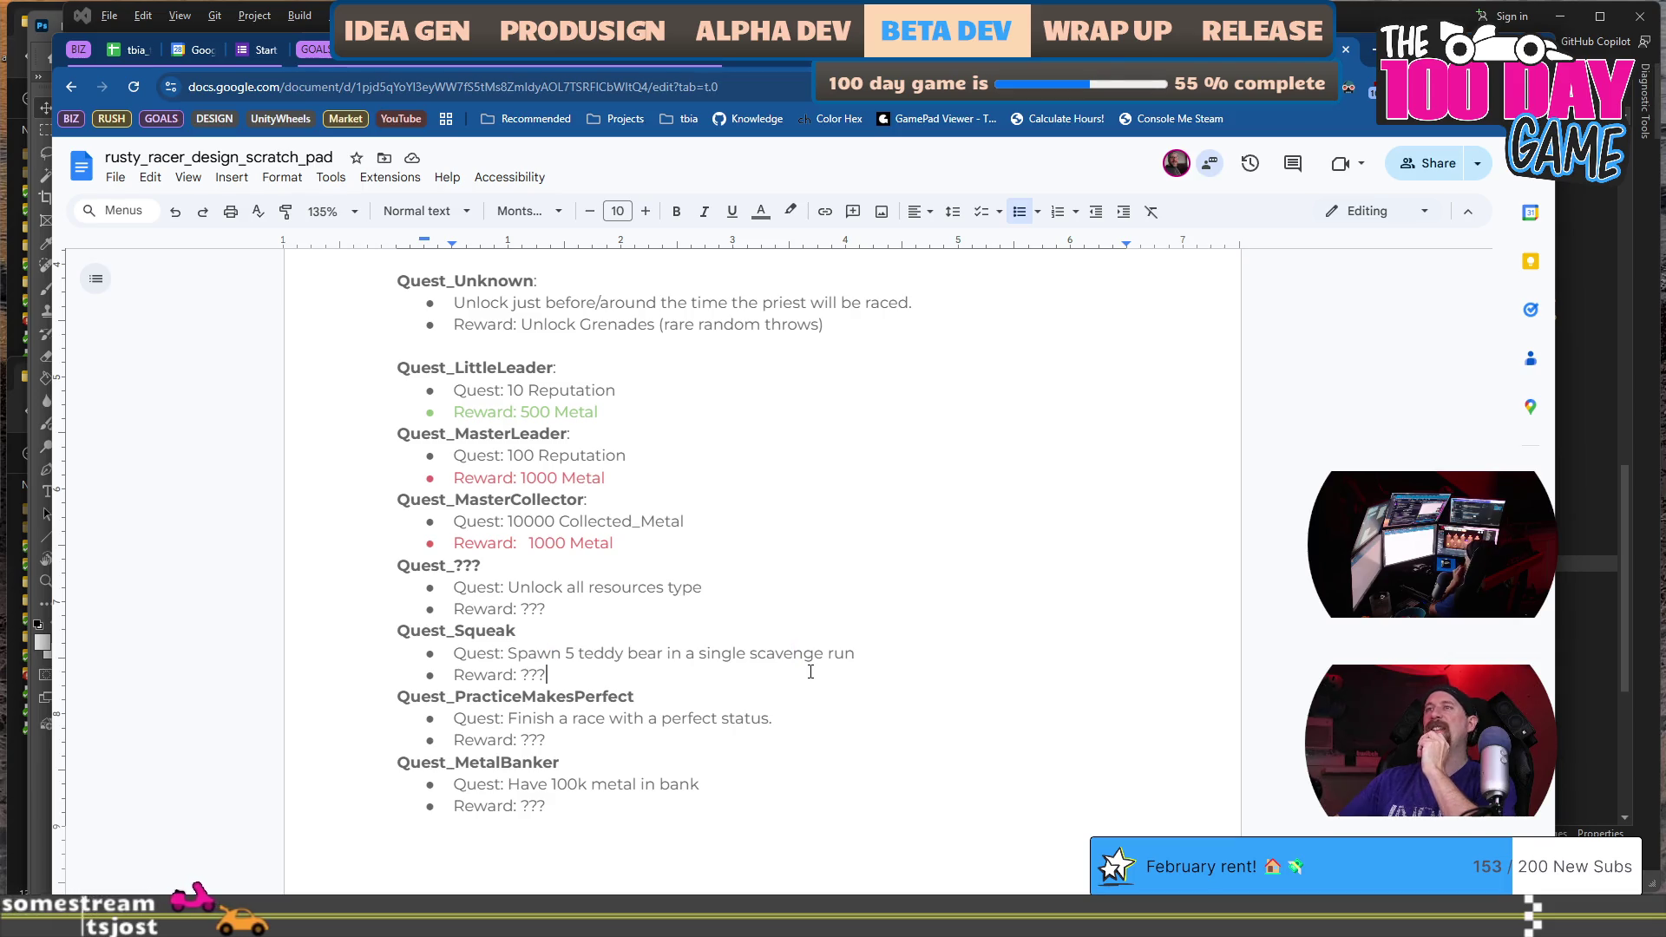
{"action": "scroll", "coordinate": [810, 668], "scroll_direction": "down", "scroll_amount": 6}
{"action": "scroll", "coordinate": [710, 511], "scroll_direction": "down", "scroll_amount": 6}
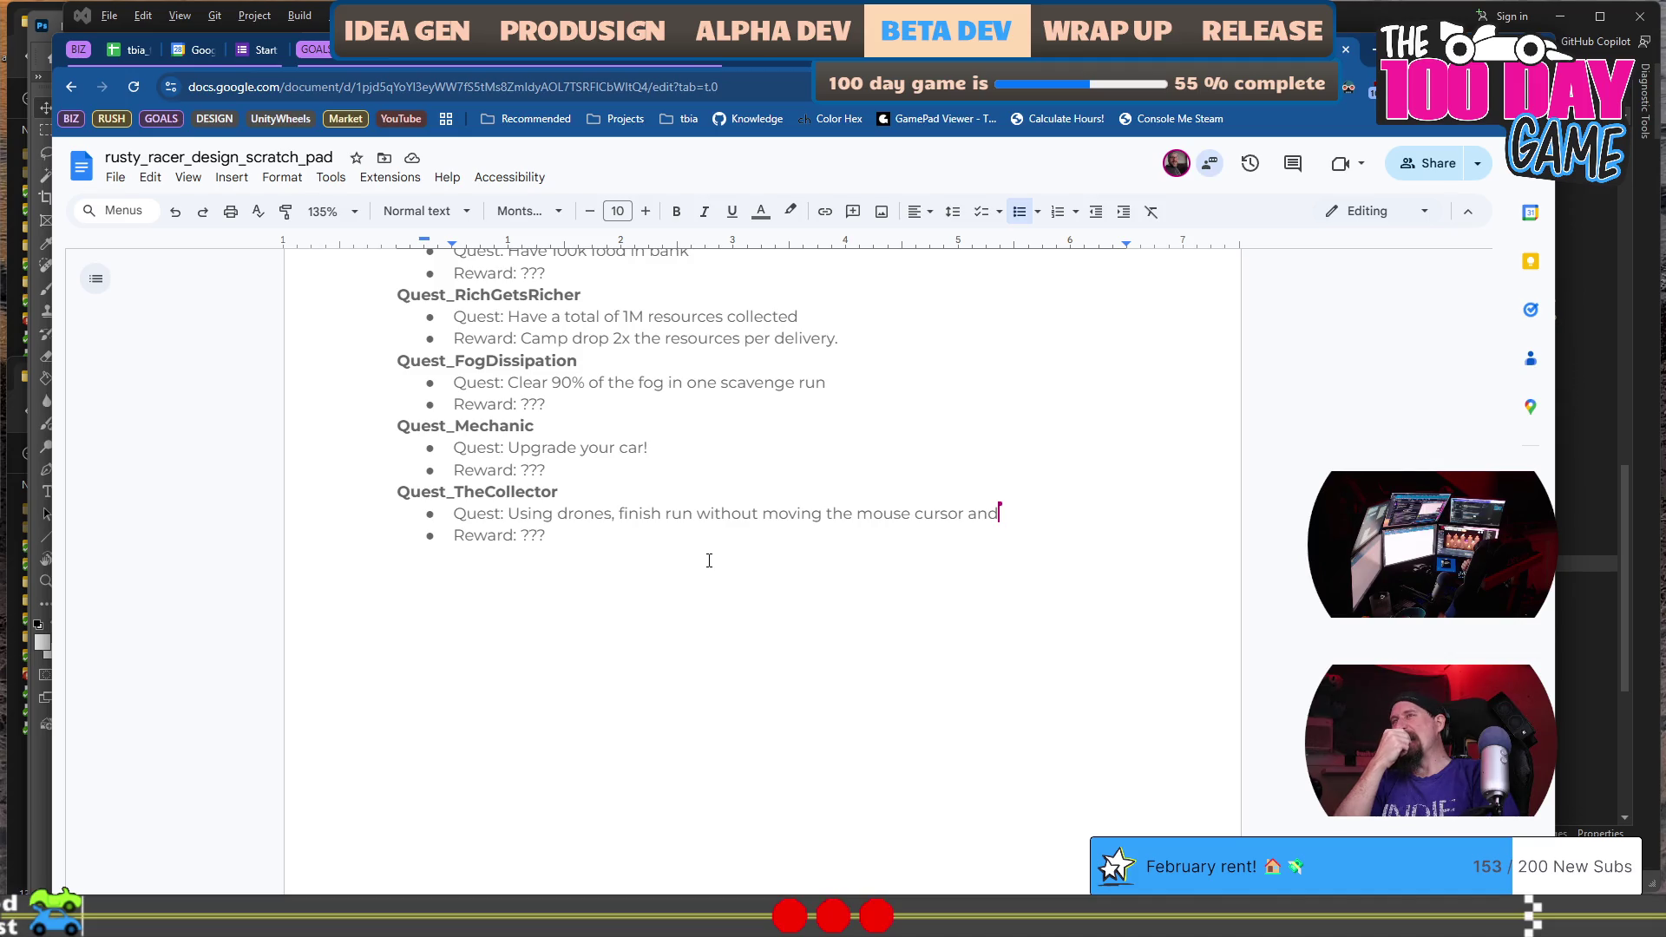
End the TheCollector quest with 'still collecting resources.' and add an indented line below its reward.
{"action": "key", "text": "BackSpace"}
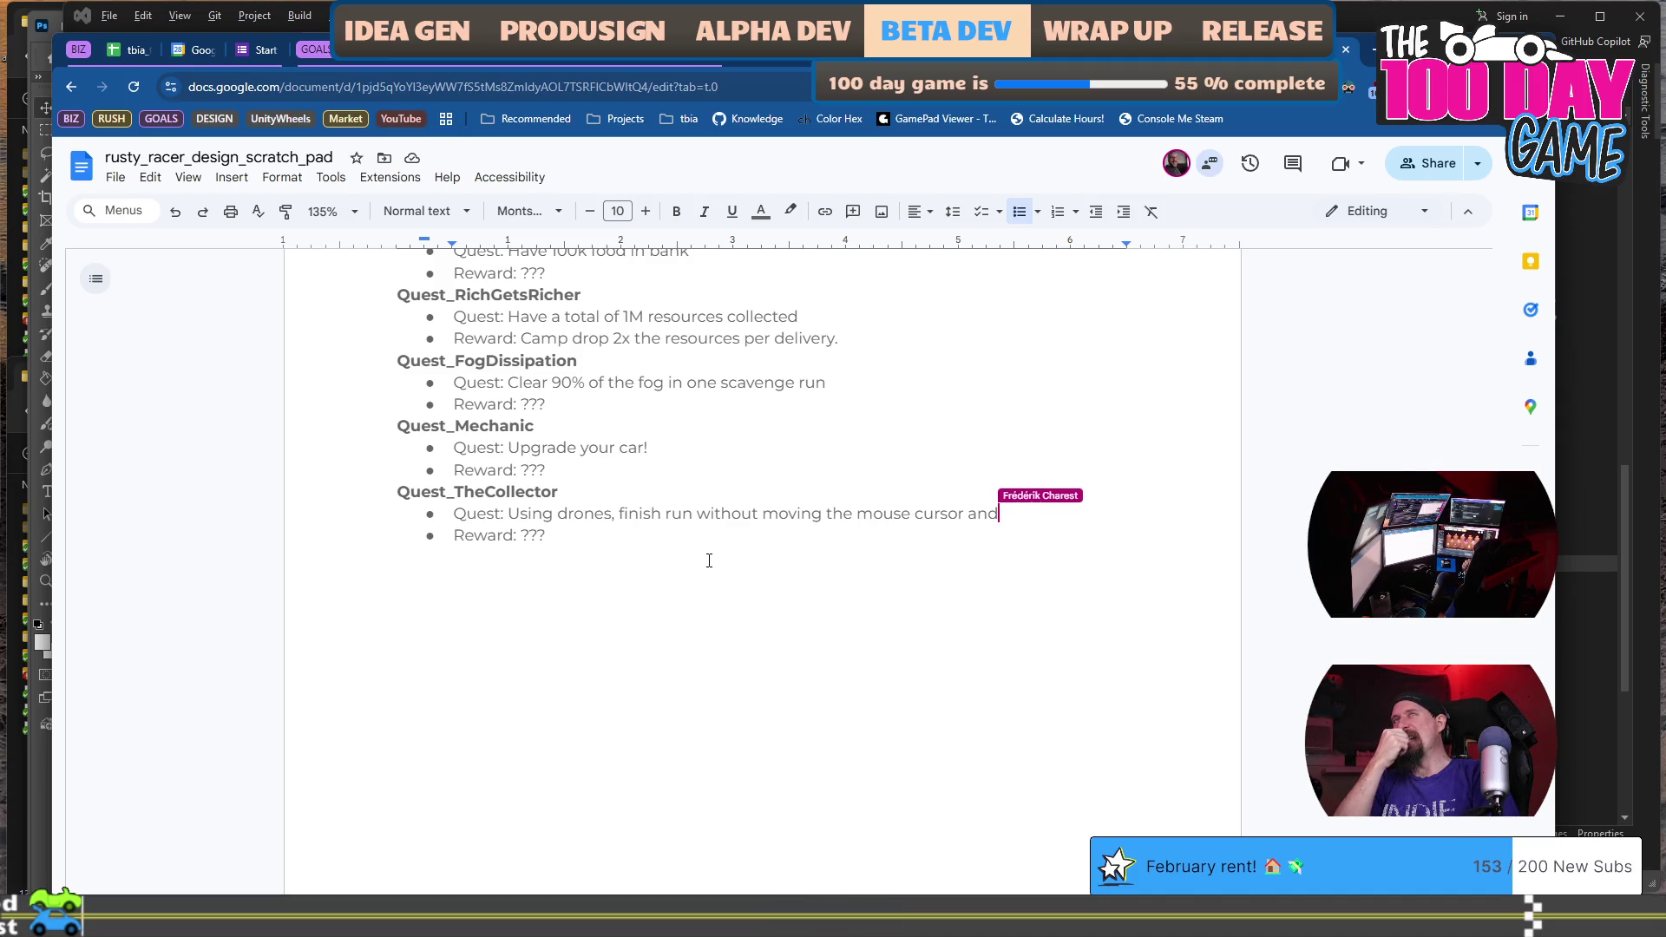
{"action": "key", "text": "BackSpace"}
{"action": "key", "text": "BackSpace"}
{"action": "type", "text": "still collecting "}
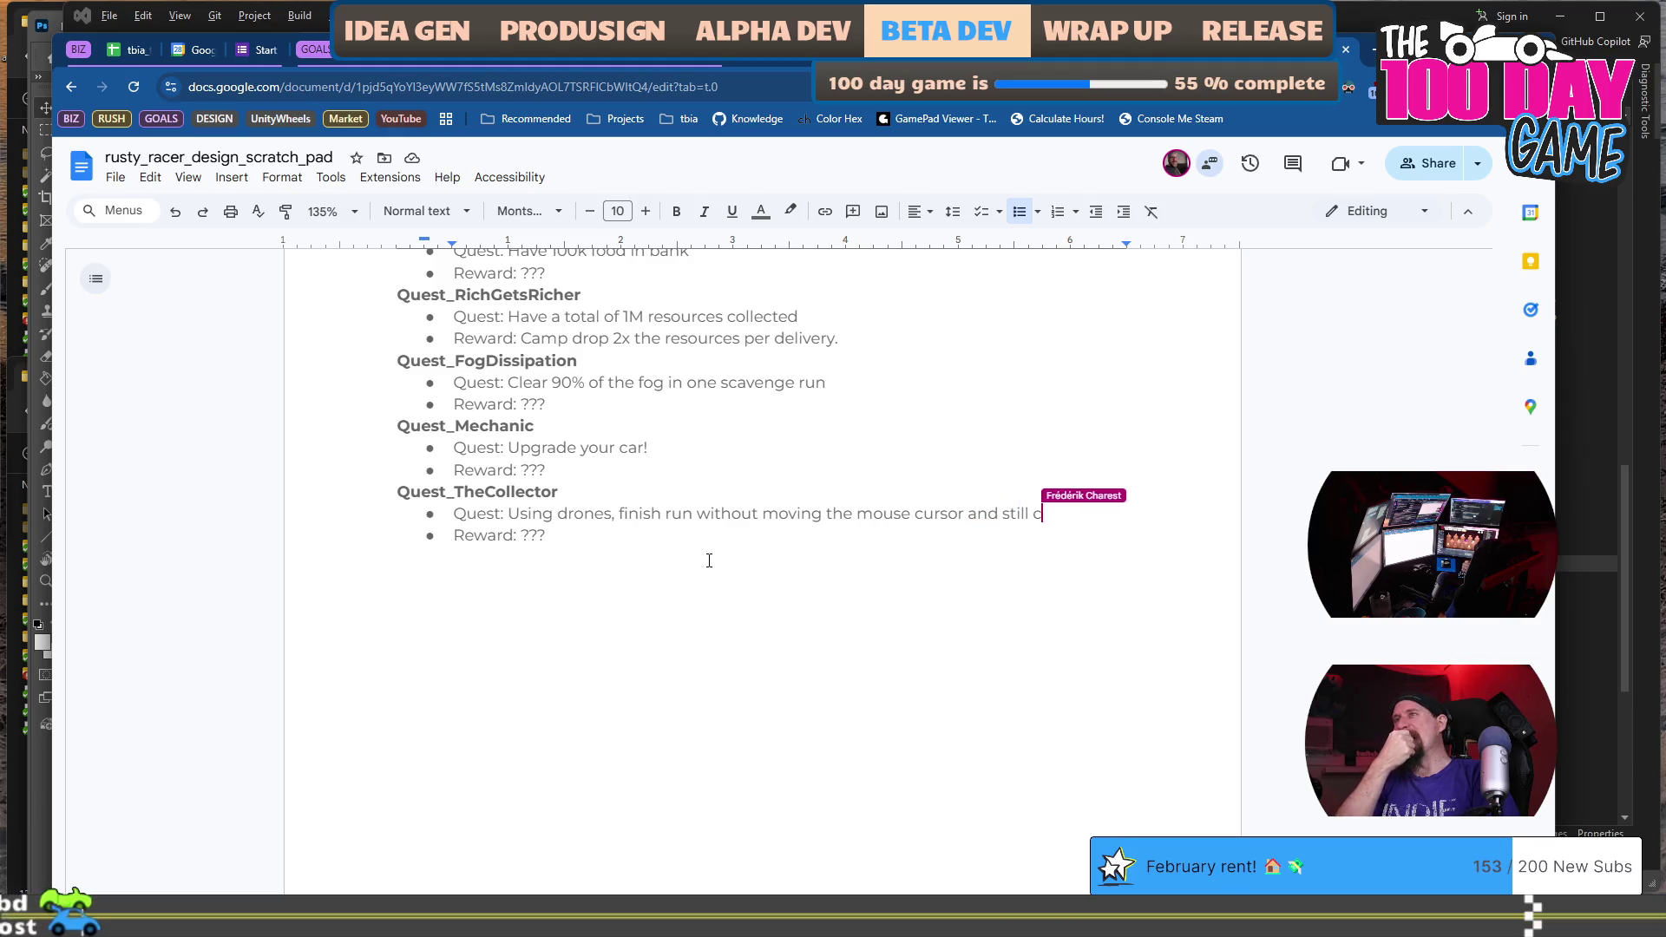
{"action": "type", "text": "resources.é"}
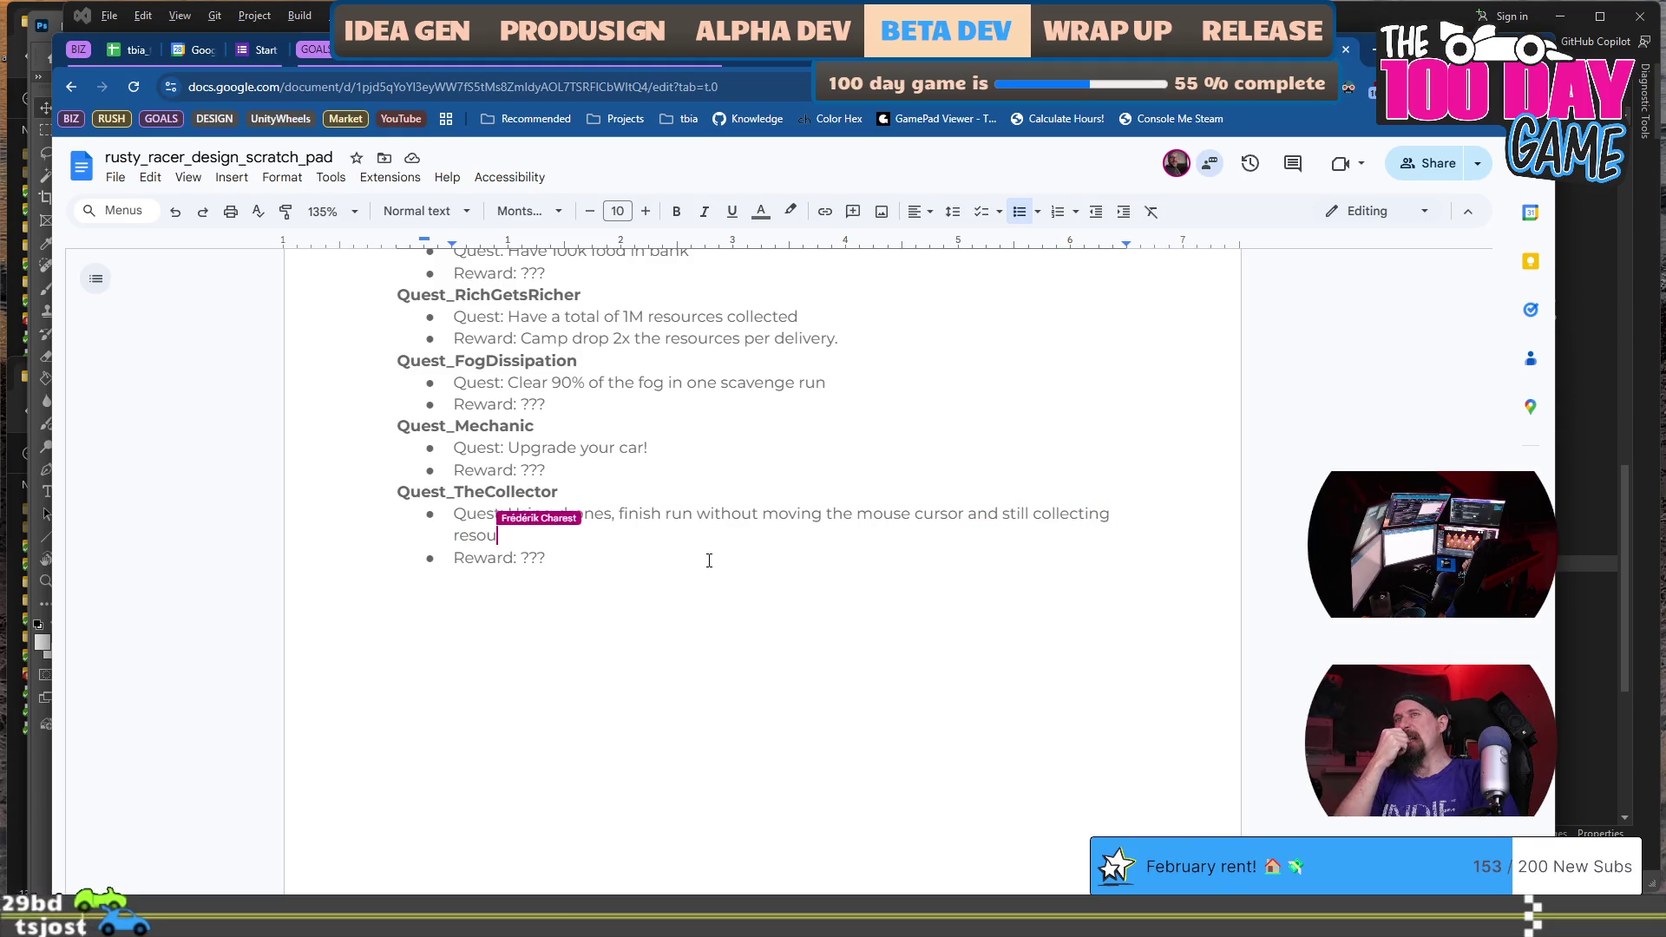
{"action": "key", "text": "BackSpace"}
{"action": "key", "text": "Down"}
{"action": "key", "text": "End"}
{"action": "key", "text": "Return"}
{"action": "key", "text": "Return"}
{"action": "key", "text": "Tab"}
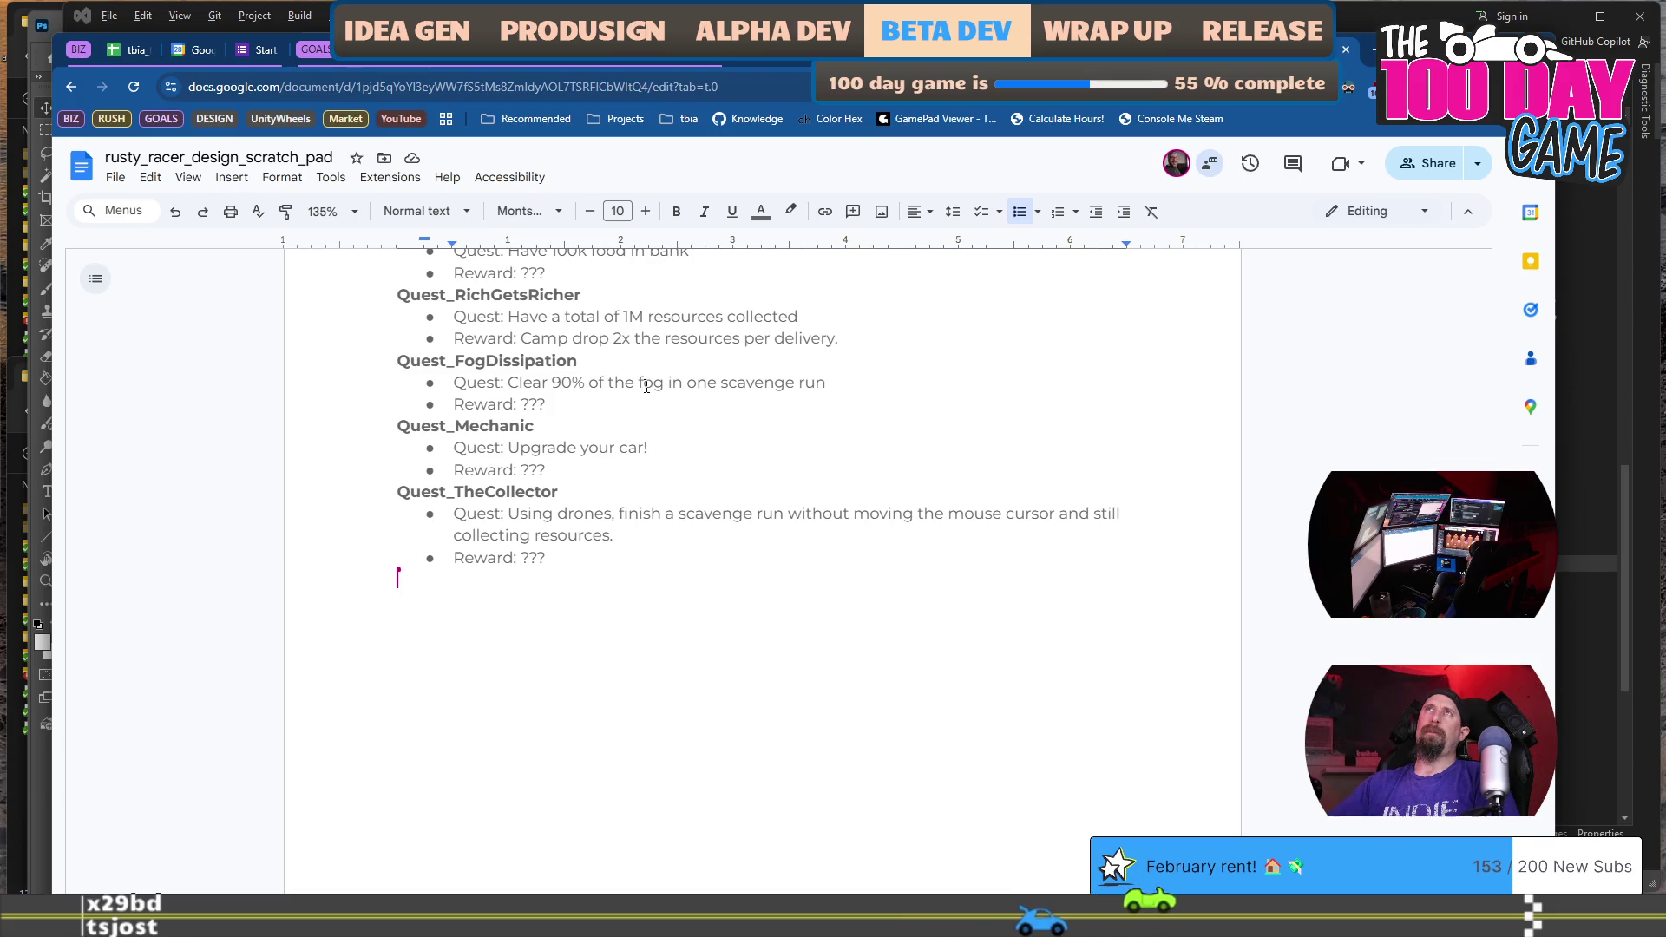
Scroll up from Quest_TheCollector through the Charms Abilities section.
{"action": "scroll", "coordinate": [668, 408], "scroll_direction": "up", "scroll_amount": 9}
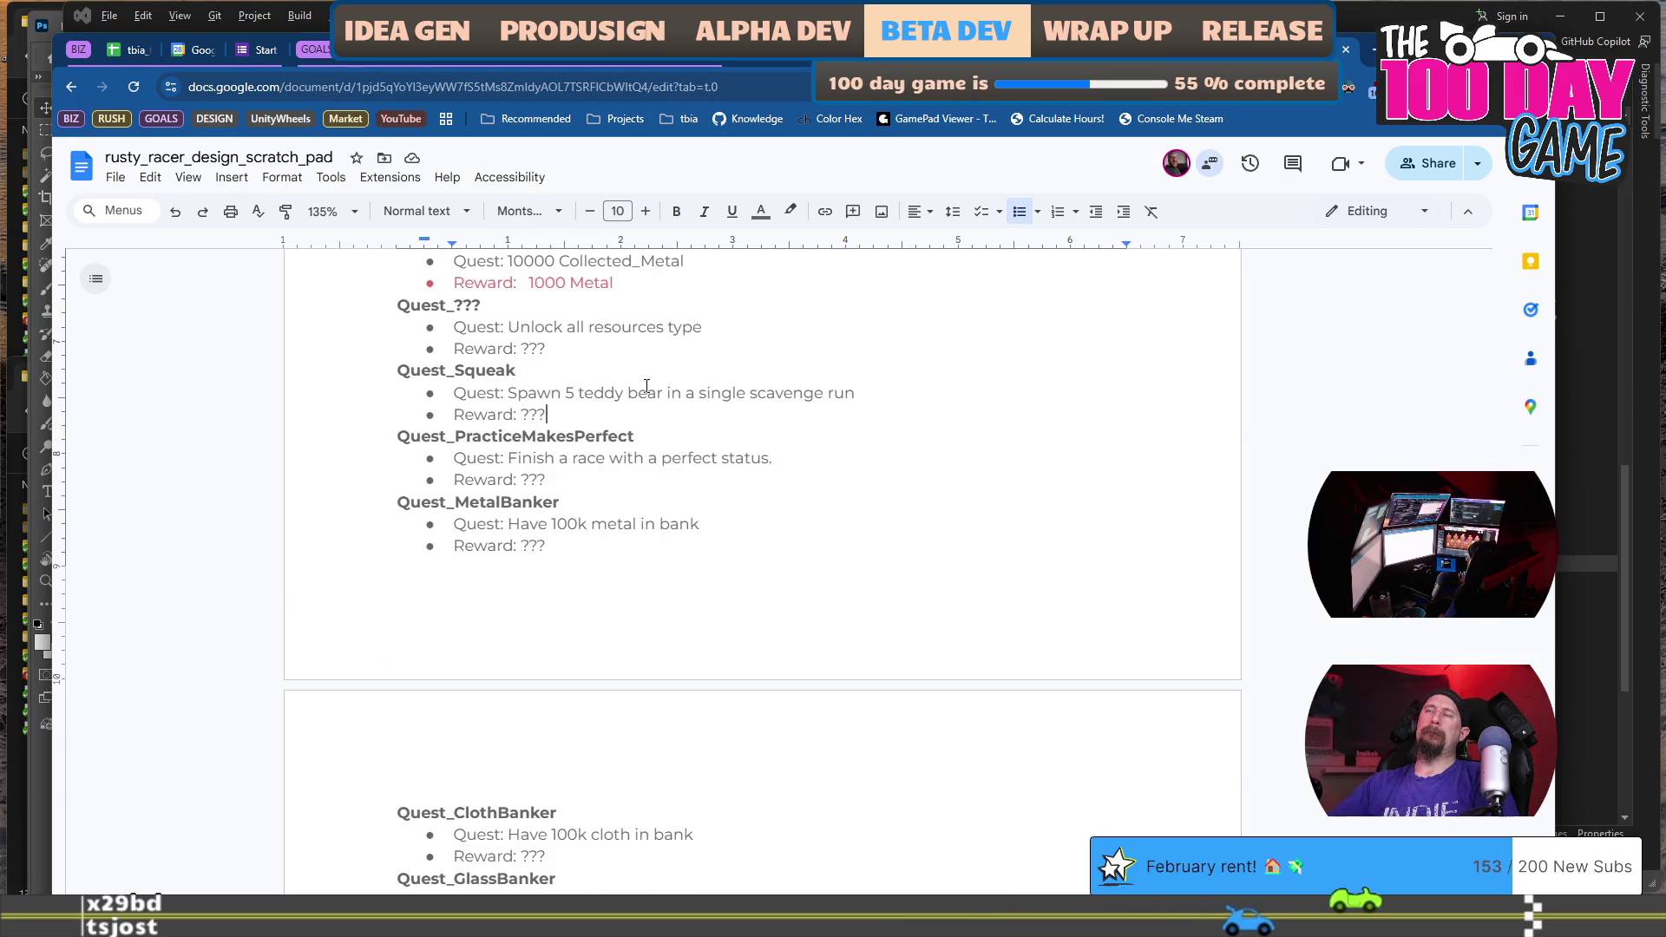
{"action": "scroll", "coordinate": [647, 386], "scroll_direction": "up", "scroll_amount": 3}
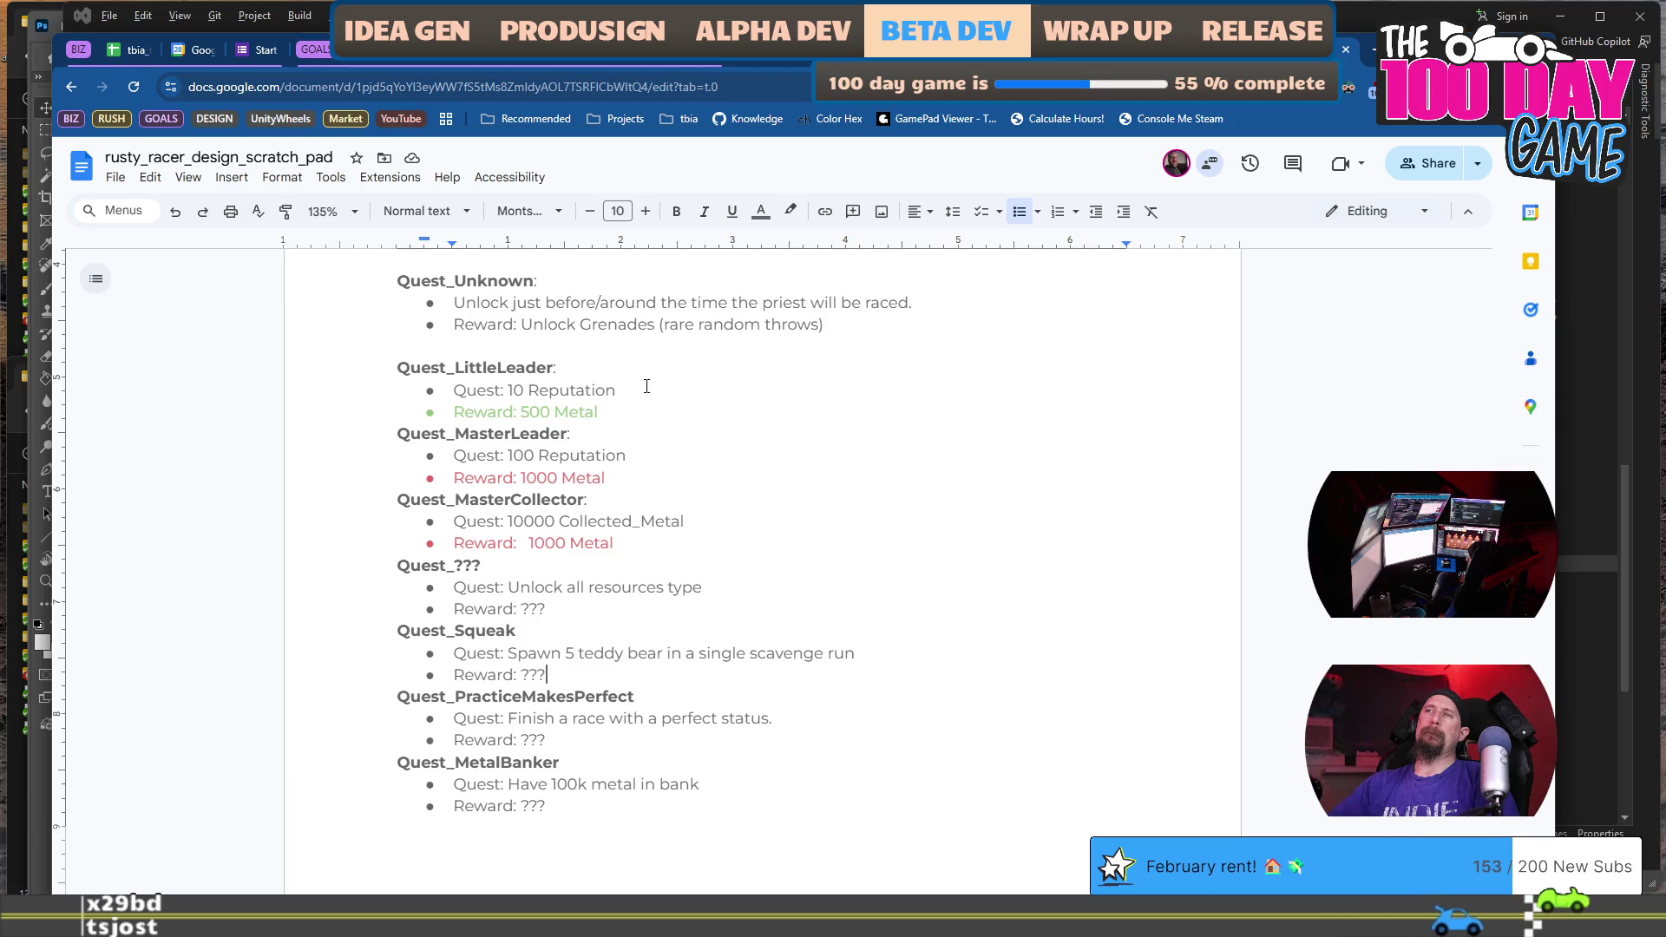
{"action": "scroll", "coordinate": [646, 386], "scroll_direction": "up", "scroll_amount": 1}
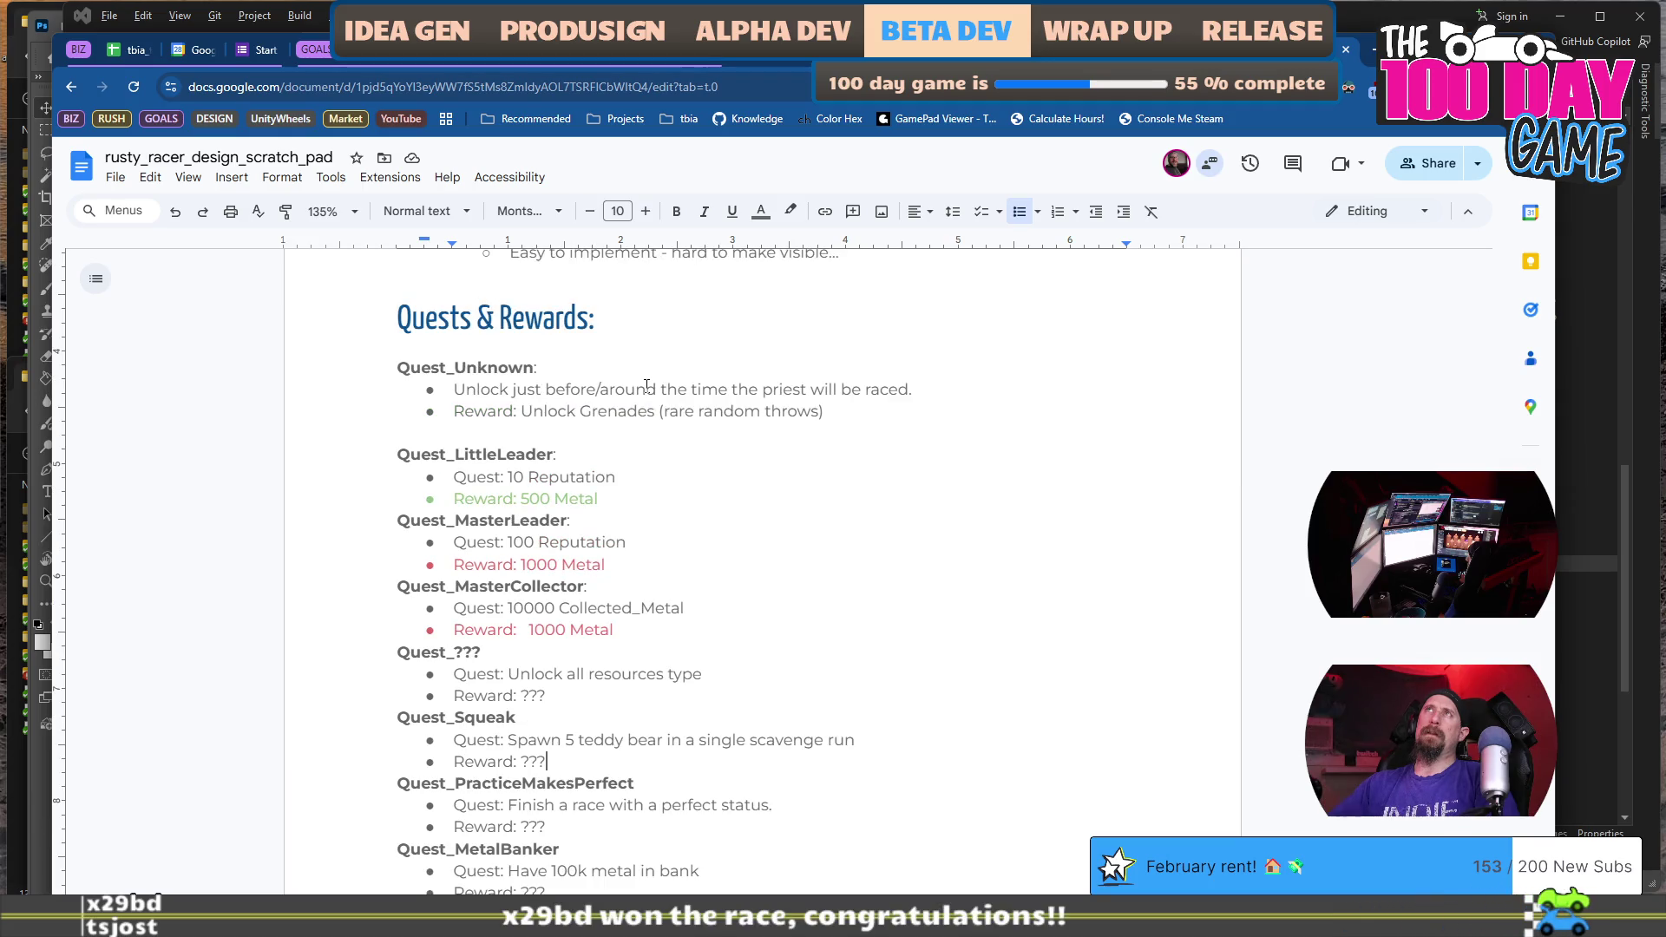
{"action": "scroll", "coordinate": [646, 386], "scroll_direction": "up", "scroll_amount": 20}
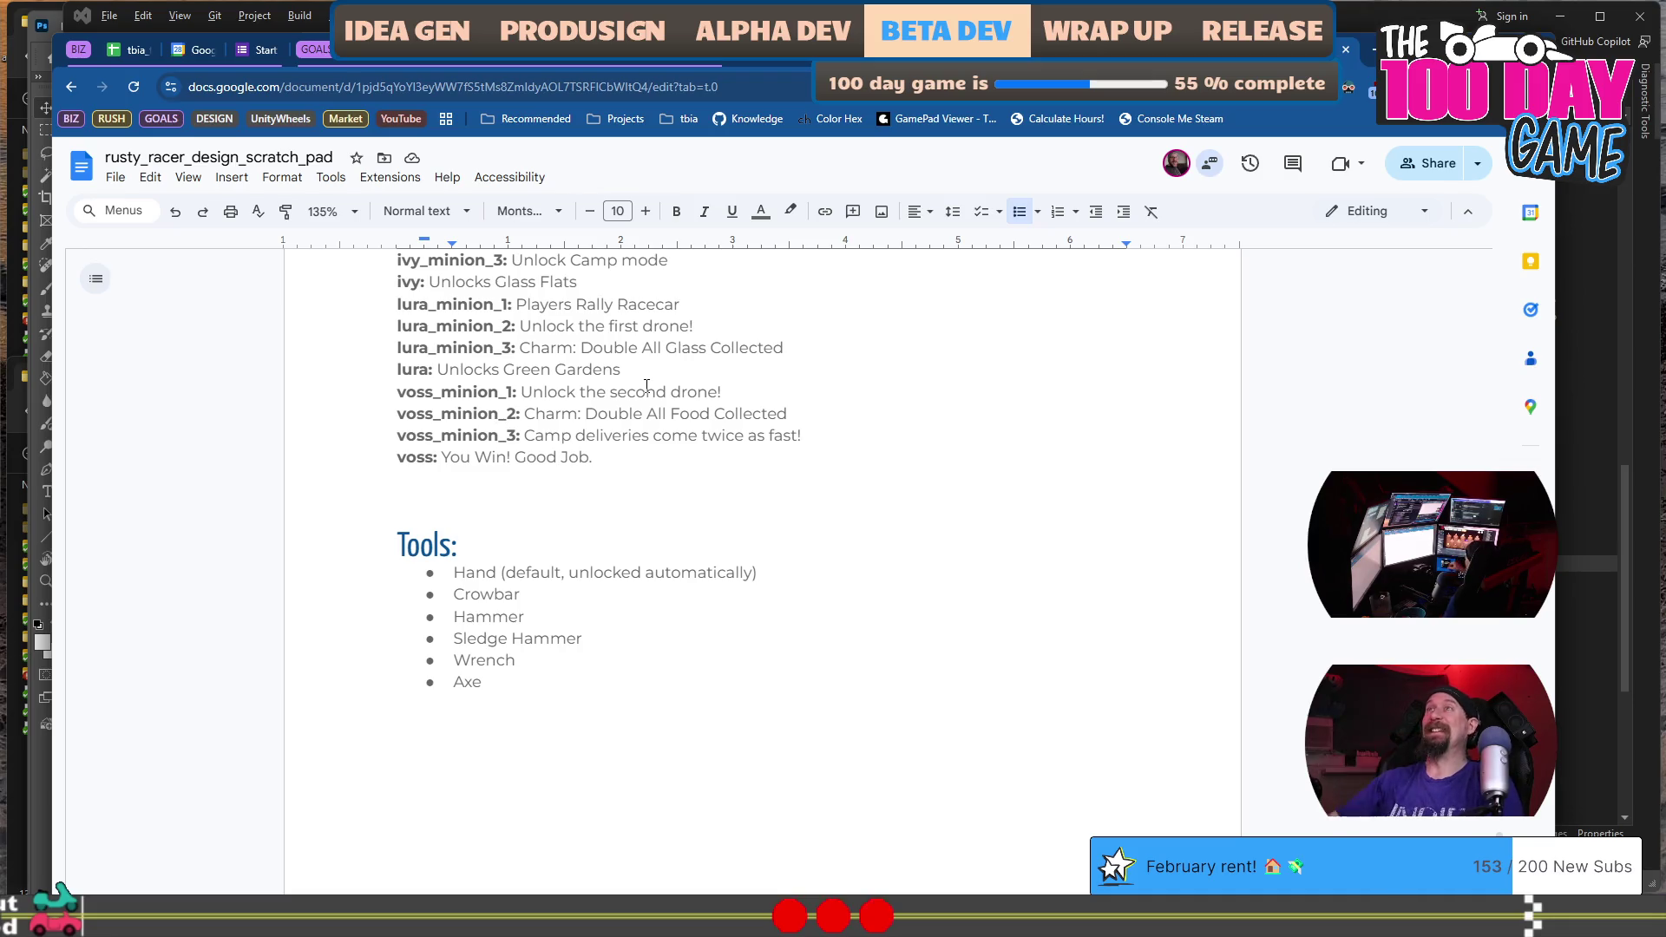
{"action": "scroll", "coordinate": [647, 386], "scroll_direction": "down", "scroll_amount": 20}
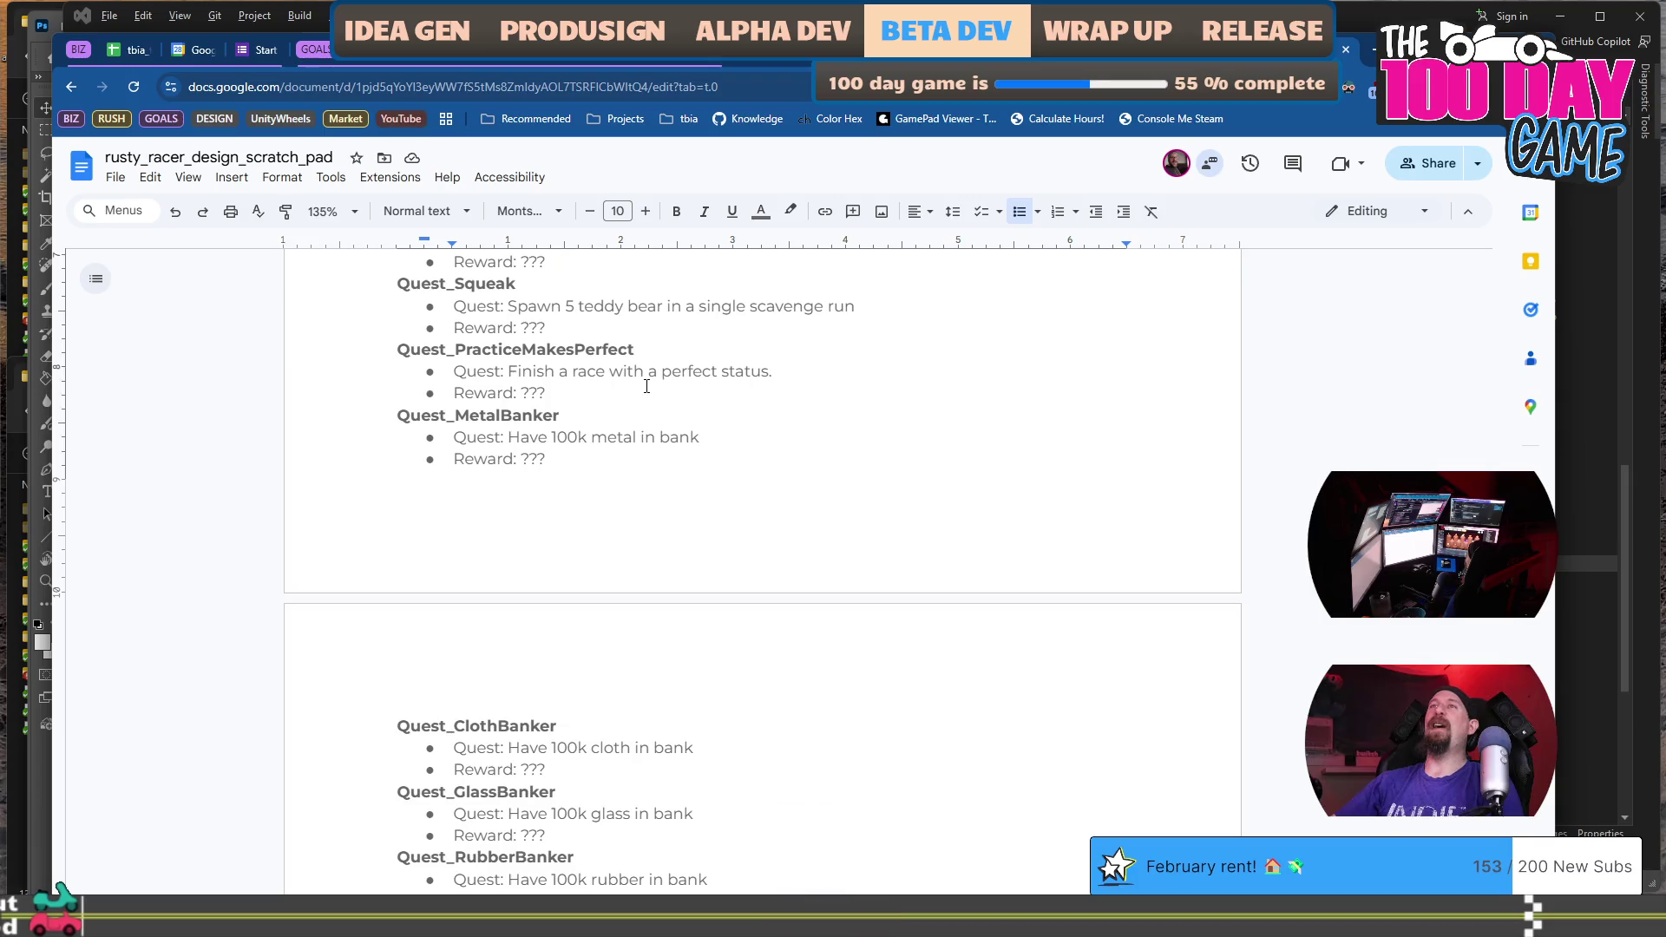
{"action": "scroll", "coordinate": [647, 387], "scroll_direction": "down", "scroll_amount": 3}
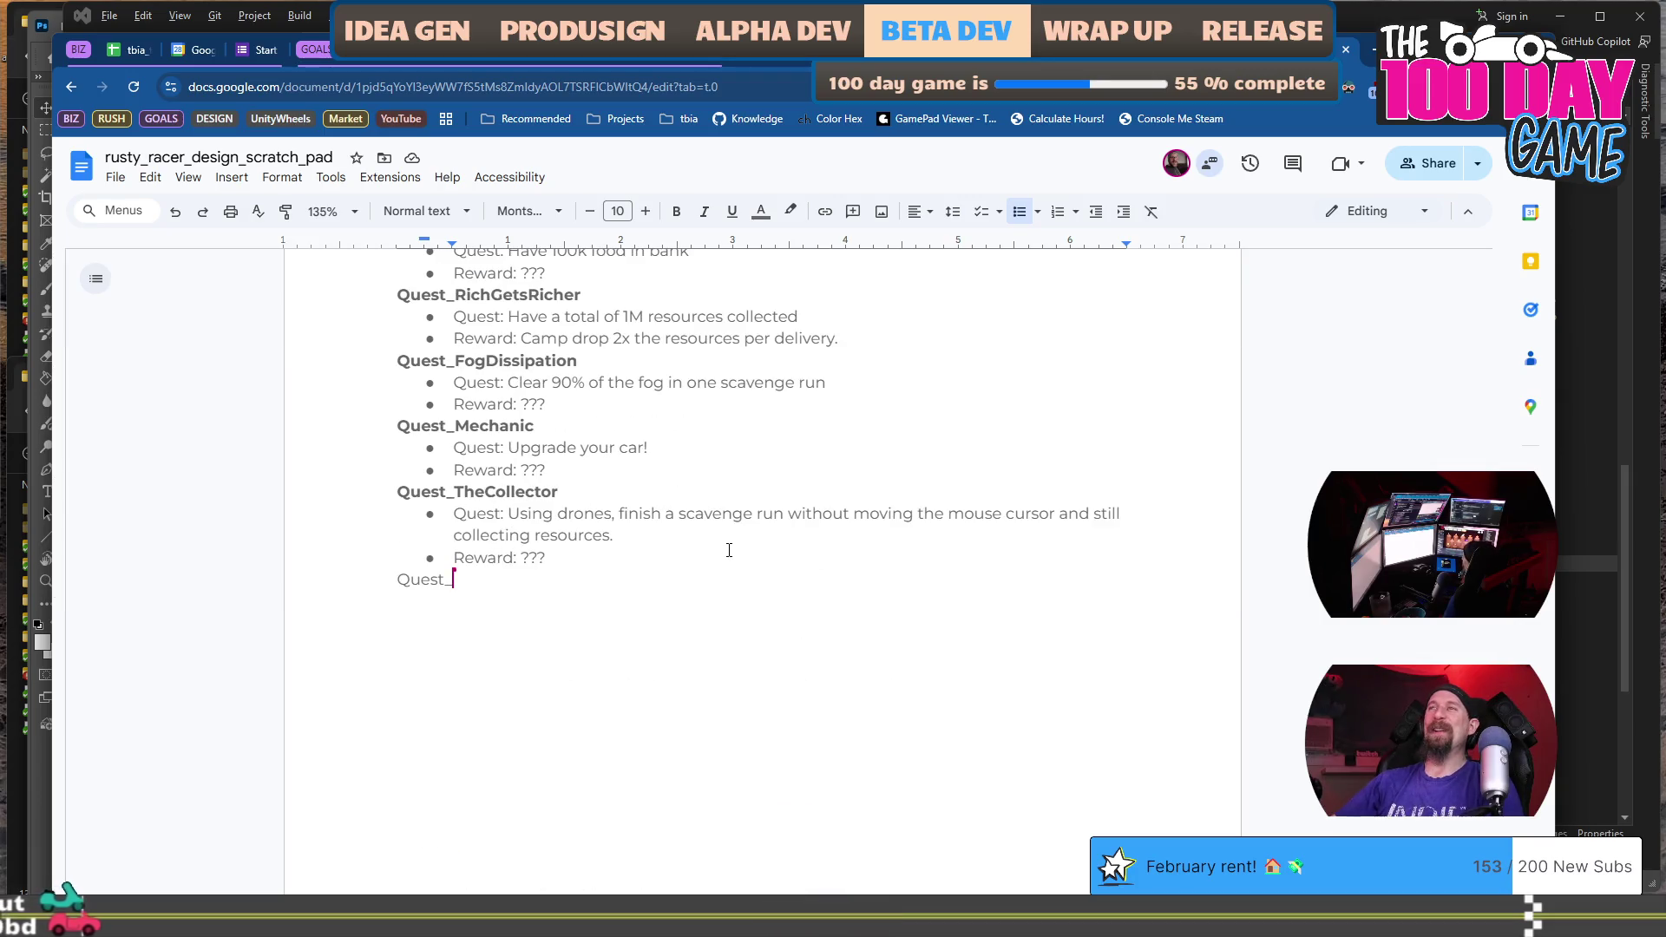
{"action": "scroll", "coordinate": [729, 550], "scroll_direction": "up", "scroll_amount": 6}
{"action": "scroll", "coordinate": [729, 550], "scroll_direction": "down", "scroll_amount": 4}
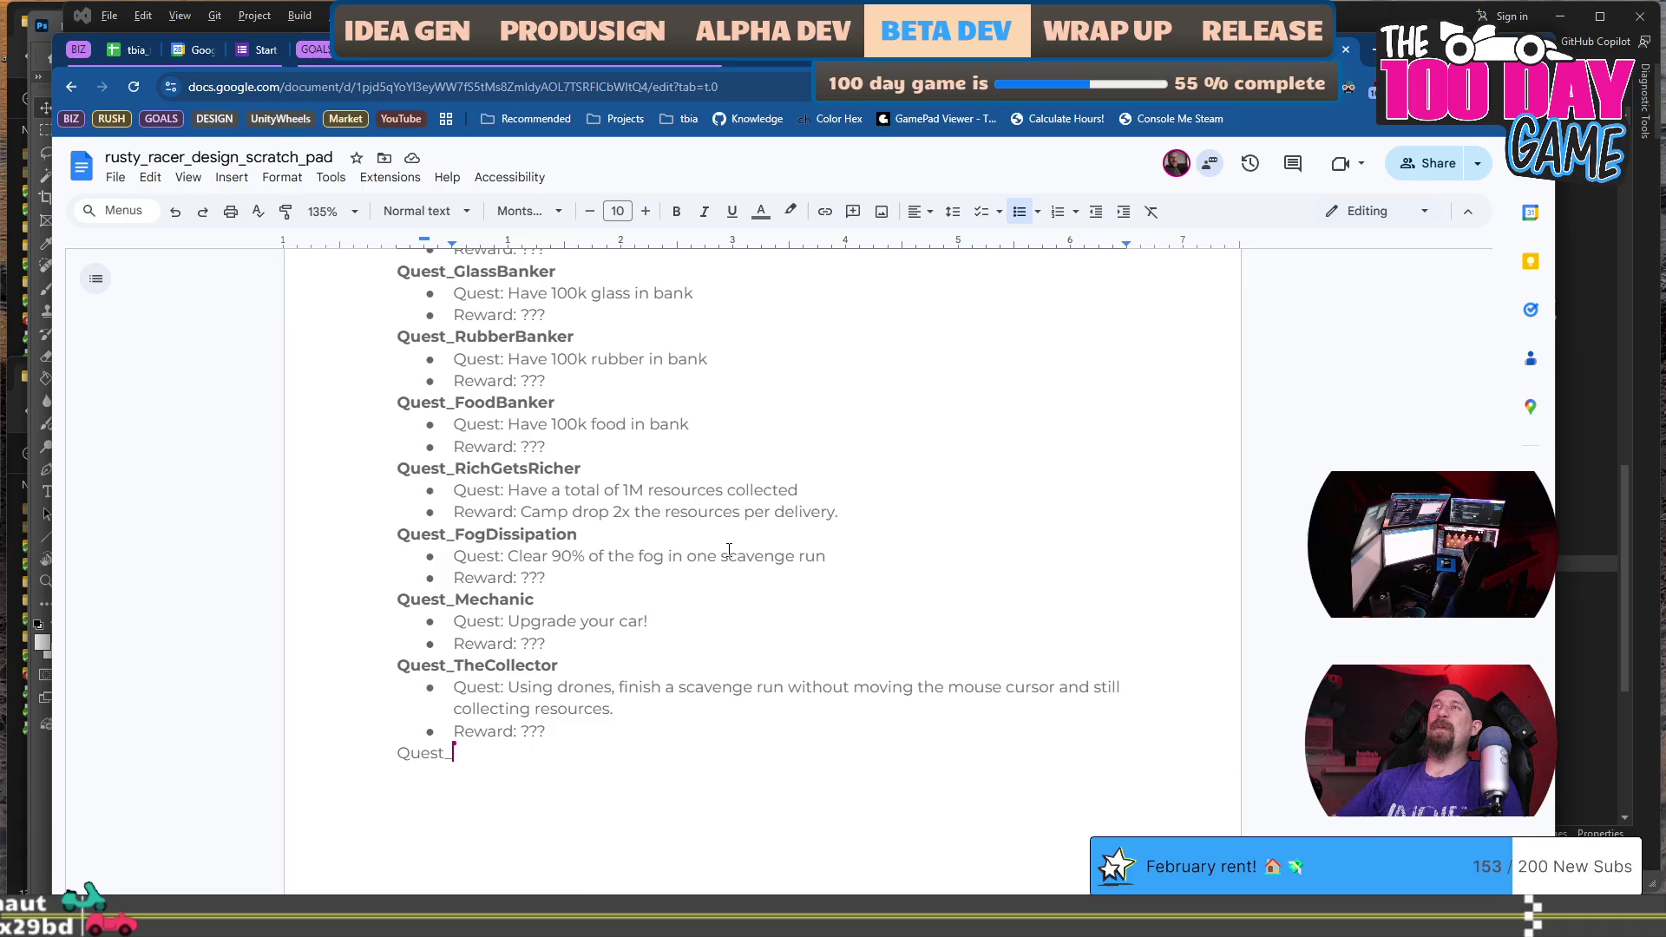
{"action": "scroll", "coordinate": [729, 551], "scroll_direction": "up", "scroll_amount": 8}
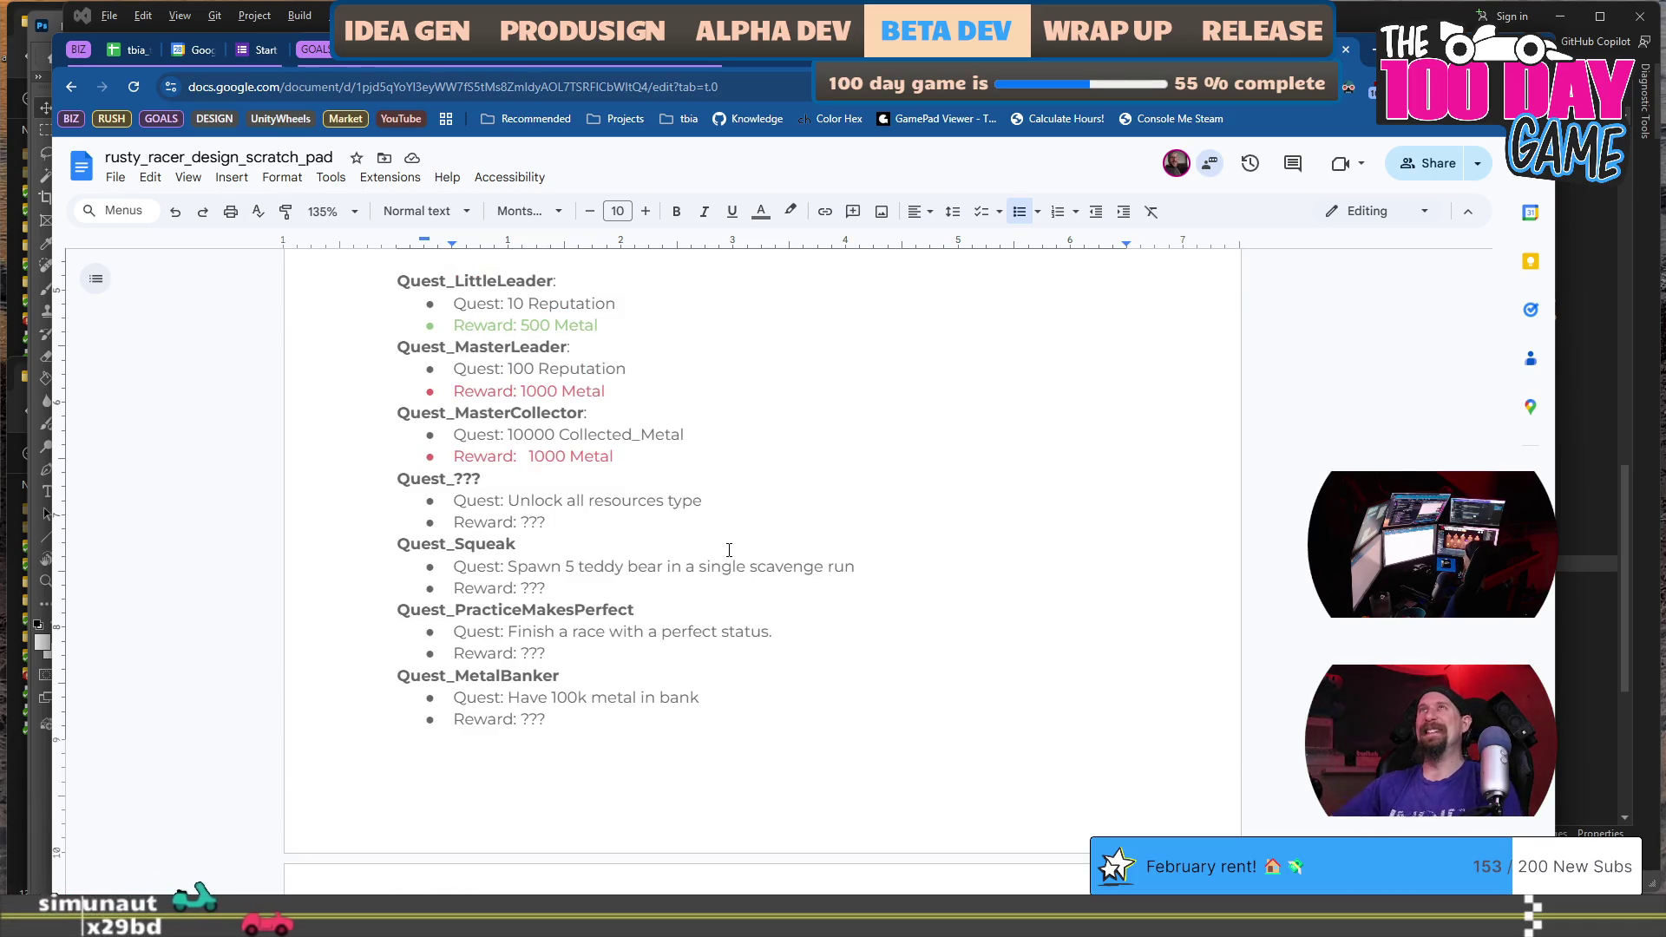
{"action": "scroll", "coordinate": [729, 550], "scroll_direction": "up", "scroll_amount": 2}
{"action": "scroll", "coordinate": [729, 550], "scroll_direction": "up", "scroll_amount": 4}
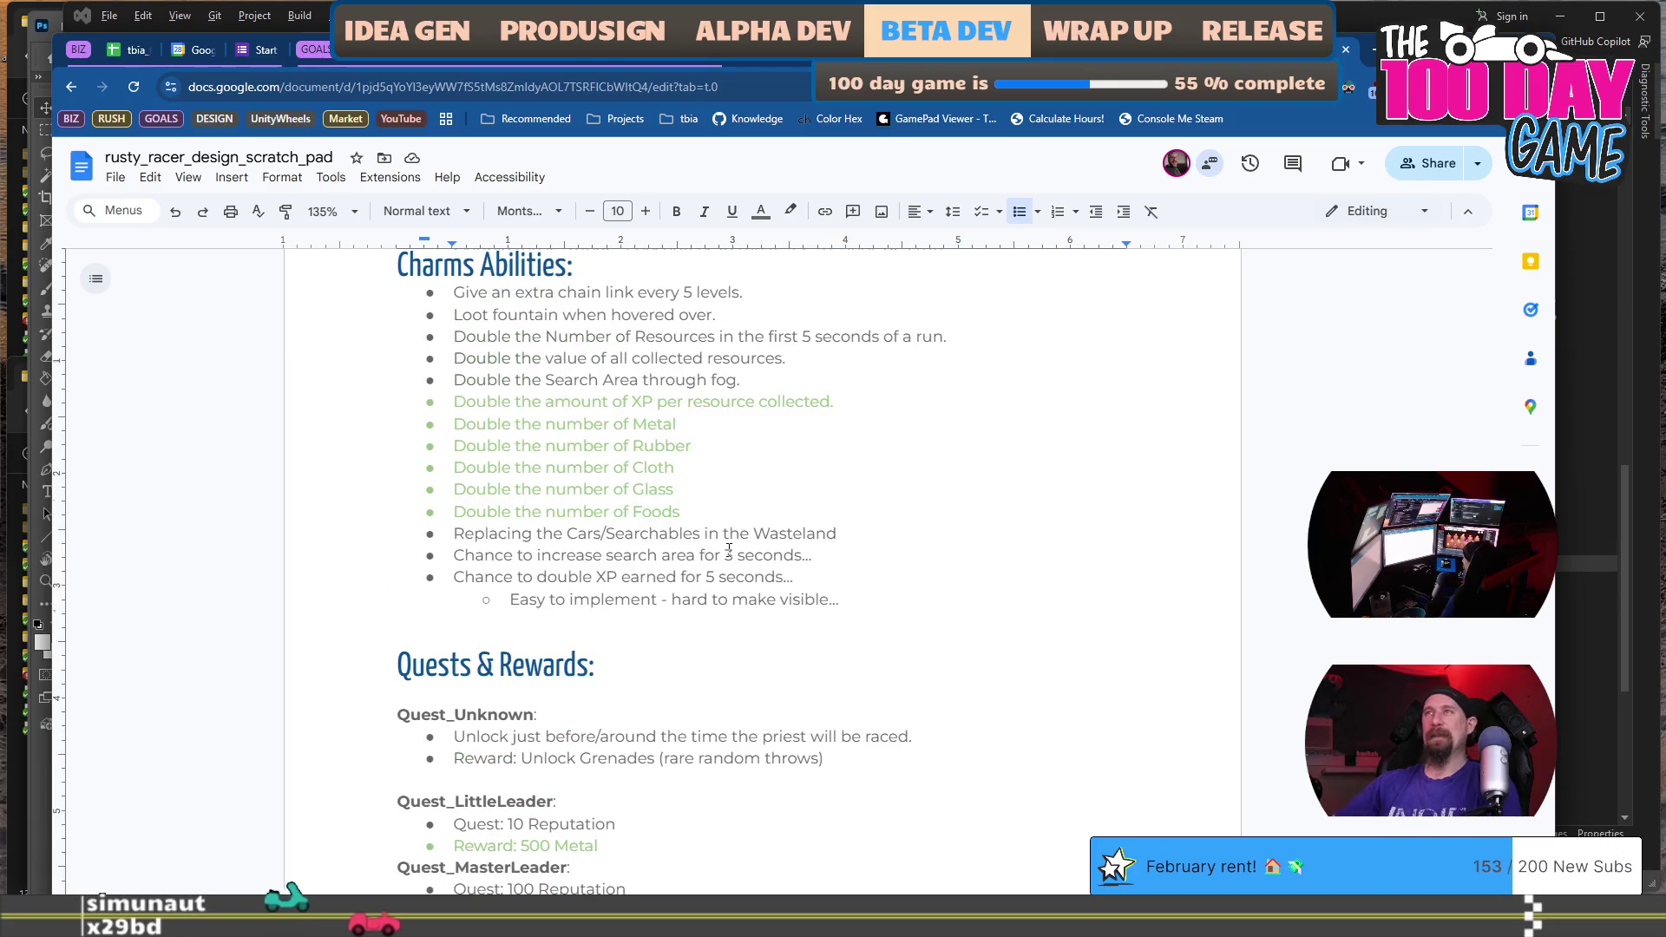
Place the caret on the blank line between the voss entries and the Tools heading.
{"action": "left_click", "coordinate": [890, 616]}
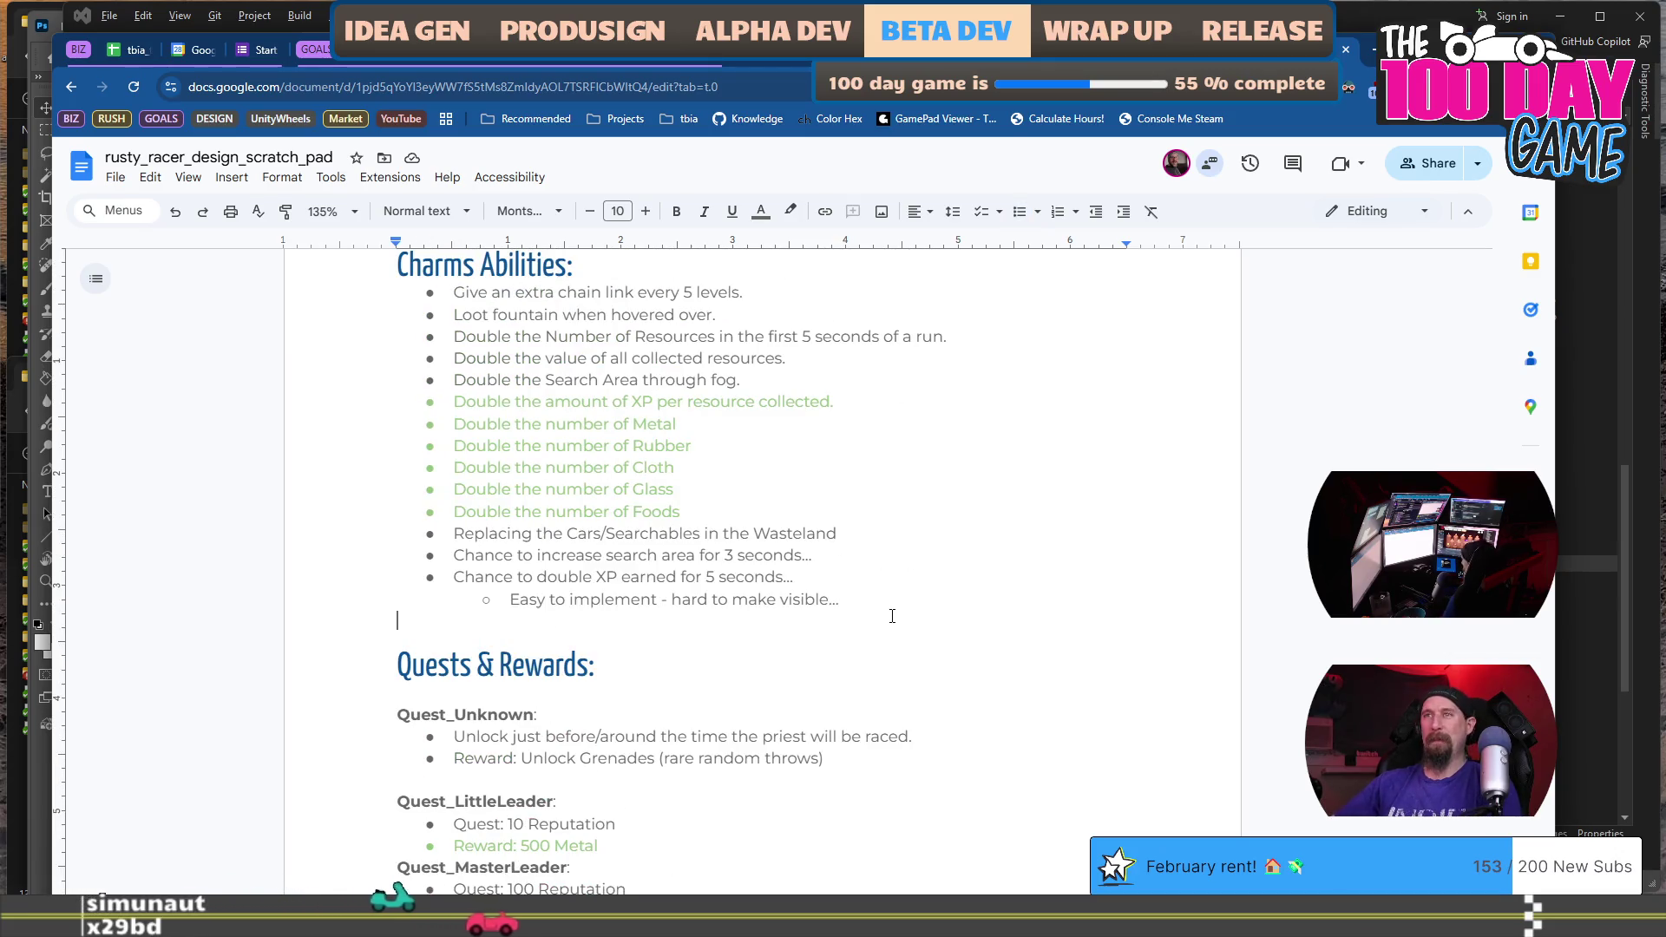
{"action": "scroll", "coordinate": [892, 616], "scroll_direction": "up", "scroll_amount": 3}
{"action": "scroll", "coordinate": [893, 616], "scroll_direction": "down", "scroll_amount": 10}
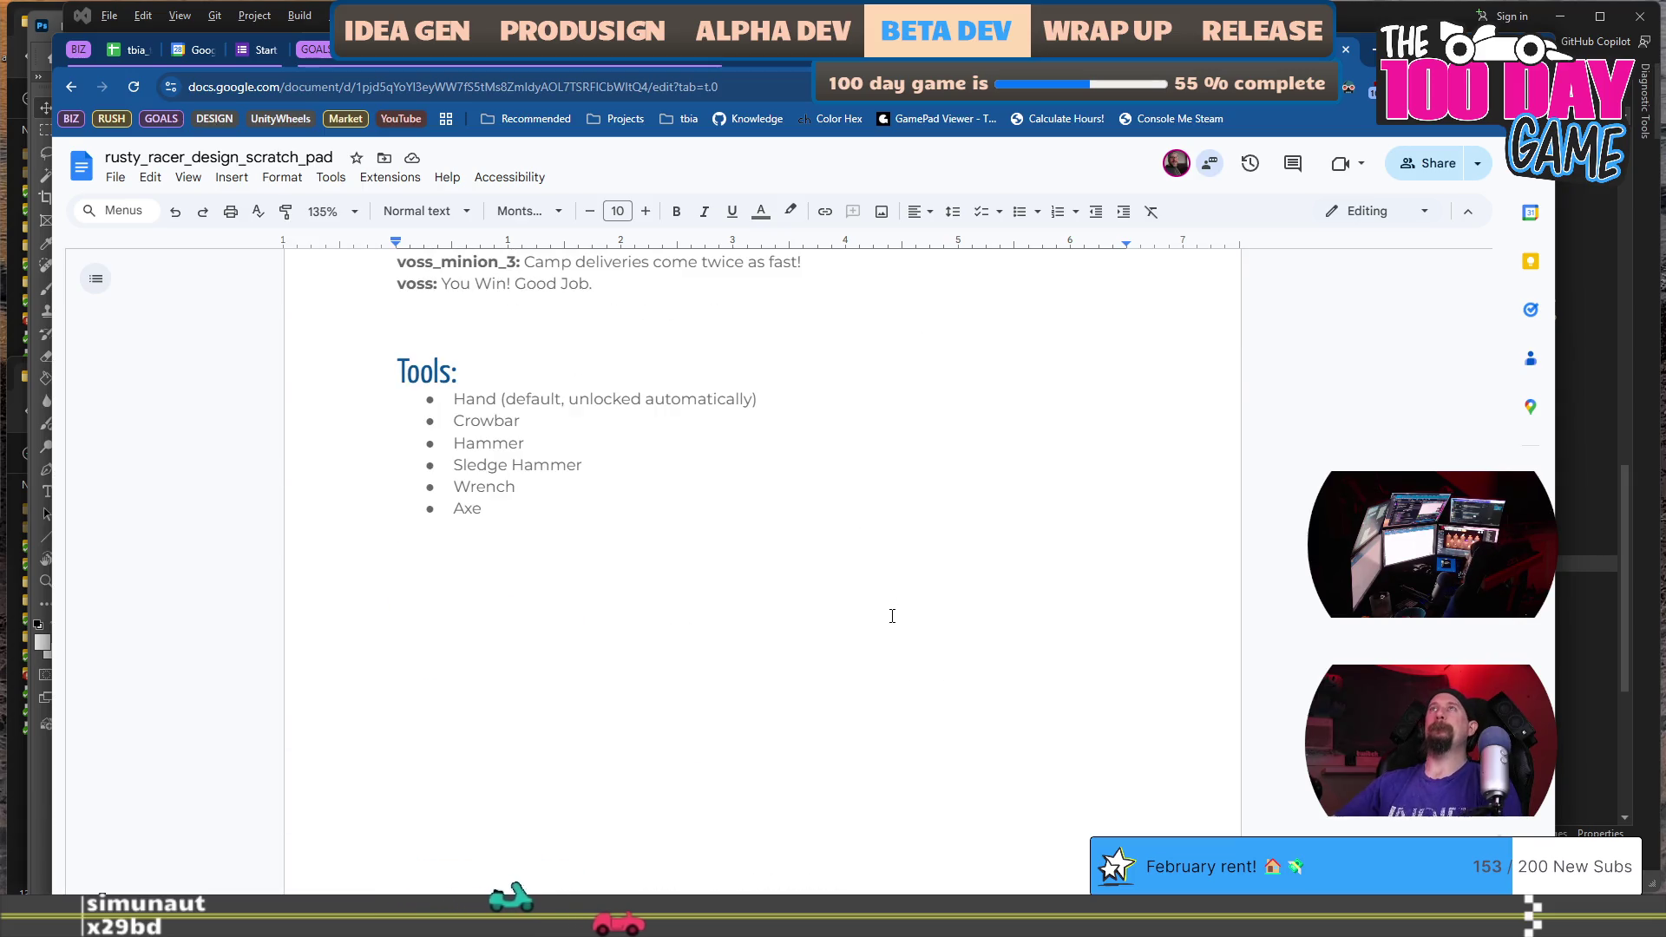
{"action": "left_click", "coordinate": [625, 624]}
{"action": "scroll", "coordinate": [688, 536], "scroll_direction": "up", "scroll_amount": 2}
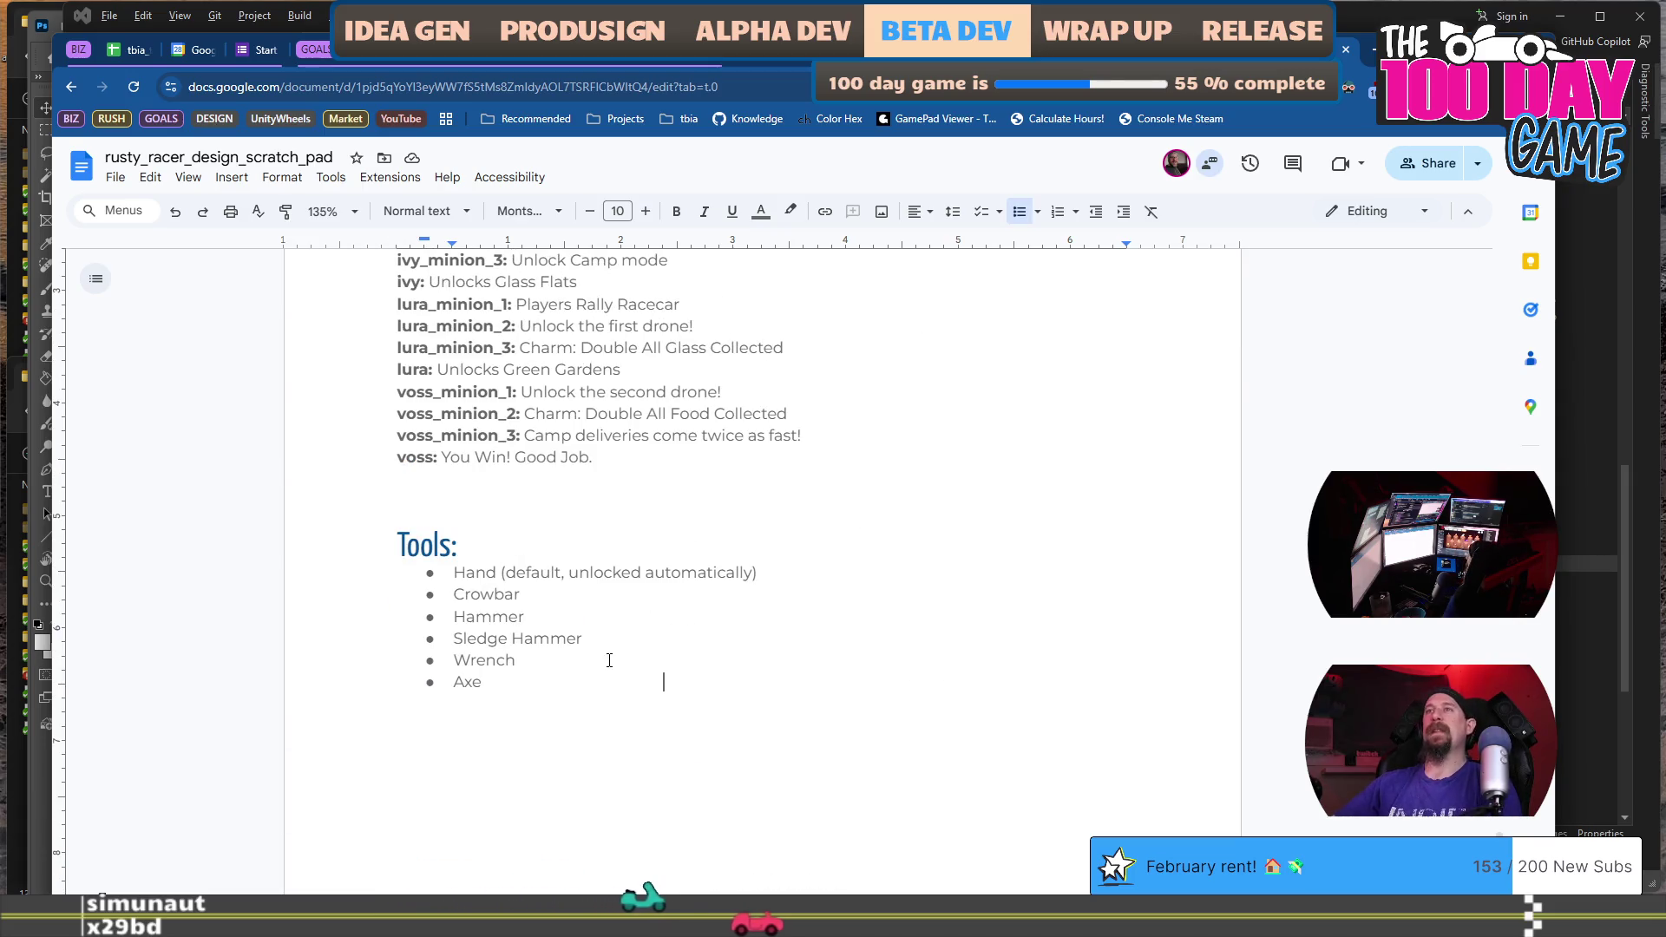
{"action": "scroll", "coordinate": [552, 678], "scroll_direction": "up", "scroll_amount": 1}
{"action": "left_click", "coordinate": [565, 600]}
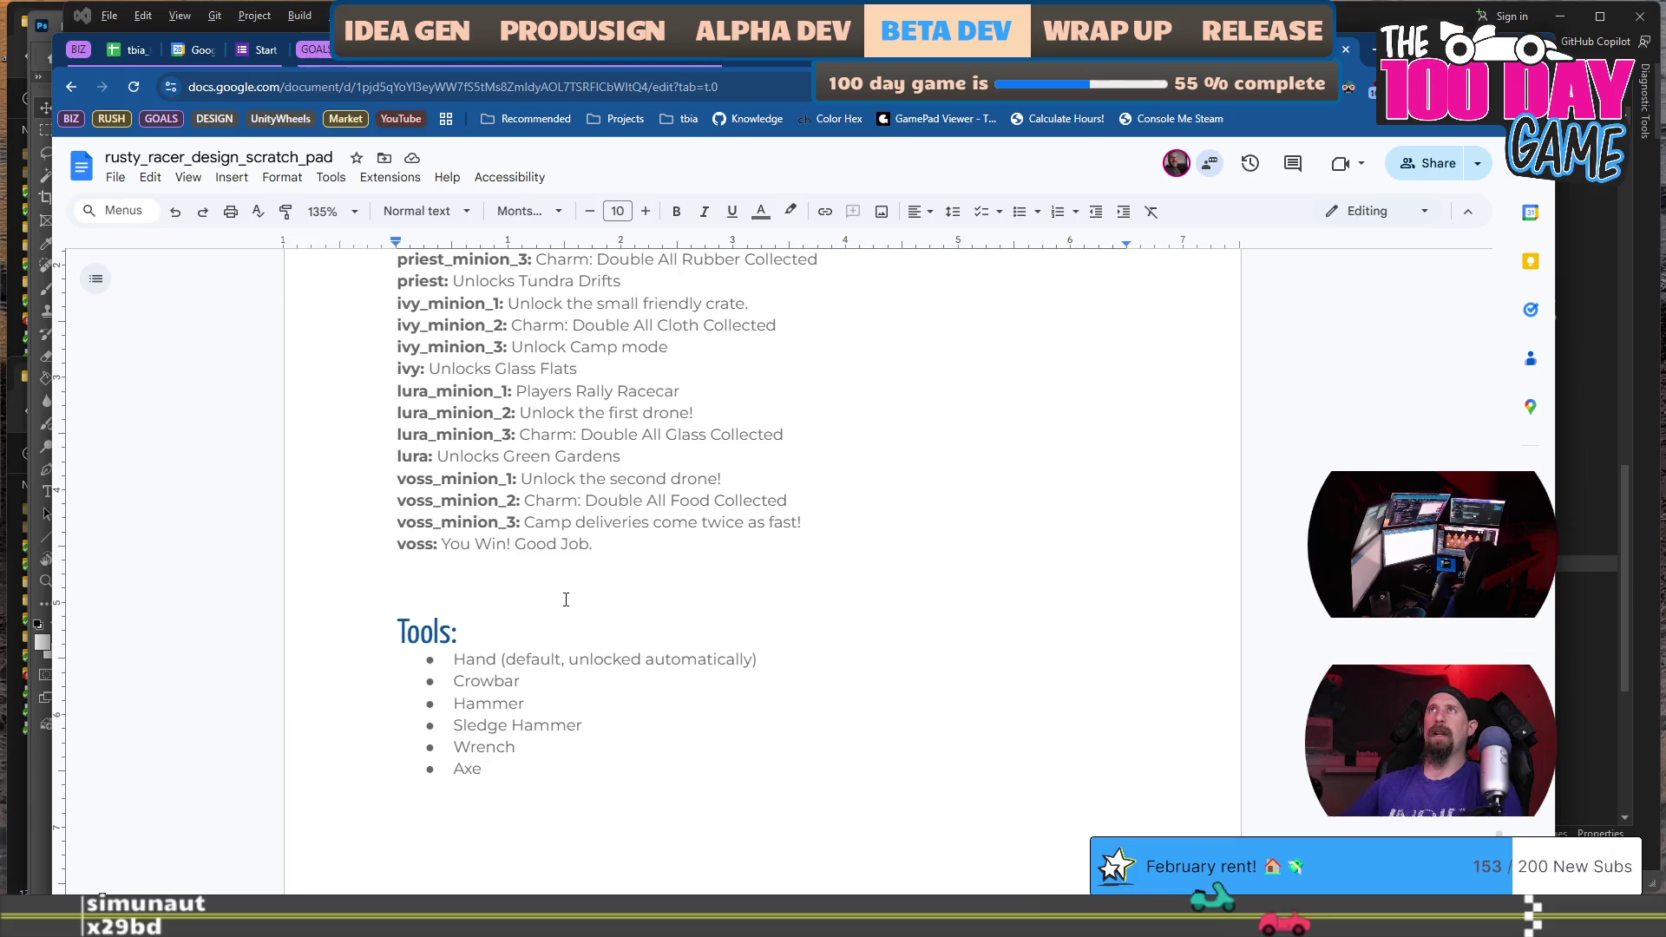
Delete the empty line between voss's reward entry and the Tools heading.
{"action": "key", "text": "BackSpace"}
{"action": "key", "text": "BackSpace"}
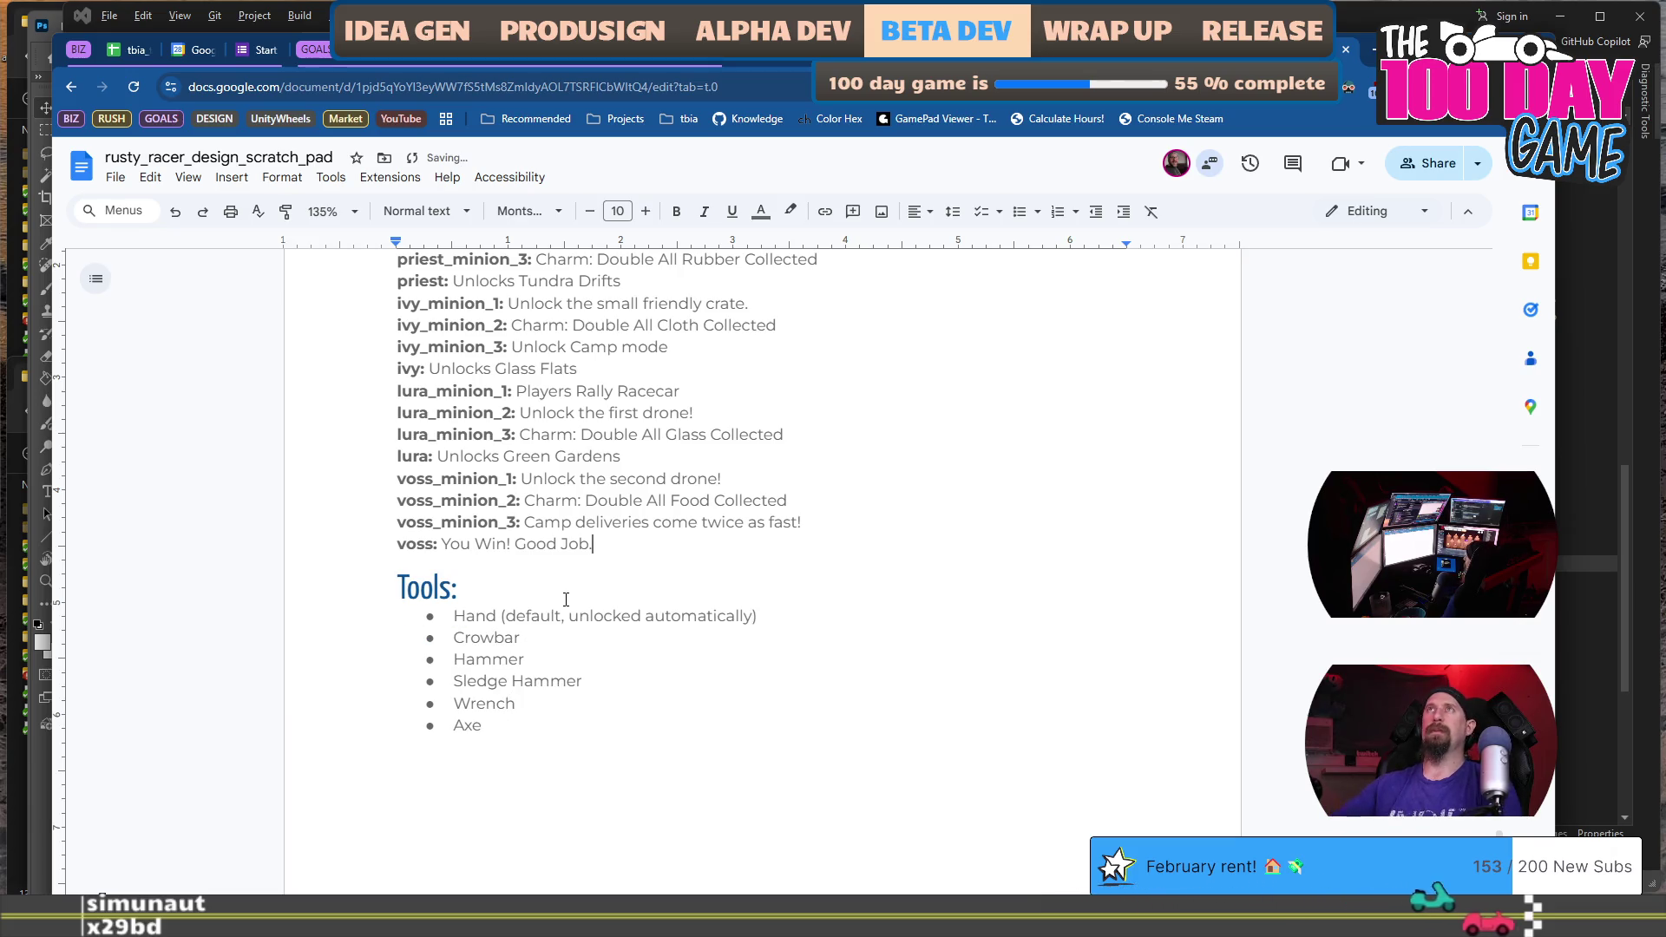
{"action": "scroll", "coordinate": [566, 599], "scroll_direction": "up", "scroll_amount": 3}
{"action": "scroll", "coordinate": [566, 600], "scroll_direction": "up", "scroll_amount": 7}
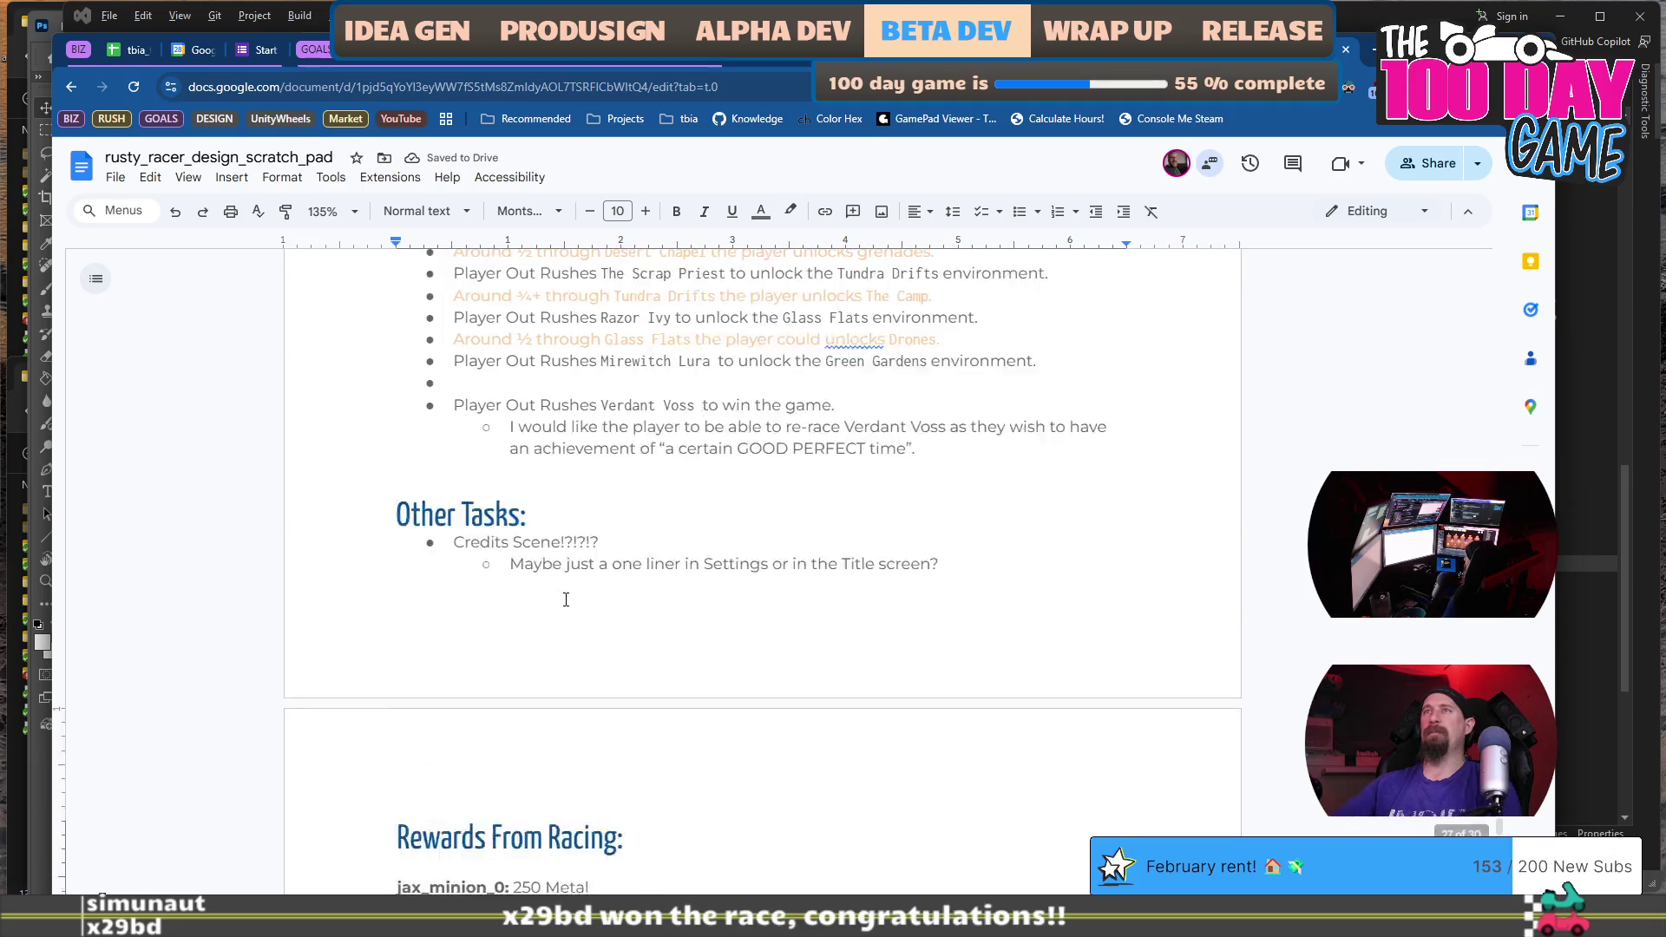
{"action": "left_click", "coordinate": [568, 575]}
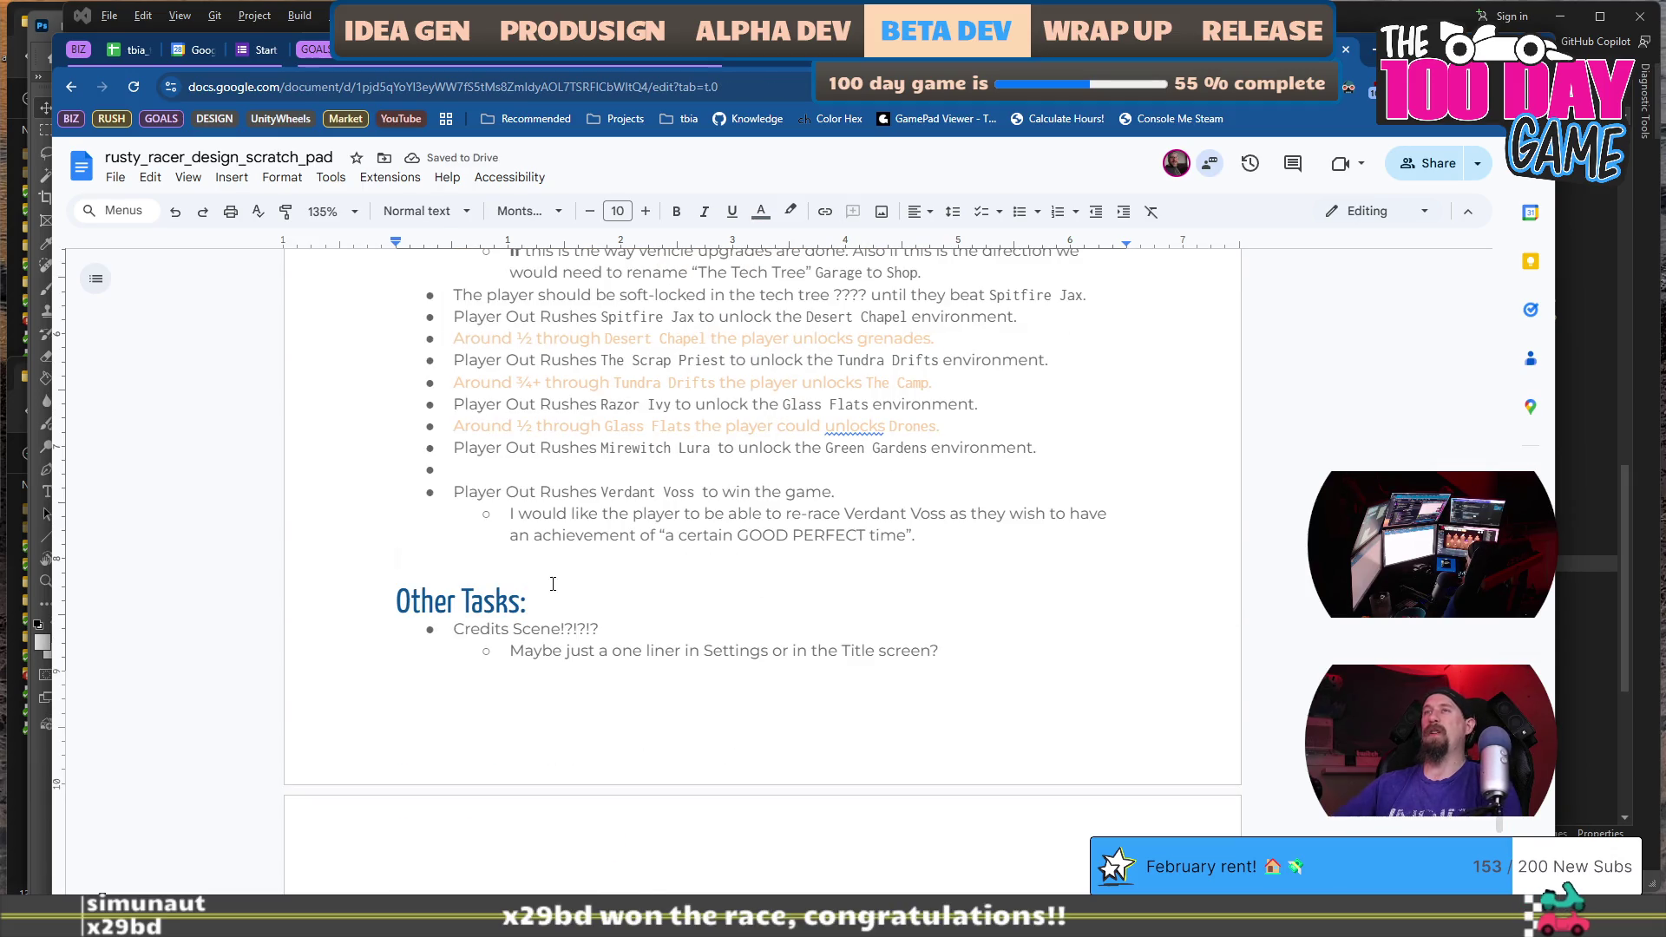
Scroll back through the document to inspect the Quest_Unknown entry.
{"action": "scroll", "coordinate": [552, 583], "scroll_direction": "up", "scroll_amount": 3}
{"action": "scroll", "coordinate": [539, 617], "scroll_direction": "down", "scroll_amount": 5}
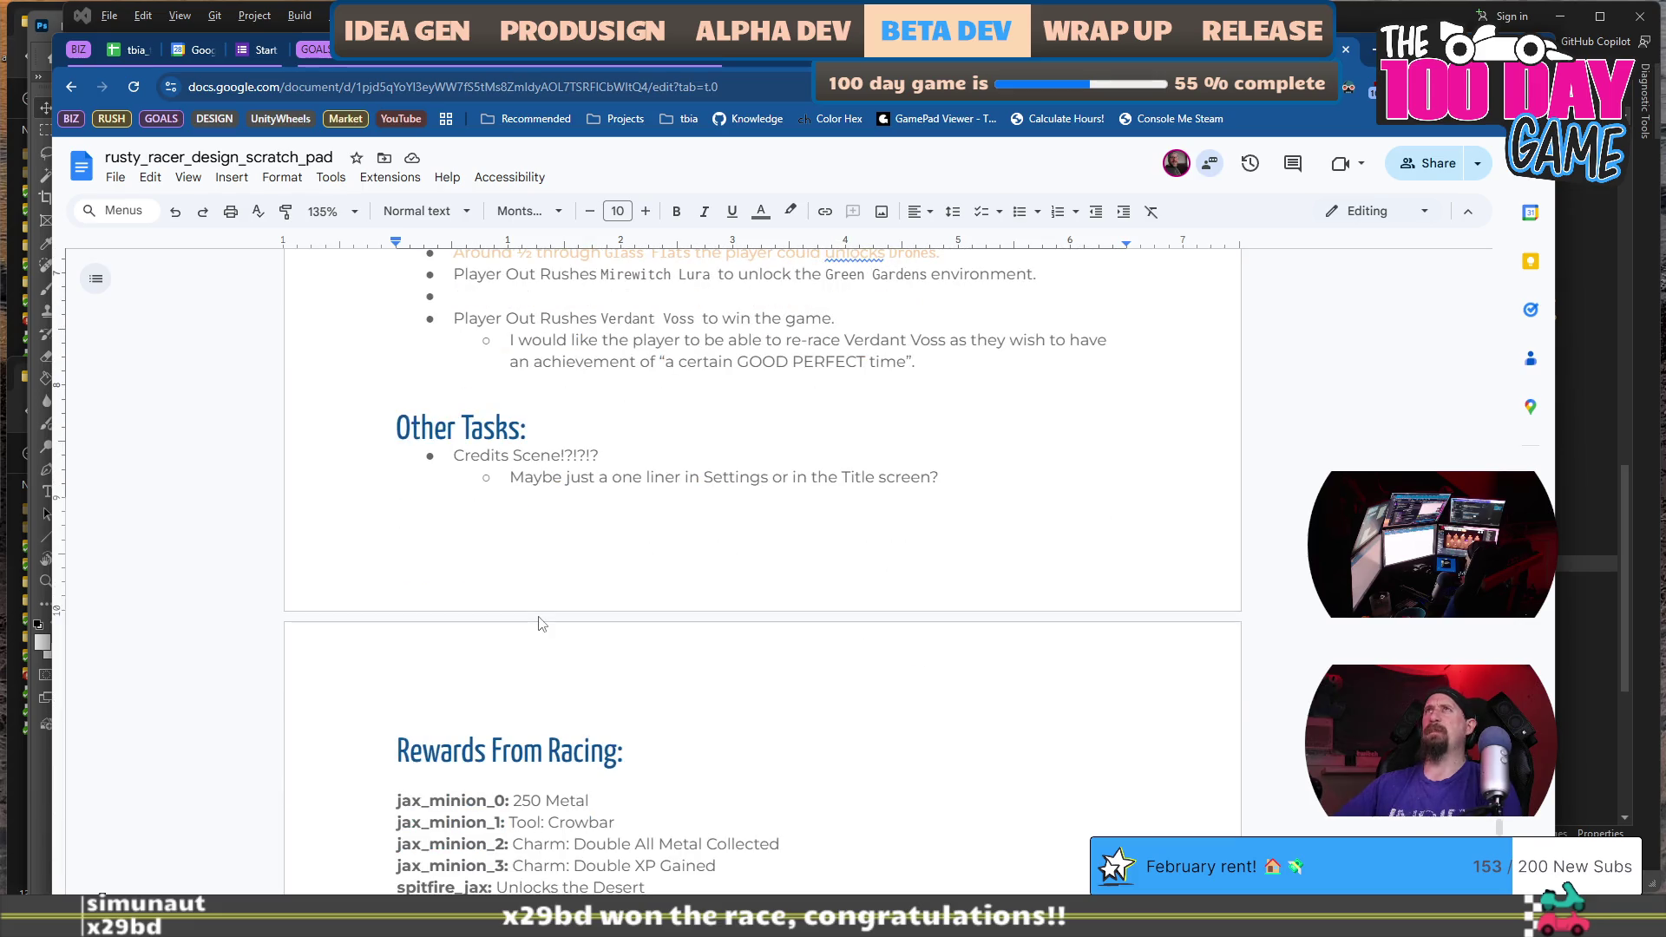
{"action": "scroll", "coordinate": [539, 624], "scroll_direction": "down", "scroll_amount": 5}
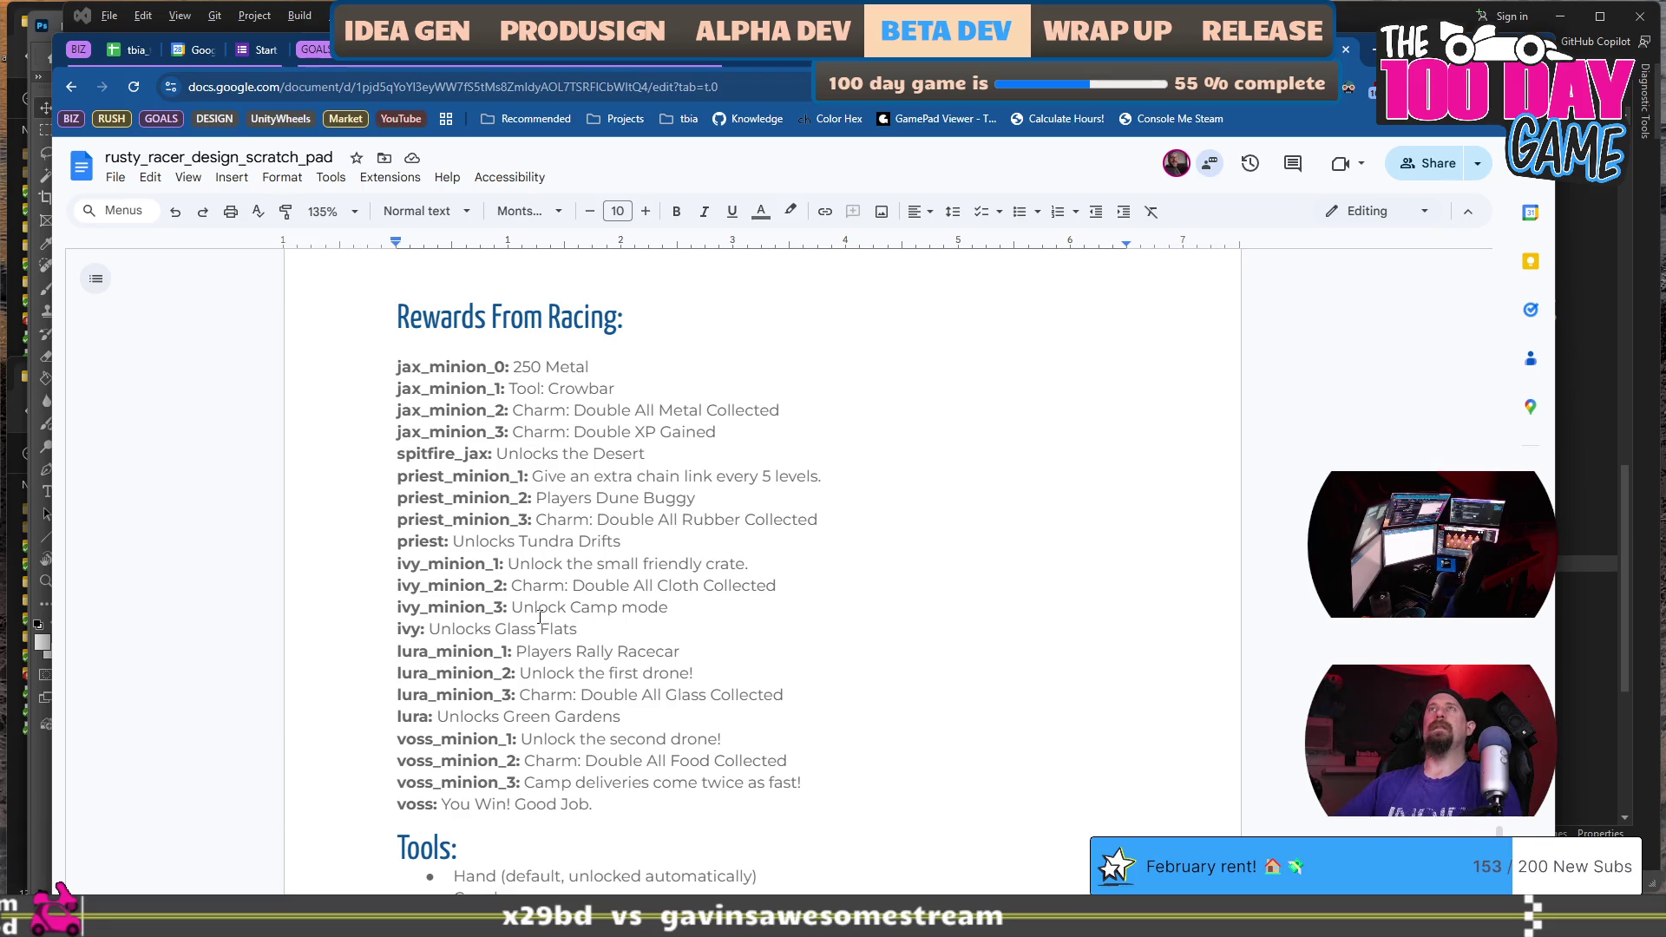
{"action": "scroll", "coordinate": [540, 617], "scroll_direction": "down", "scroll_amount": 6}
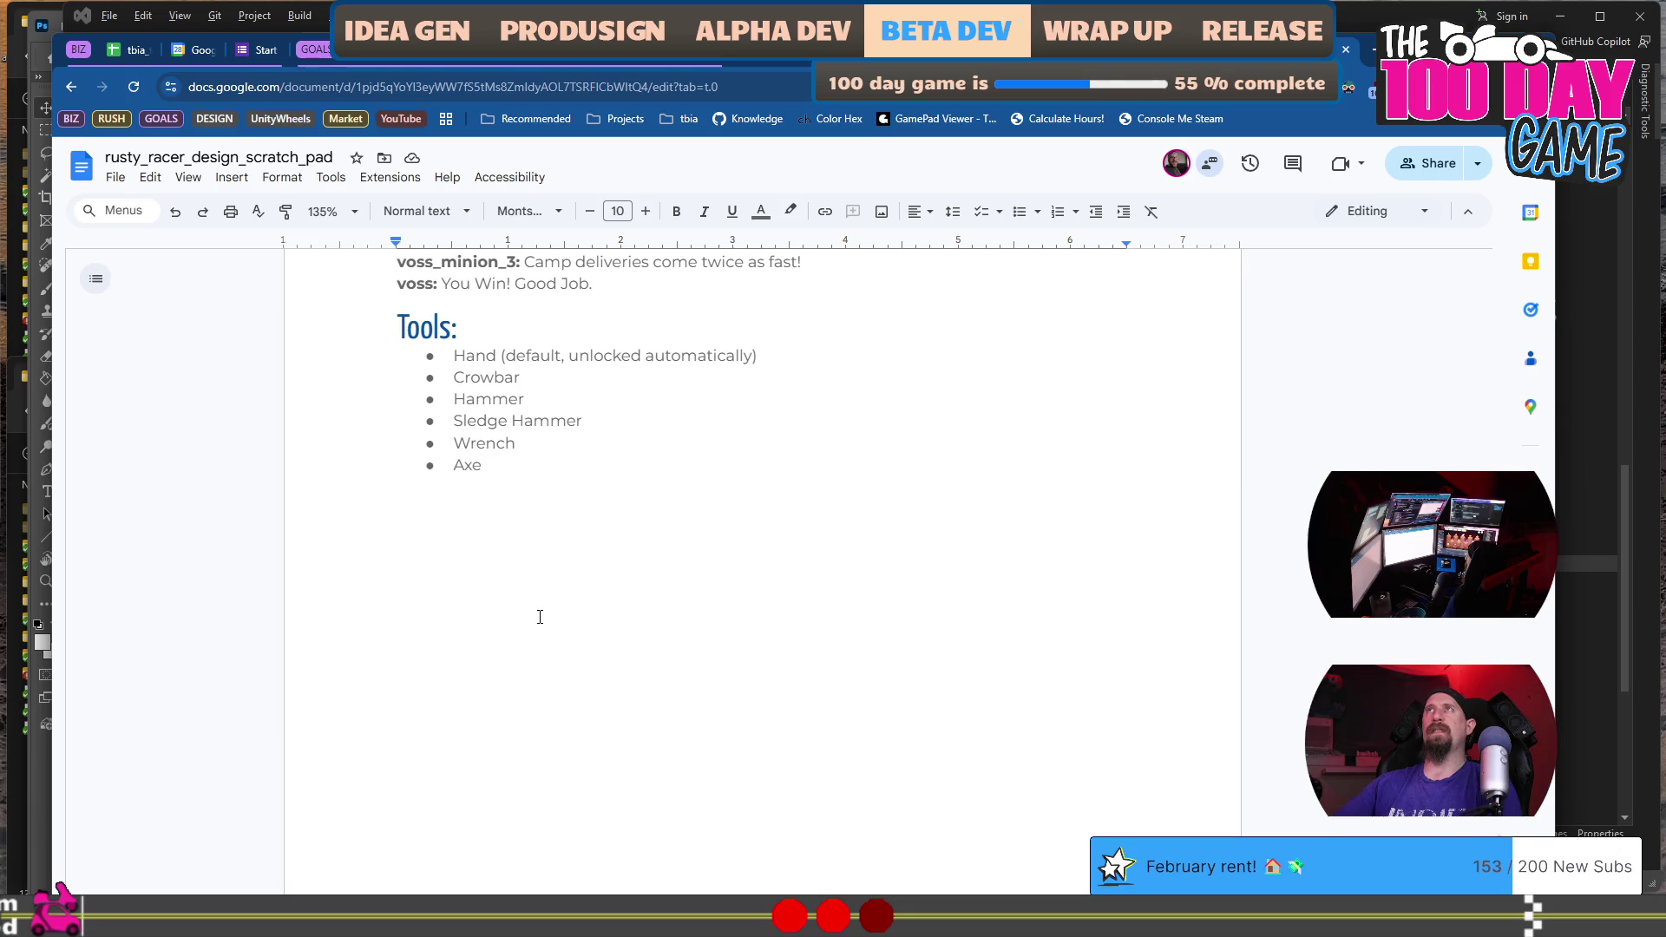
{"action": "scroll", "coordinate": [540, 617], "scroll_direction": "up", "scroll_amount": 3}
{"action": "scroll", "coordinate": [608, 564], "scroll_direction": "down", "scroll_amount": 16}
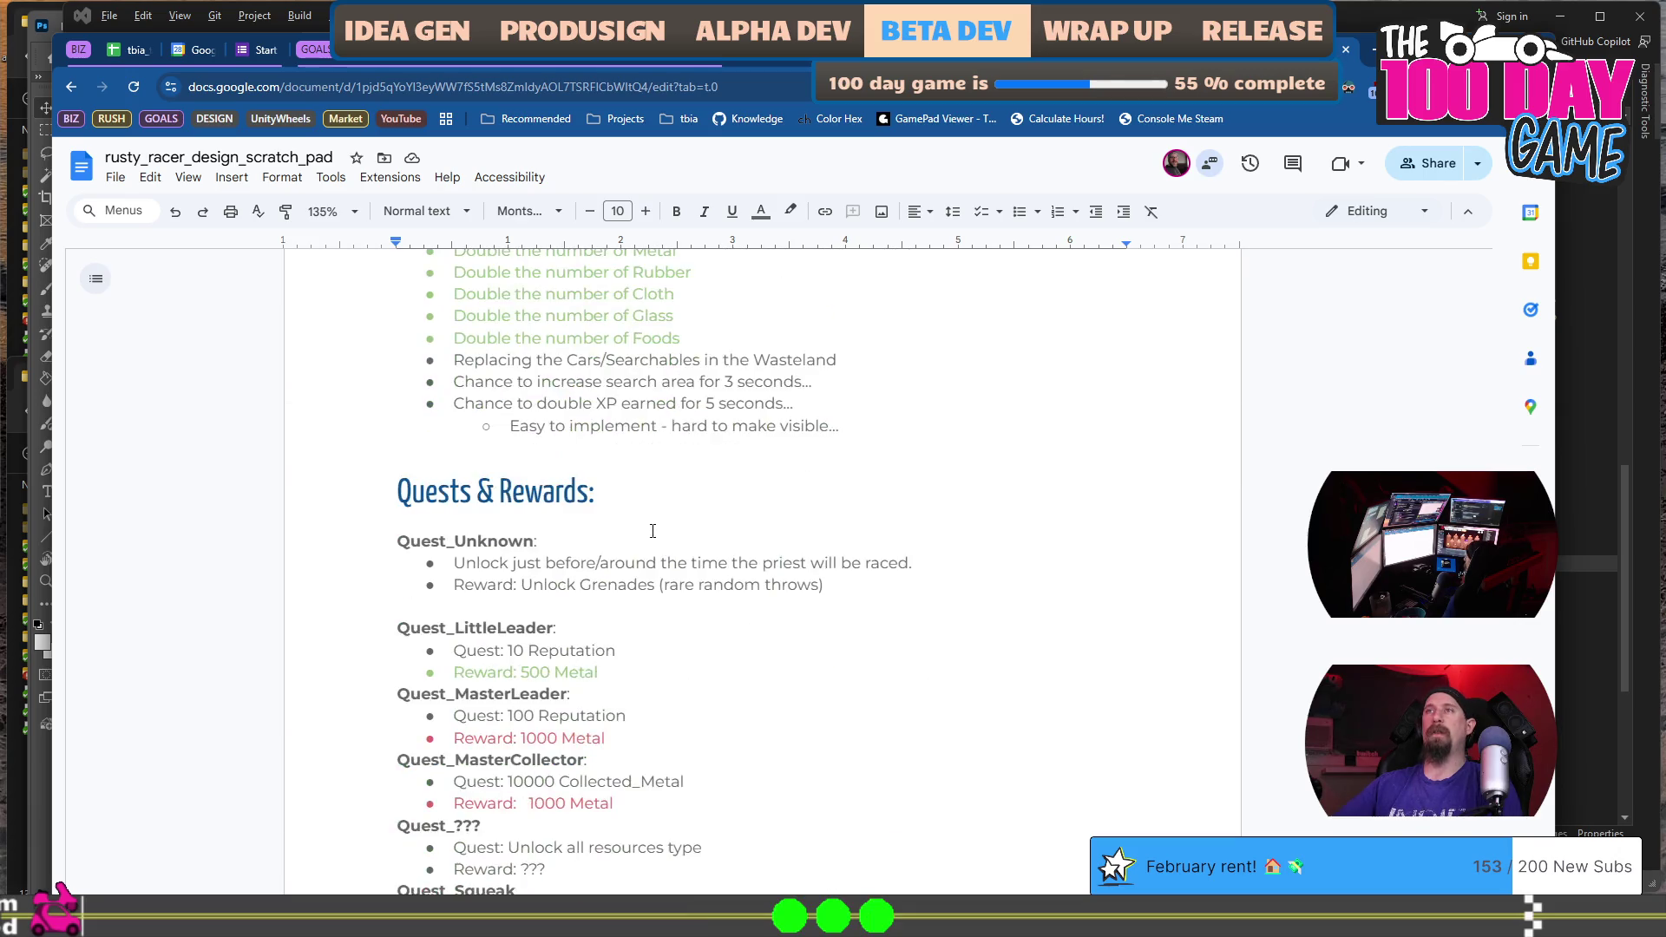
{"action": "scroll", "coordinate": [664, 521], "scroll_direction": "down", "scroll_amount": 7}
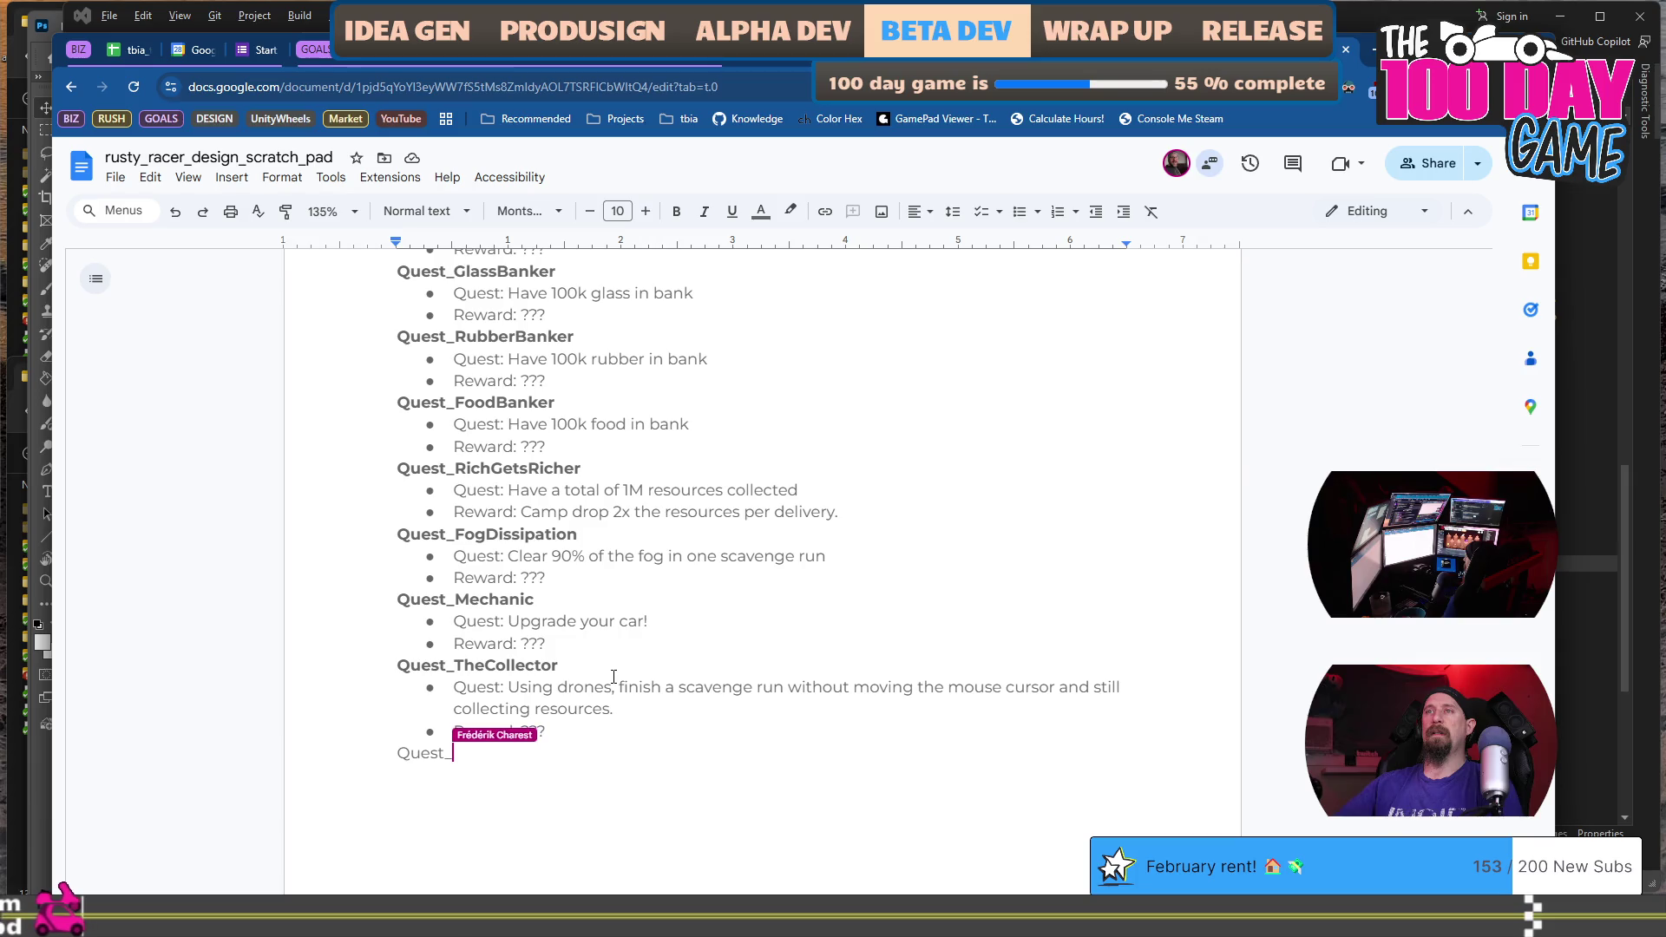
{"action": "scroll", "coordinate": [613, 676], "scroll_direction": "up", "scroll_amount": 11}
{"action": "scroll", "coordinate": [478, 379], "scroll_direction": "down", "scroll_amount": 2}
{"action": "scroll", "coordinate": [478, 378], "scroll_direction": "up", "scroll_amount": 2}
{"action": "left_click_drag", "start_coordinate": [440, 368], "coordinate": [547, 368]}
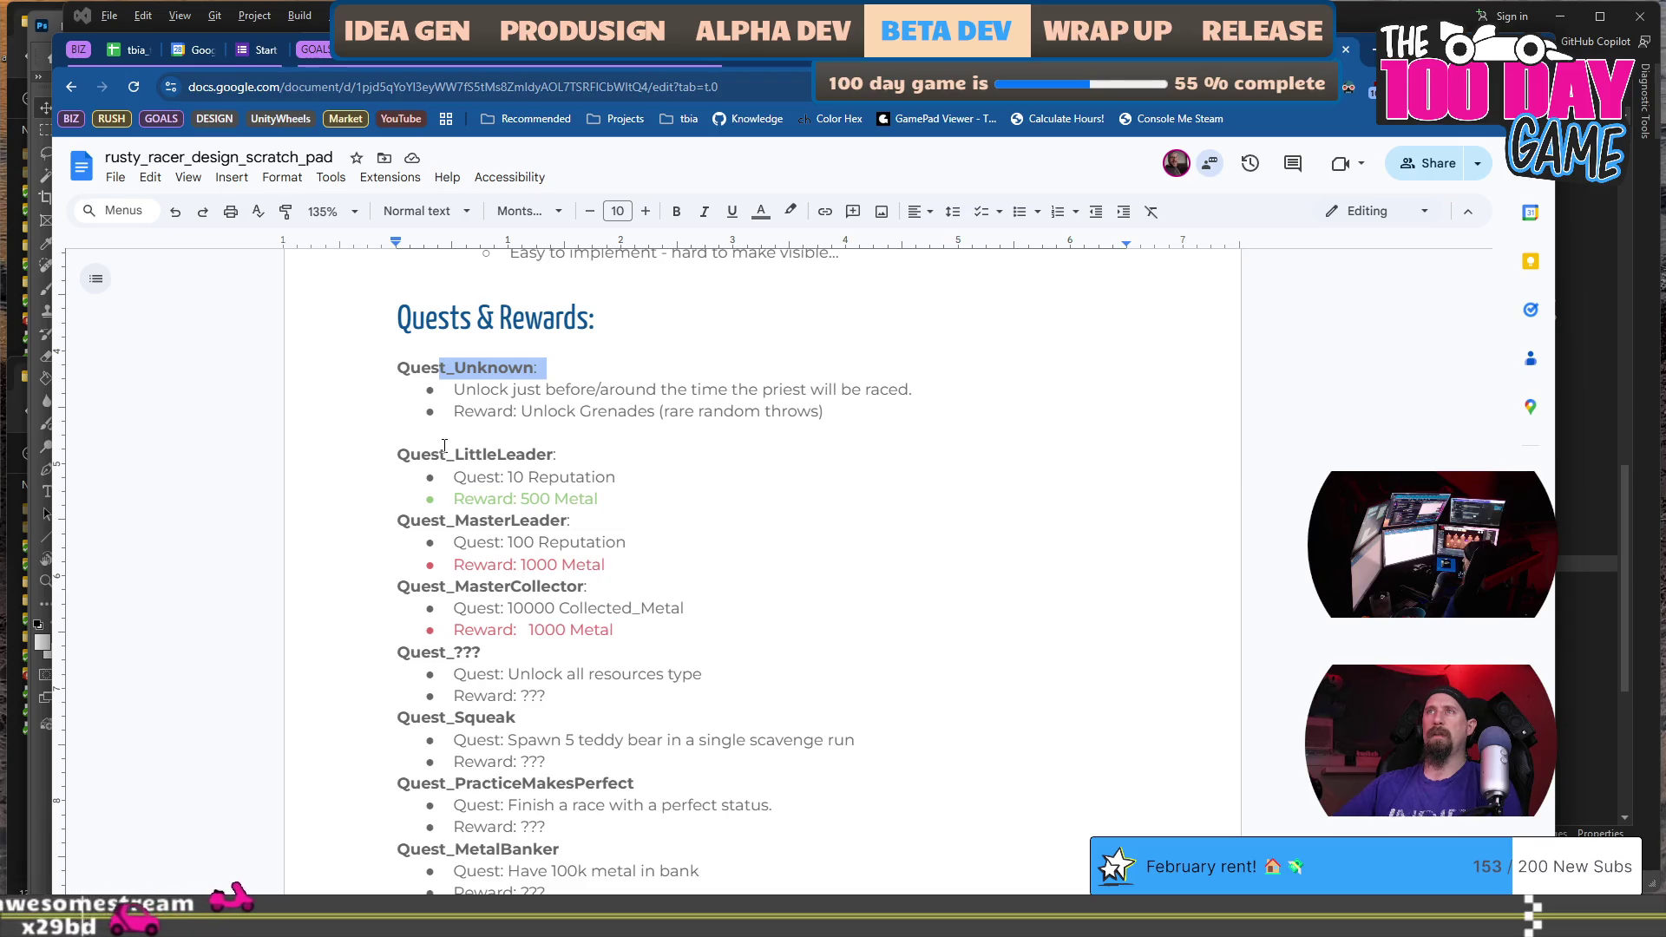
{"action": "left_click_drag", "start_coordinate": [444, 454], "coordinate": [397, 454]}
Step down through Quest_MasterLeader and Quest_RubberBanker to Quest_TheCollector.
{"action": "left_click", "coordinate": [478, 519]}
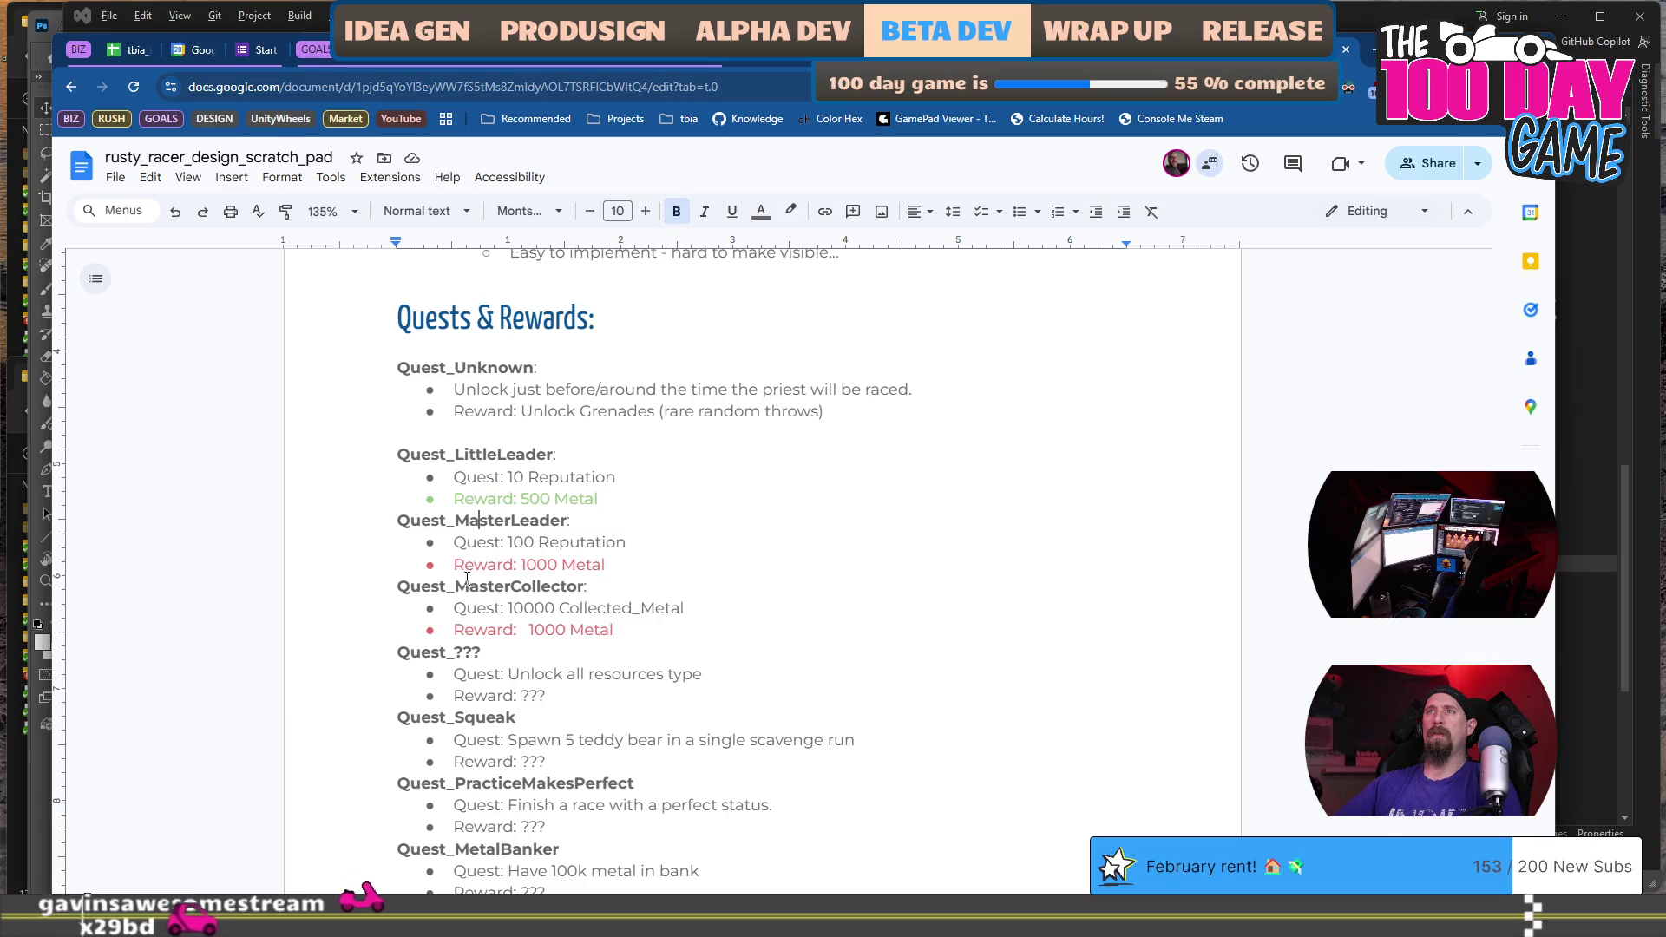
{"action": "scroll", "coordinate": [465, 560], "scroll_direction": "down", "scroll_amount": 3}
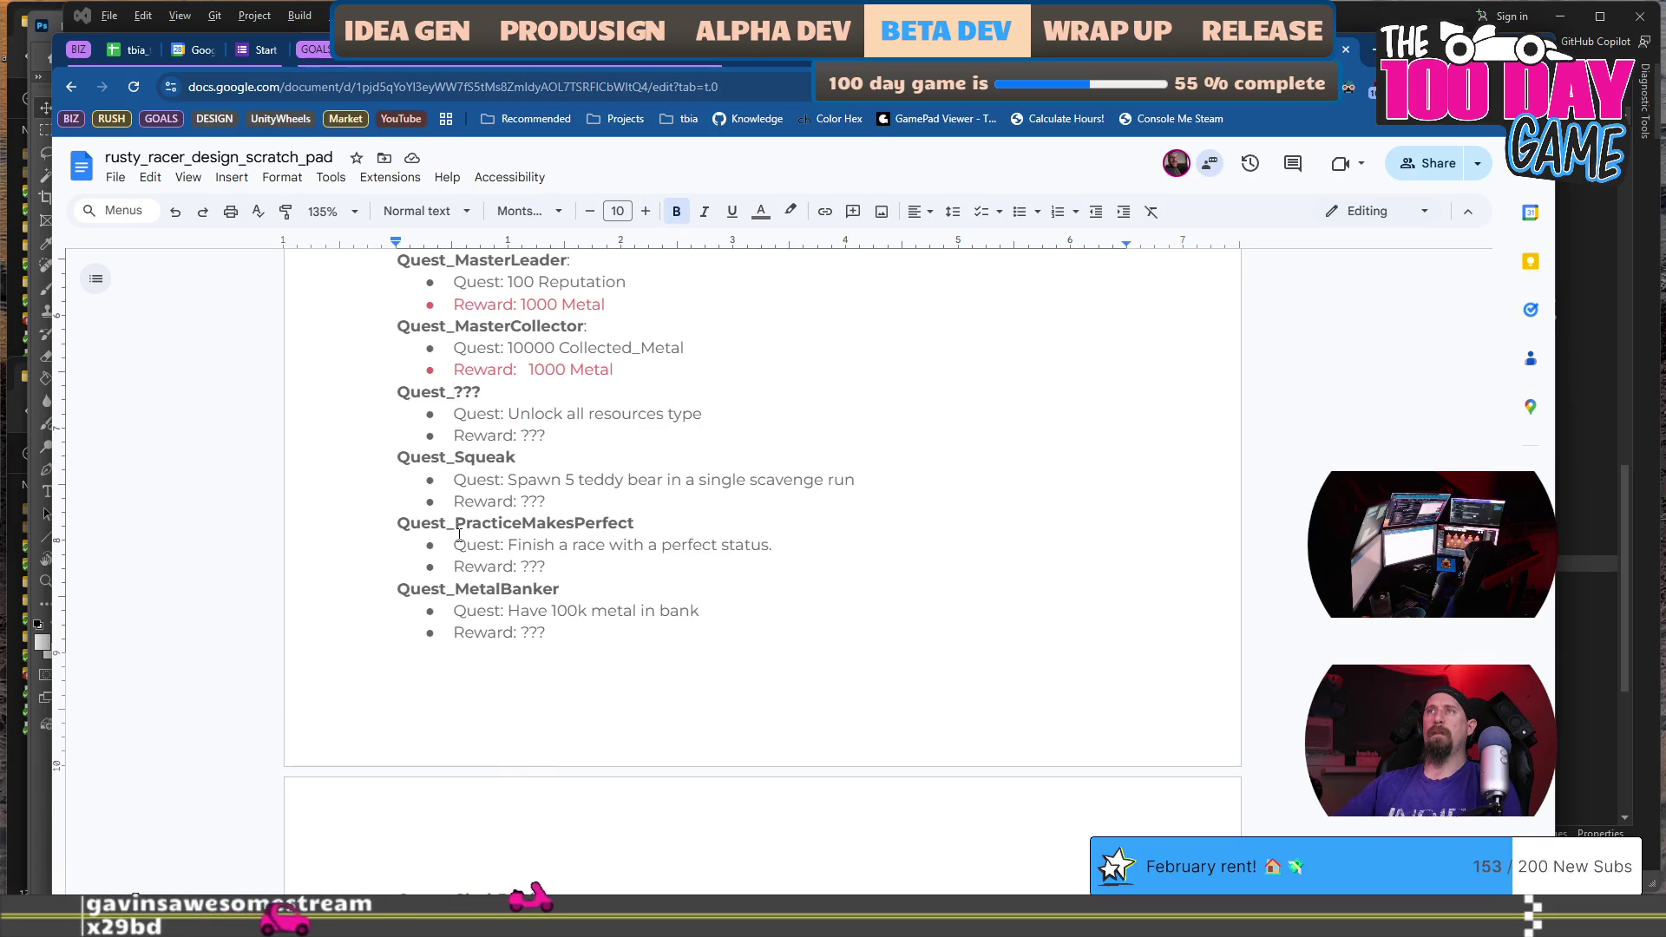
{"action": "left_click_drag", "start_coordinate": [452, 566], "coordinate": [454, 588]}
{"action": "scroll", "coordinate": [478, 519], "scroll_direction": "down", "scroll_amount": 3}
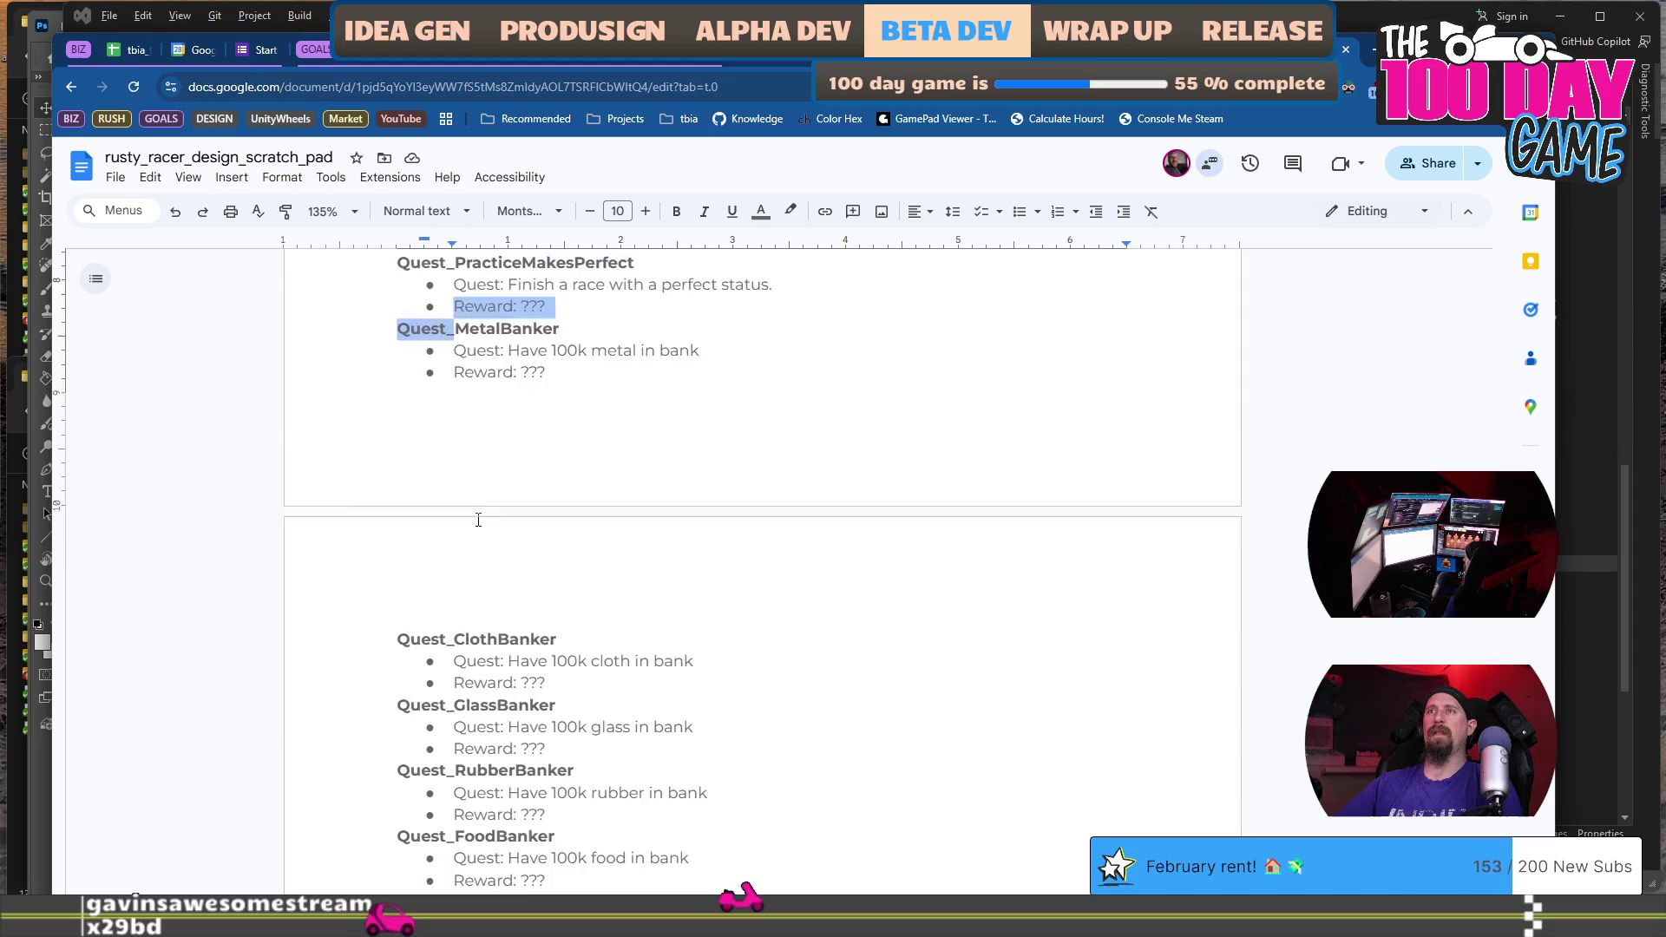
{"action": "scroll", "coordinate": [484, 547], "scroll_direction": "down", "scroll_amount": 2}
{"action": "left_click", "coordinate": [466, 512]}
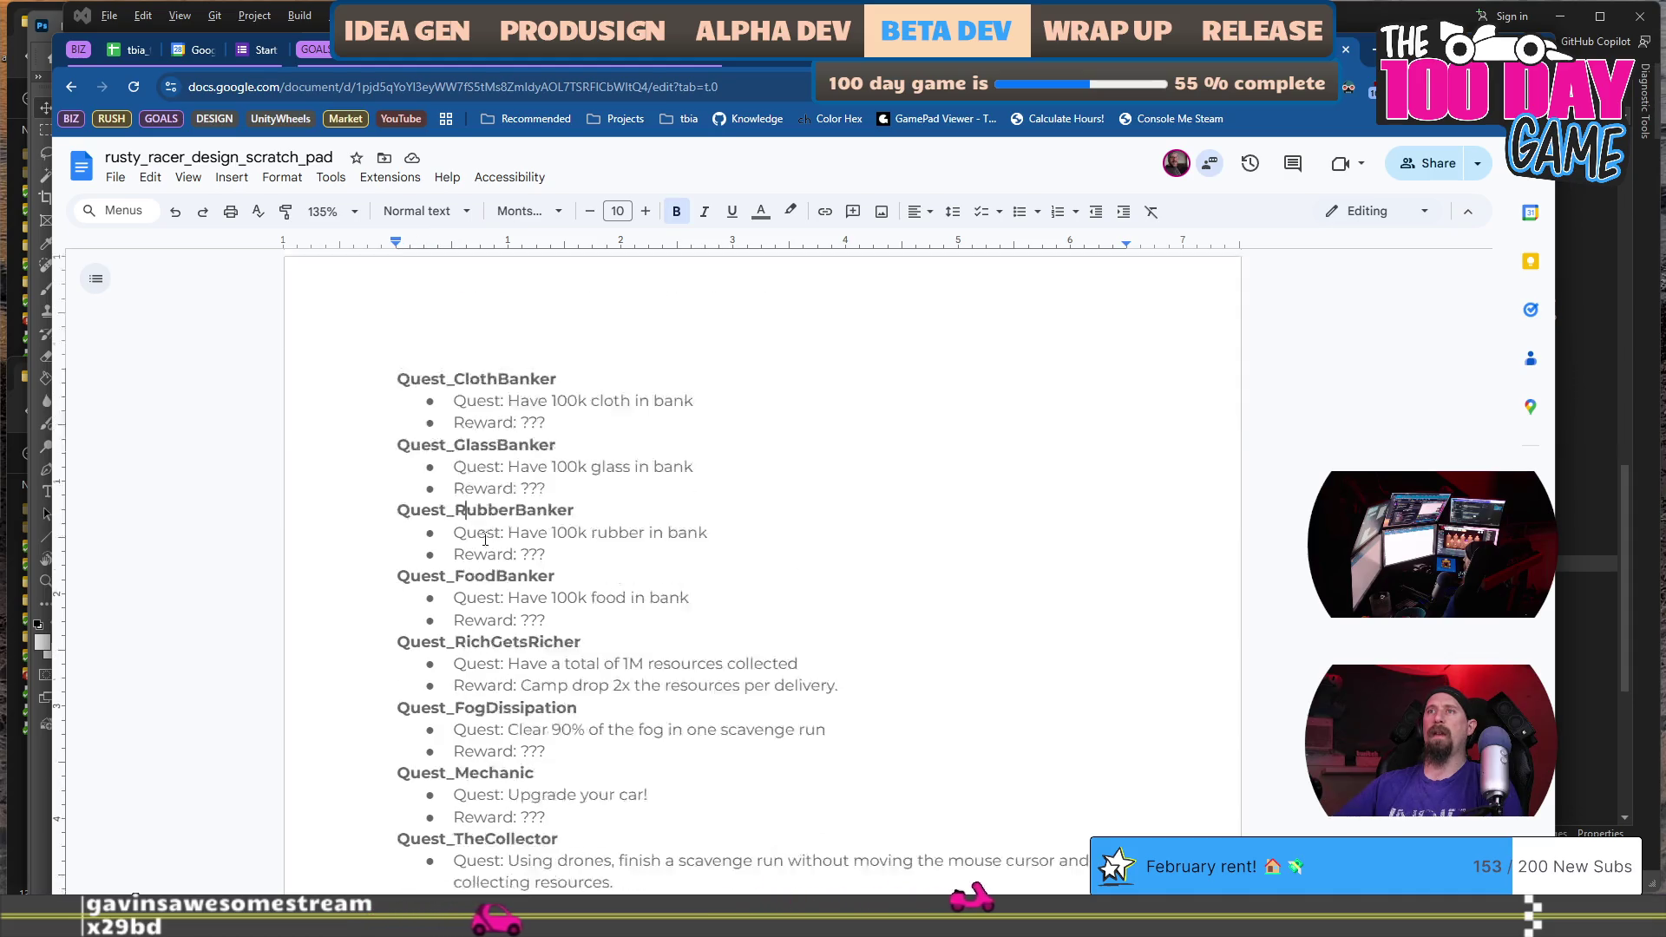
{"action": "scroll", "coordinate": [485, 539], "scroll_direction": "down", "scroll_amount": 2}
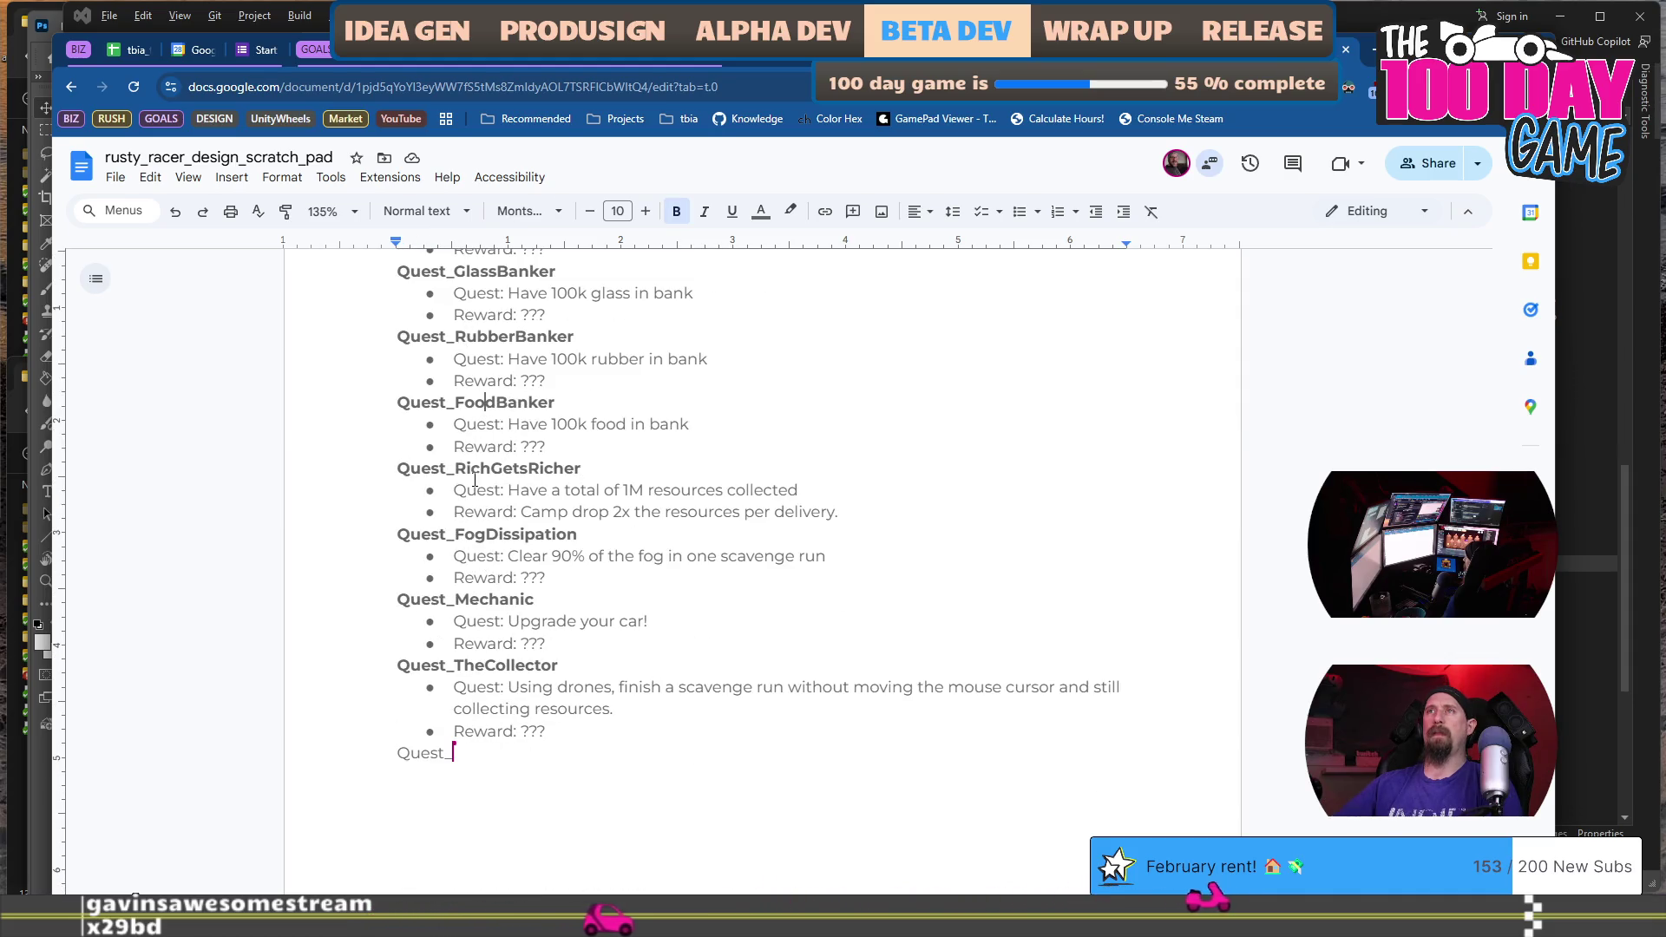
{"action": "left_click", "coordinate": [464, 665]}
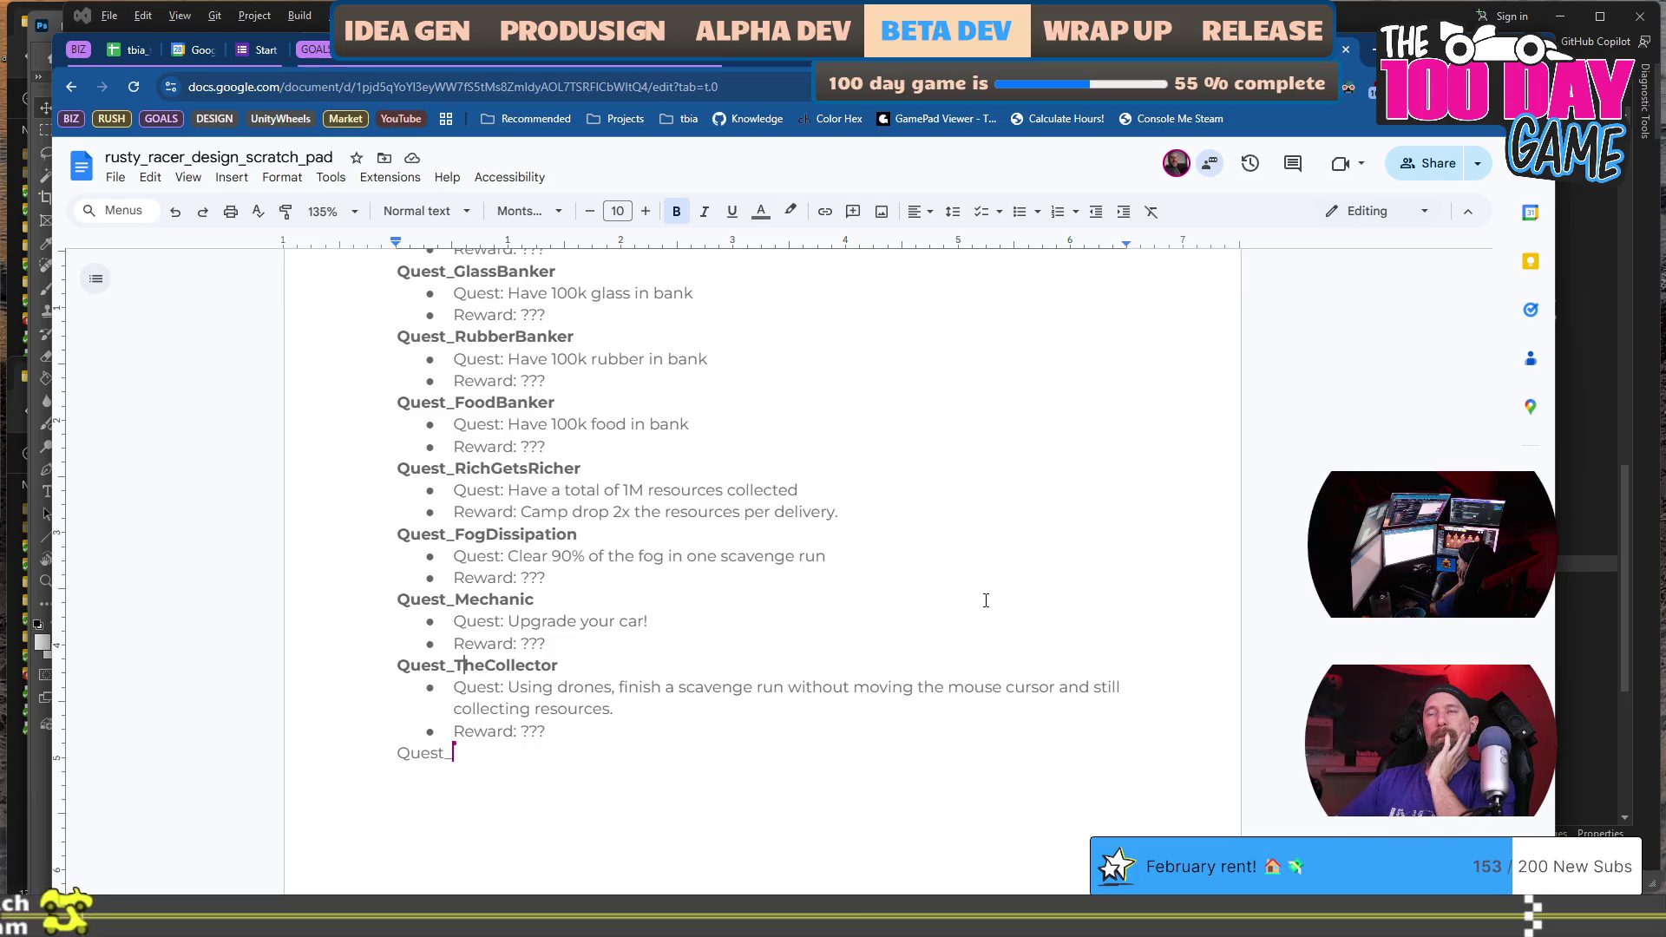
{"action": "scroll", "coordinate": [986, 601], "scroll_direction": "up", "scroll_amount": 10}
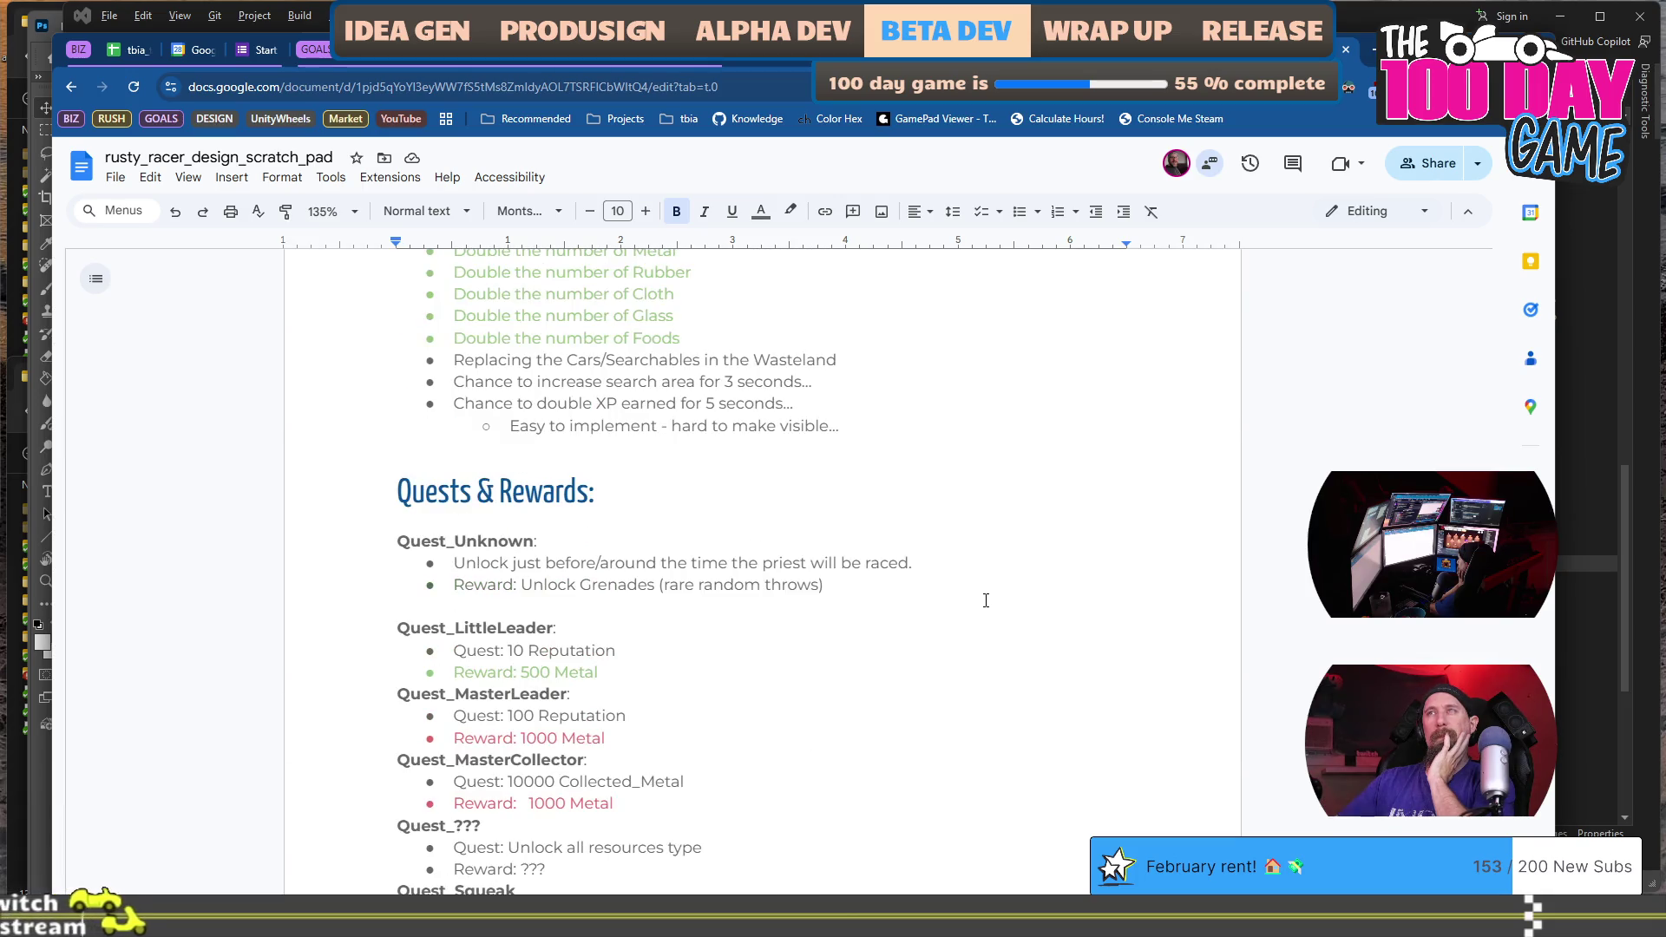
{"action": "scroll", "coordinate": [986, 601], "scroll_direction": "up", "scroll_amount": 3}
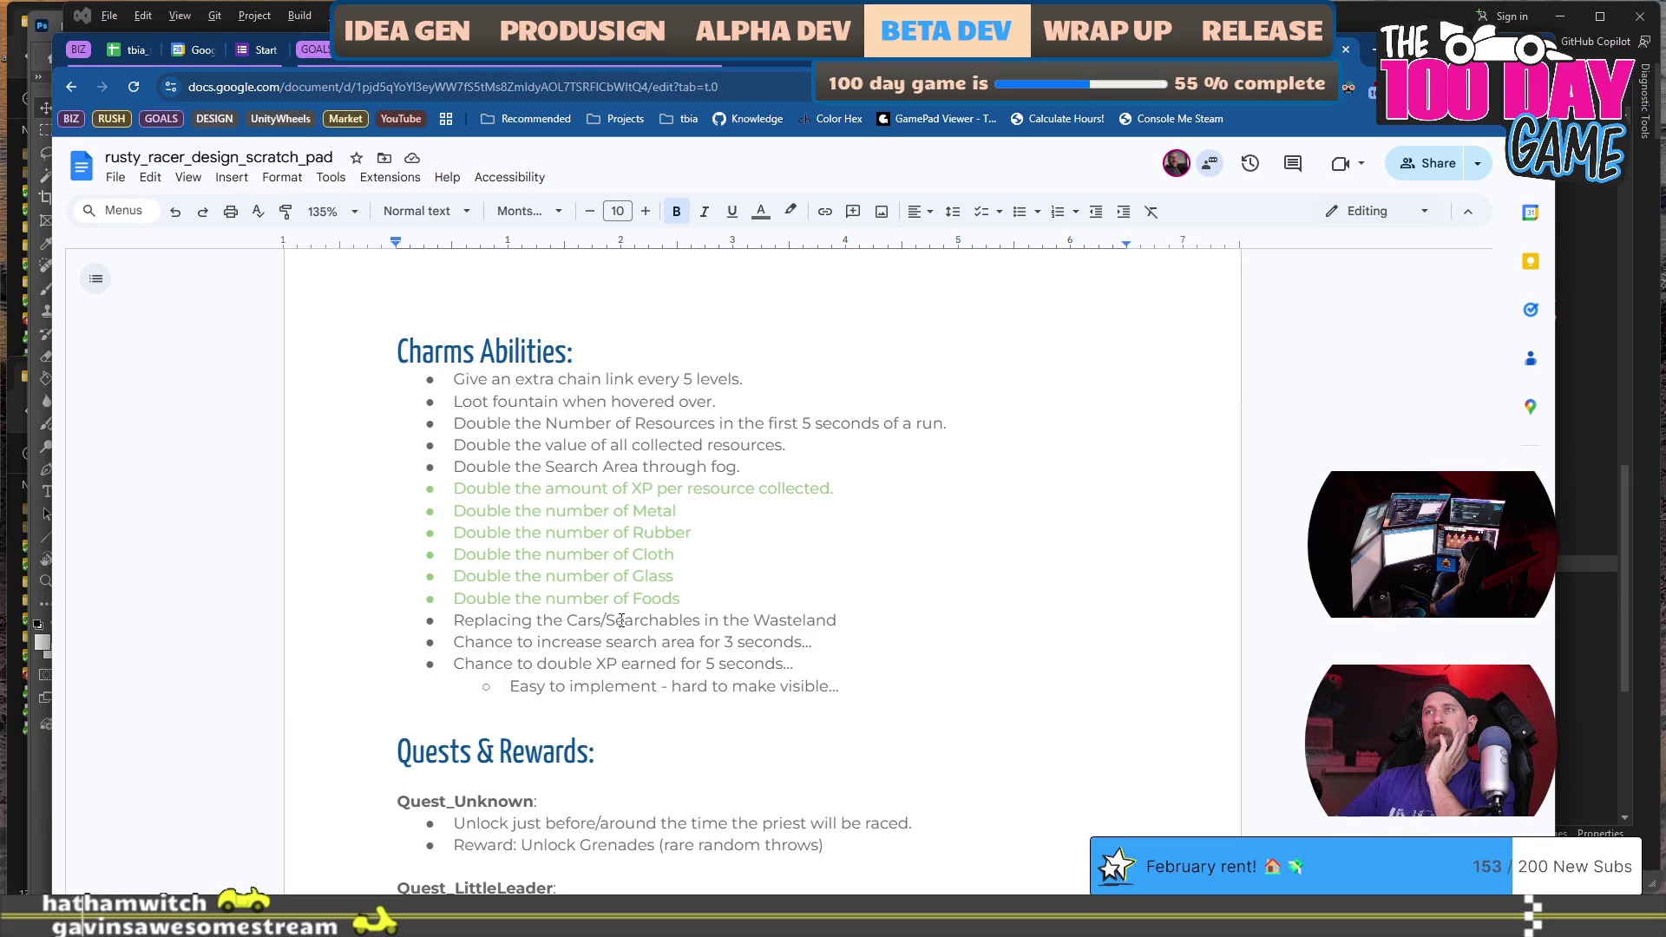
{"action": "scroll", "coordinate": [625, 625], "scroll_direction": "down", "scroll_amount": 4}
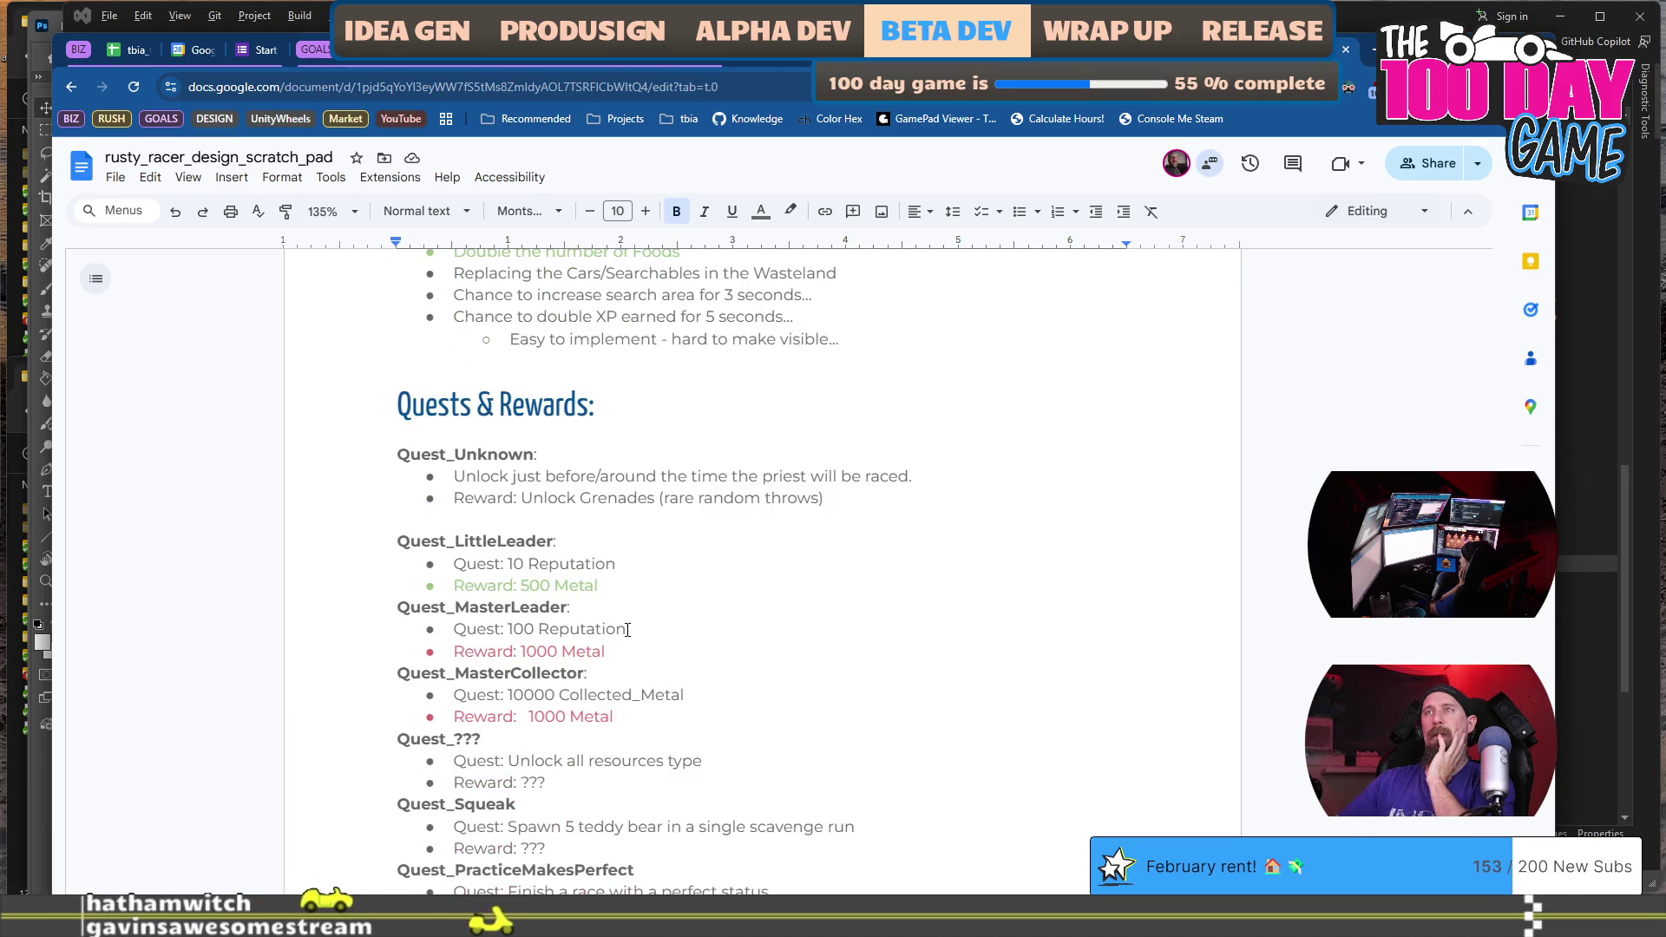
{"action": "scroll", "coordinate": [660, 608], "scroll_direction": "down", "scroll_amount": 1}
{"action": "scroll", "coordinate": [700, 595], "scroll_direction": "down", "scroll_amount": 2}
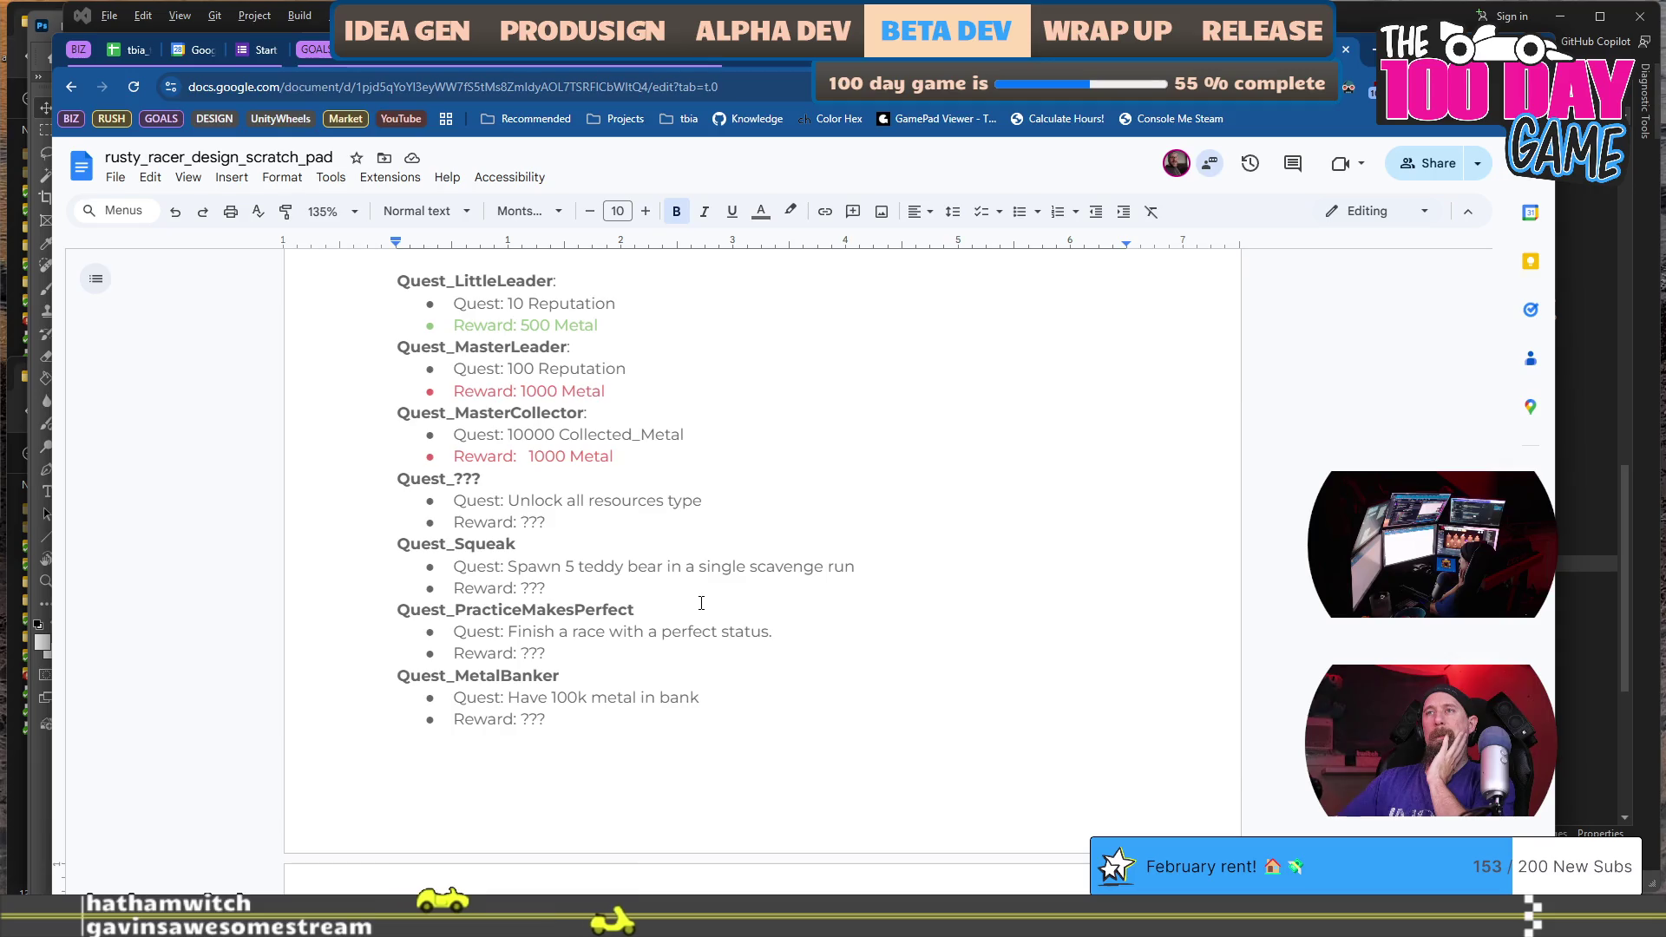
{"action": "scroll", "coordinate": [701, 602], "scroll_direction": "down", "scroll_amount": 2}
{"action": "scroll", "coordinate": [701, 602], "scroll_direction": "down", "scroll_amount": 2}
{"action": "scroll", "coordinate": [701, 602], "scroll_direction": "down", "scroll_amount": 2}
{"action": "scroll", "coordinate": [702, 603], "scroll_direction": "down", "scroll_amount": 4}
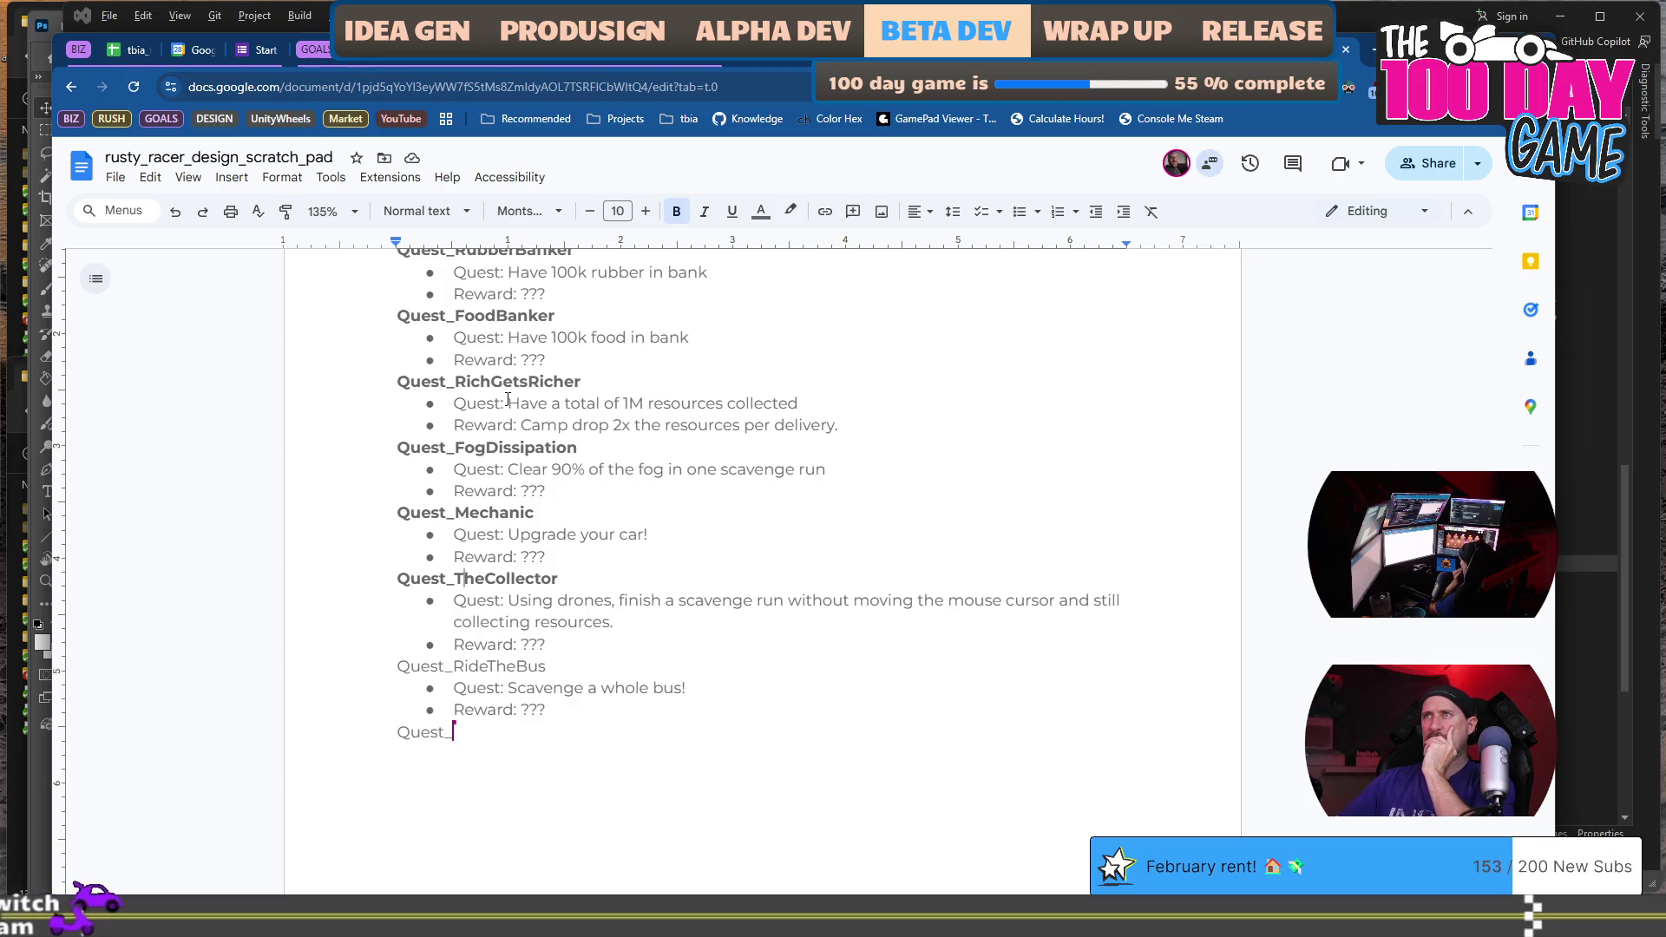
Select text in the quest list and scroll up to Quest_Squeak, Quest_PracticeMakesPerfect and Quest_MetalBanker.
{"action": "left_click_drag", "start_coordinate": [512, 403], "coordinate": [590, 382]}
{"action": "scroll", "coordinate": [757, 500], "scroll_direction": "up", "scroll_amount": 4}
{"action": "scroll", "coordinate": [757, 500], "scroll_direction": "up", "scroll_amount": 4}
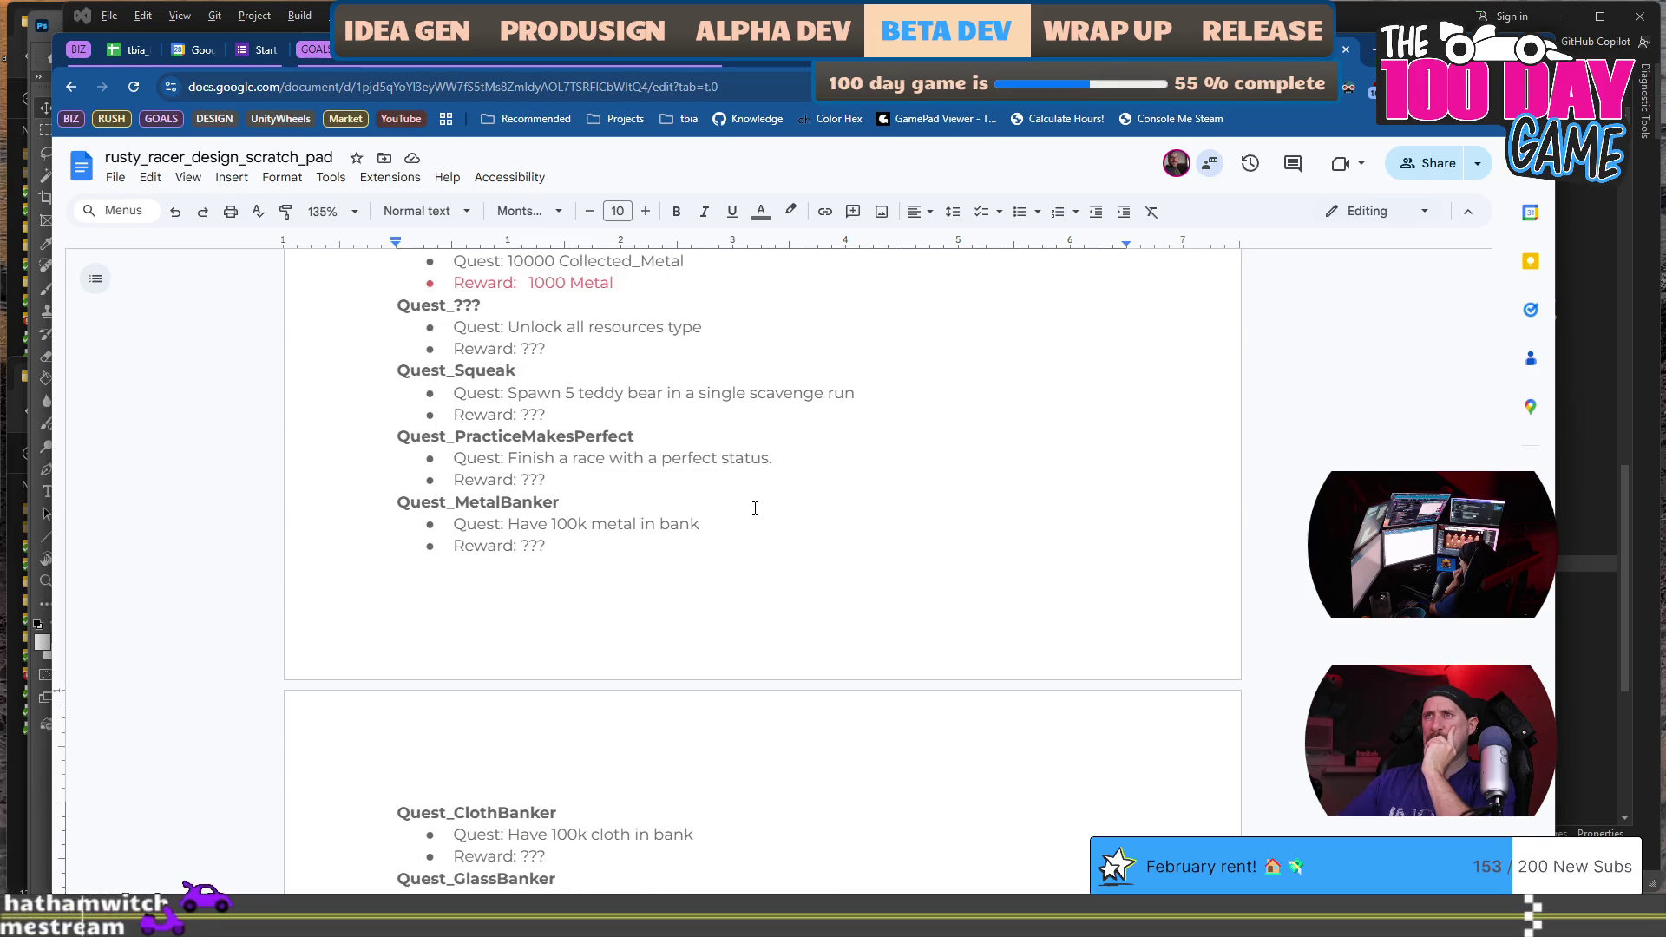
Select a line of text and scroll through the quest list from Quest_ClothBanker down to Quest_RideTheBus.
{"action": "scroll", "coordinate": [755, 509], "scroll_direction": "up", "scroll_amount": 1}
{"action": "left_click_drag", "start_coordinate": [551, 479], "coordinate": [871, 474]}
{"action": "scroll", "coordinate": [871, 505], "scroll_direction": "up", "scroll_amount": 1}
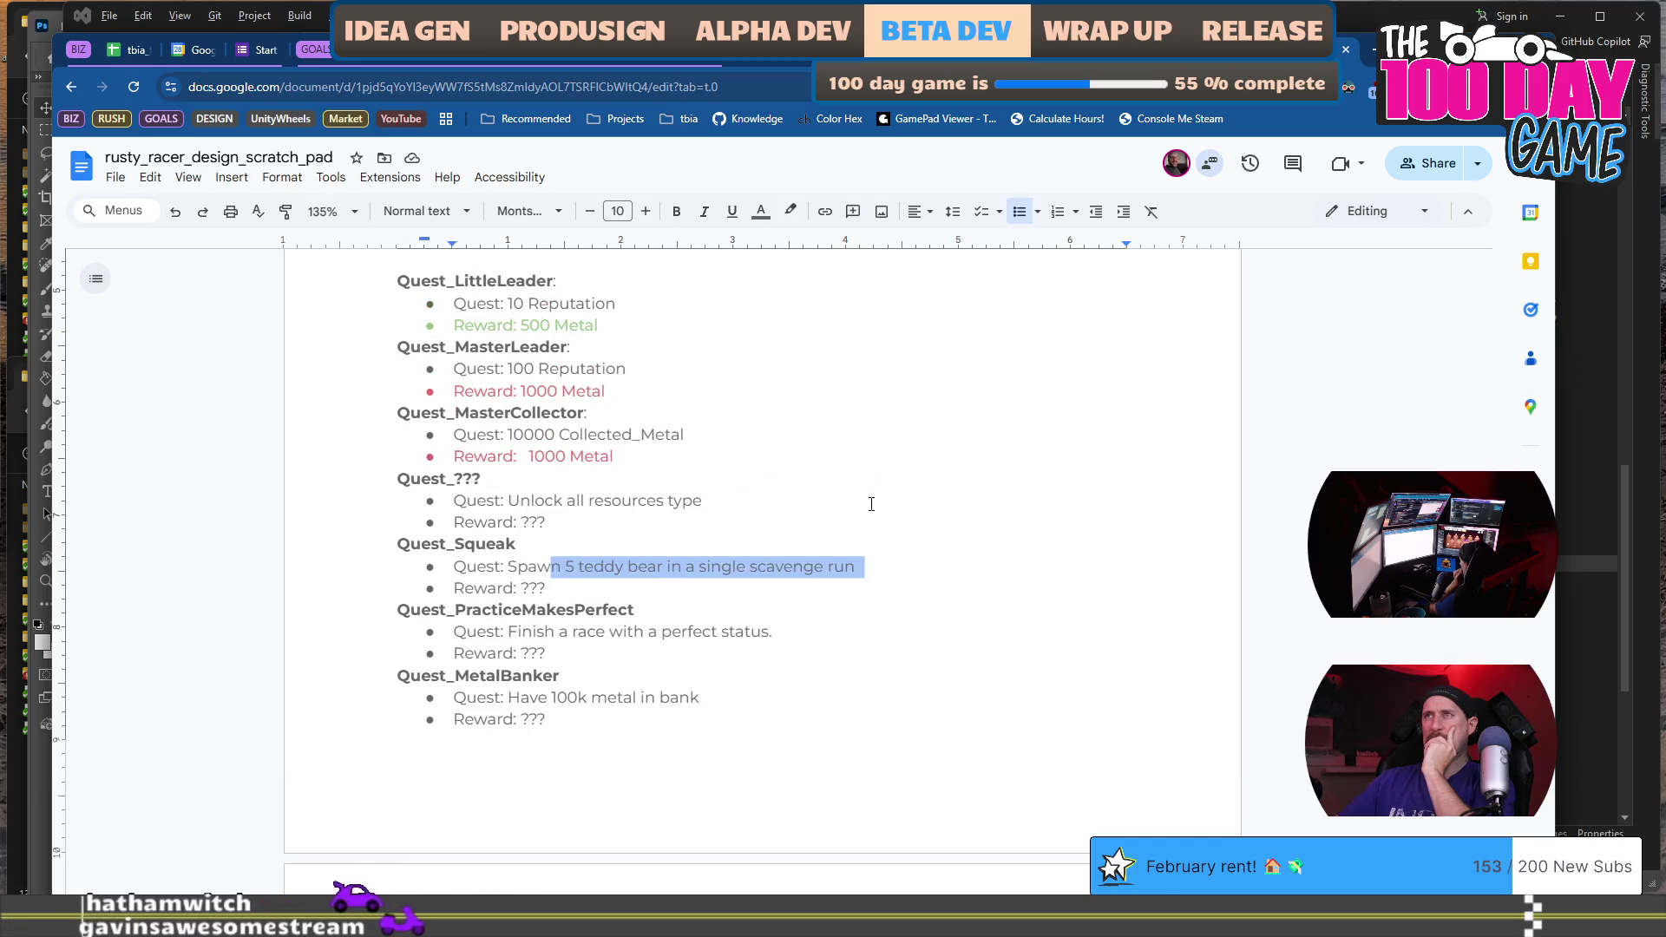
{"action": "scroll", "coordinate": [872, 504], "scroll_direction": "up", "scroll_amount": 2}
{"action": "scroll", "coordinate": [871, 504], "scroll_direction": "up", "scroll_amount": 1}
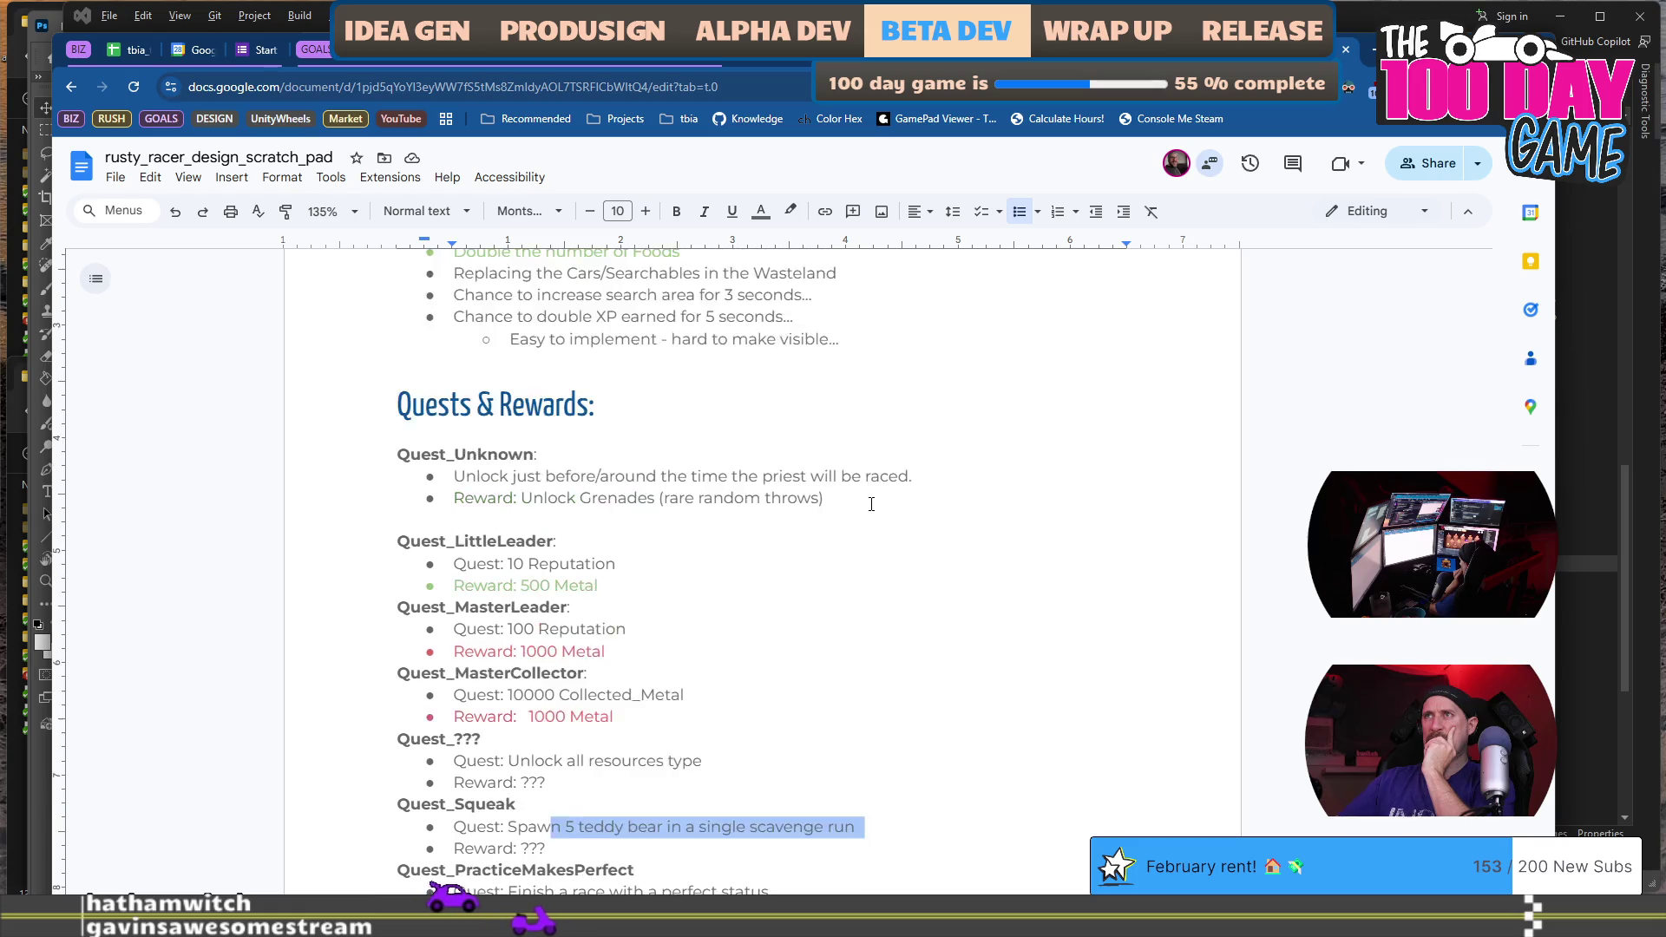
{"action": "scroll", "coordinate": [871, 504], "scroll_direction": "down", "scroll_amount": 2}
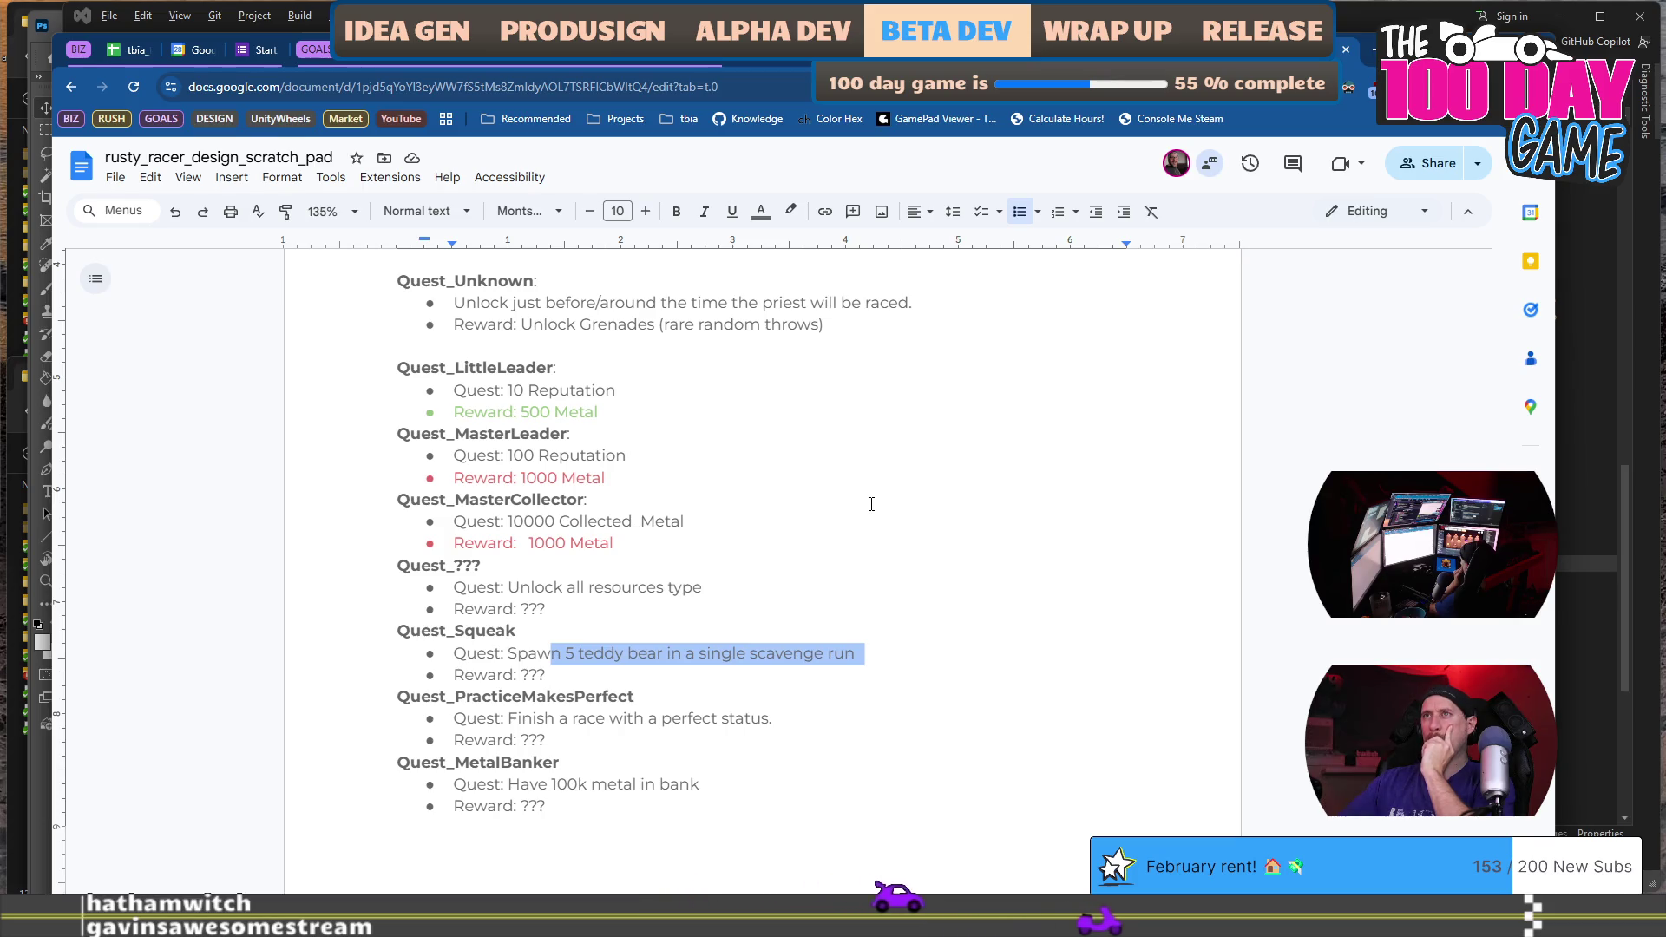
{"action": "scroll", "coordinate": [872, 505], "scroll_direction": "down", "scroll_amount": 8}
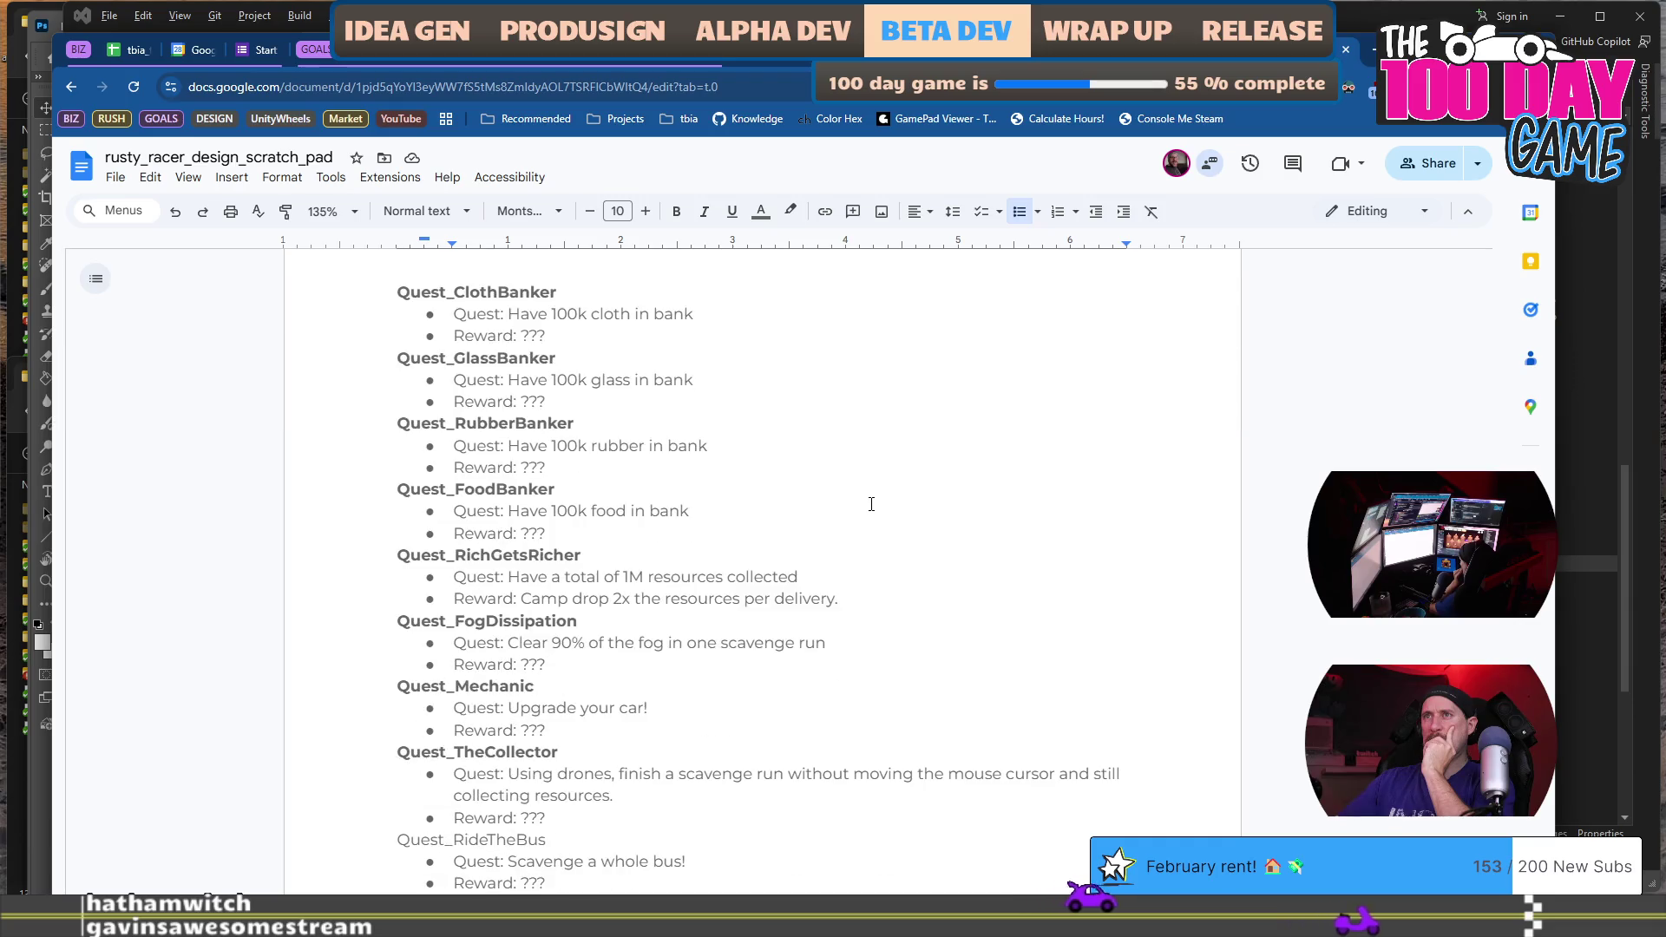
{"action": "scroll", "coordinate": [871, 505], "scroll_direction": "down", "scroll_amount": 3}
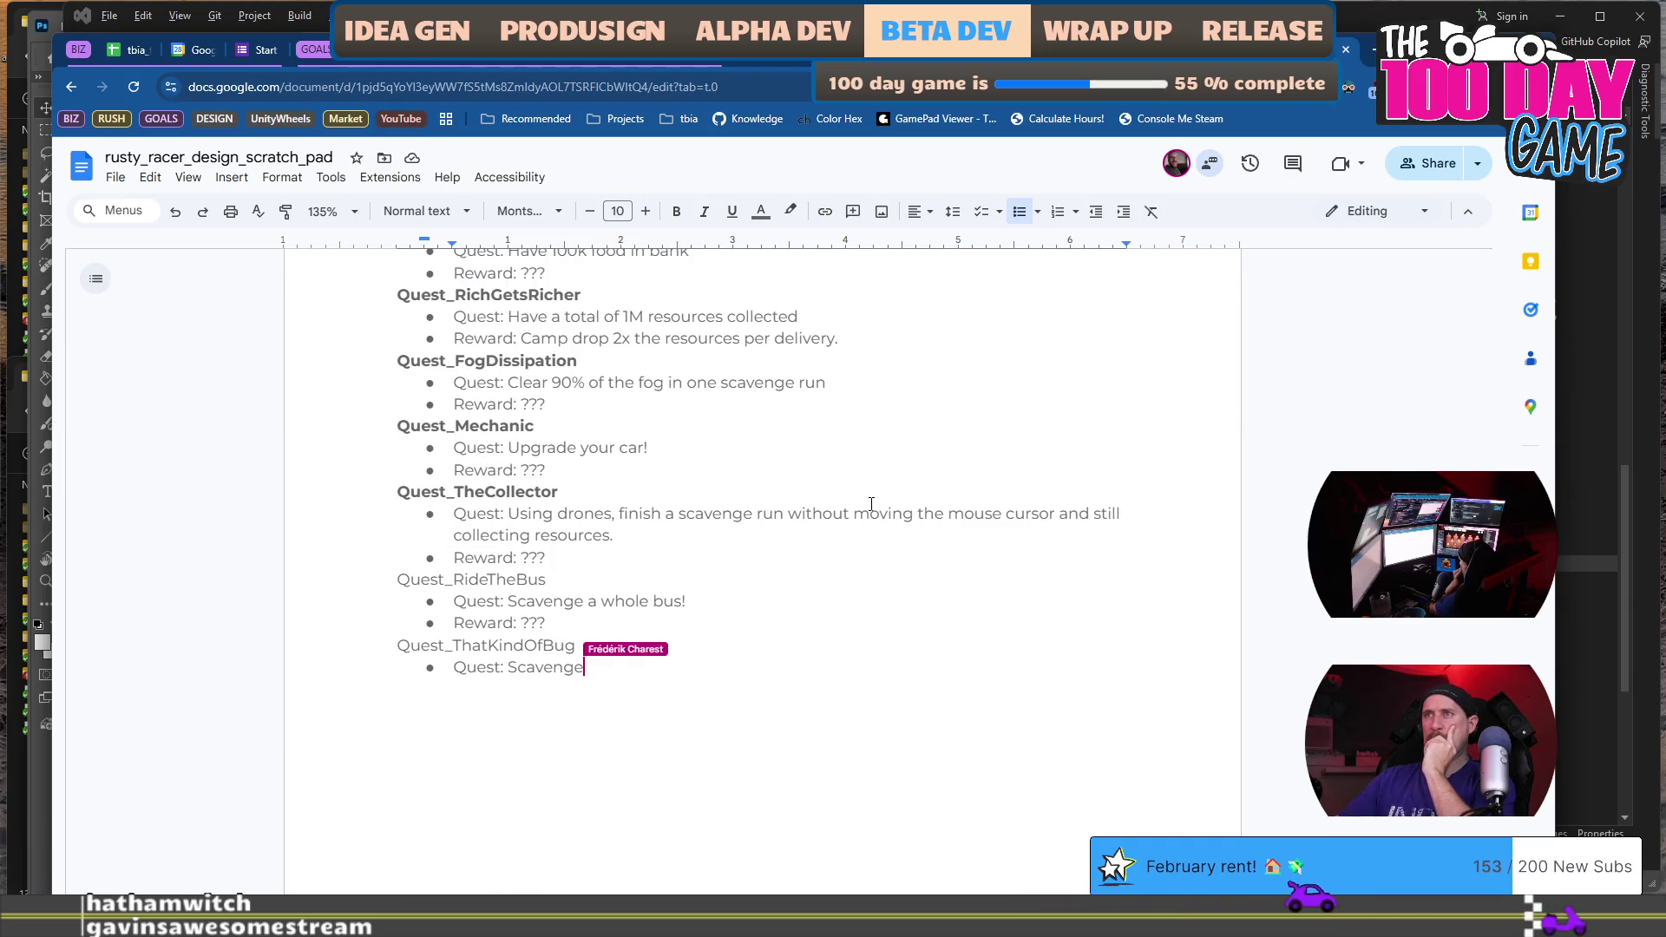
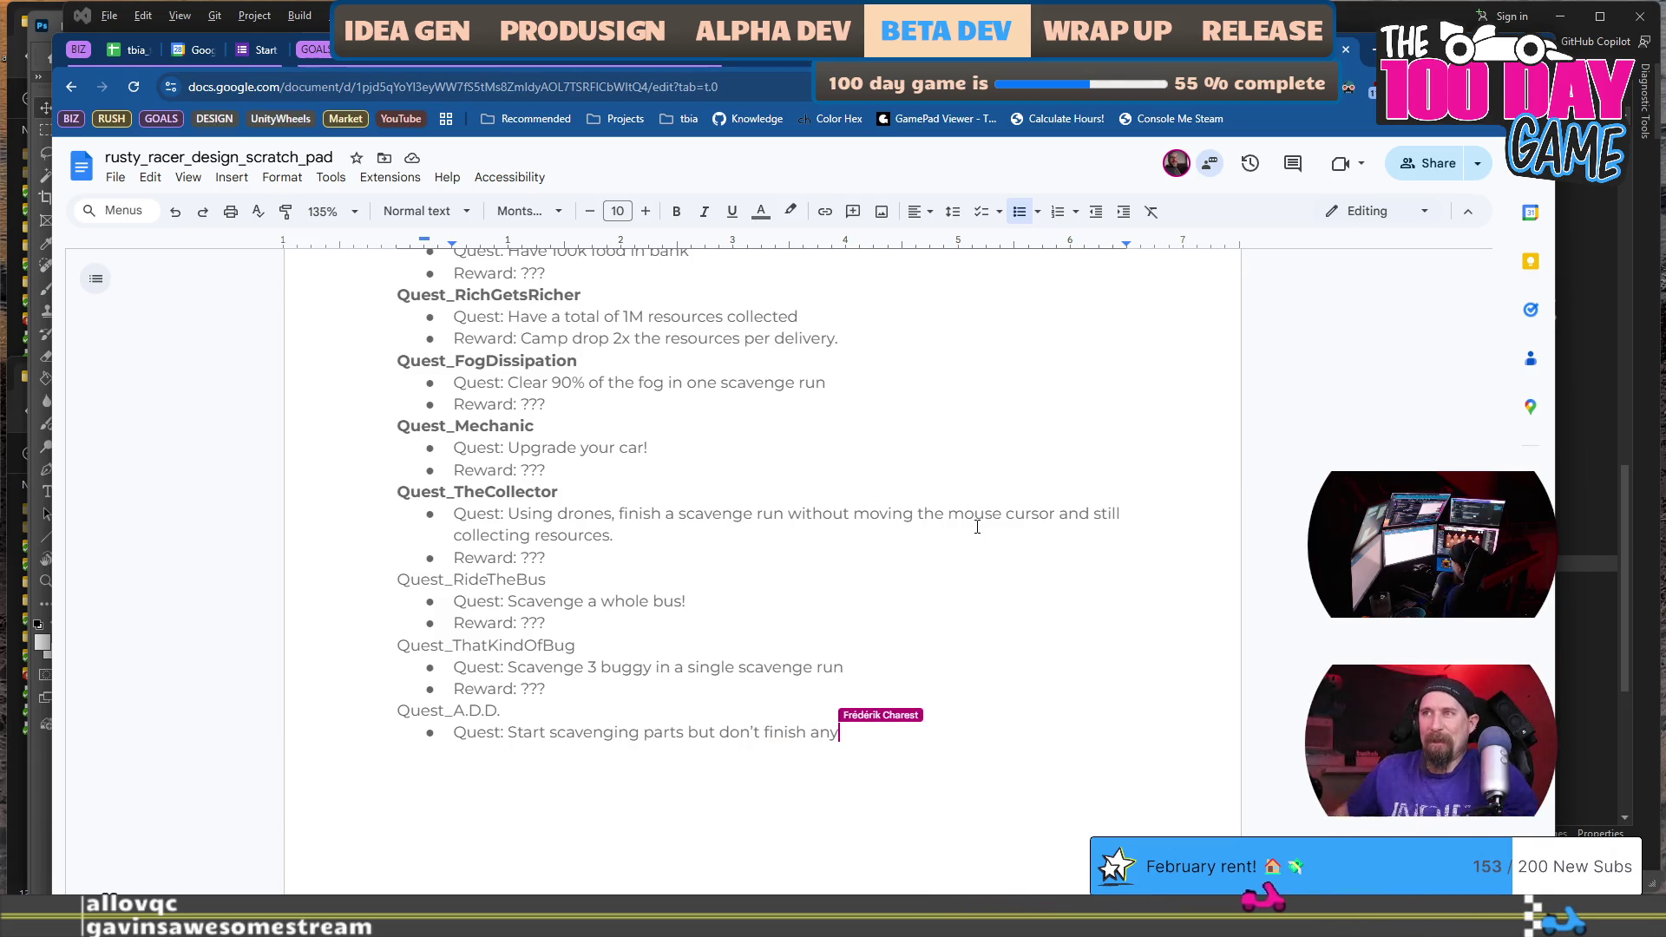
Paste a copy of the Quest_TheCollector entry at the end of the quest list.
{"action": "scroll", "coordinate": [977, 526], "scroll_direction": "up", "scroll_amount": 5}
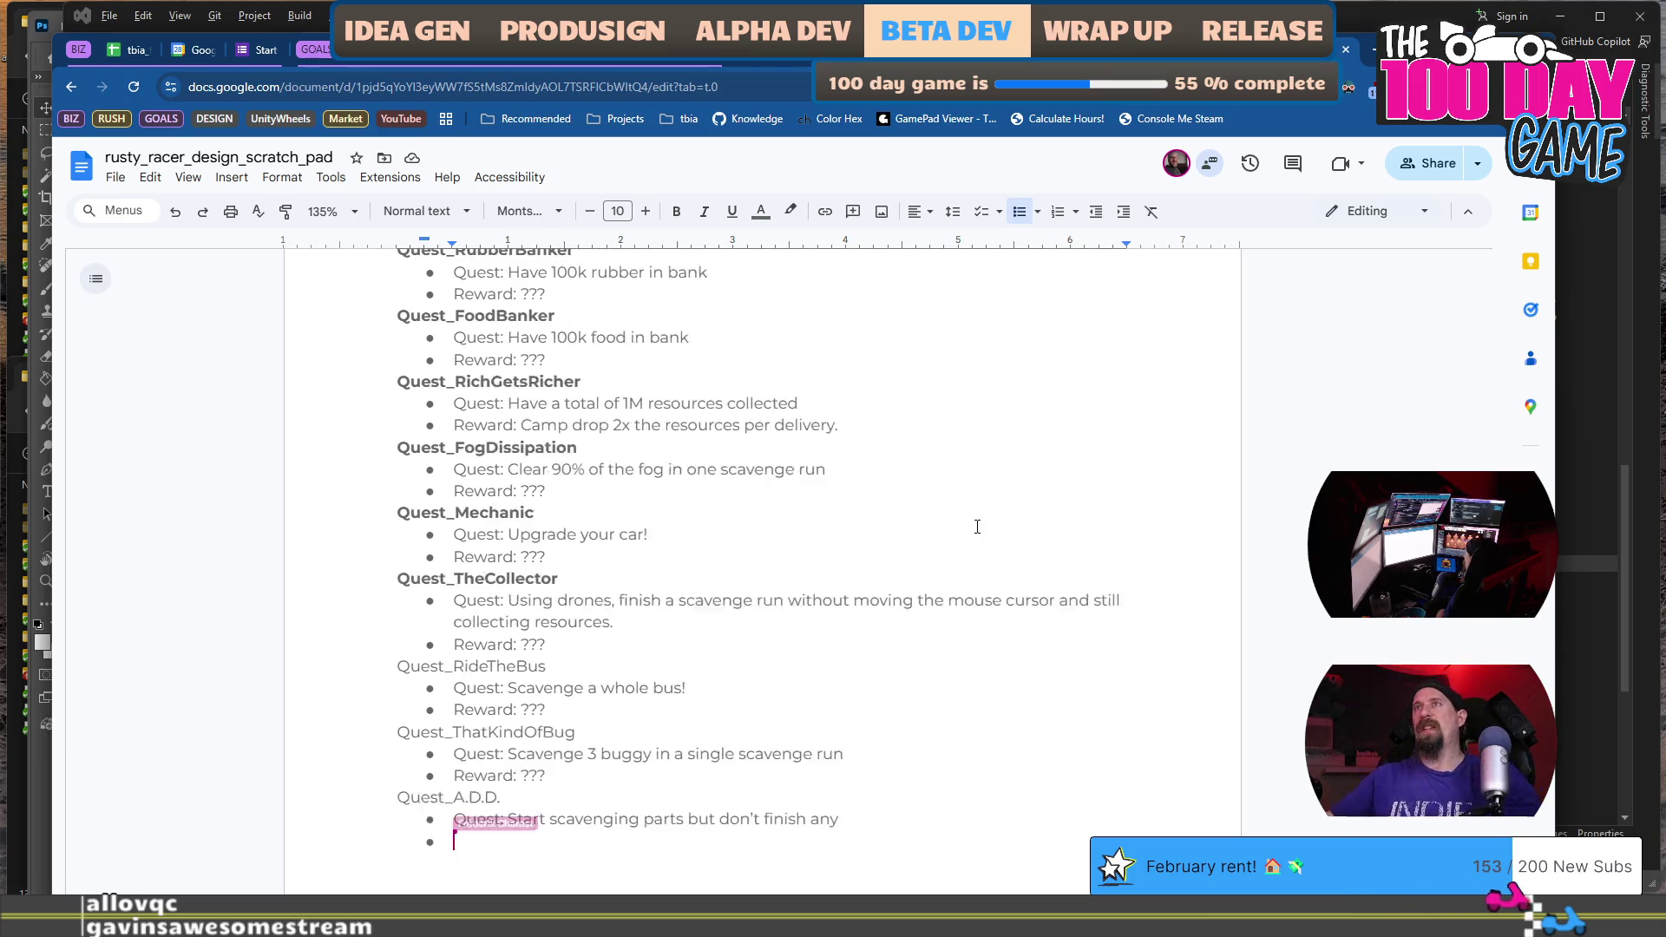
{"action": "scroll", "coordinate": [977, 526], "scroll_direction": "down", "scroll_amount": 5}
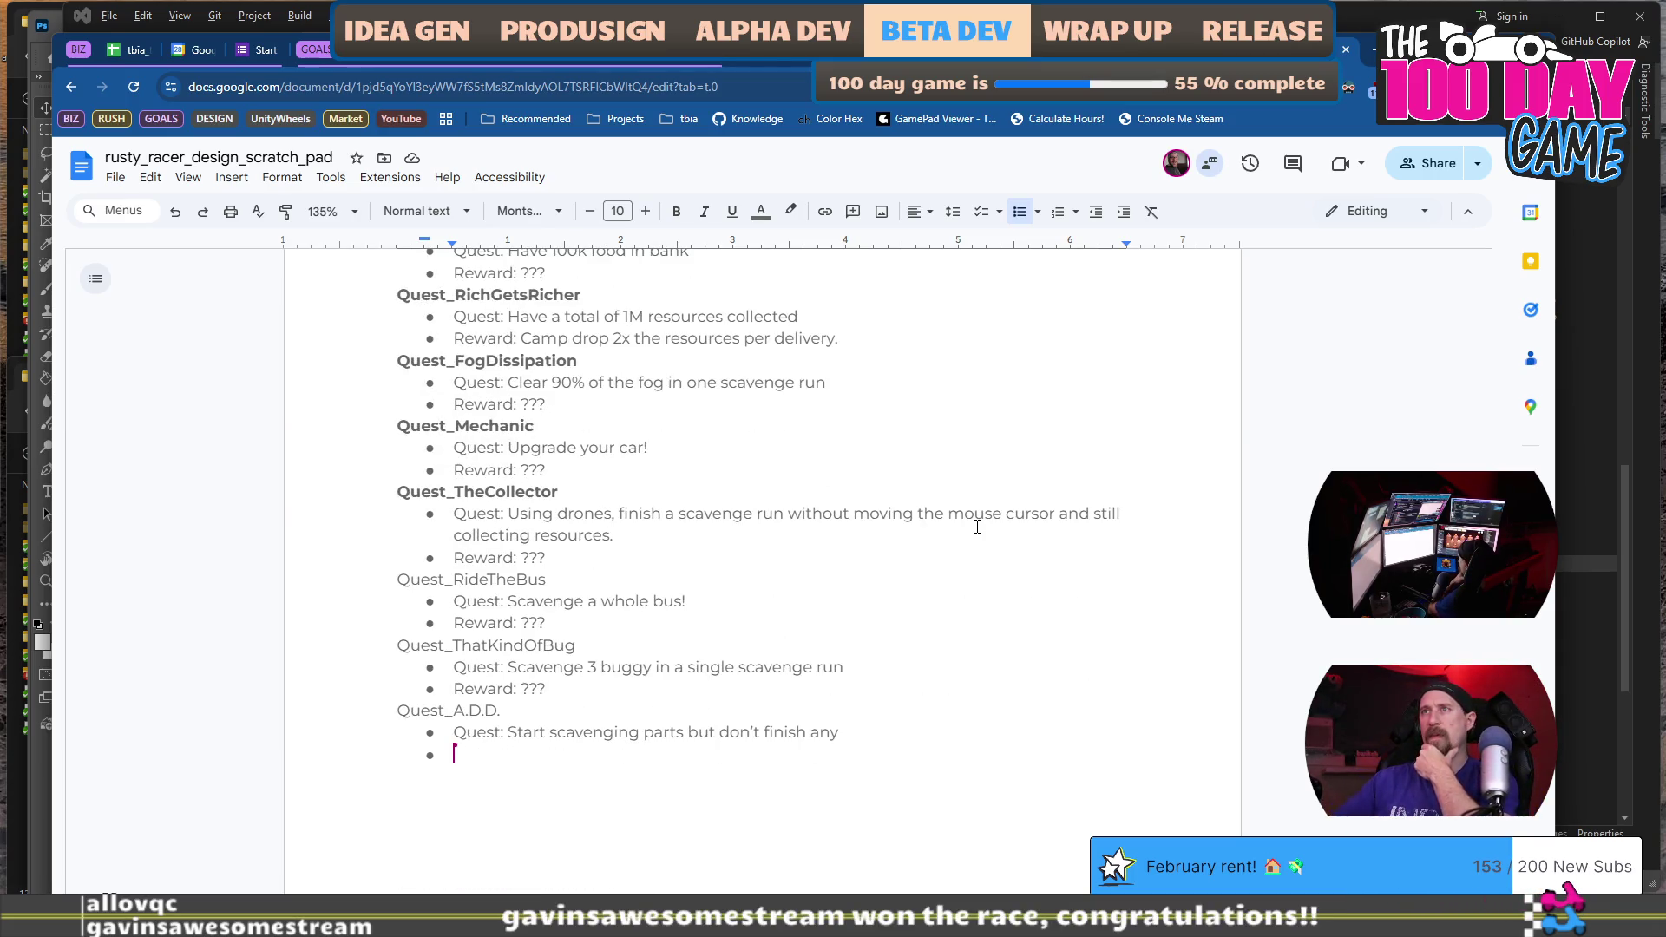
{"action": "left_click_drag", "start_coordinate": [785, 599], "coordinate": [504, 612]}
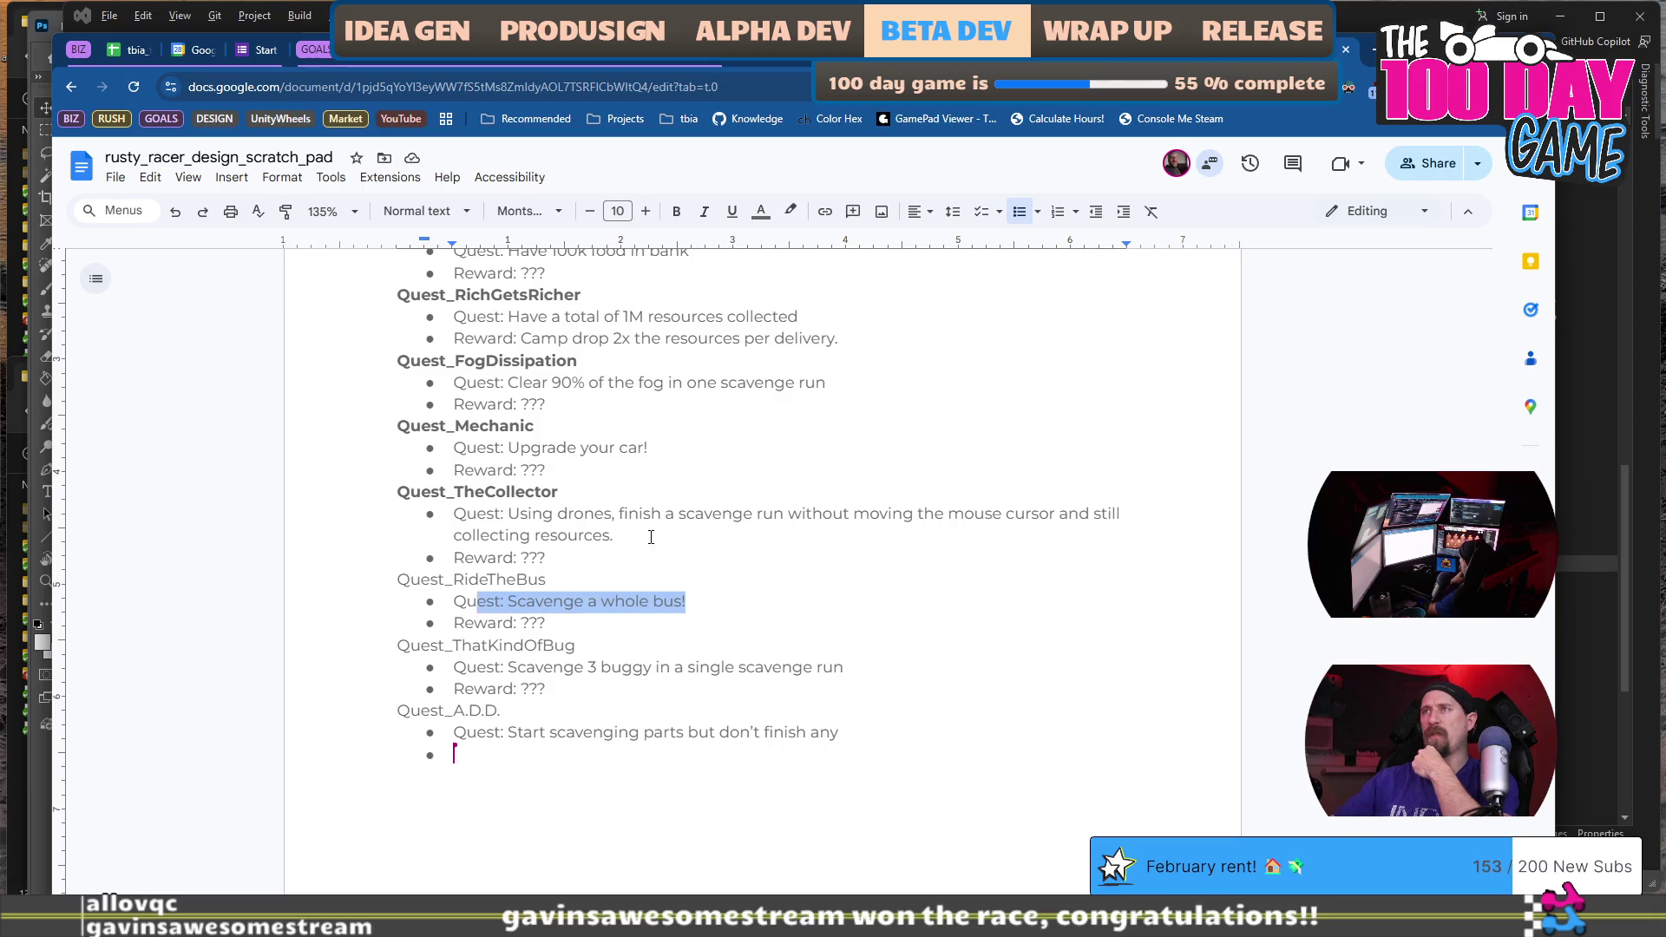
{"action": "scroll", "coordinate": [704, 504], "scroll_direction": "up", "scroll_amount": 2}
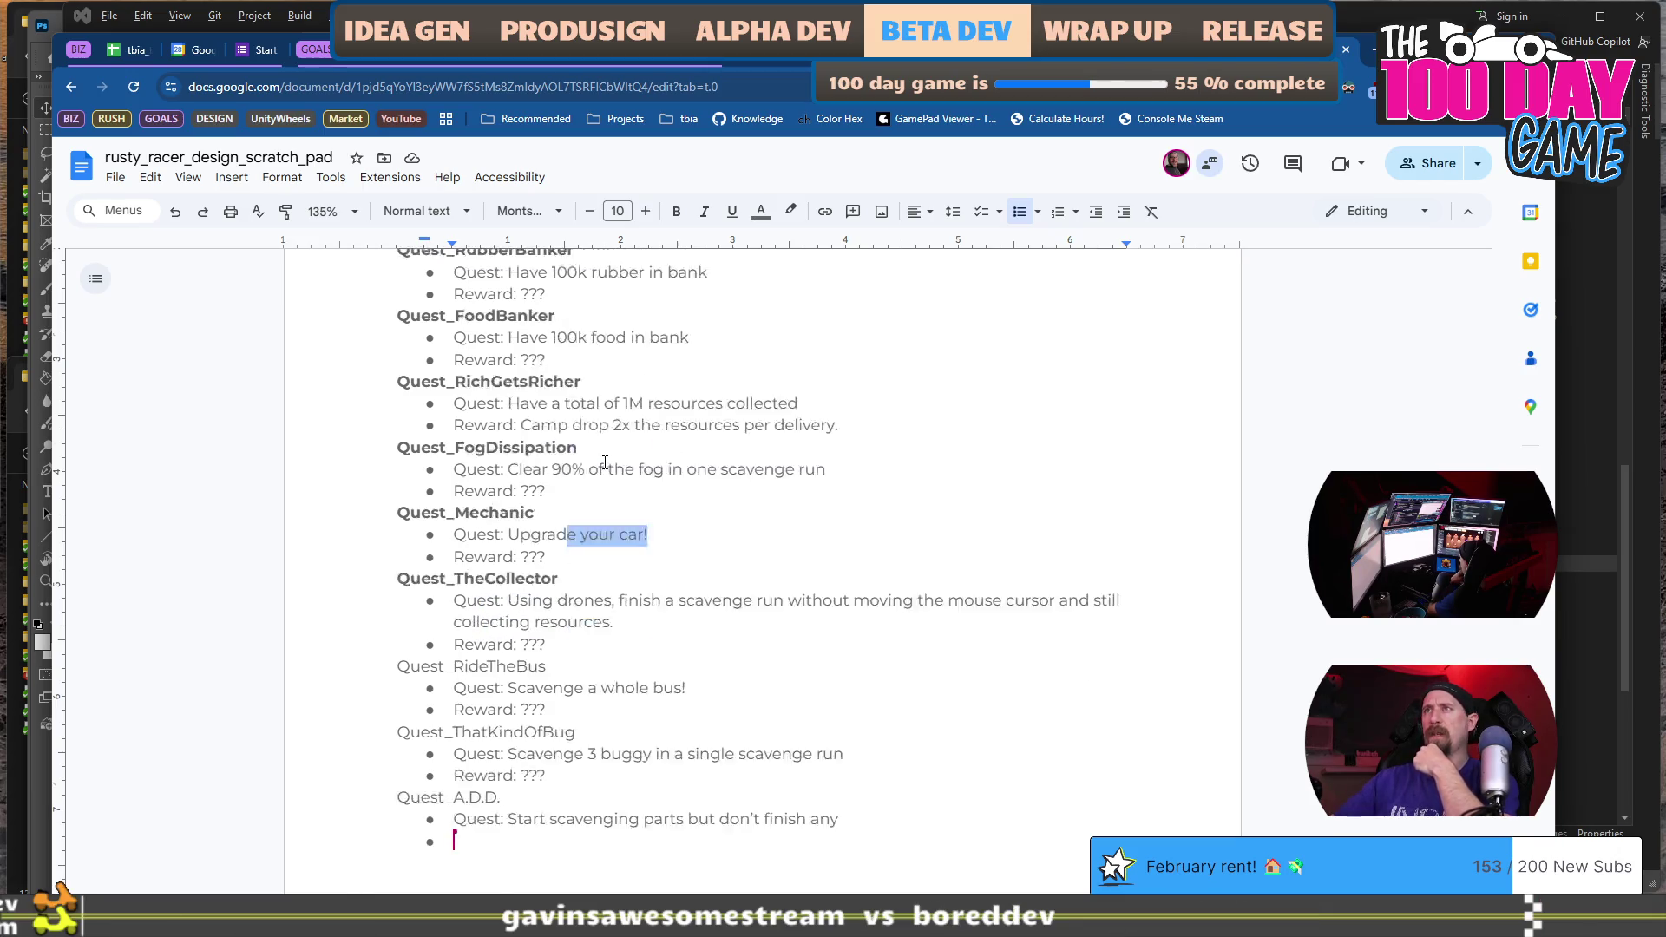
{"action": "scroll", "coordinate": [710, 513], "scroll_direction": "up", "scroll_amount": 4}
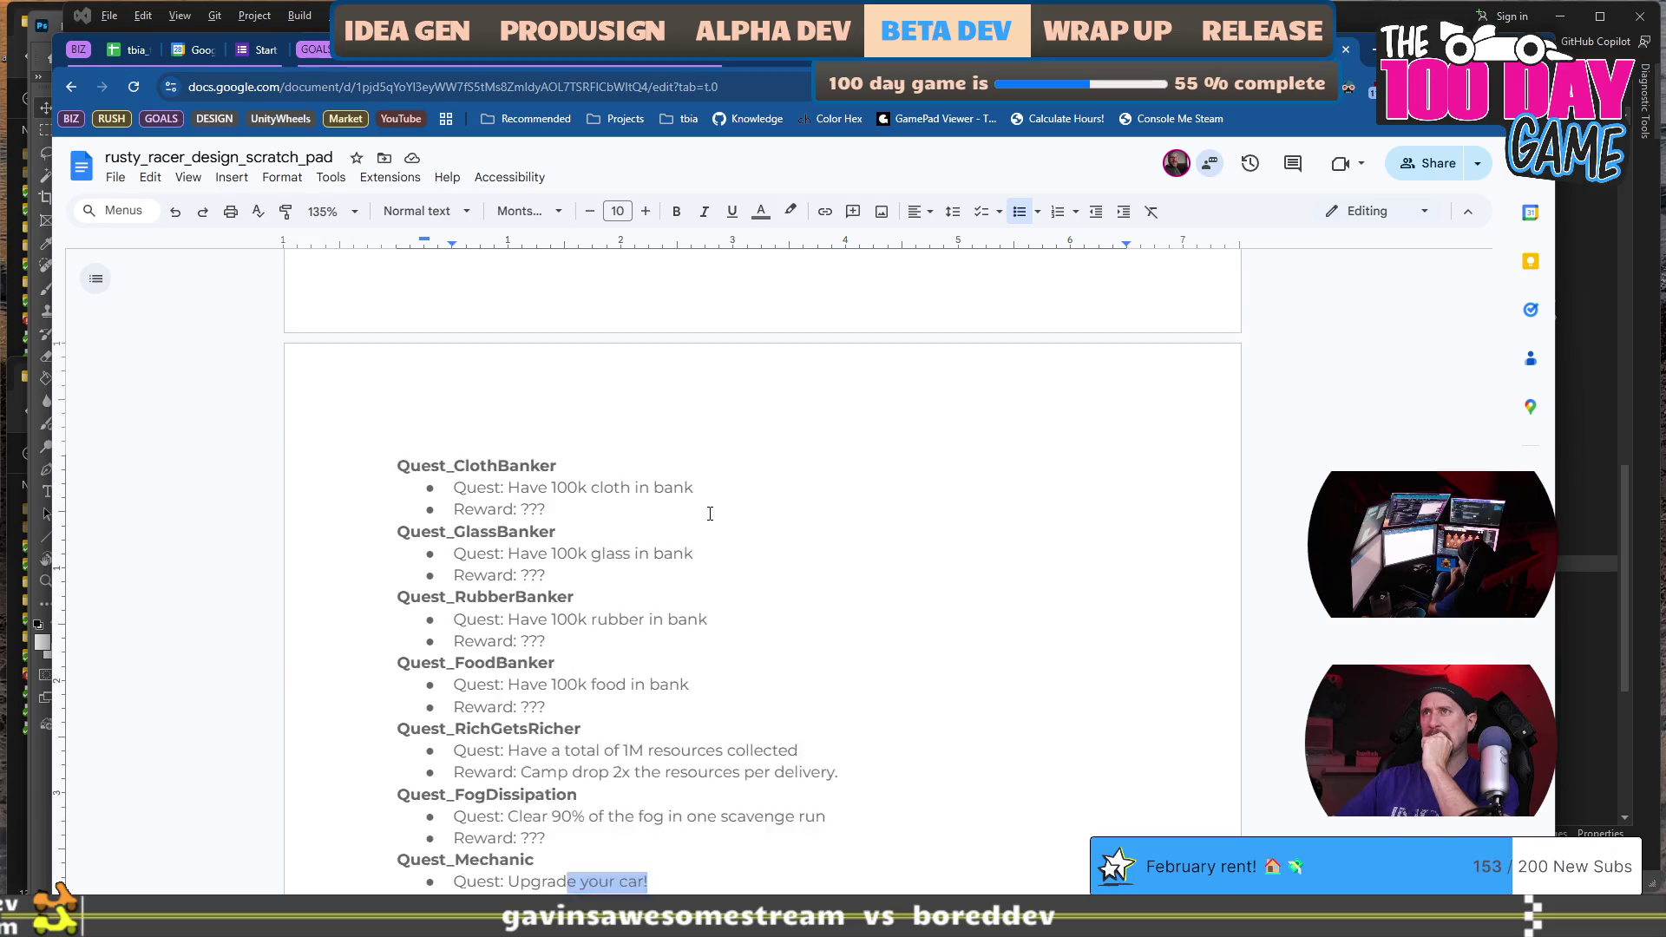
{"action": "scroll", "coordinate": [710, 513], "scroll_direction": "down", "scroll_amount": 3}
{"action": "scroll", "coordinate": [710, 513], "scroll_direction": "down", "scroll_amount": 1}
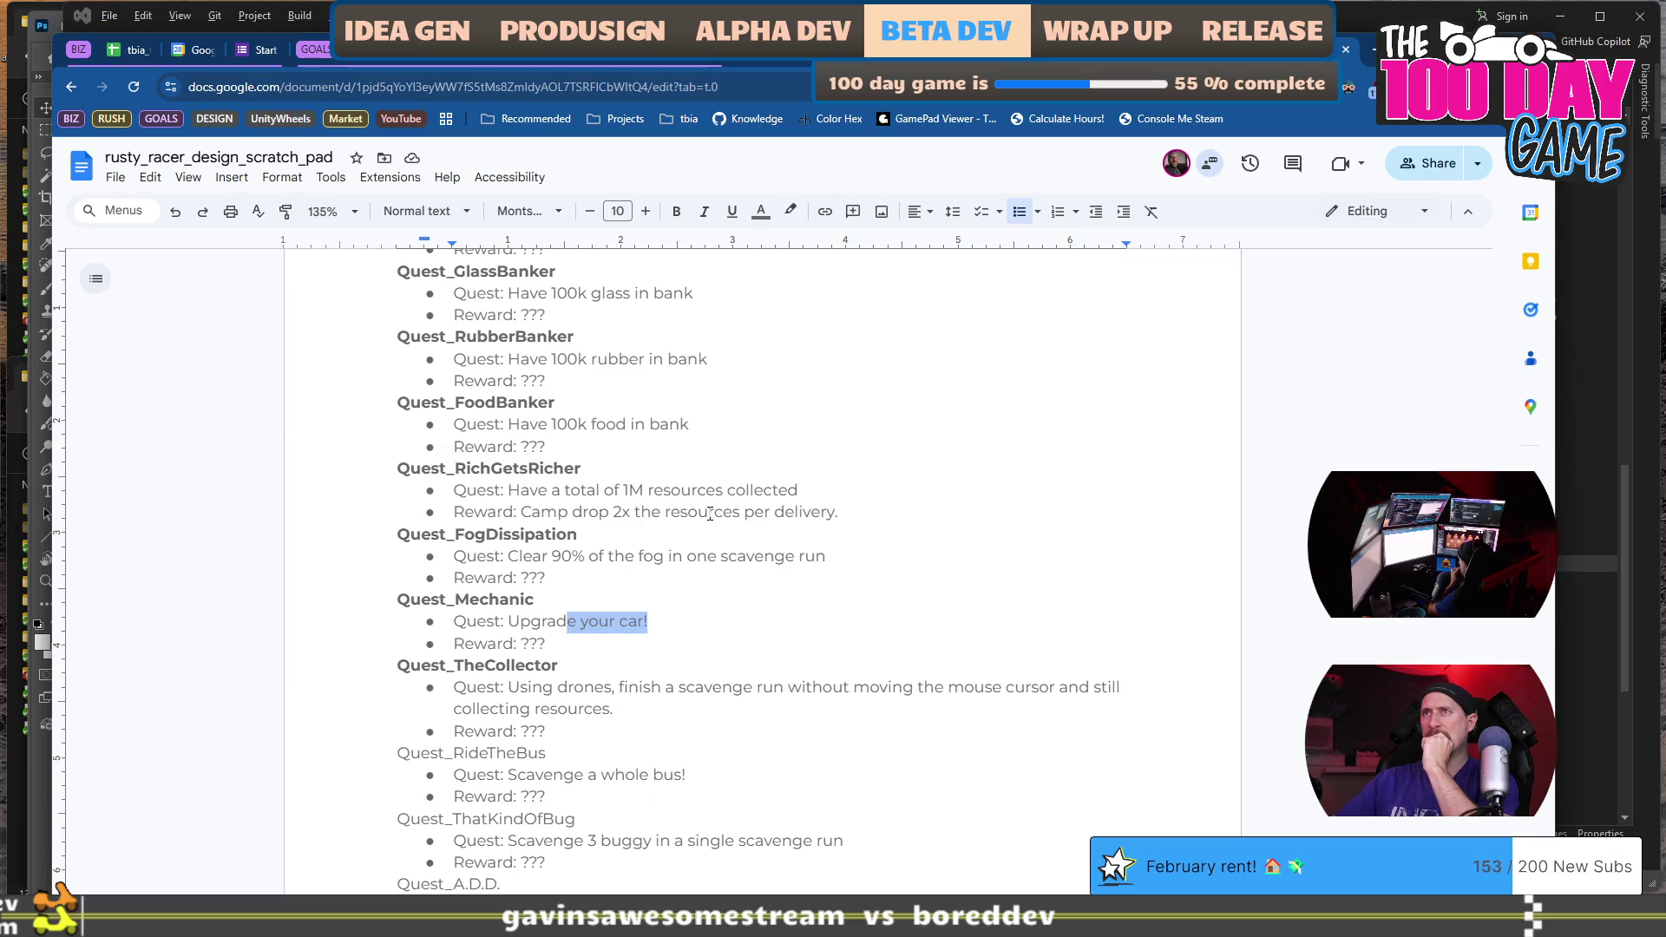
{"action": "scroll", "coordinate": [707, 516], "scroll_direction": "down", "scroll_amount": 3}
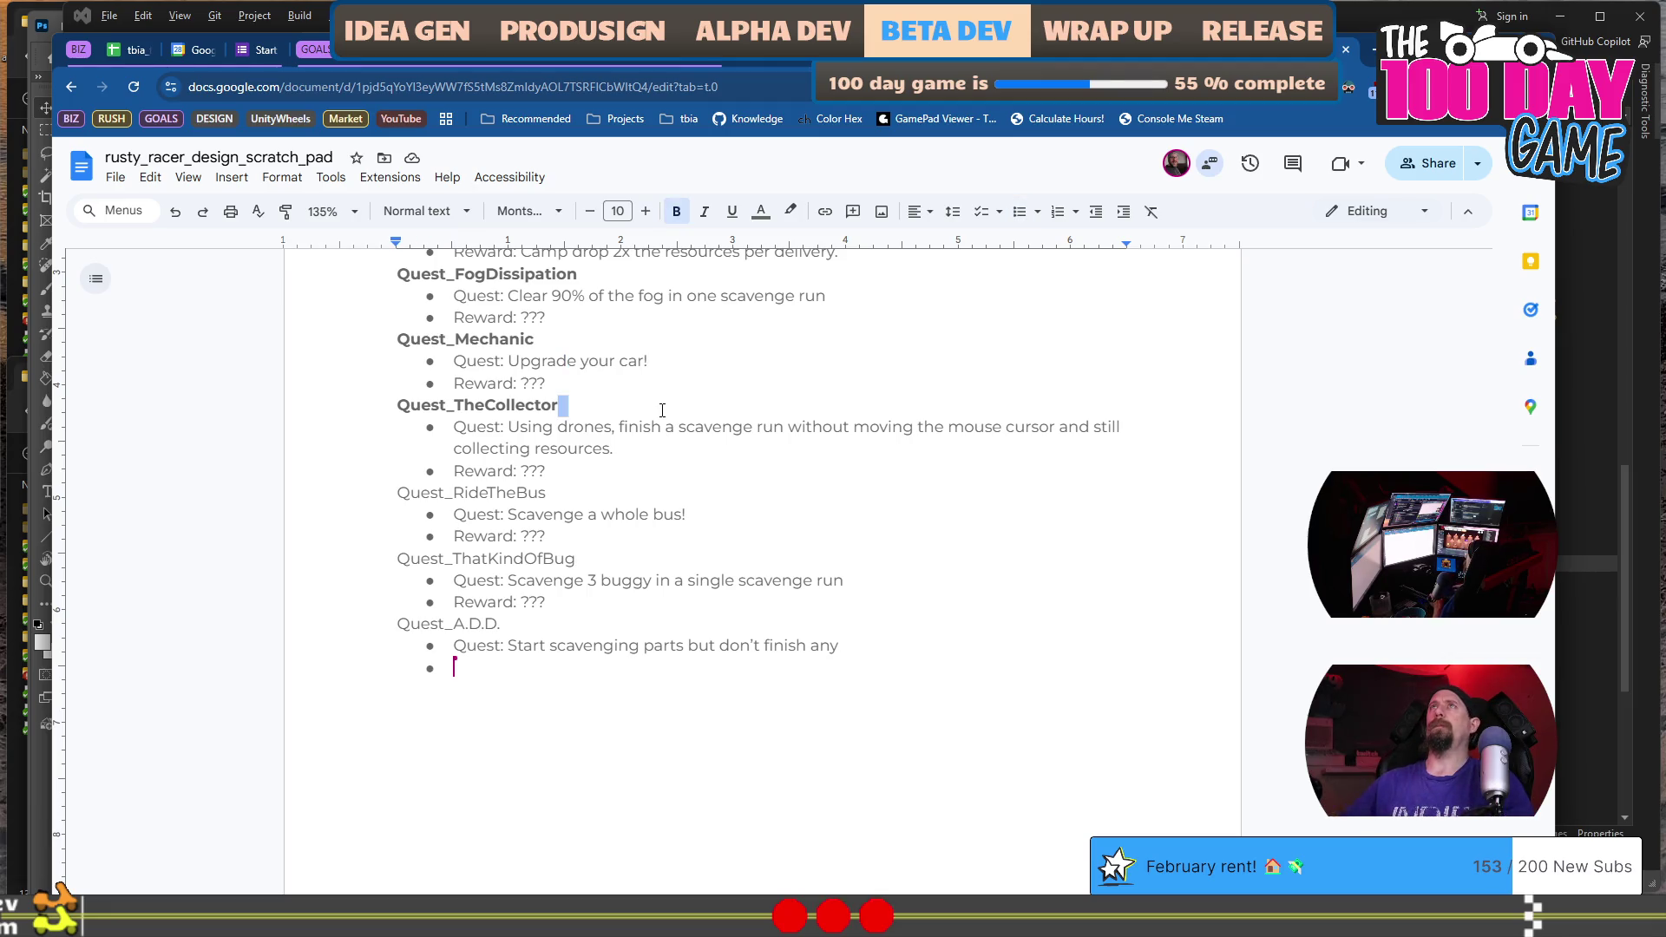
{"action": "key", "text": "Down"}
{"action": "key", "text": "shift+Up"}
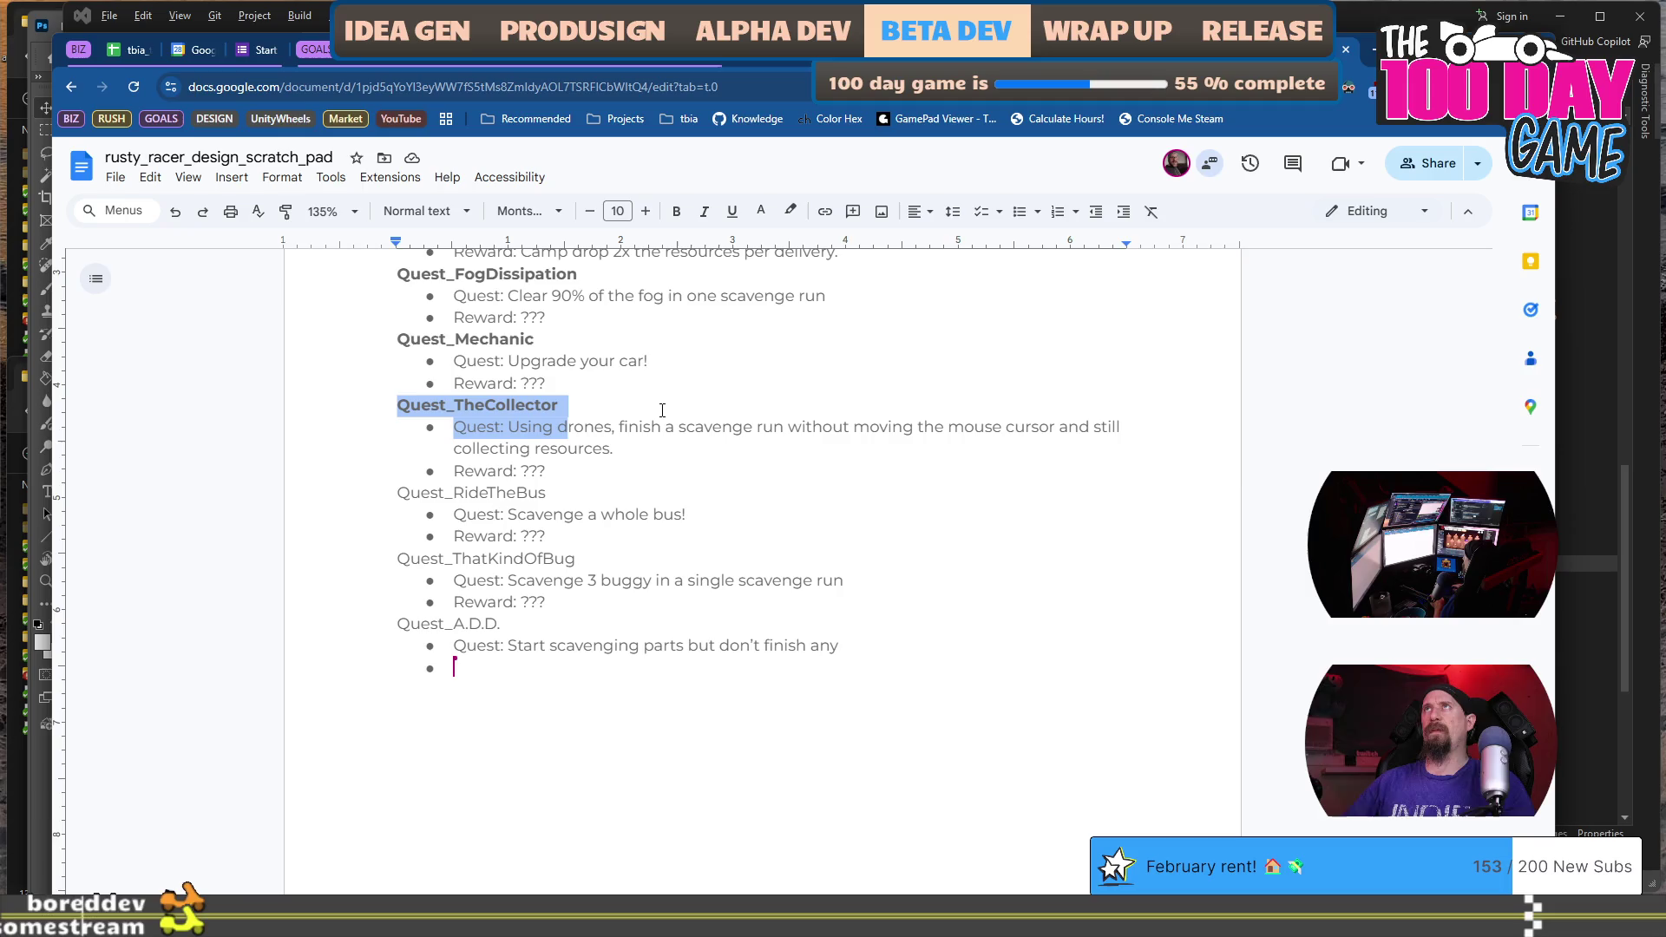
{"action": "key", "text": "Right"}
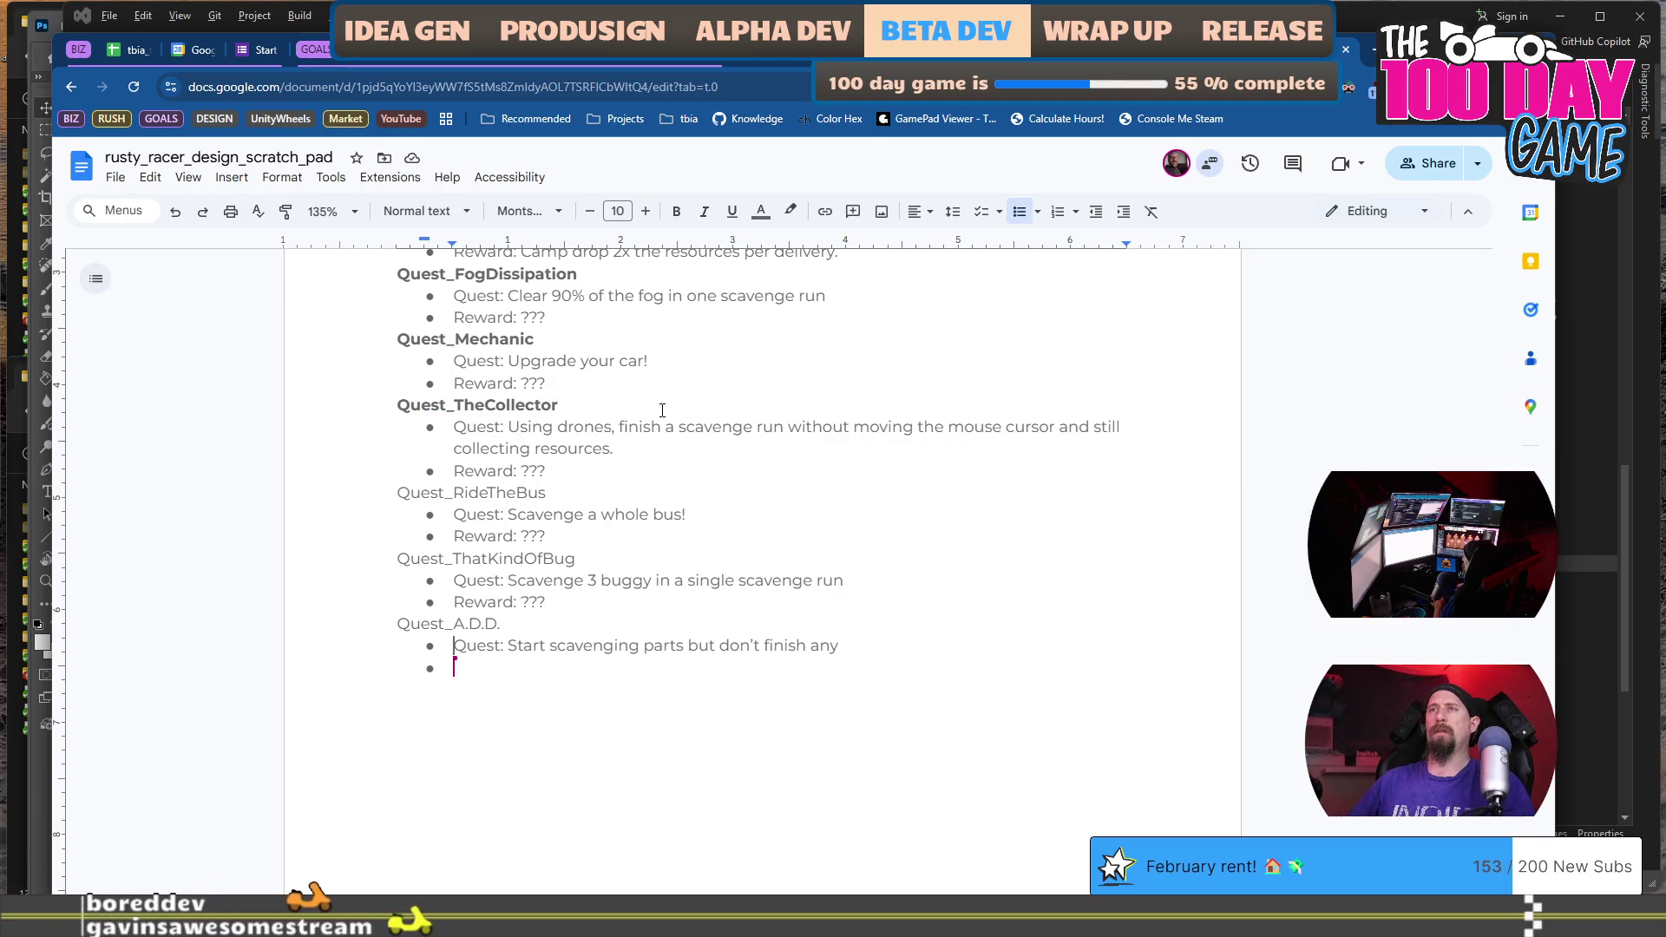
{"action": "key", "text": "BackSpace"}
{"action": "type", "text": "Quest_TheCollector Quest: Using d"}
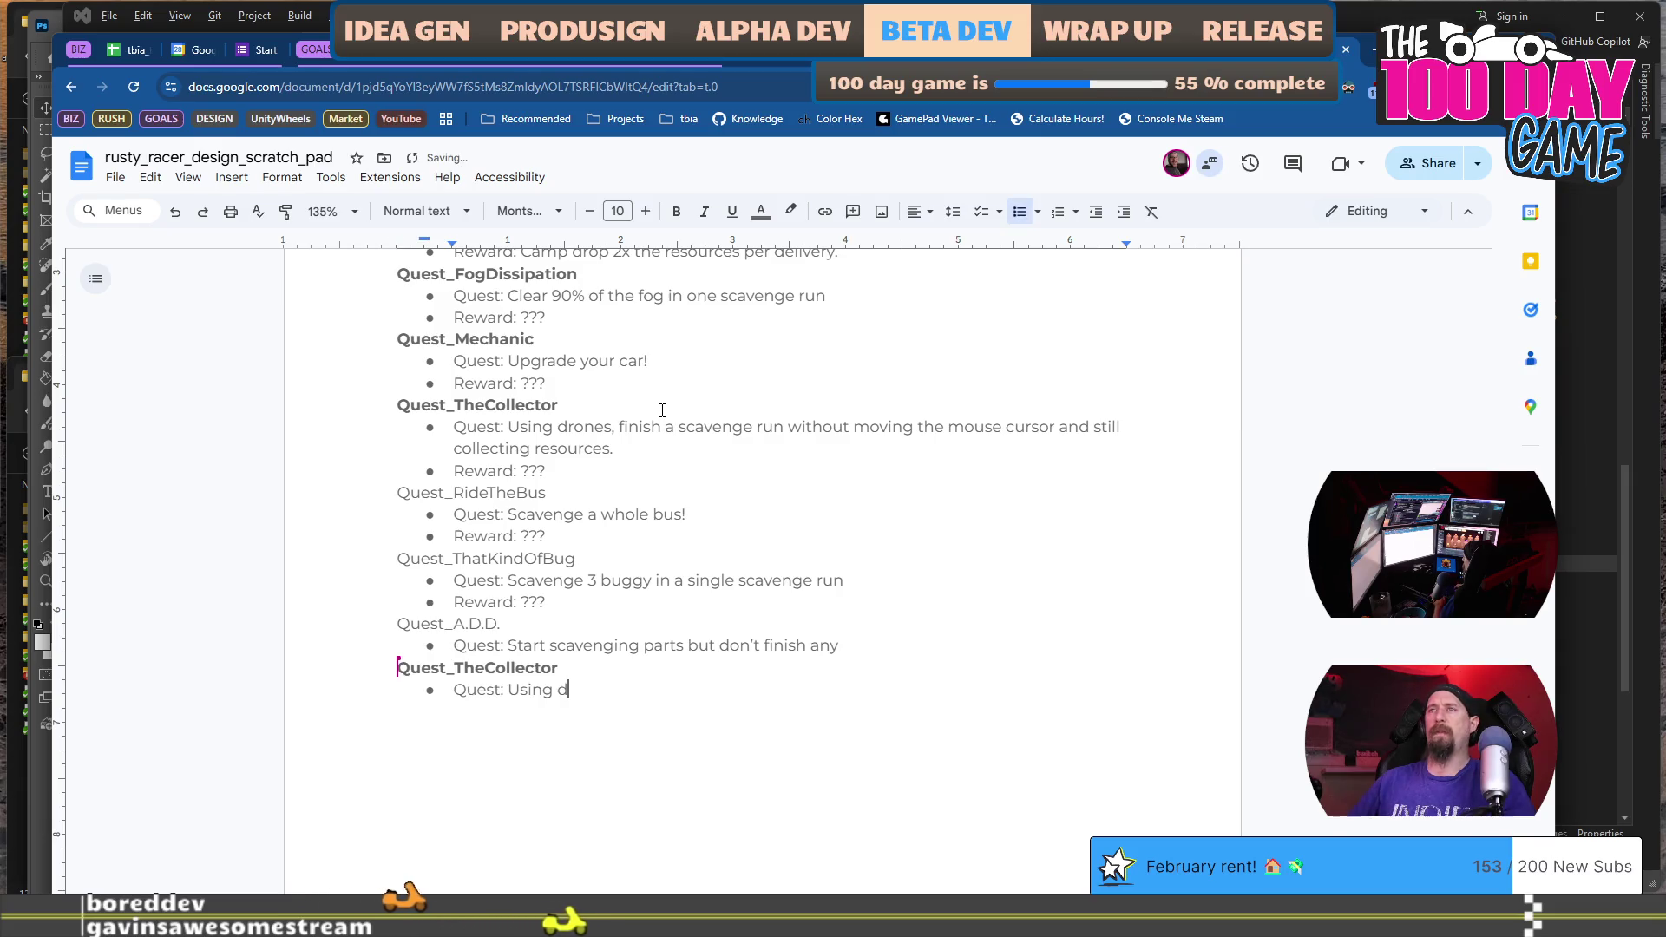
Rename the pasted entry to Quest_SpeedDemon with quest 'Beat Voss' and a 'Reward???' bullet.
{"action": "key", "text": "shift+Left"}
{"action": "key", "text": "shift+Left"}
{"action": "key", "text": "shift+Left"}
{"action": "type", "text": "S"}
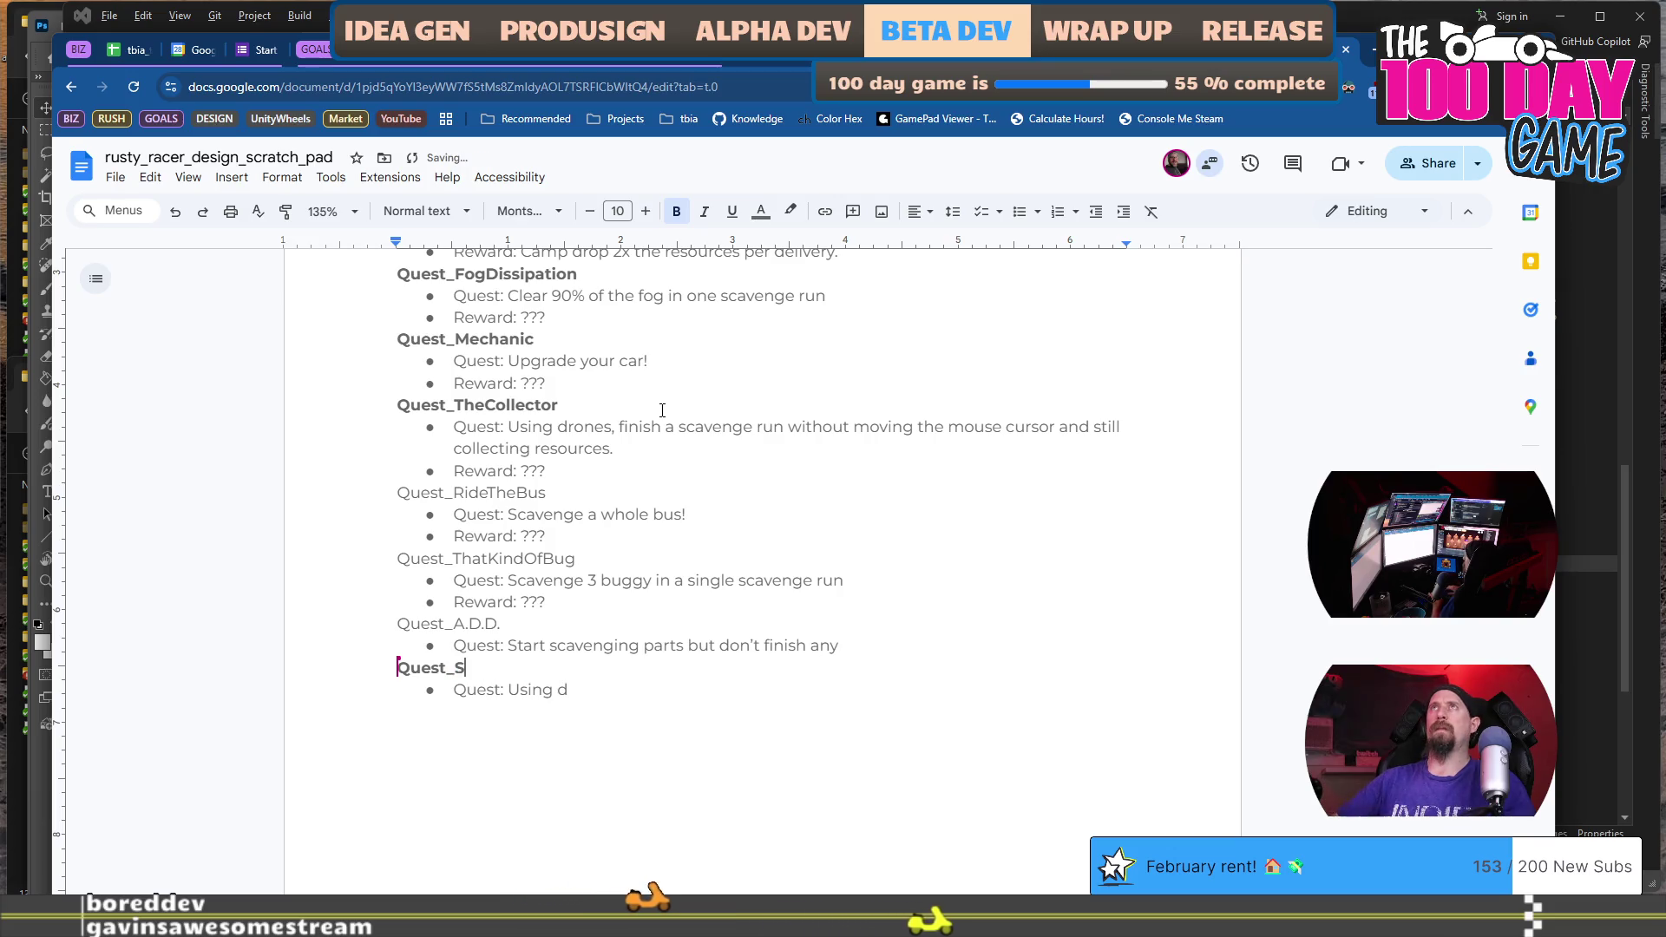
{"action": "type", "text": "peedDeamon"}
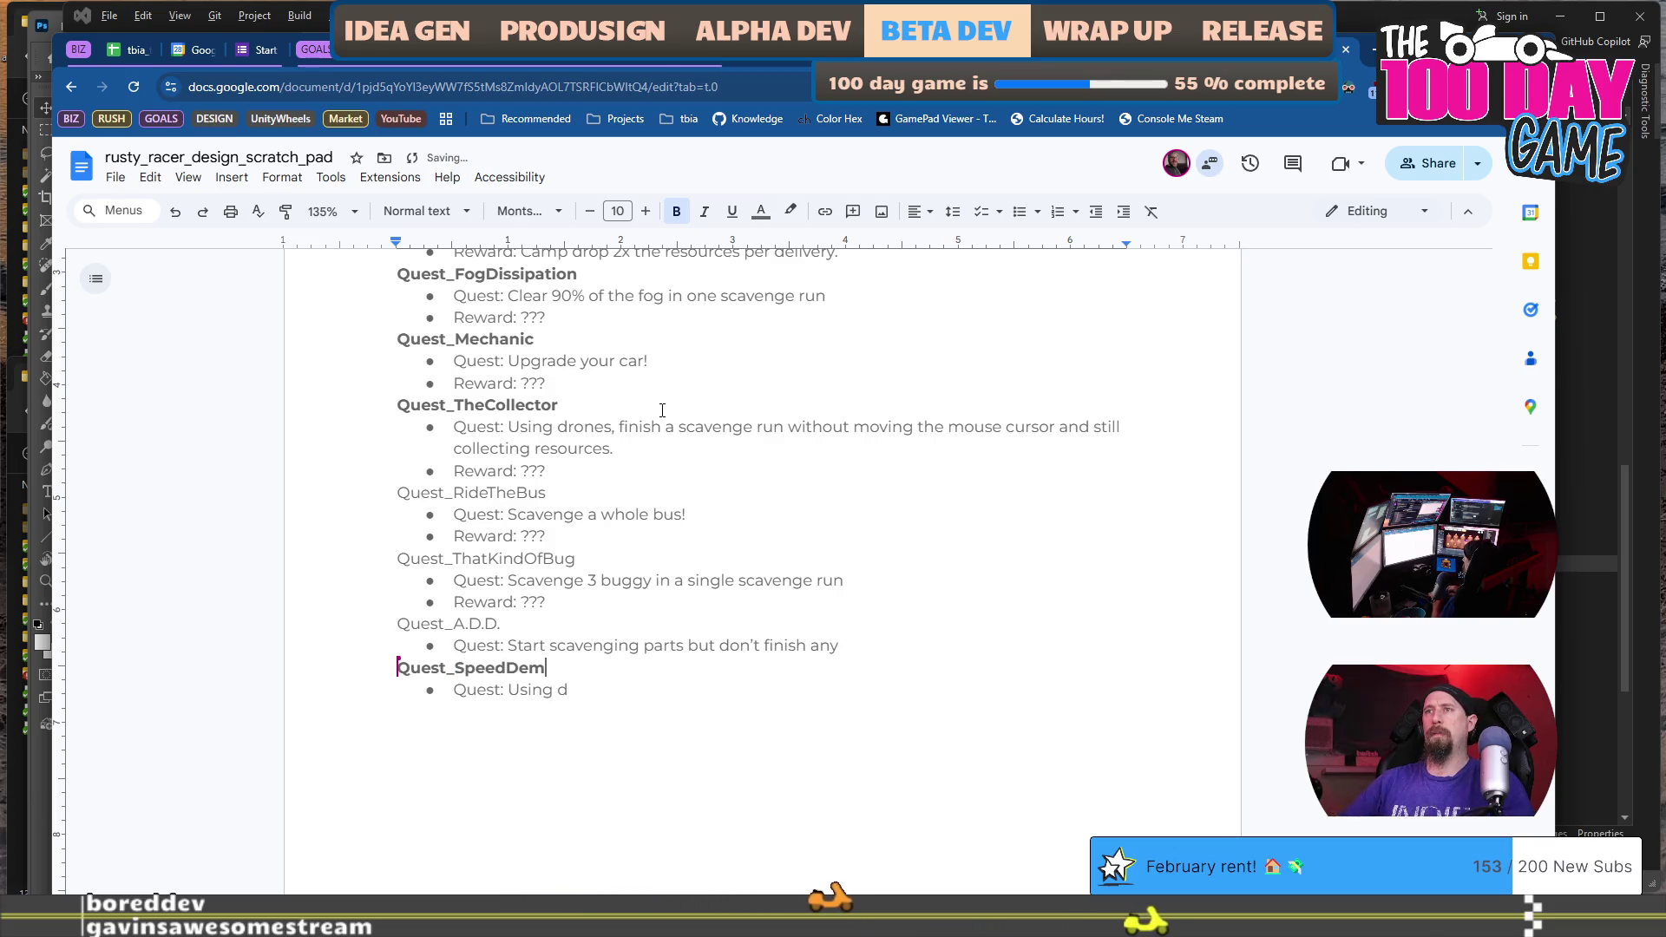
{"action": "key", "text": "Down"}
{"action": "key", "text": "shift+Left"}
{"action": "key", "text": "shift+Left"}
{"action": "key", "text": "shift+Left"}
{"action": "key", "text": "shift+Left"}
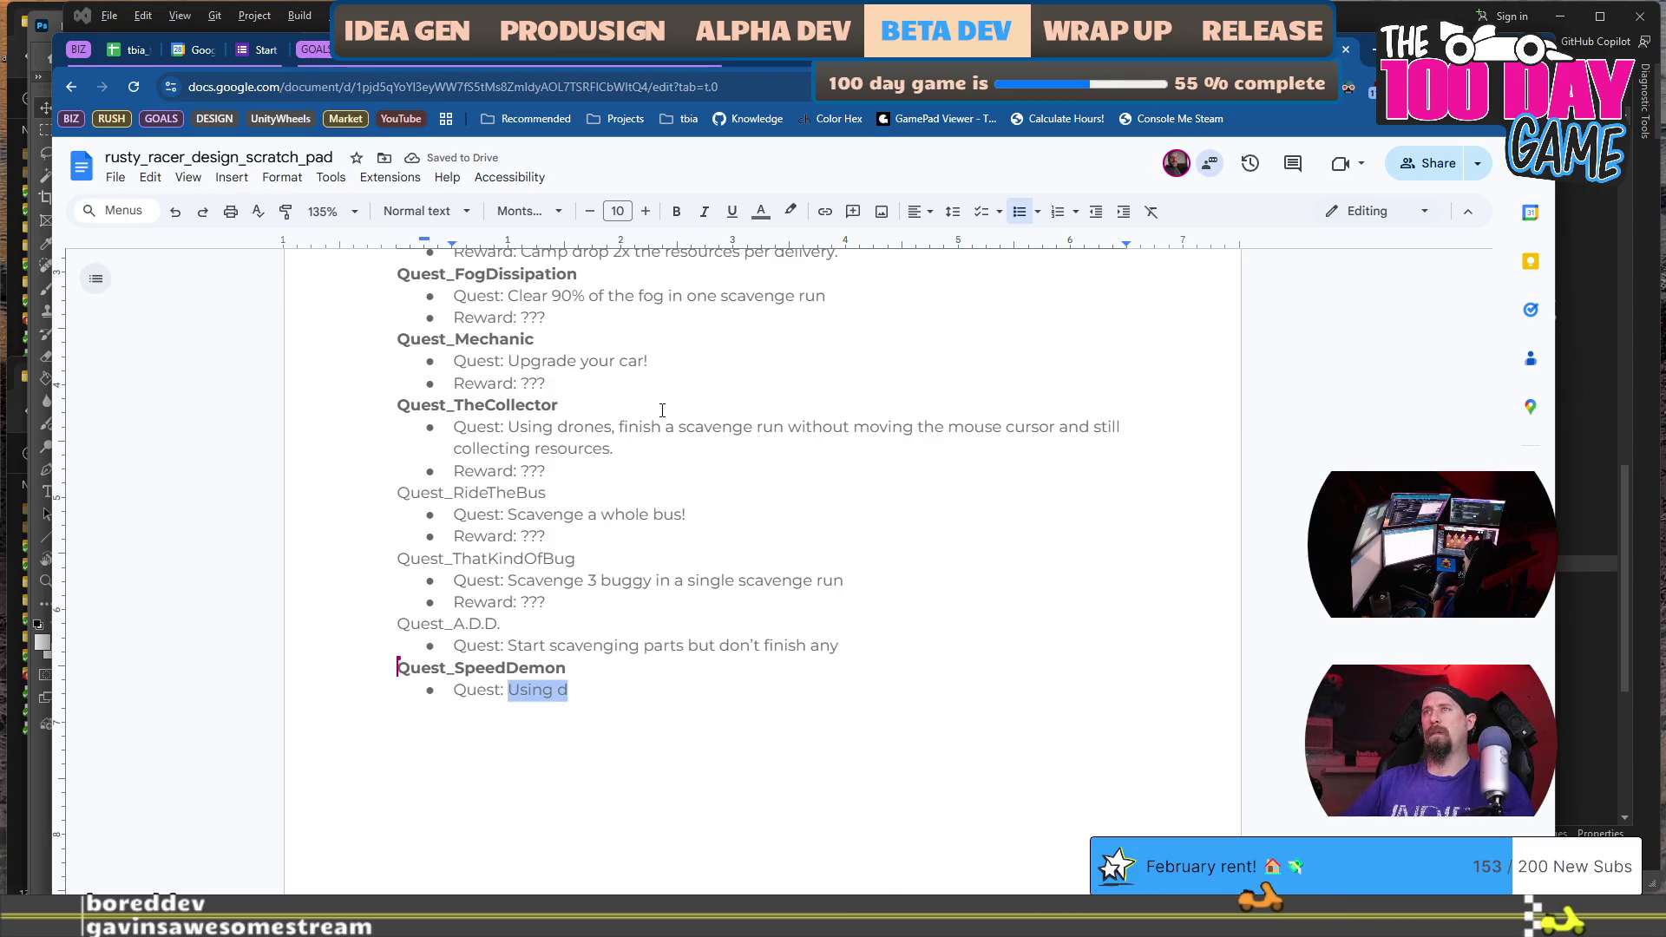
{"action": "type", "text": "Wrench"}
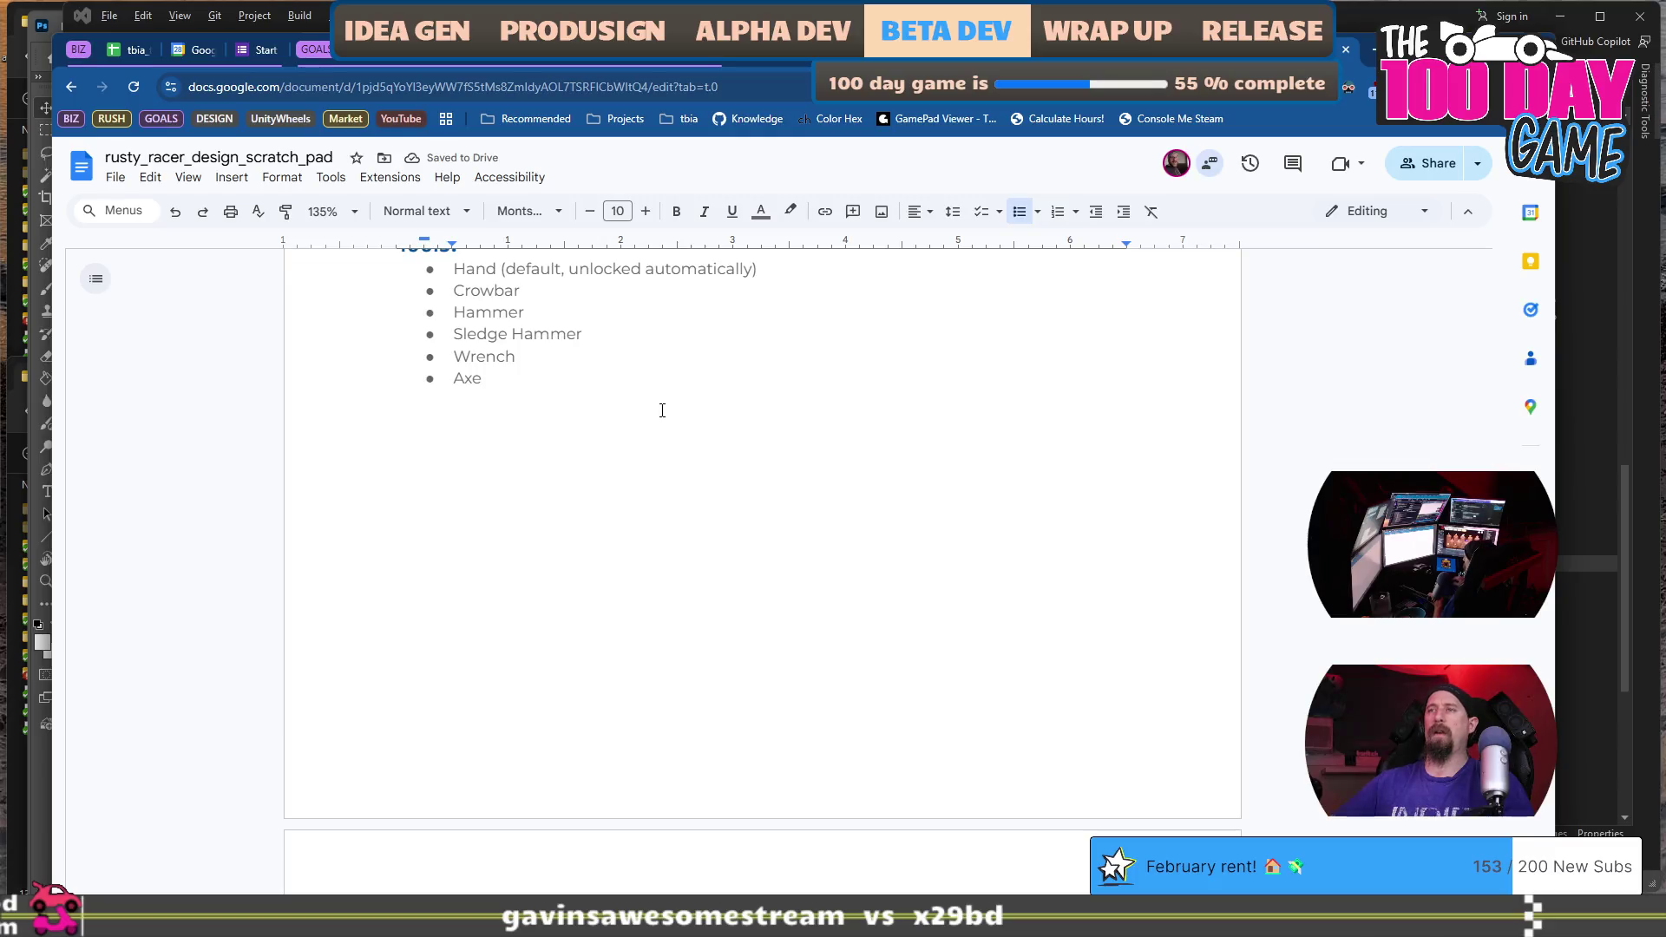
{"action": "key", "text": "BackSpace"}
{"action": "key", "text": "BackSpace"}
{"action": "type", "text": "Voss"}
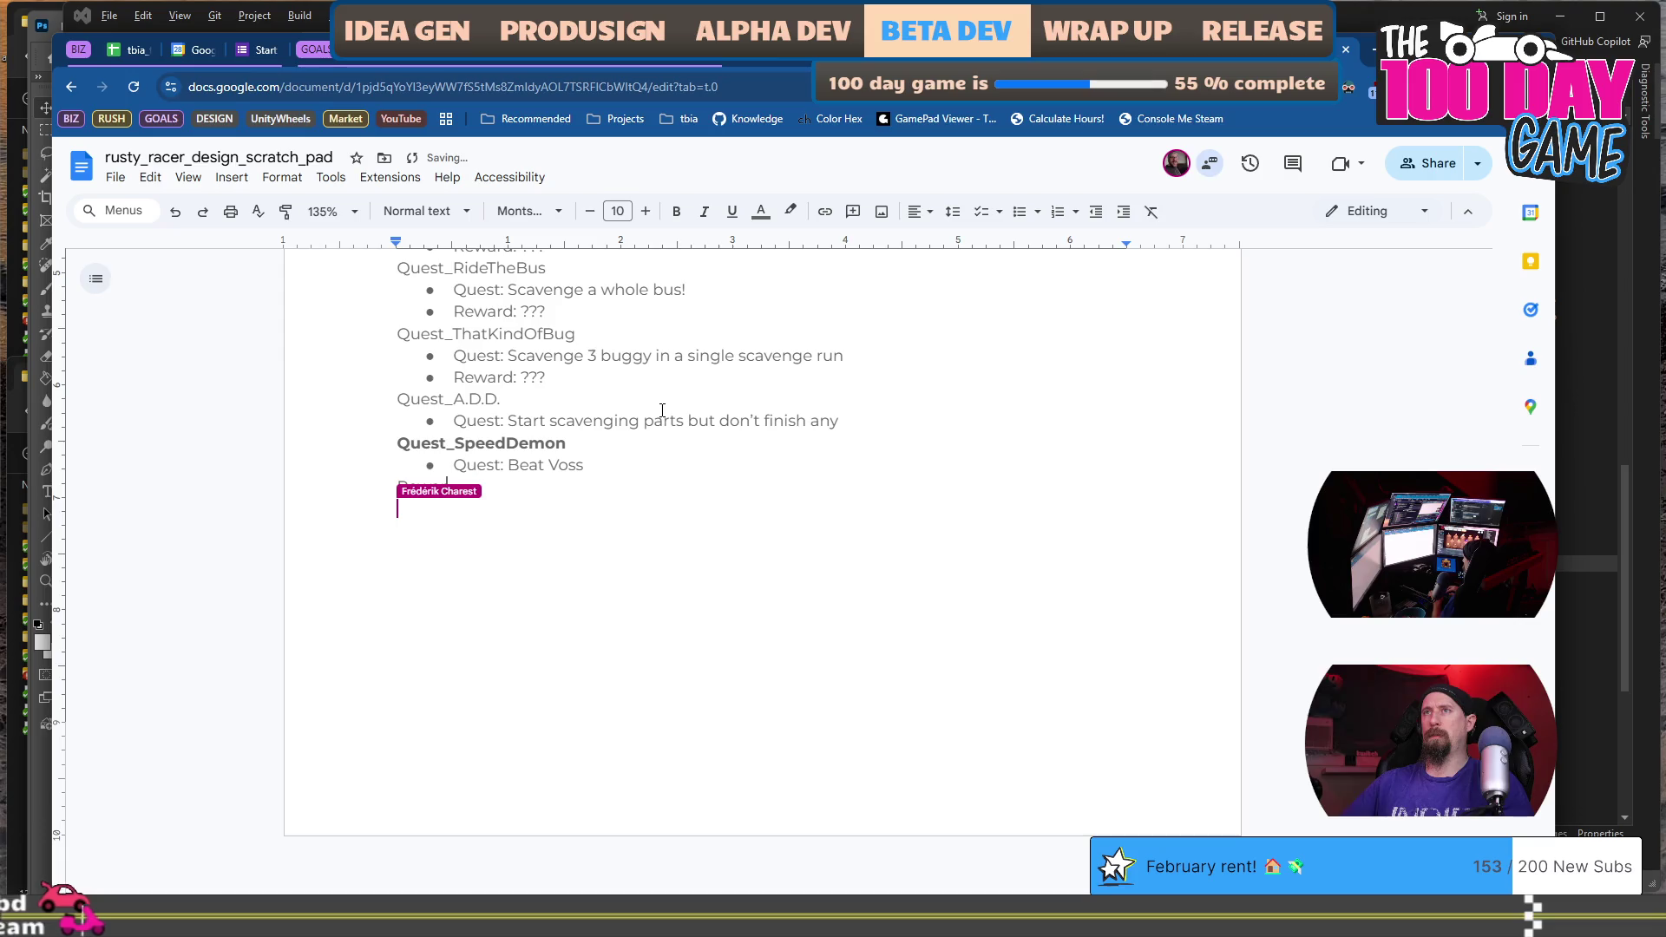
{"action": "type", "text": "ward???"}
{"action": "key", "text": "ctrl+shift+8"}
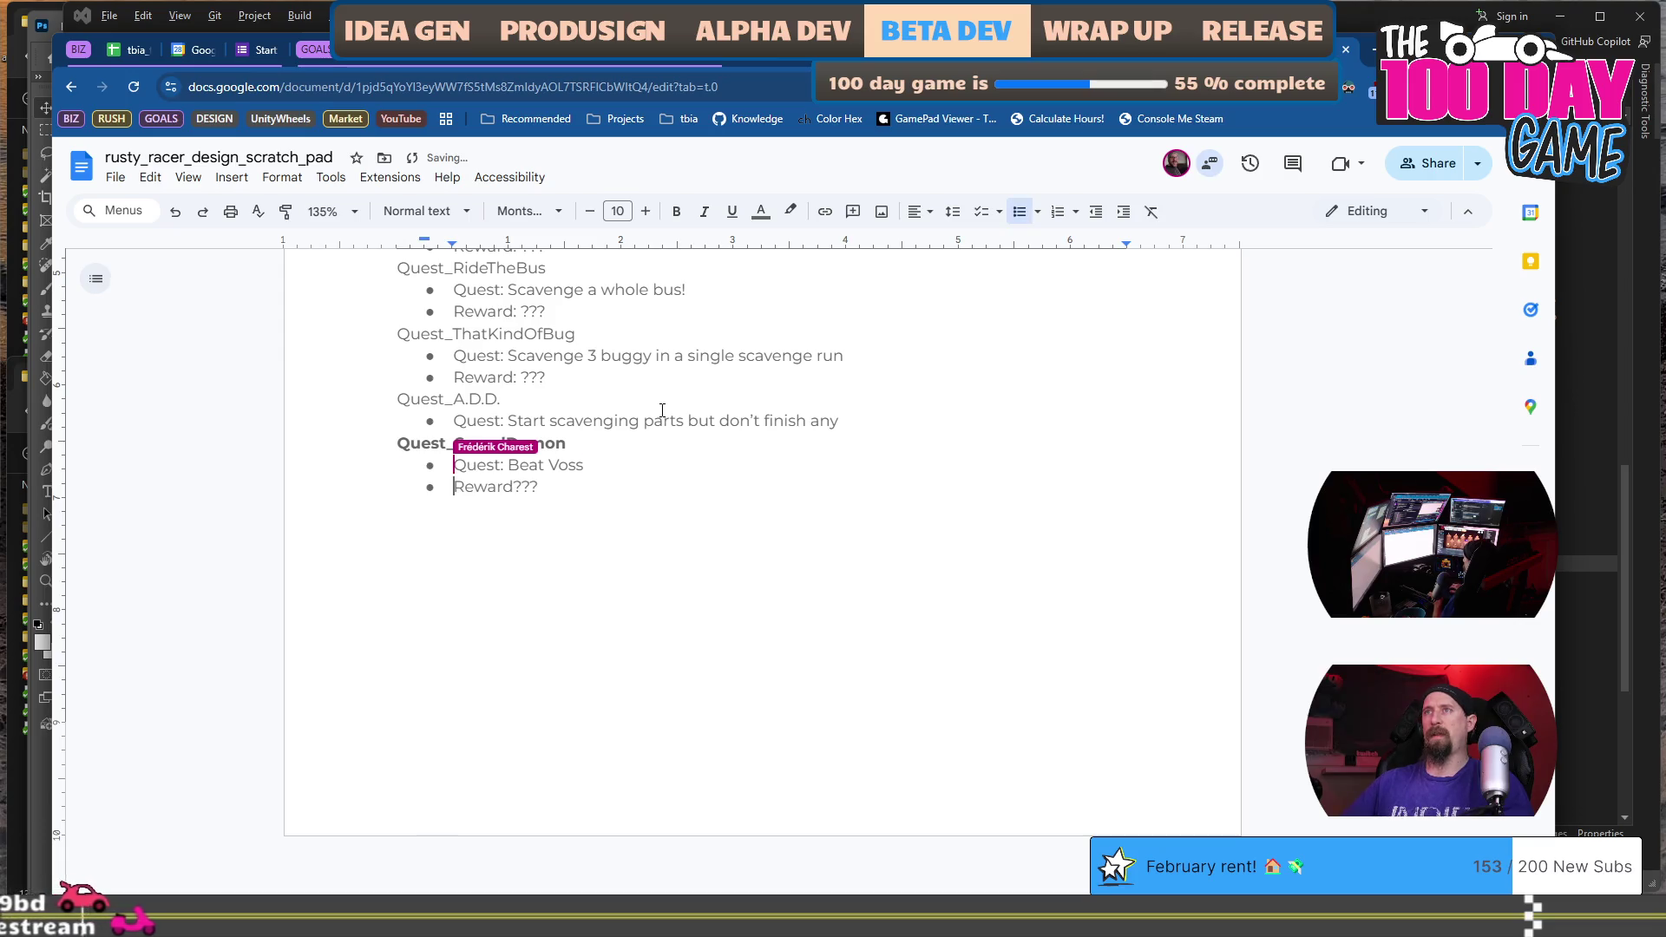
Duplicate the Quest_SpeedDemon entry below itself, adding the name Speedster.
{"action": "key", "text": "Down"}
{"action": "key", "text": "shift+Up"}
{"action": "key", "text": "shift+Up"}
{"action": "key", "text": "shift+Up"}
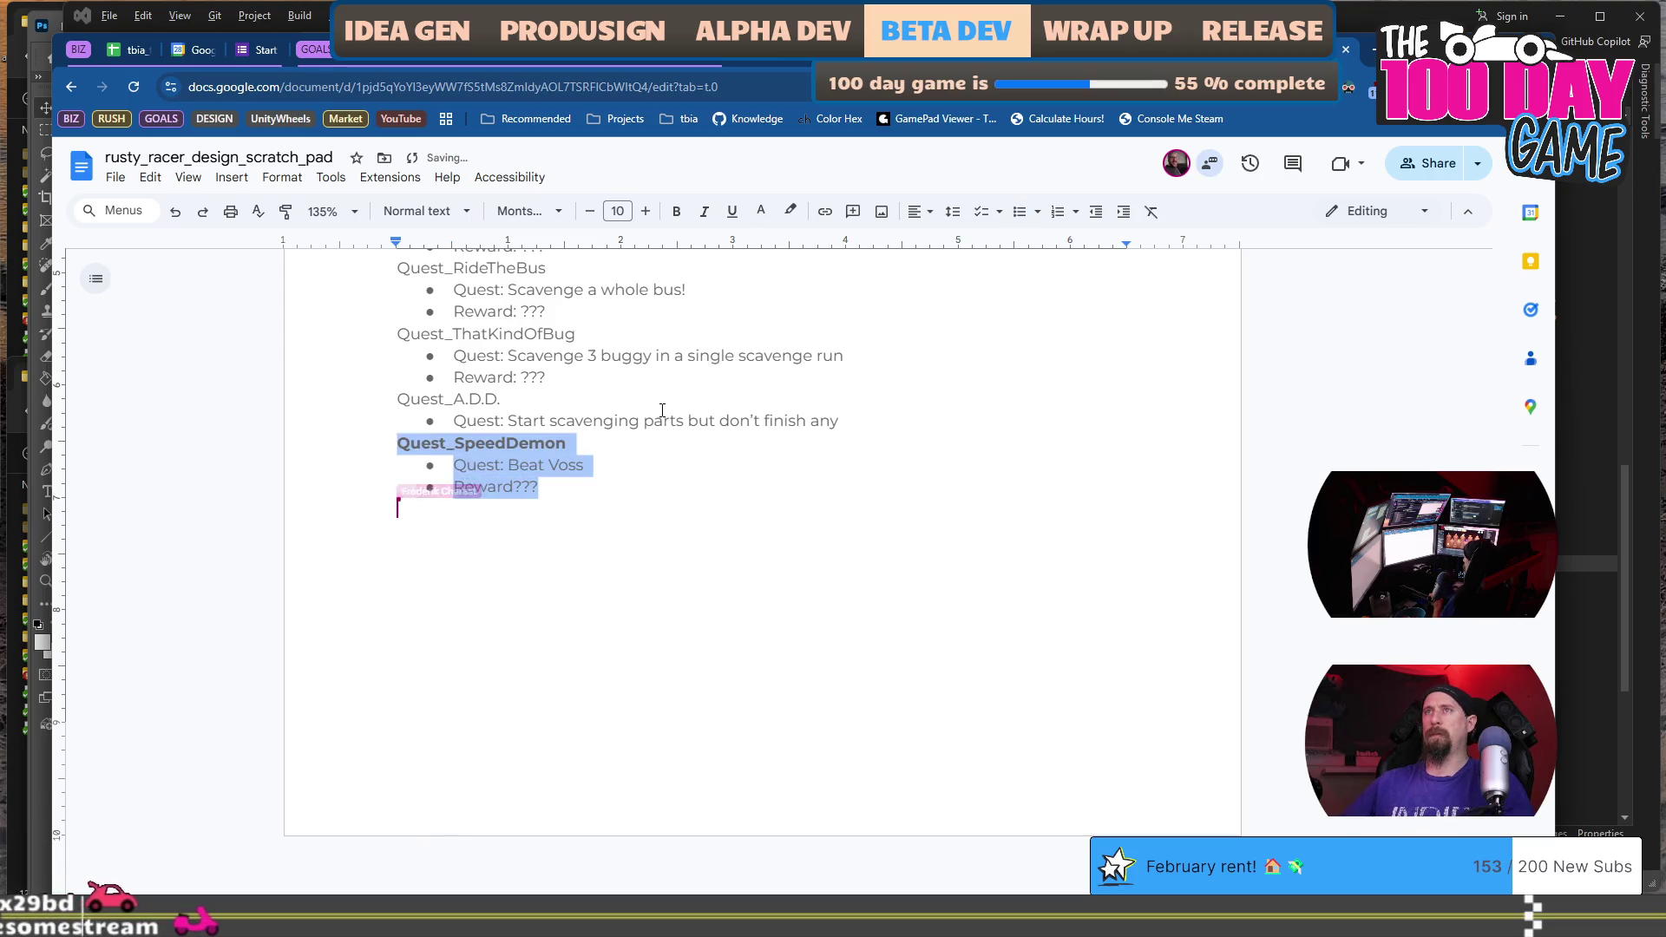
{"action": "key", "text": "Right"}
{"action": "key", "text": "Return"}
{"action": "type", "text": "Speedster"}
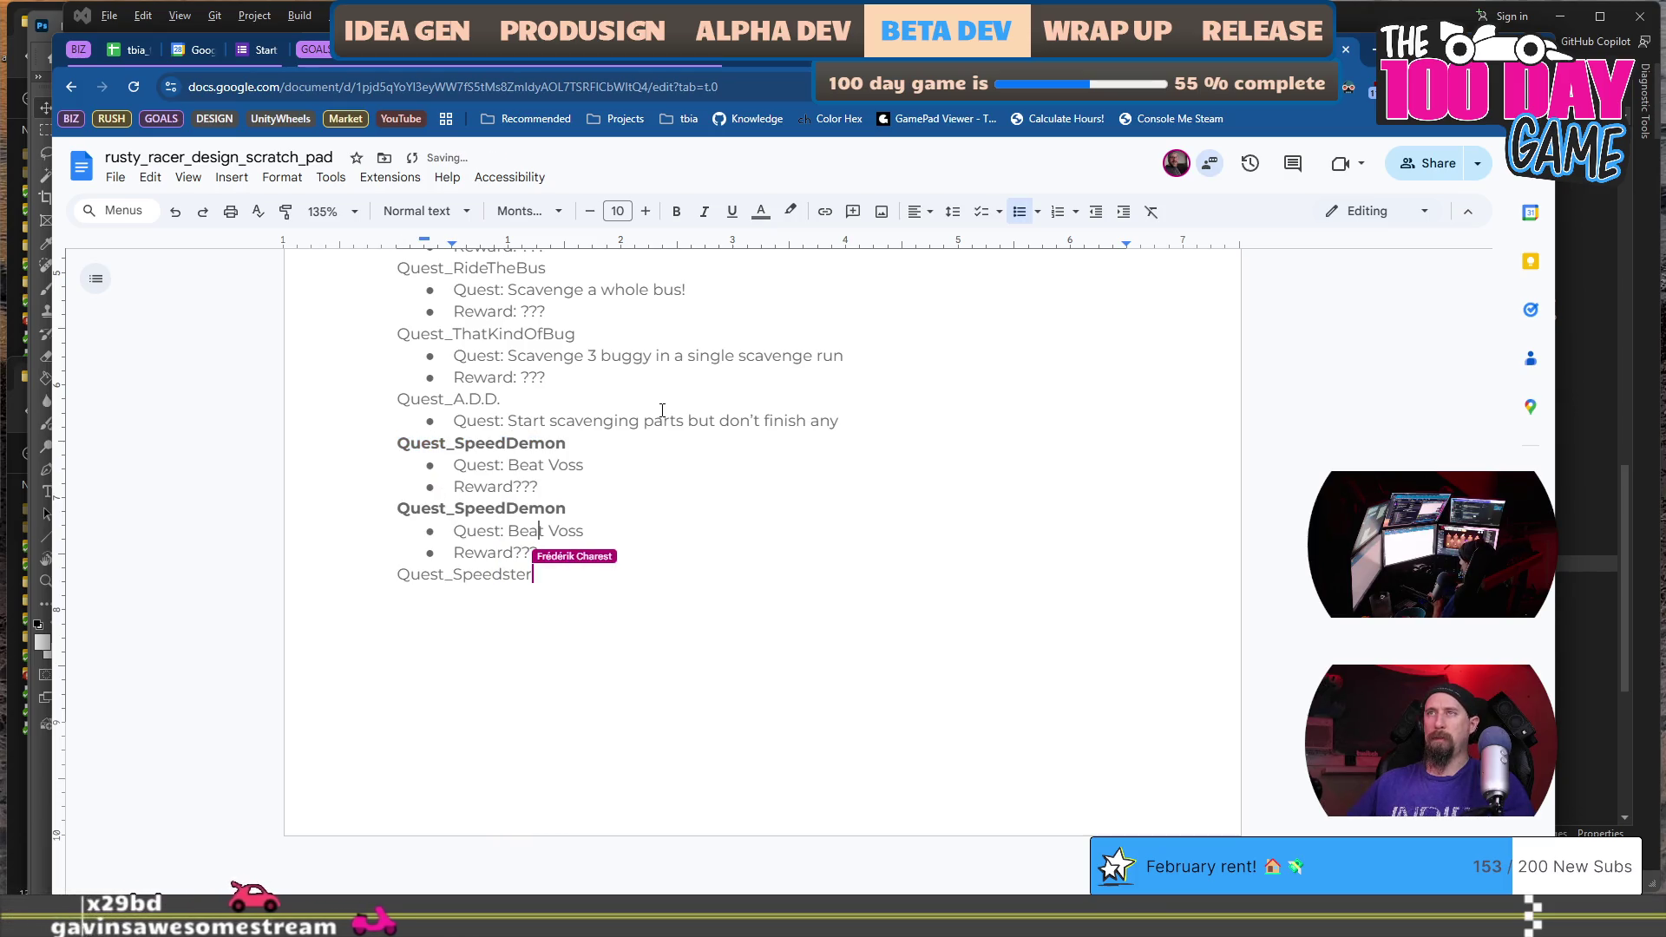
Extend the duplicate's quest to 'Beat Voss with a time of less than 7.8?? (the perfect perfect)'.
{"action": "key", "text": "Left"}
{"action": "key", "text": "Left"}
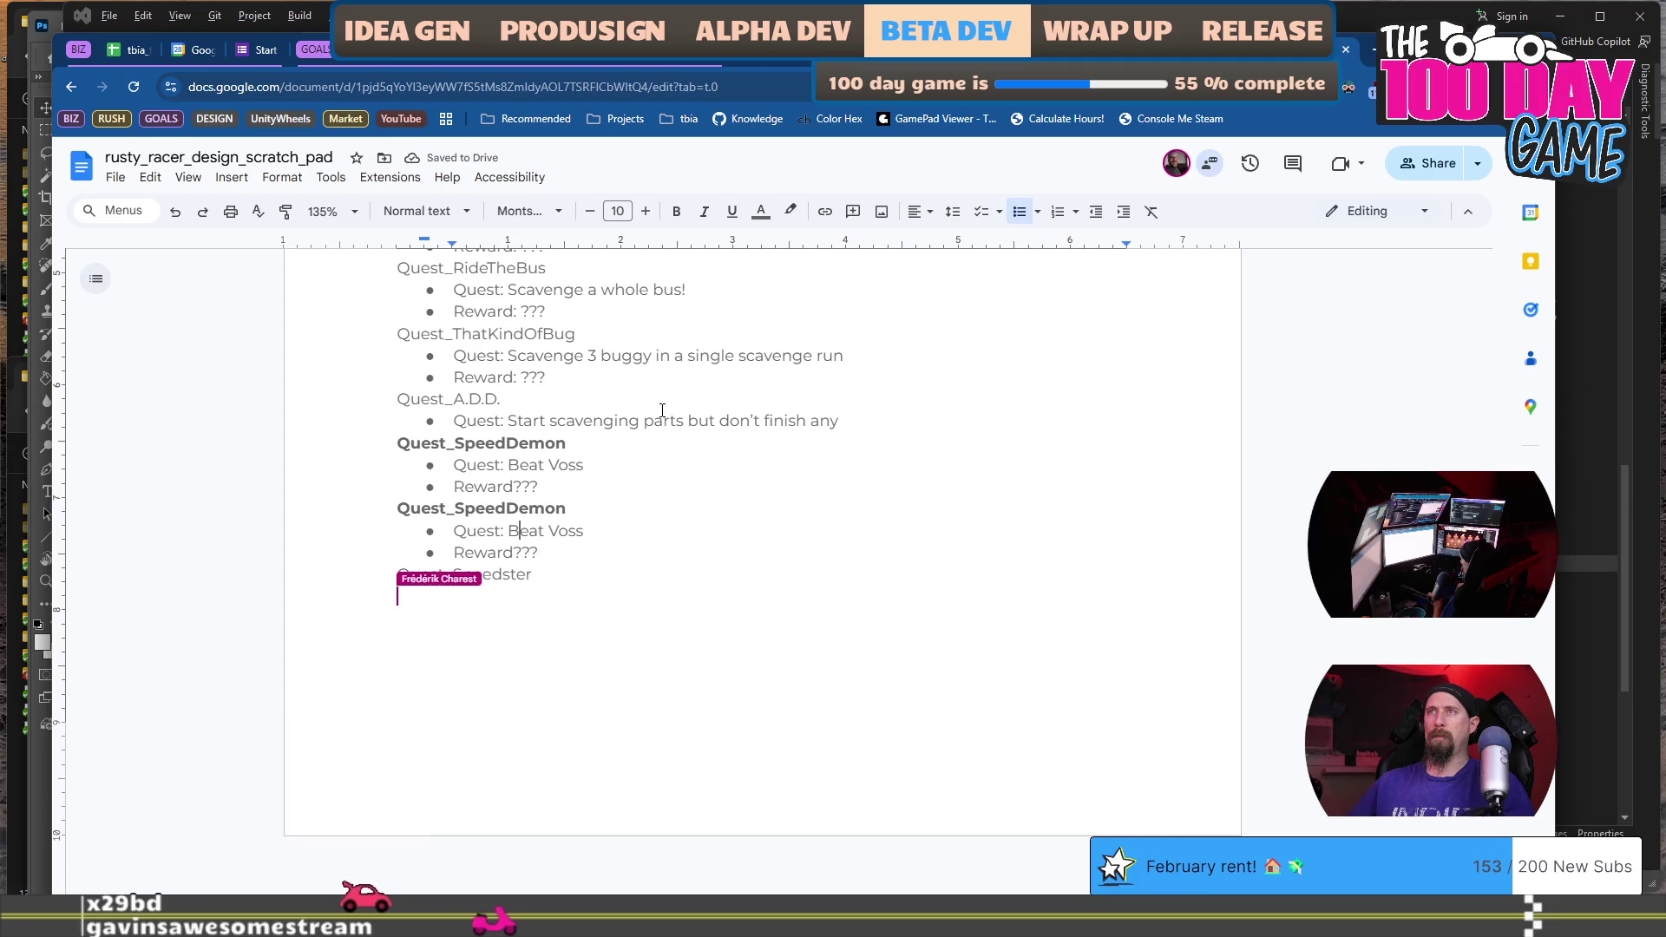
{"action": "key", "text": "Up"}
{"action": "key", "text": "End"}
{"action": "key", "text": "Down"}
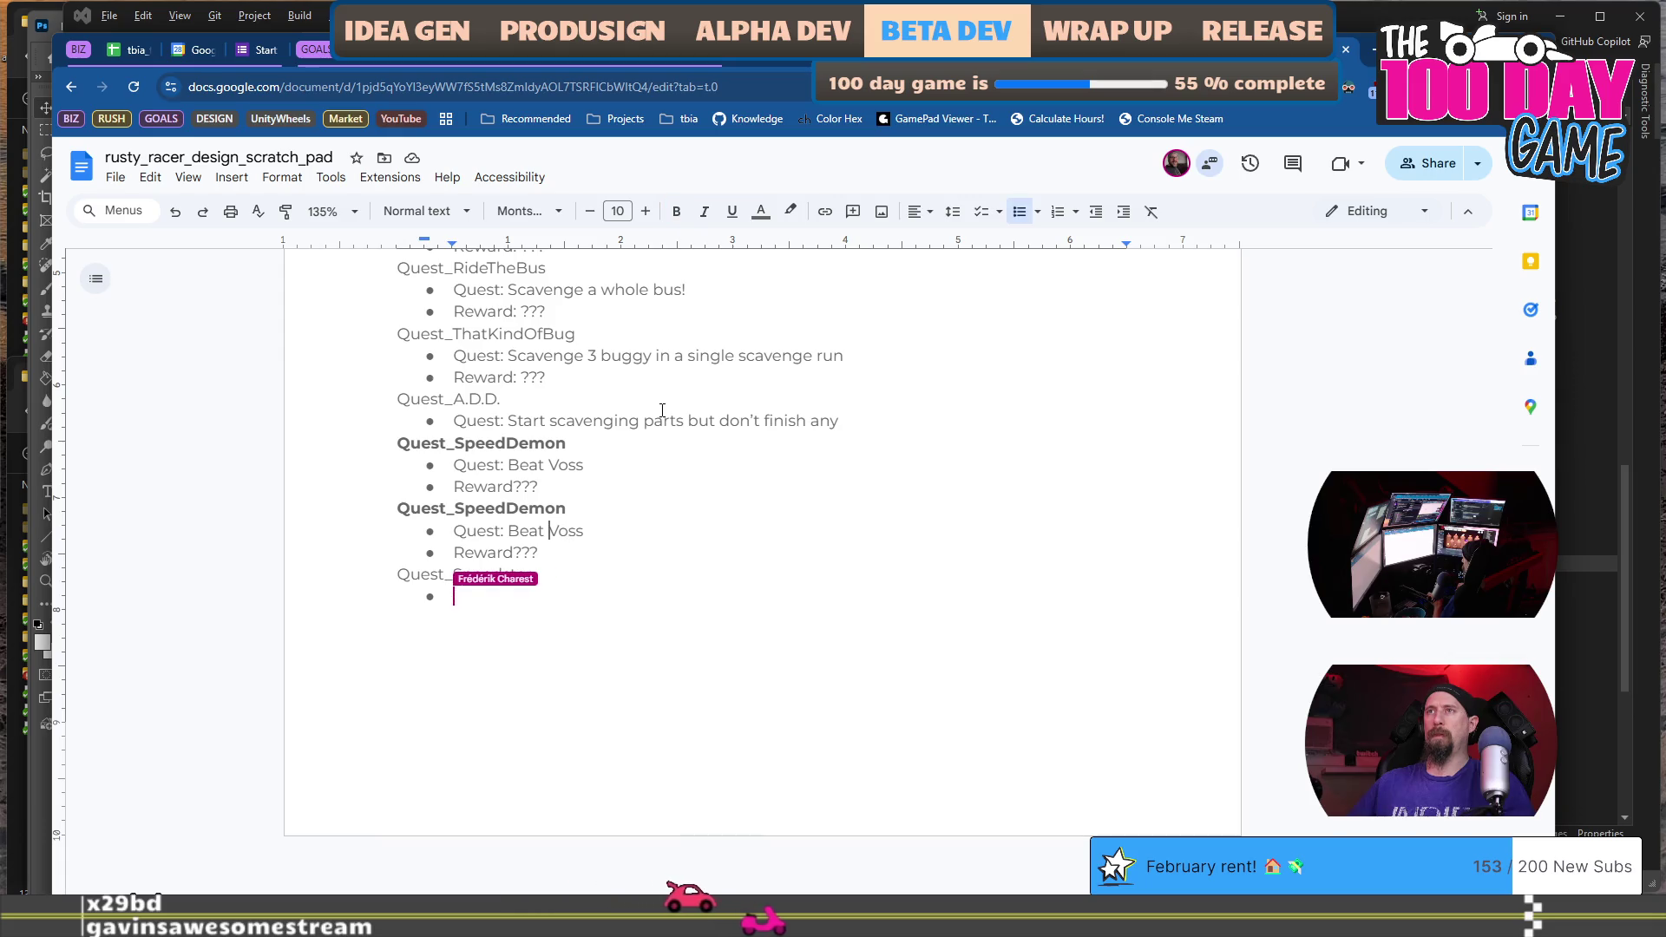
{"action": "key", "text": "End"}
{"action": "type", "text": "with "}
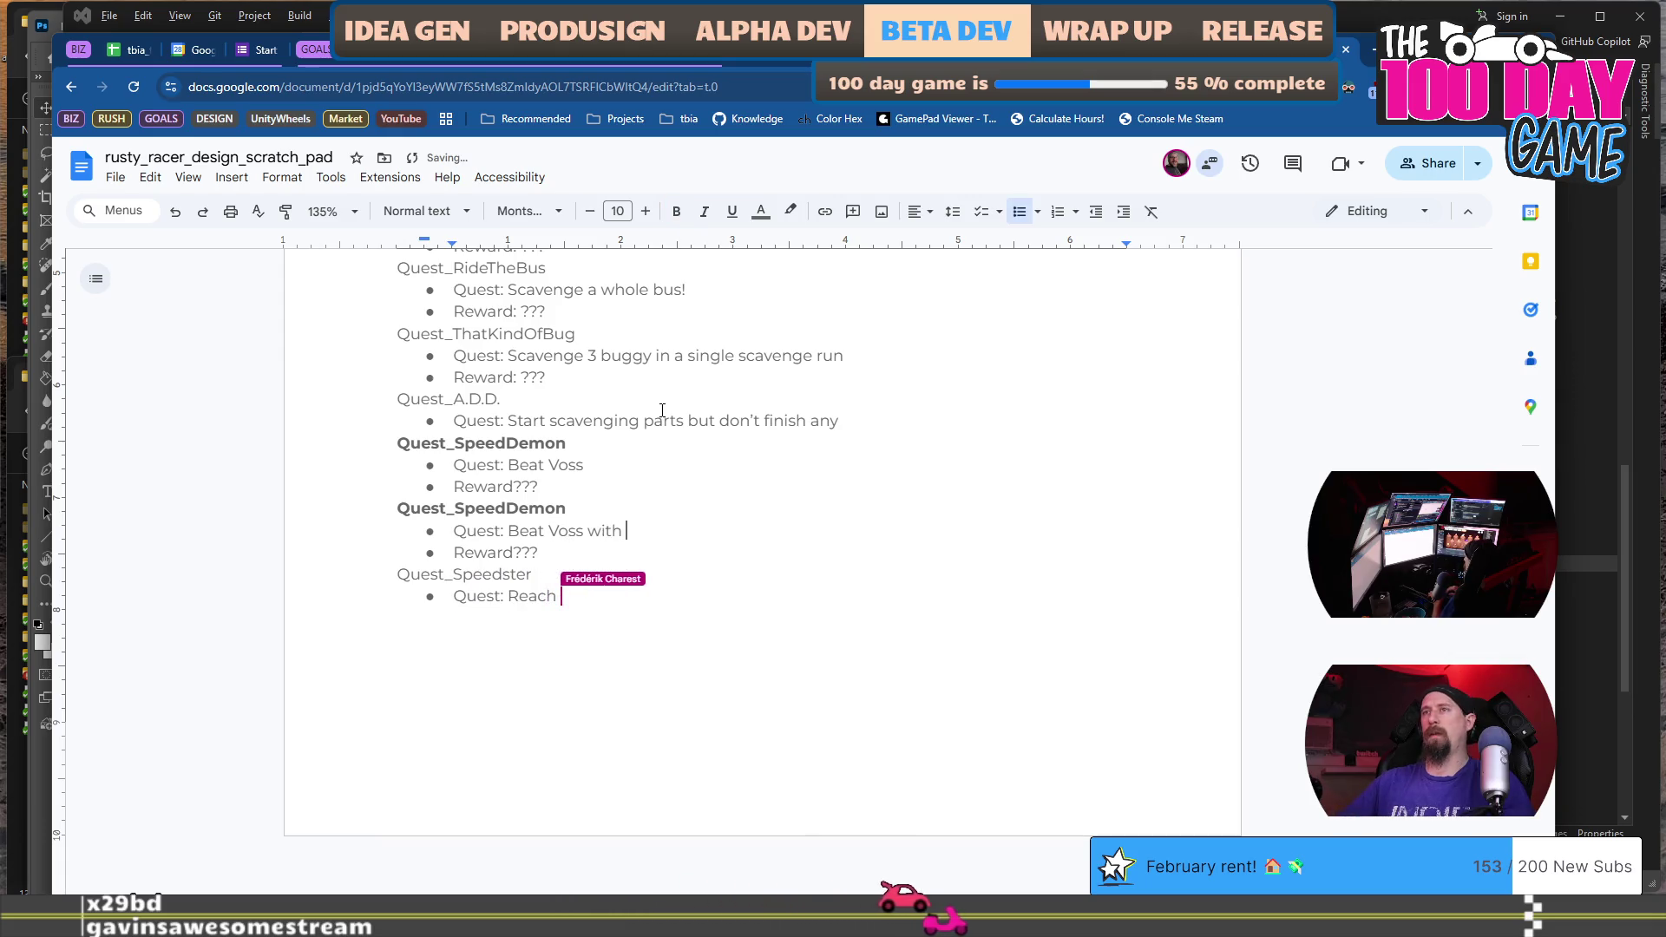
{"action": "type", "text": "a time of"}
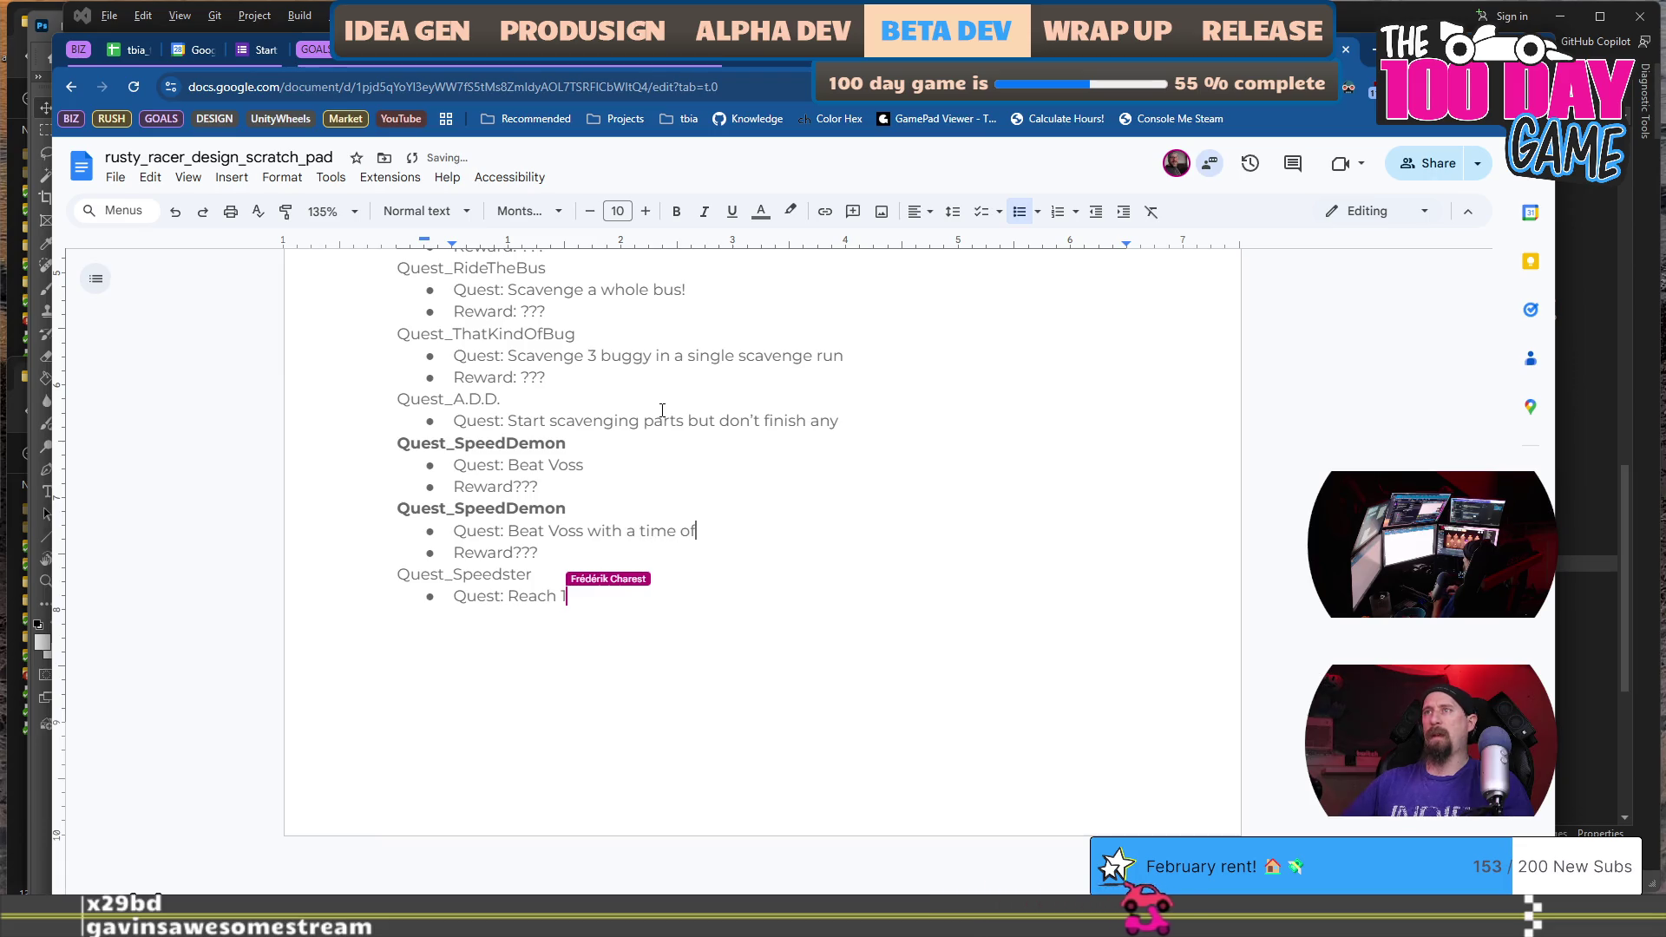
{"action": "type", "text": " less than 7.8??"}
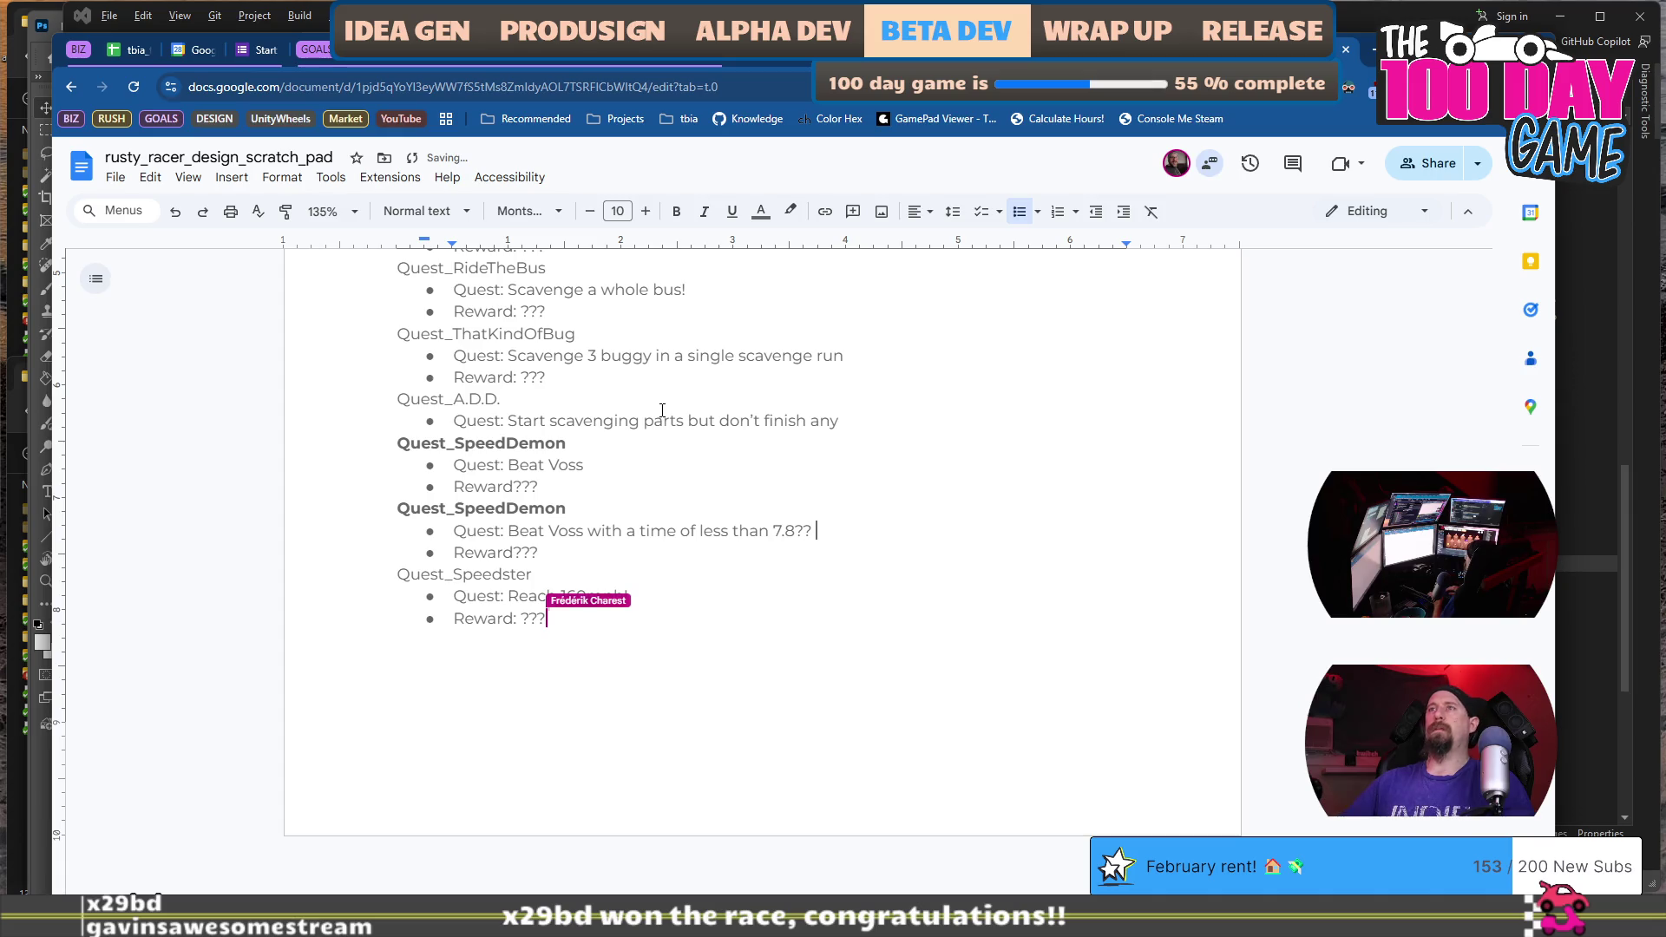
{"action": "type", "text": "(the perfect "}
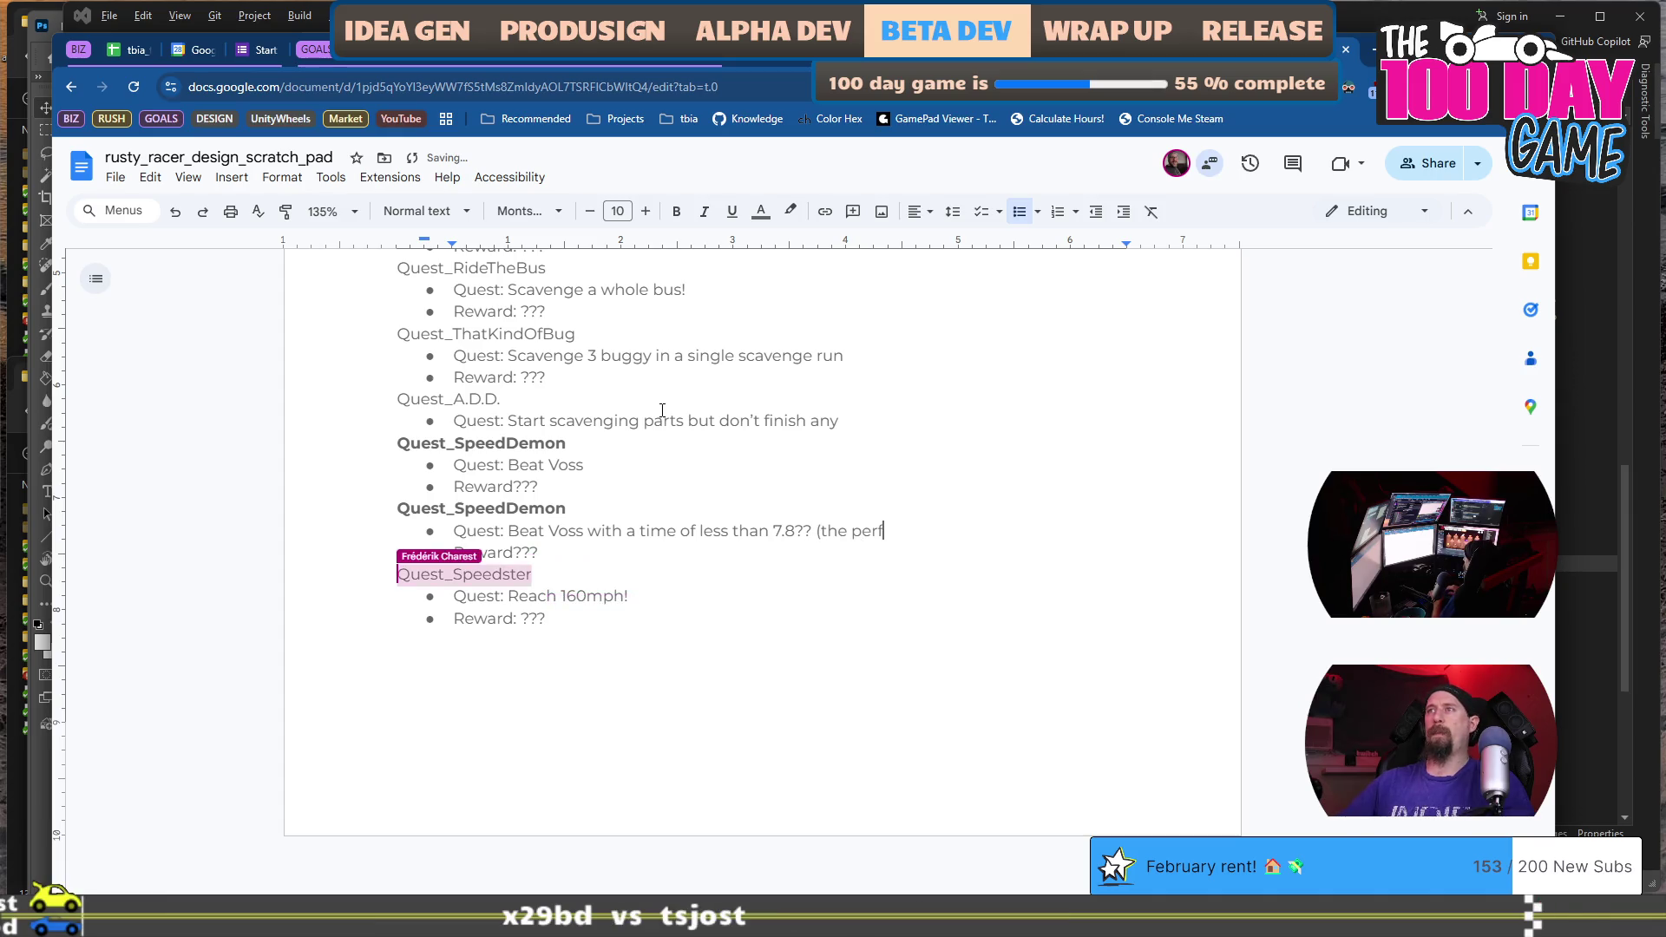
{"action": "type", "text": "perfect)"}
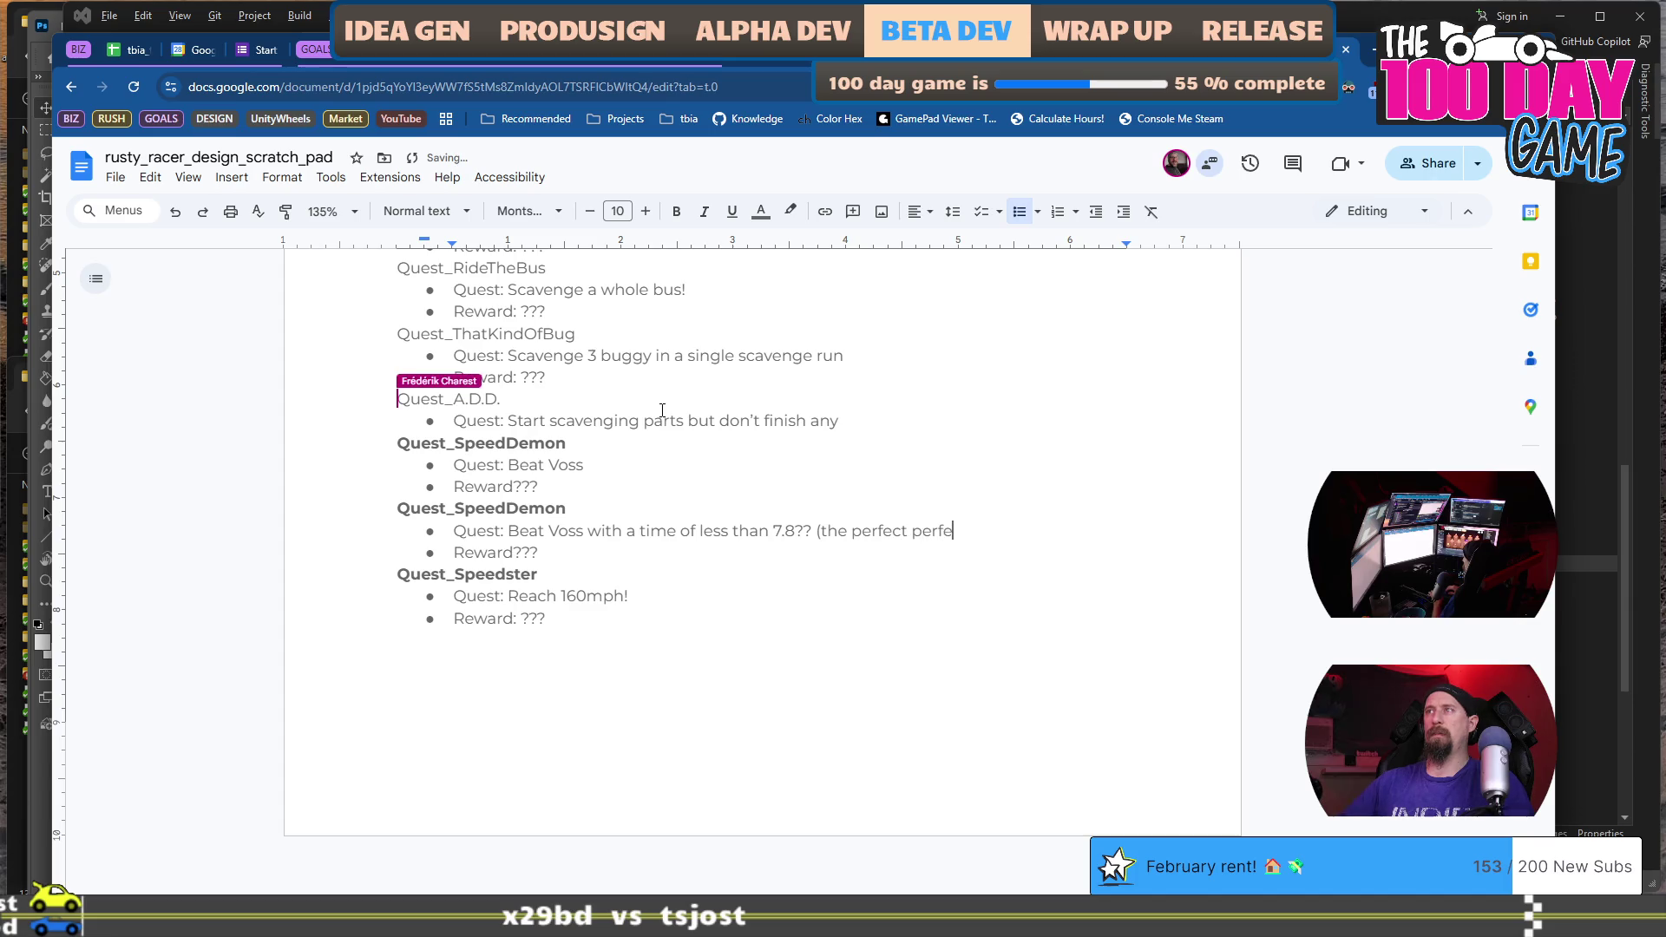
{"action": "key", "text": "Down"}
{"action": "key", "text": "Down"}
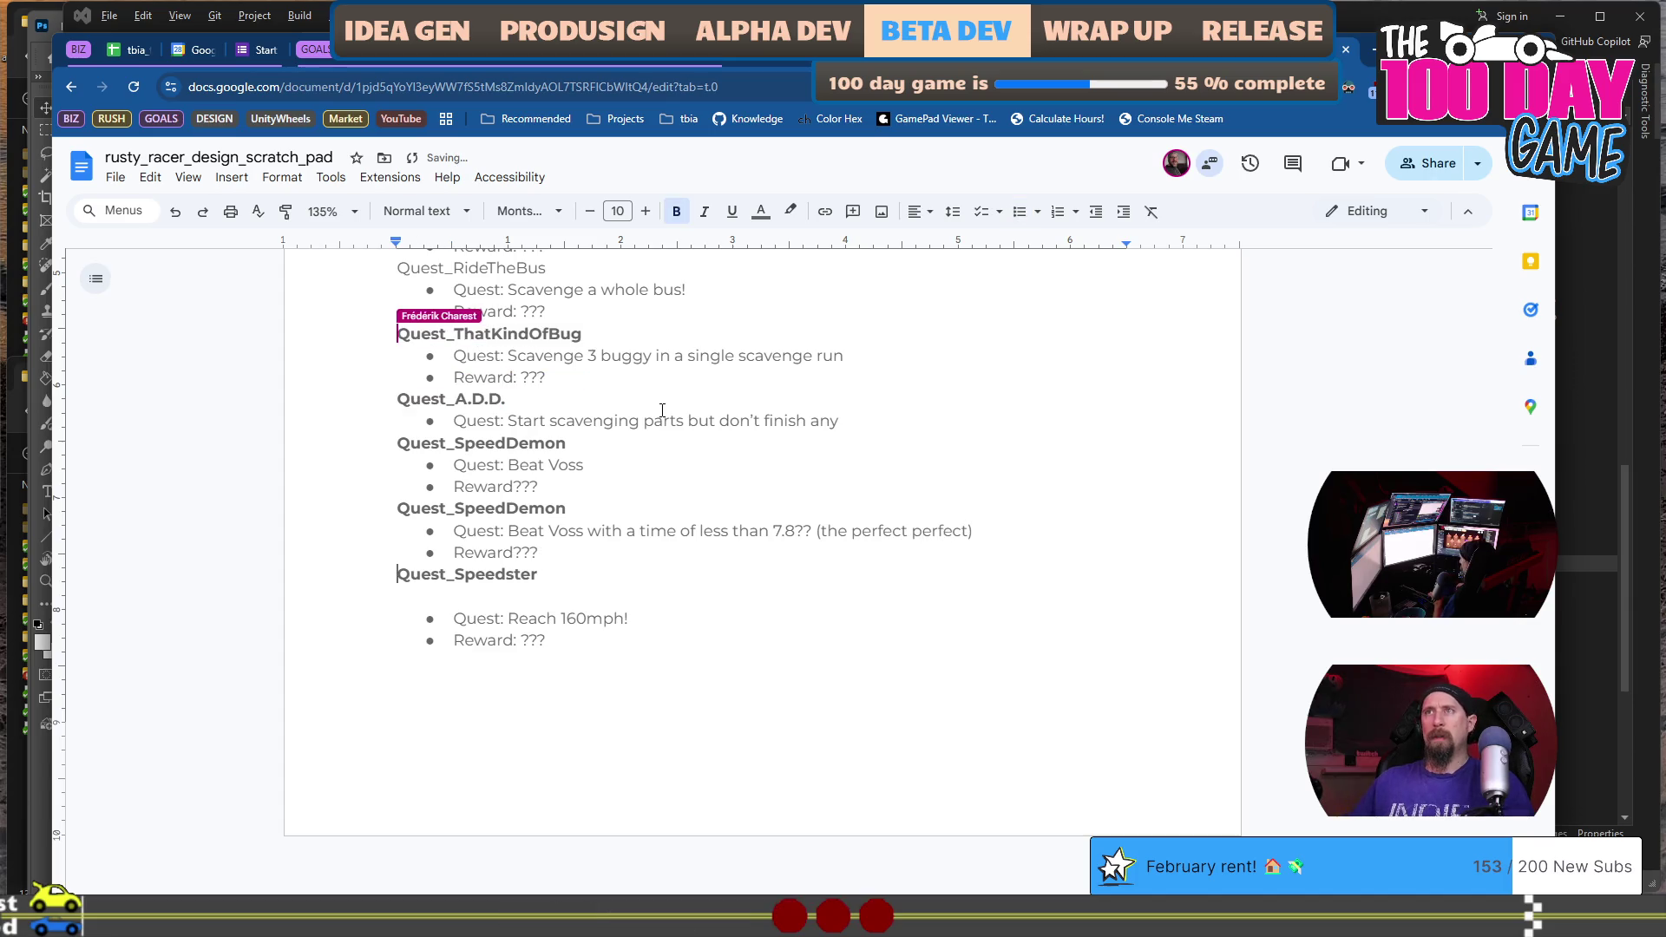
{"action": "key", "text": "Up"}
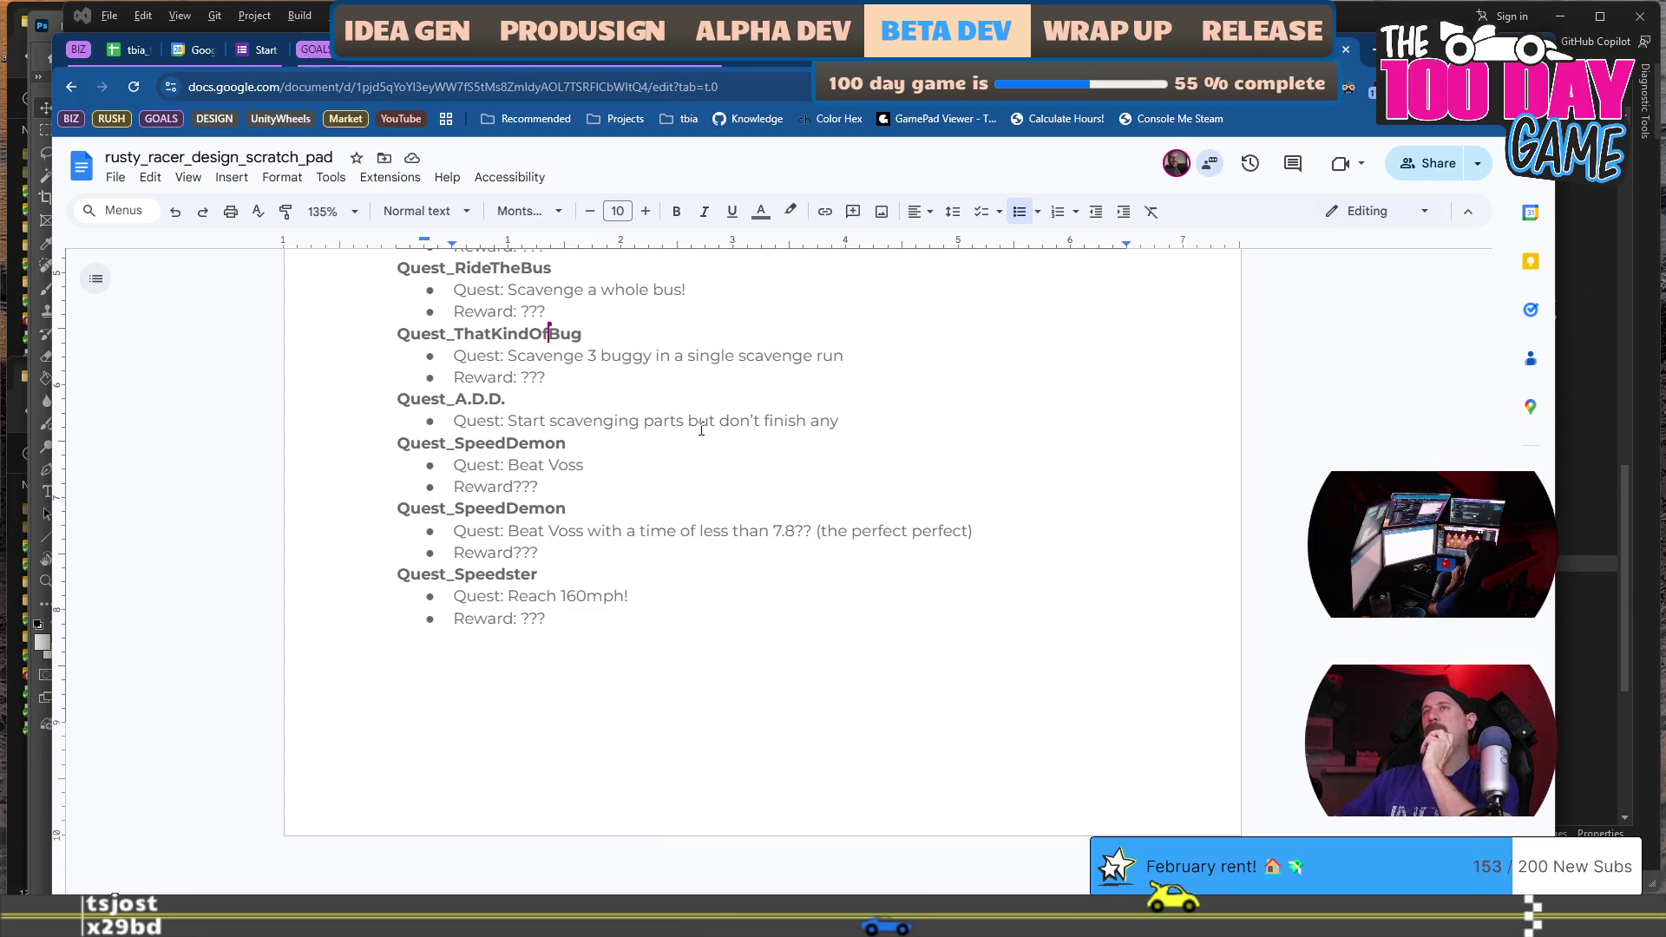
{"action": "left_click_drag", "start_coordinate": [591, 427], "coordinate": [838, 422]}
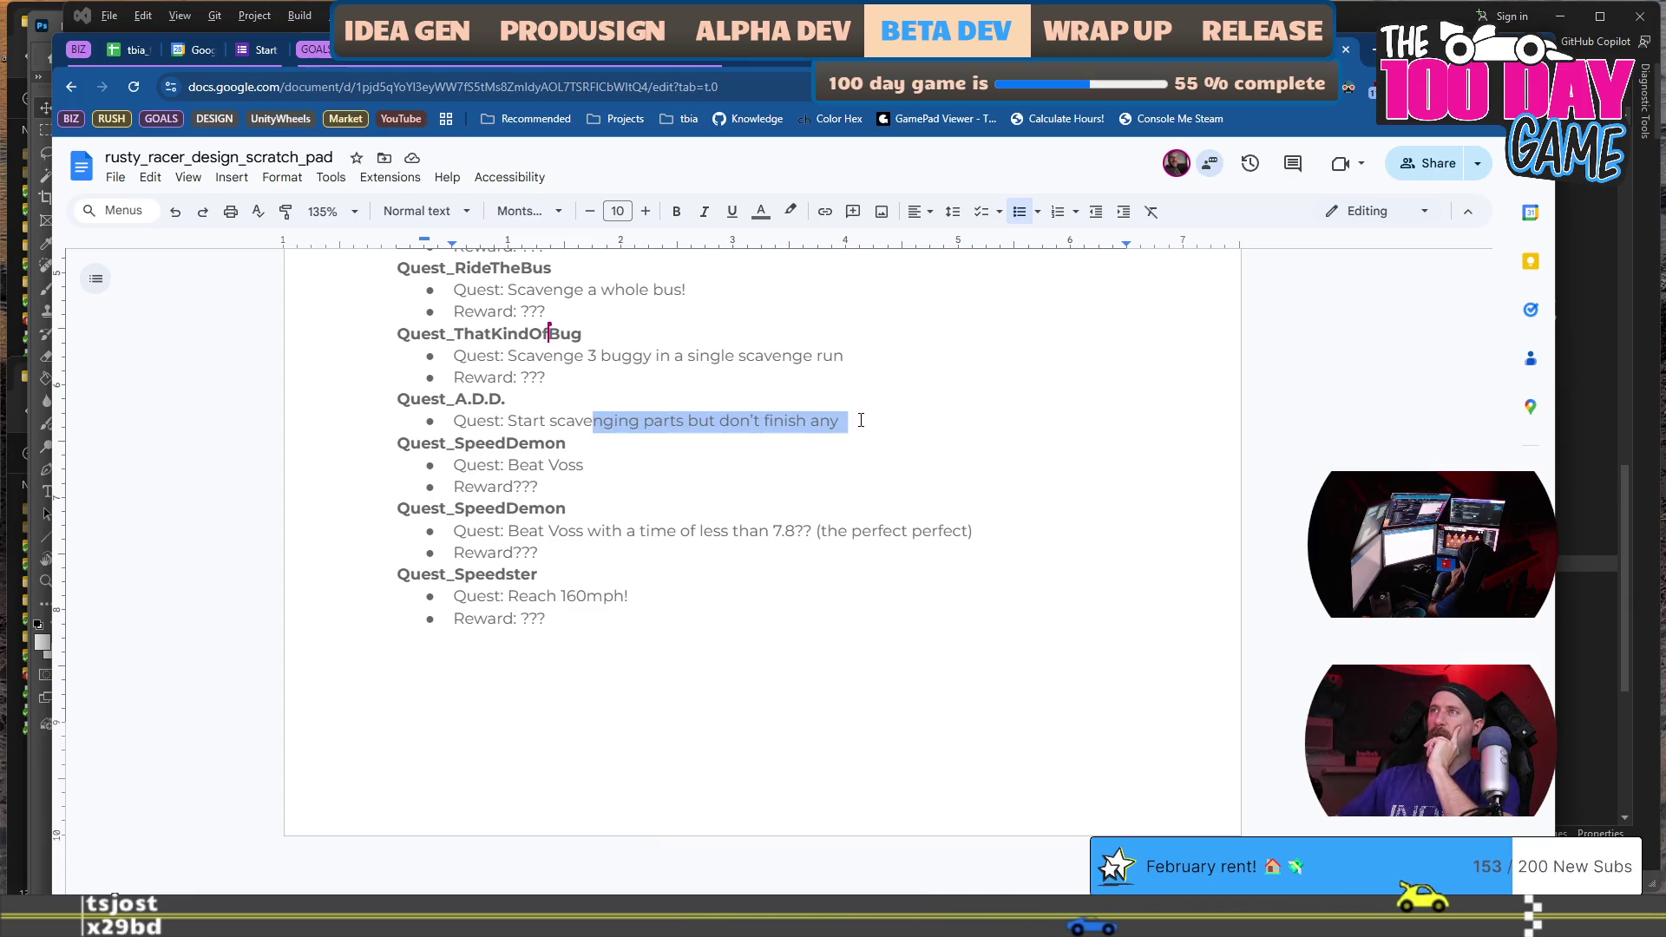
{"action": "left_click", "coordinate": [862, 420]}
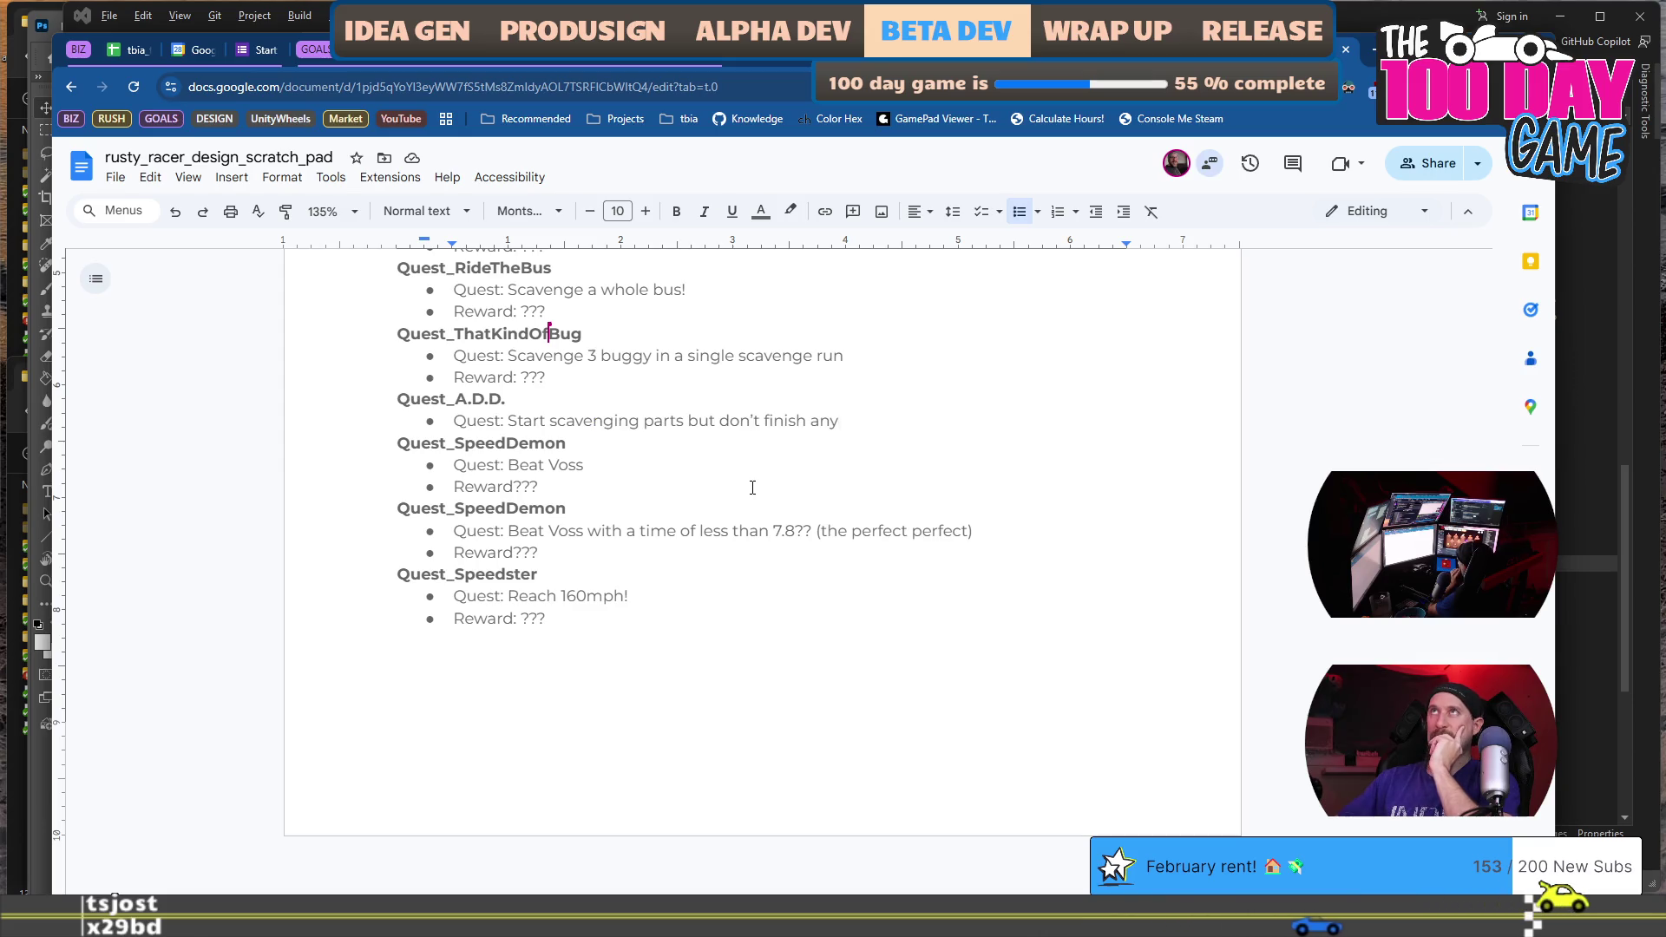
{"action": "scroll", "coordinate": [753, 487], "scroll_direction": "up", "scroll_amount": 5}
{"action": "scroll", "coordinate": [753, 487], "scroll_direction": "up", "scroll_amount": 4}
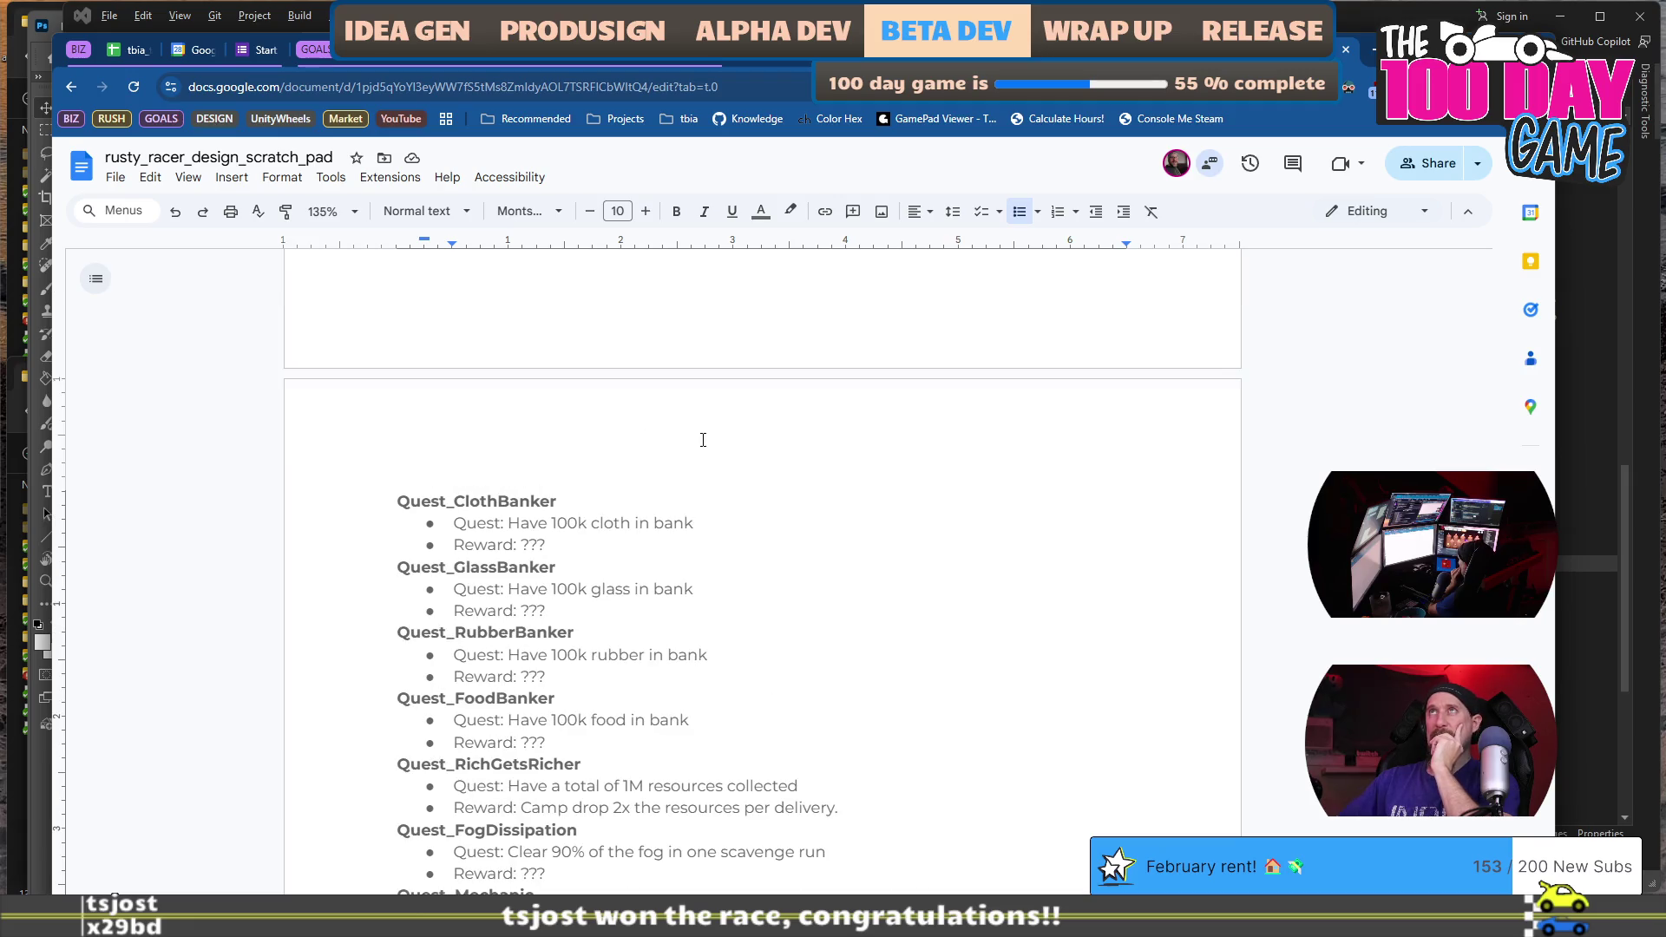
{"action": "scroll", "coordinate": [703, 440], "scroll_direction": "down", "scroll_amount": 4}
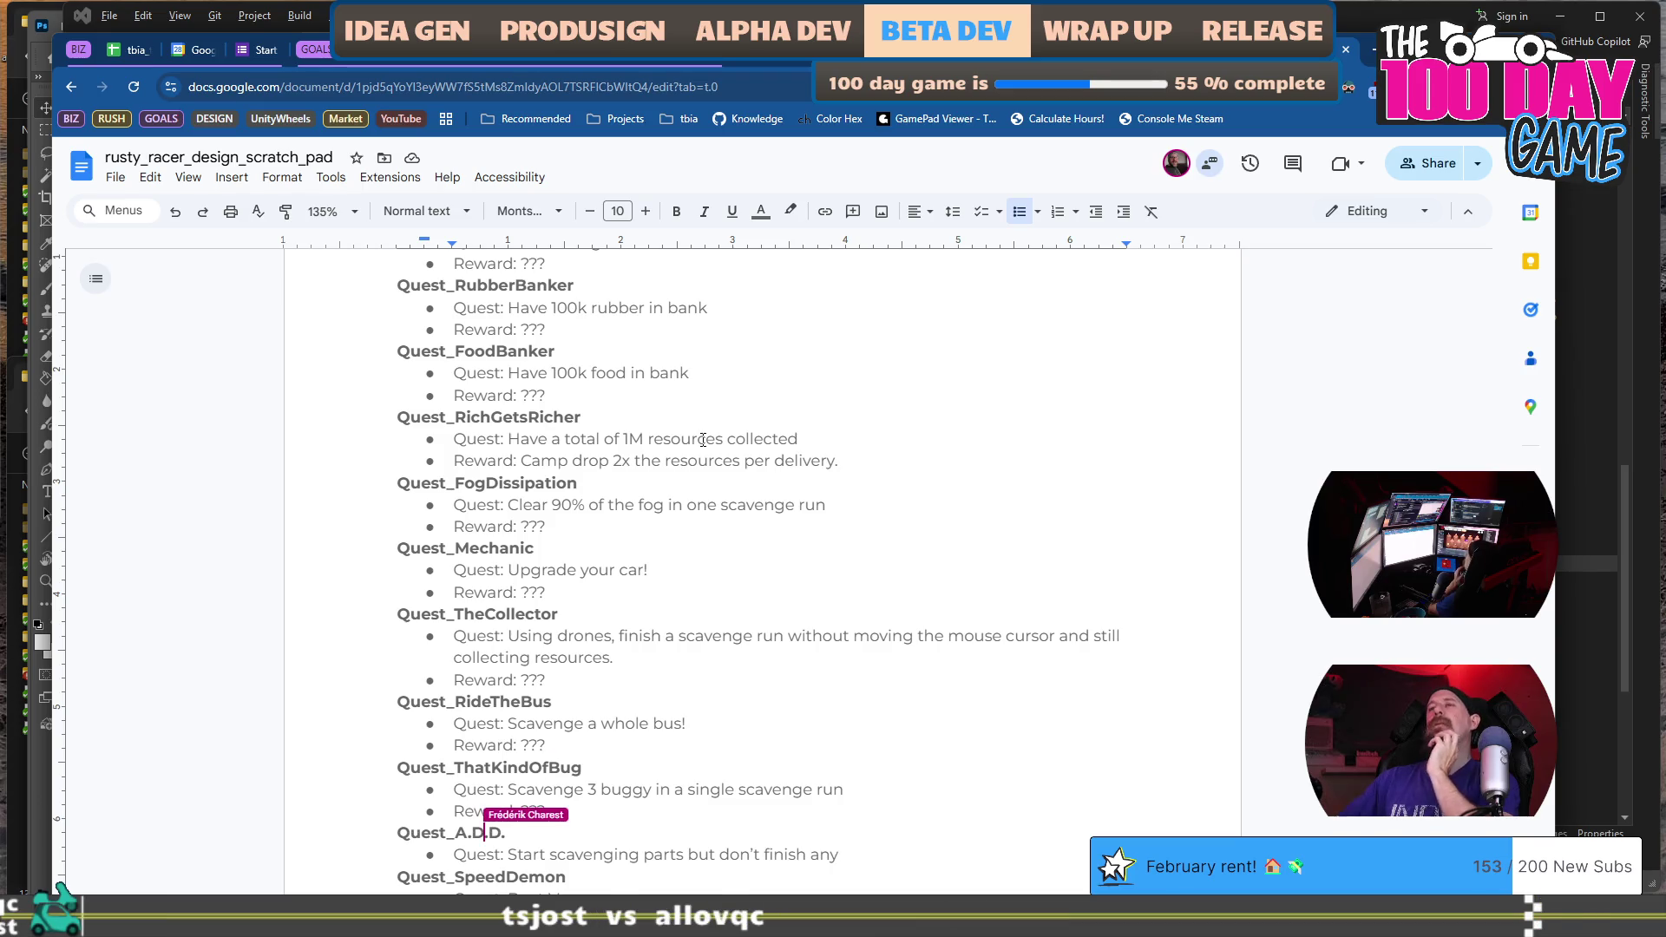
{"action": "scroll", "coordinate": [703, 440], "scroll_direction": "down", "scroll_amount": 4}
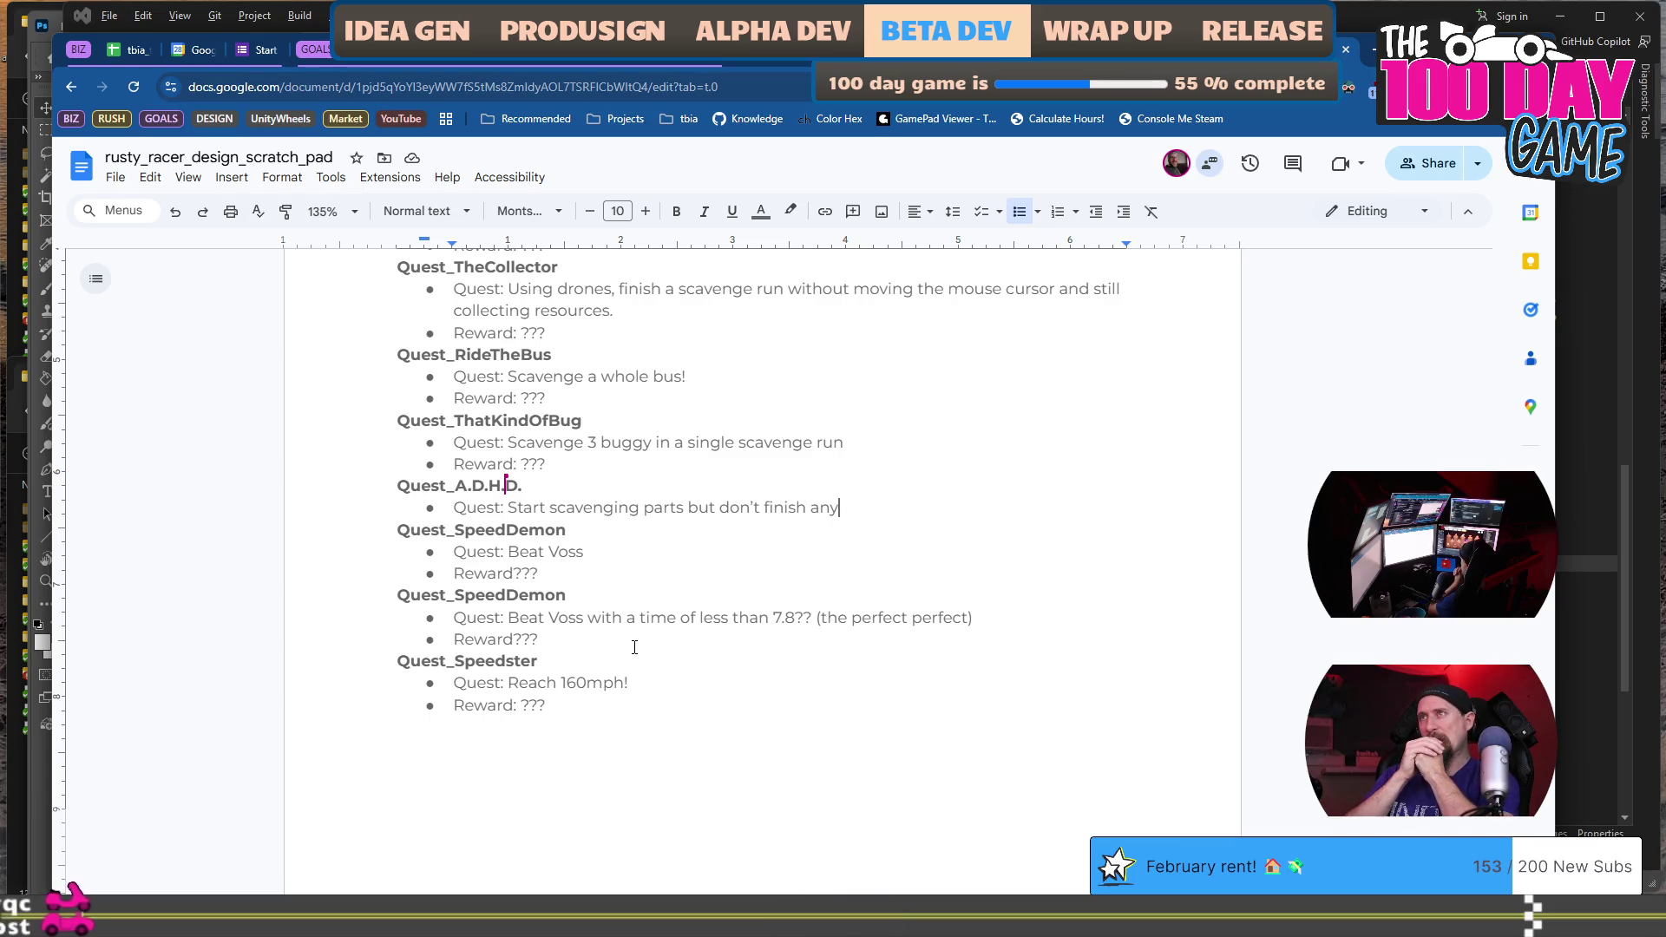
{"action": "left_click_drag", "start_coordinate": [848, 440], "coordinate": [453, 442]}
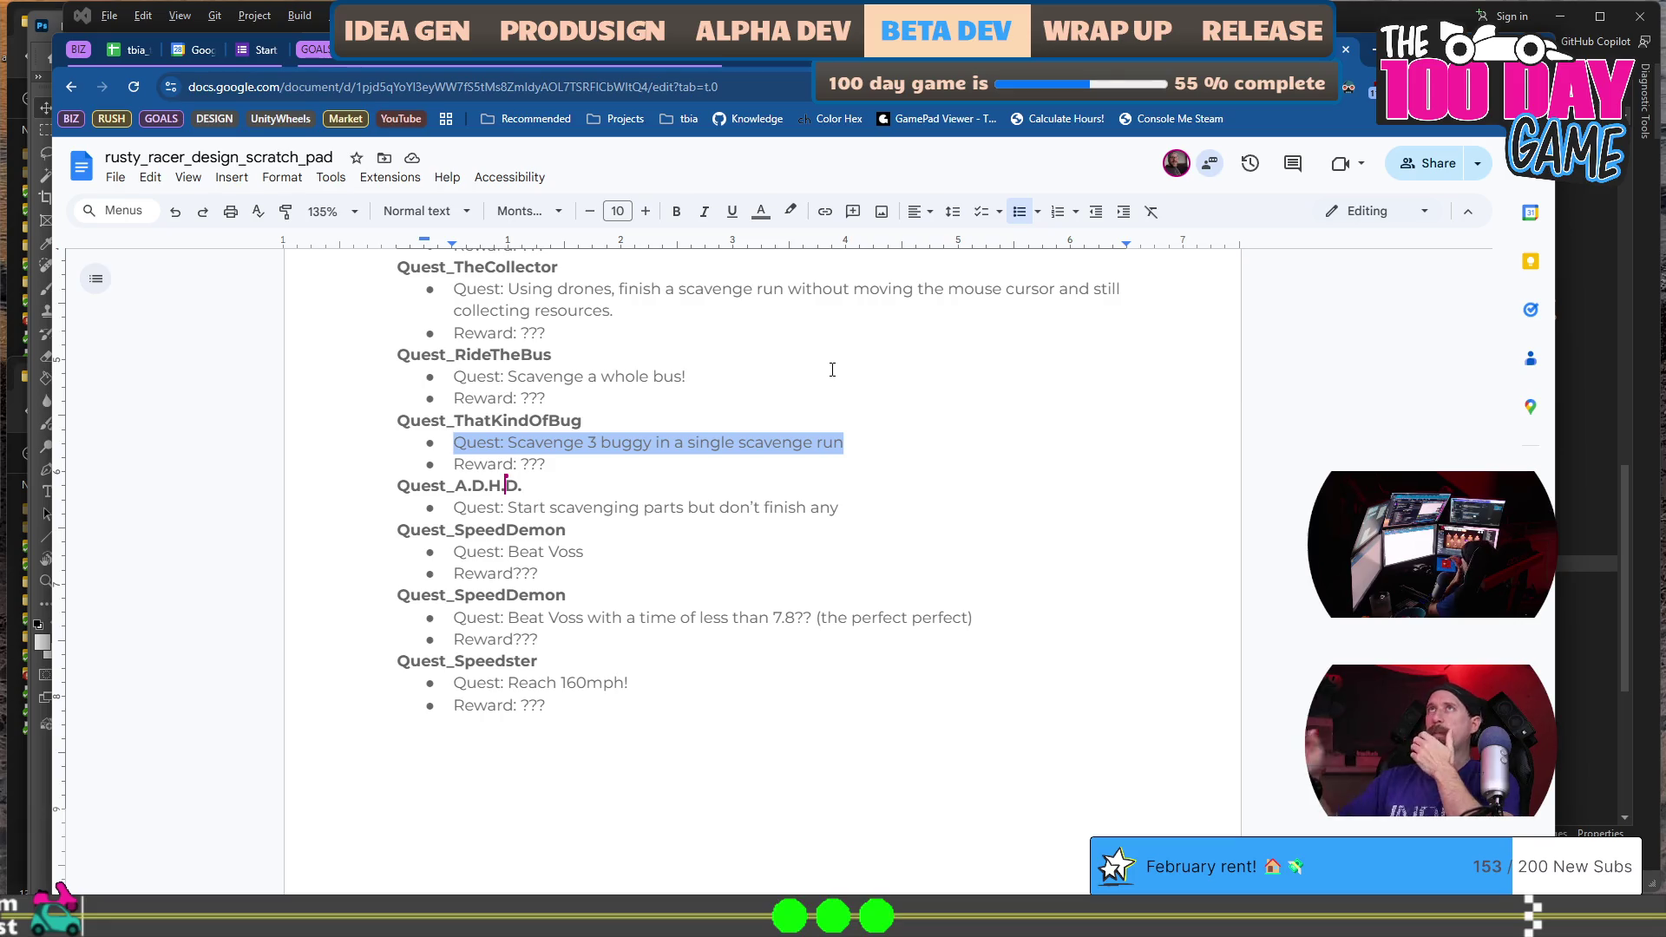
Delete the extra spaces so the MasterCollector line reads 'Reward: 1000 Metal'.
{"action": "scroll", "coordinate": [1033, 478], "scroll_direction": "up", "scroll_amount": 20}
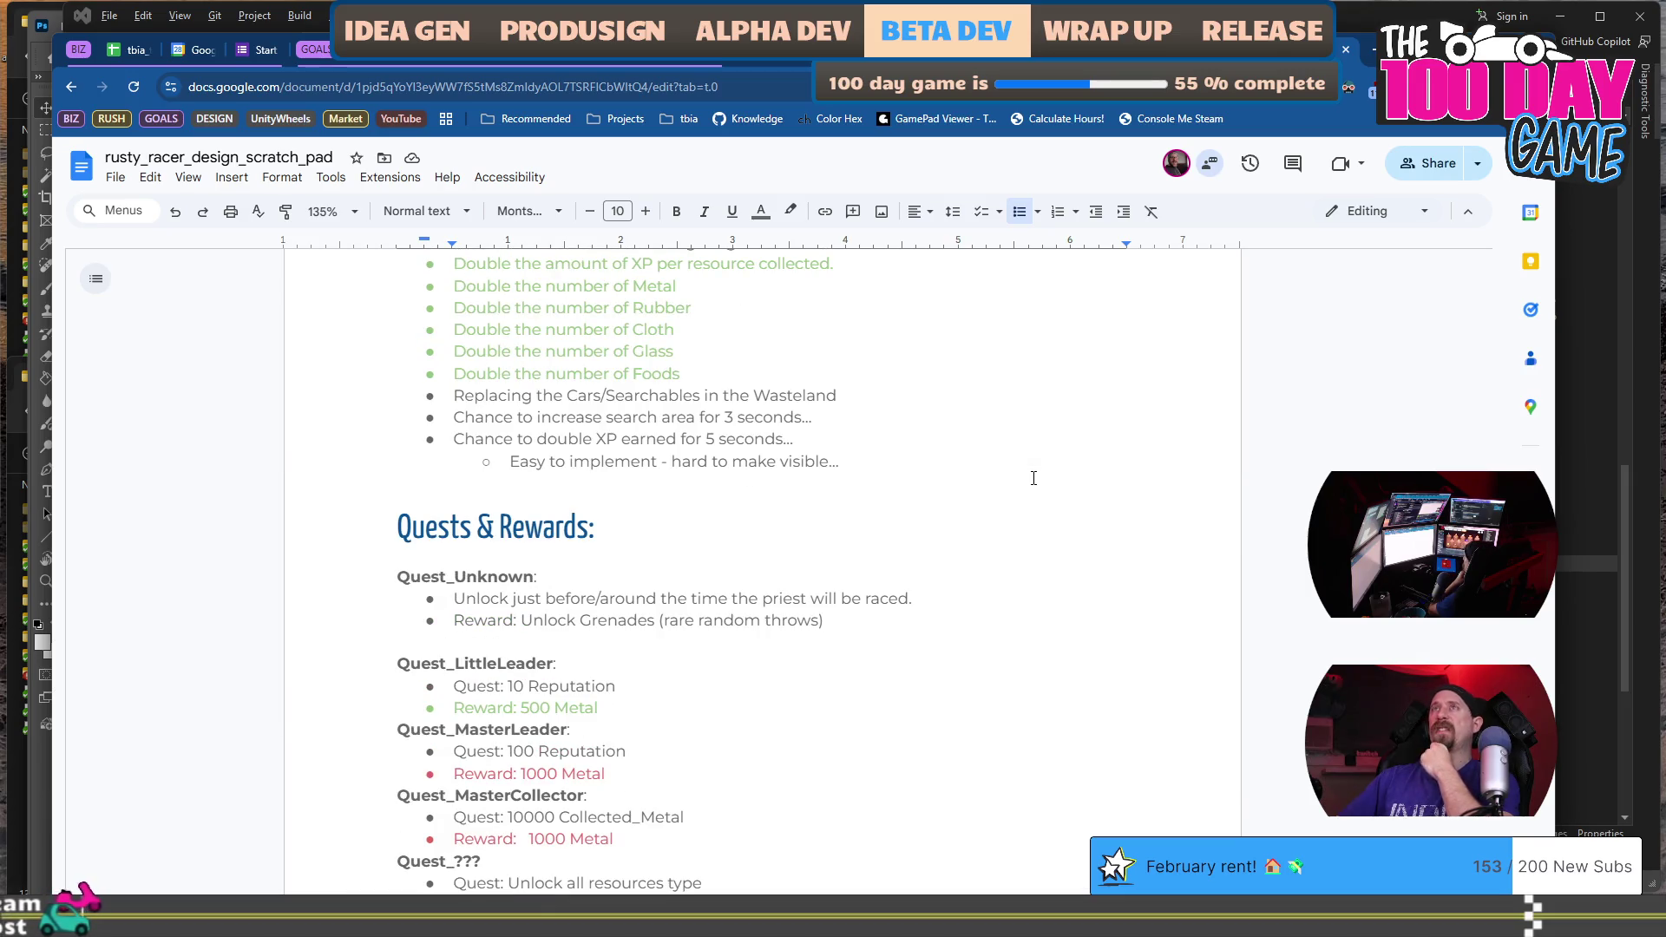
{"action": "scroll", "coordinate": [1034, 479], "scroll_direction": "down", "scroll_amount": 3}
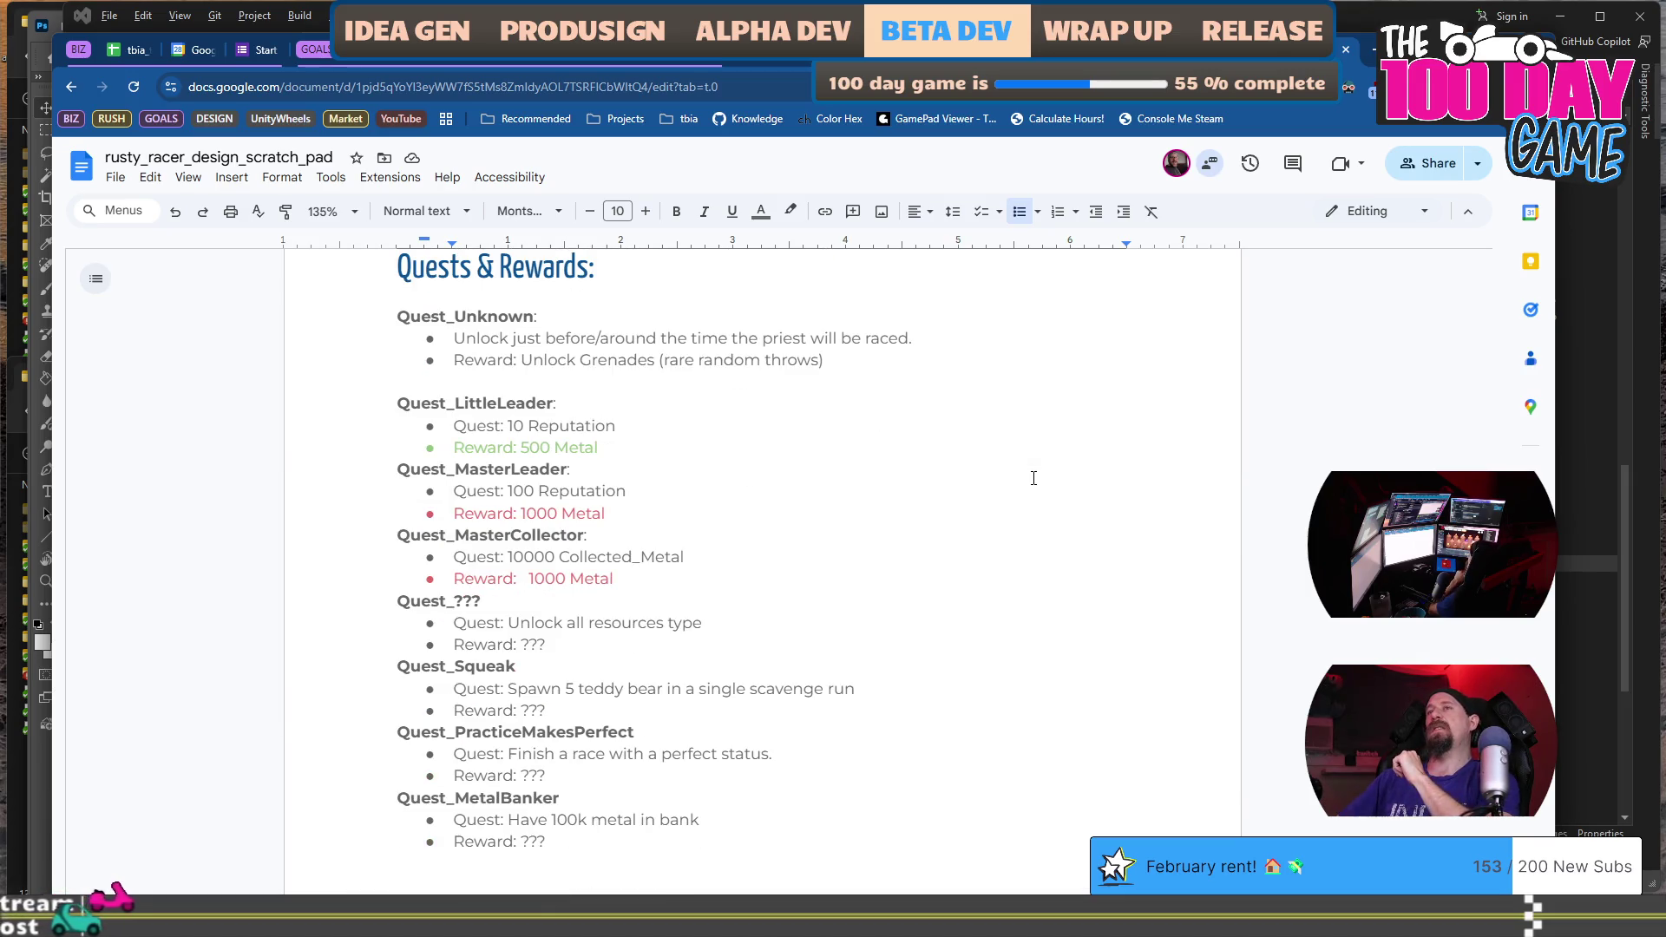
{"action": "left_click", "coordinate": [978, 581]}
{"action": "key", "text": "ctrl+Left"}
{"action": "key", "text": "ctrl+Left"}
{"action": "key", "text": "ctrl+Left"}
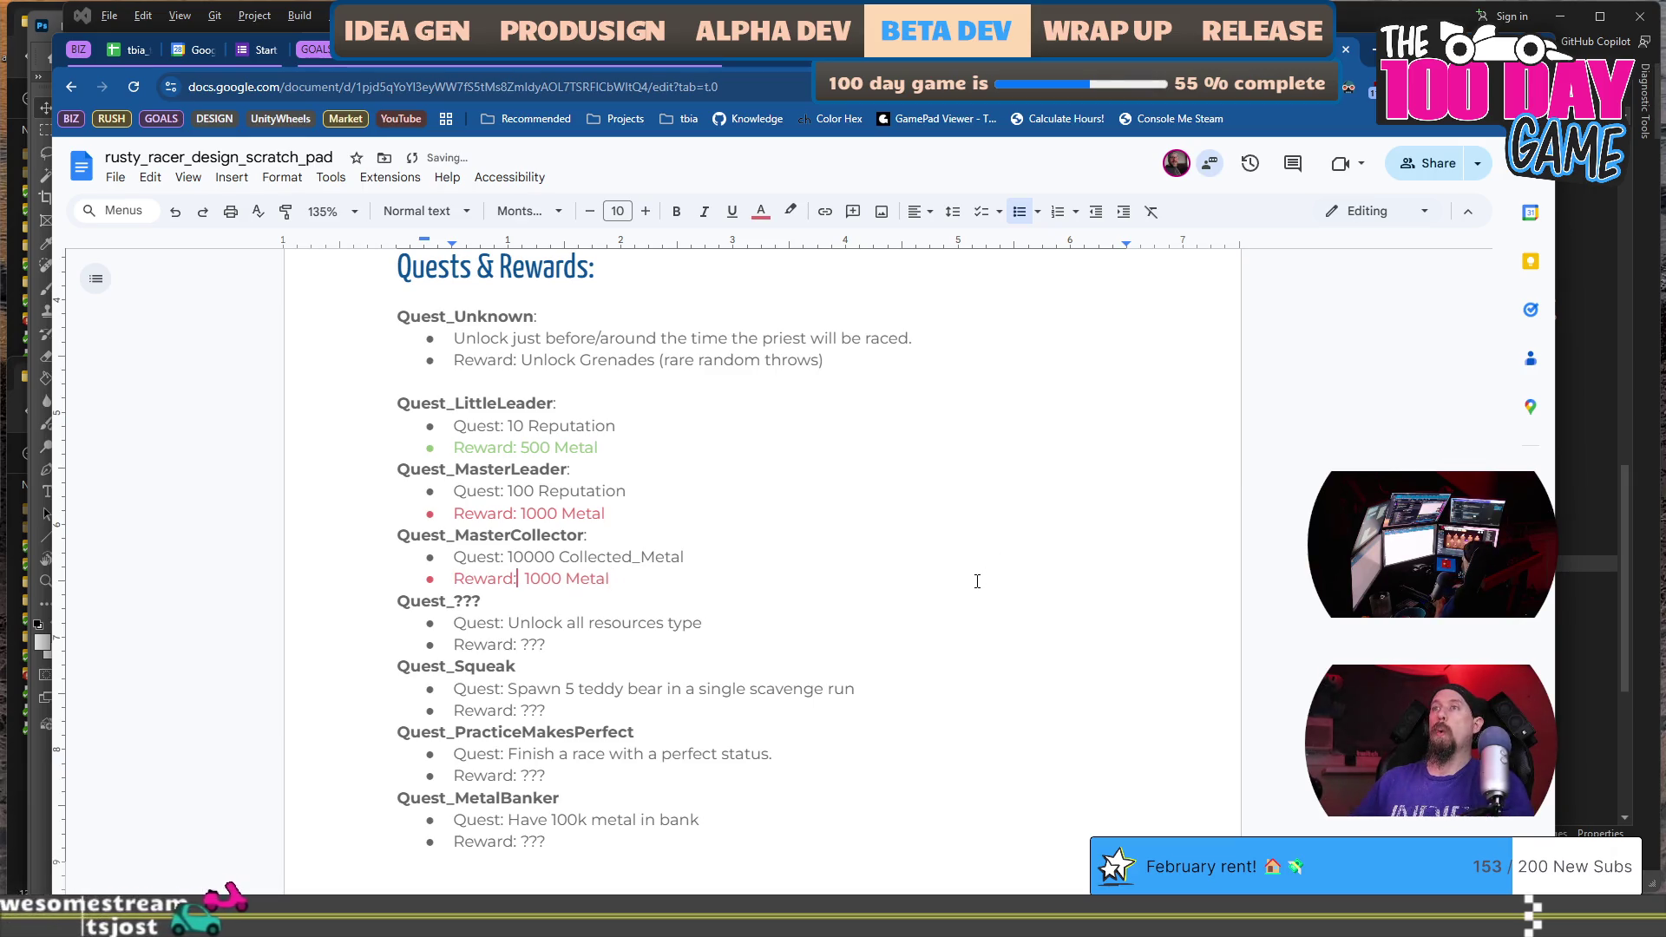
{"action": "key", "text": "Delete"}
{"action": "key", "text": "Delete"}
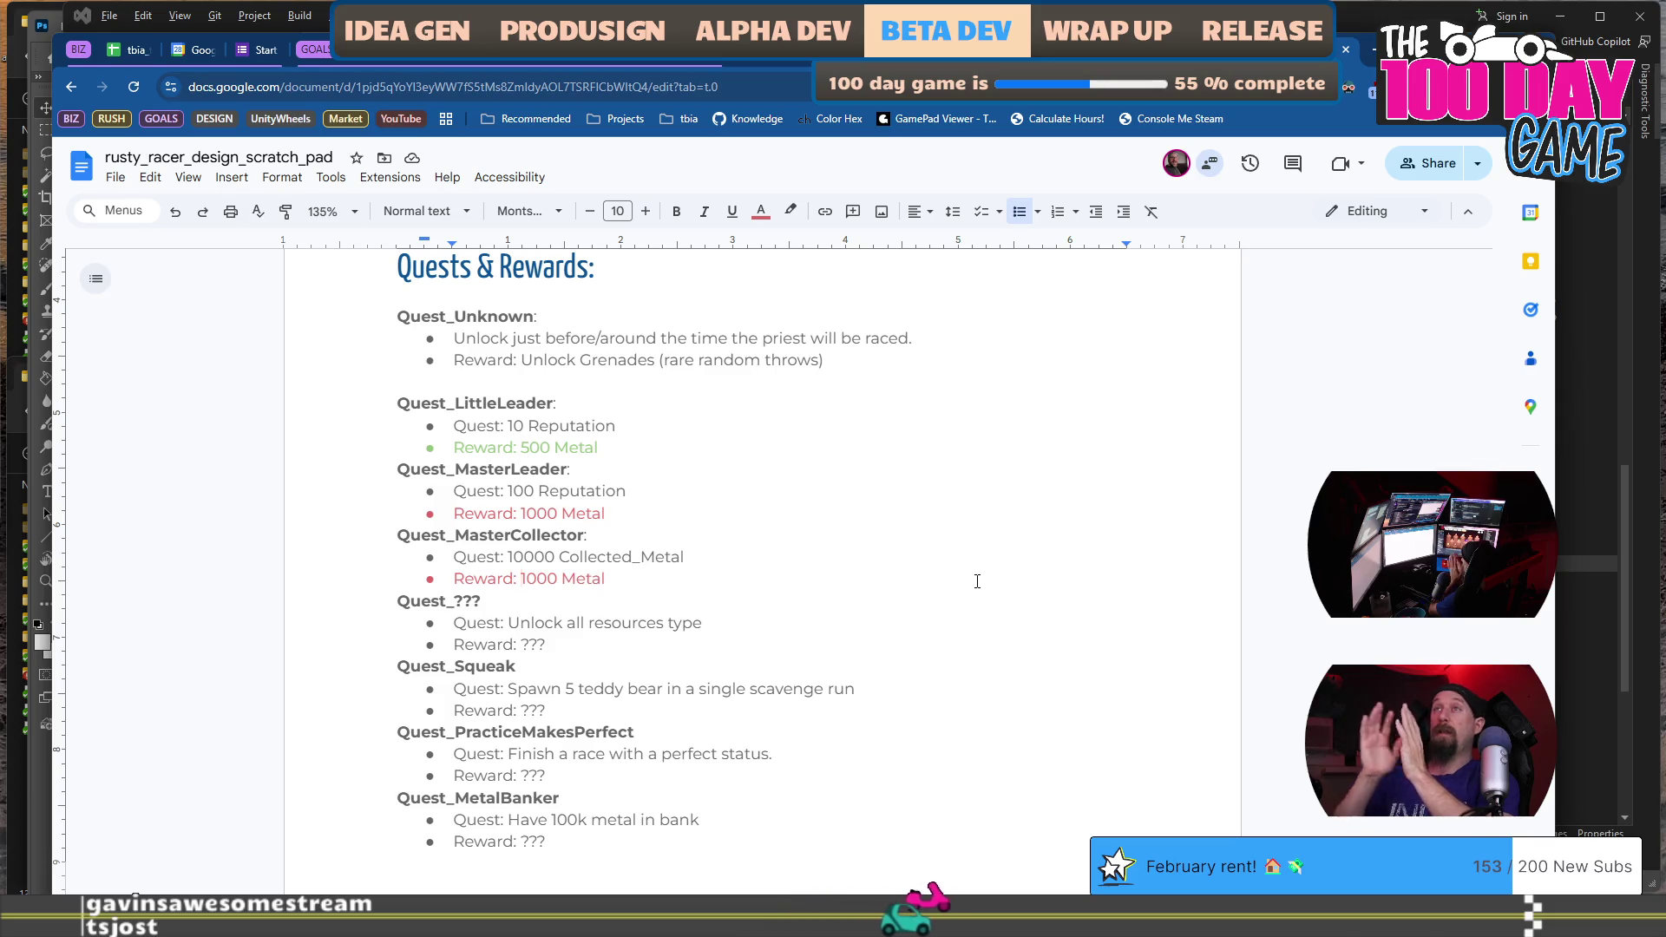
{"action": "left_click", "coordinate": [868, 359]}
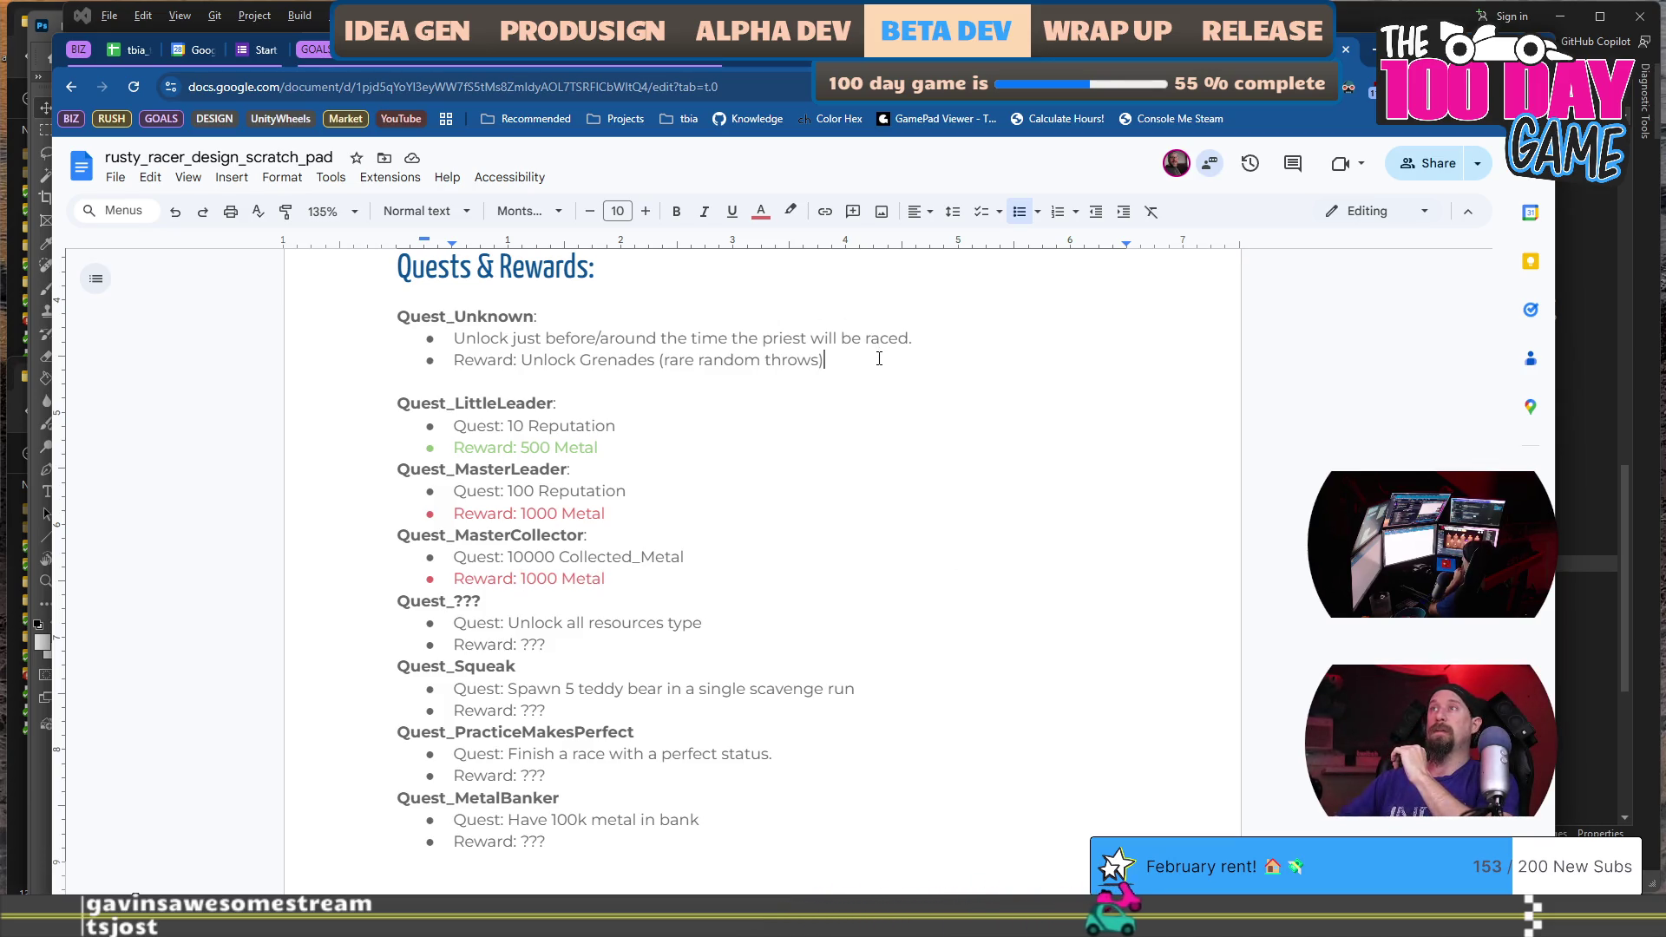
{"action": "scroll", "coordinate": [851, 416], "scroll_direction": "up", "scroll_amount": 5}
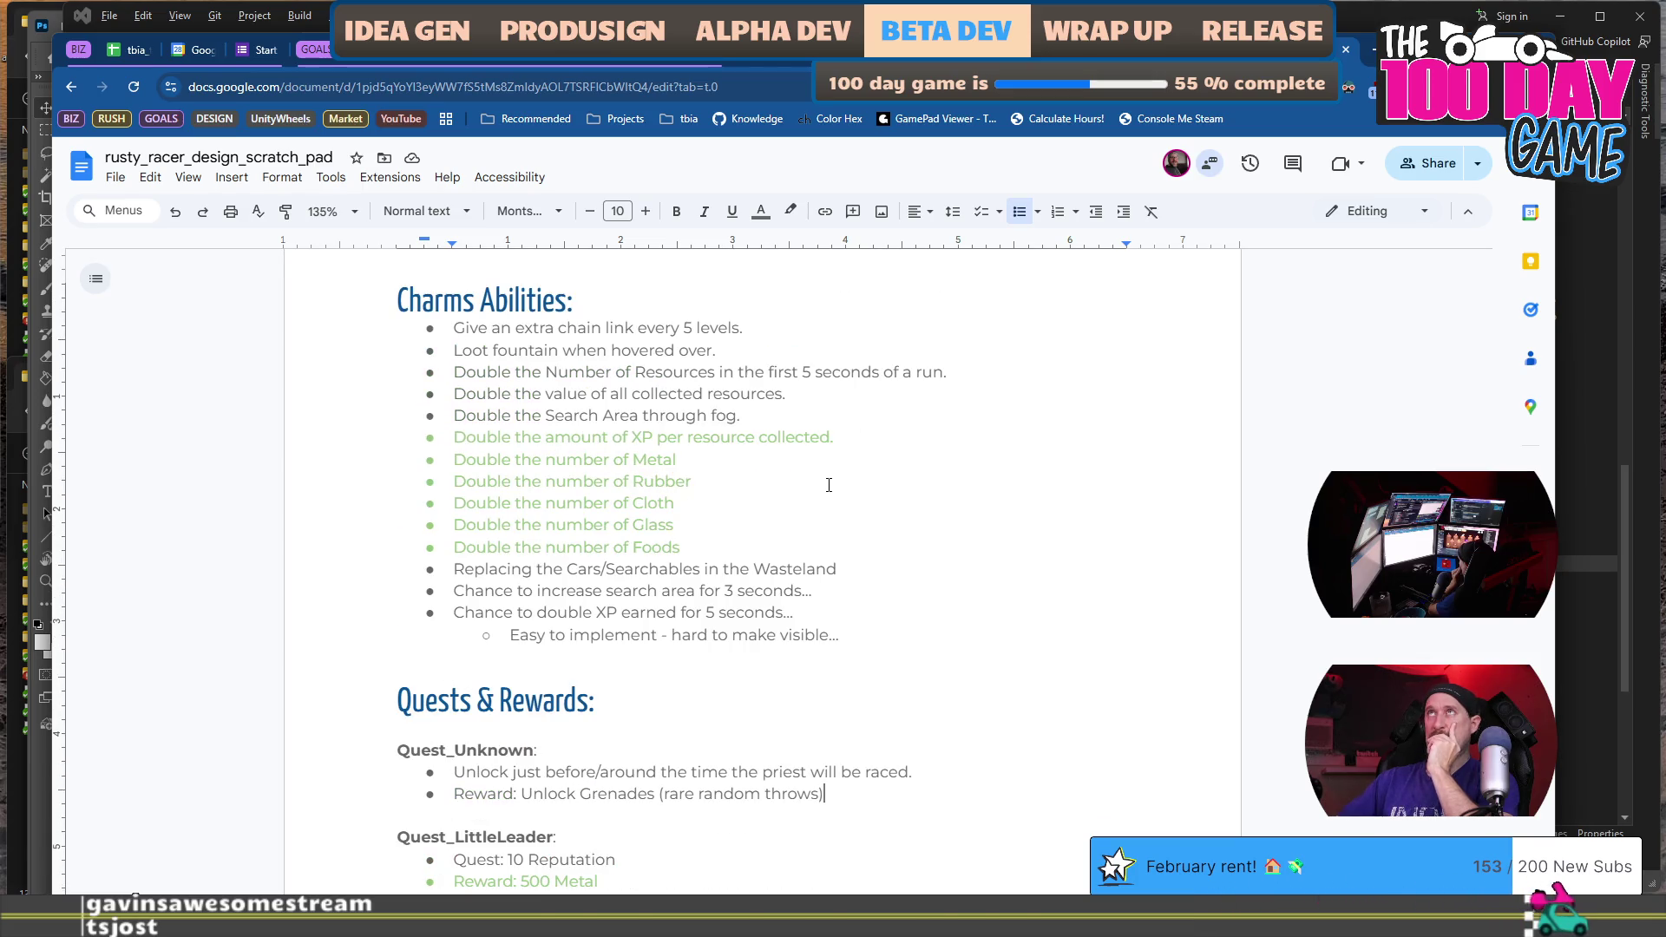
{"action": "scroll", "coordinate": [829, 485], "scroll_direction": "down", "scroll_amount": 1}
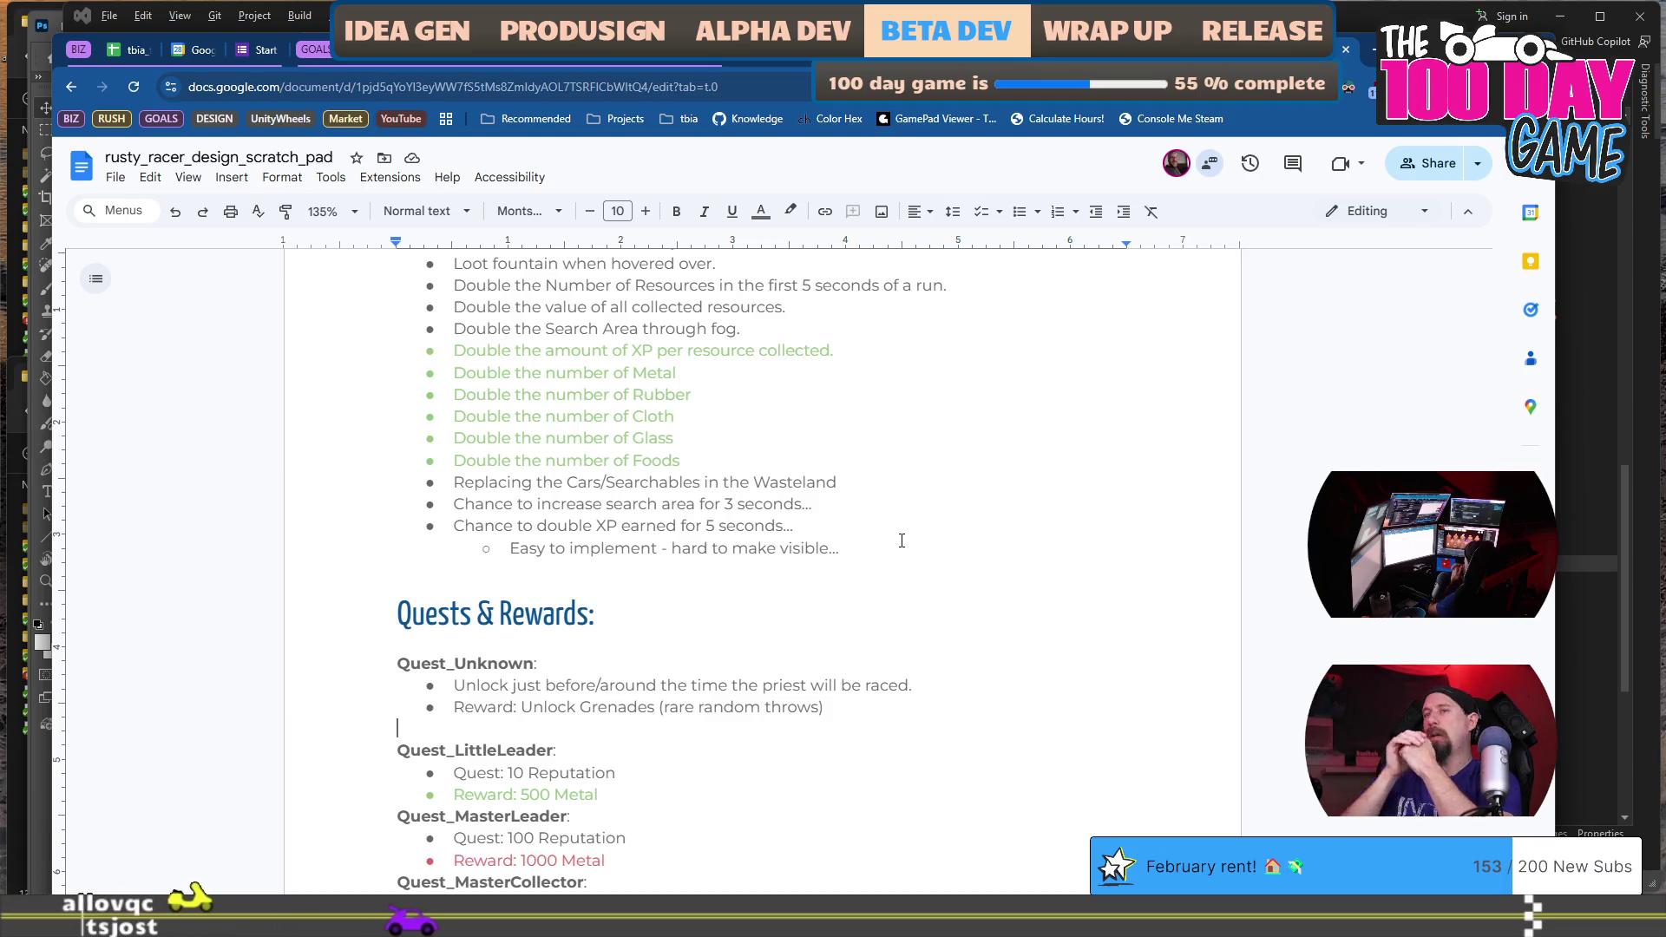
{"action": "scroll", "coordinate": [902, 539], "scroll_direction": "down", "scroll_amount": 15}
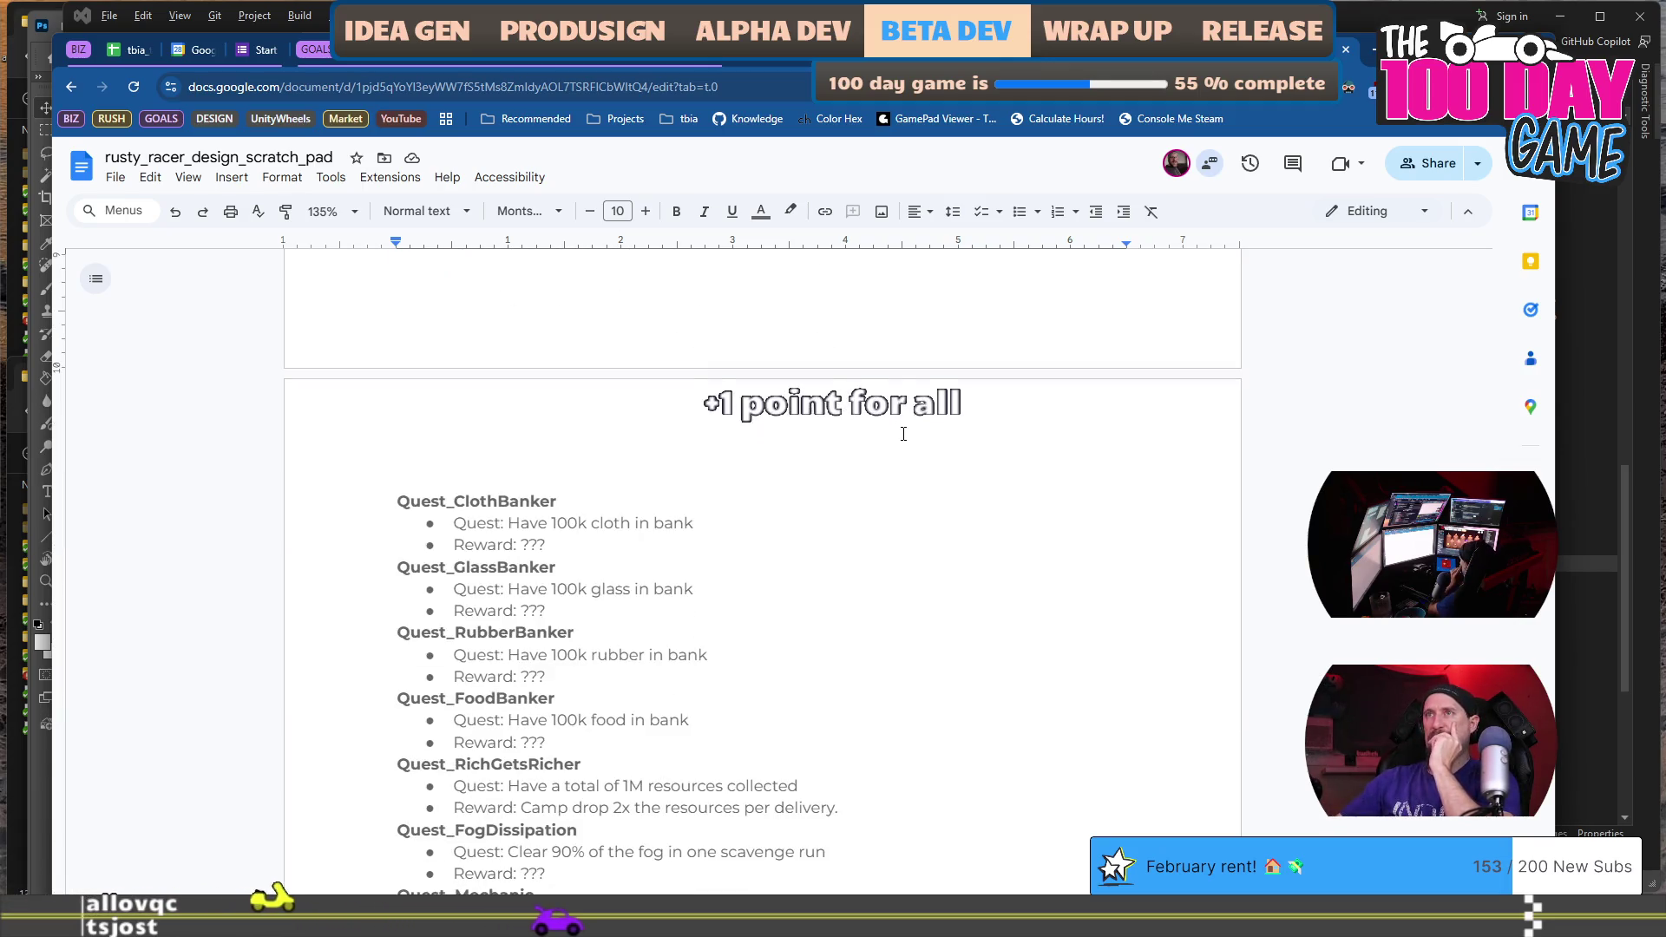
Select the Quest_TheCollector title and description and set their text colour to light red.
{"action": "scroll", "coordinate": [903, 434], "scroll_direction": "down", "scroll_amount": 2}
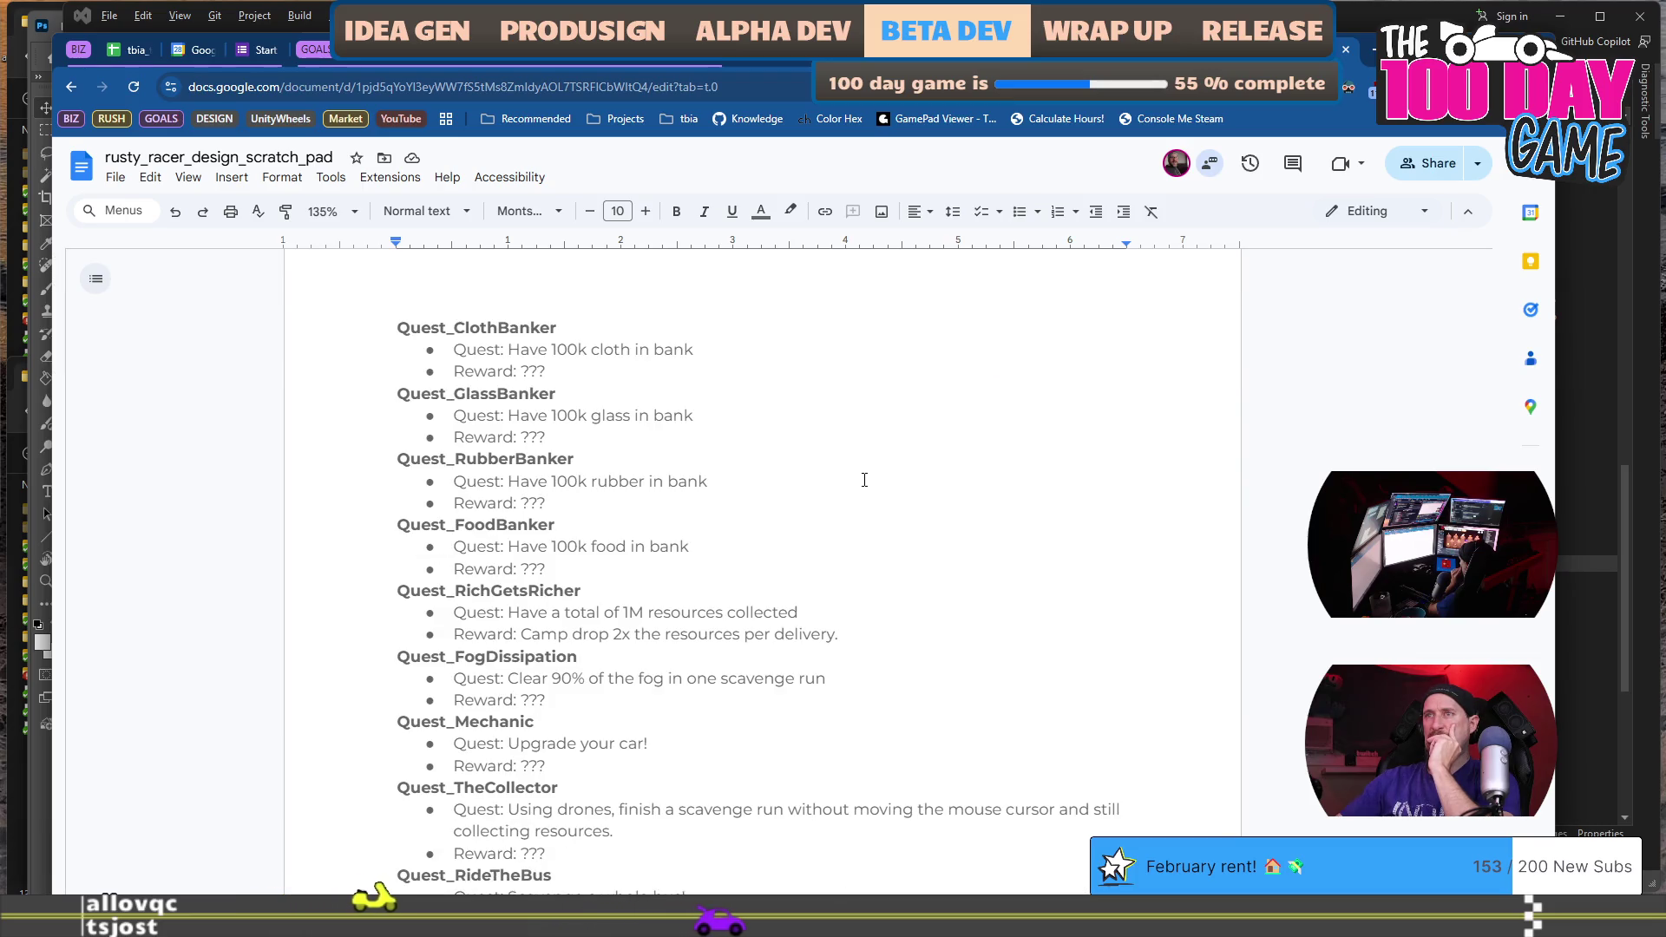
{"action": "scroll", "coordinate": [865, 480], "scroll_direction": "down", "scroll_amount": 1}
{"action": "left_click", "coordinate": [645, 750]}
{"action": "mouse_move", "coordinate": [644, 750]}
{"action": "left_mouse_down"}
{"action": "mouse_move", "coordinate": [455, 745]}
{"action": "mouse_move", "coordinate": [452, 724]}
{"action": "mouse_move", "coordinate": [382, 707]}
{"action": "left_mouse_up"}
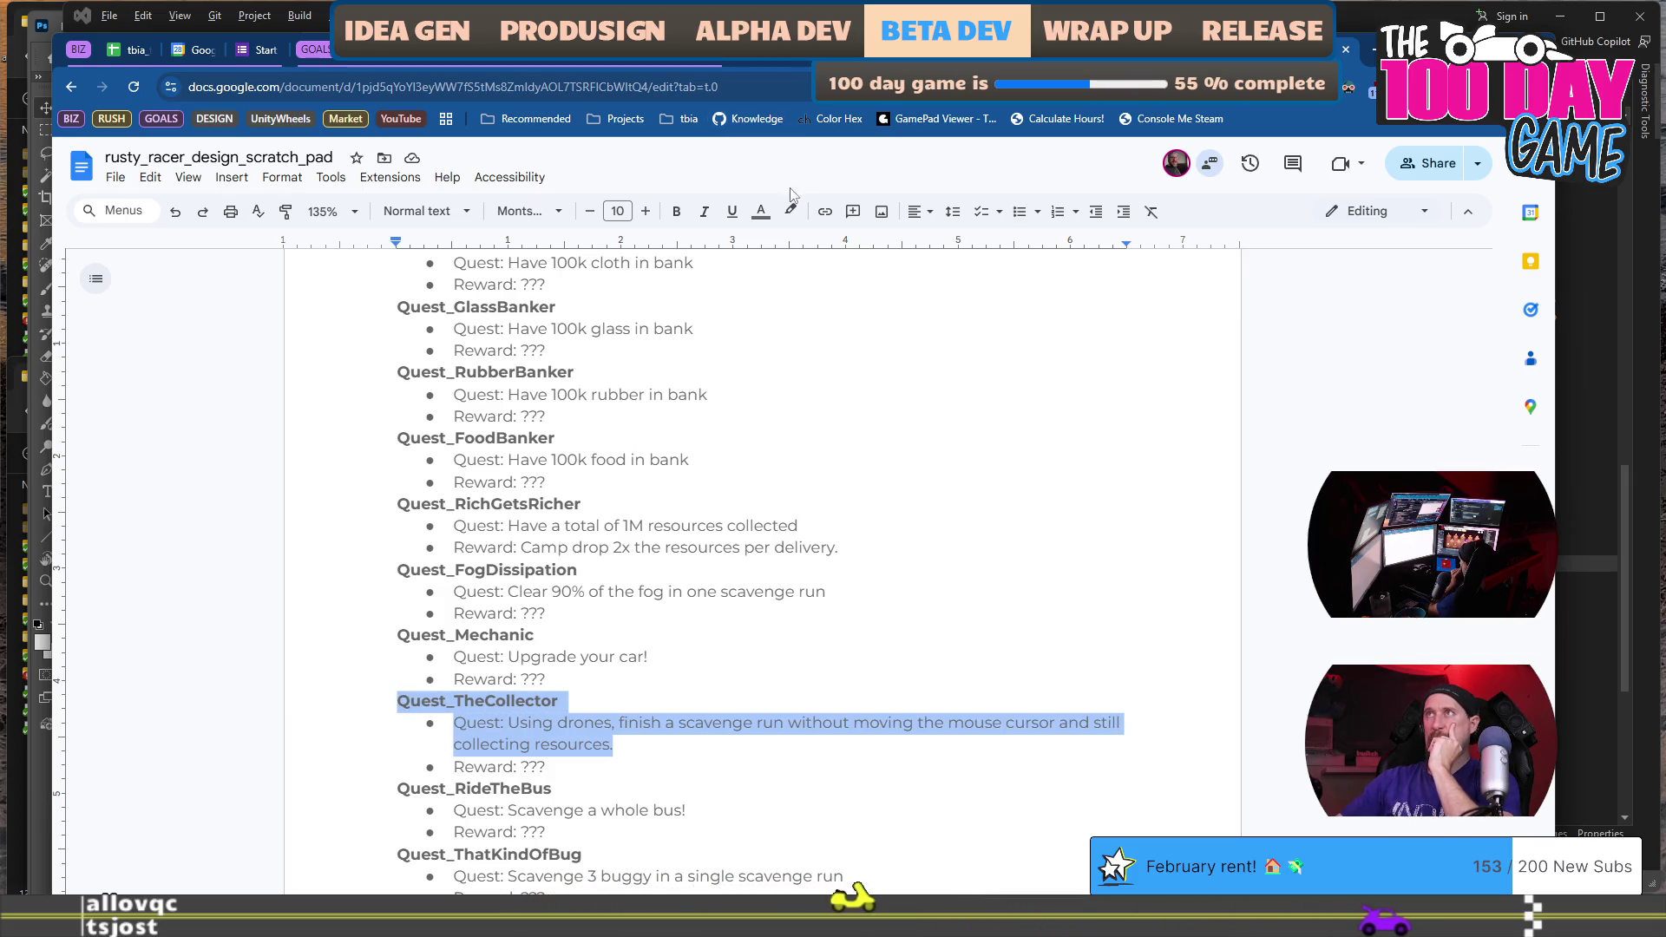
{"action": "left_click", "coordinate": [761, 211]}
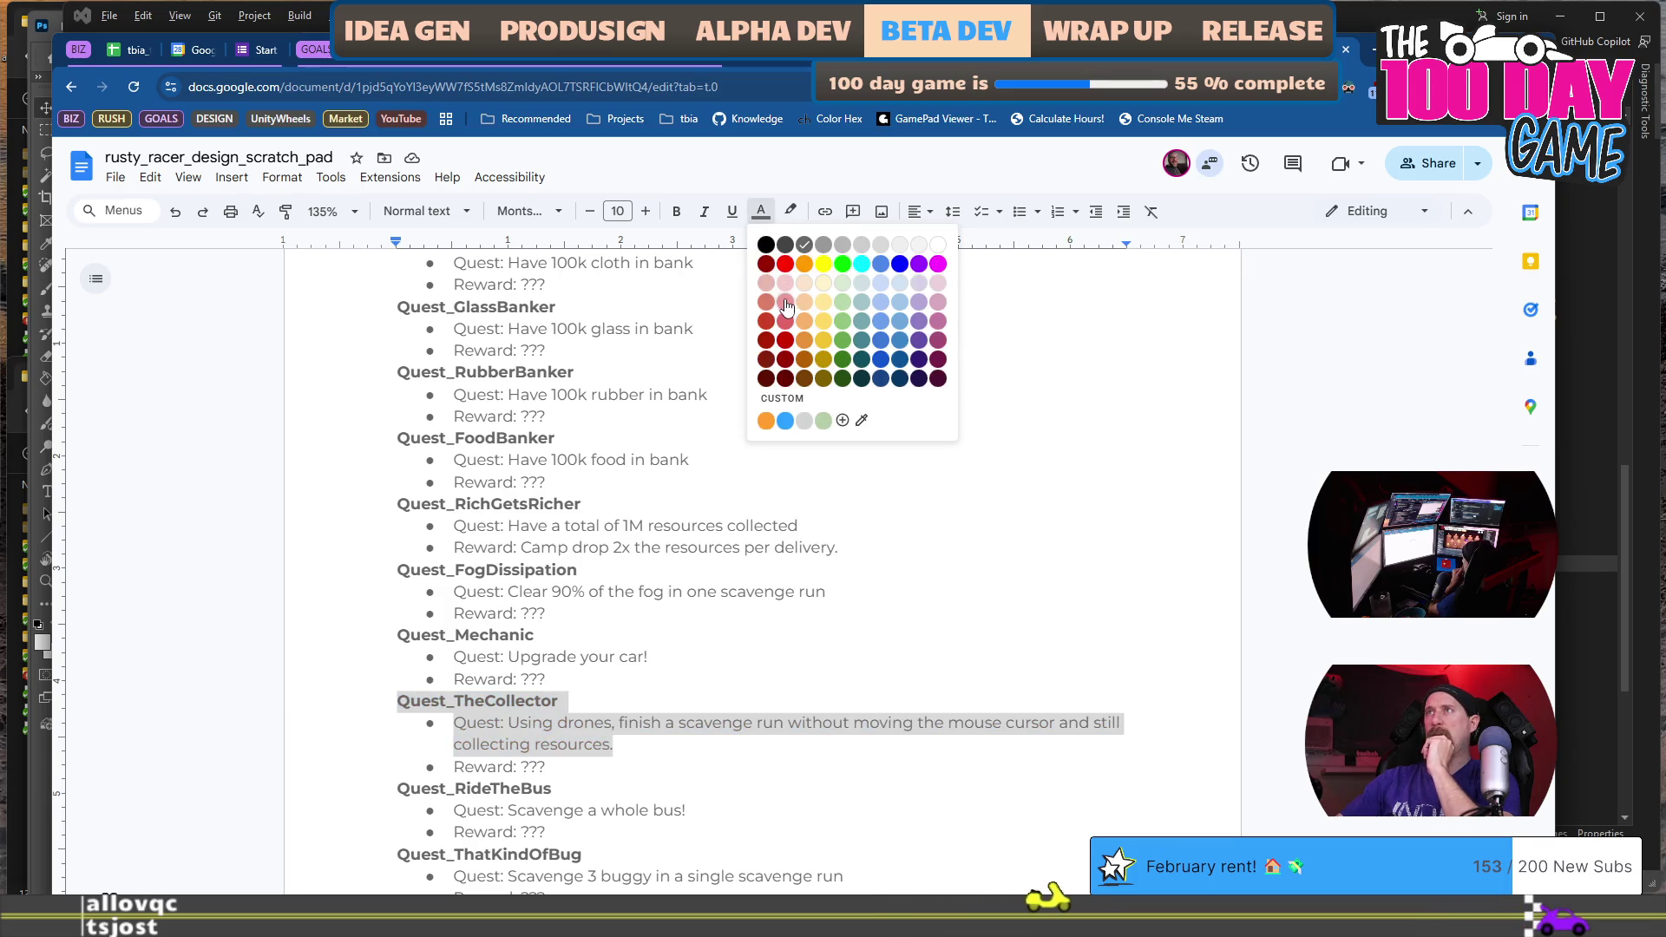
{"action": "left_click", "coordinate": [787, 306]}
{"action": "left_click", "coordinate": [906, 493]}
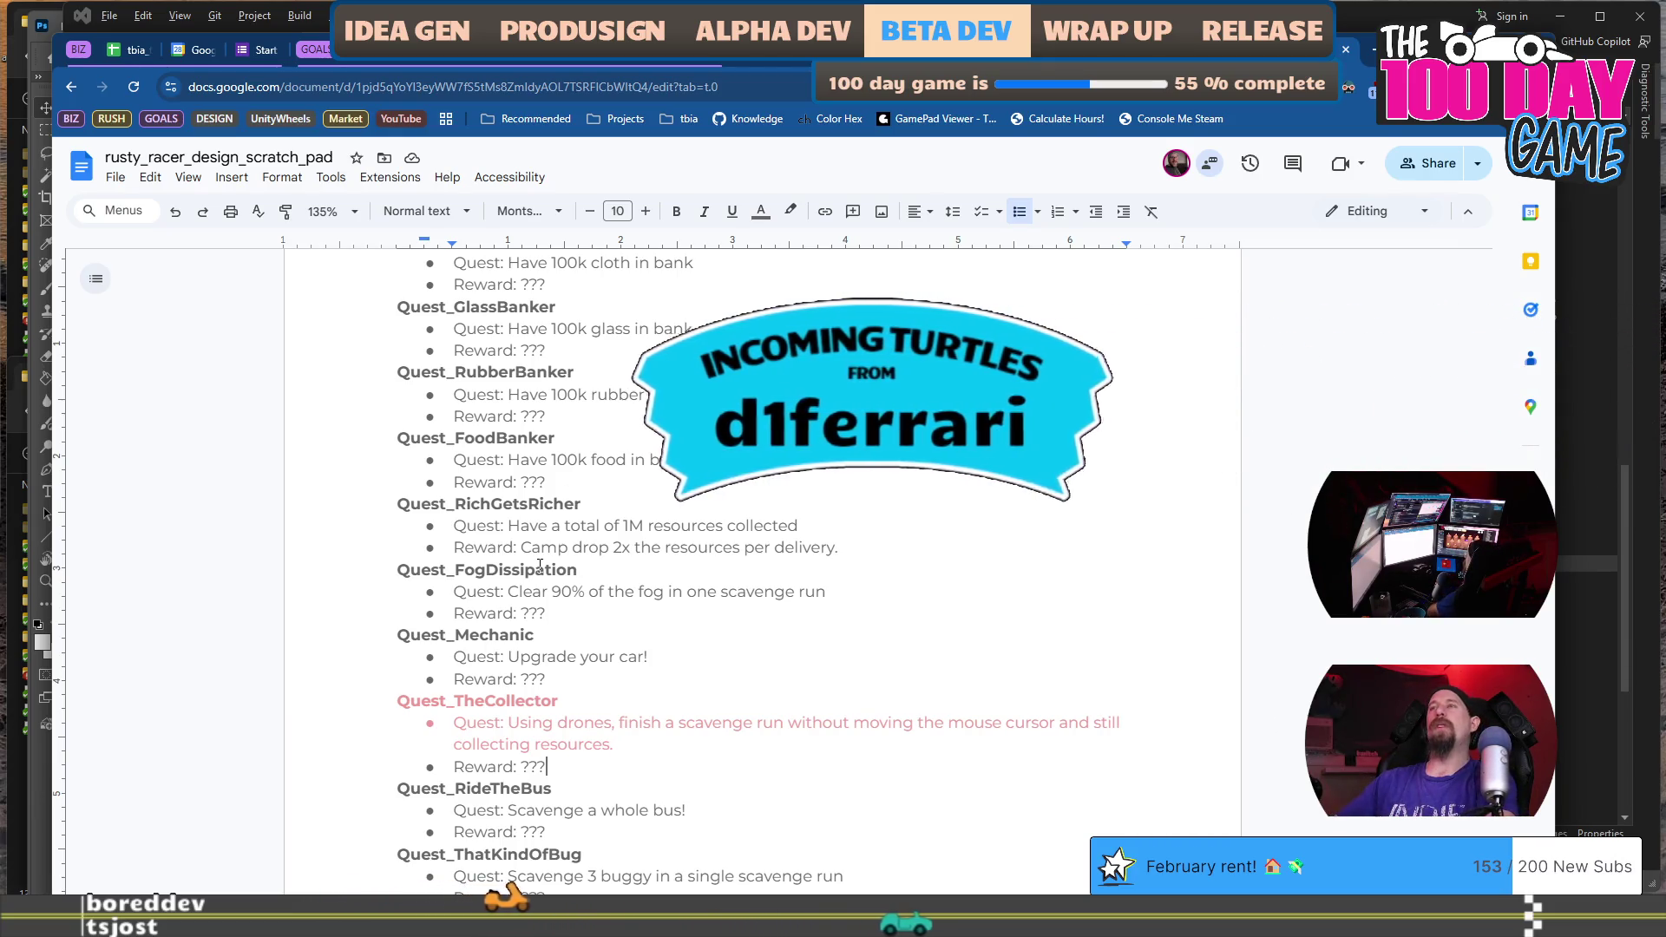
{"action": "scroll", "coordinate": [707, 551], "scroll_direction": "up", "scroll_amount": 2}
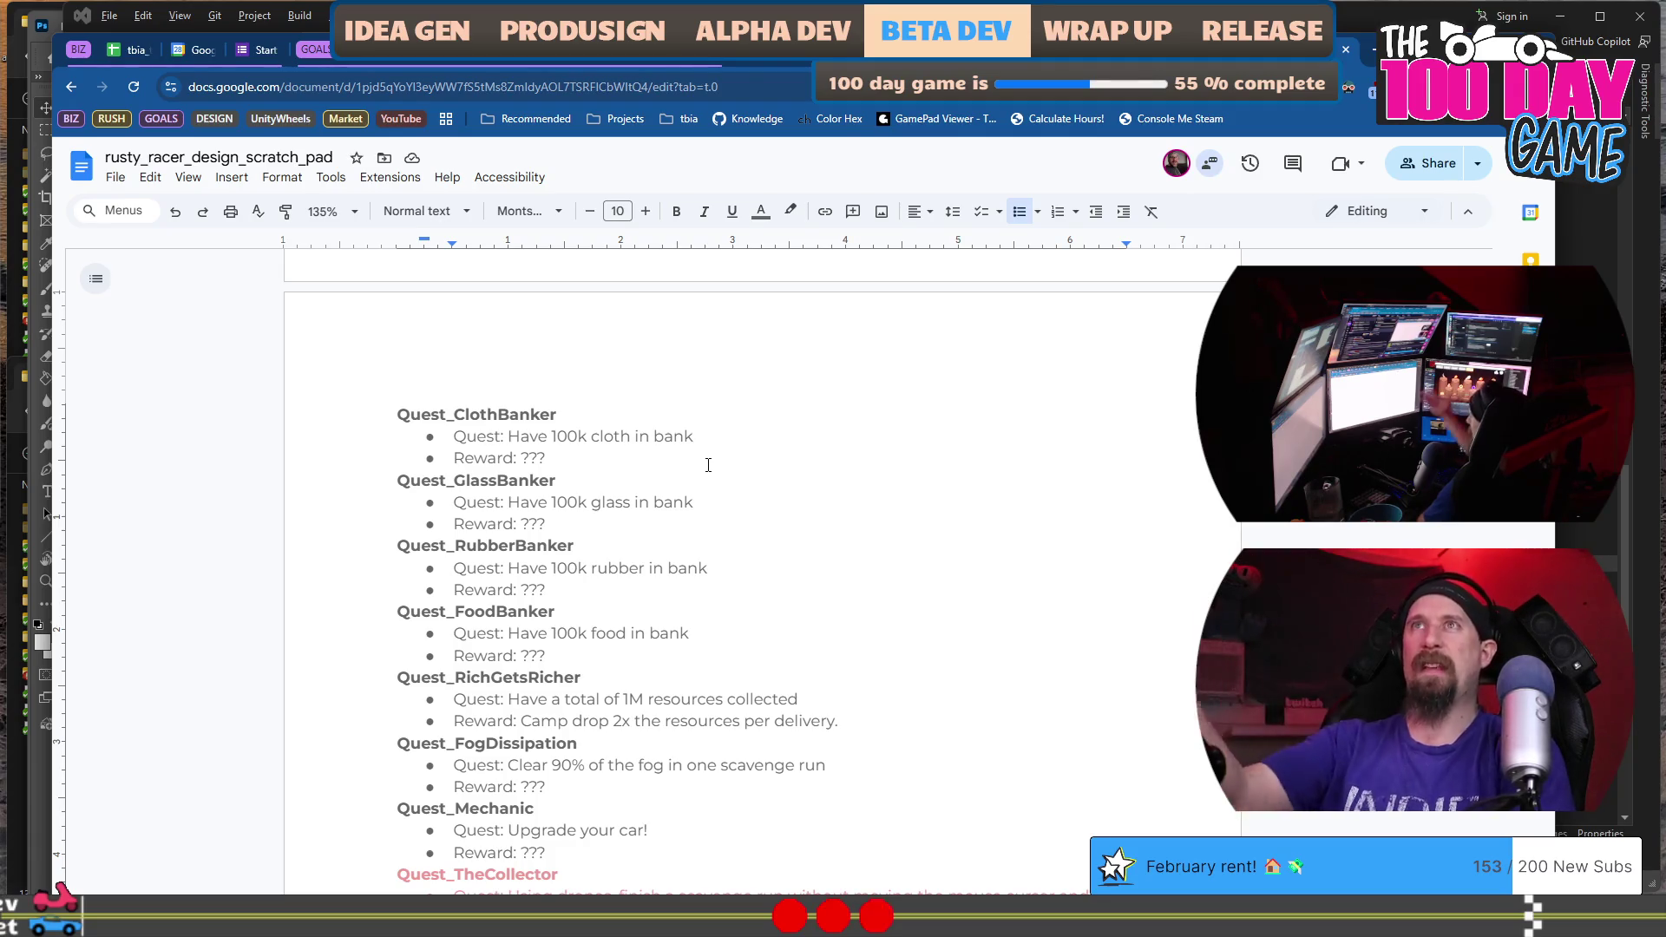
Scroll through the design doc, then bring up the Alt+Tab window switcher.
{"action": "scroll", "coordinate": [708, 465], "scroll_direction": "up", "scroll_amount": 15}
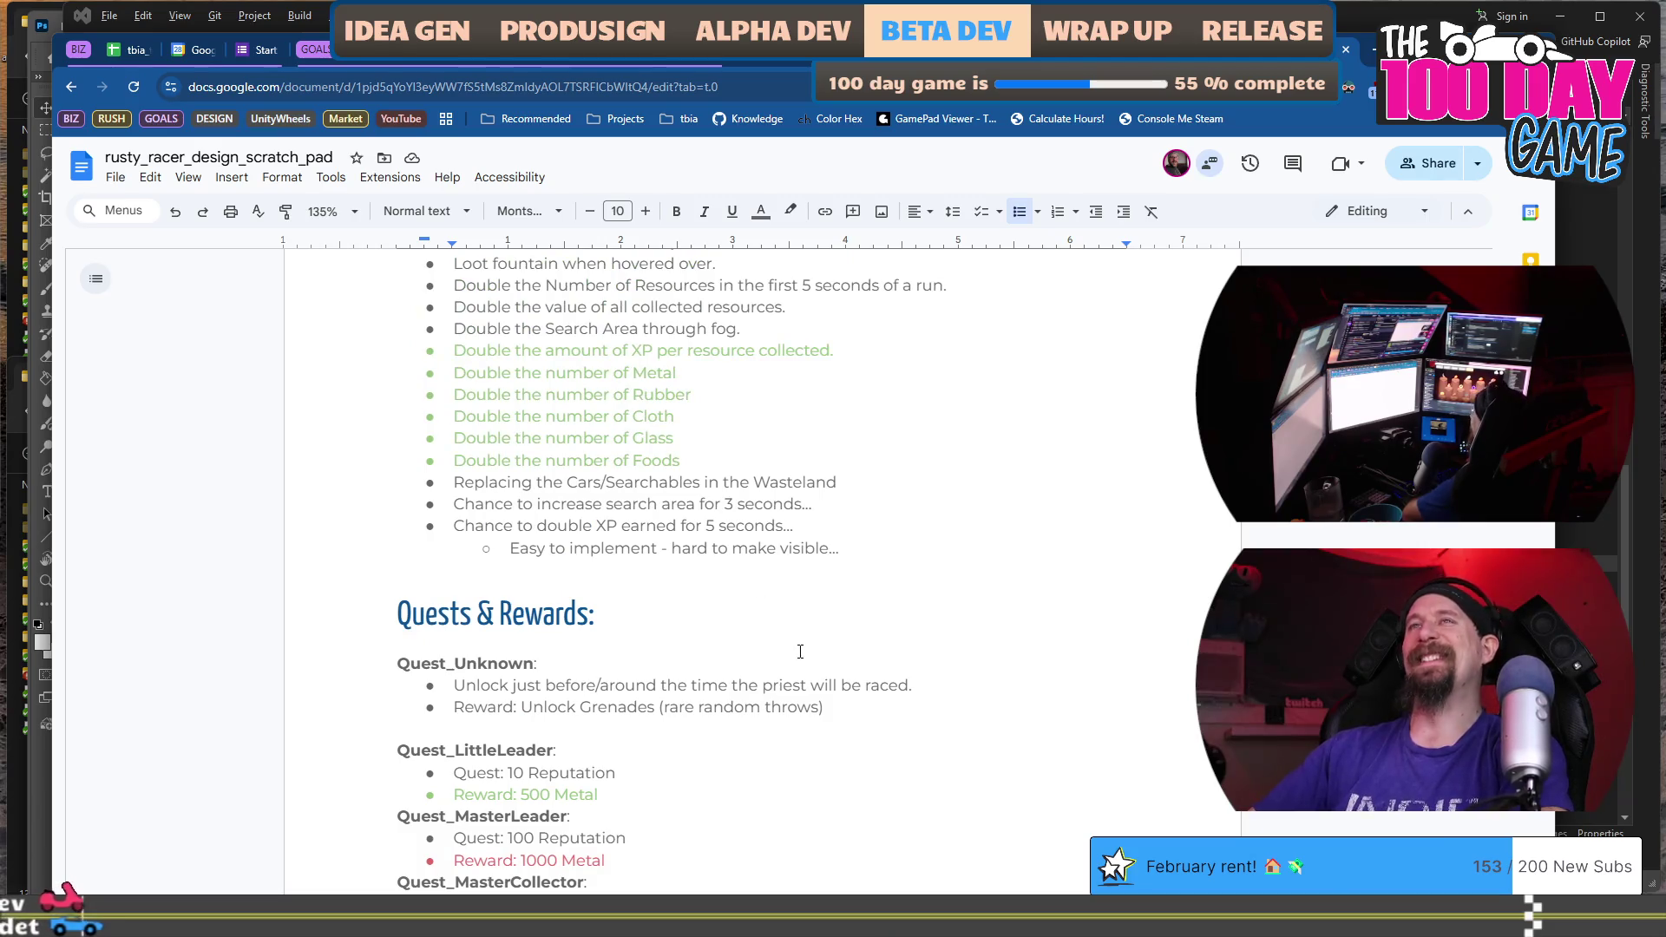
{"action": "scroll", "coordinate": [800, 652], "scroll_direction": "up", "scroll_amount": 2}
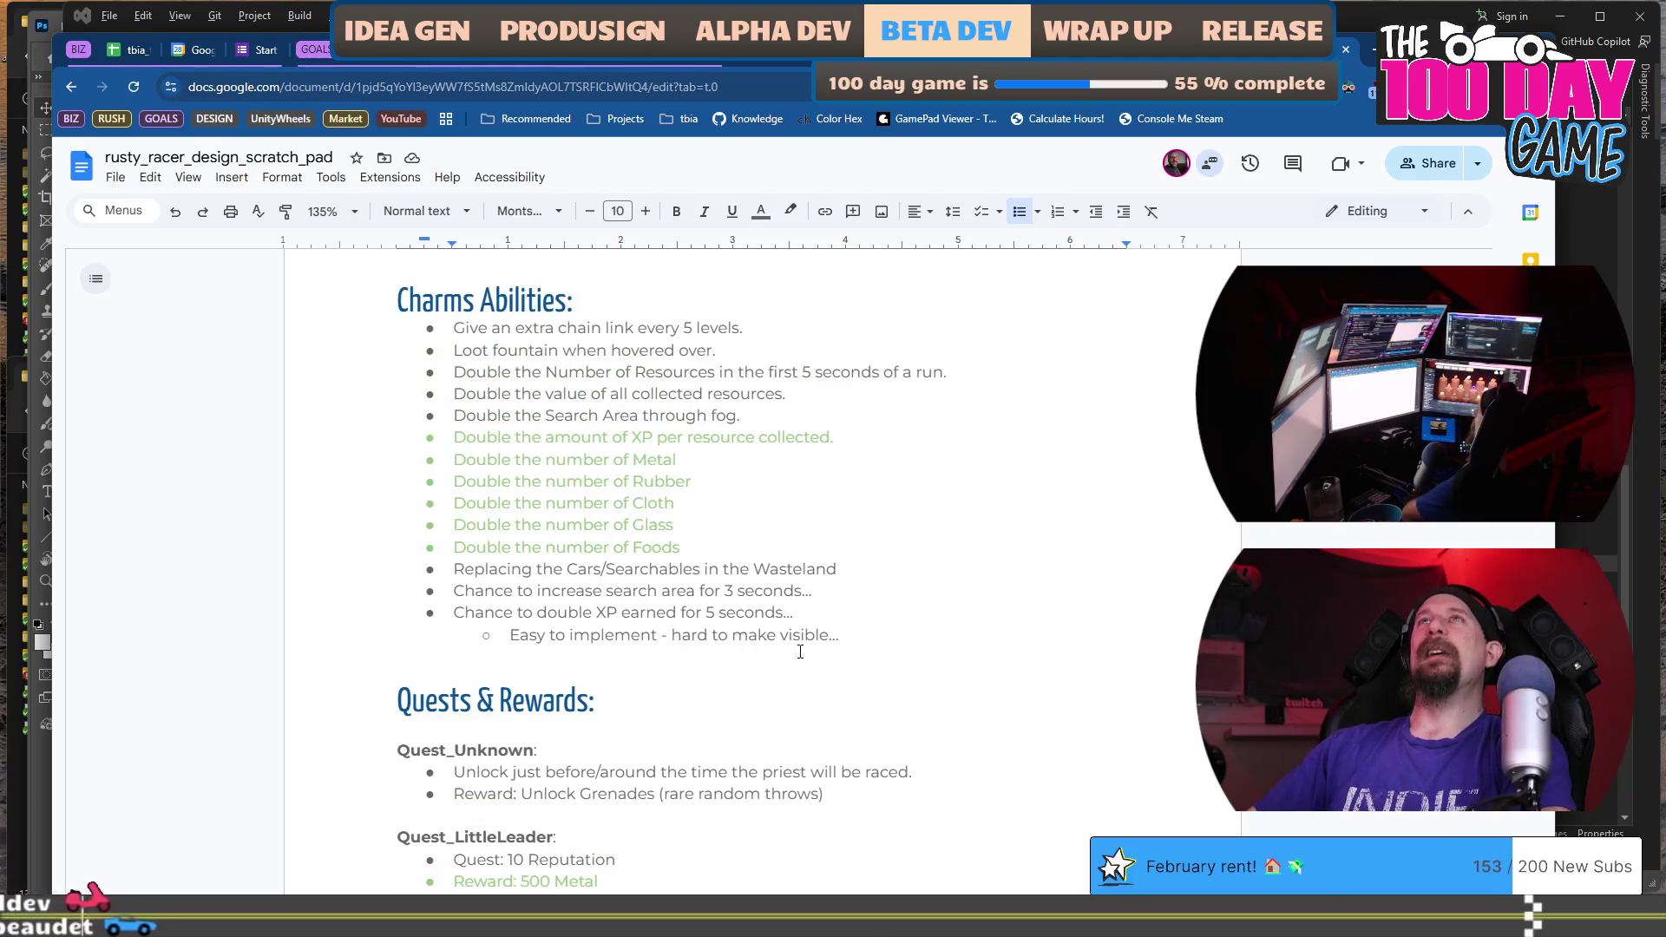
{"action": "scroll", "coordinate": [800, 652], "scroll_direction": "up", "scroll_amount": 4}
{"action": "scroll", "coordinate": [801, 651], "scroll_direction": "up", "scroll_amount": 2}
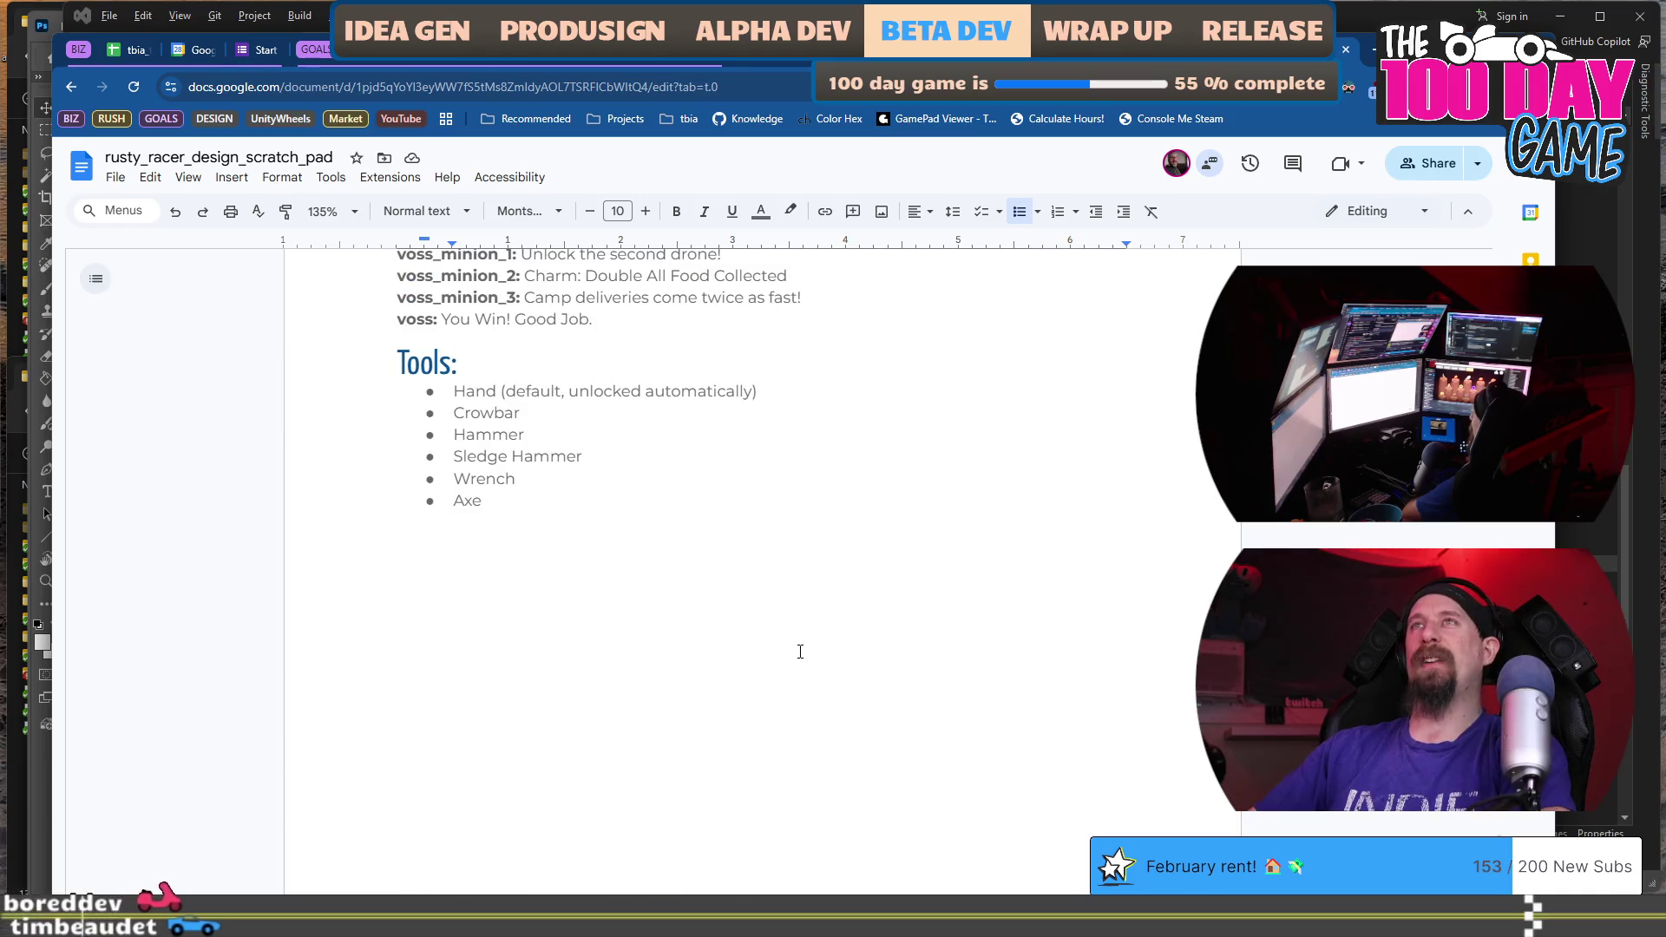
{"action": "scroll", "coordinate": [801, 652], "scroll_direction": "down", "scroll_amount": 11}
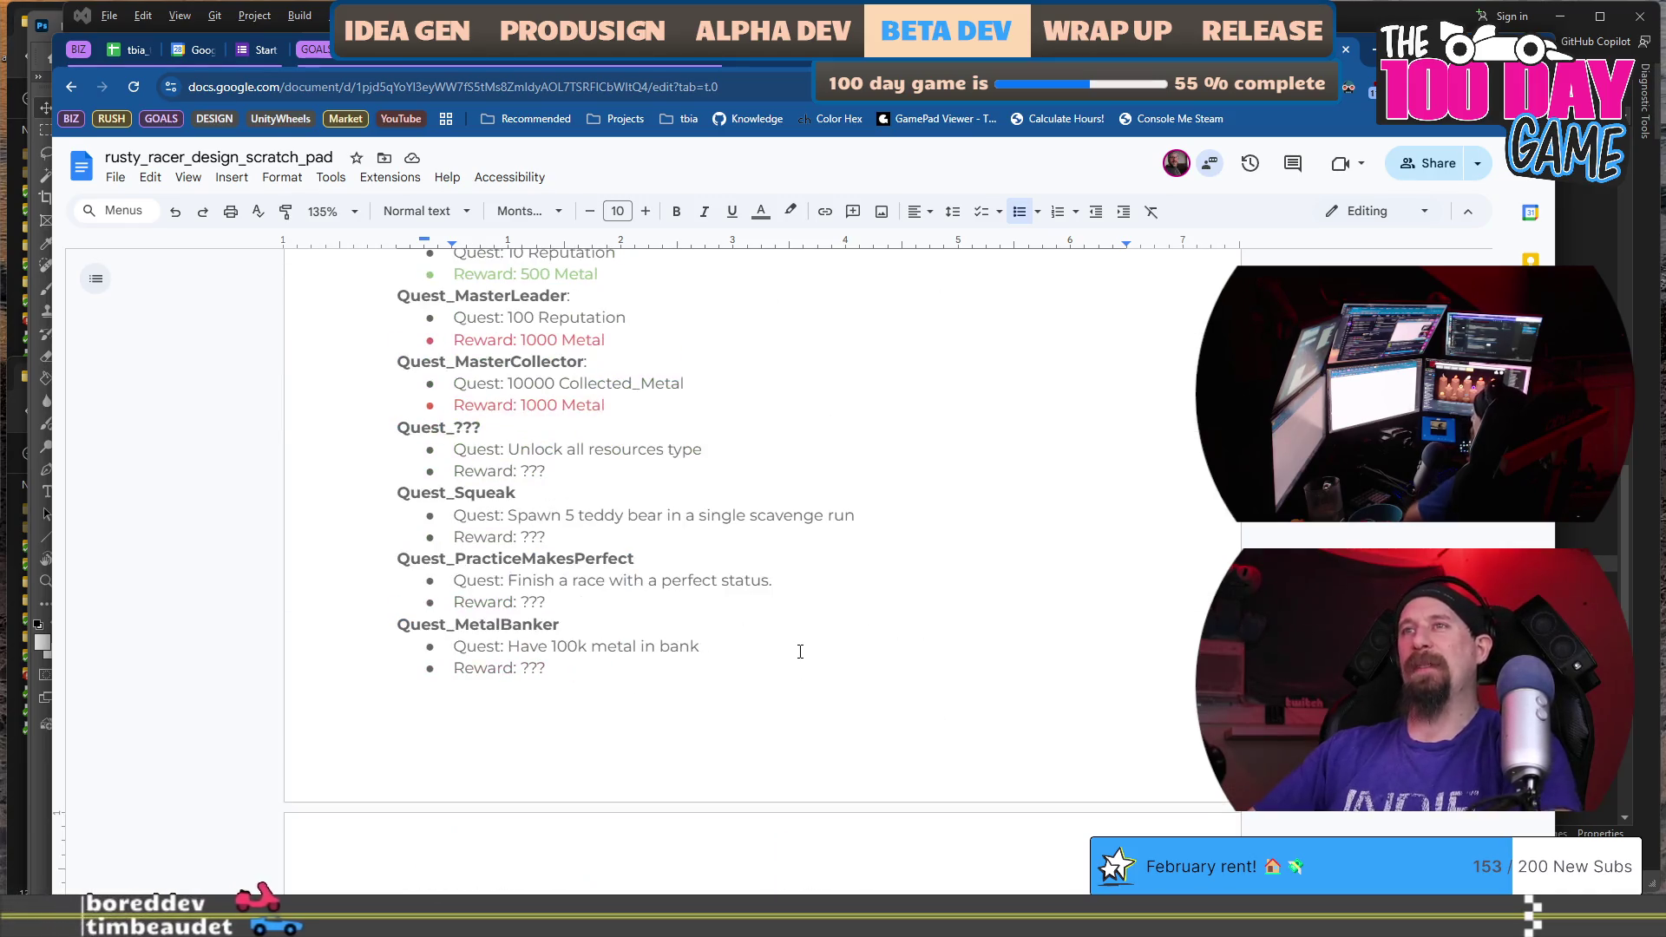
{"action": "key", "text": "alt+Tab"}
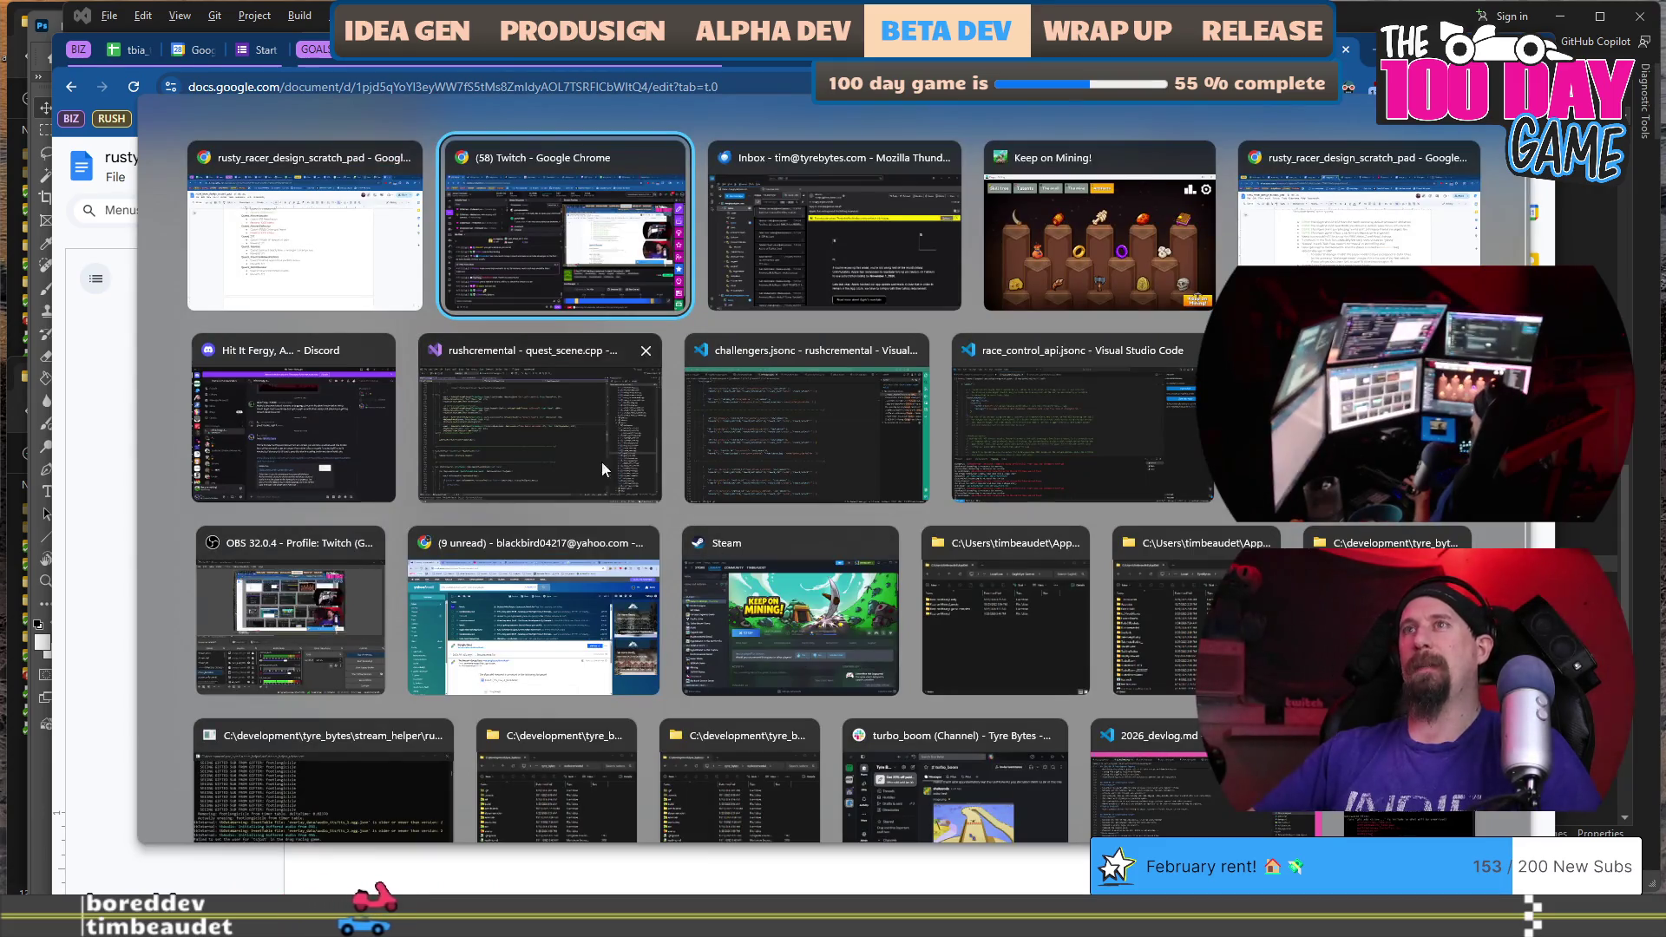
Launch the game from quest_scene.cpp with F5, load the first profile and finish a scavenging run.
{"action": "left_click", "coordinate": [460, 401]}
{"action": "key", "text": "F5"}
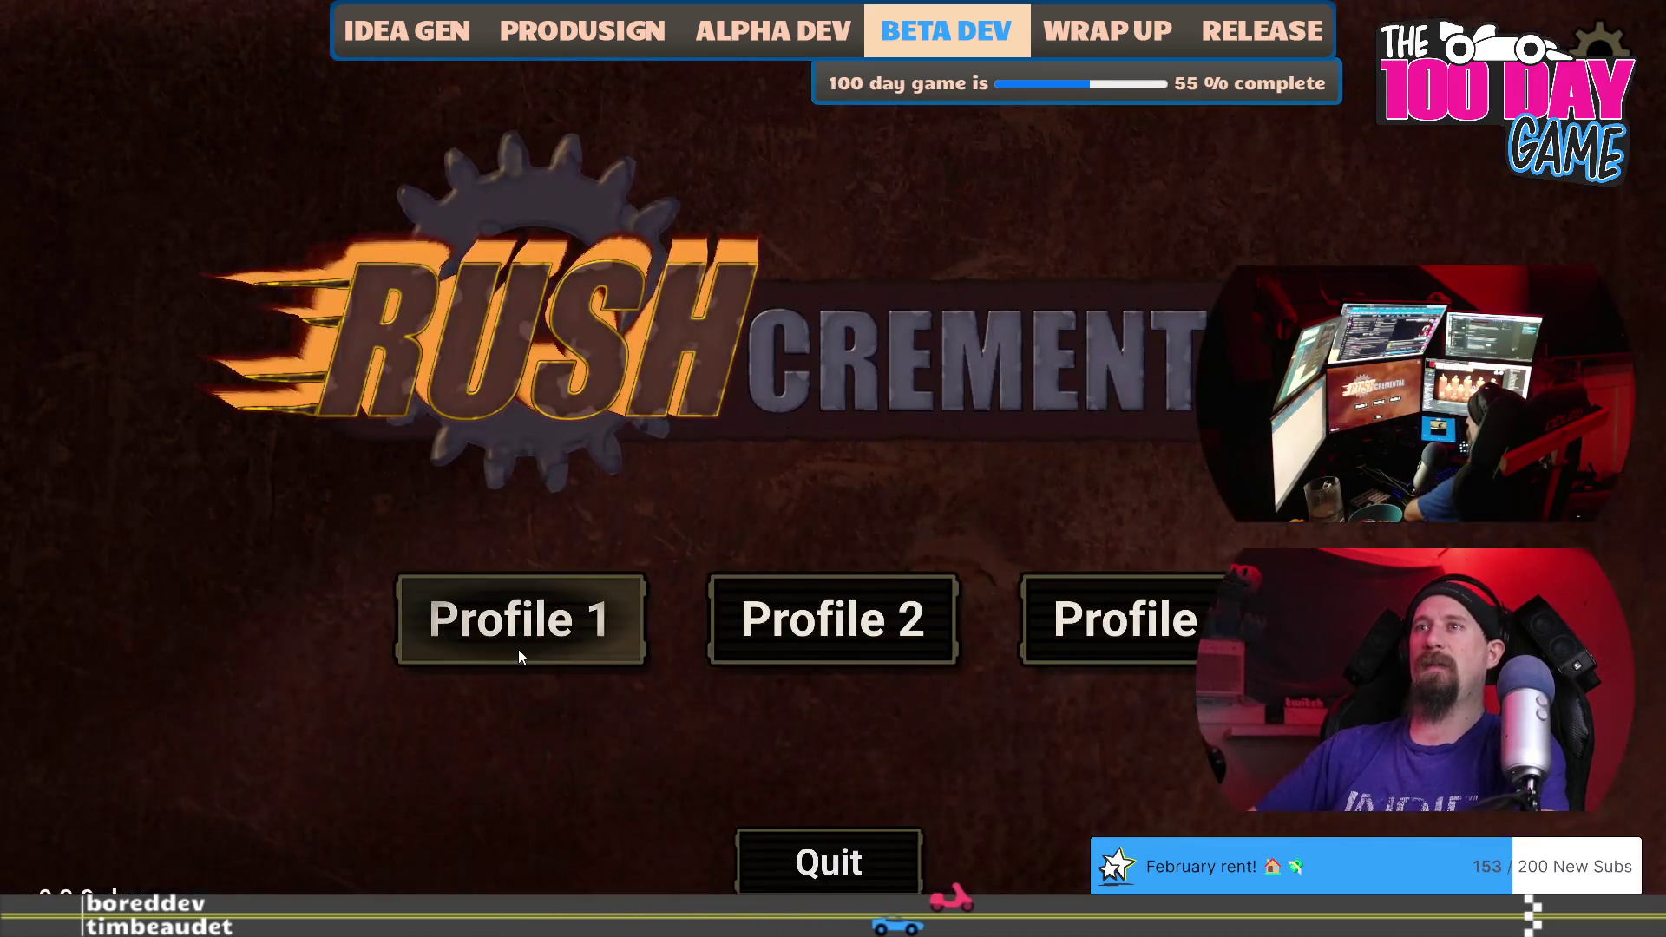
{"action": "left_click", "coordinate": [520, 653]}
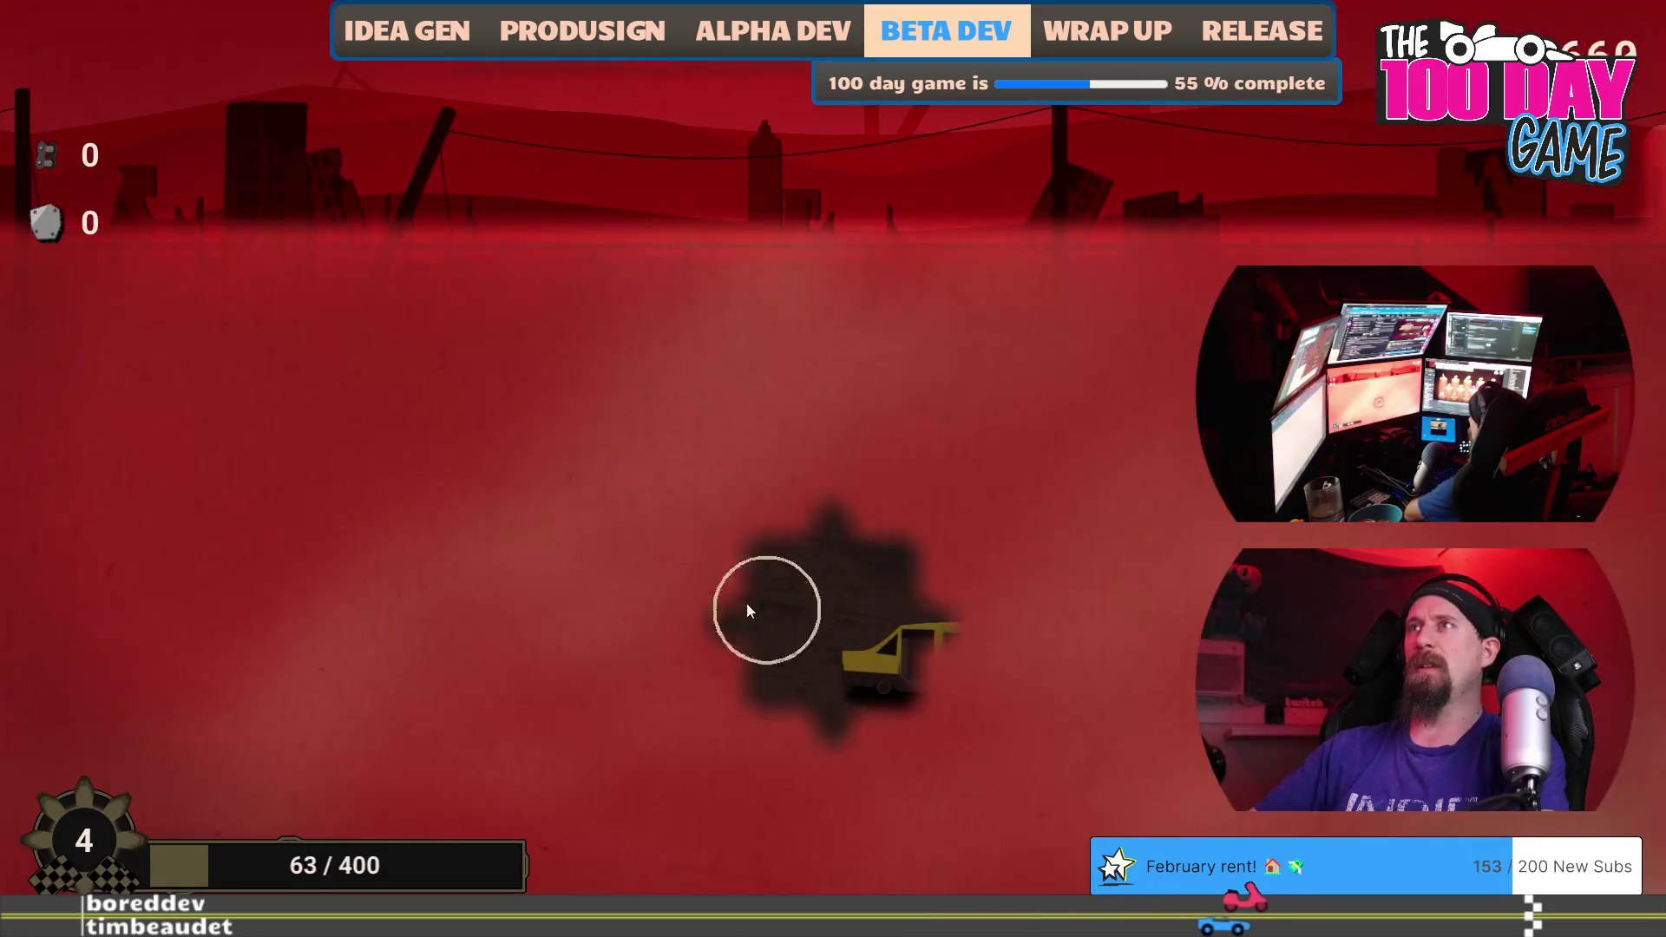
{"action": "mouse_move", "coordinate": [748, 610]}
{"action": "left_mouse_down"}
{"action": "mouse_move", "coordinate": [845, 454]}
{"action": "mouse_move", "coordinate": [1228, 529]}
{"action": "left_mouse_up"}
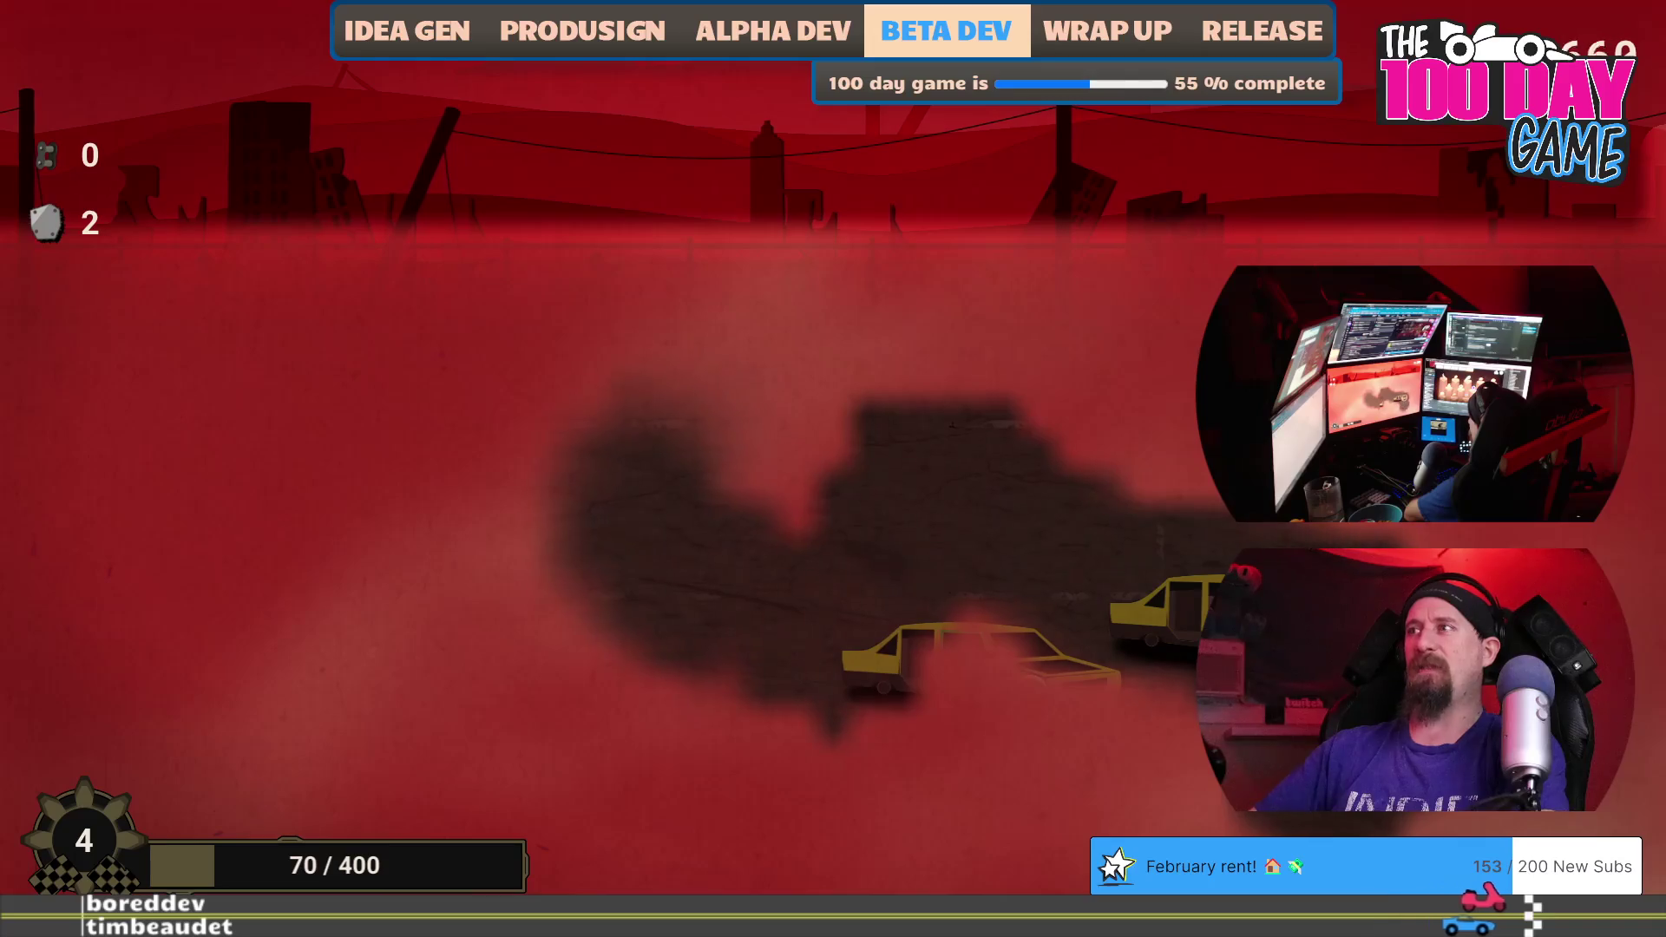
{"action": "mouse_move", "coordinate": [1145, 764]}
{"action": "left_mouse_down"}
{"action": "mouse_move", "coordinate": [1172, 688]}
{"action": "mouse_move", "coordinate": [774, 737]}
{"action": "mouse_move", "coordinate": [908, 781]}
{"action": "mouse_move", "coordinate": [1004, 688]}
{"action": "mouse_move", "coordinate": [896, 707]}
{"action": "mouse_move", "coordinate": [1043, 733]}
{"action": "mouse_move", "coordinate": [331, 476]}
{"action": "mouse_move", "coordinate": [576, 721]}
{"action": "left_mouse_up"}
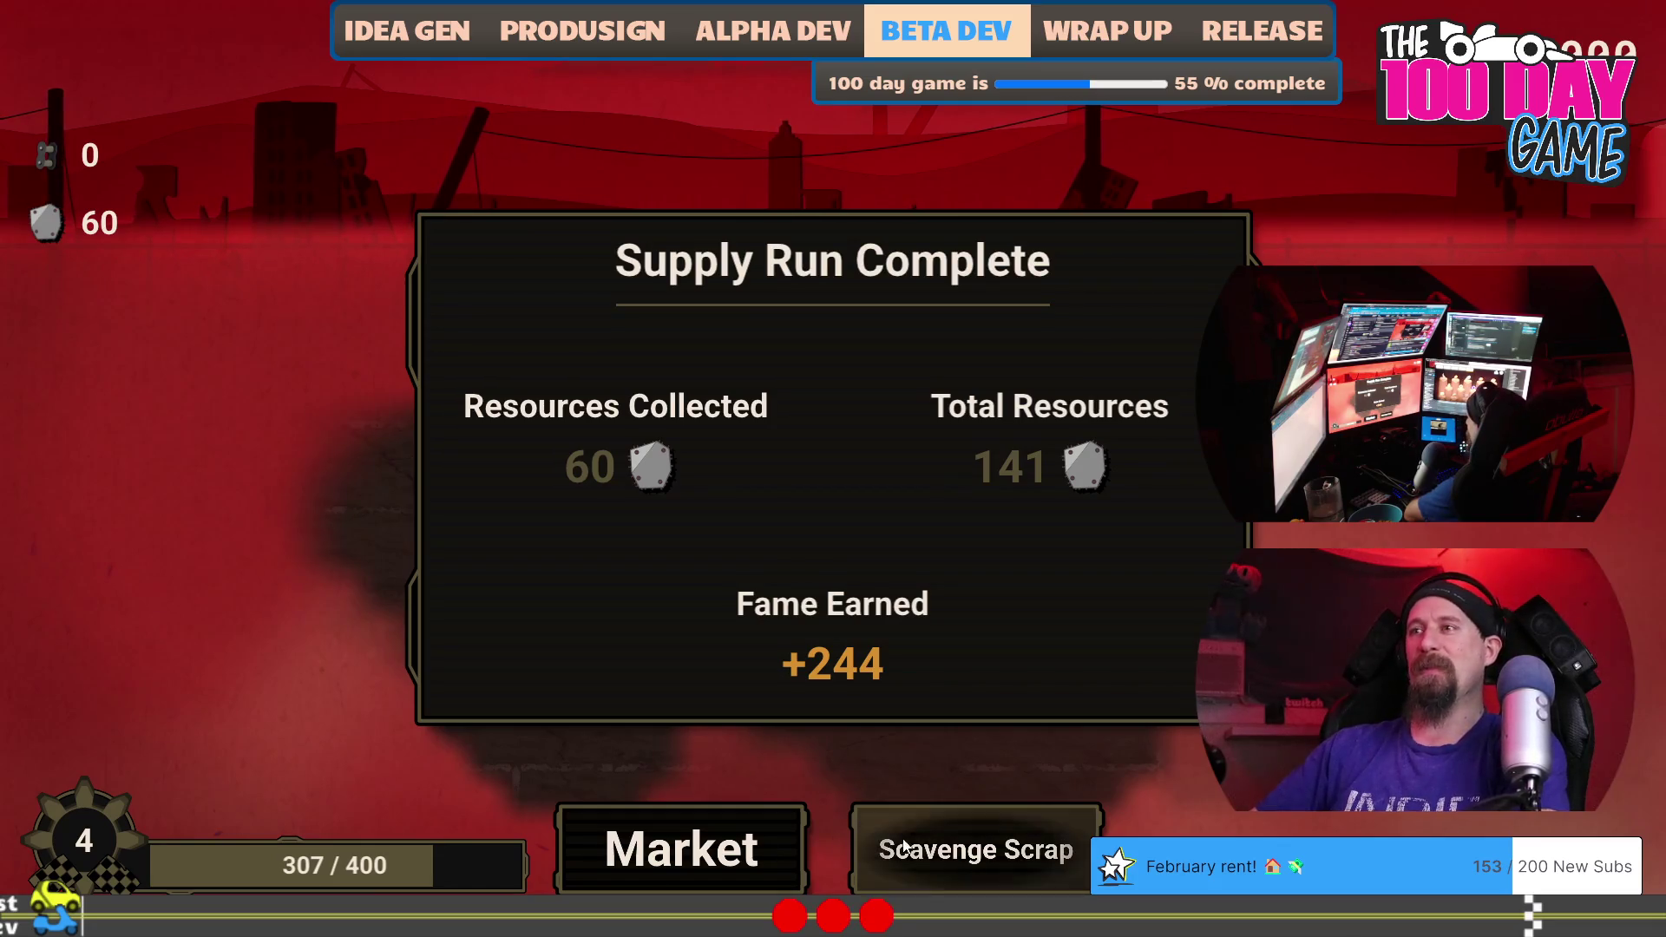
{"action": "left_click", "coordinate": [679, 861]}
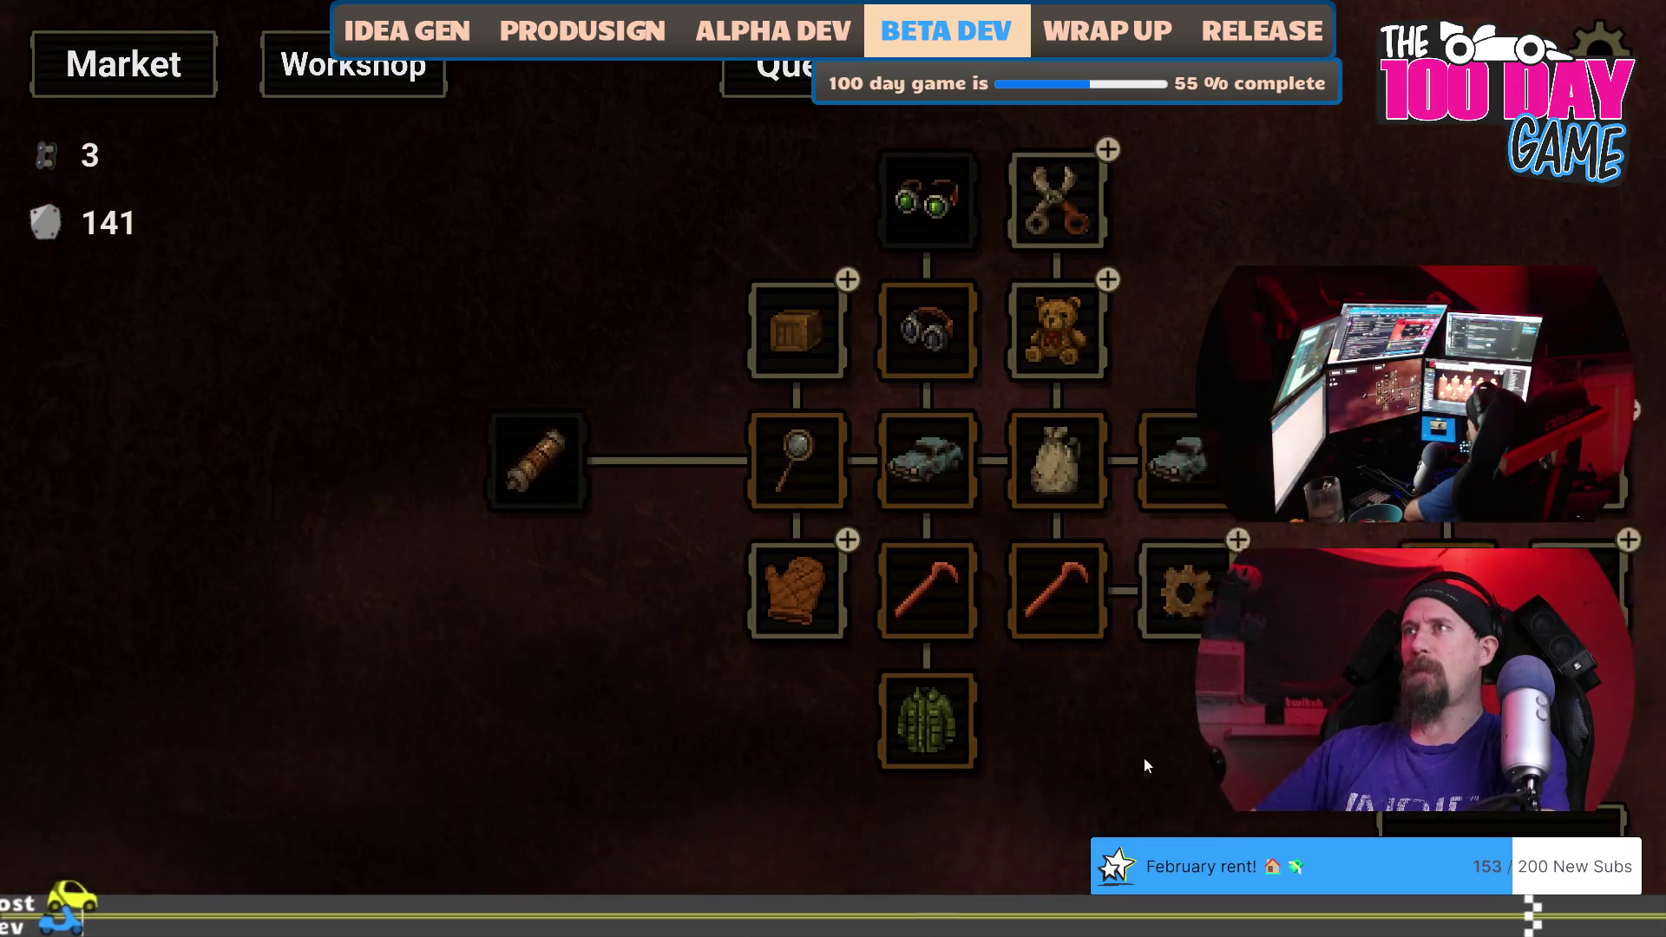
Buy Increase Scrap Value twice, run another scavenge earning the first Chain Link, and return to upgrades.
{"action": "left_click", "coordinate": [1096, 400]}
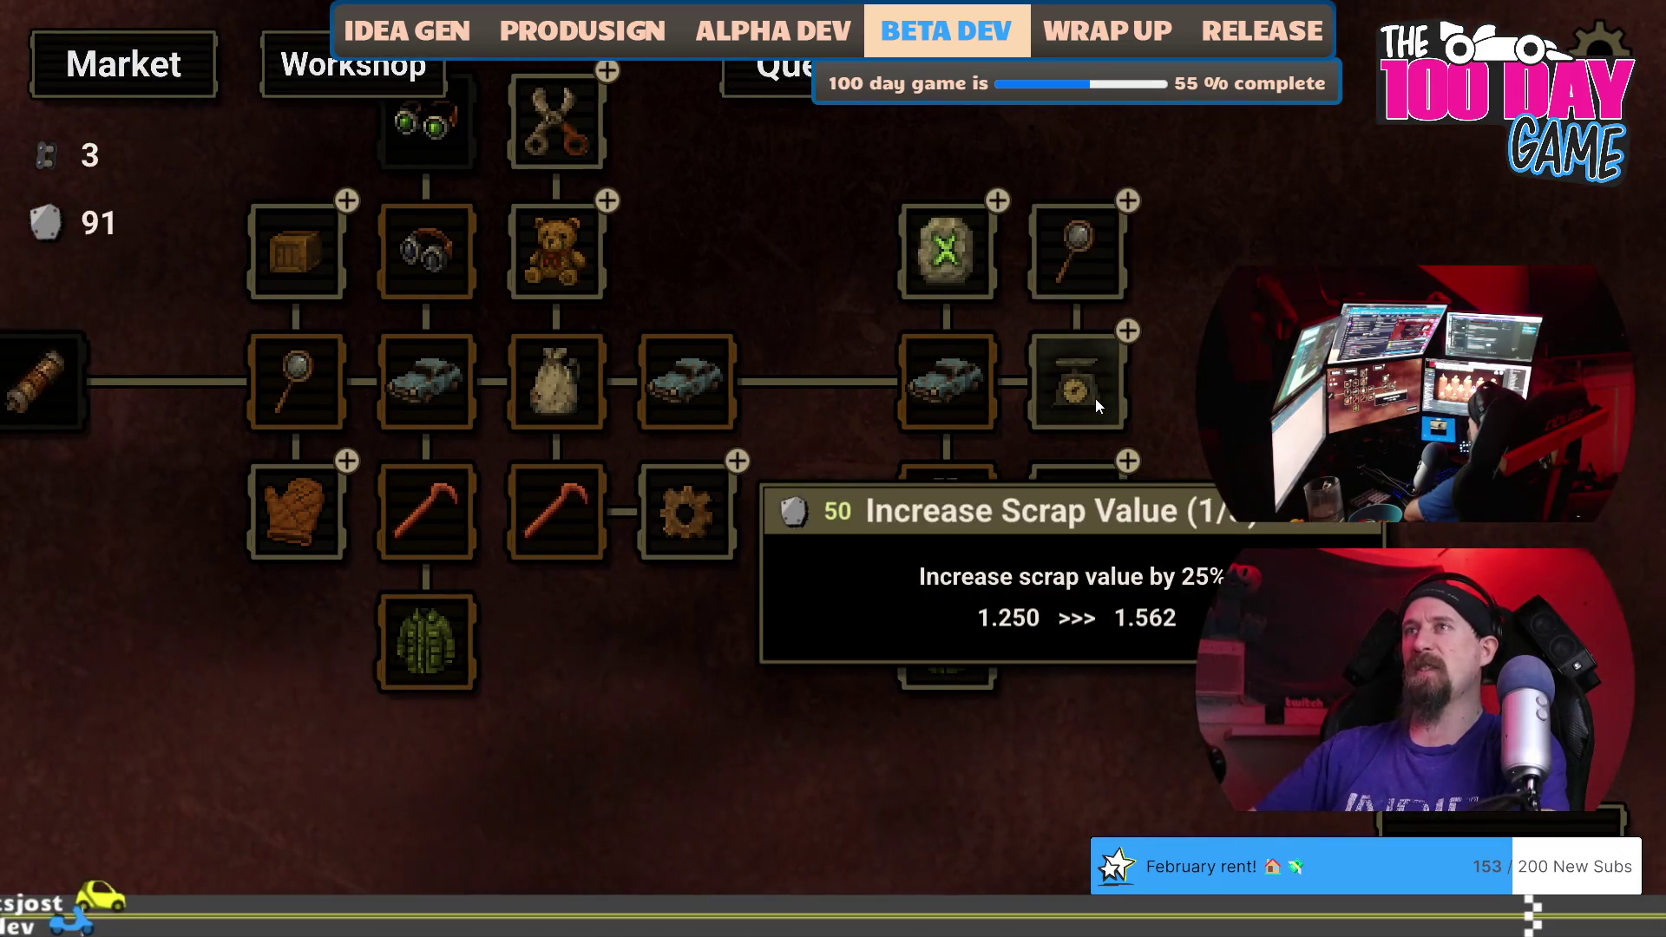
{"action": "left_click", "coordinate": [1095, 399]}
{"action": "left_click", "coordinate": [1434, 835]}
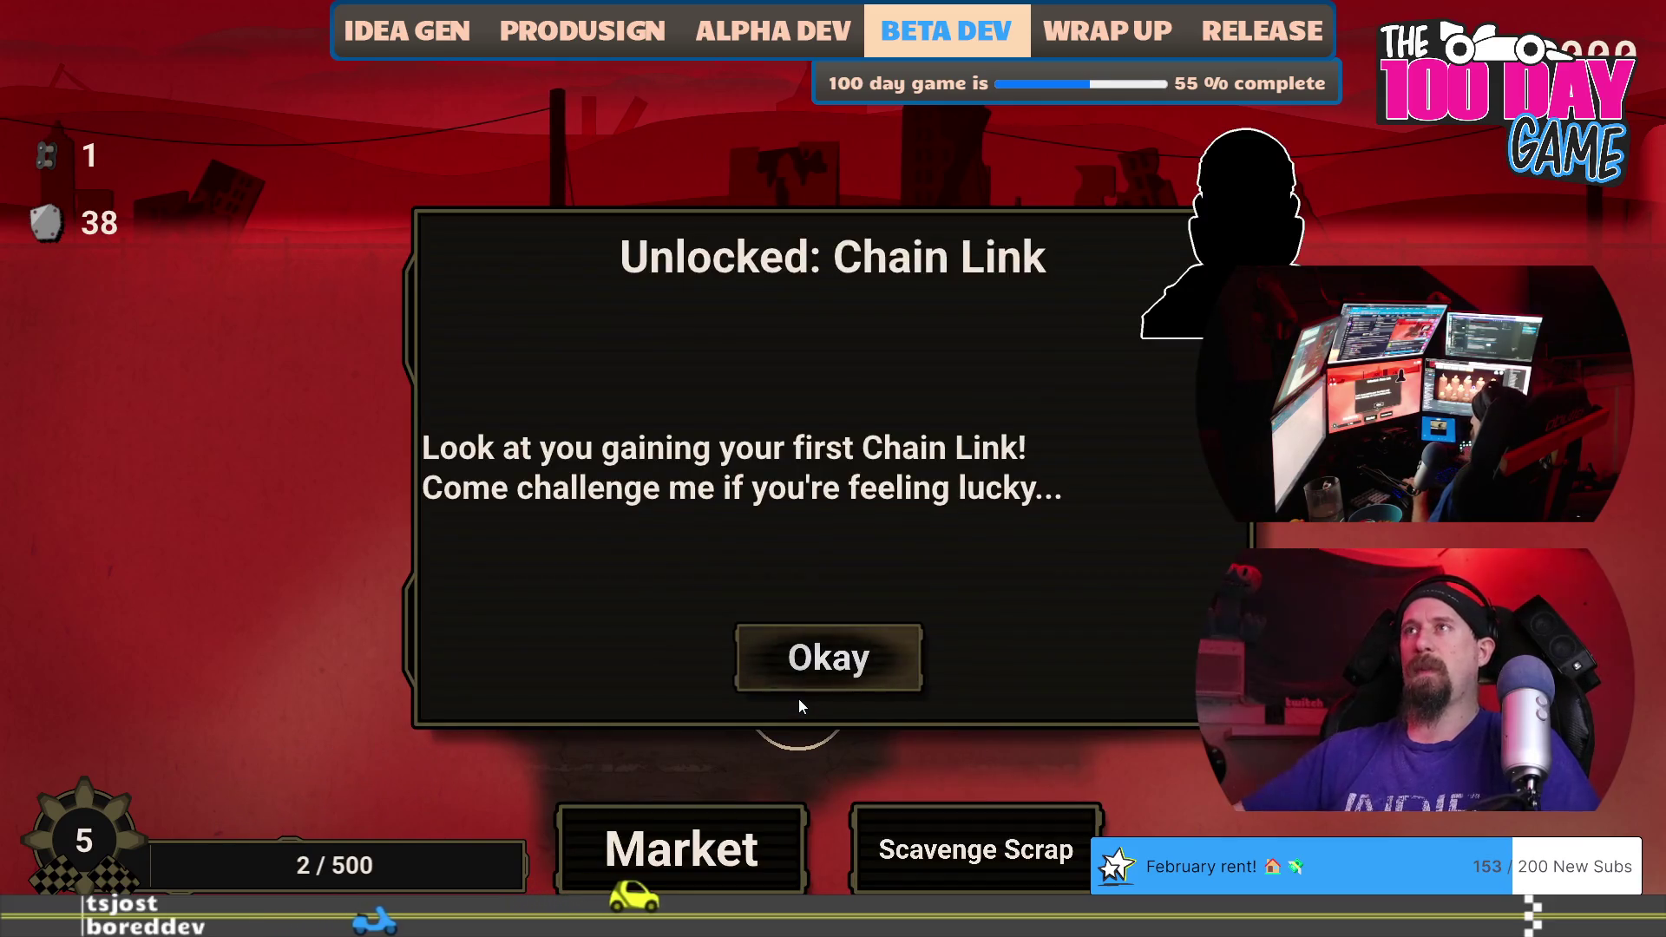
{"action": "left_click", "coordinate": [807, 666]}
{"action": "left_click", "coordinate": [752, 832]}
{"action": "key", "text": "grave"}
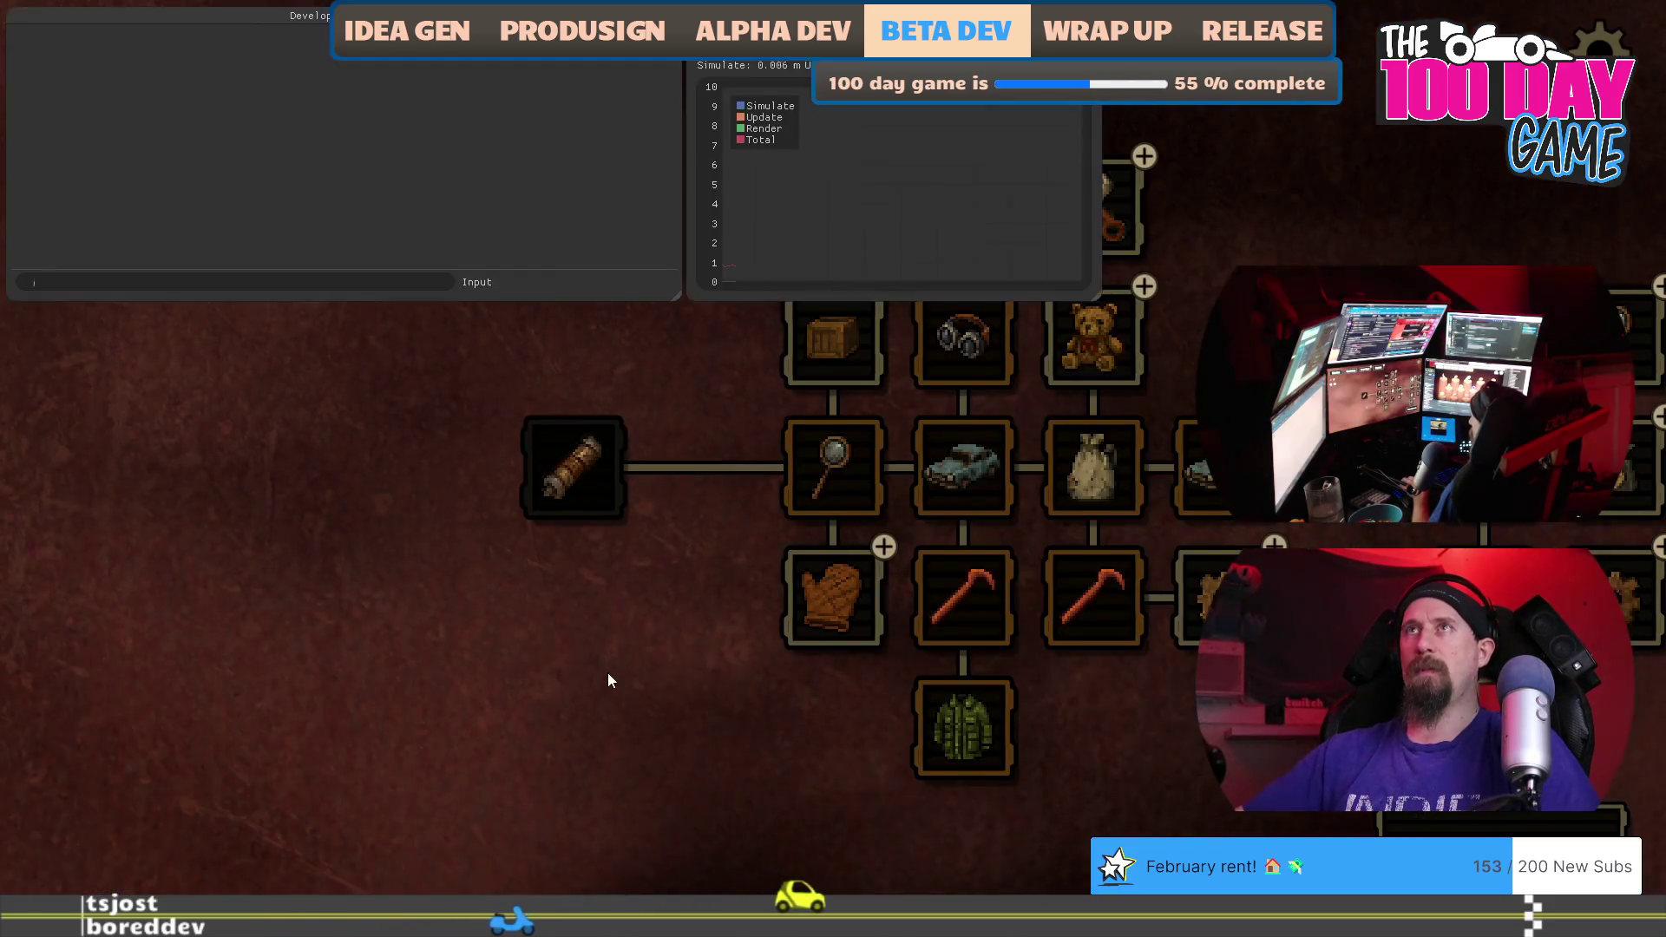
Reload the first profile, grant 10 chain links via the console, and pay to enter Race Wars.
{"action": "key", "text": "Escape"}
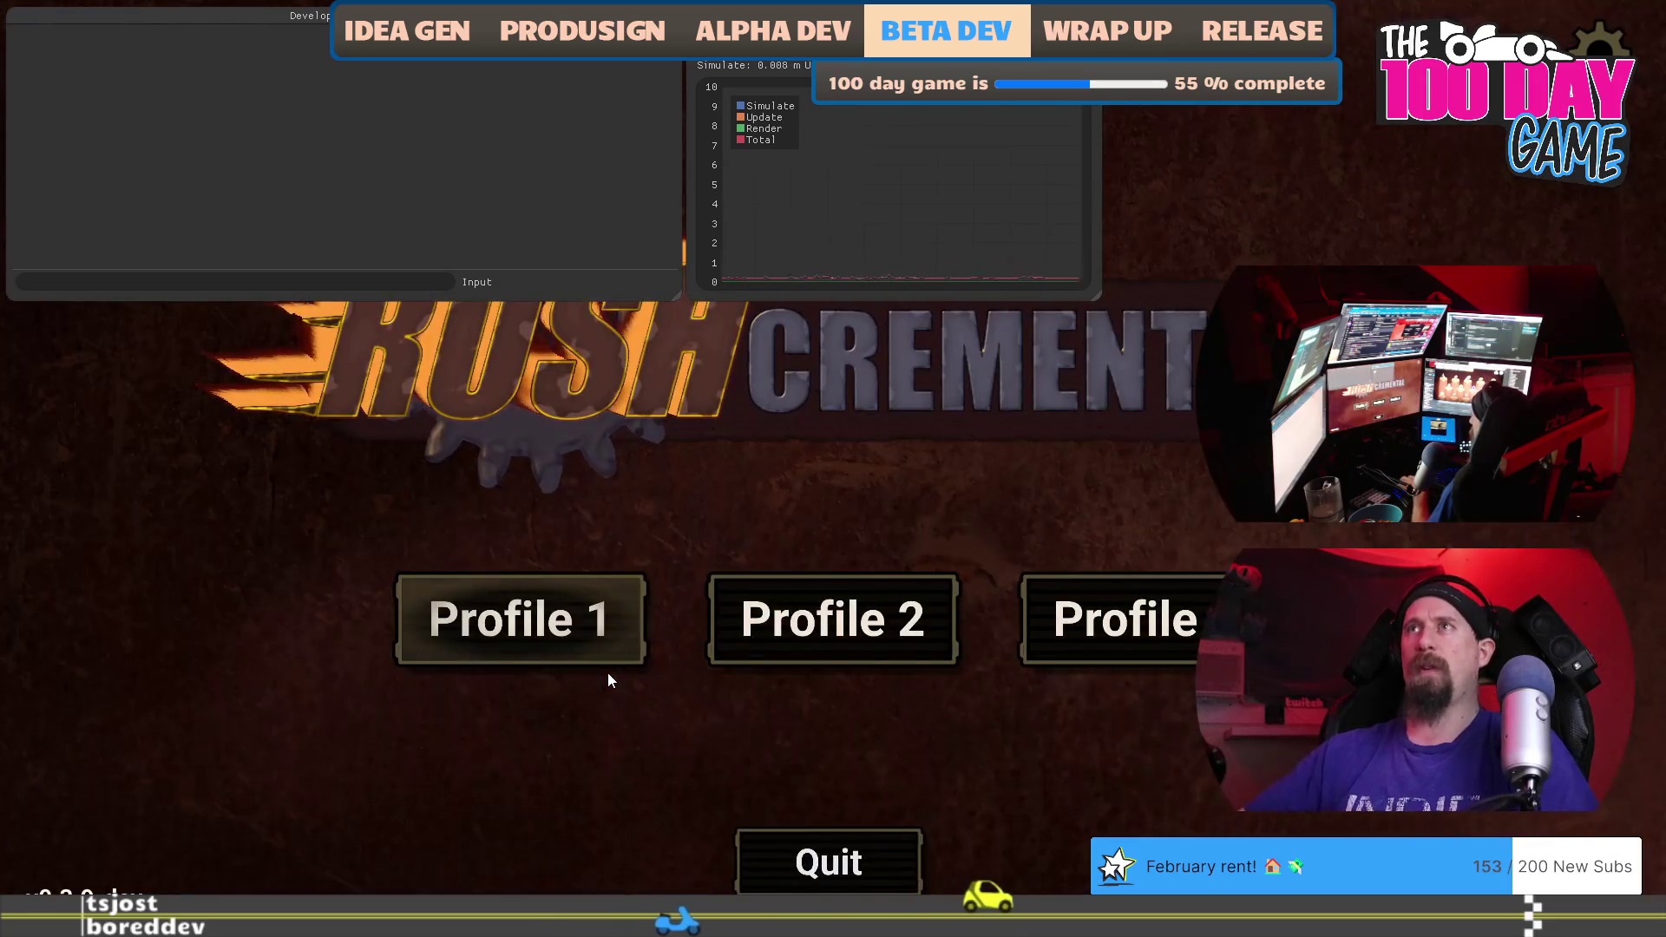
{"action": "left_click", "coordinate": [566, 618]}
{"action": "key", "text": "grave"}
{"action": "left_click", "coordinate": [583, 65]}
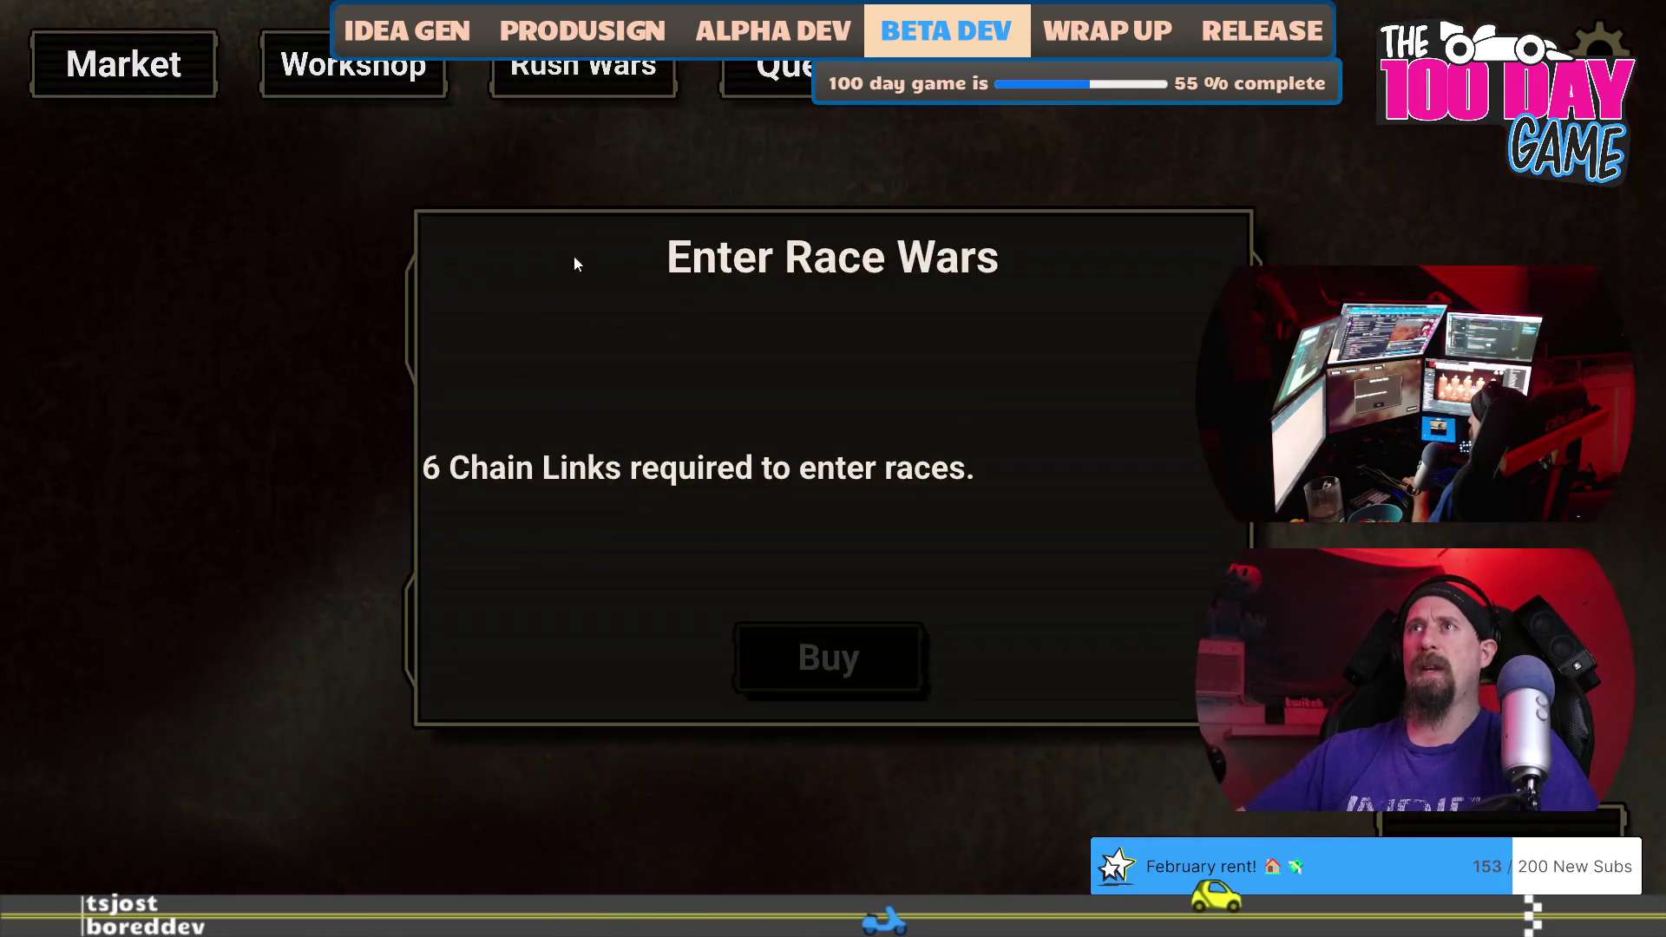
{"action": "key", "text": "grave"}
{"action": "type", "text": "give 10 chain"}
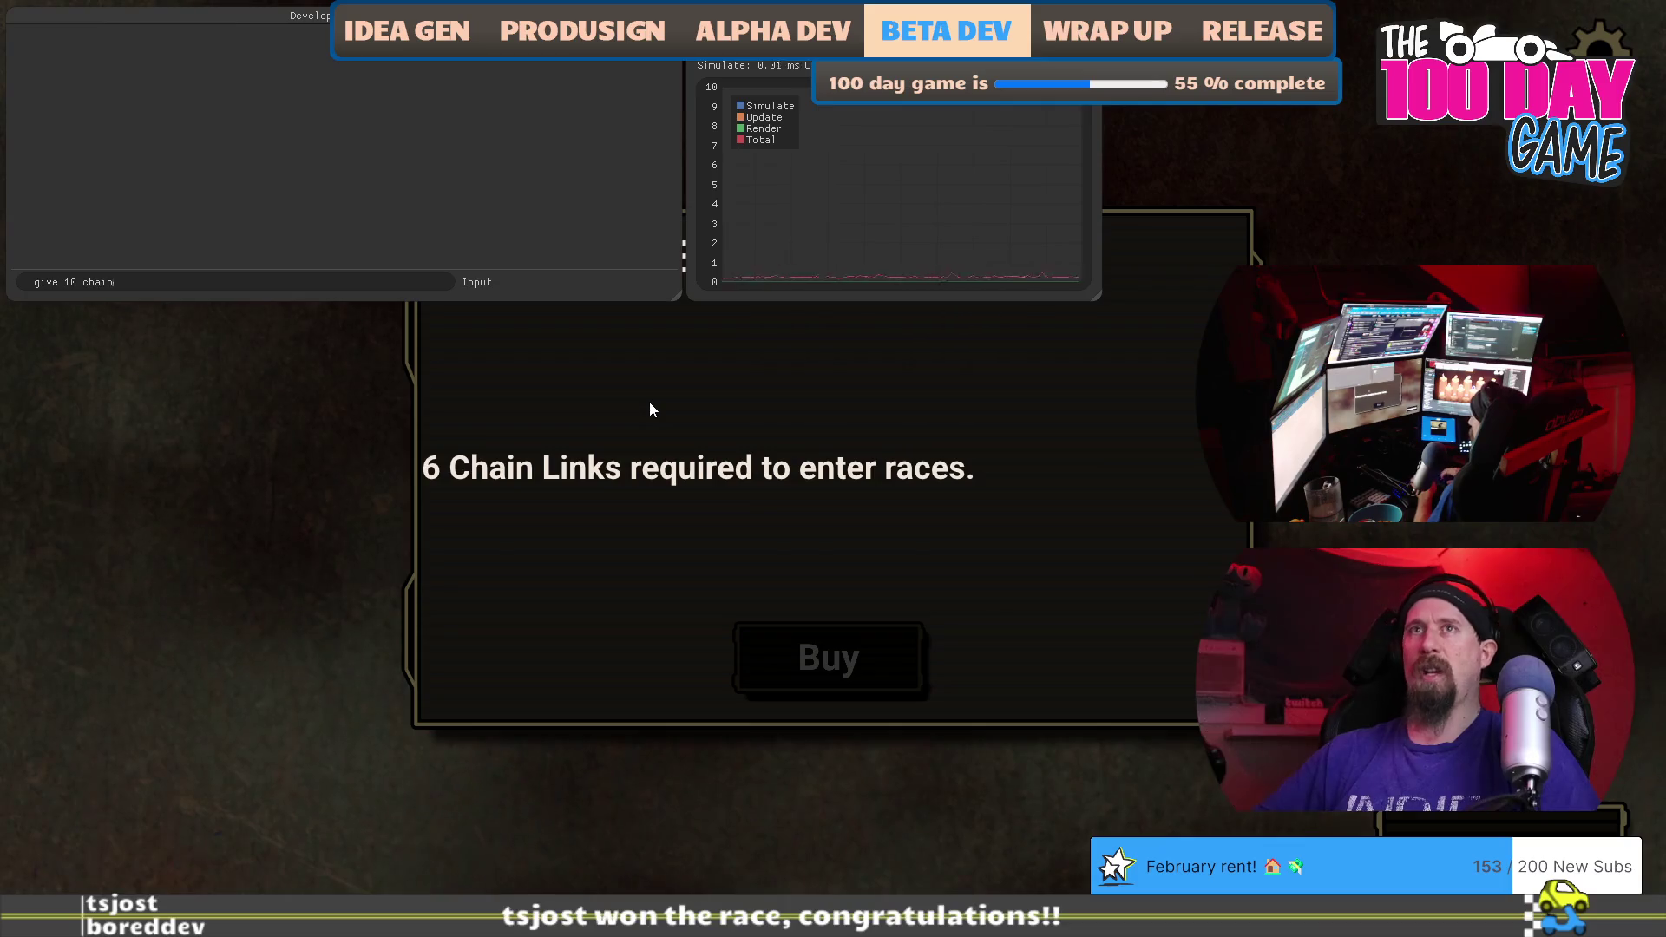
{"action": "key", "text": "Return"}
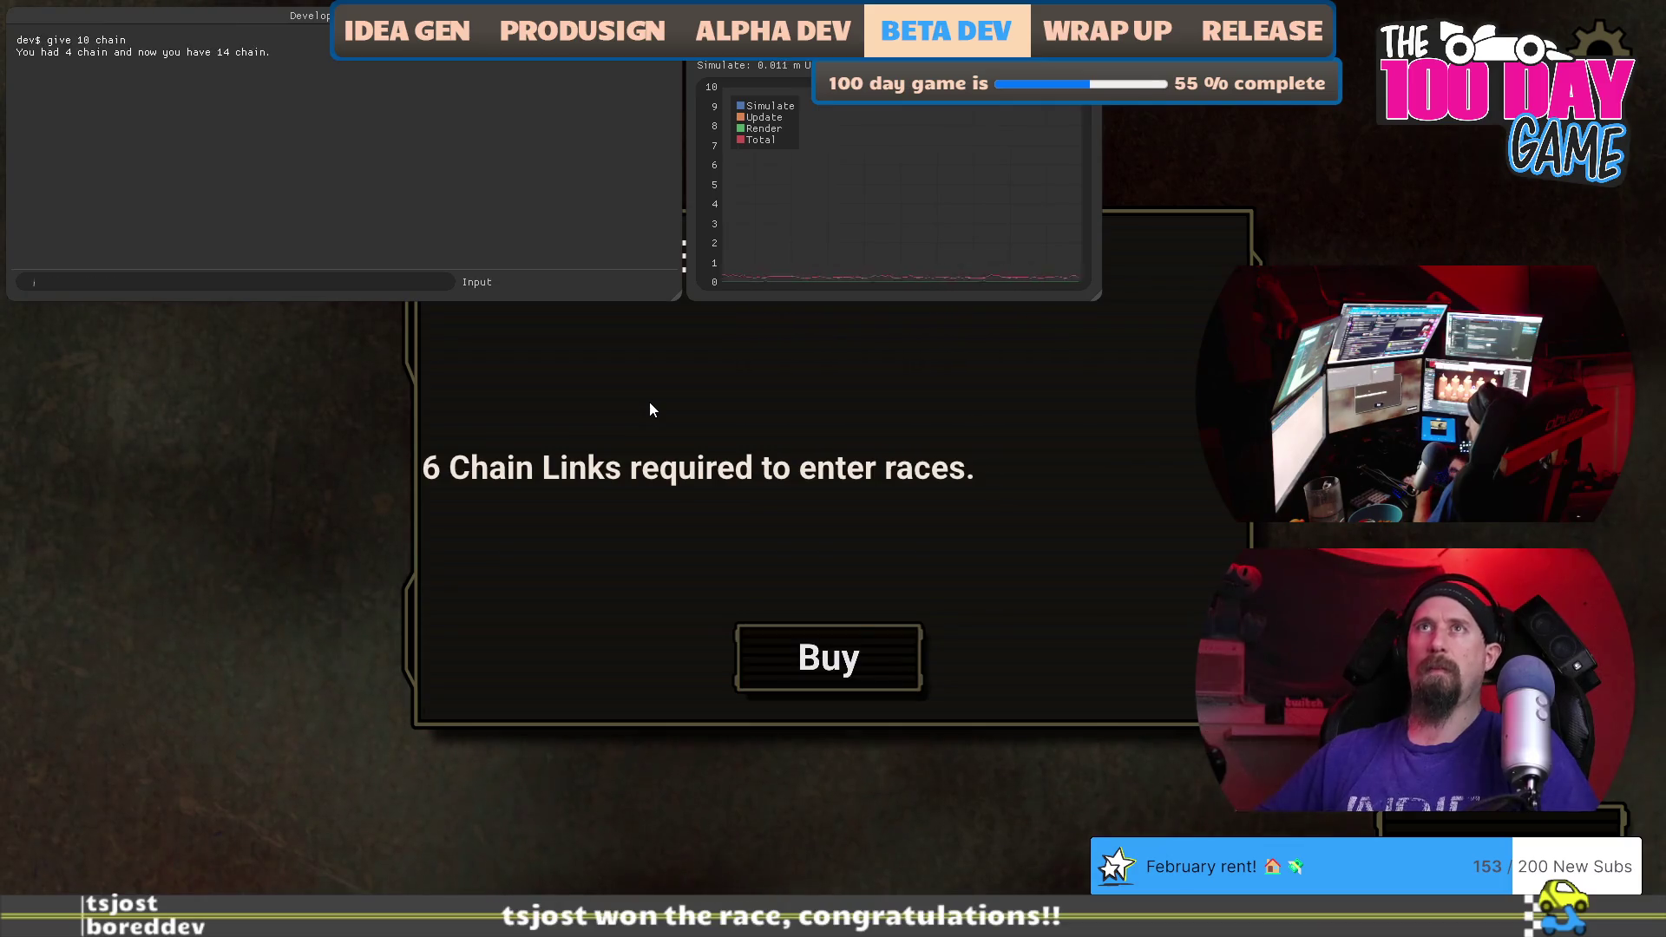
{"action": "key", "text": "grave"}
{"action": "left_click", "coordinate": [772, 672]}
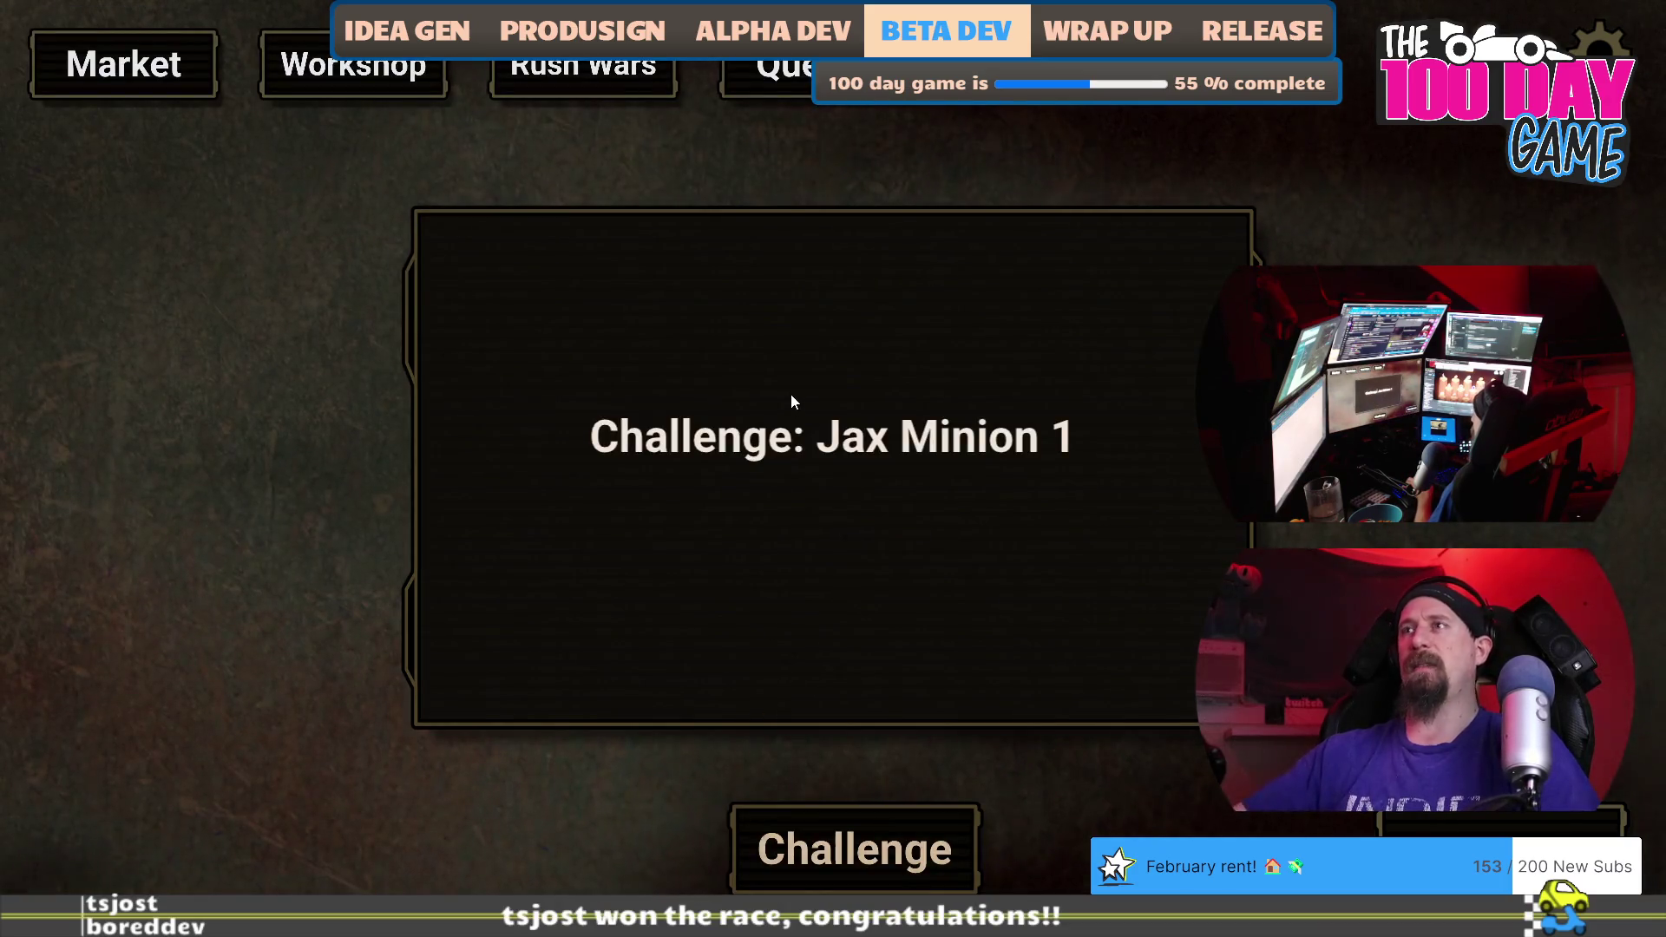
Race Jax Minion 1, shifting gears to win 18.483 to 19.955, then quit the game.
{"action": "left_click", "coordinate": [859, 848]}
{"action": "left_click", "coordinate": [878, 850]}
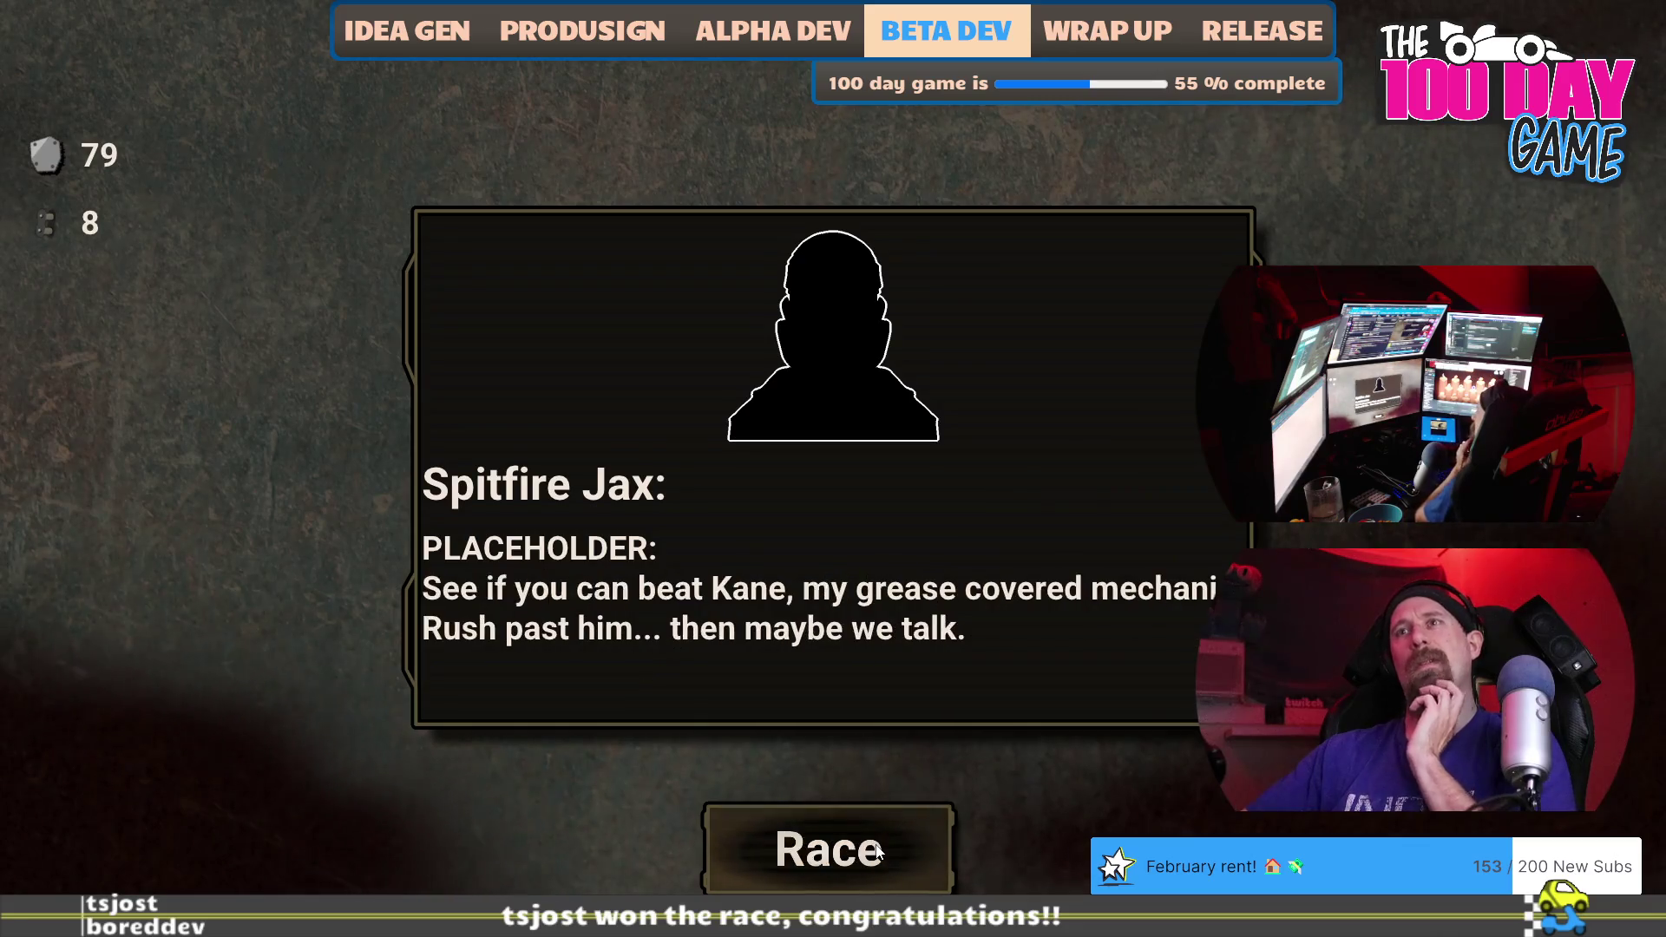
{"action": "left_click", "coordinate": [878, 851]}
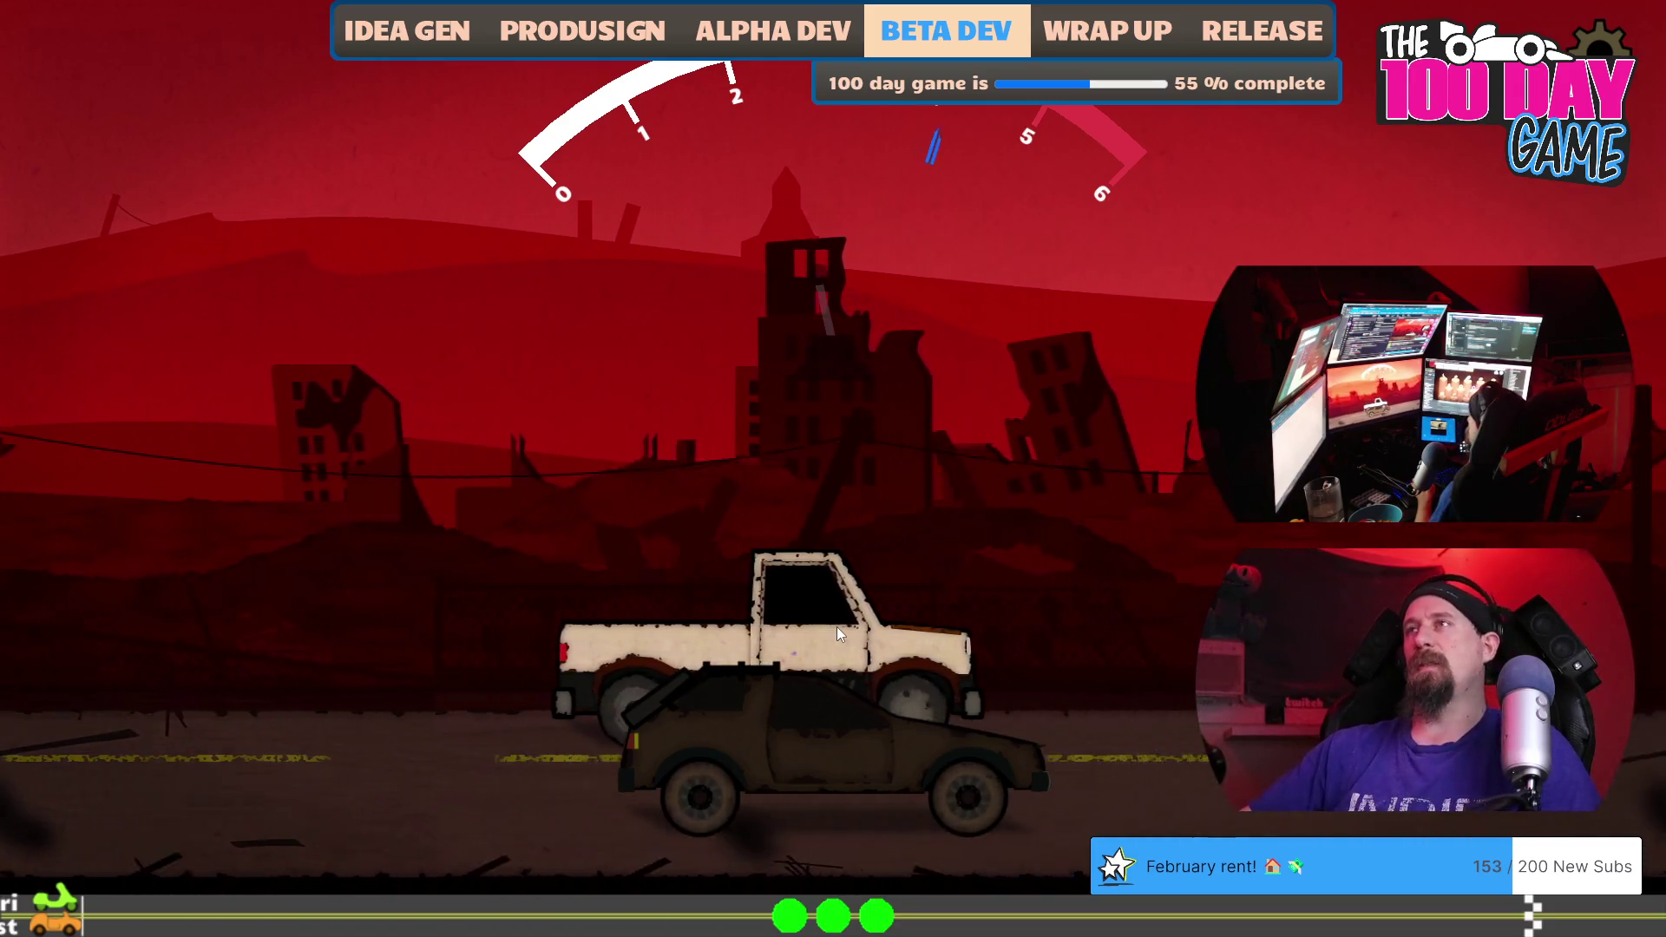
{"action": "key", "text": "space"}
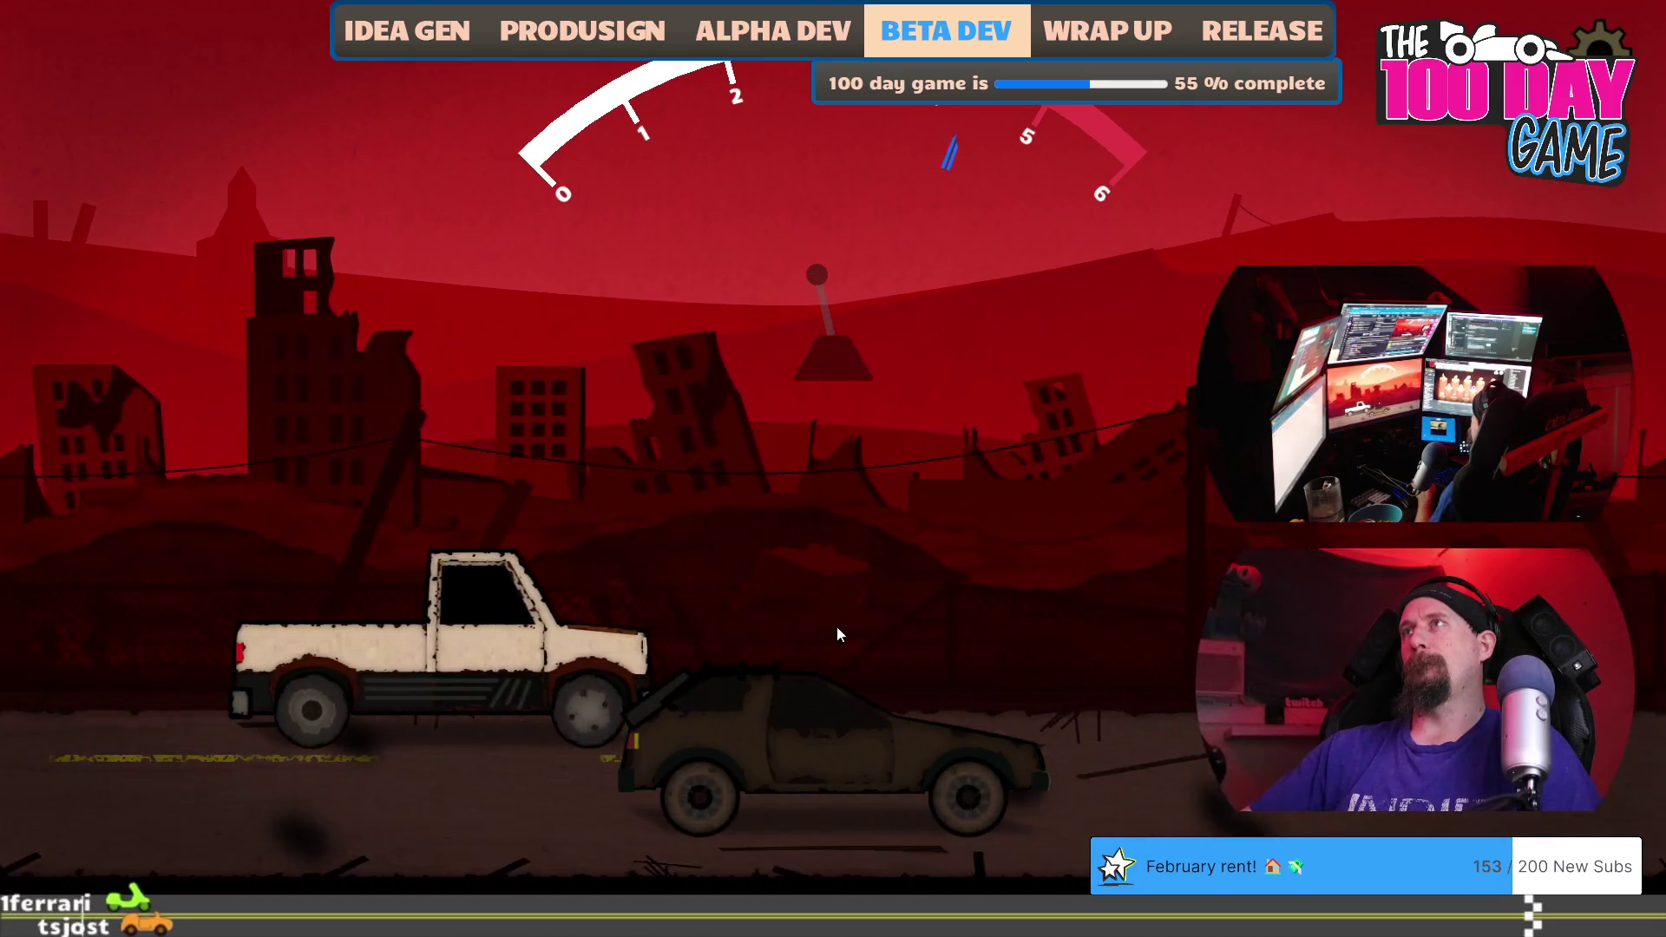
{"action": "key", "text": "space"}
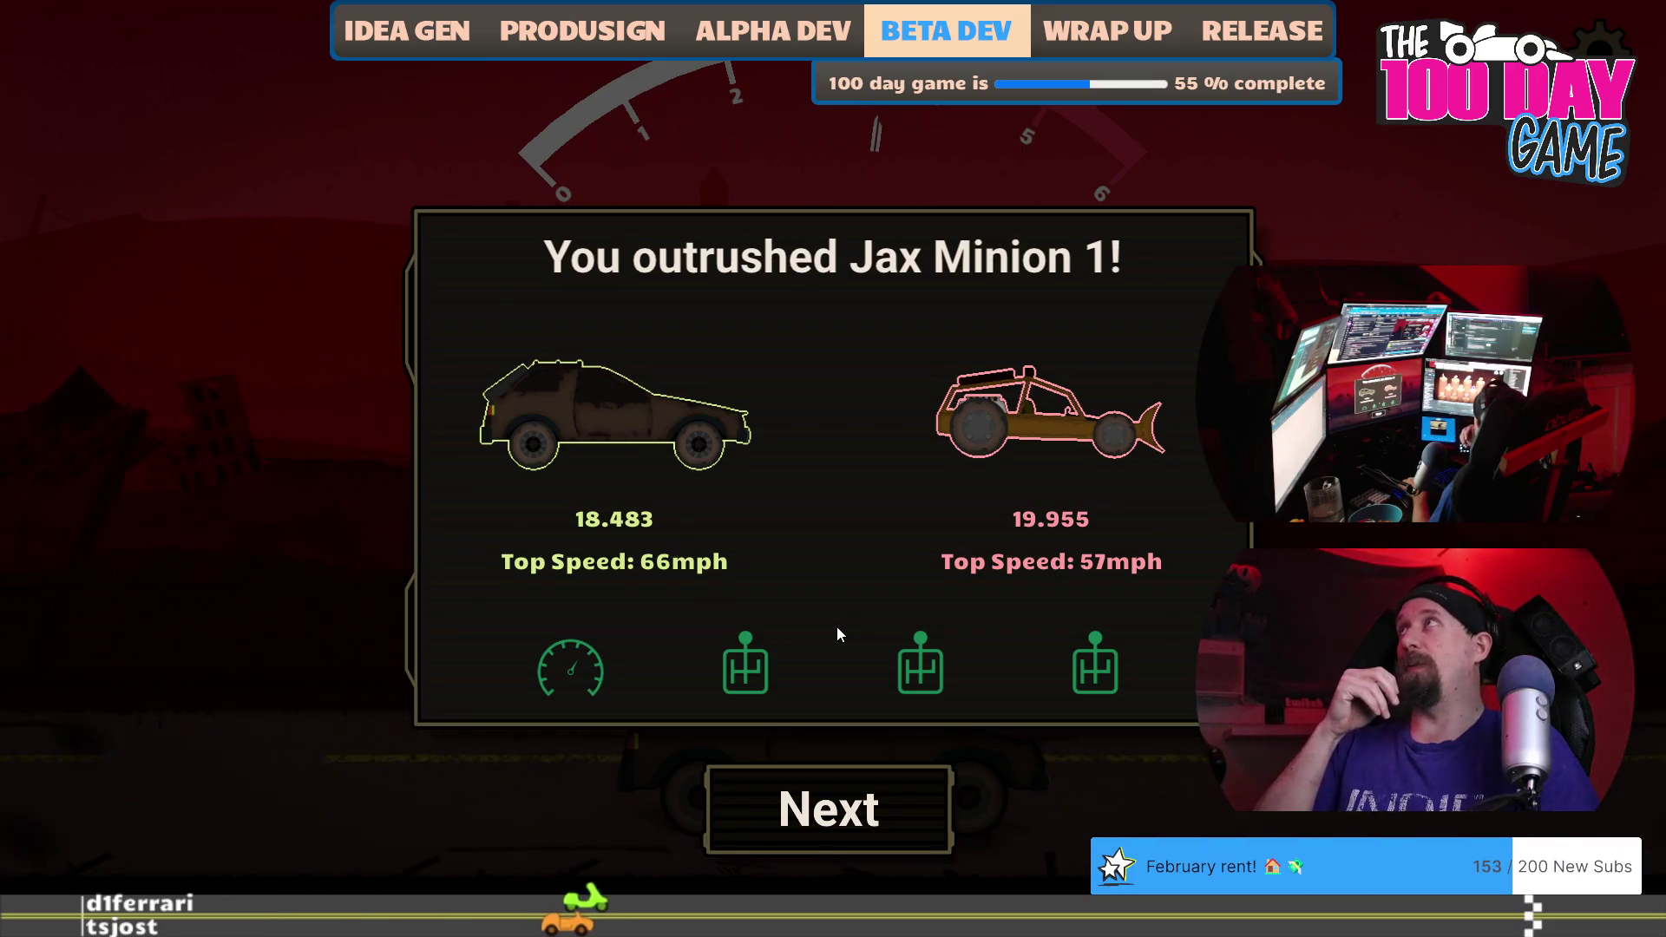
{"action": "key", "text": "Return"}
{"action": "key", "text": "Return"}
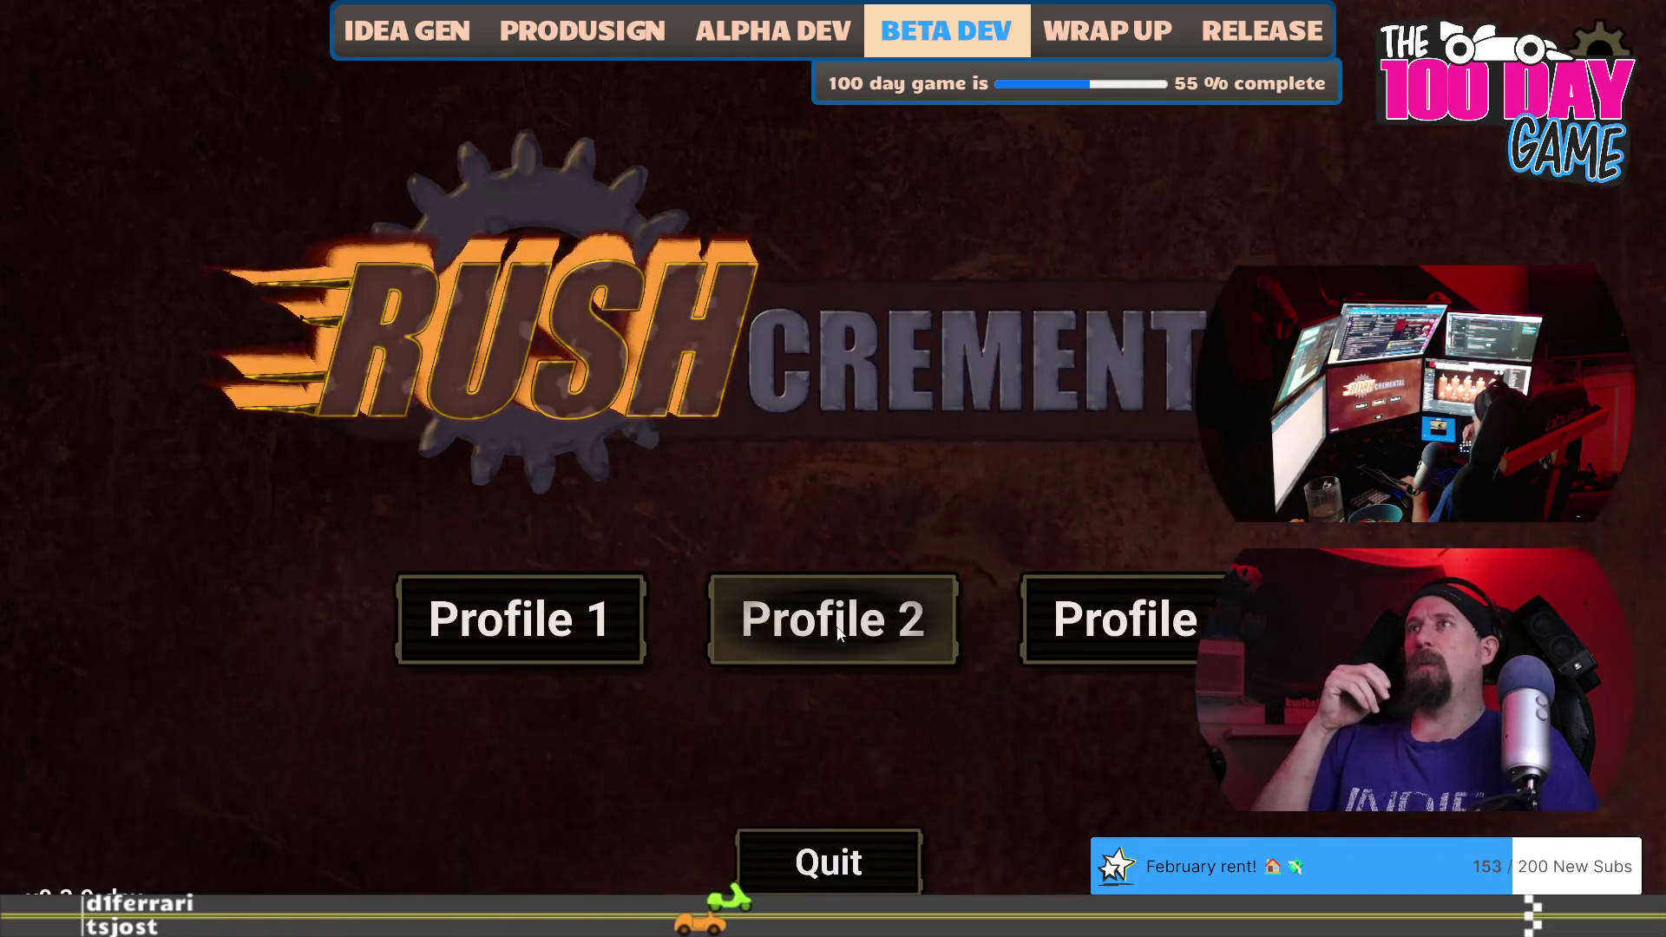
{"action": "key", "text": "Escape"}
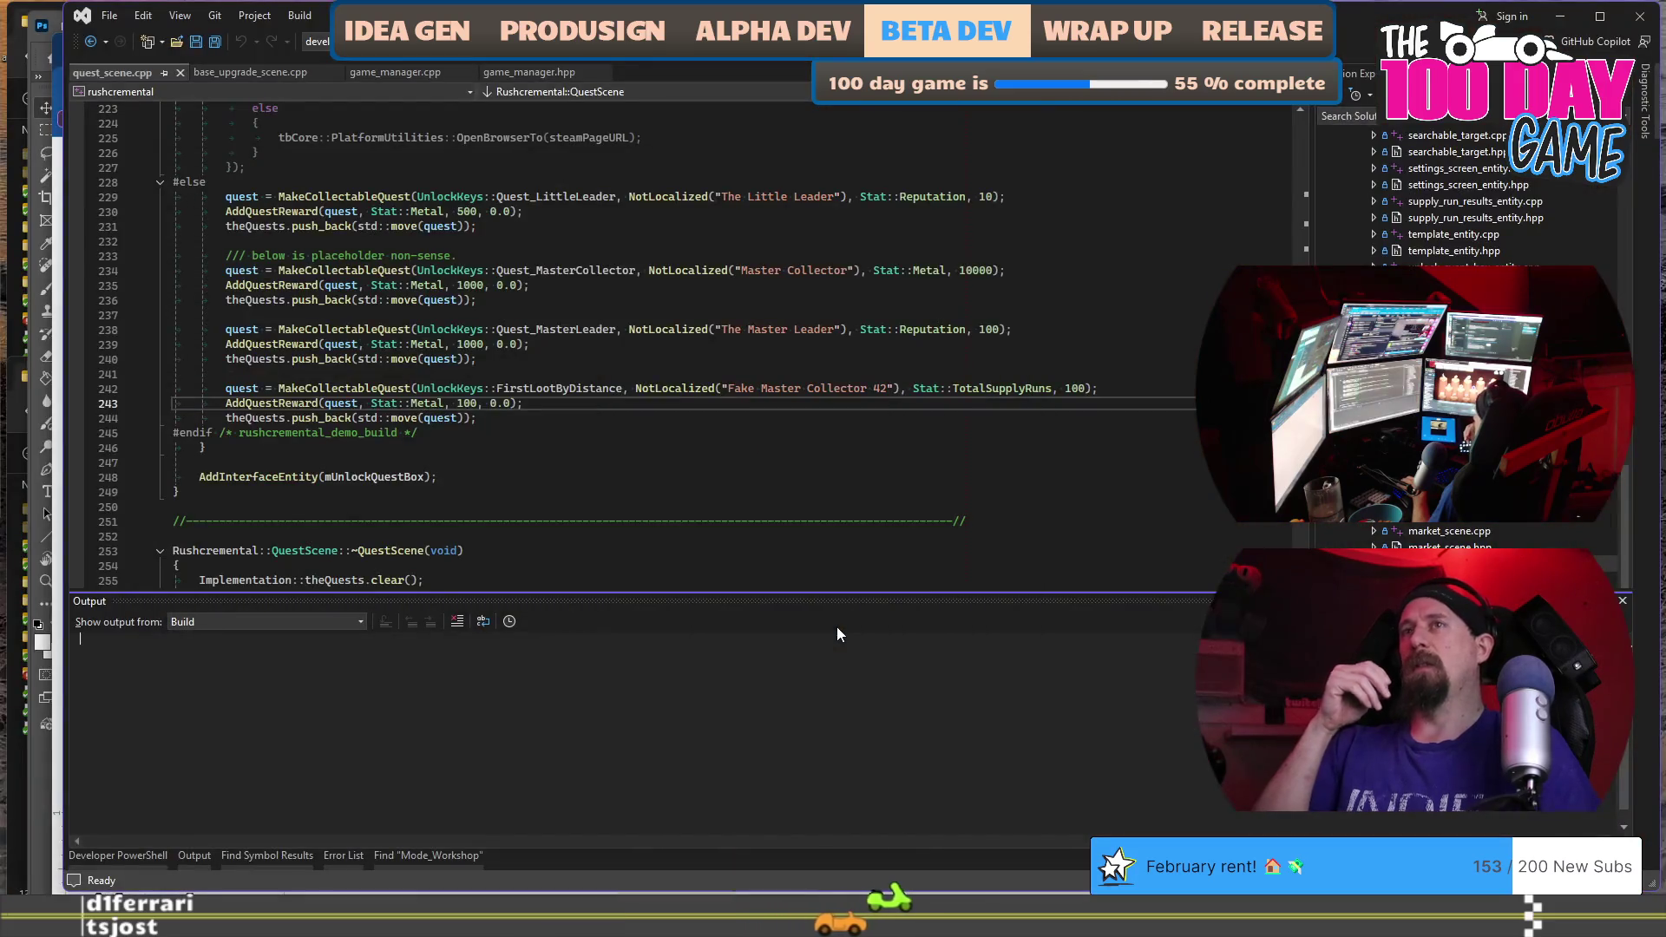
Switch back to the Google Docs scratch pad and scroll down to Quest_Speedster.
{"action": "key", "text": "alt+Tab"}
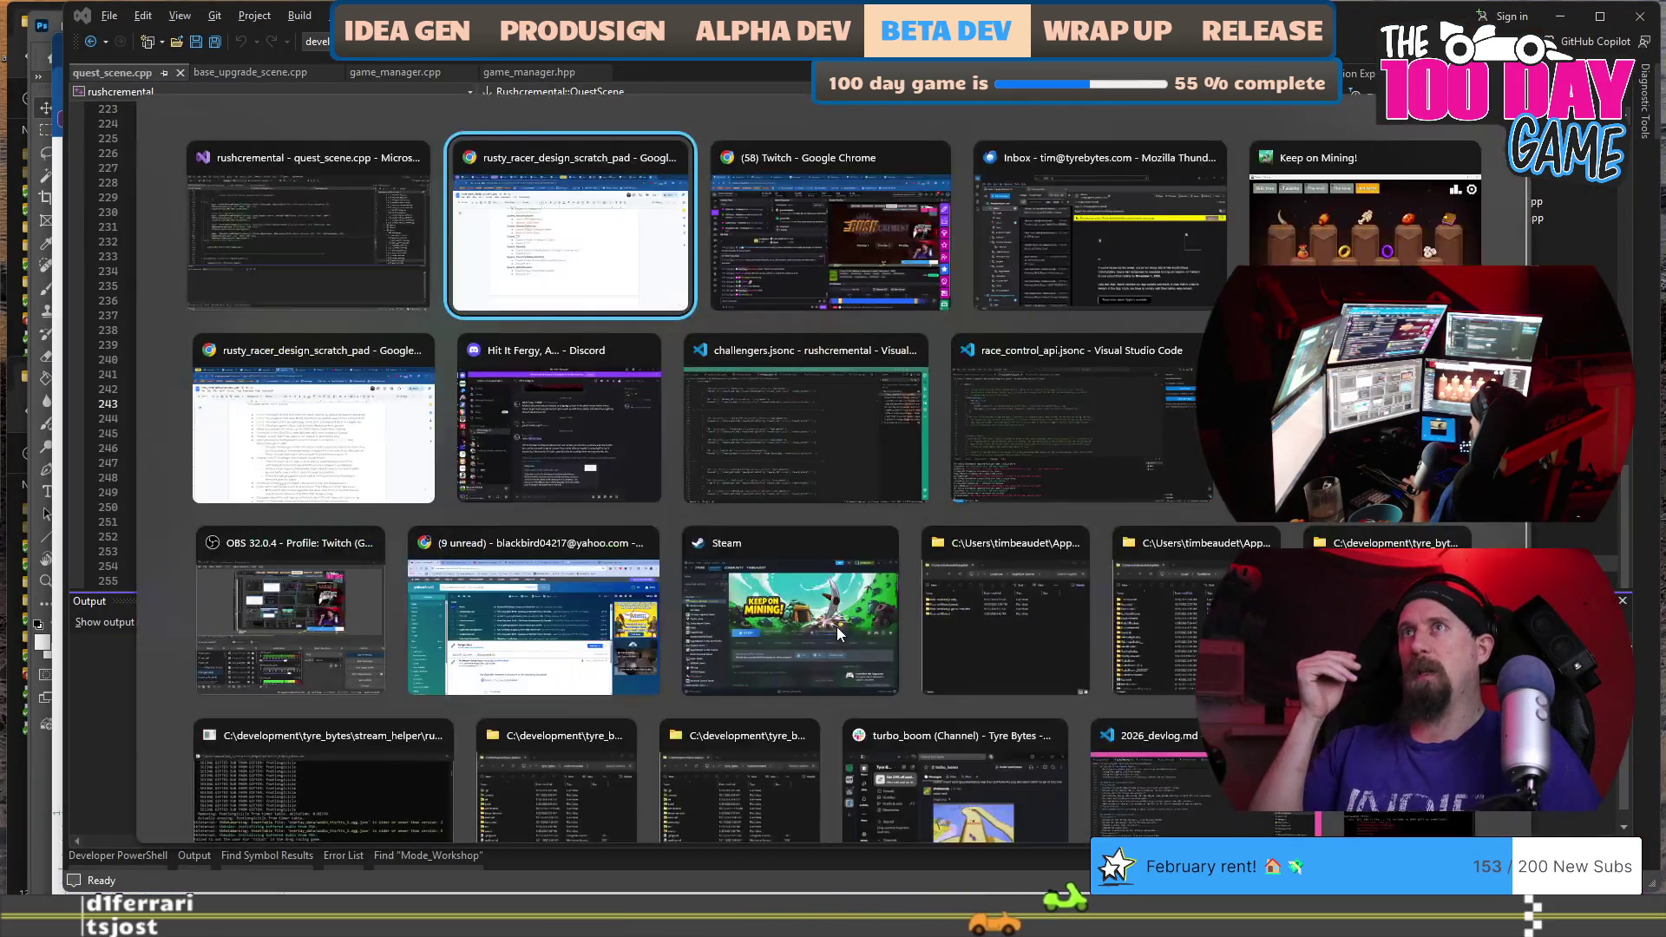
{"action": "scroll", "coordinate": [839, 627], "scroll_direction": "up", "scroll_amount": 2}
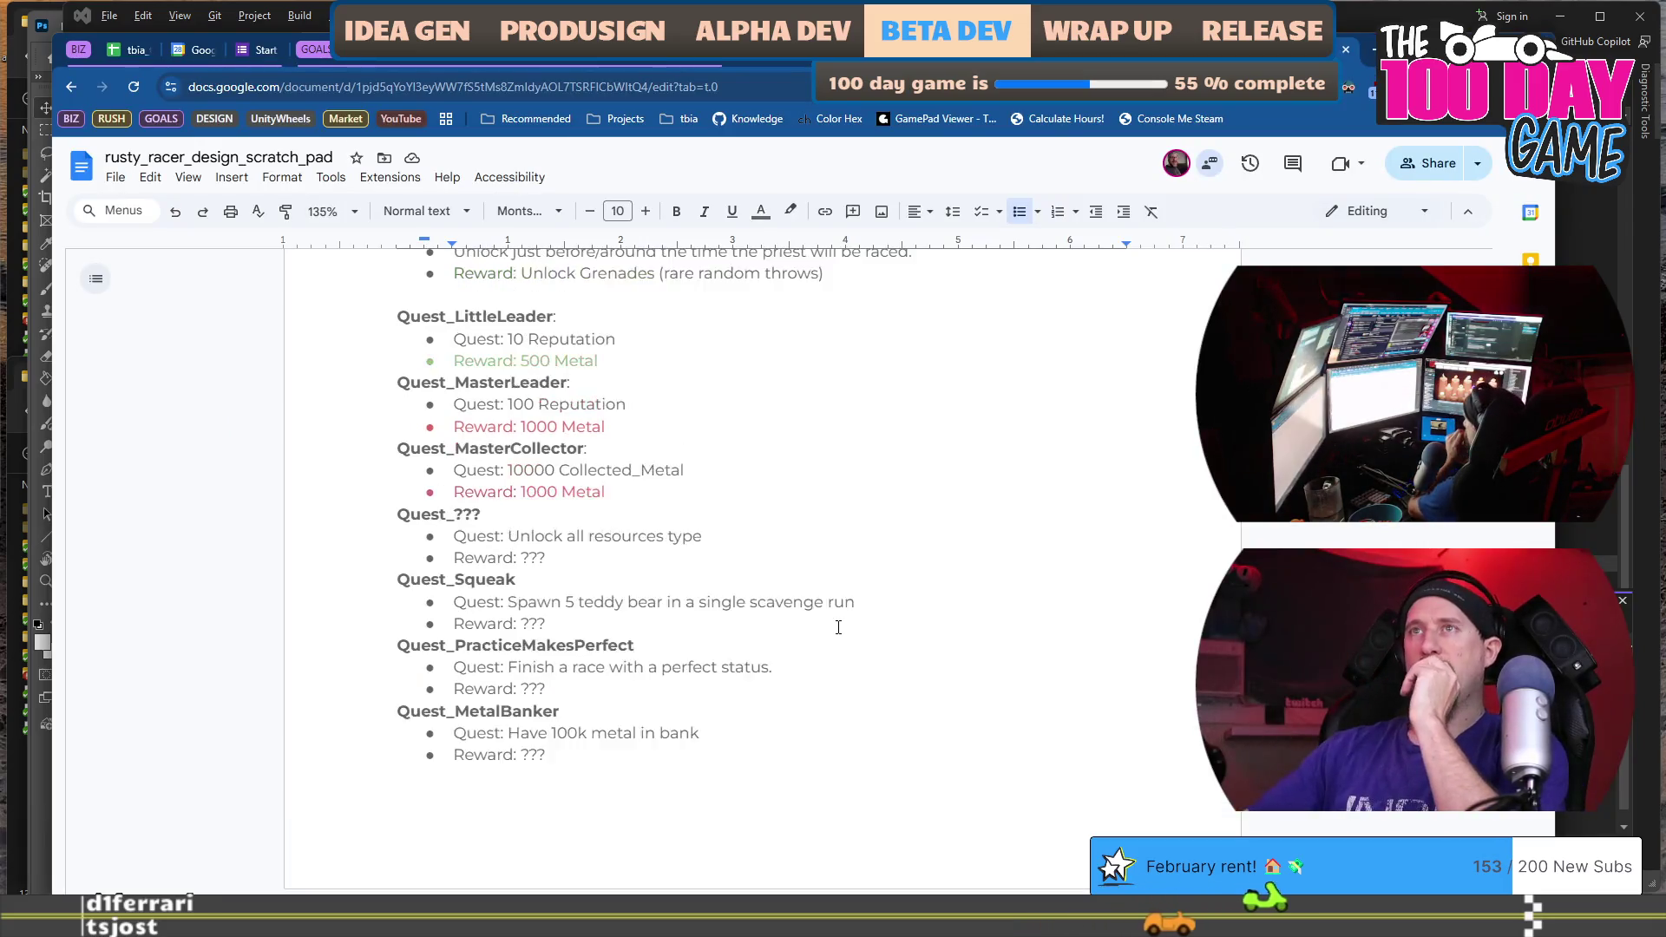
{"action": "scroll", "coordinate": [841, 641], "scroll_direction": "down", "scroll_amount": 3}
{"action": "scroll", "coordinate": [841, 641], "scroll_direction": "down", "scroll_amount": 12}
{"action": "type", "text": "Quest_"}
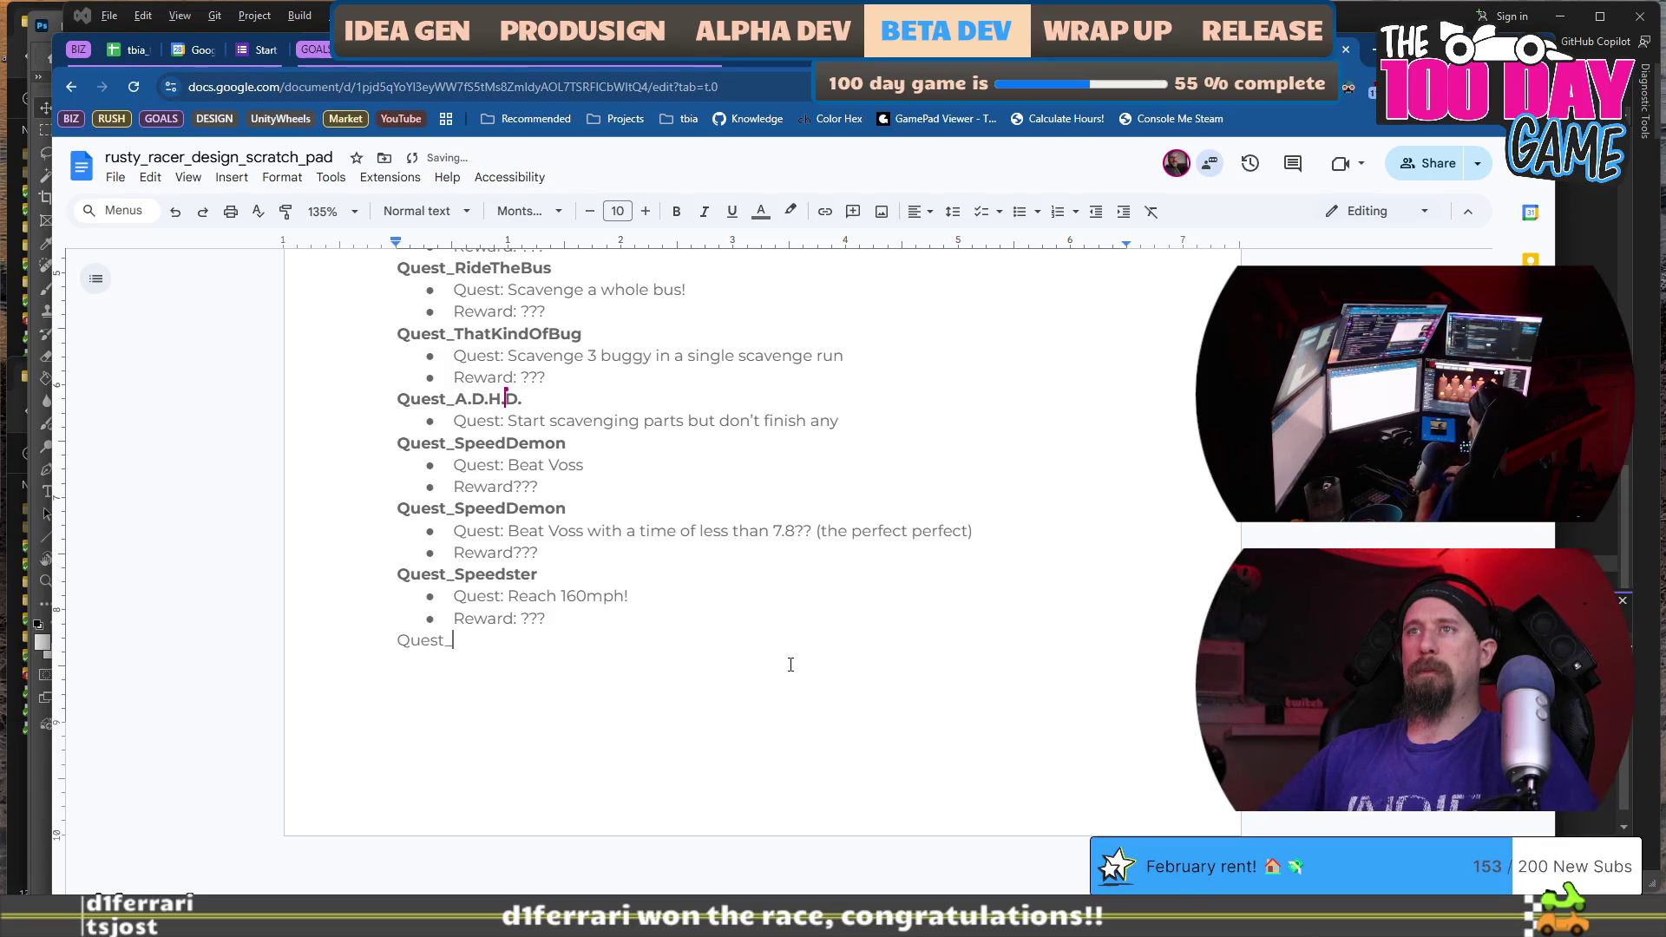
Name the new heading Quest_BecomeADriver and start its 'Quest: Race for the first time, win or lose' bullet.
{"action": "type", "text": "AttemptT"}
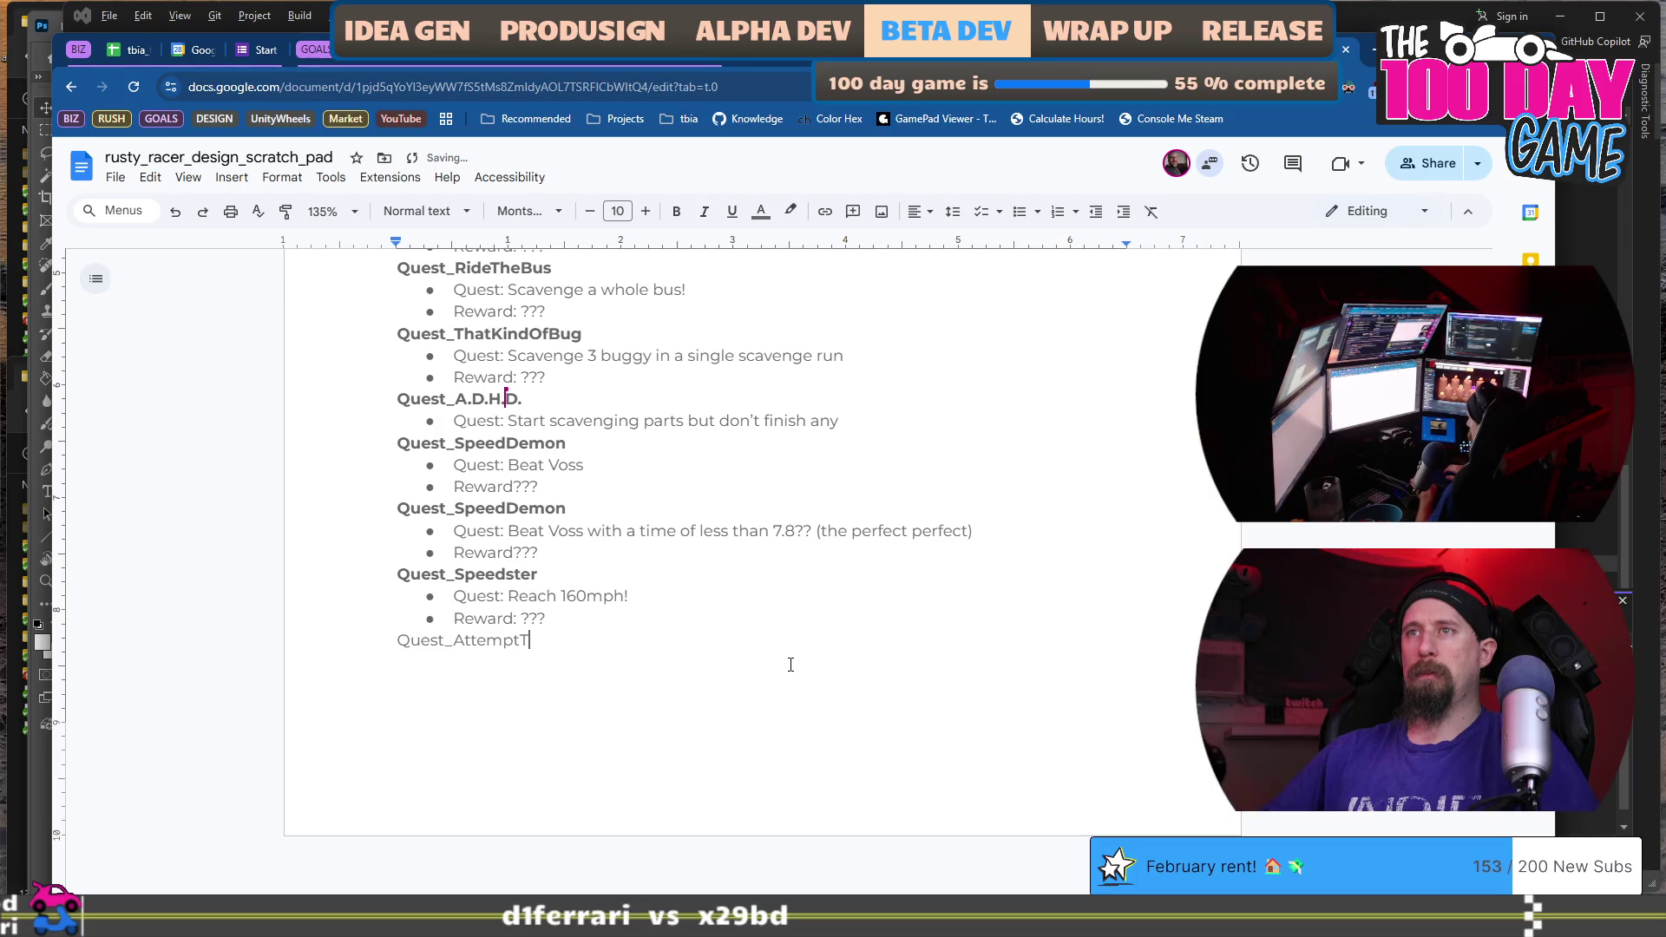
{"action": "key", "text": "BackSpace"}
{"action": "key", "text": "BackSpace"}
{"action": "type", "text": "A"}
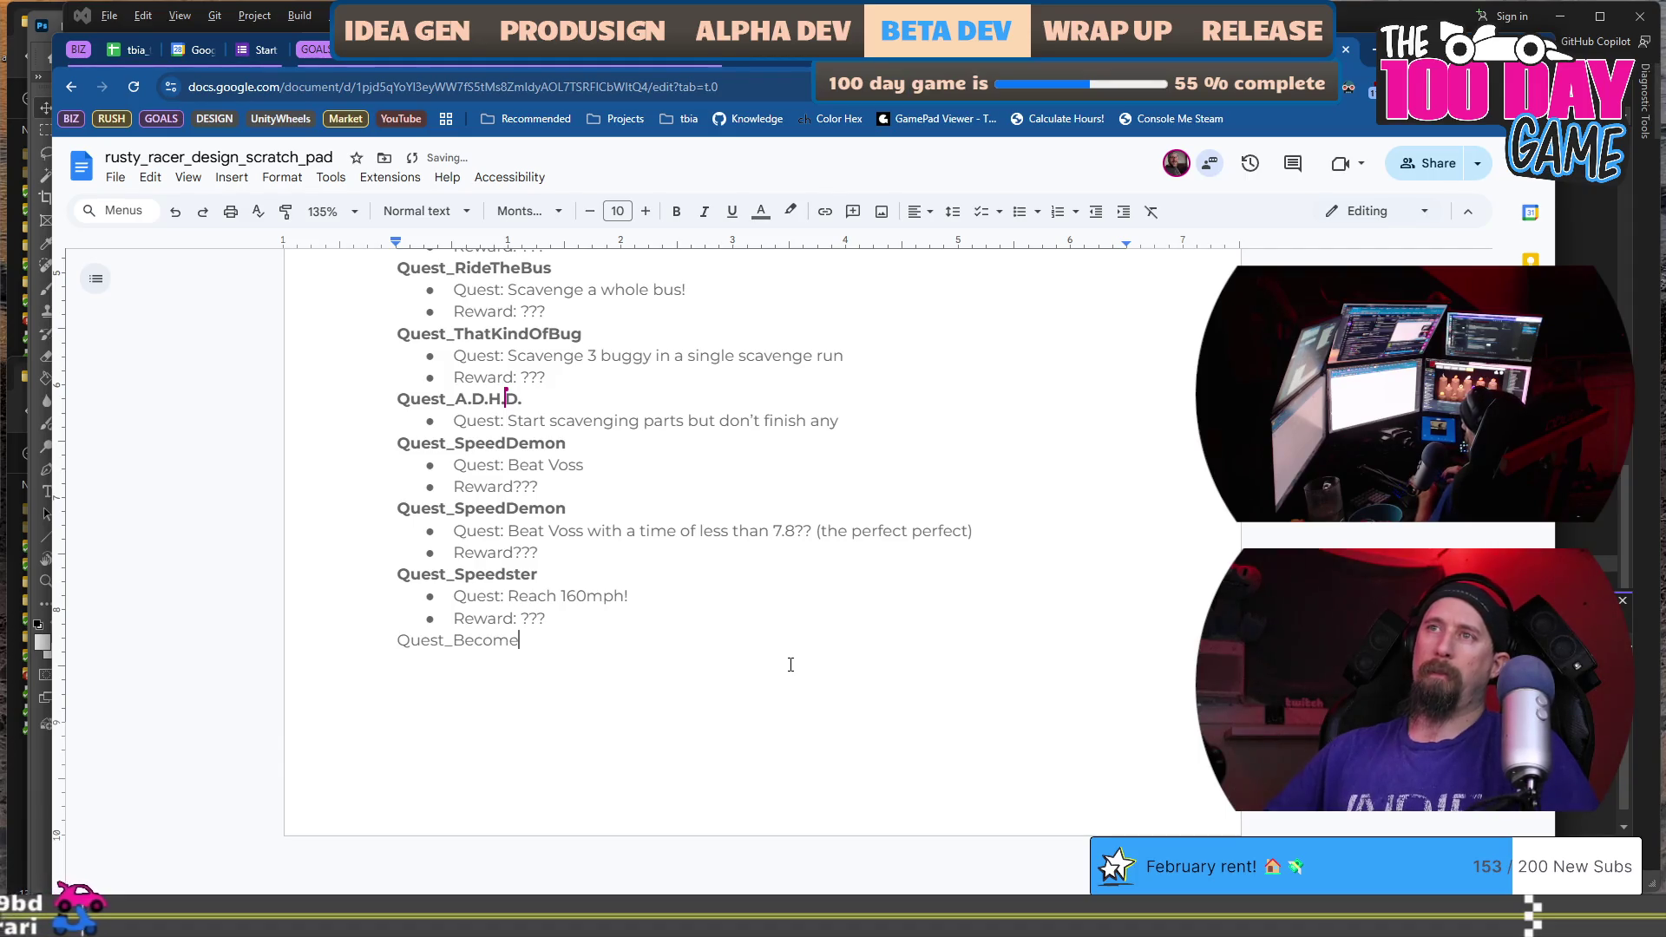
{"action": "type", "text": "Driver"}
{"action": "key", "text": "Return"}
{"action": "type", "text": "*"}
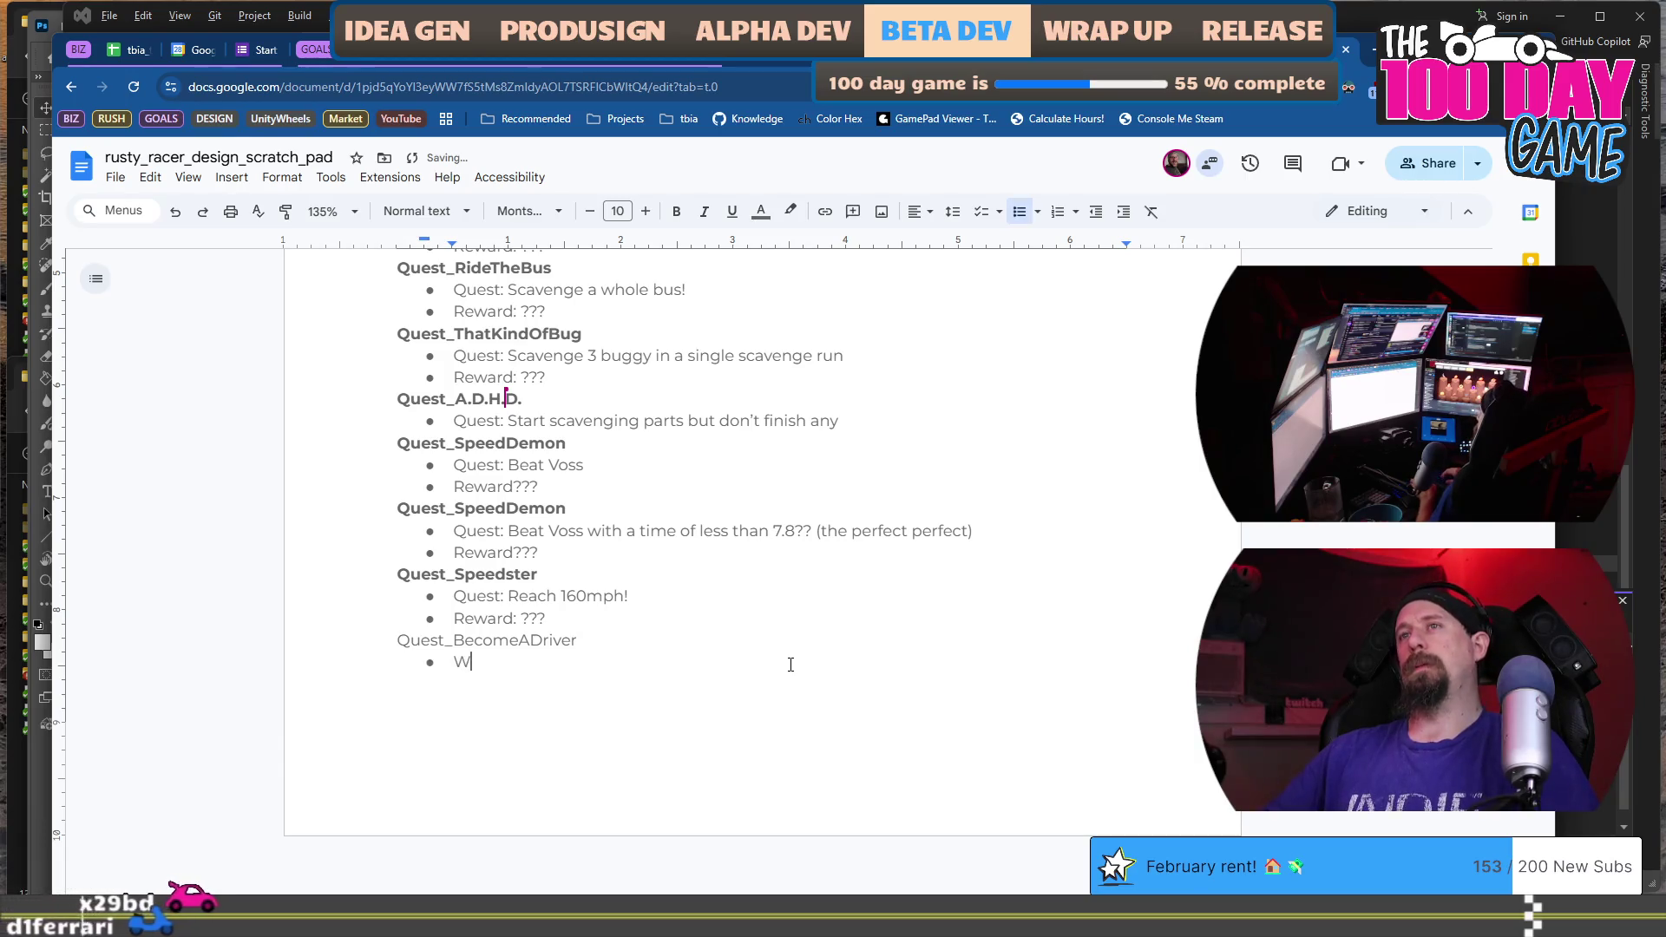
{"action": "type", "text": " Quest: "}
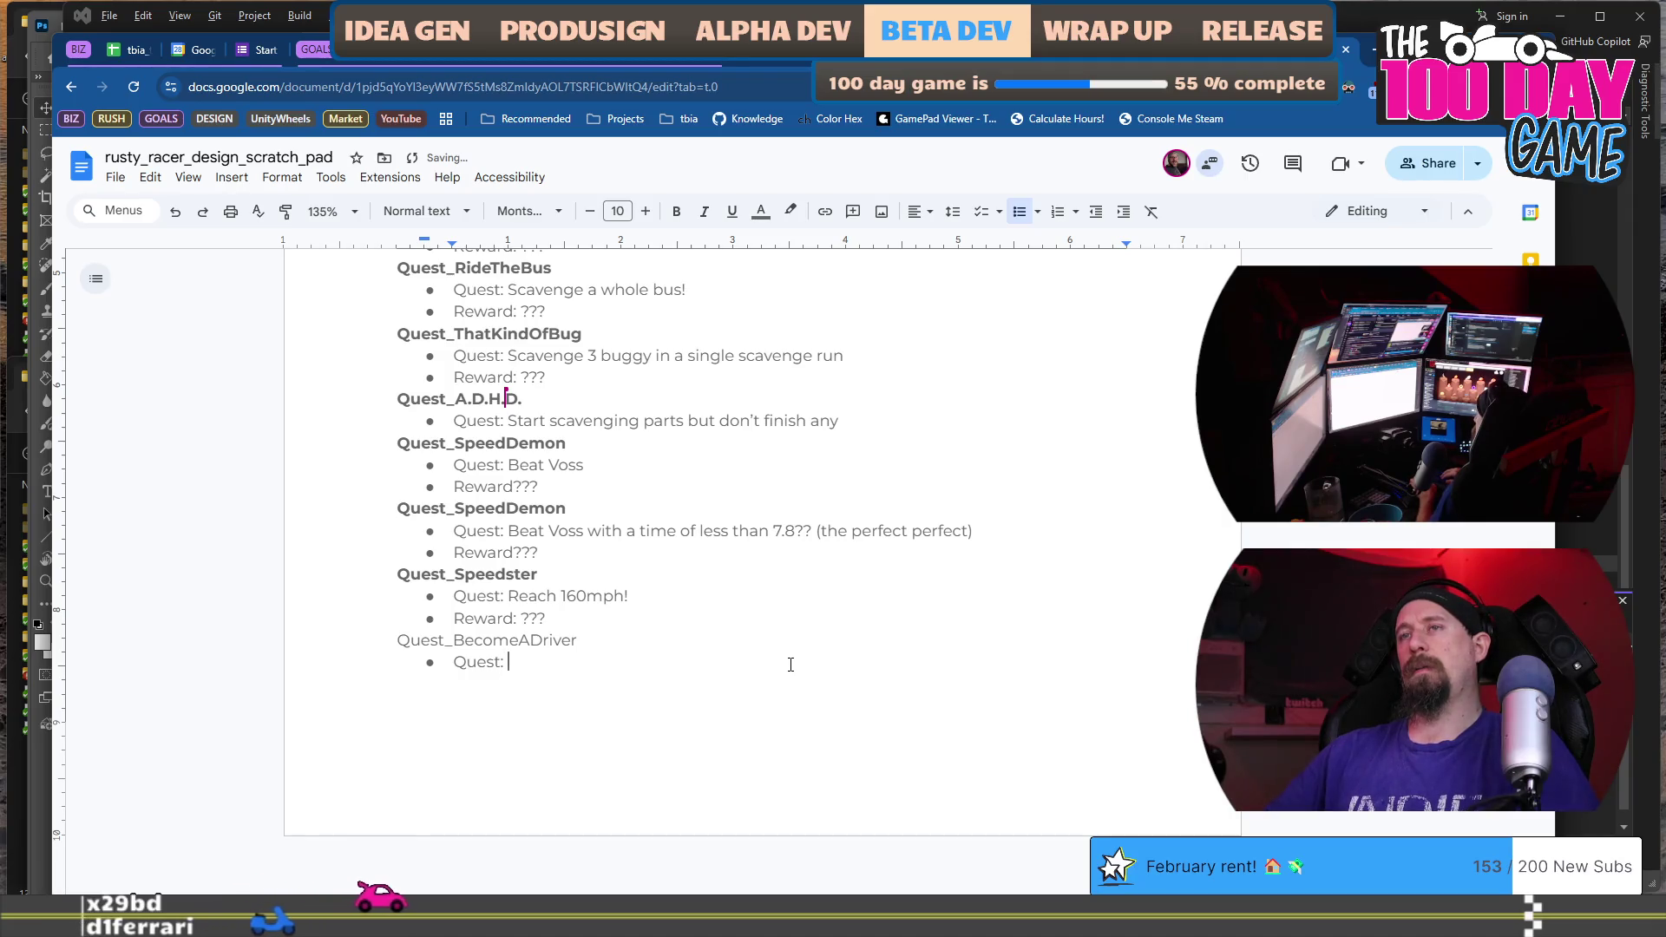
{"action": "type", "text": "Race for the first "}
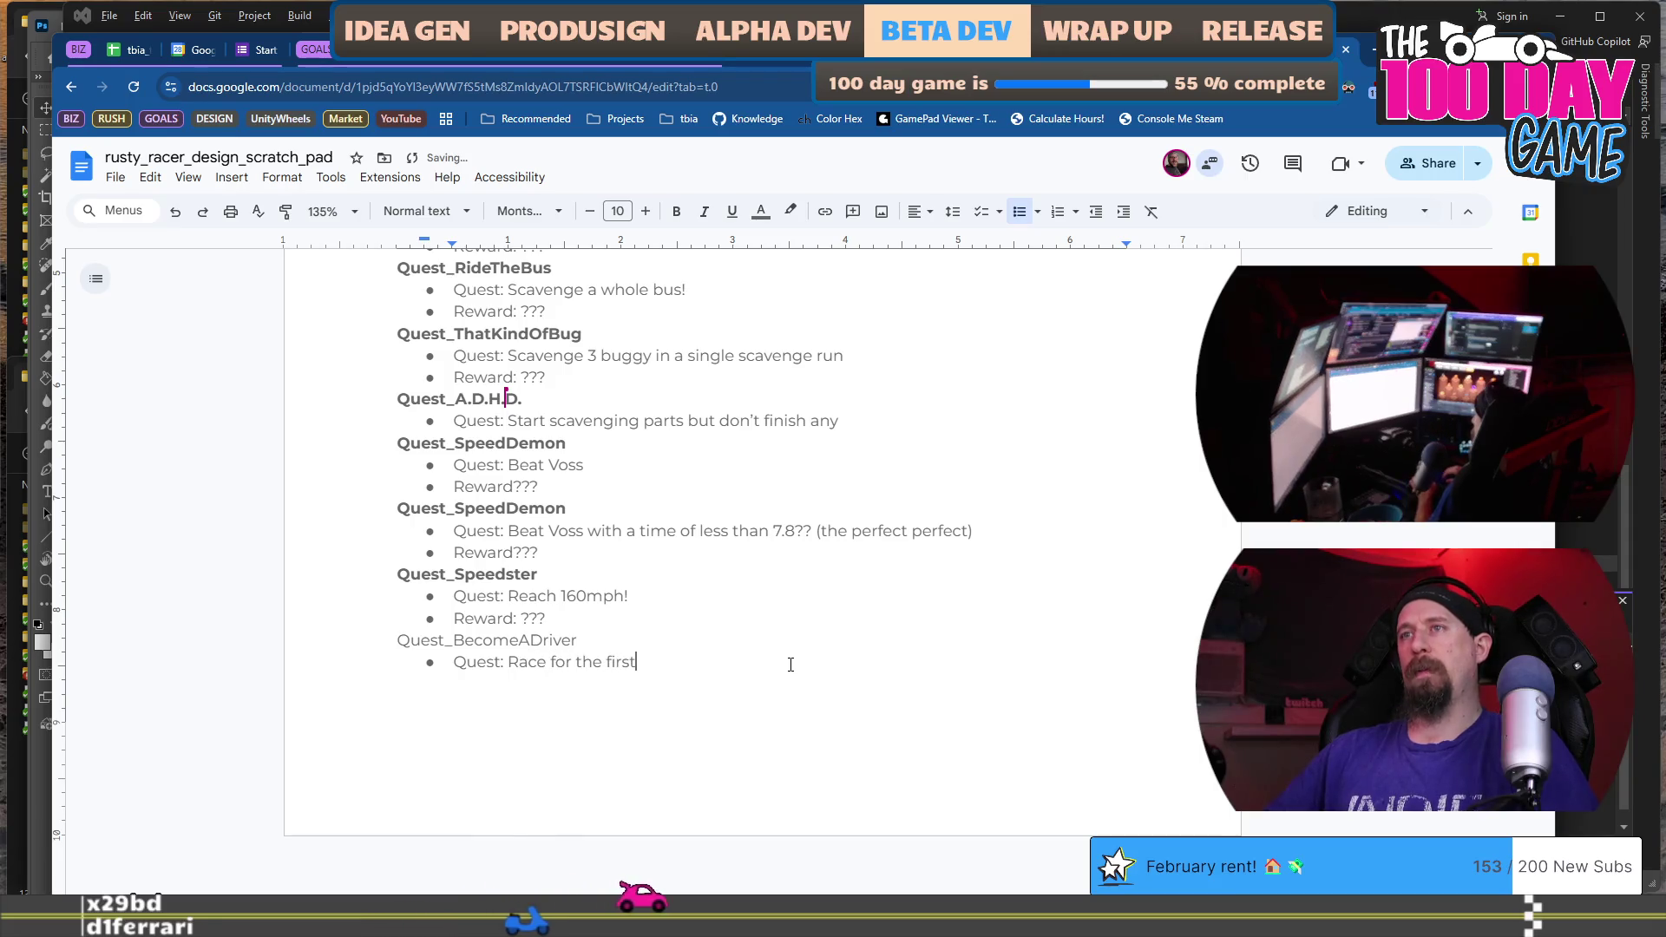
{"action": "type", "text": ", win or lose."}
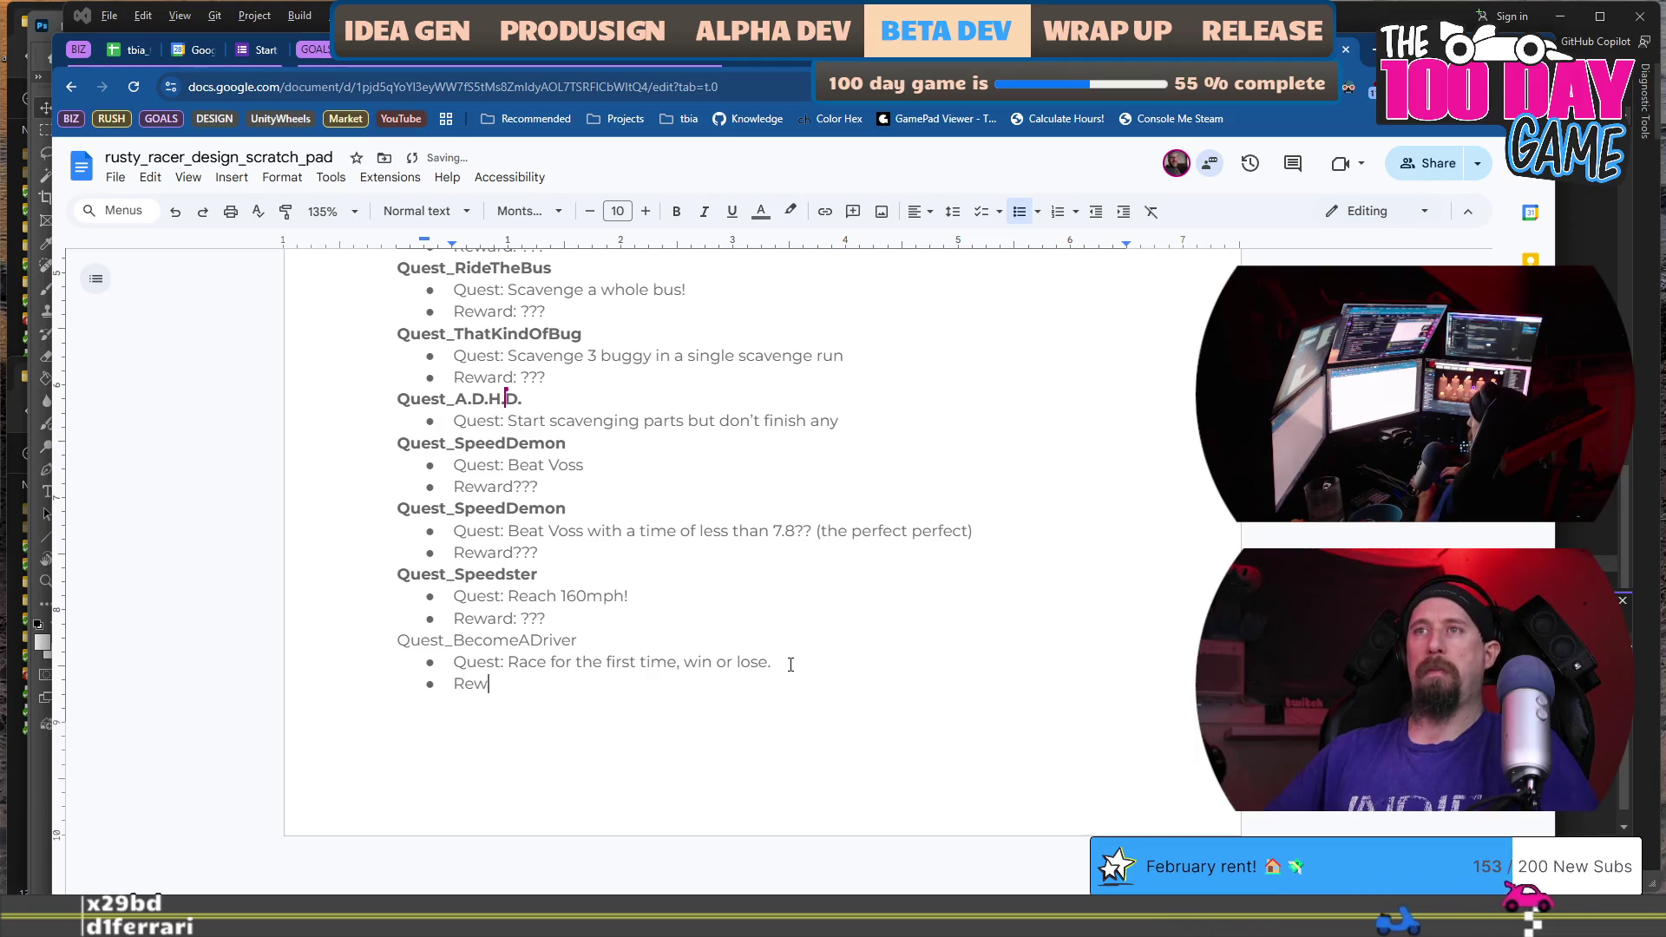
{"action": "type", "text": "Reward: ???"}
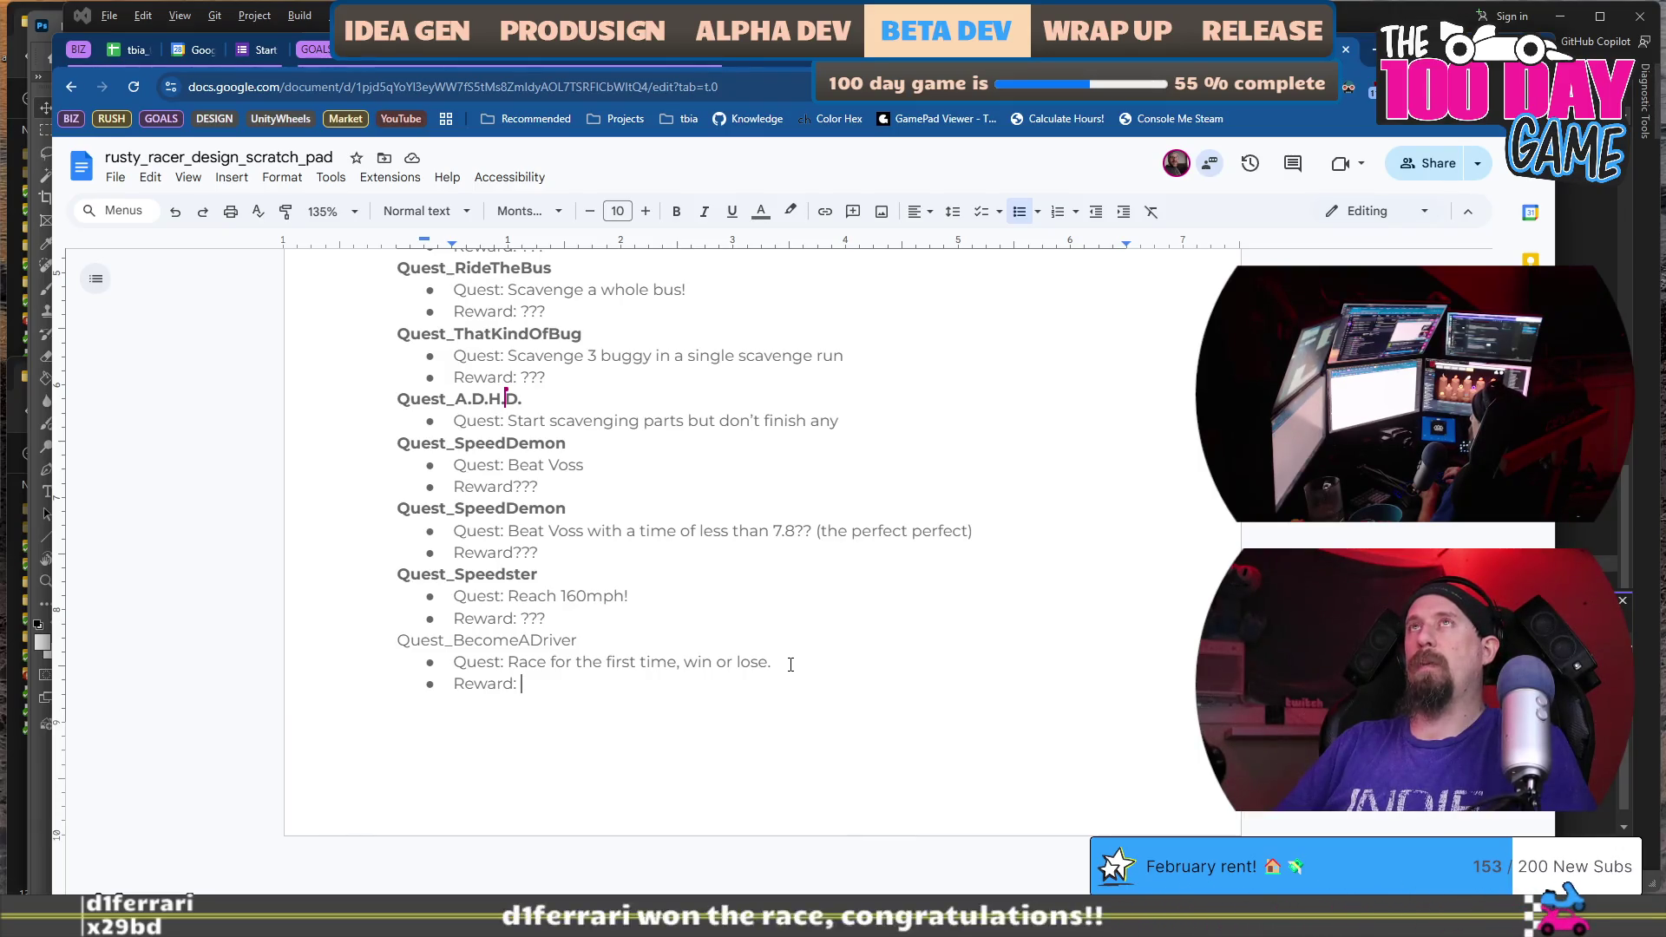
Select the Quest_BecomeADriver heading line and bold it with Ctrl+B.
{"action": "key", "text": "shift+Home"}
{"action": "key", "text": "shift+Up"}
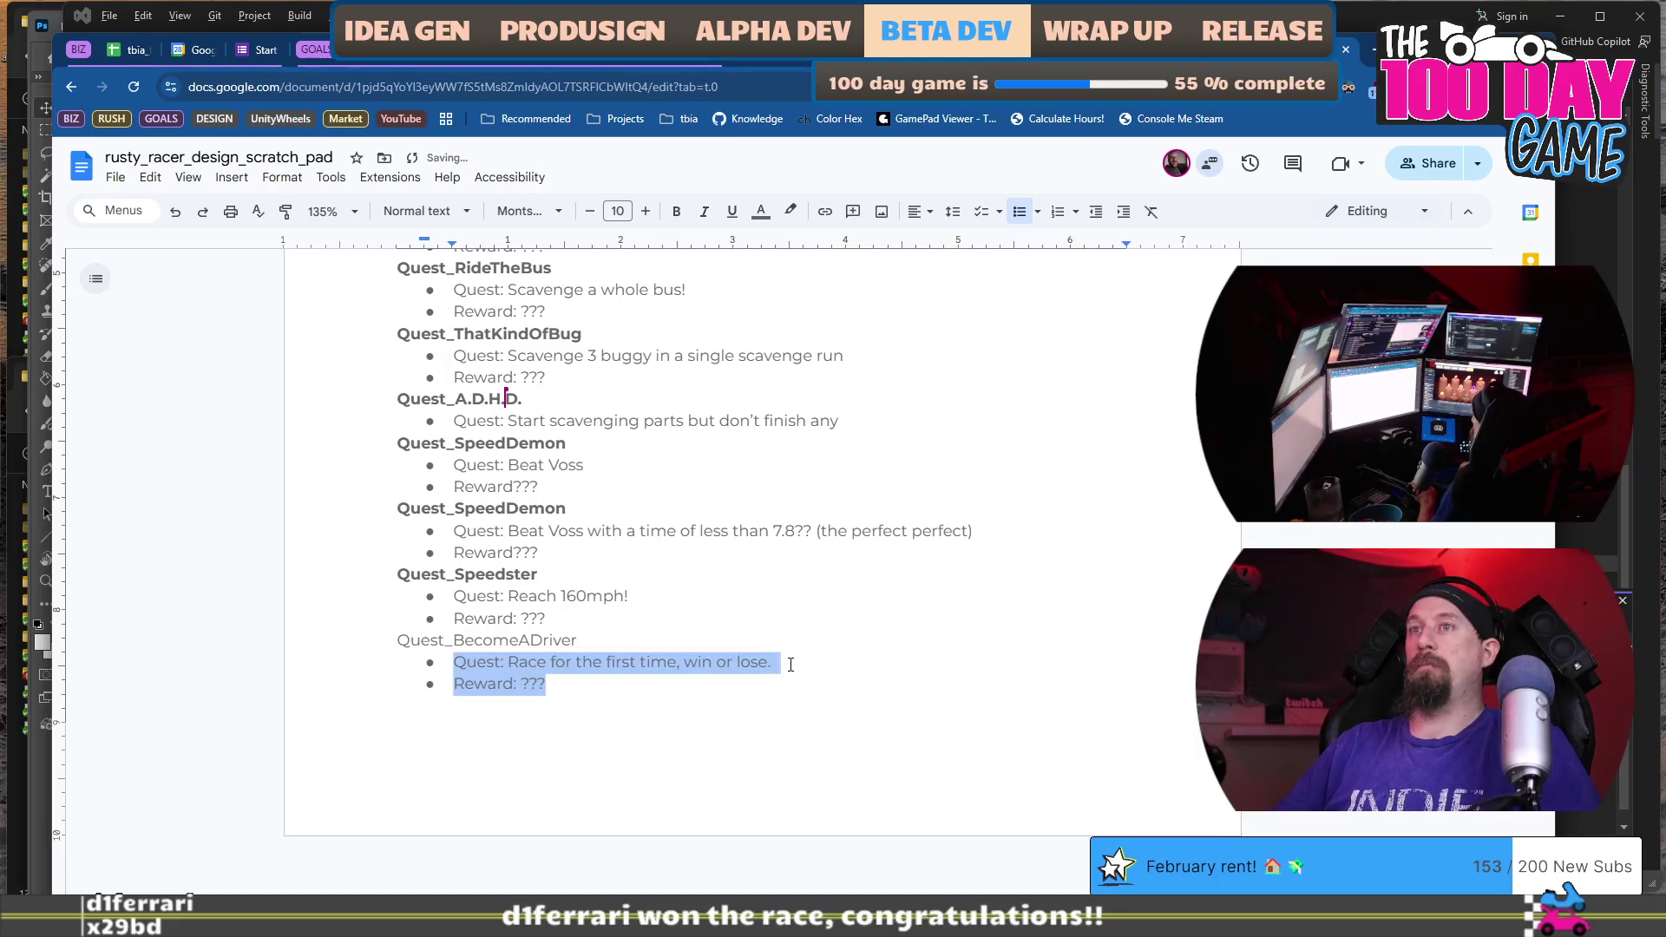
{"action": "key", "text": "shift+Up"}
{"action": "key", "text": "shift+Home"}
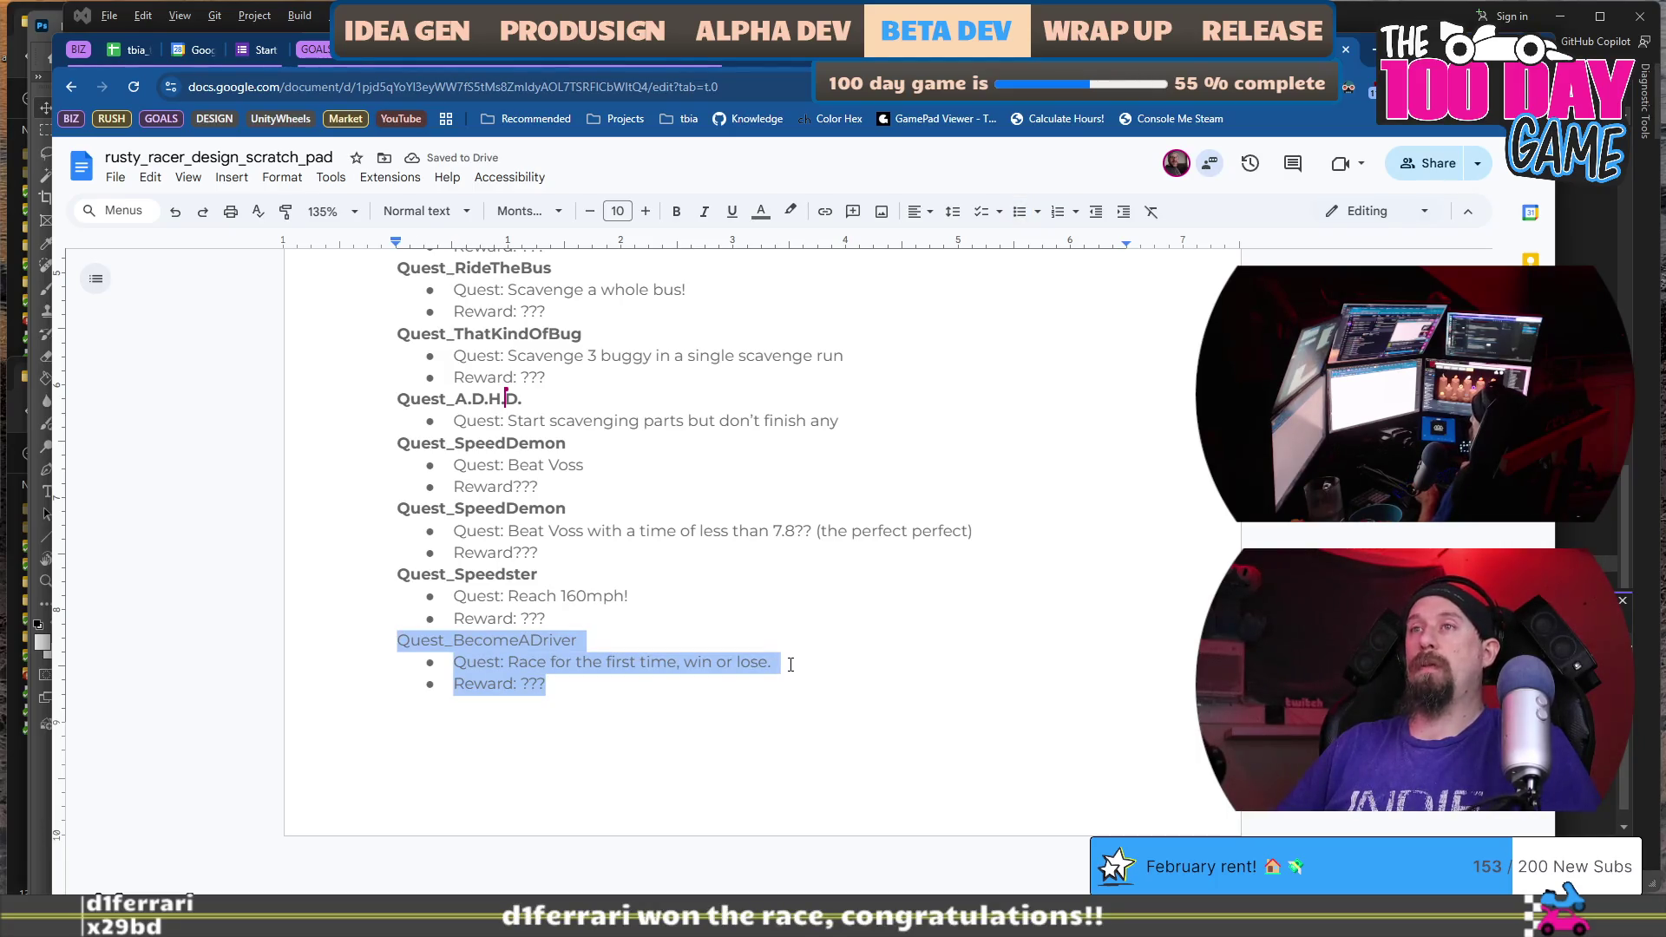
{"action": "key", "text": "Right"}
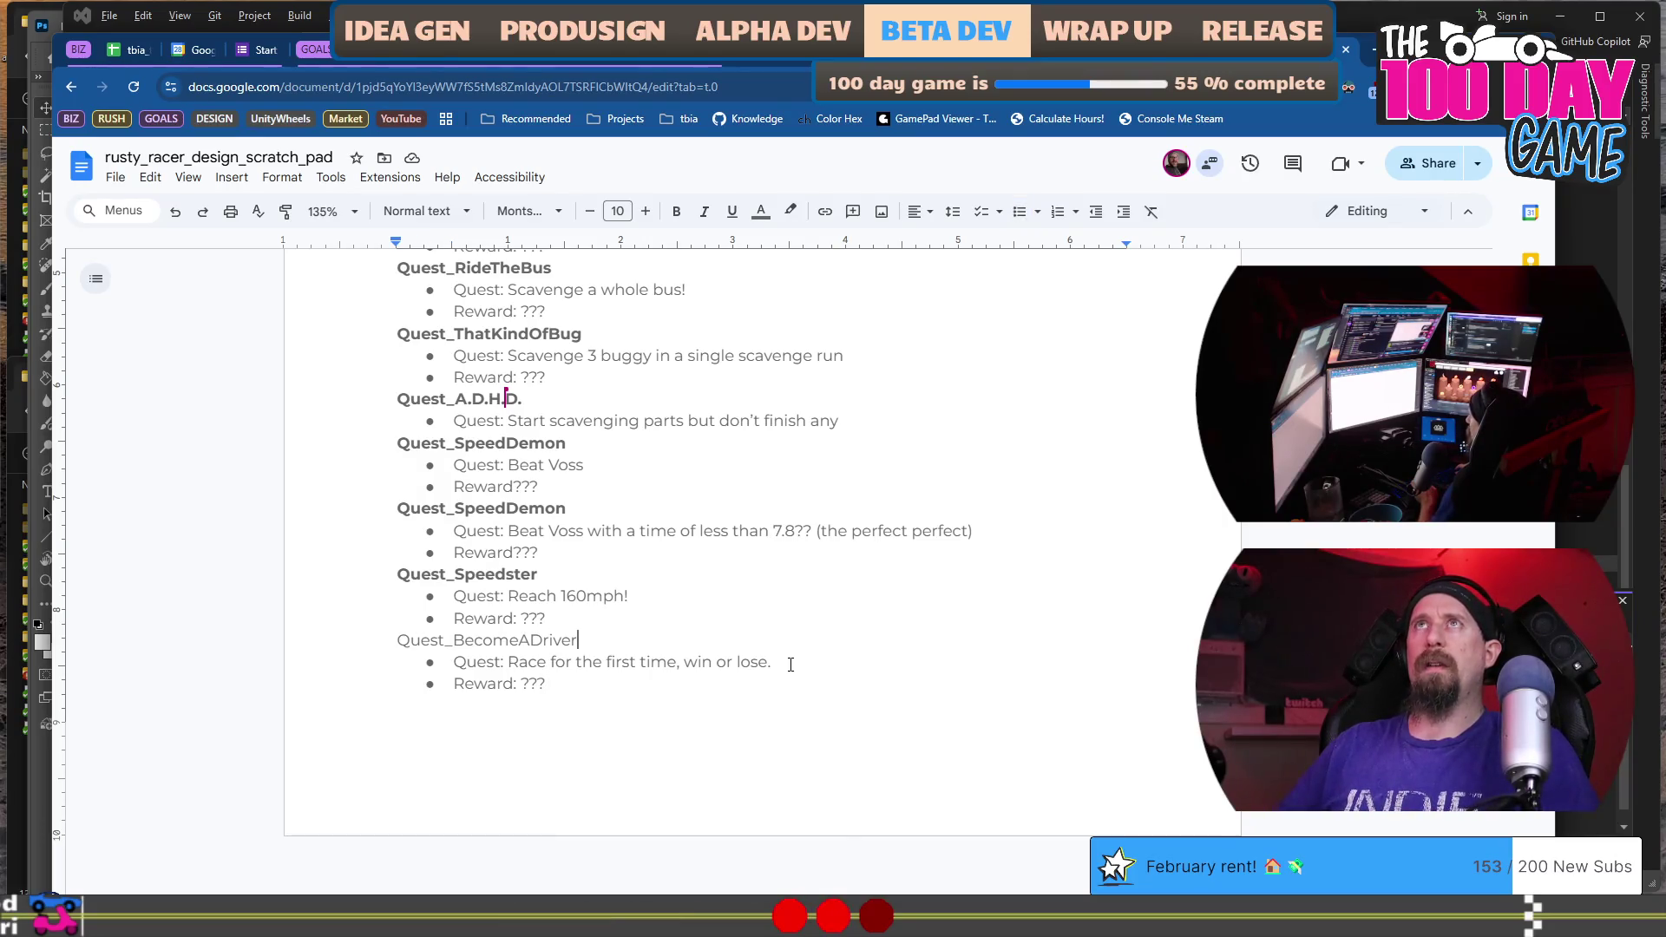
{"action": "key", "text": "shift+Home"}
{"action": "key", "text": "ctrl+b"}
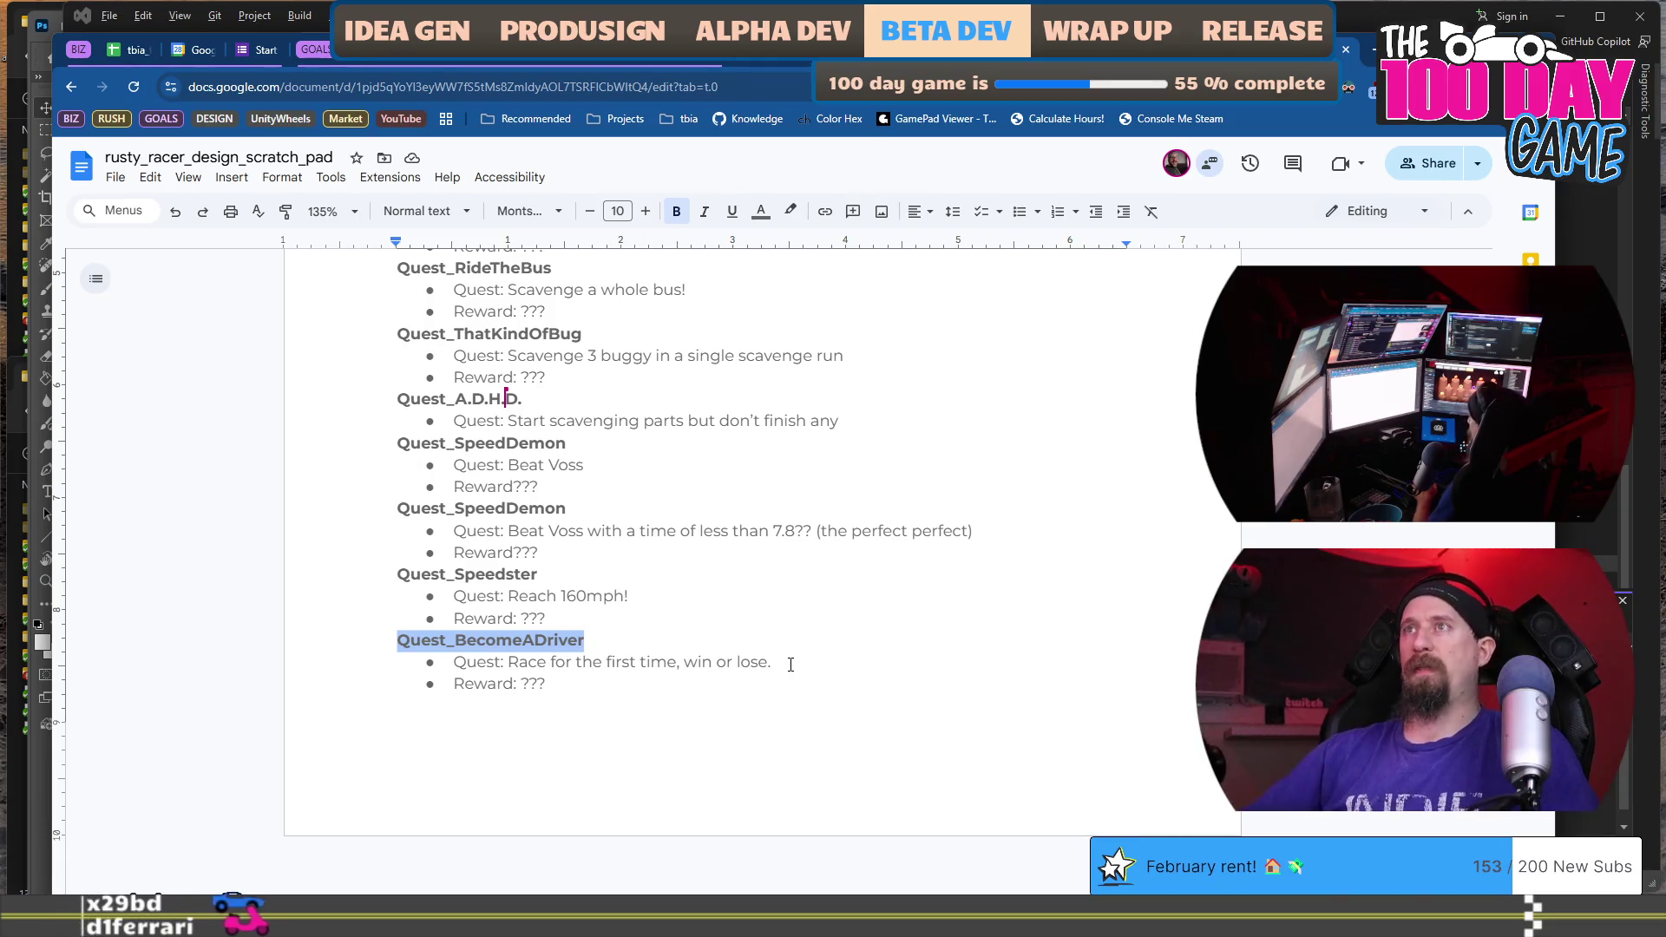
Delete the blank line between 'Reward: Unlock Grenades' and the Quest_LittleLeader heading.
{"action": "scroll", "coordinate": [736, 627], "scroll_direction": "up", "scroll_amount": 5}
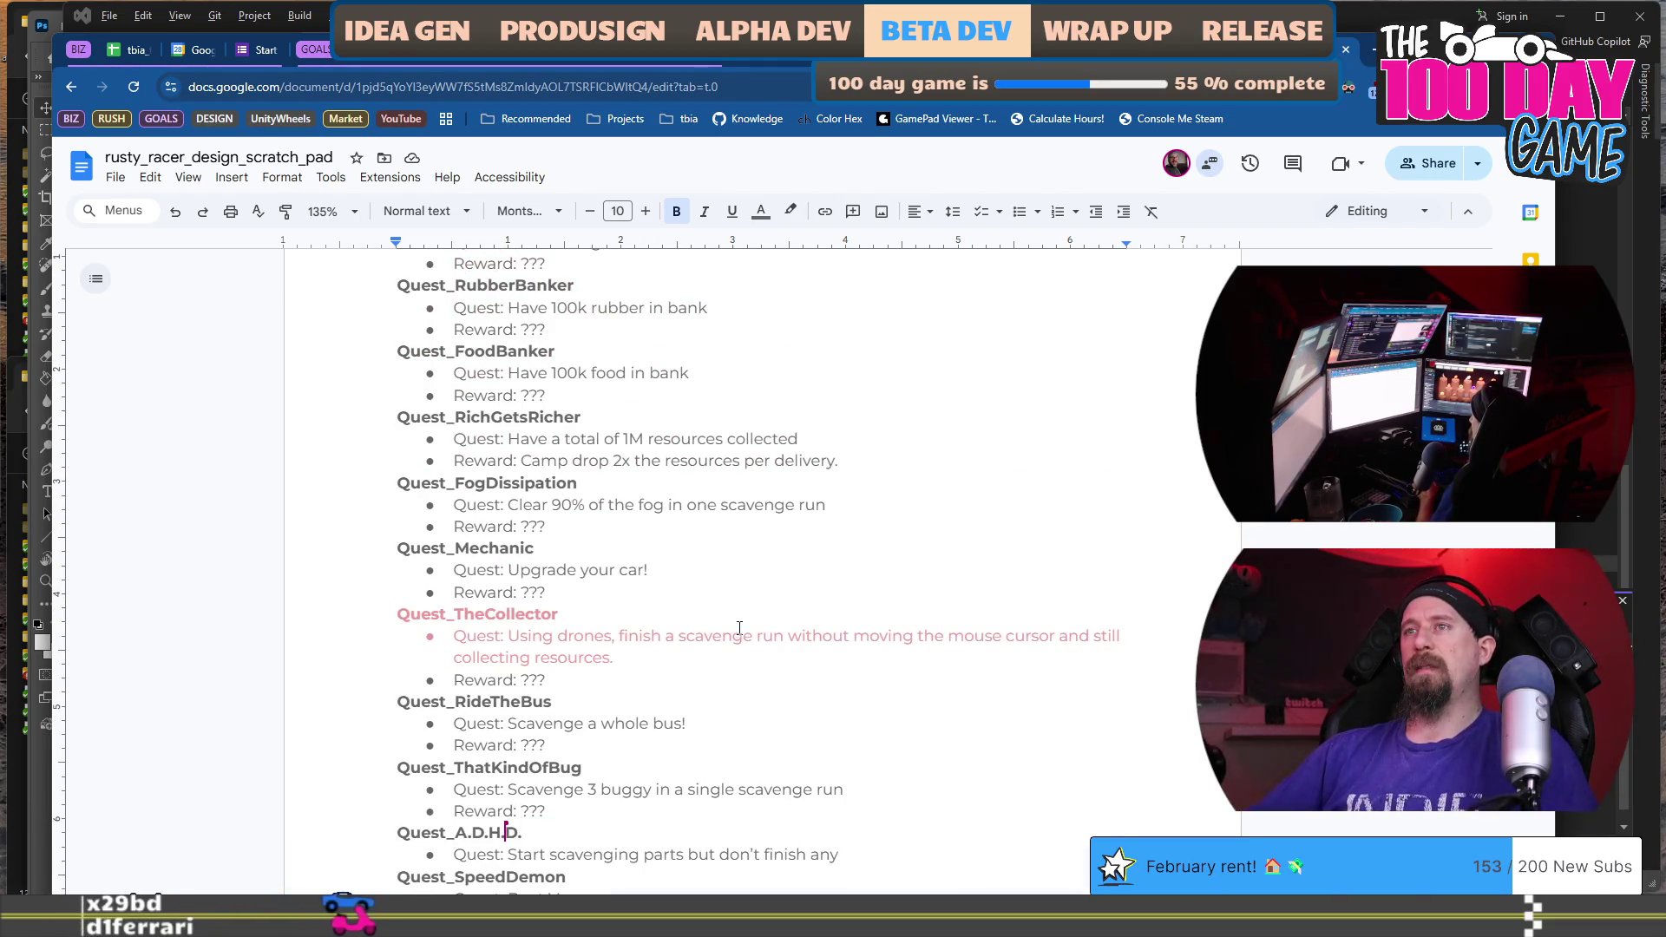
{"action": "left_click", "coordinate": [712, 679]}
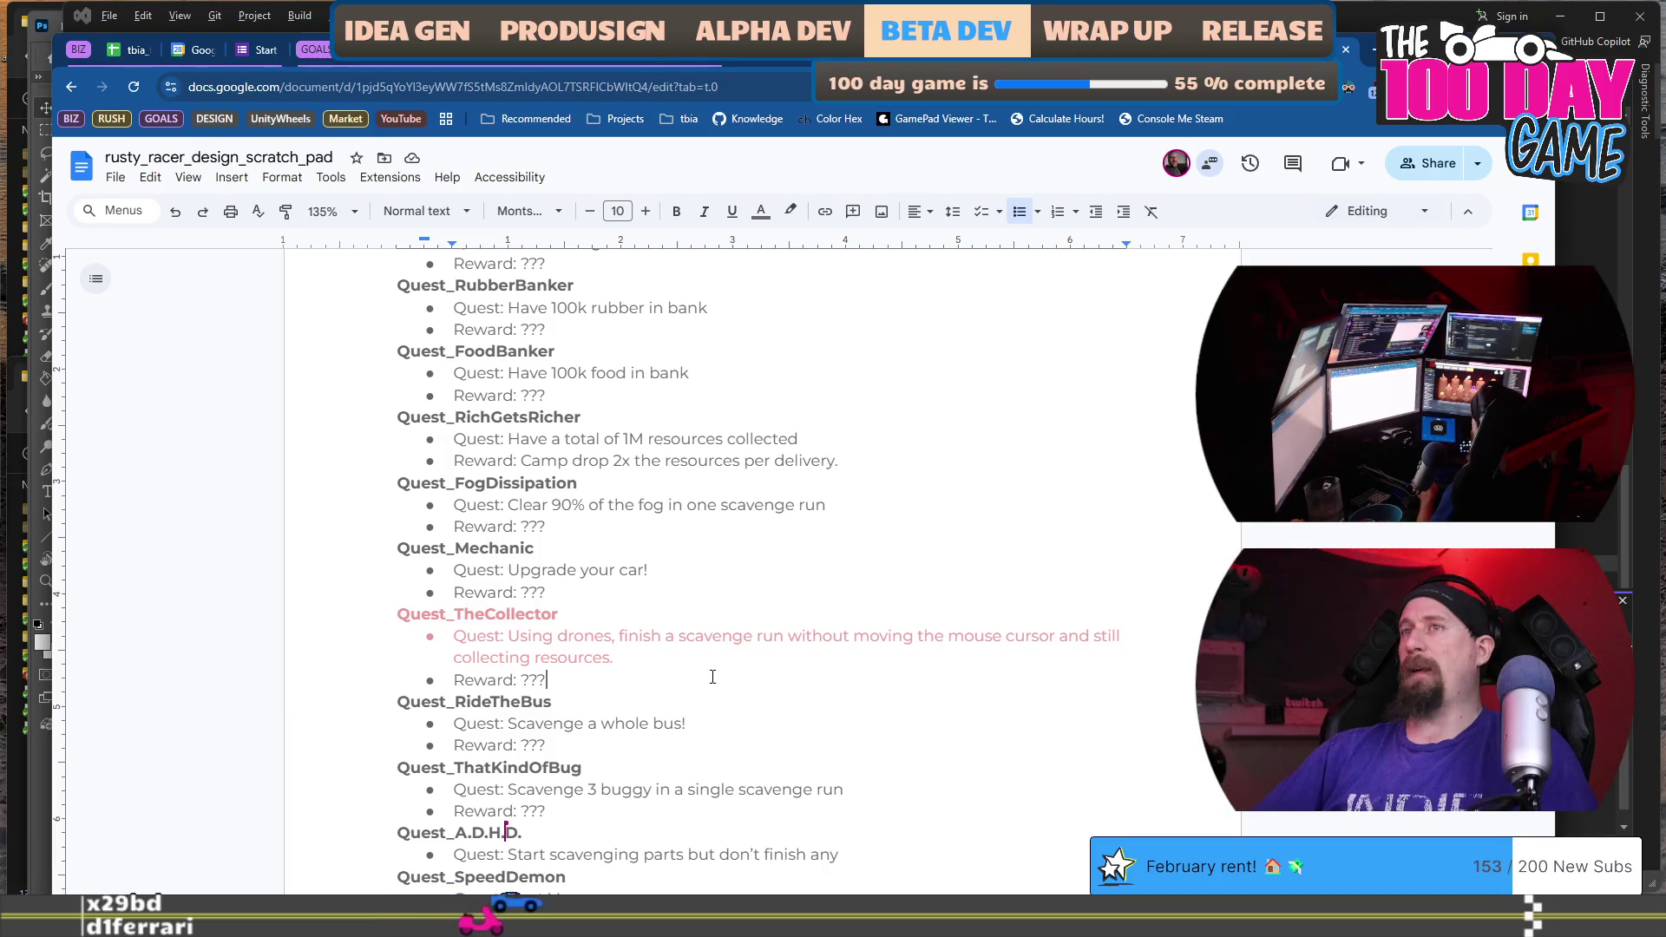
{"action": "scroll", "coordinate": [712, 677], "scroll_direction": "up", "scroll_amount": 12}
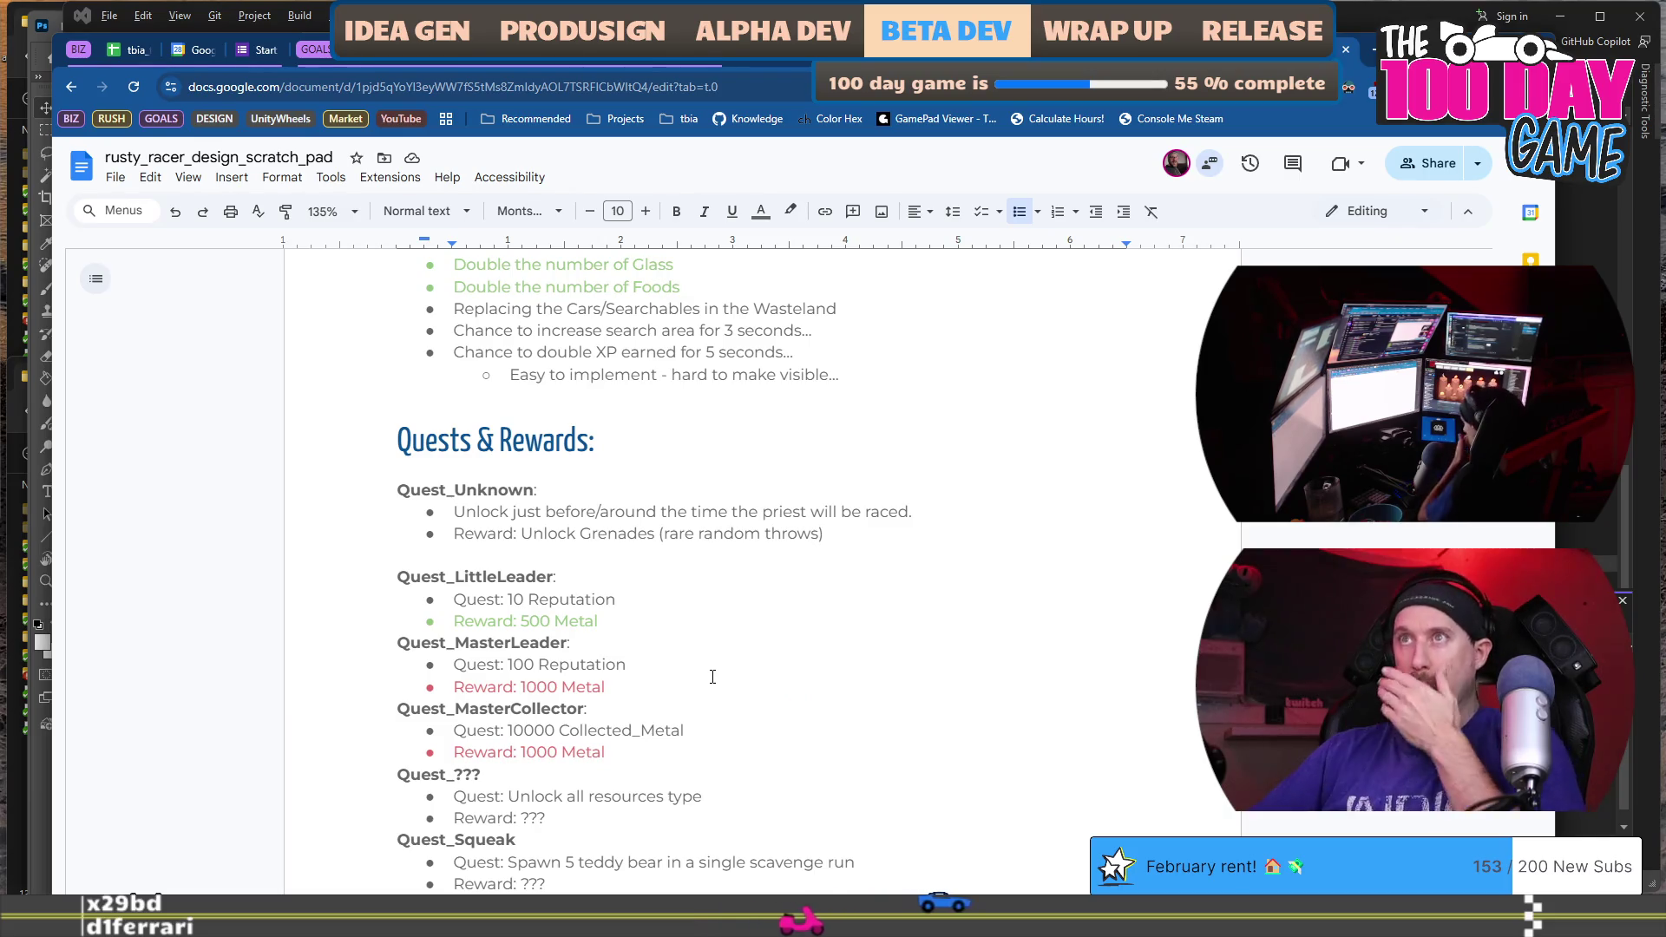
{"action": "left_click", "coordinate": [751, 550]}
{"action": "key", "text": "BackSpace"}
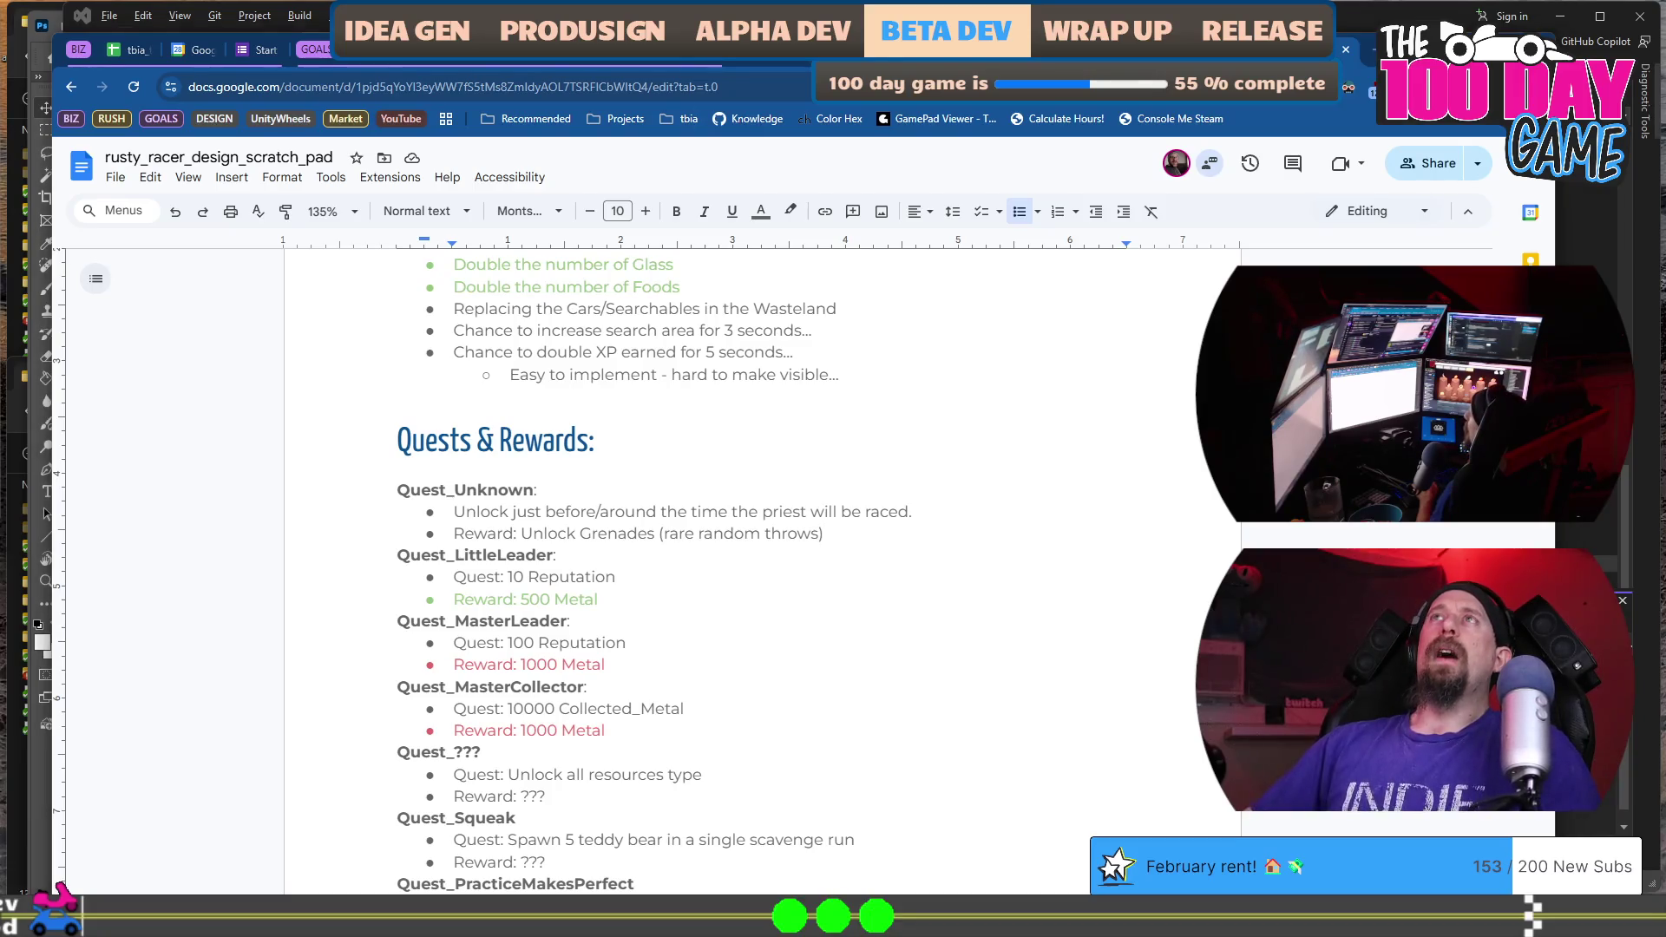
{"action": "scroll", "coordinate": [757, 450], "scroll_direction": "up", "scroll_amount": 2}
{"action": "left_click", "coordinate": [757, 547]}
{"action": "left_click", "coordinate": [760, 570]}
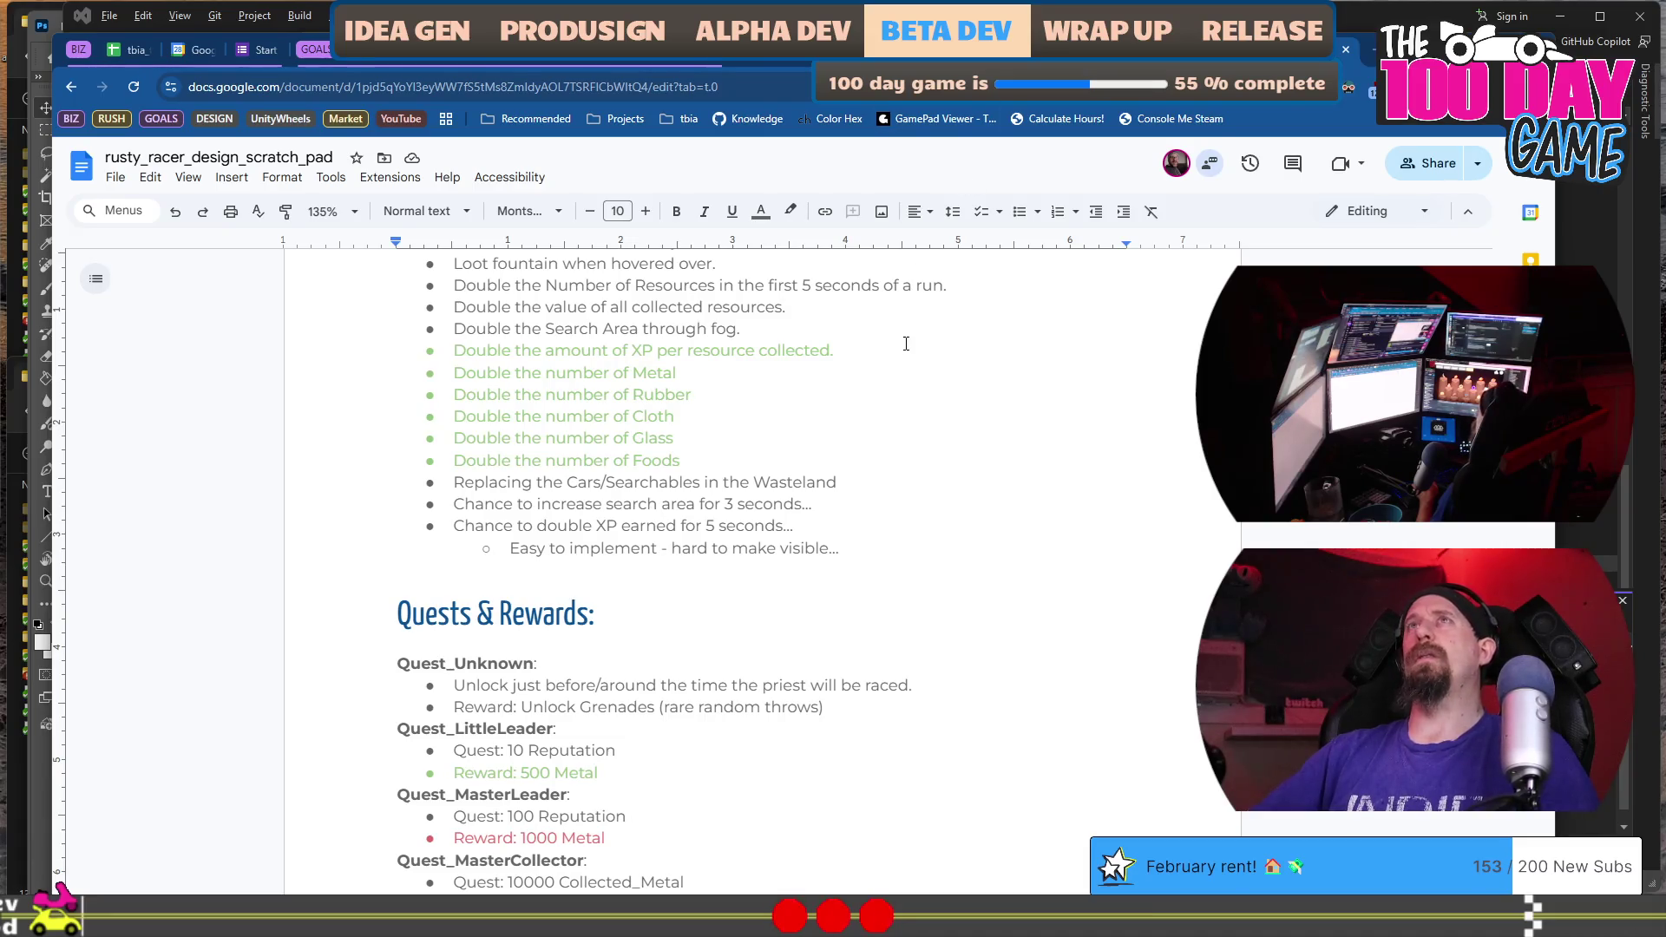
{"action": "scroll", "coordinate": [906, 344], "scroll_direction": "up", "scroll_amount": 4}
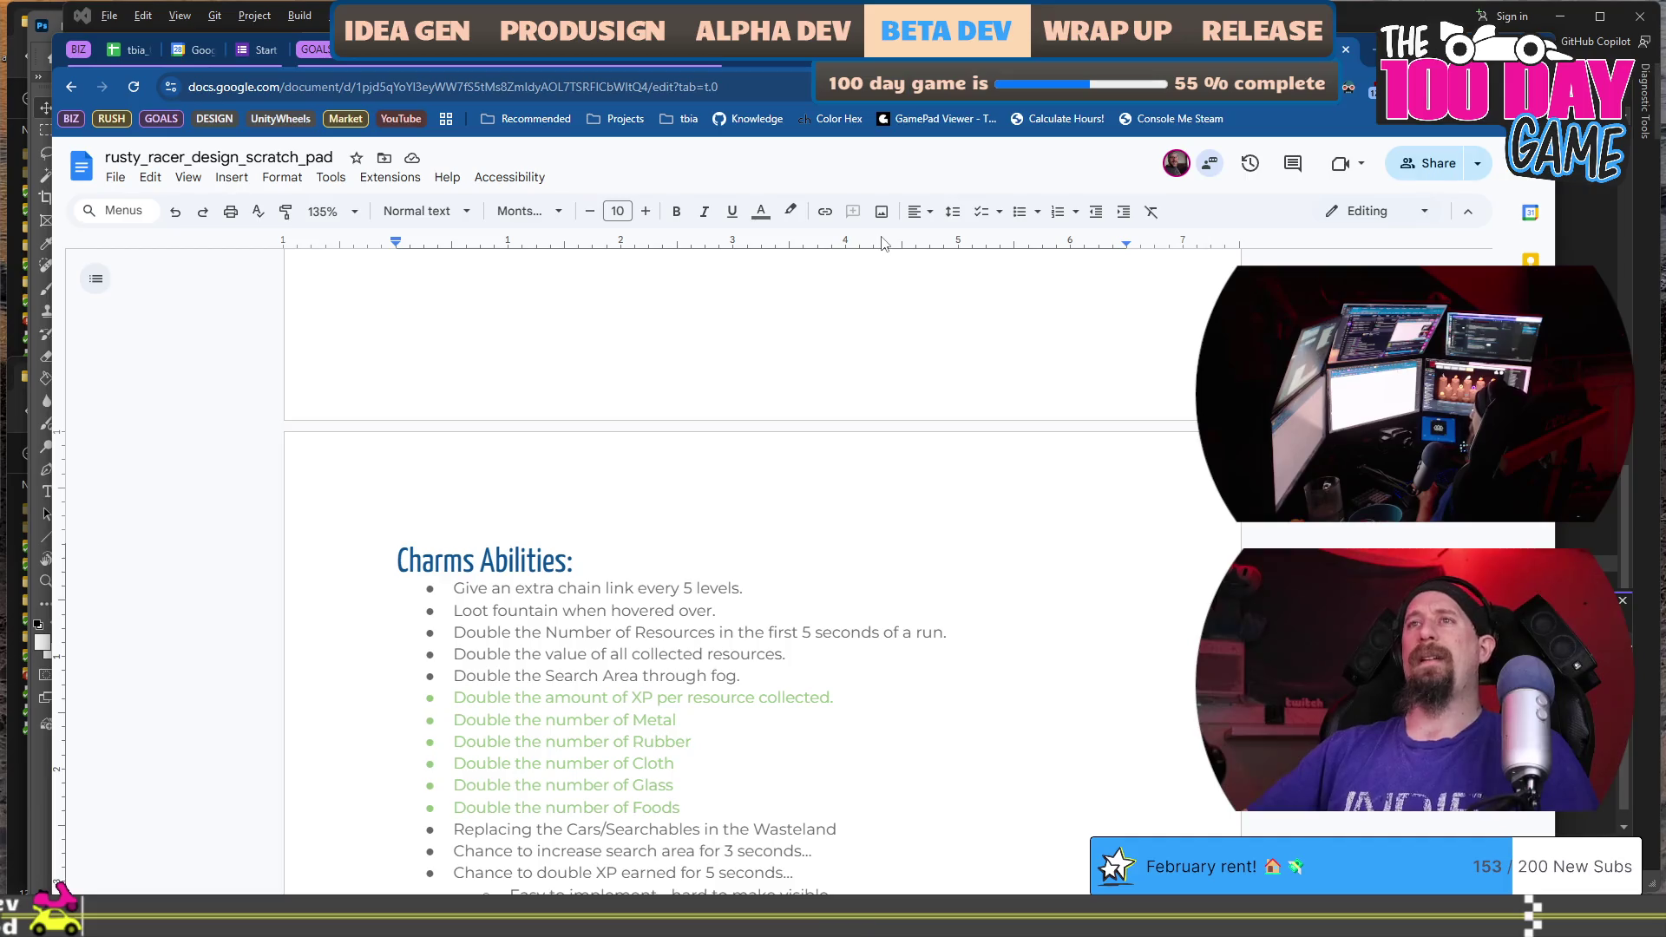
{"action": "scroll", "coordinate": [863, 370], "scroll_direction": "down", "scroll_amount": 15}
{"action": "scroll", "coordinate": [862, 370], "scroll_direction": "up", "scroll_amount": 5}
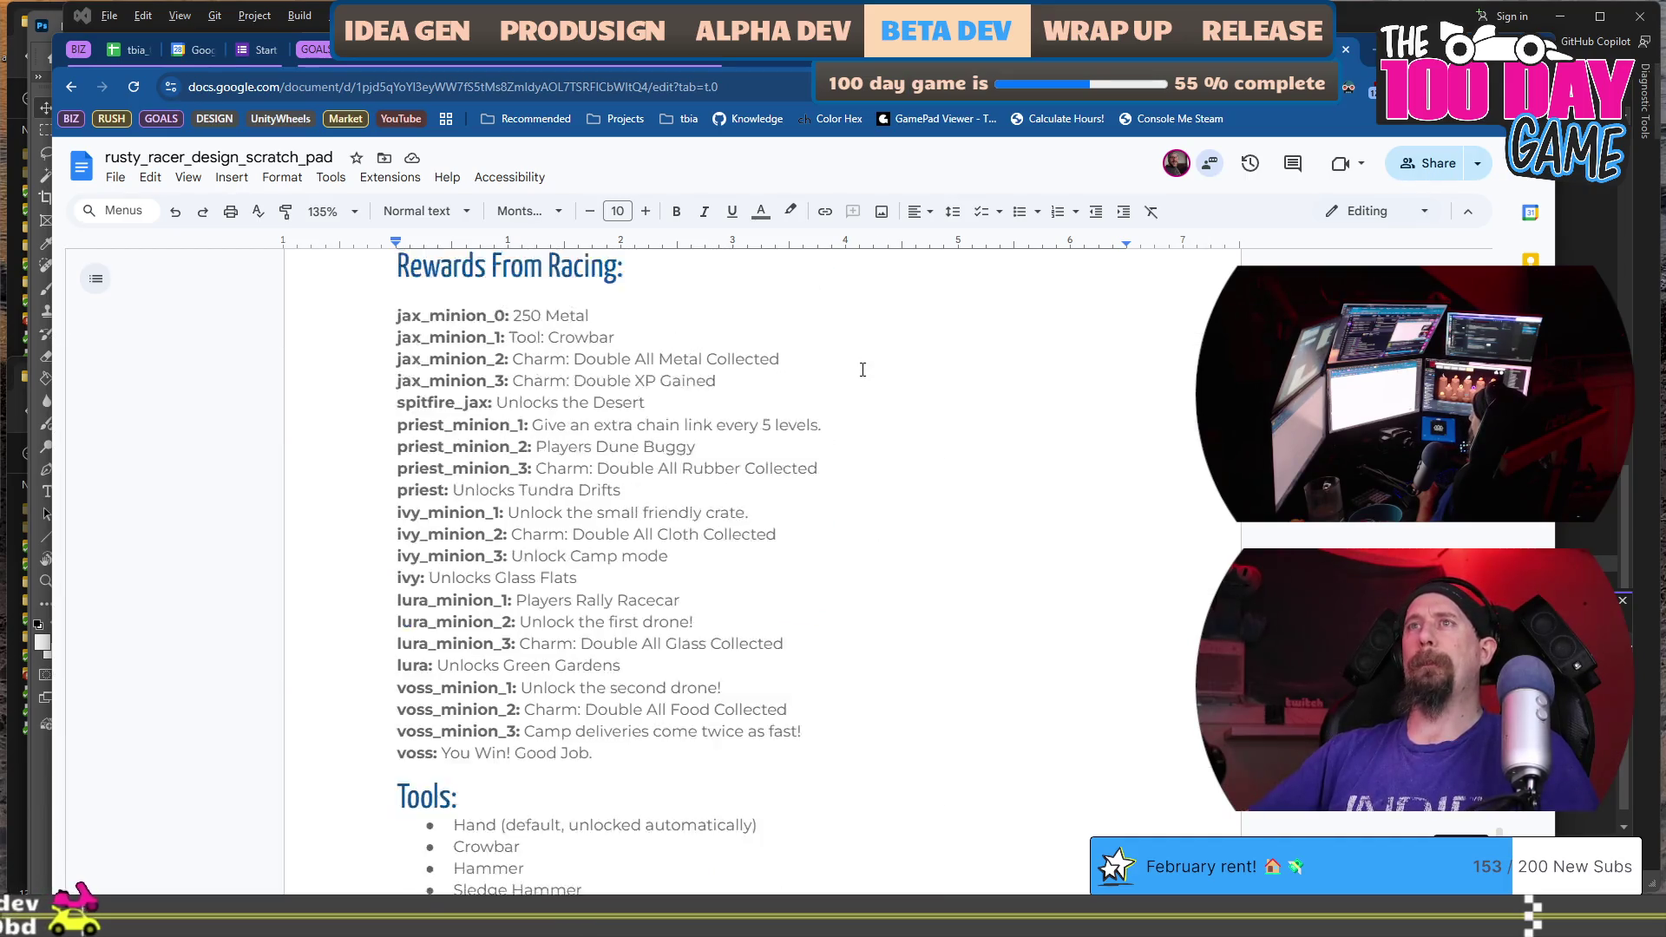
{"action": "scroll", "coordinate": [863, 369], "scroll_direction": "down", "scroll_amount": 1}
{"action": "scroll", "coordinate": [862, 370], "scroll_direction": "down", "scroll_amount": 1}
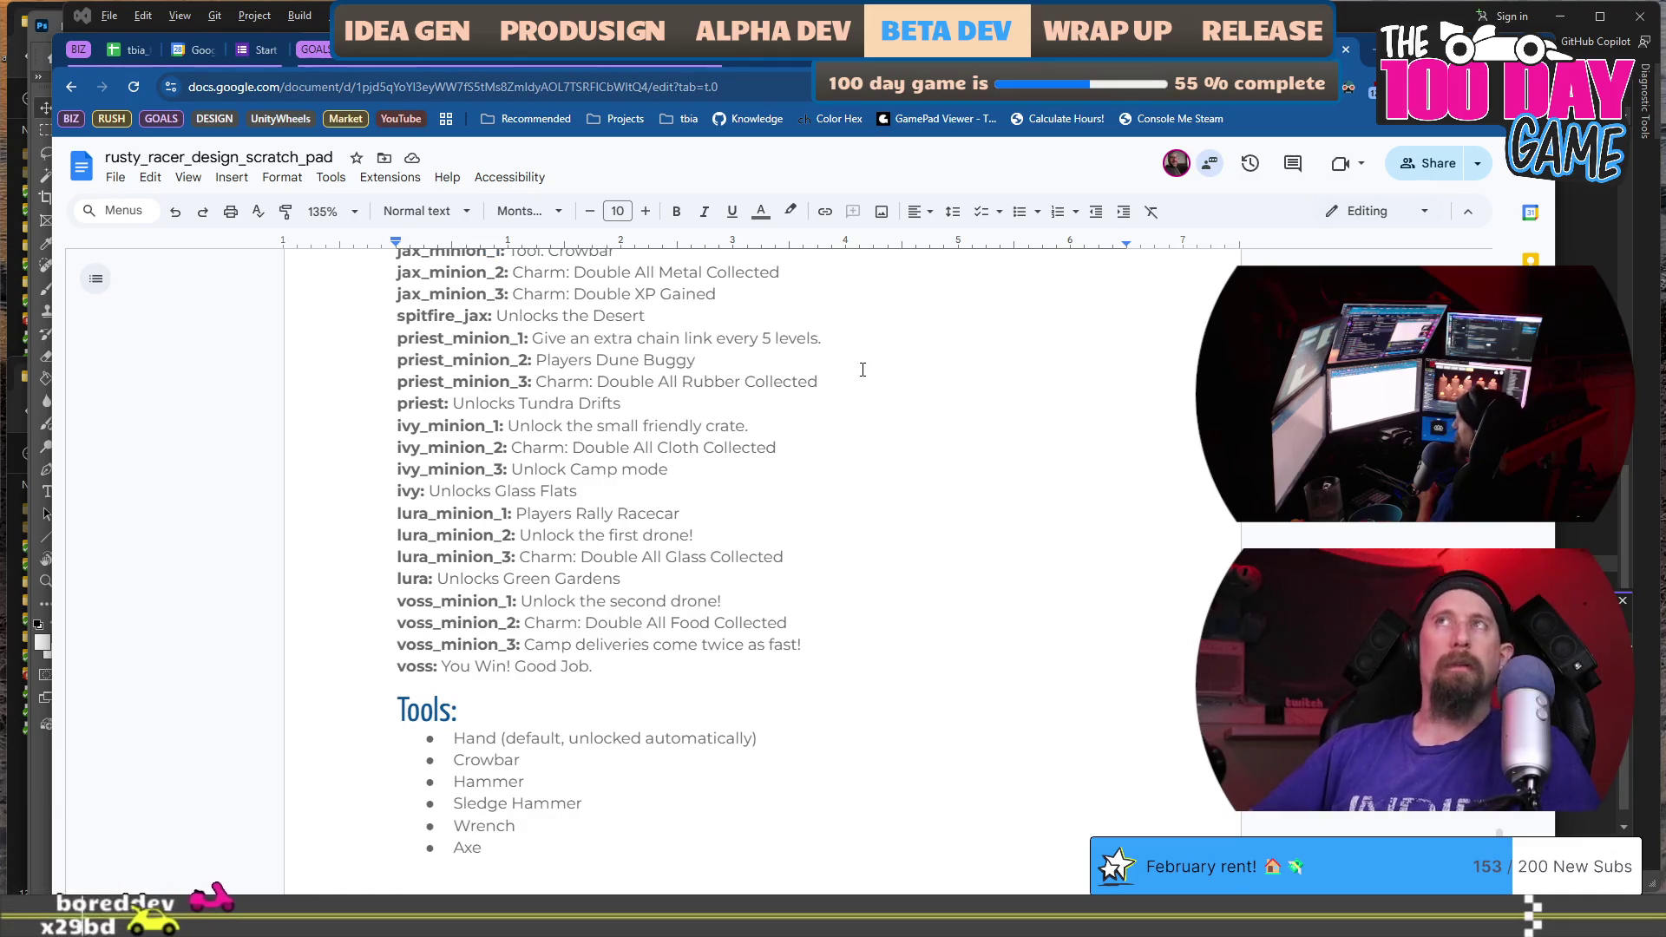
{"action": "scroll", "coordinate": [862, 370], "scroll_direction": "down", "scroll_amount": 1}
{"action": "scroll", "coordinate": [863, 369], "scroll_direction": "down", "scroll_amount": 2}
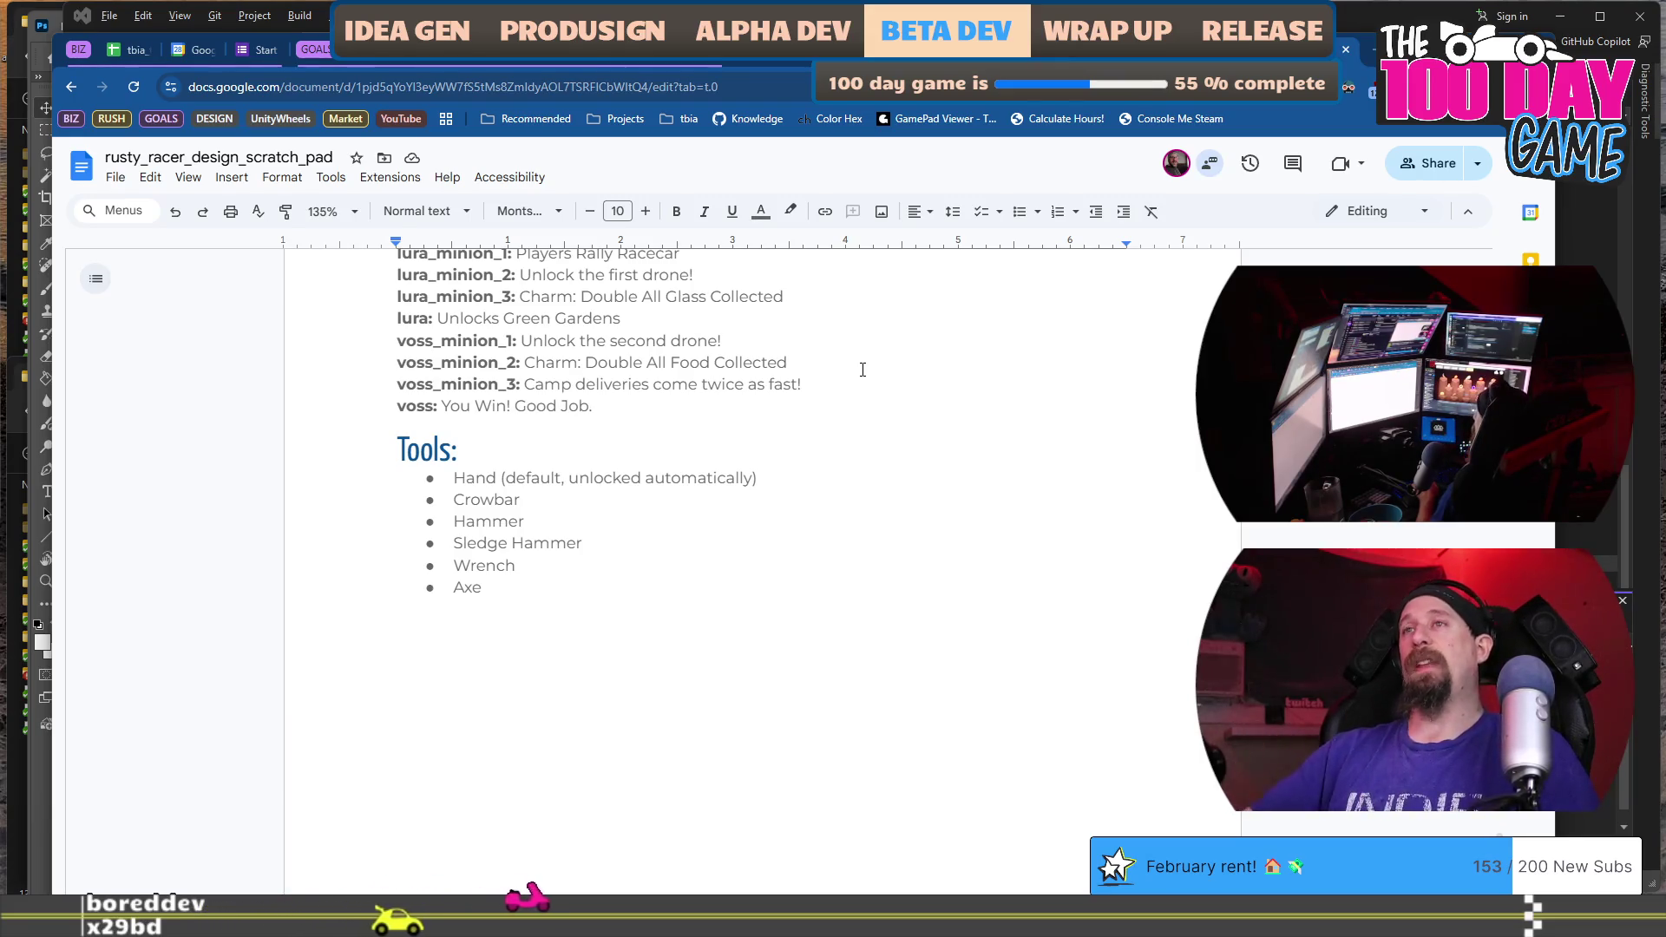
Italicize the Hand tool's '(default, unlocked automatically)' note, leaving the leading space unformatted.
{"action": "left_click", "coordinate": [825, 477]}
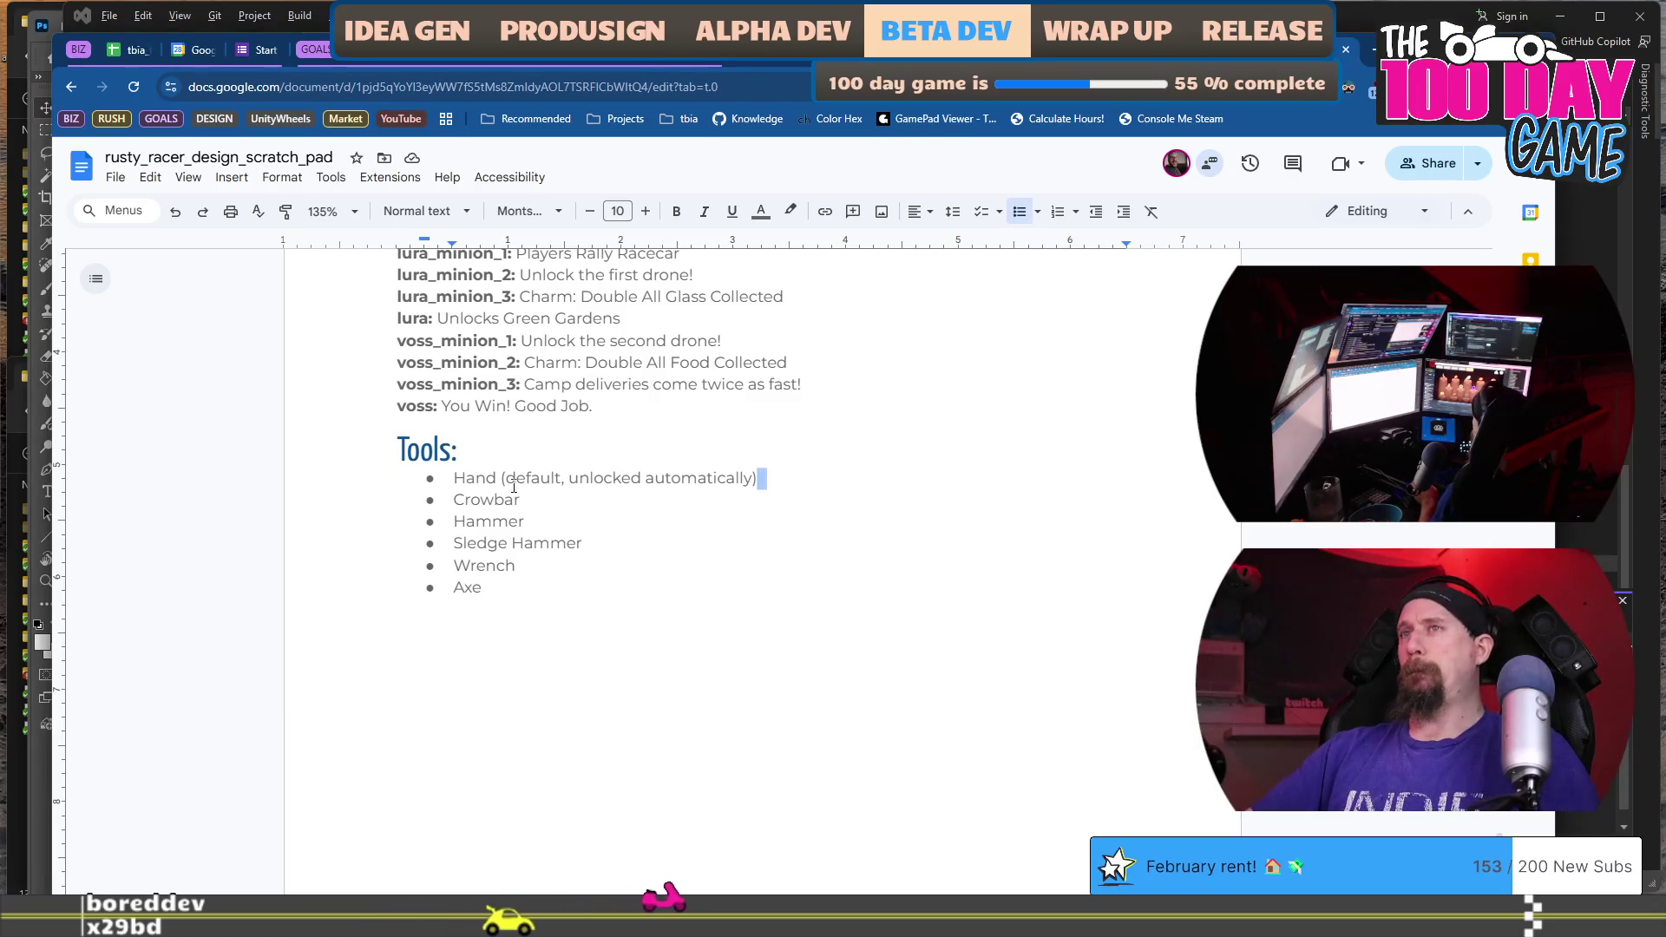
{"action": "left_click_drag", "start_coordinate": [504, 483], "coordinate": [501, 482]}
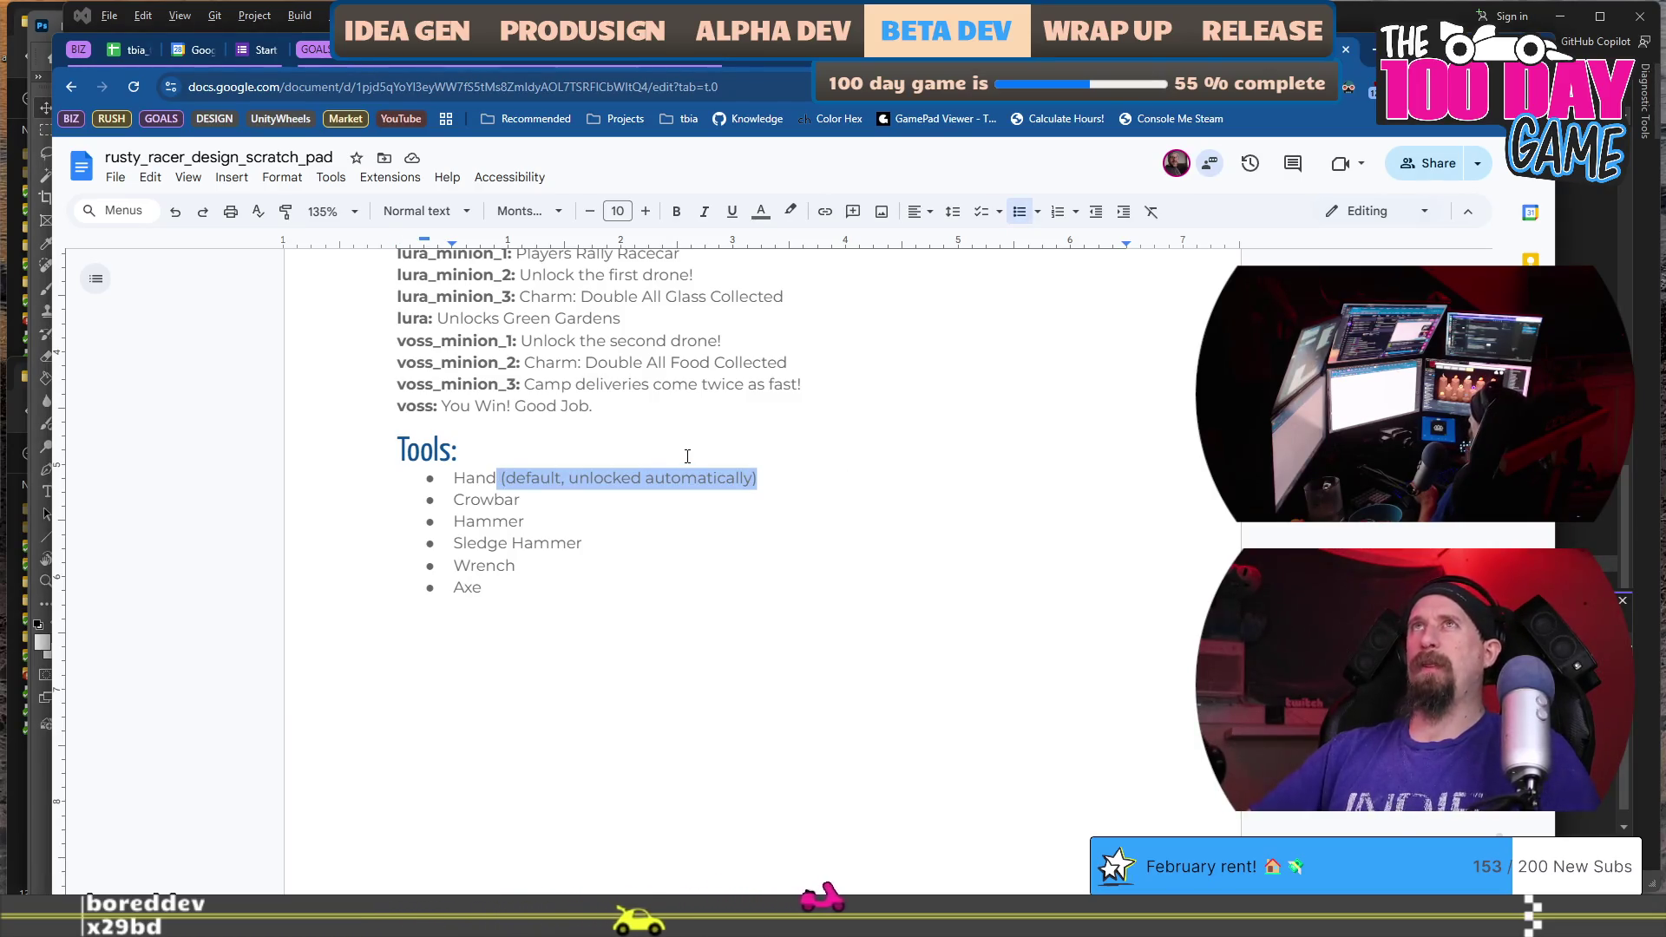
{"action": "key", "text": "shift+Right"}
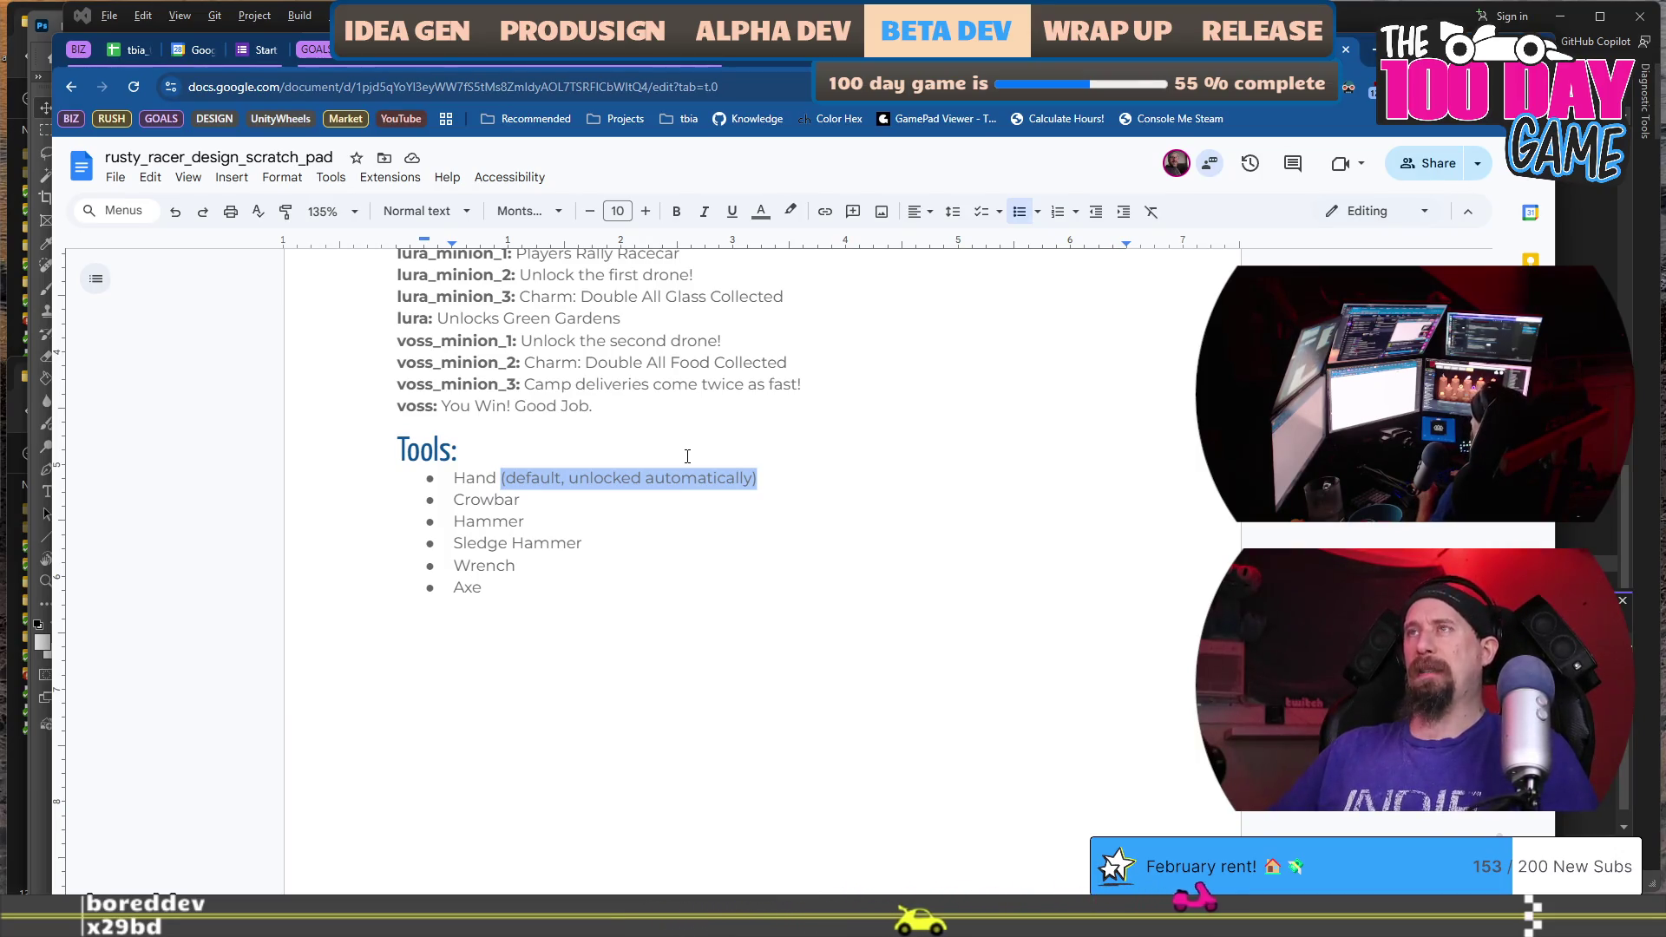
{"action": "key", "text": "ctrl+i"}
{"action": "key", "text": "Down"}
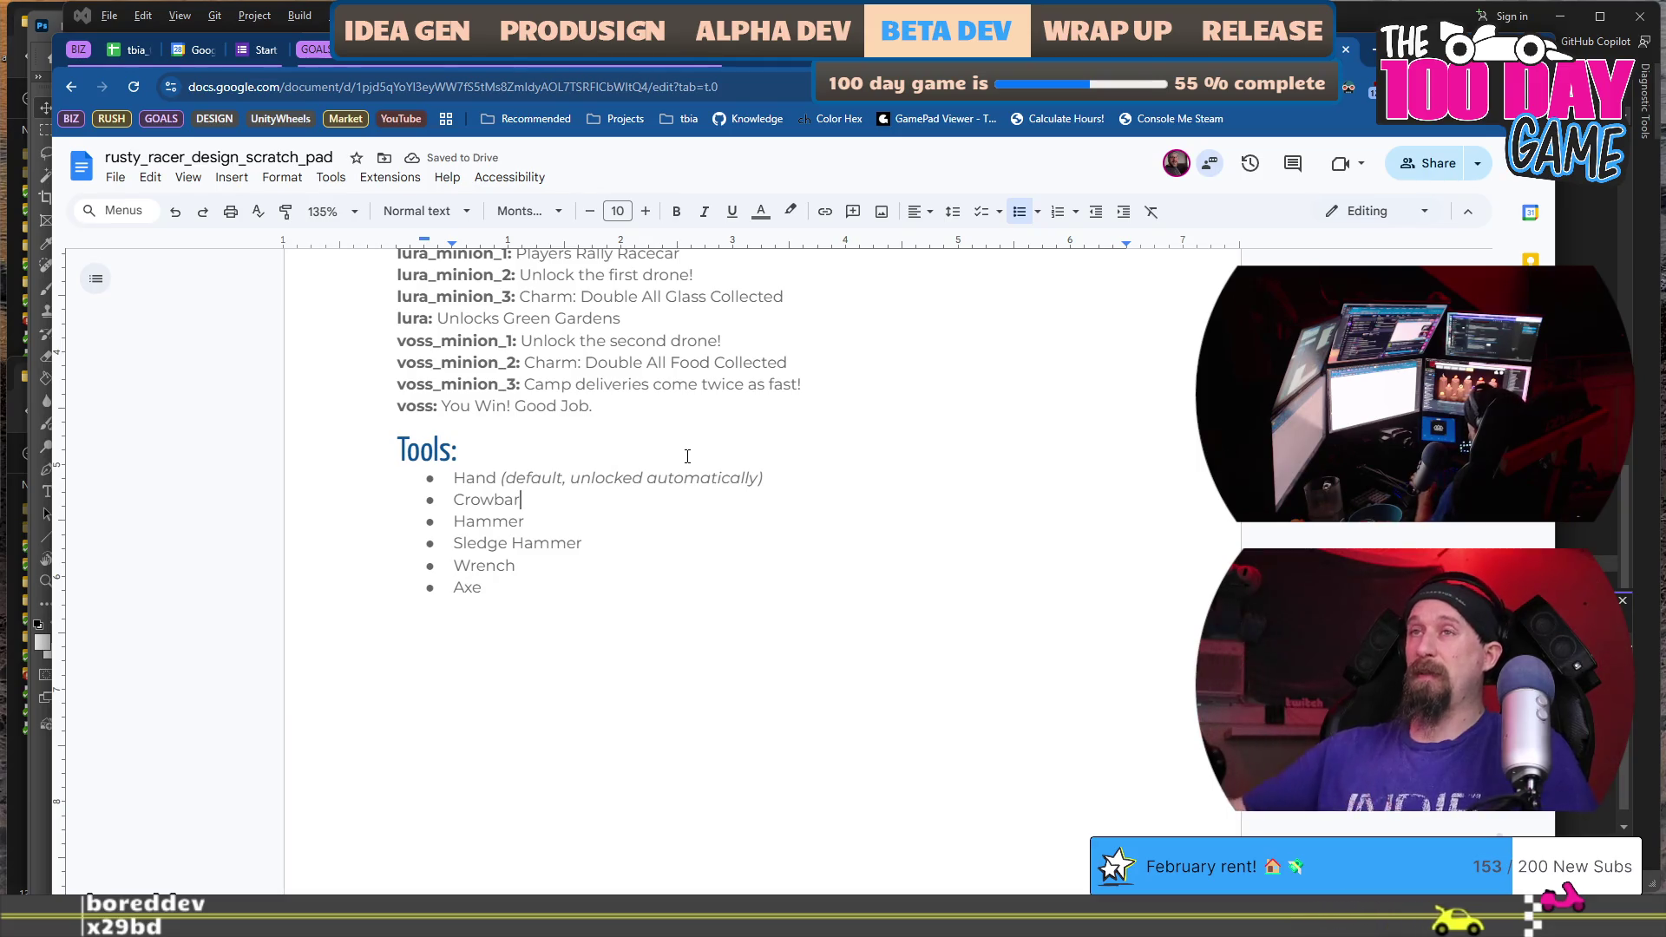
{"action": "scroll", "coordinate": [688, 456], "scroll_direction": "down", "scroll_amount": 2}
{"action": "scroll", "coordinate": [688, 480], "scroll_direction": "down", "scroll_amount": 15}
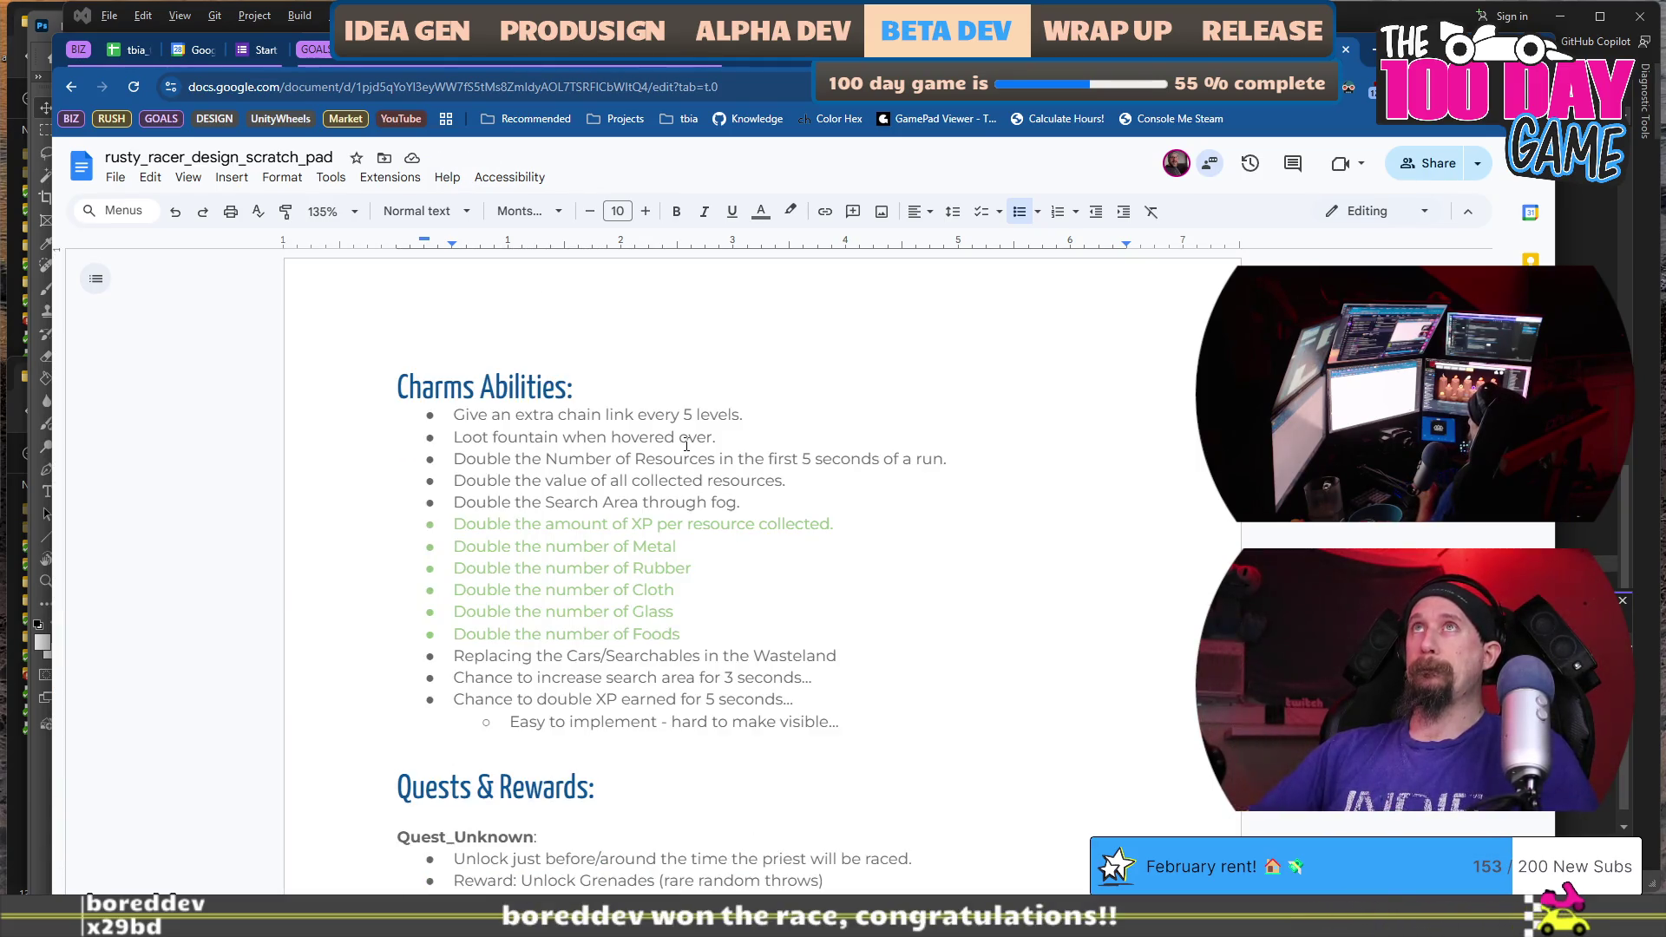
Duplicate the Quest_BecomeADriver entry ('Race for the first time, win or lose.') directly below the original.
{"action": "left_click", "coordinate": [879, 379]}
{"action": "scroll", "coordinate": [879, 379], "scroll_direction": "down", "scroll_amount": 18}
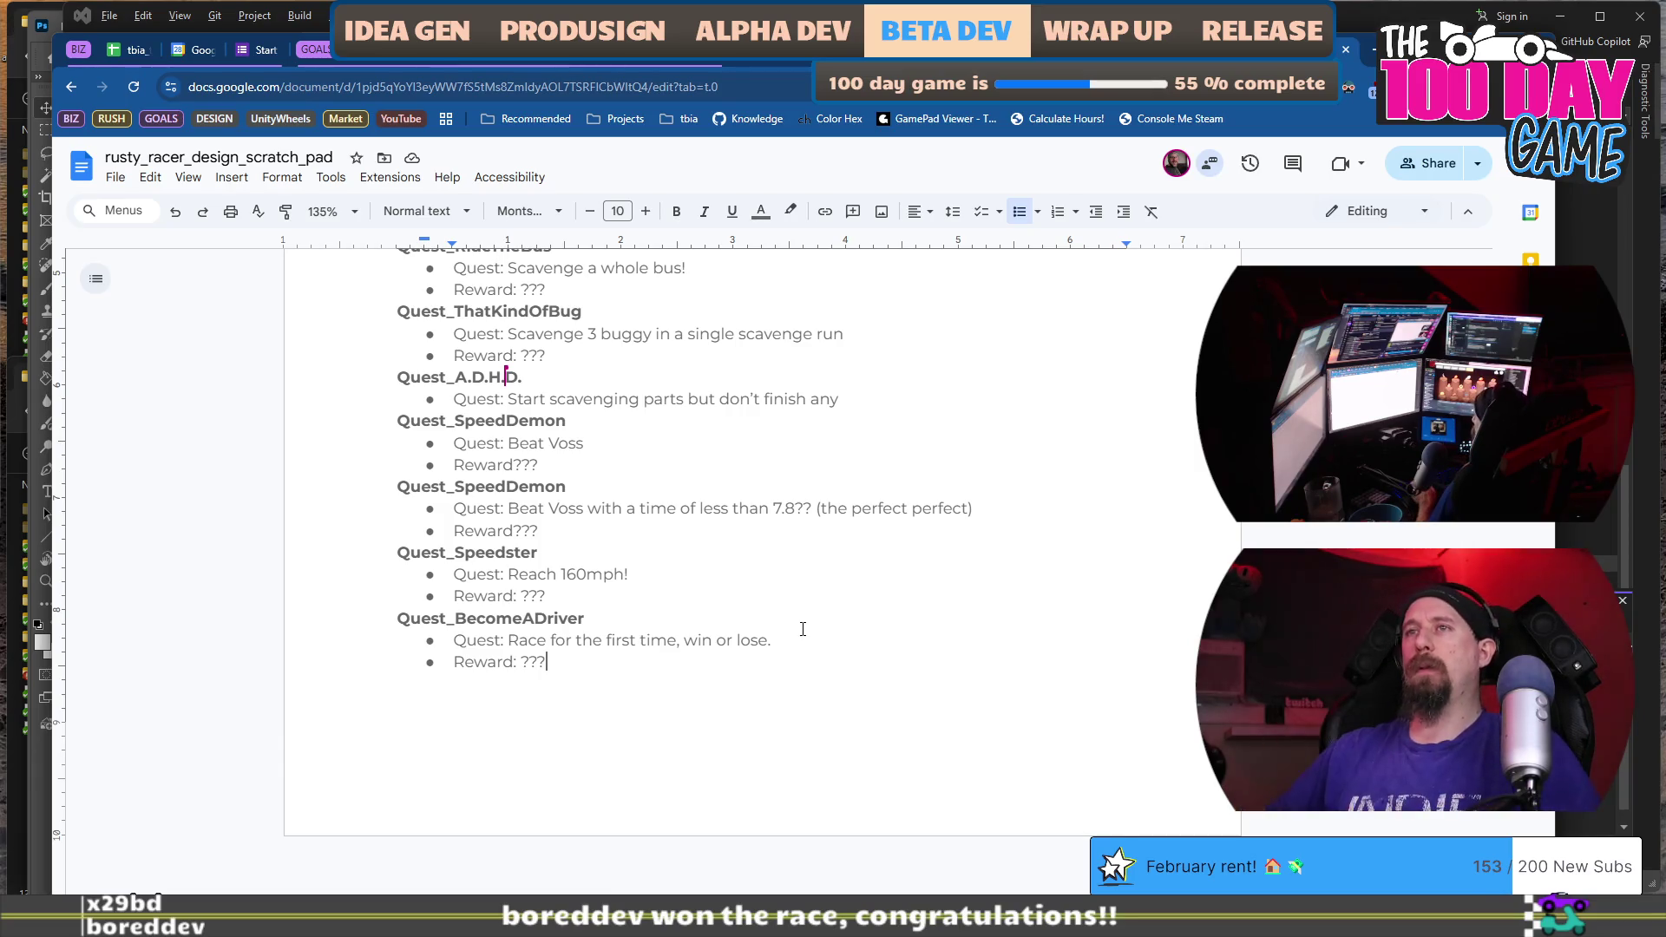
{"action": "key", "text": "shift+Up"}
{"action": "key", "text": "shift+Up"}
{"action": "key", "text": "shift+Home"}
{"action": "key", "text": "ctrl+c"}
{"action": "key", "text": "Right"}
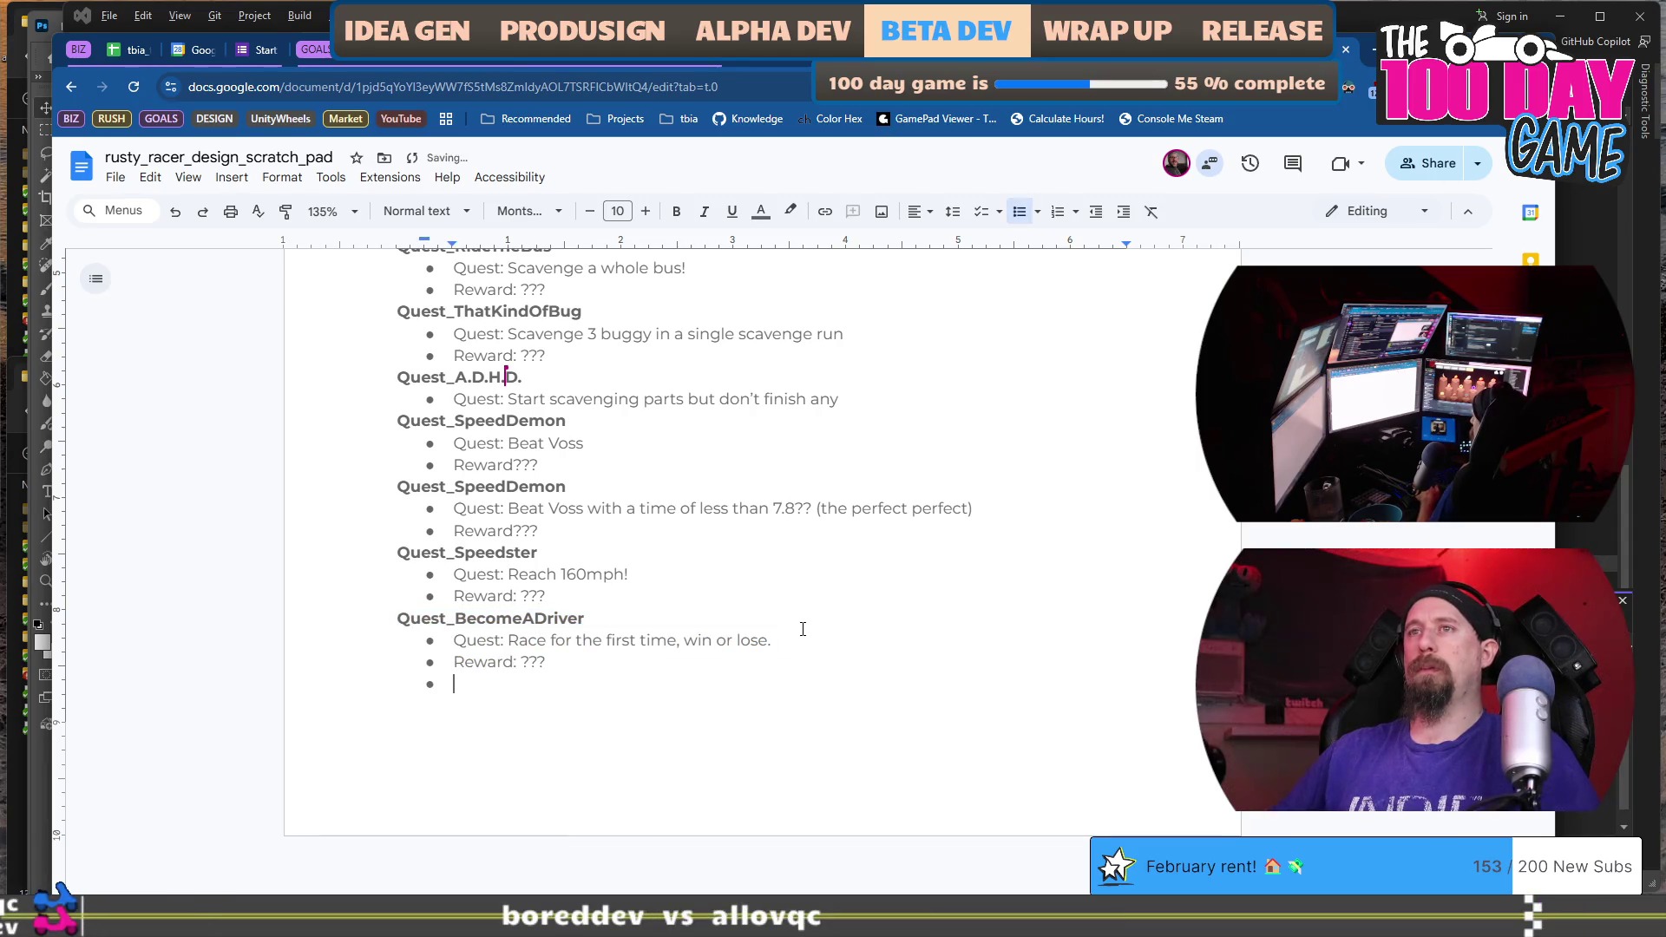
{"action": "key", "text": "ctrl+v"}
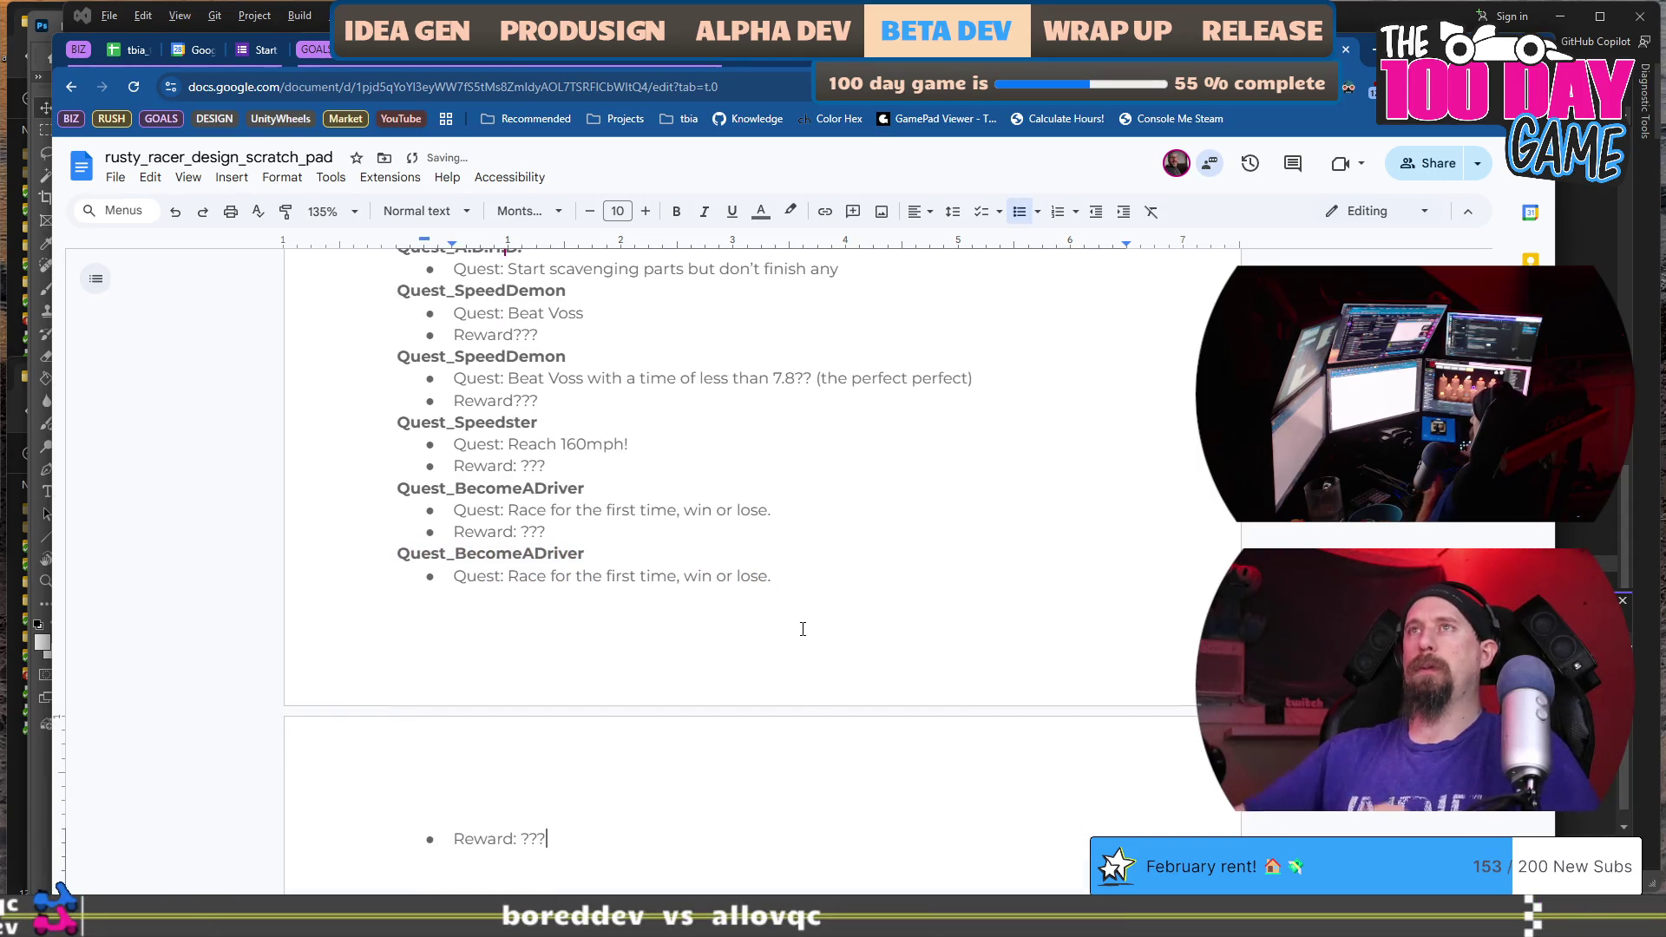
{"action": "scroll", "coordinate": [802, 629], "scroll_direction": "up", "scroll_amount": 10}
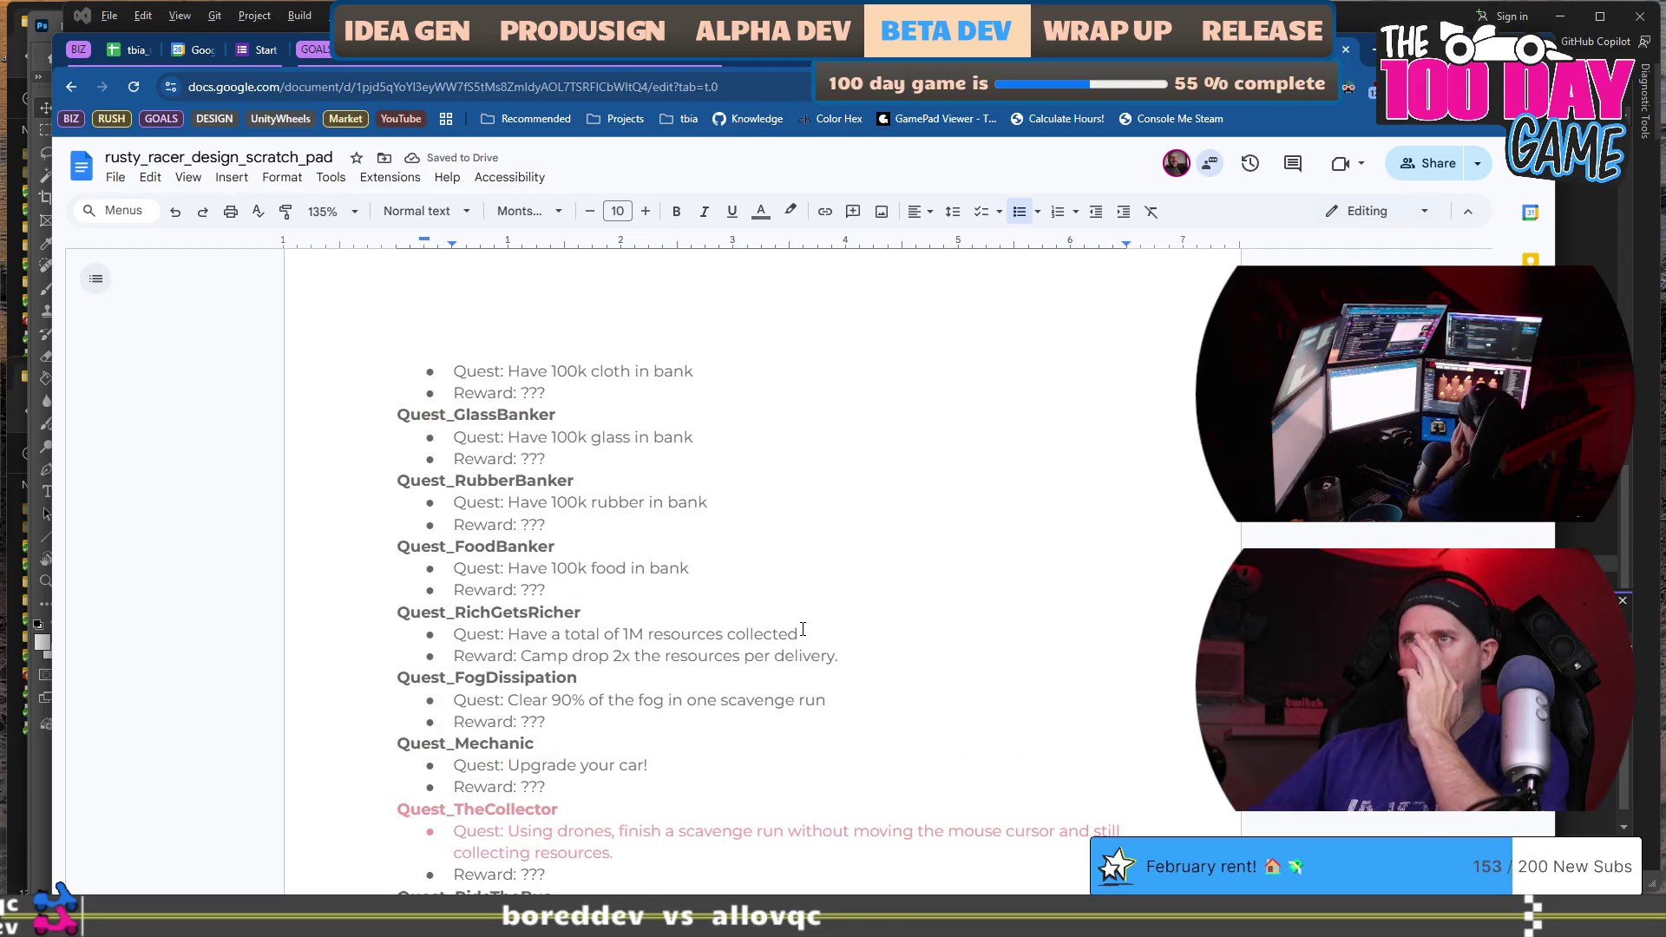
{"action": "scroll", "coordinate": [803, 630], "scroll_direction": "up", "scroll_amount": 5}
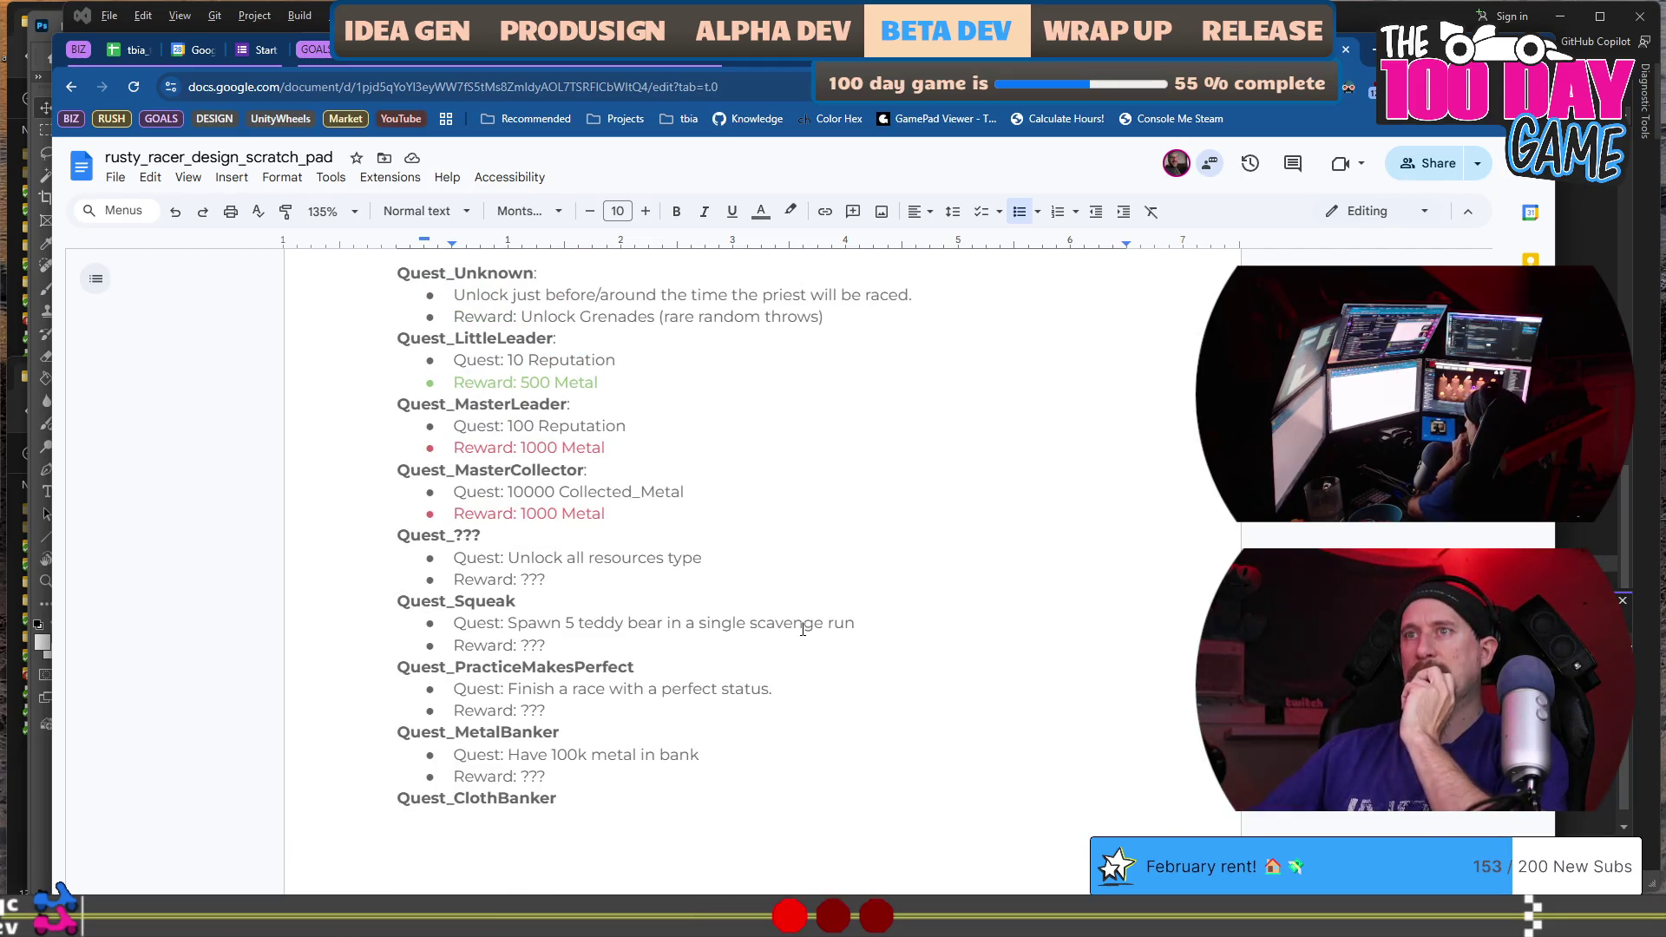
{"action": "scroll", "coordinate": [803, 629], "scroll_direction": "up", "scroll_amount": 4}
{"action": "scroll", "coordinate": [803, 629], "scroll_direction": "down", "scroll_amount": 18}
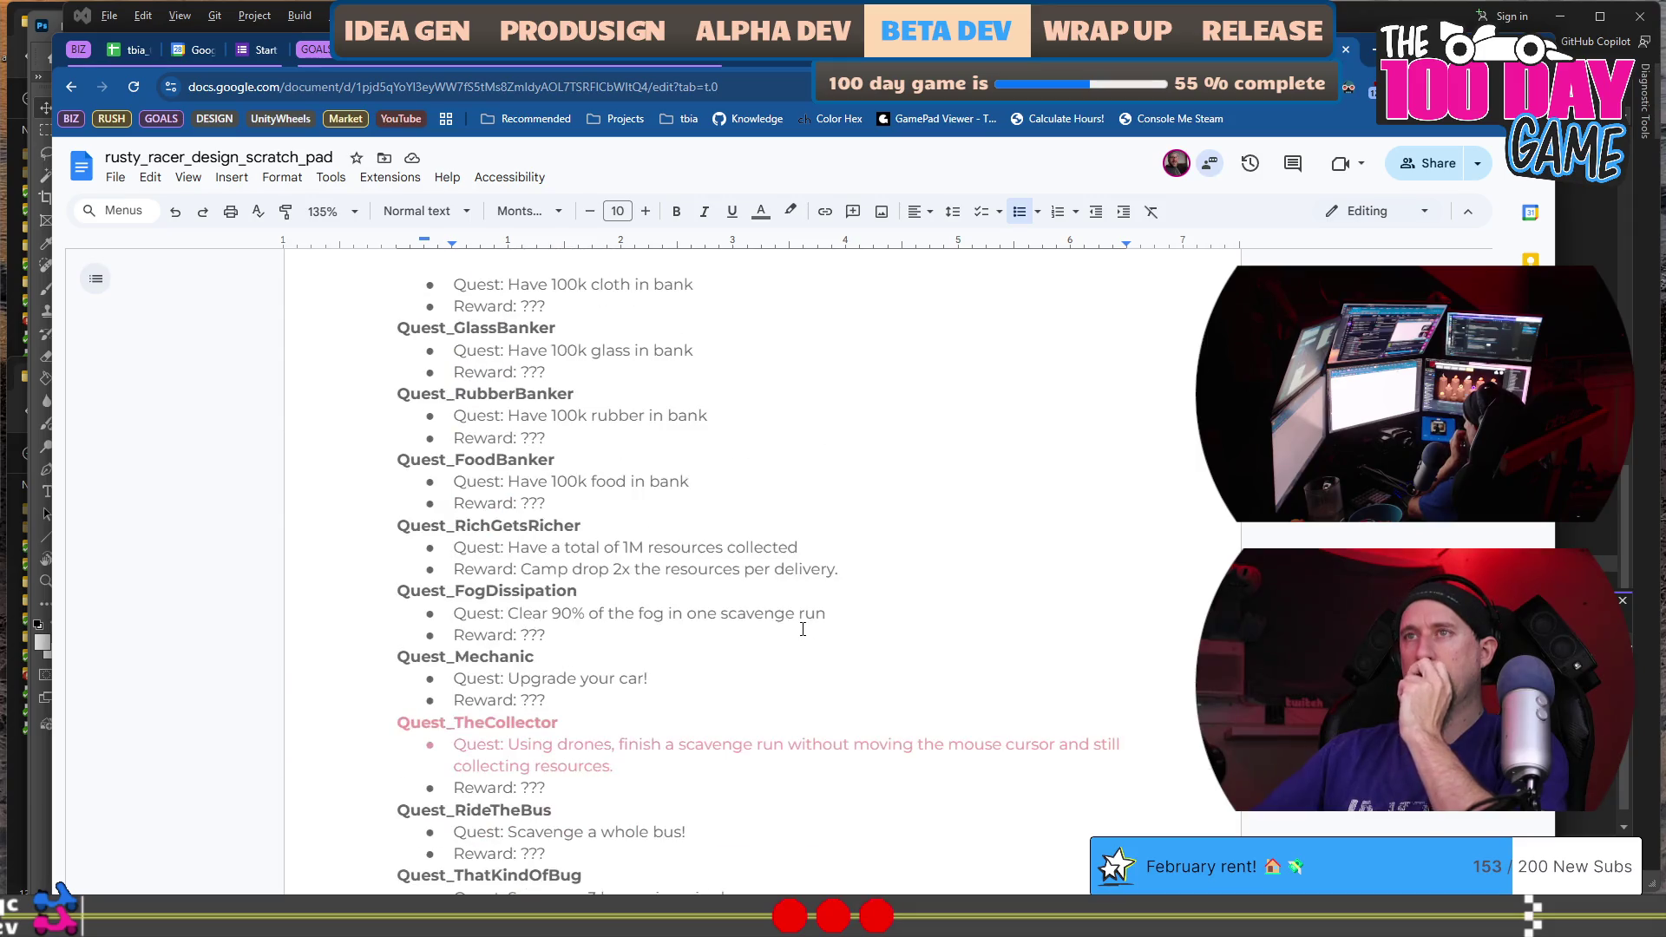
{"action": "scroll", "coordinate": [591, 710], "scroll_direction": "down", "scroll_amount": 1}
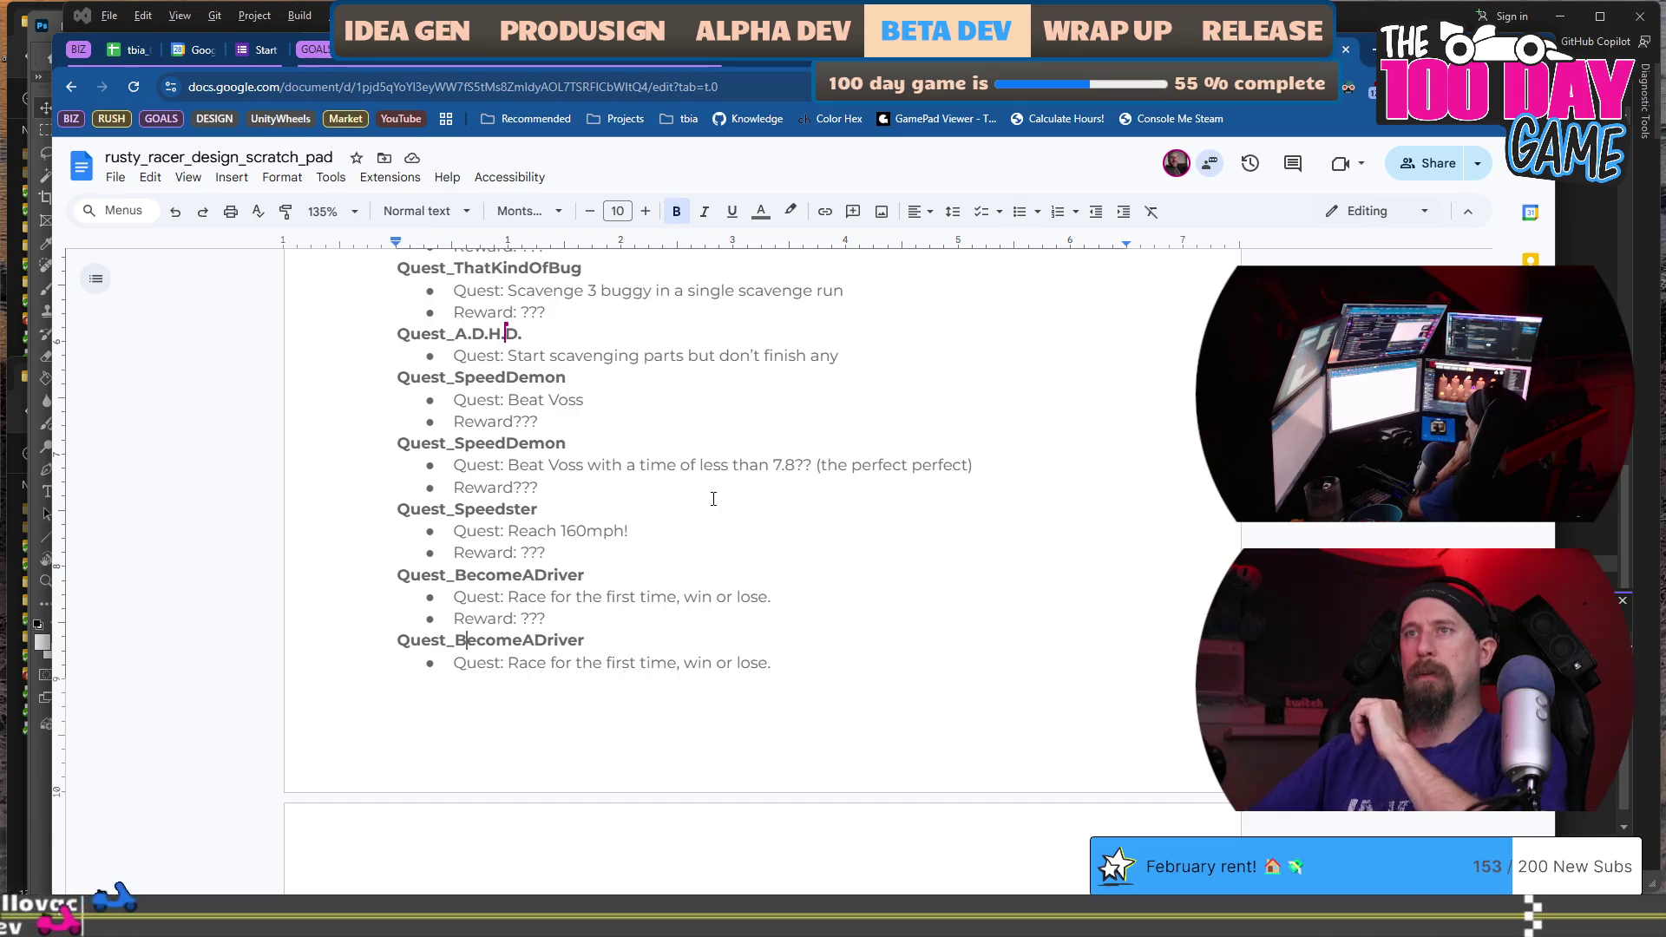
Rename the copied entry to Quest_ExploreTheDesert with the quest 'Unlock the desert'.
{"action": "double_click", "coordinate": [464, 642]}
{"action": "type", "text": "Expl"}
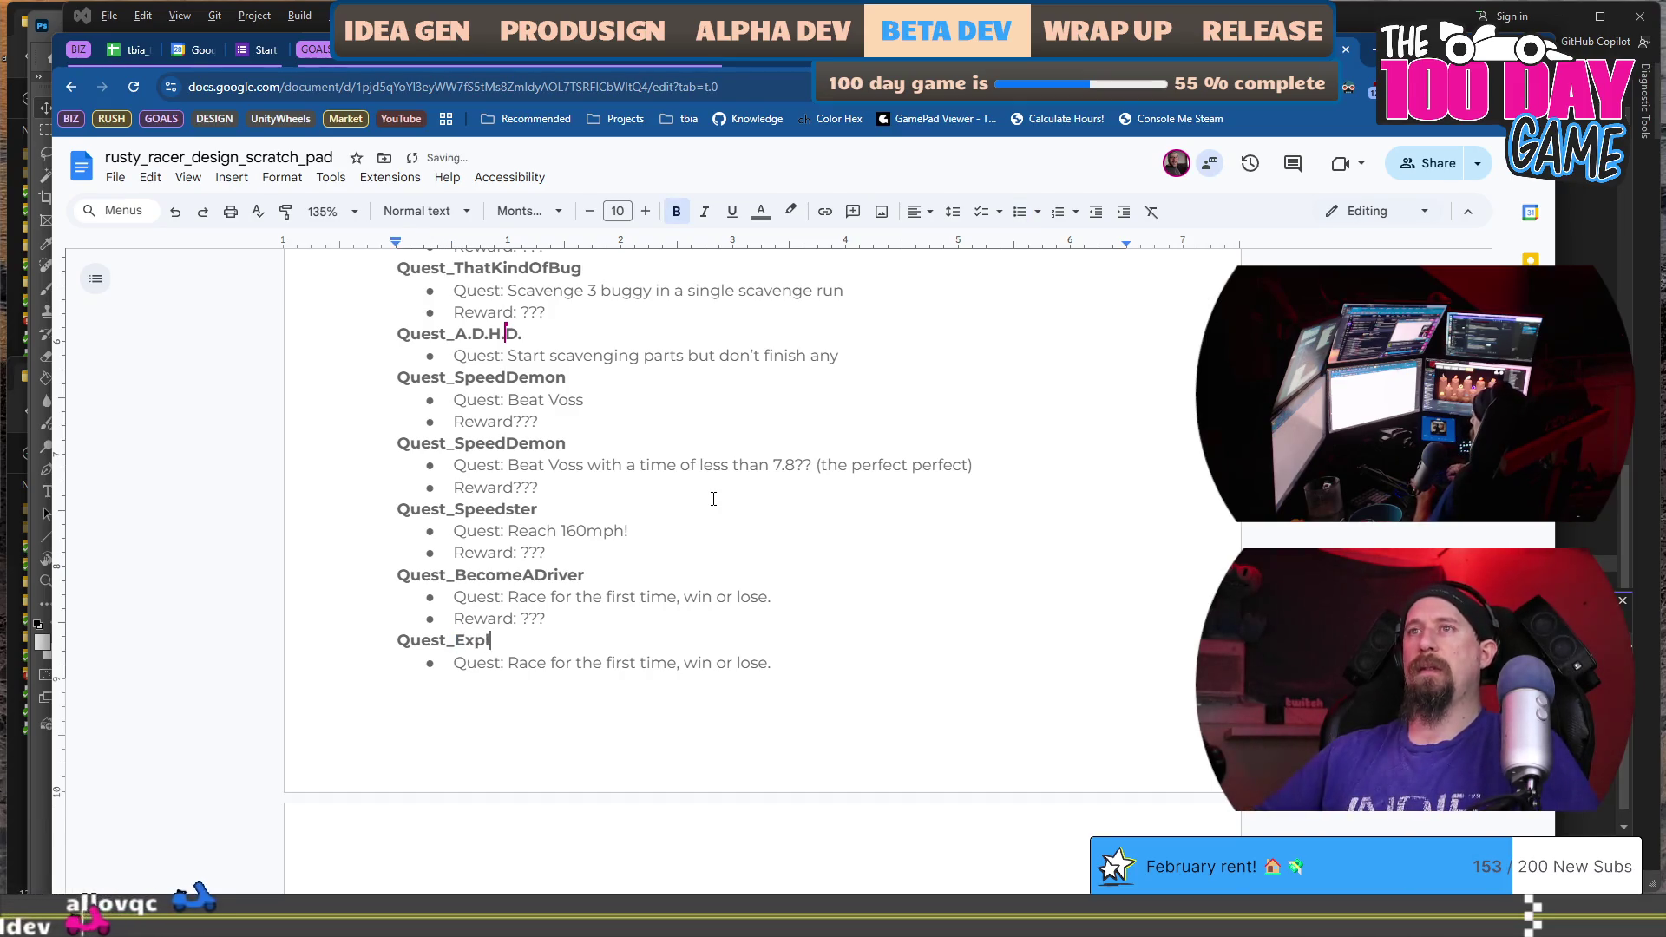
{"action": "type", "text": "oreTheS"}
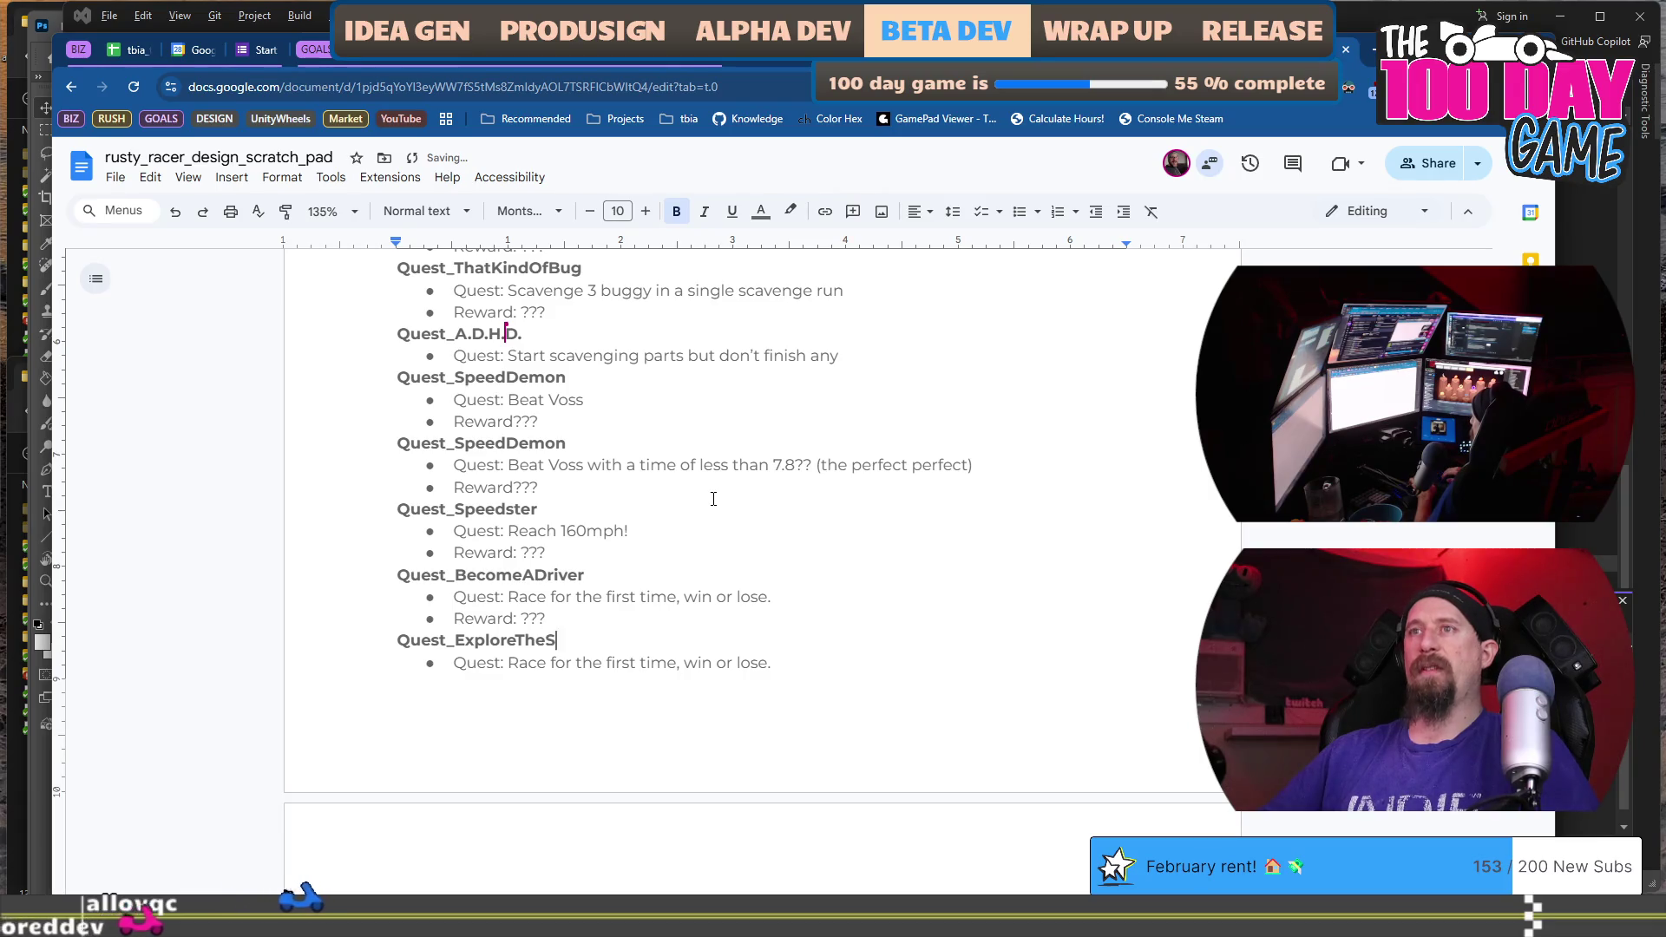
{"action": "key", "text": "BackSpace"}
{"action": "type", "text": "Desert"}
{"action": "key", "text": "Down"}
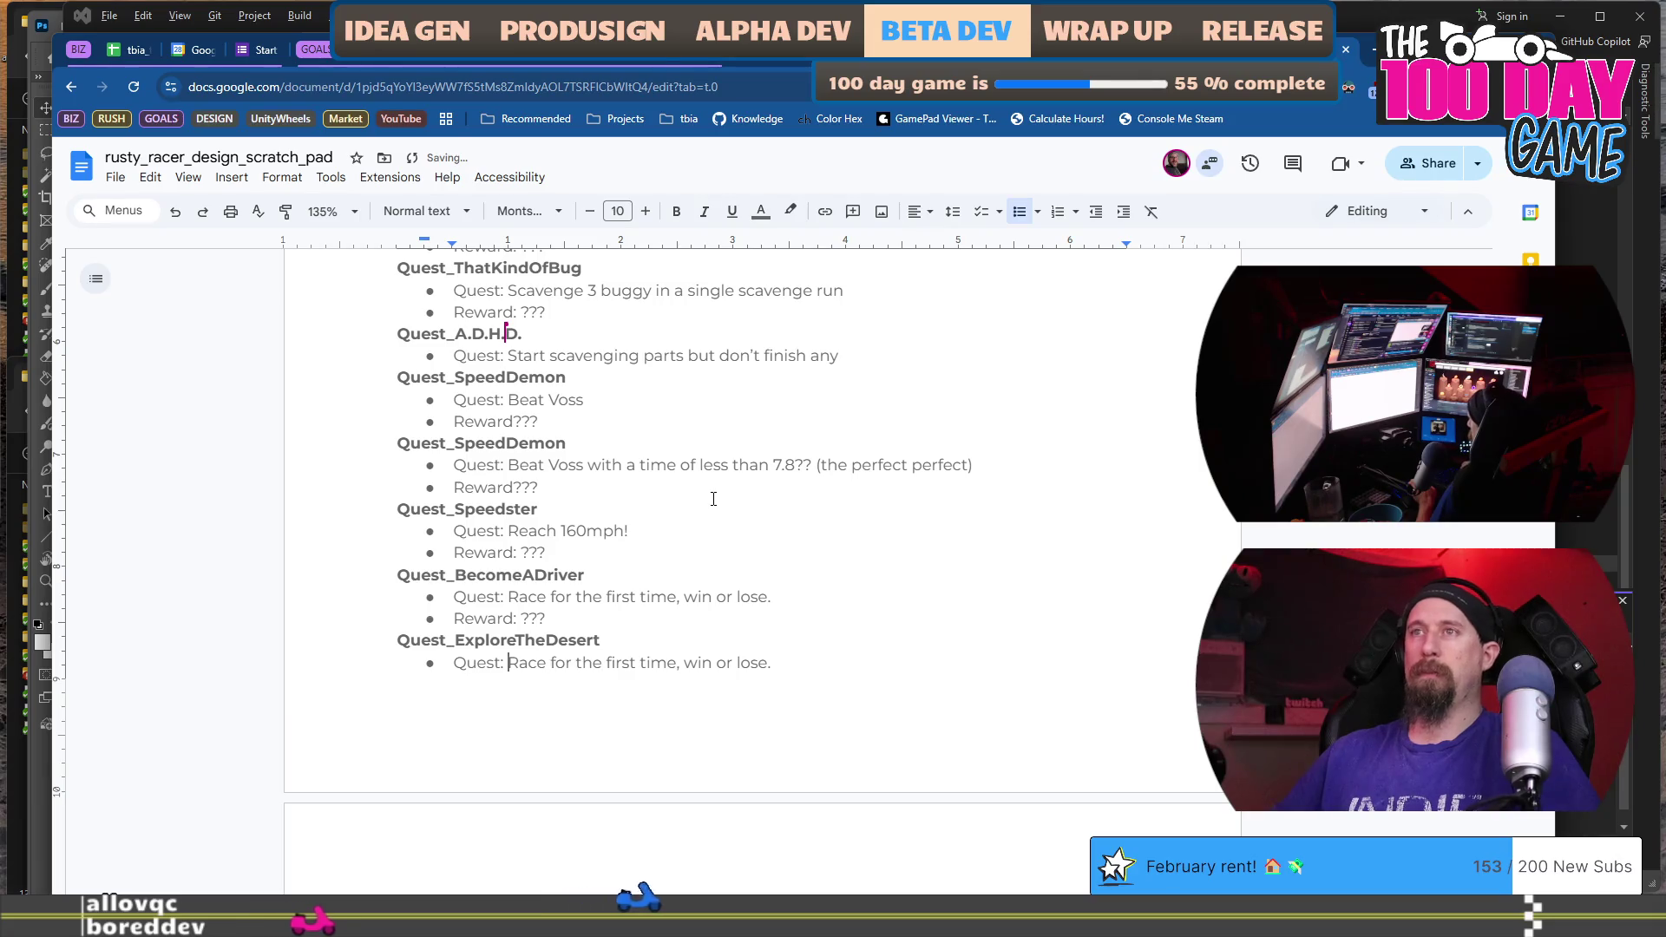
{"action": "key", "text": "shift+End"}
{"action": "type", "text": "Unlock"}
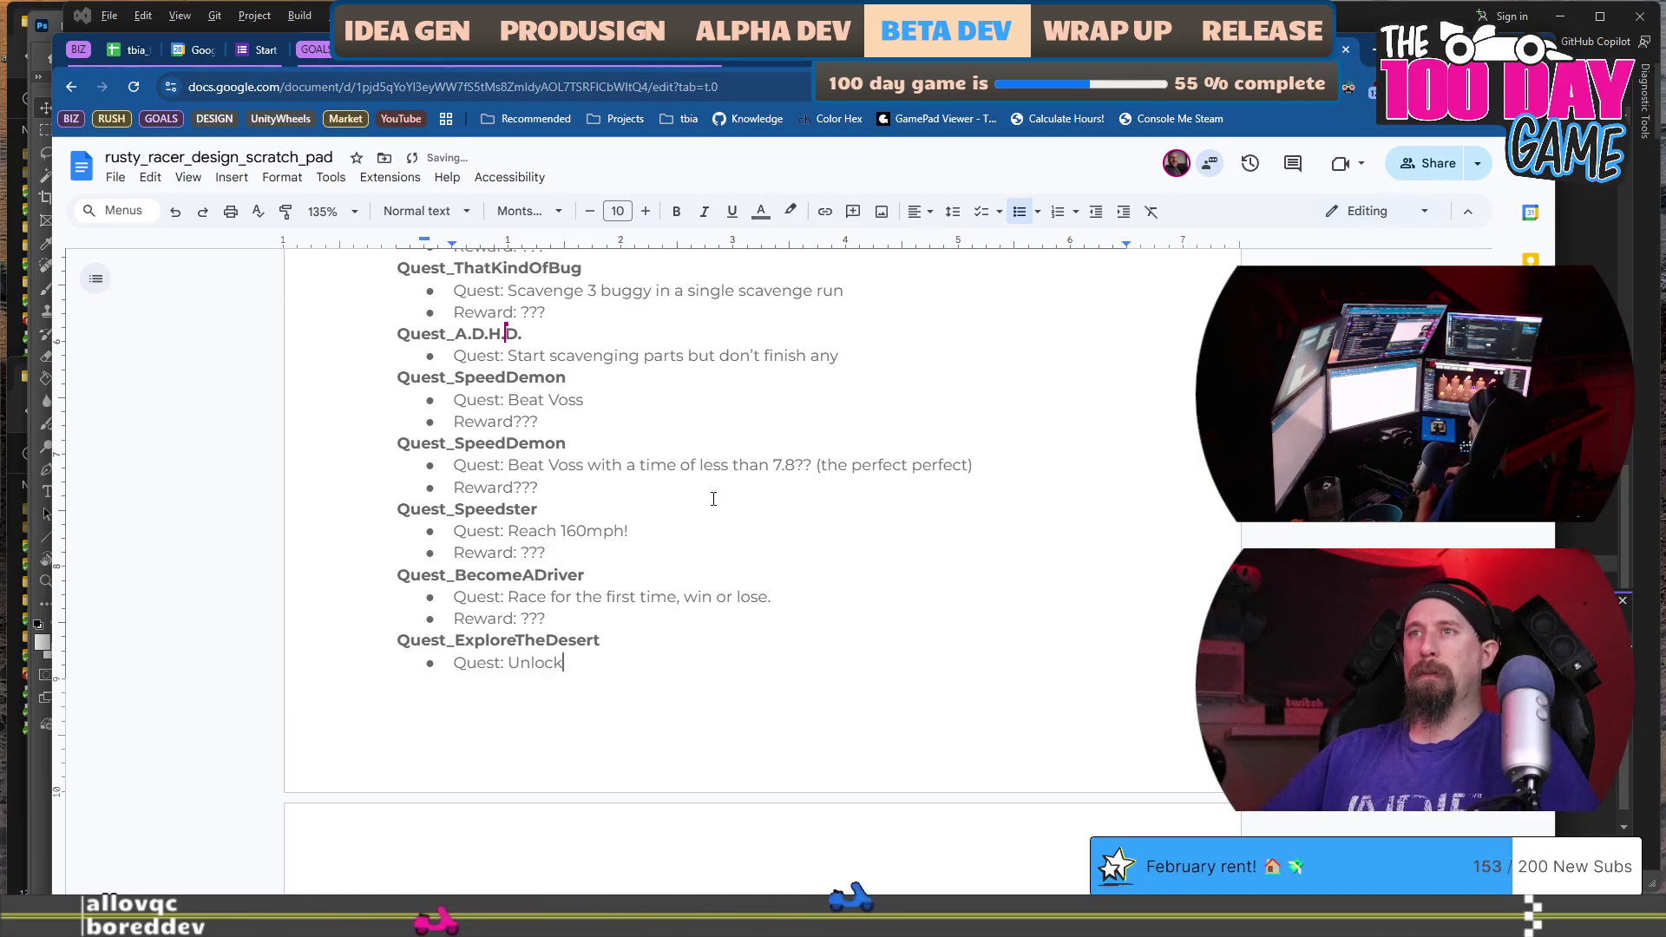
{"action": "type", "text": " the desr"}
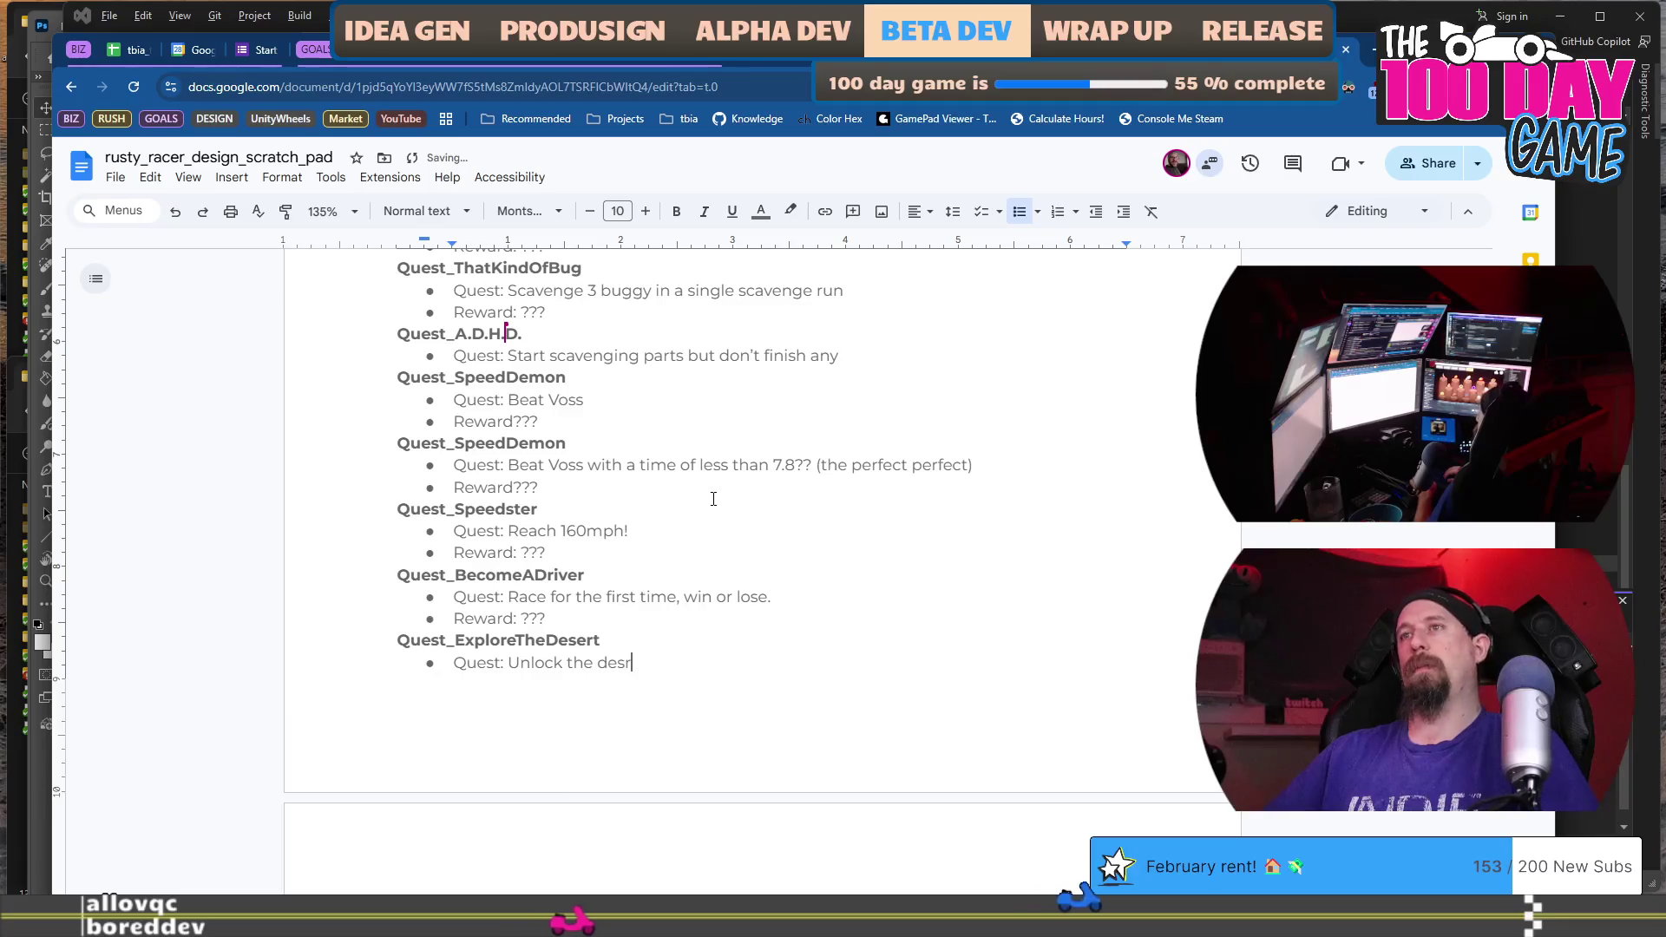
{"action": "key", "text": "BackSpace"}
{"action": "type", "text": "ert"}
Paste a second copy of the Quest_ExploreTheDesert entry, including its 'Reward: ???' line, below it.
{"action": "key", "text": "Up"}
{"action": "key", "text": "Home"}
{"action": "key", "text": "shift+Down"}
{"action": "key", "text": "shift+End"}
{"action": "scroll", "coordinate": [713, 499], "scroll_direction": "down", "scroll_amount": 1}
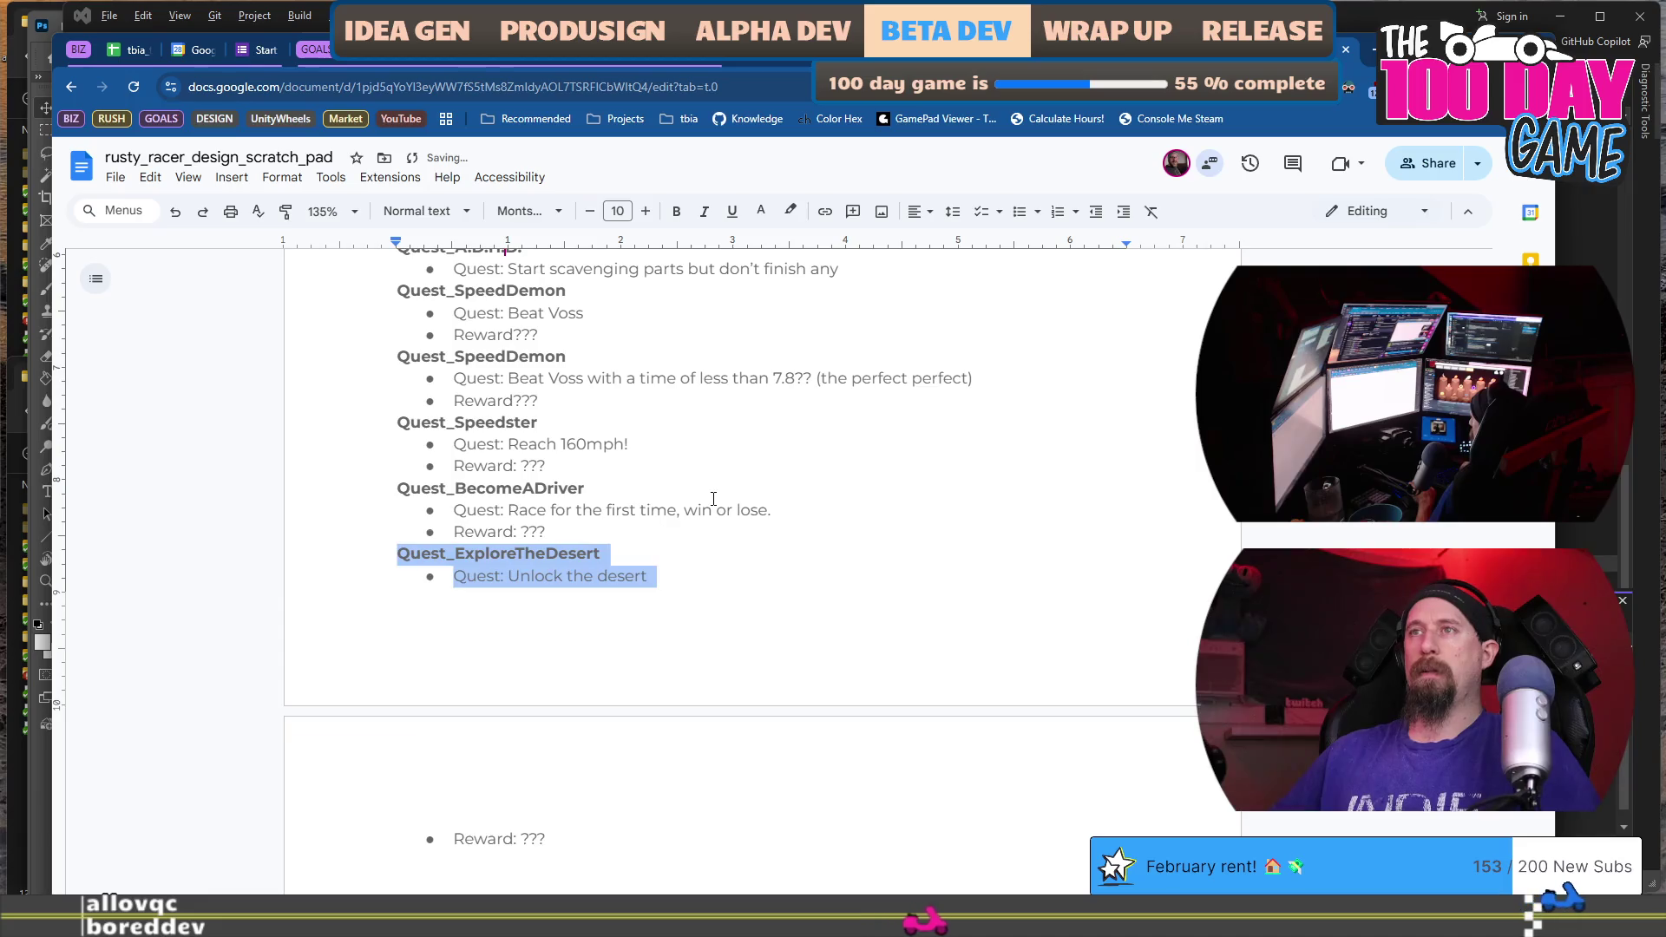
{"action": "key", "text": "shift+Down"}
{"action": "key", "text": "ctrl+c"}
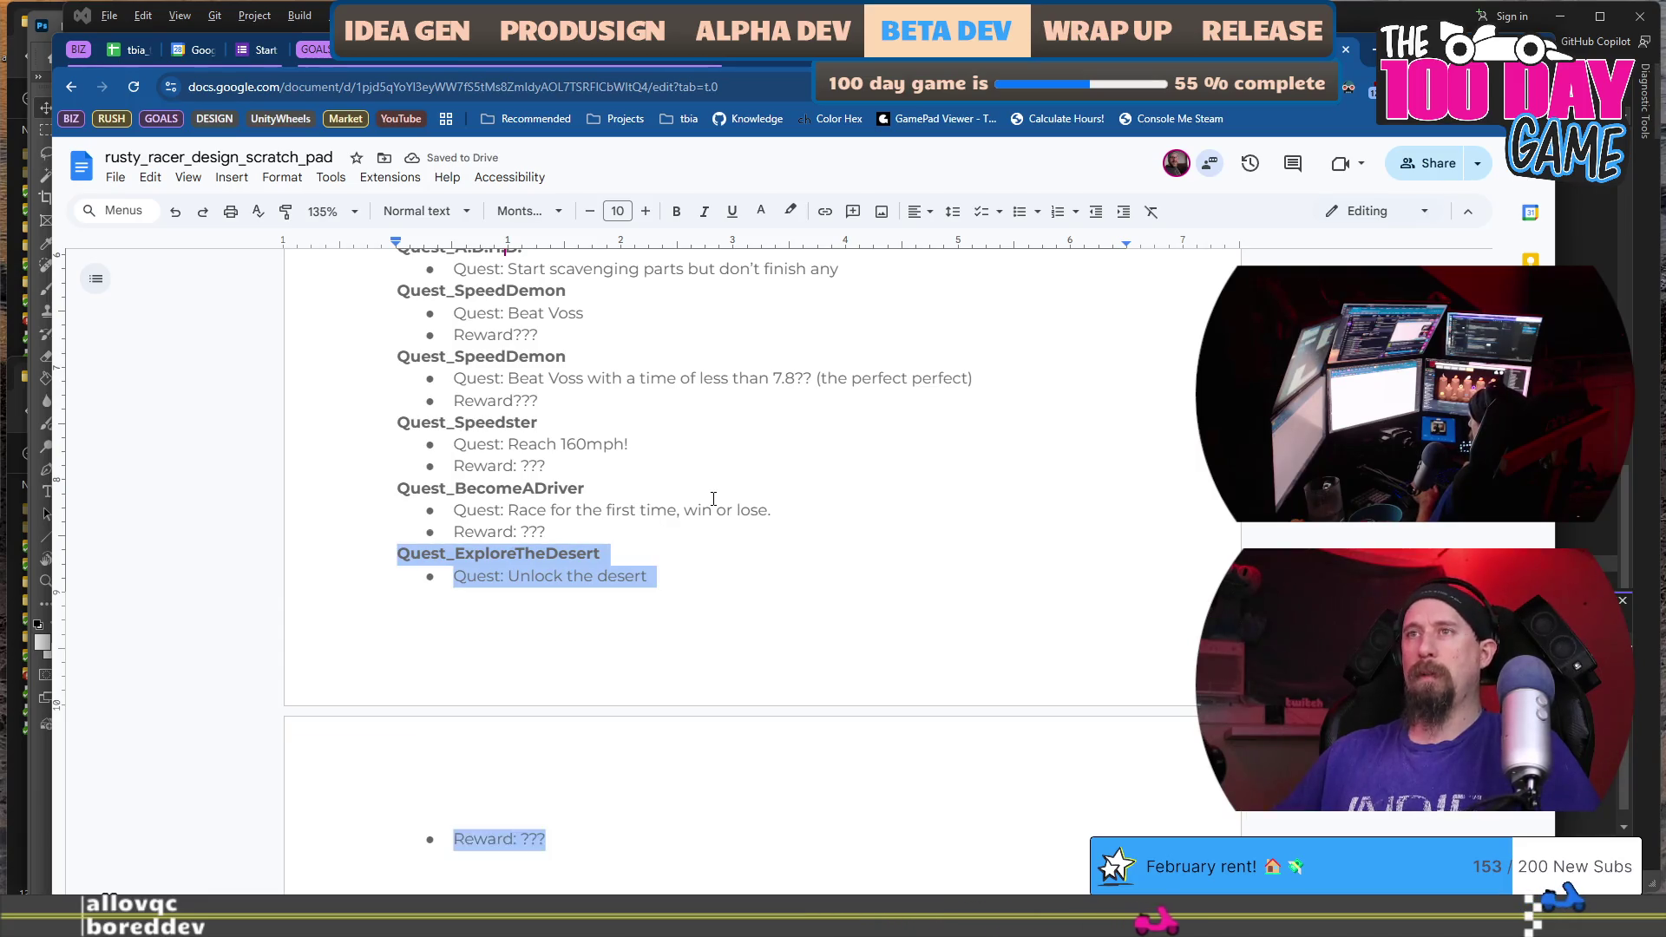
{"action": "key", "text": "Right"}
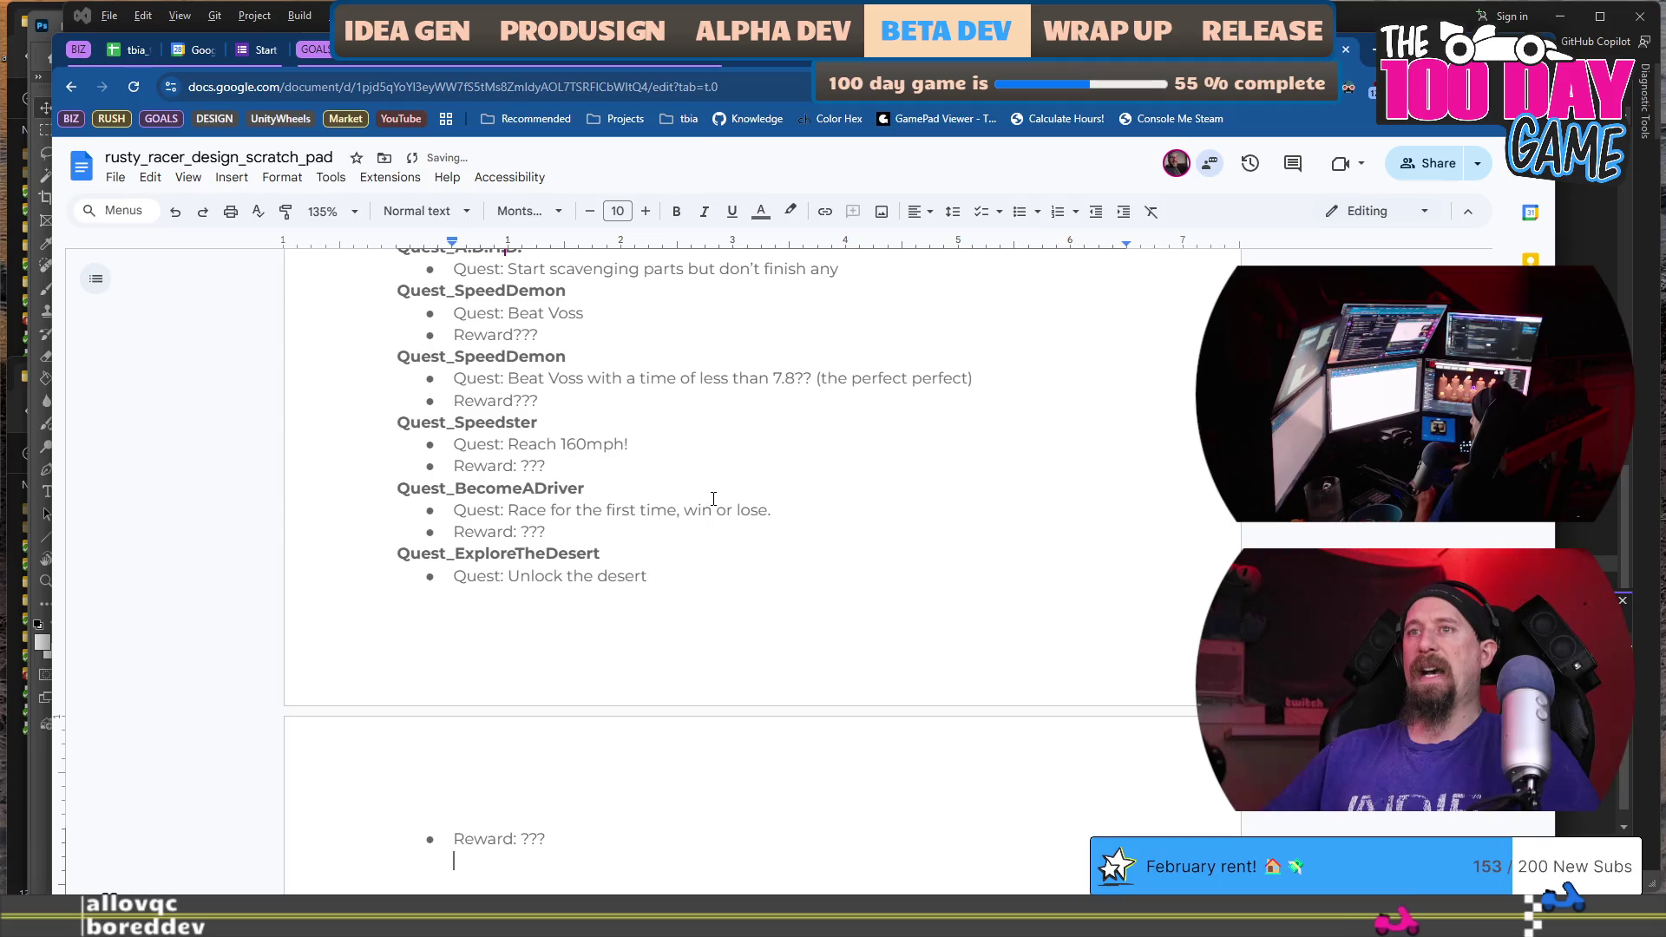
{"action": "key", "text": "ctrl+v"}
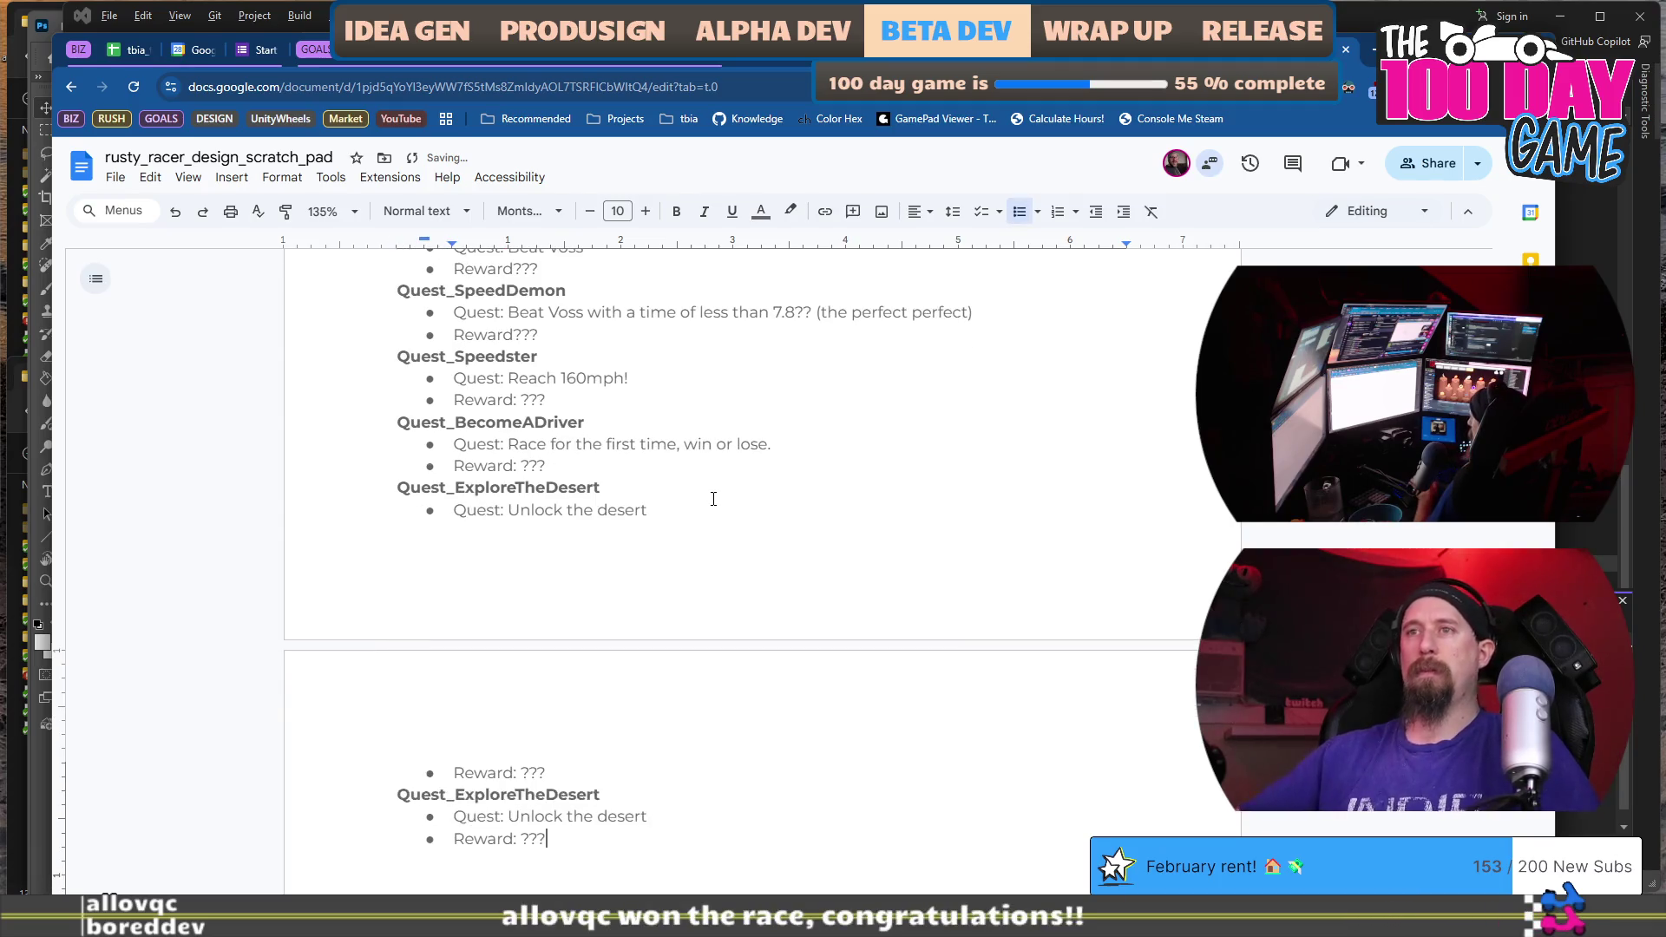
{"action": "scroll", "coordinate": [714, 514], "scroll_direction": "down", "scroll_amount": 3}
{"action": "left_click", "coordinate": [541, 621]}
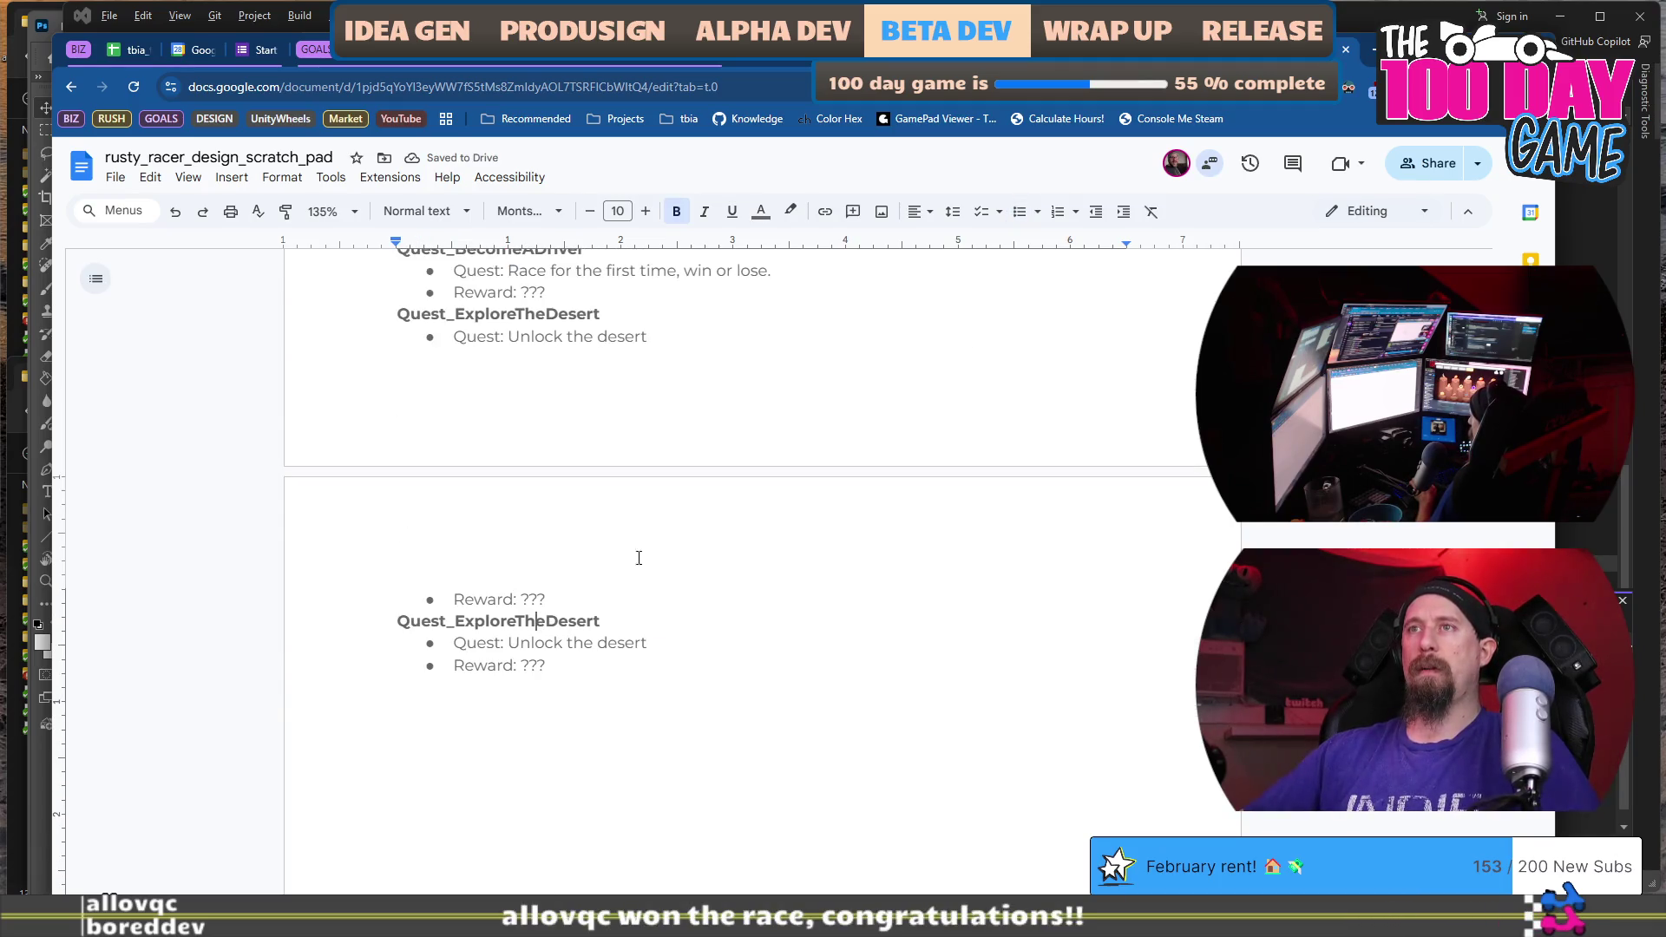
Rename the copy to Quest_ExploreTheTundra and give the desert quest a 50 Rubber reward.
{"action": "type", "text": "Tund"}
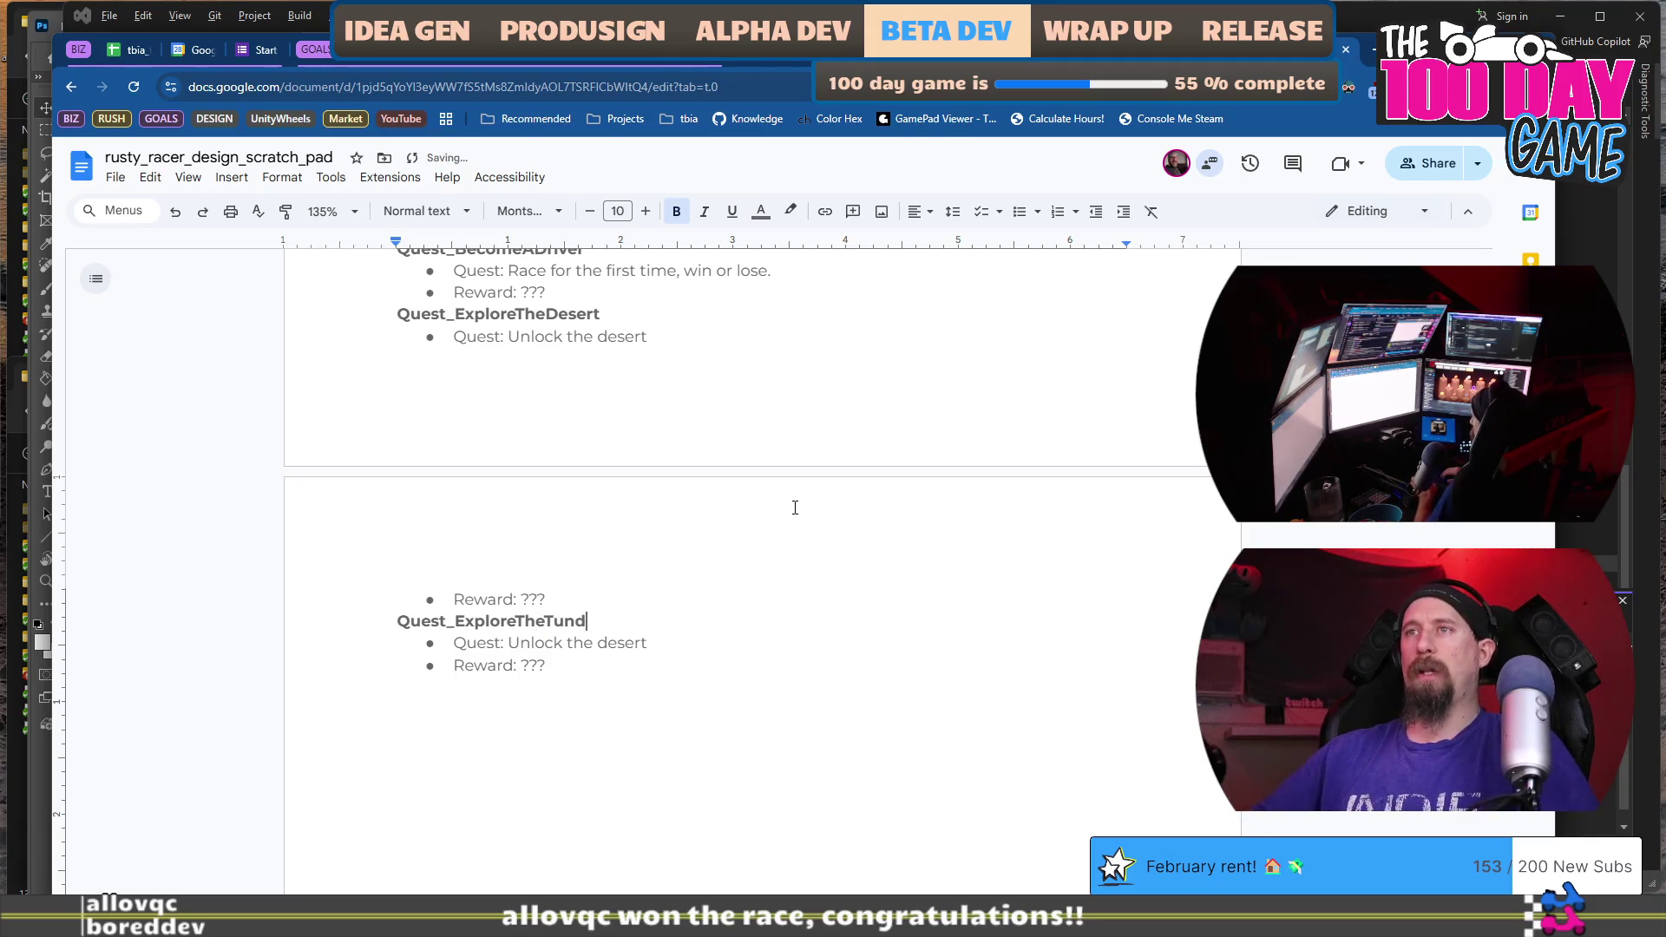
{"action": "type", "text": "ra"}
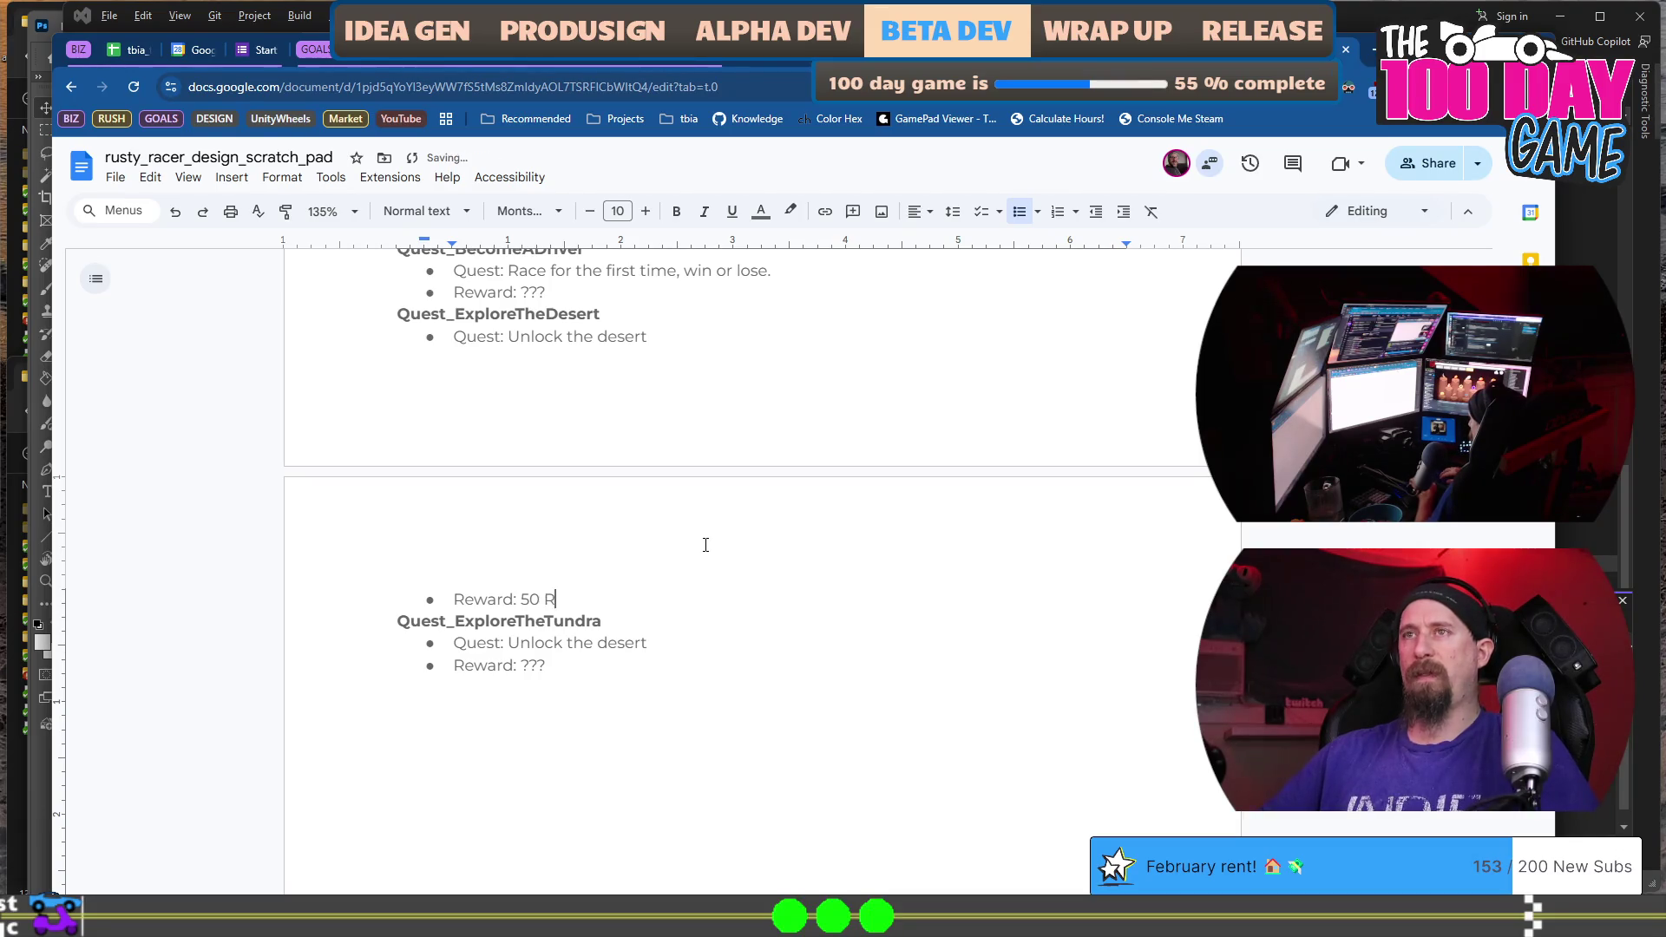
{"action": "type", "text": "ubber"}
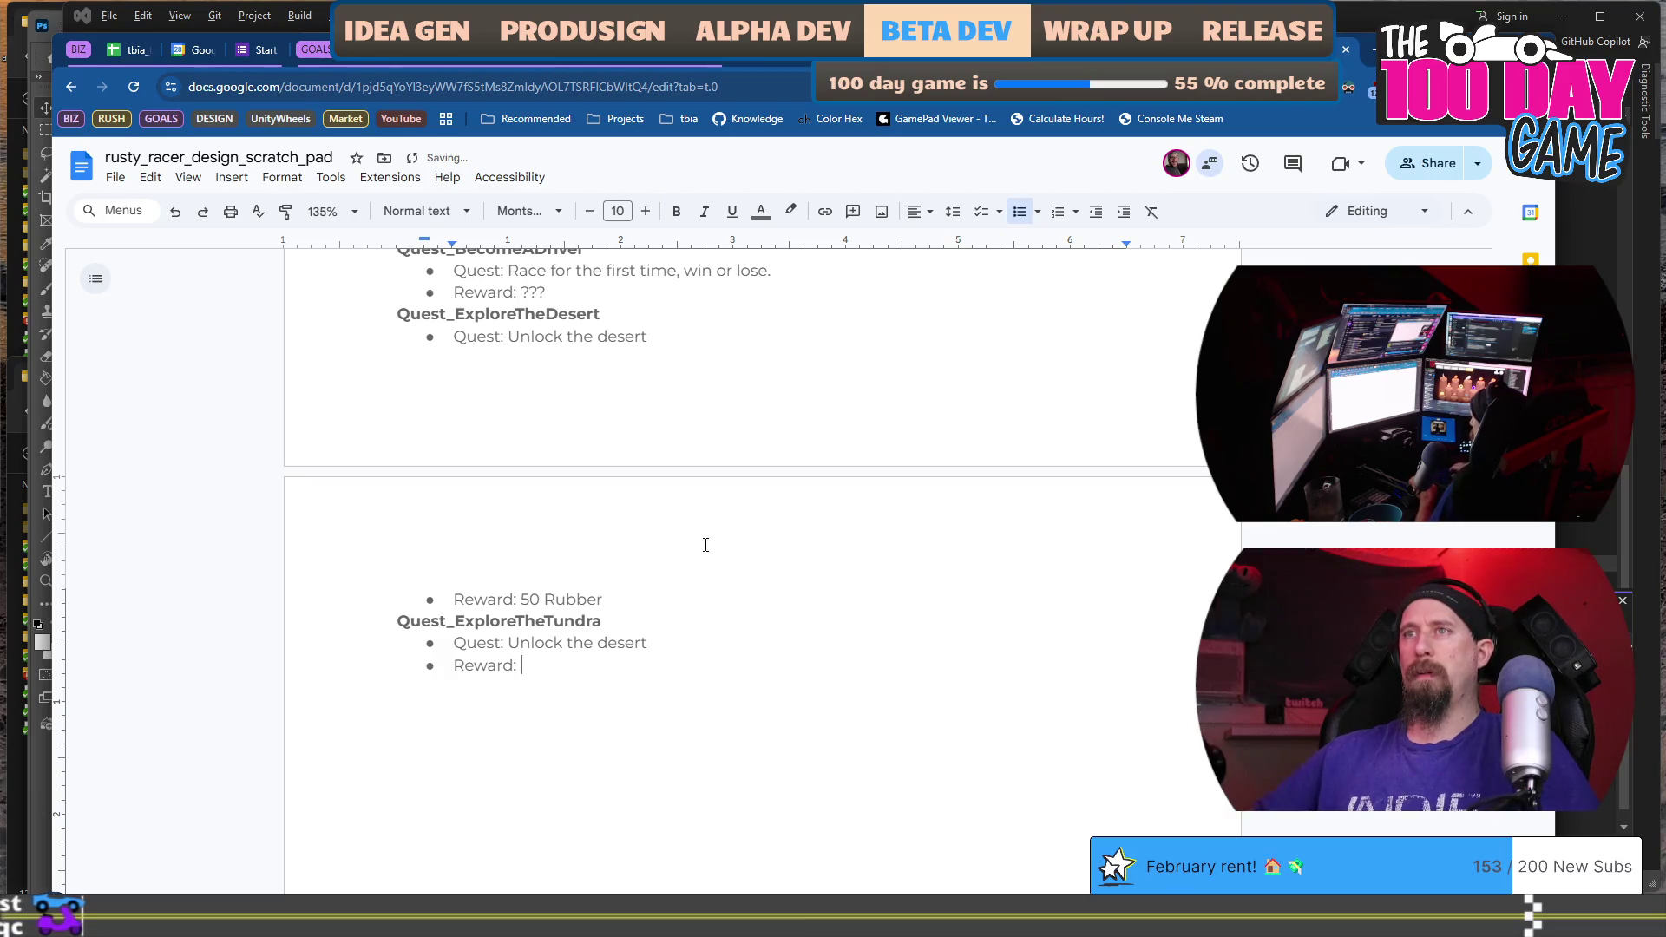
{"action": "type", "text": "50"}
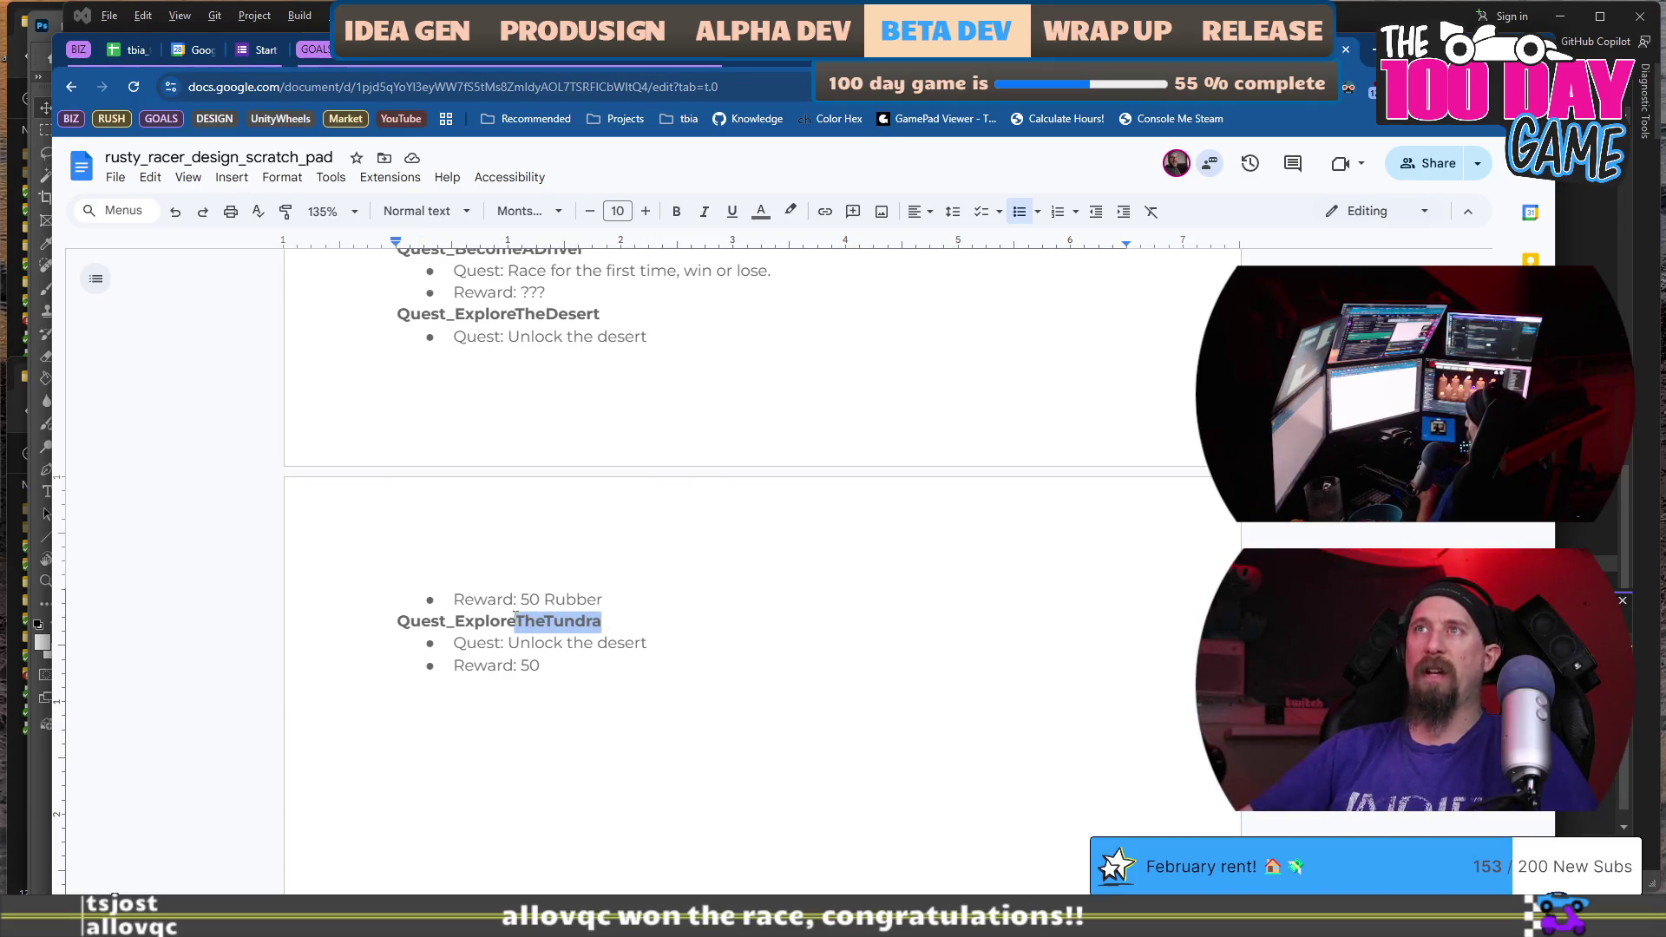
{"action": "mouse_move", "coordinate": [465, 314]}
{"action": "left_mouse_down"}
{"action": "mouse_move", "coordinate": [404, 314]}
{"action": "mouse_move", "coordinate": [673, 308]}
{"action": "left_mouse_up"}
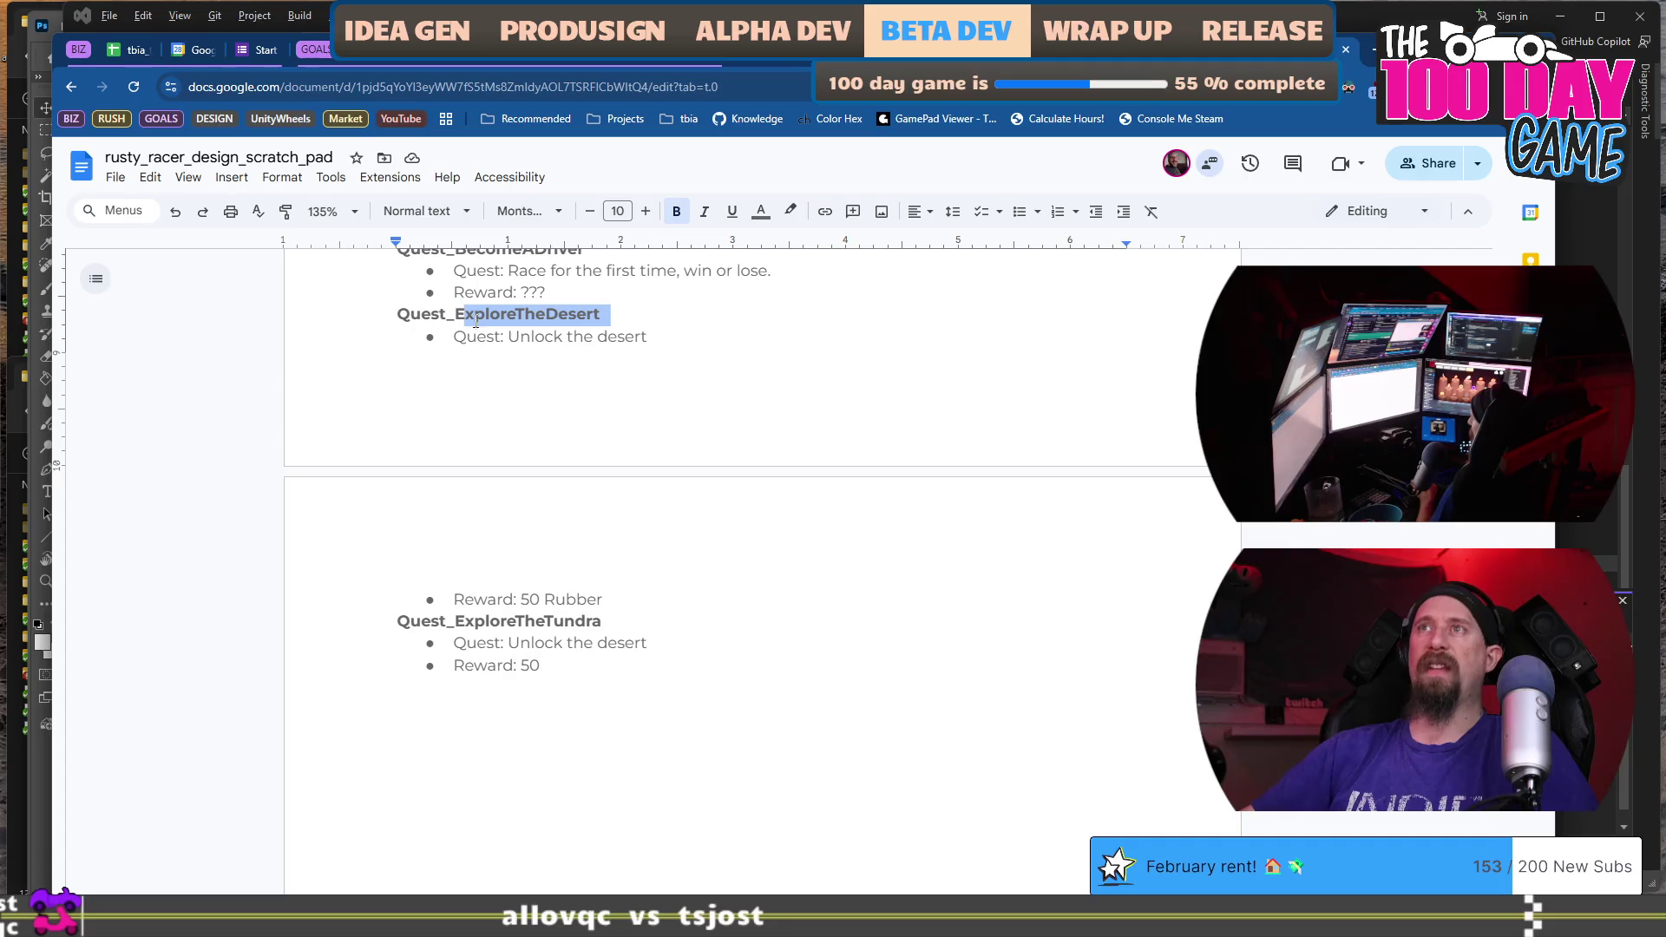
Finish the Tundra reward as 50 Cloth and paste a copy of the Tundra entry below.
{"action": "left_click", "coordinate": [646, 658]}
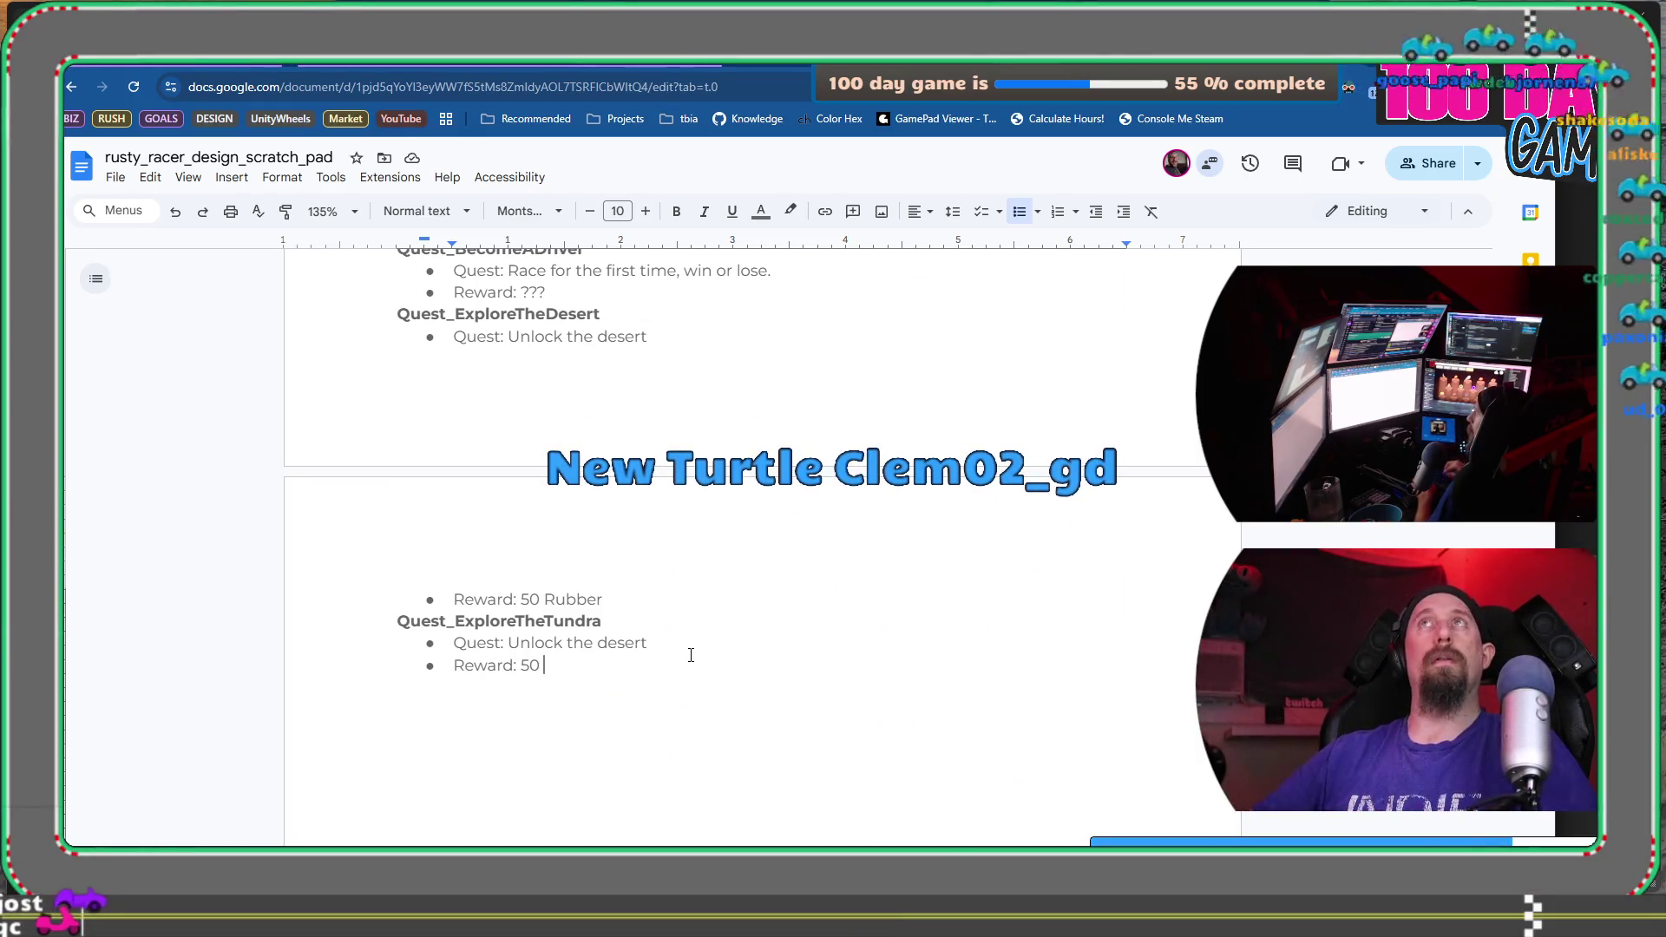
{"action": "scroll", "coordinate": [691, 669], "scroll_direction": "up", "scroll_amount": 1}
{"action": "scroll", "coordinate": [691, 670], "scroll_direction": "down", "scroll_amount": 1}
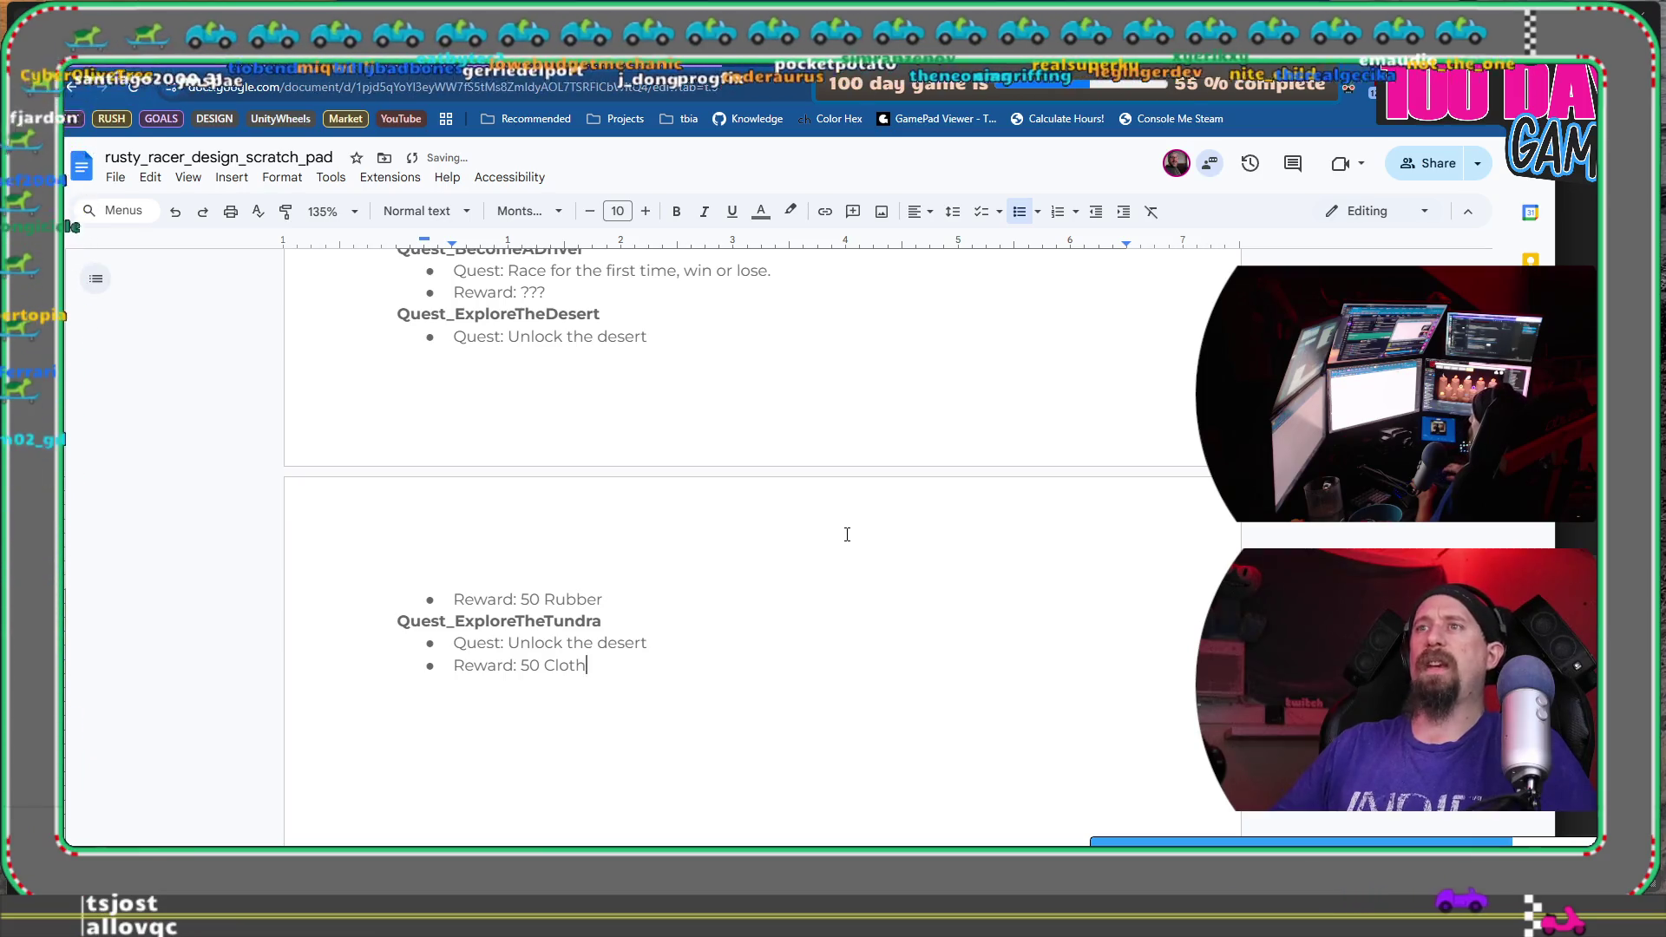
{"action": "key", "text": "shift+Home"}
{"action": "key", "text": "shift+Up"}
{"action": "key", "text": "shift+Up"}
{"action": "key", "text": "End"}
{"action": "key", "text": "Return"}
{"action": "key", "text": "BackSpace"}
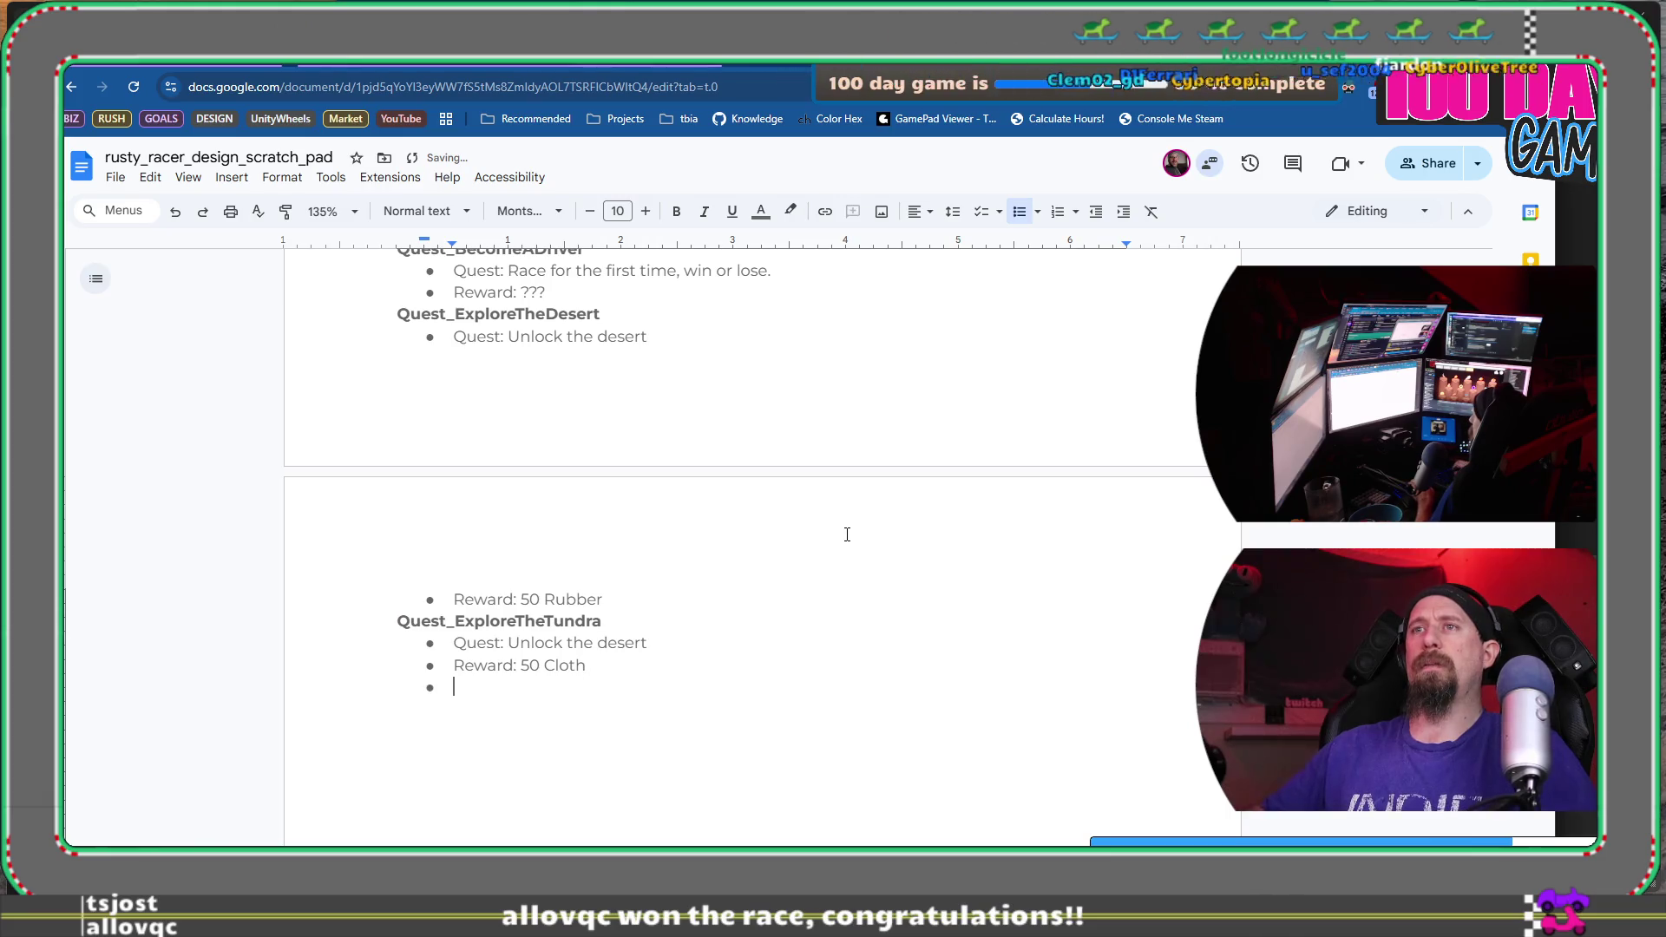
{"action": "type", "text": "Quest_ExploreTheTundra Quest: Unlock the desert Reward: 50 Cloth"}
Rename the copy to Quest_ExploreTheGlassFlats with the quest 'Unlock the Glass Flats'.
{"action": "key", "text": "Left"}
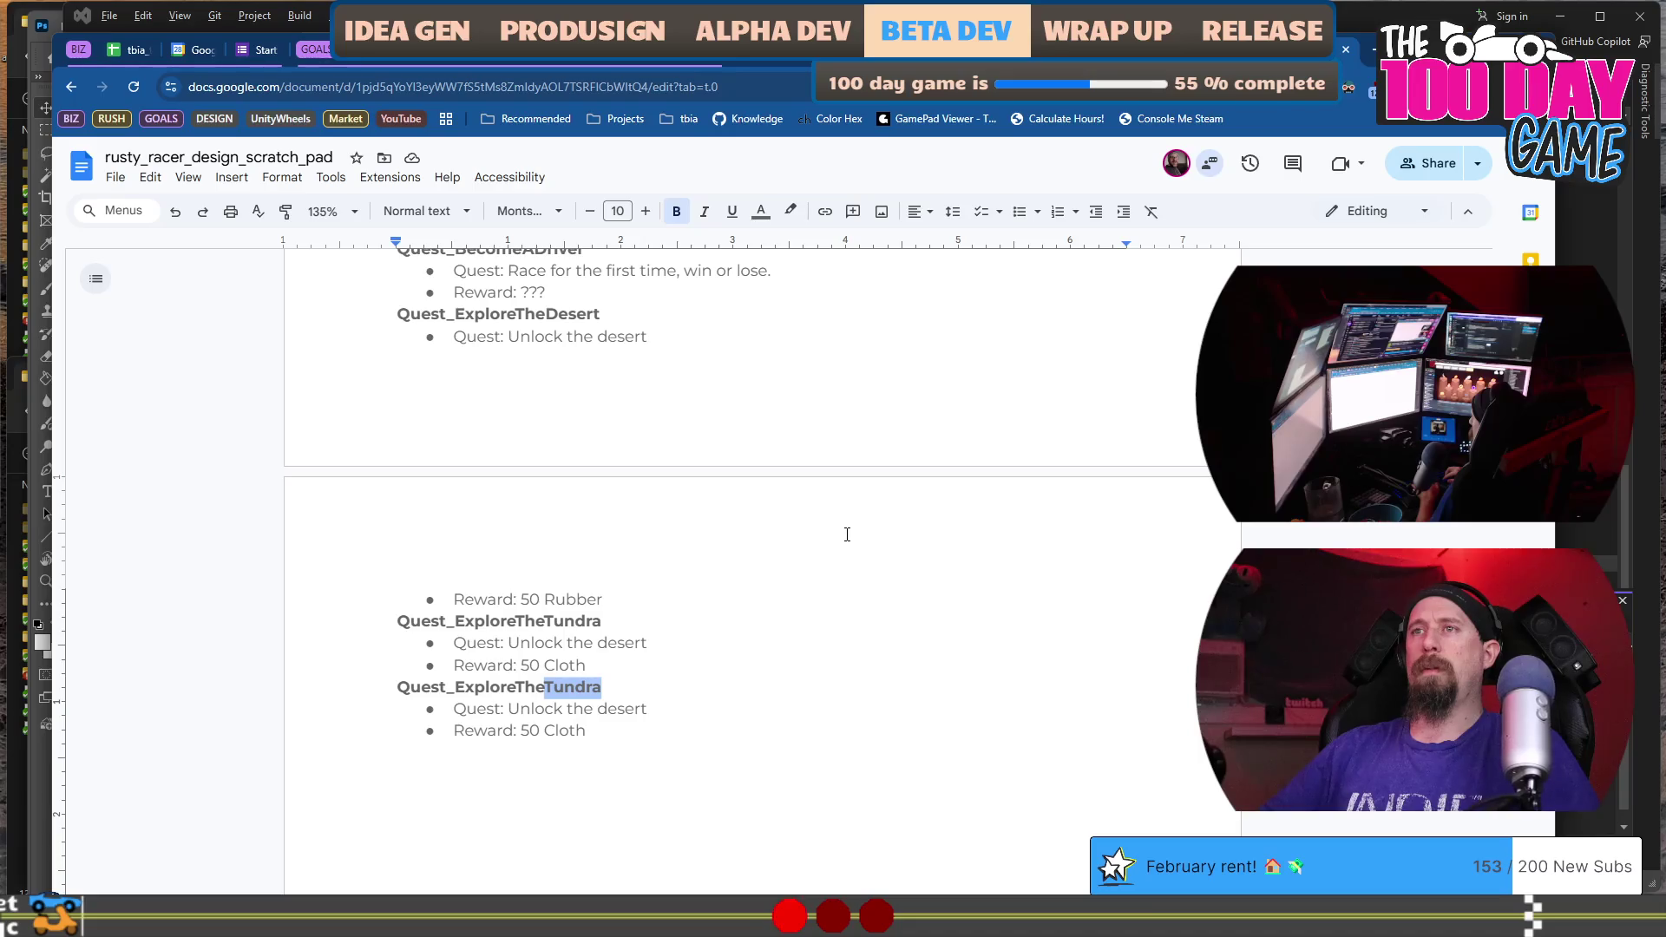
{"action": "type", "text": "G"}
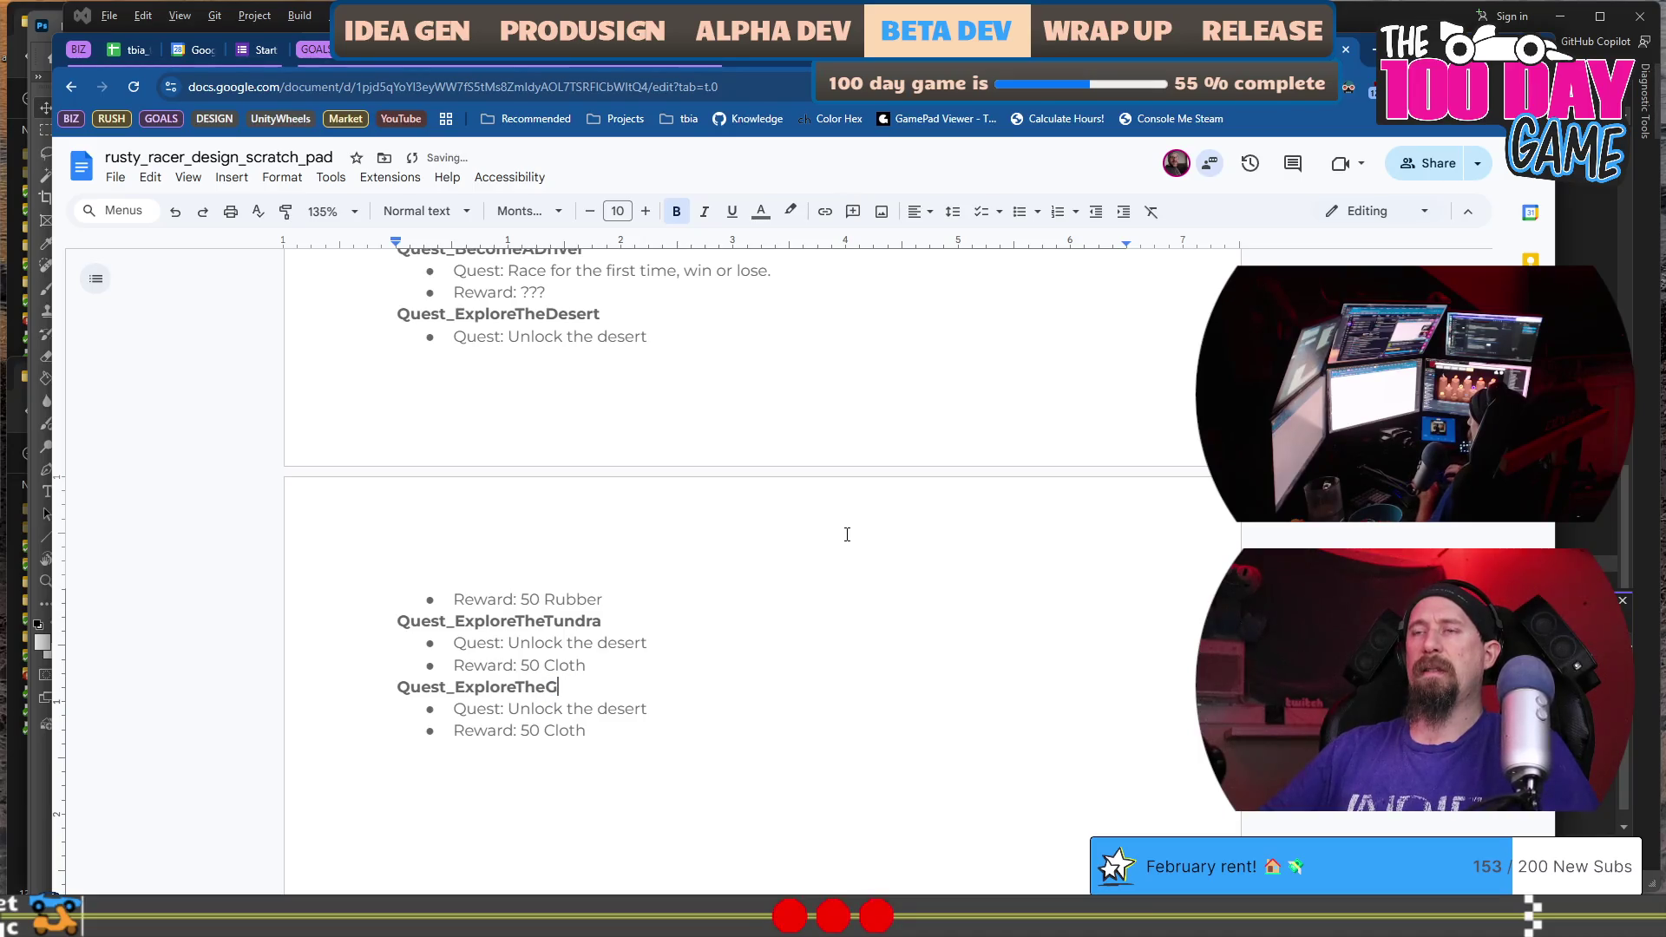
{"action": "type", "text": "lassFlats"}
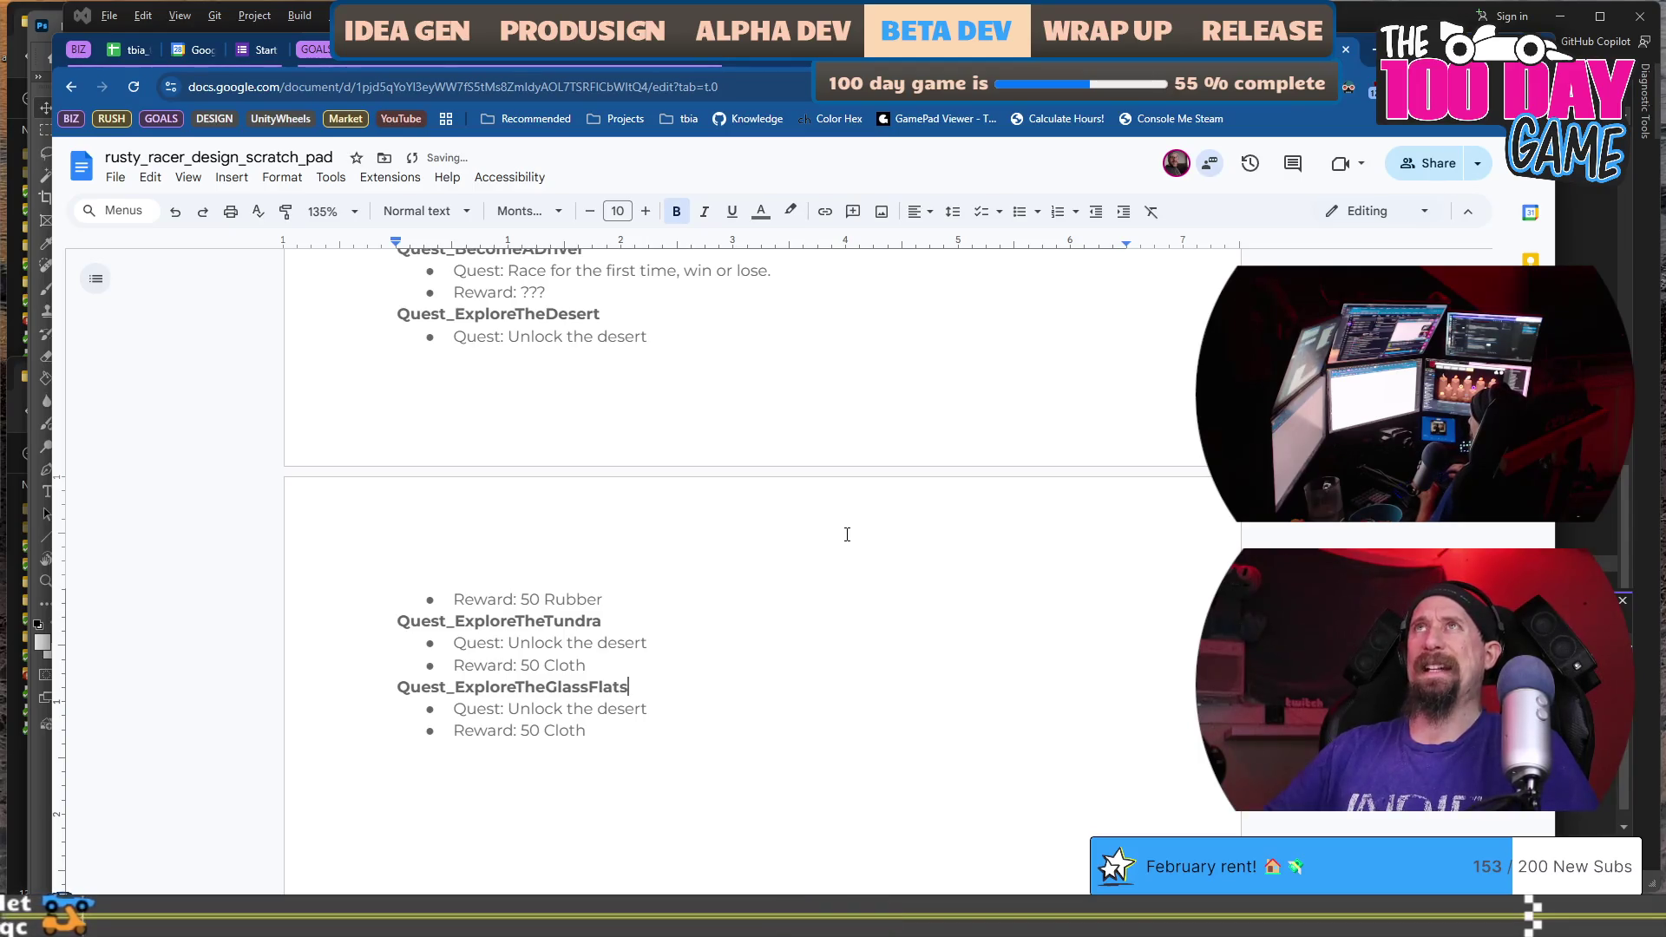
{"action": "key", "text": "Left"}
{"action": "key", "text": "Left"}
{"action": "key", "text": "Left"}
{"action": "key", "text": "Down"}
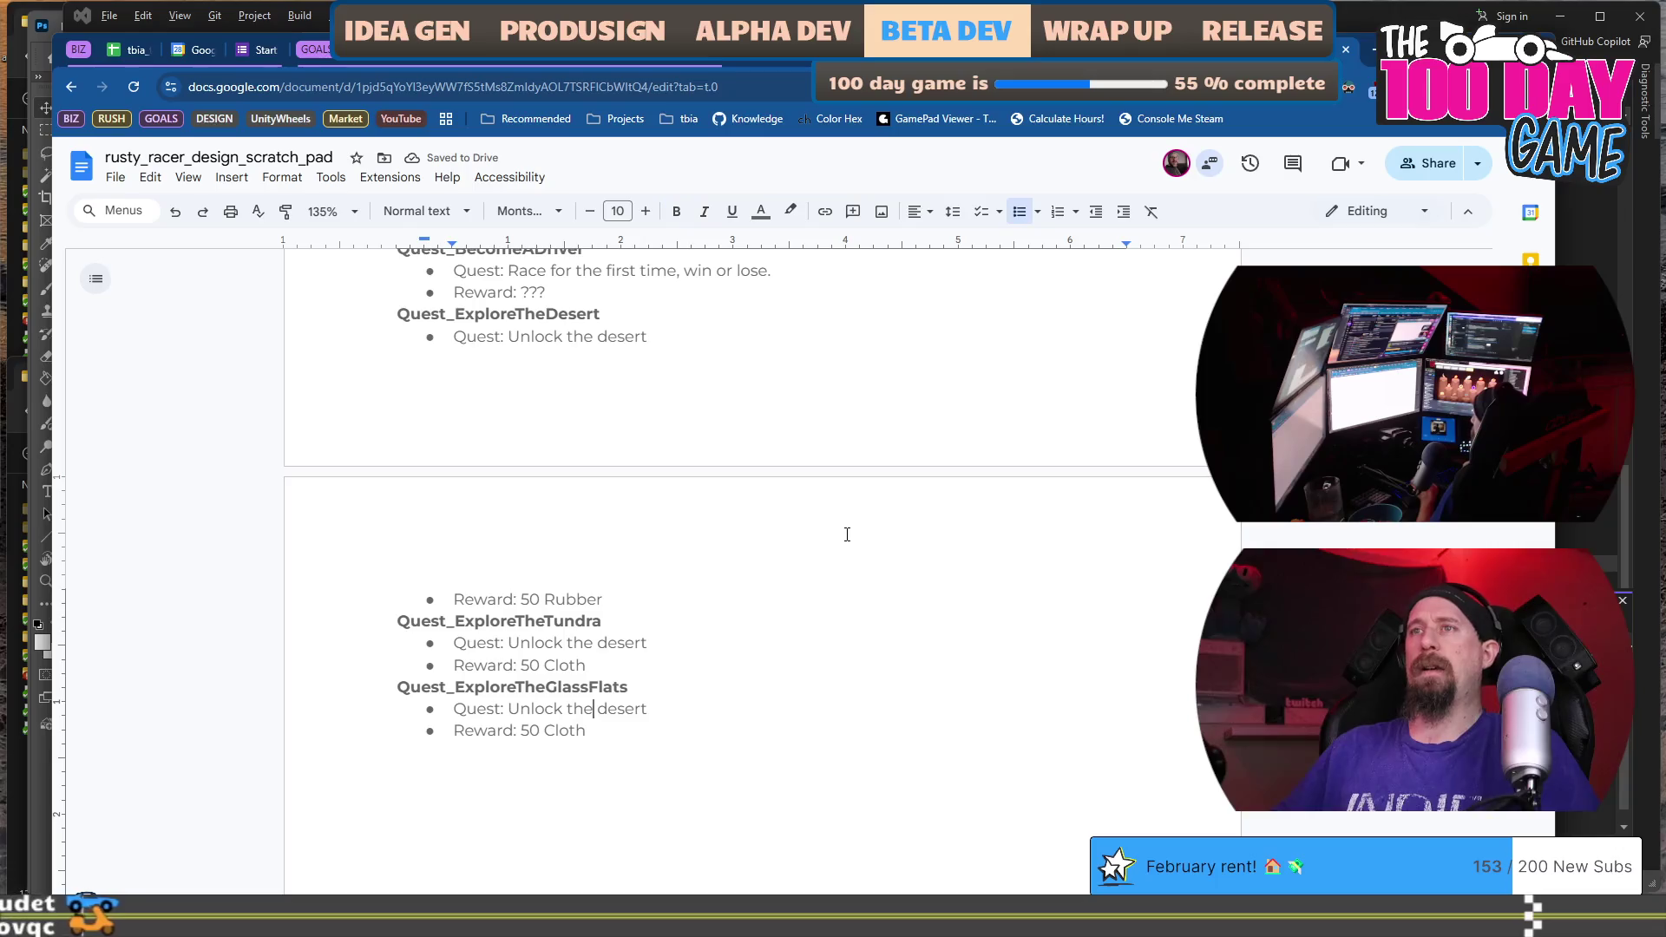
{"action": "key", "text": "shift+End"}
{"action": "type", "text": "Glass Flats"}
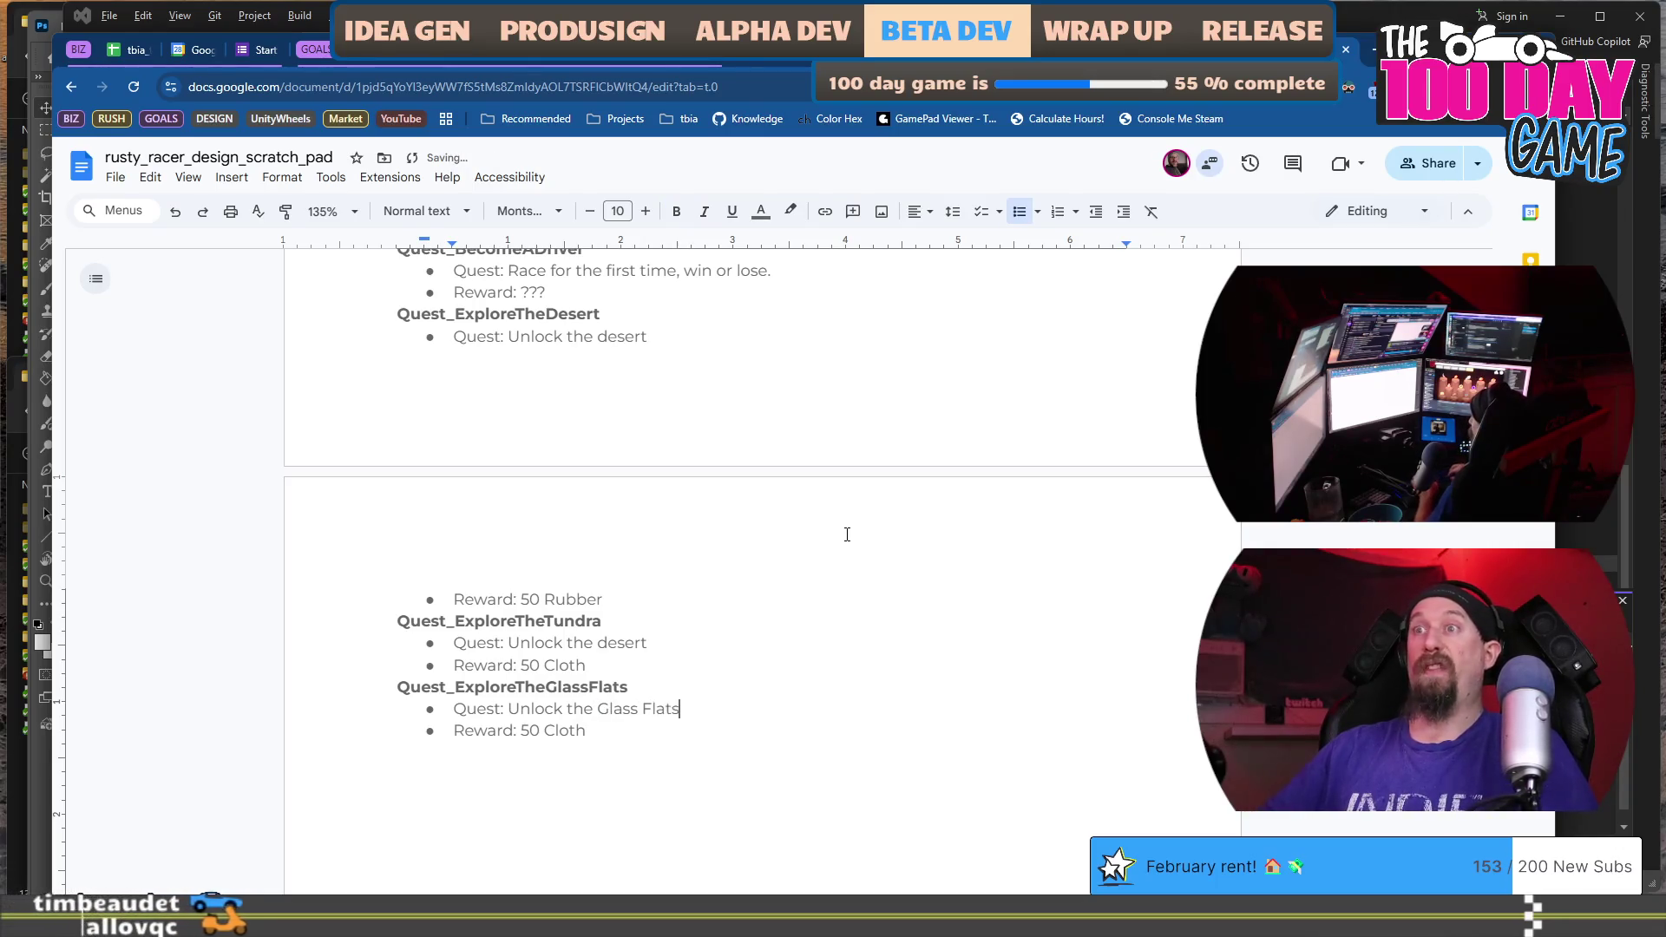
{"action": "key", "text": "Up"}
{"action": "key", "text": "Up"}
{"action": "key", "text": "Up"}
{"action": "key", "text": "ctrl+shift+Left"}
{"action": "scroll", "coordinate": [868, 504], "scroll_direction": "up", "scroll_amount": 10}
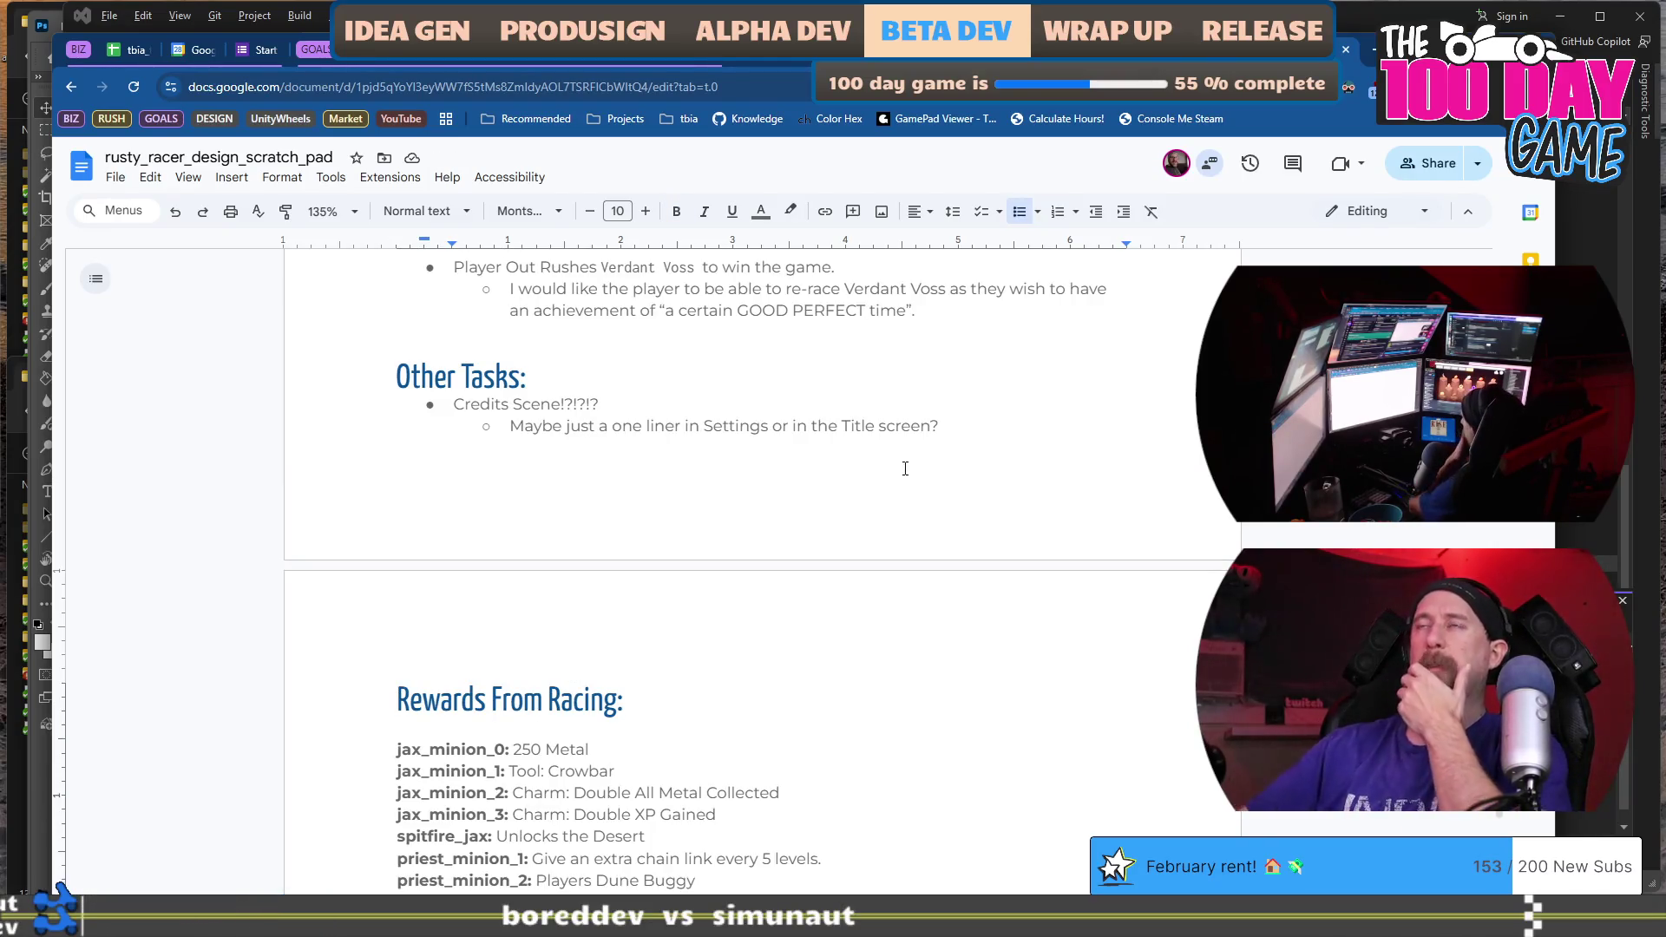
{"action": "scroll", "coordinate": [905, 469], "scroll_direction": "down", "scroll_amount": 3}
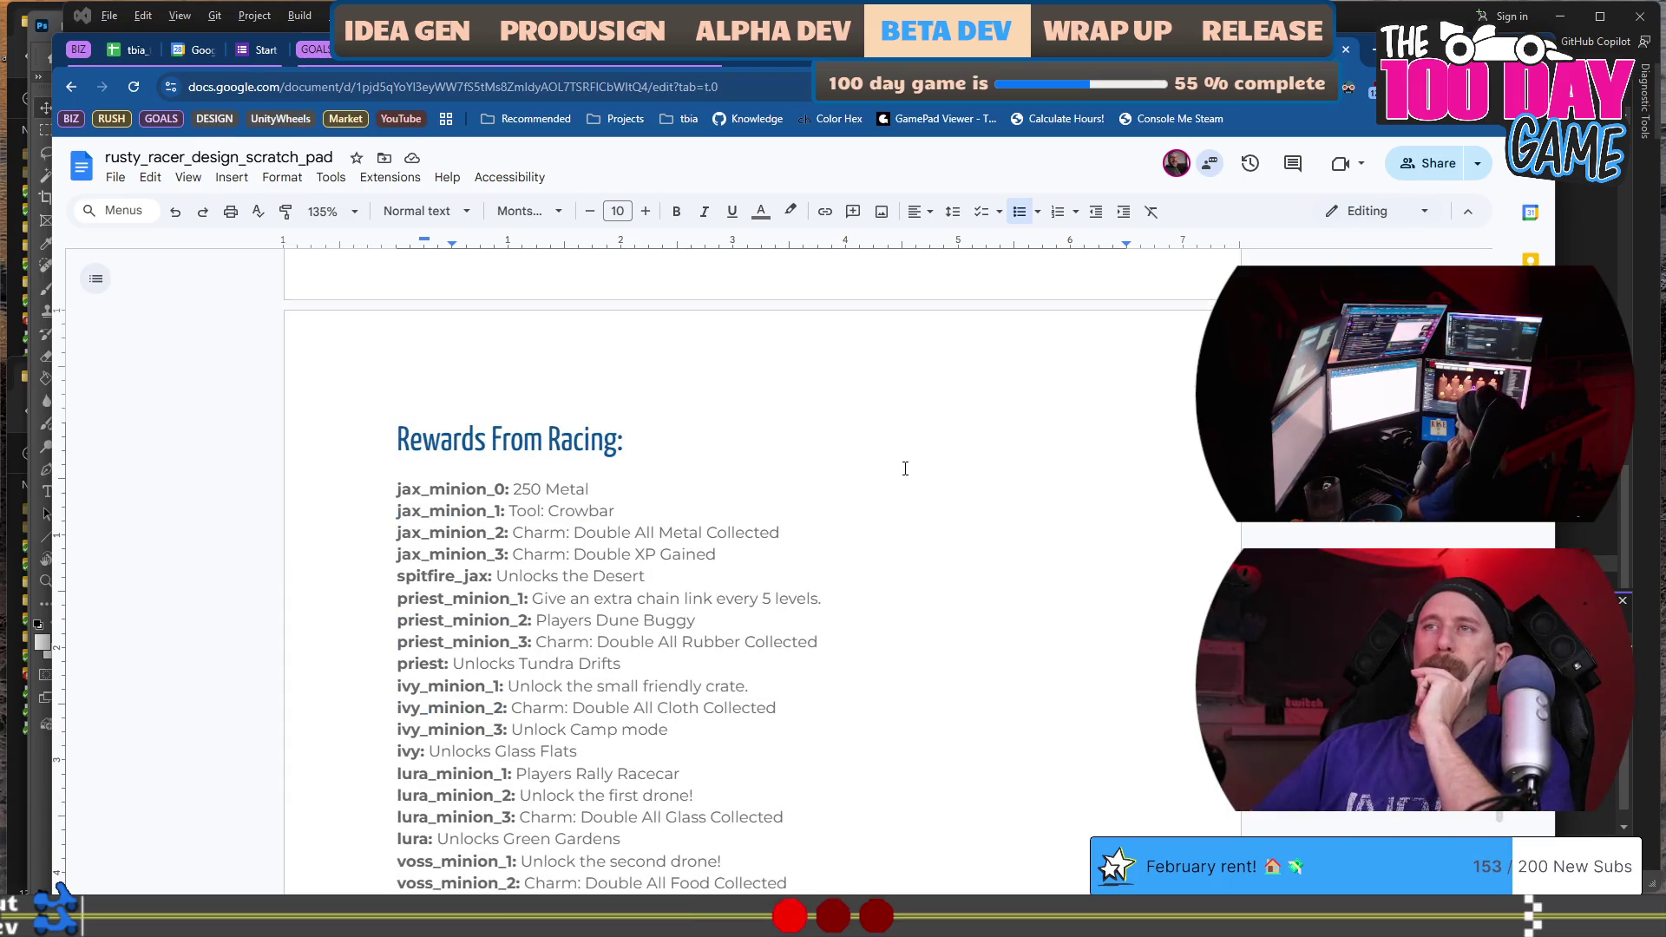
{"action": "scroll", "coordinate": [905, 468], "scroll_direction": "up", "scroll_amount": 15}
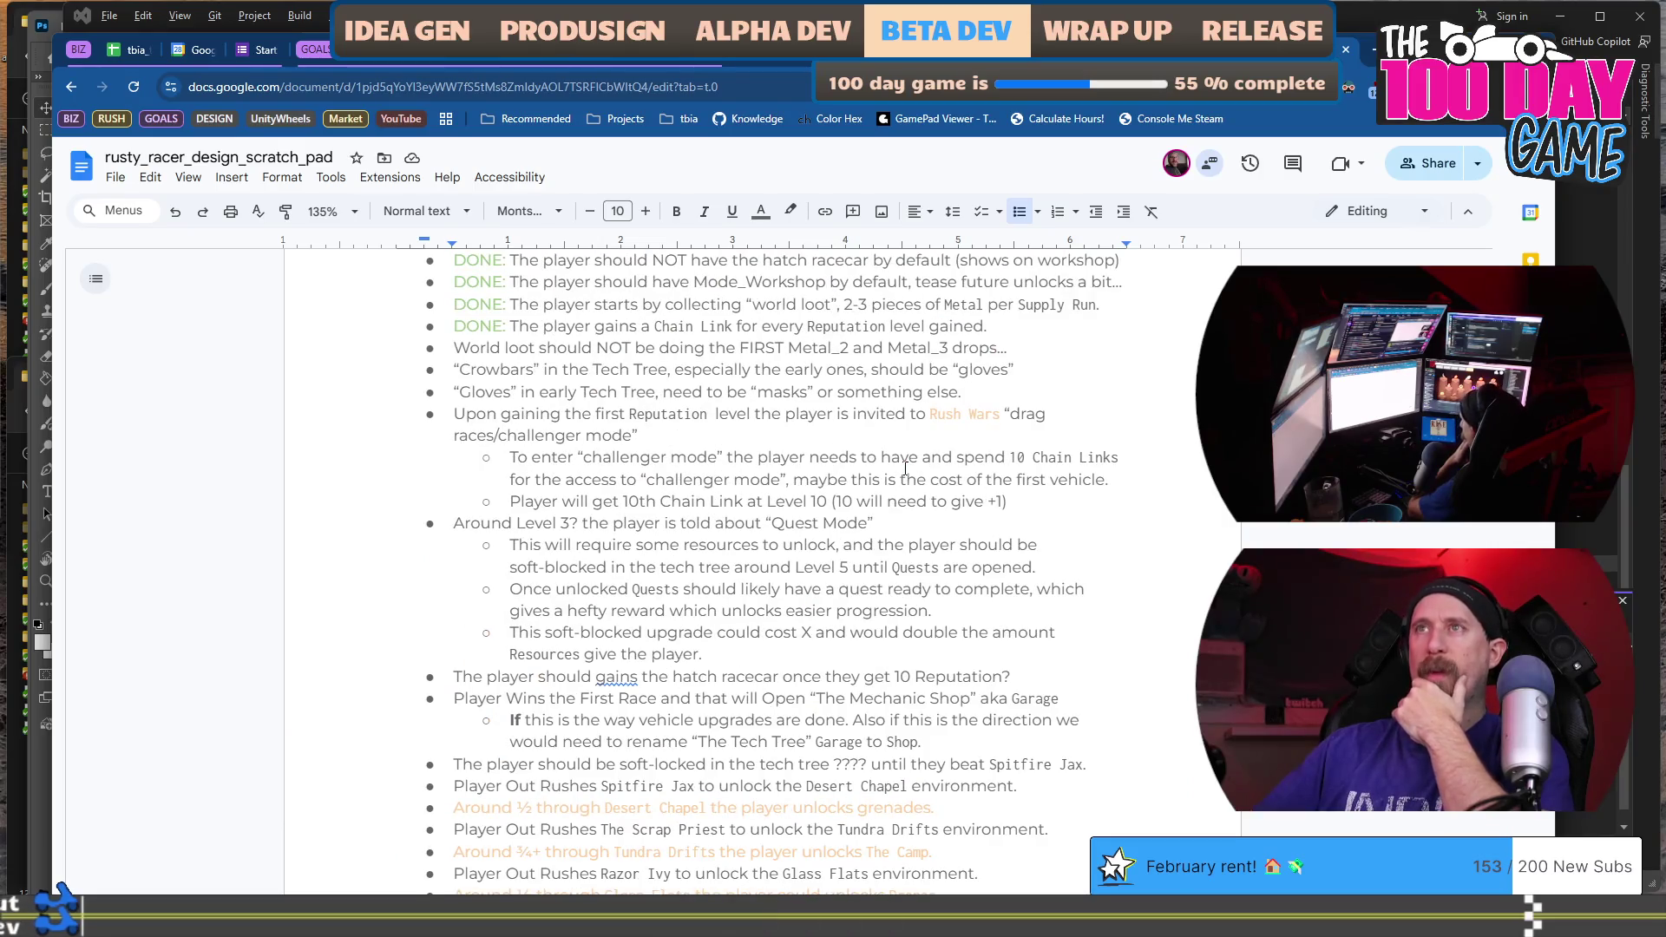
{"action": "scroll", "coordinate": [906, 469], "scroll_direction": "up", "scroll_amount": 1}
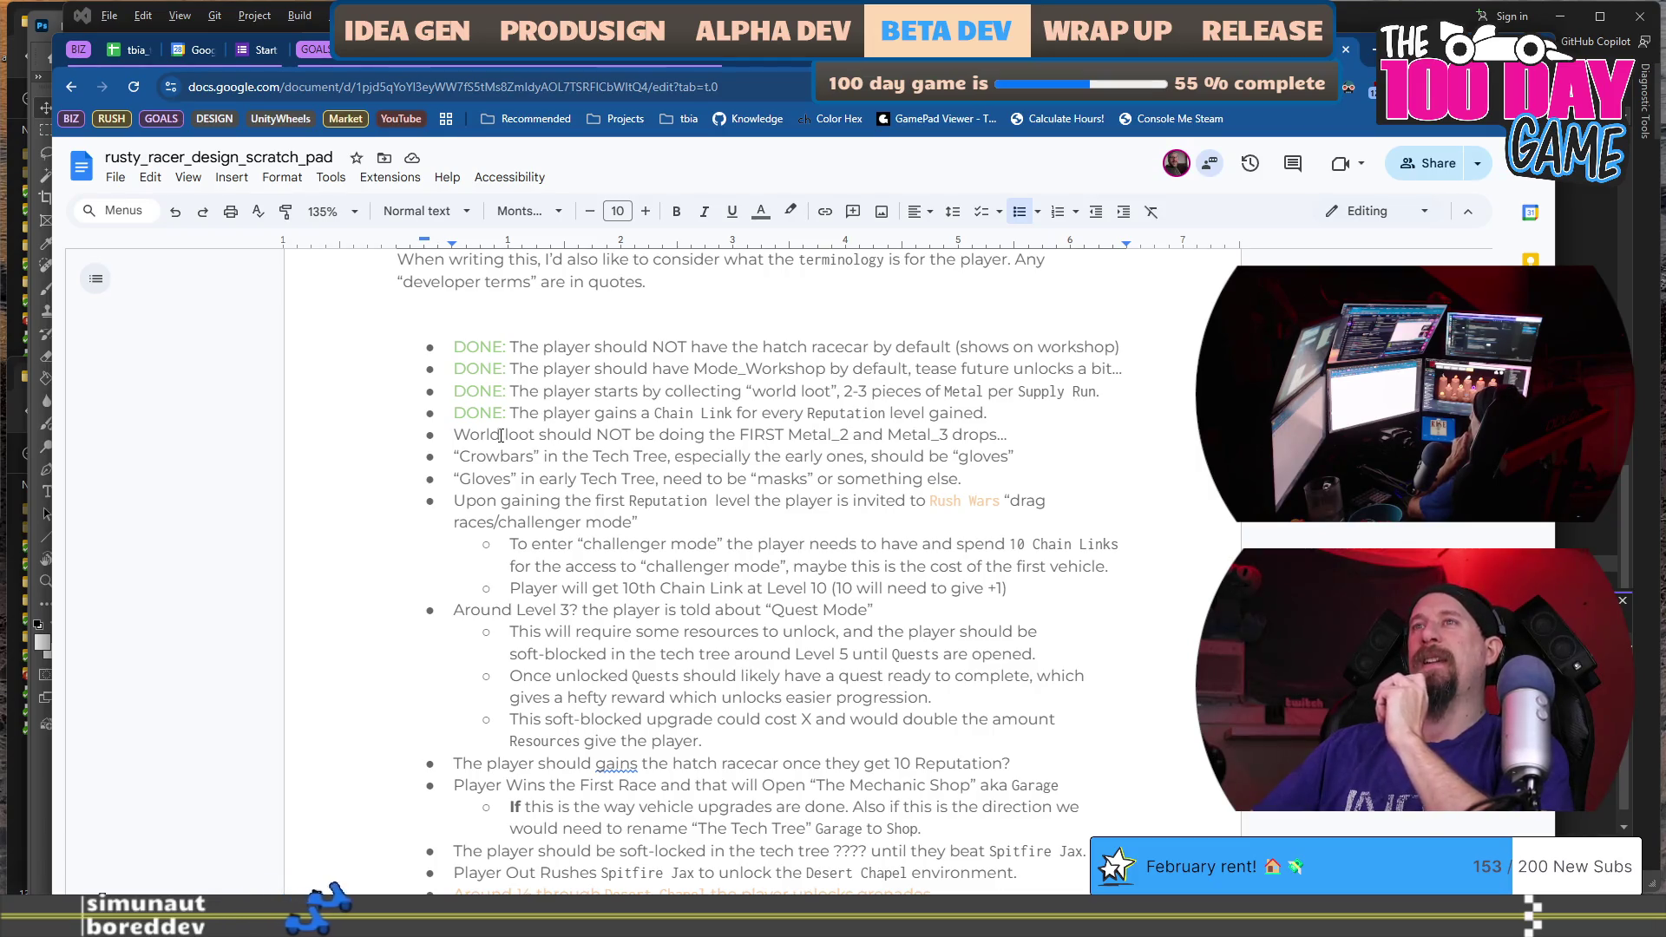
{"action": "left_click_drag", "start_coordinate": [502, 435], "coordinate": [592, 436]}
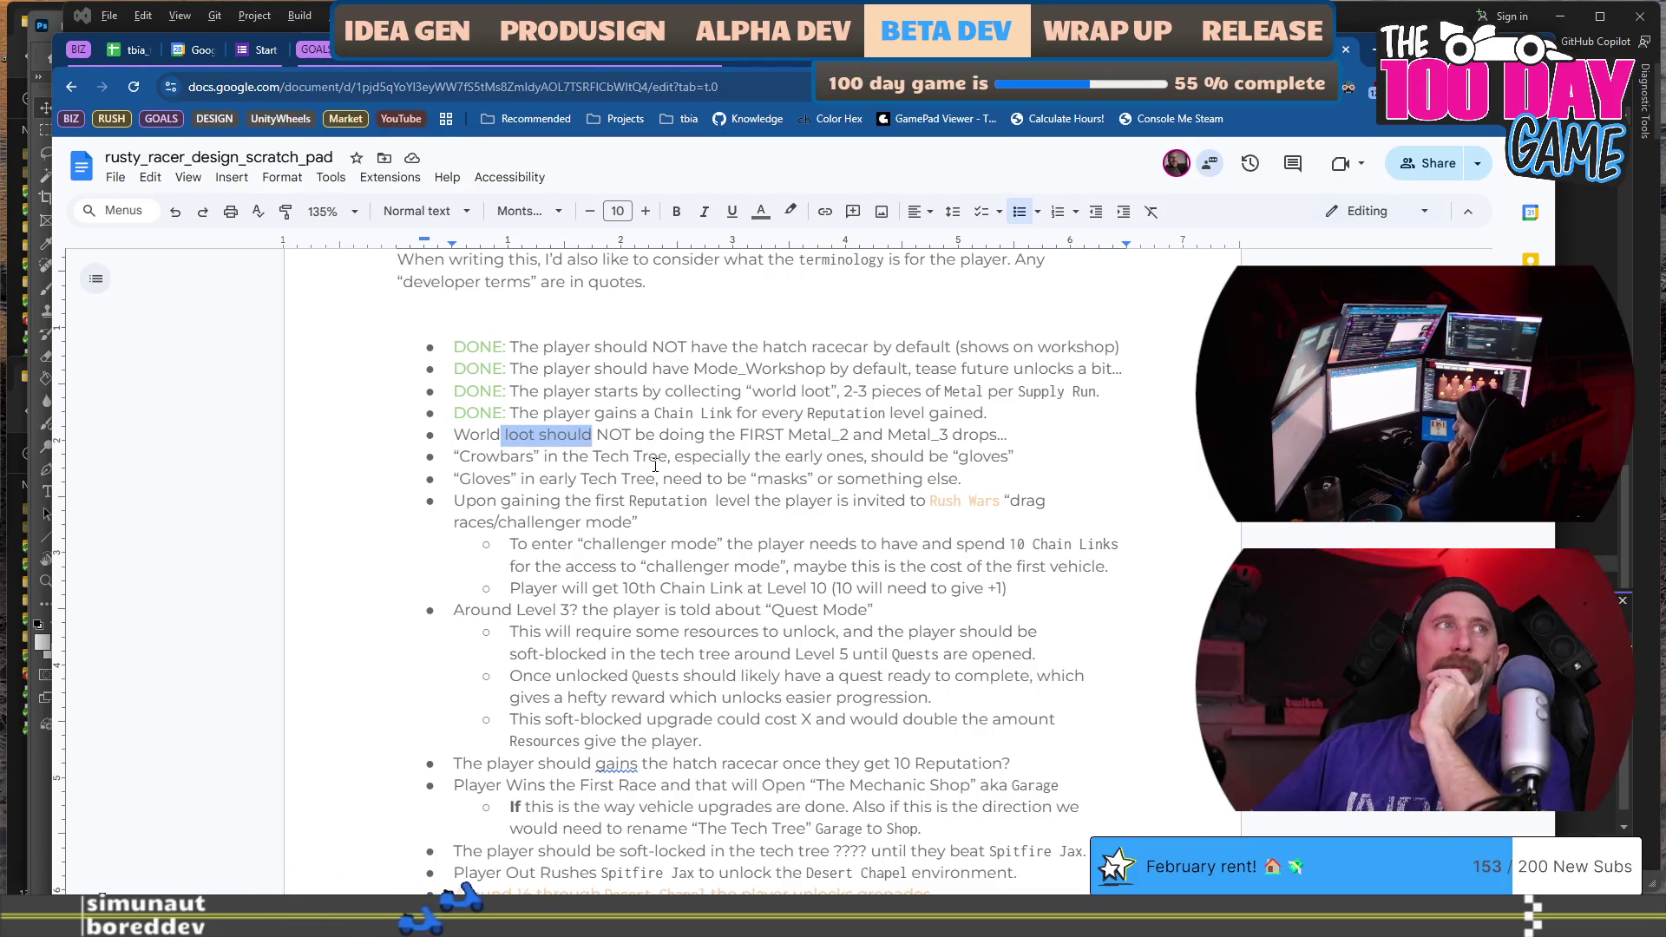
{"action": "left_click", "coordinate": [657, 460]}
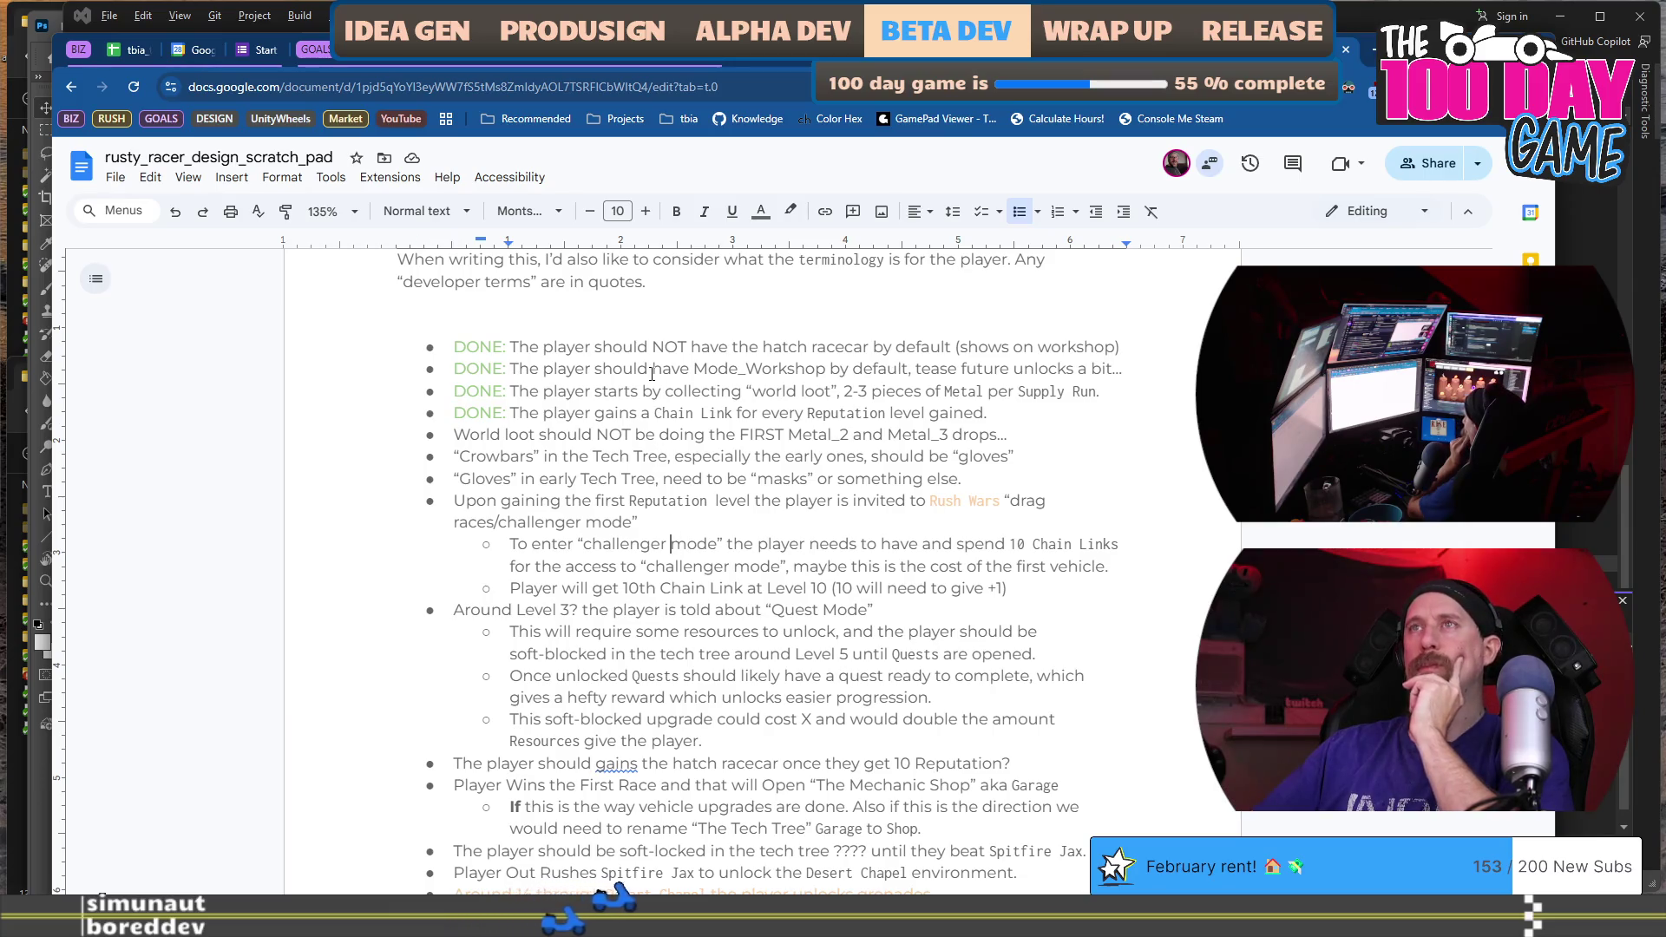
{"action": "scroll", "coordinate": [676, 548], "scroll_direction": "up", "scroll_amount": 5}
{"action": "left_click", "coordinate": [651, 372]}
{"action": "scroll", "coordinate": [666, 450], "scroll_direction": "down", "scroll_amount": 2}
{"action": "scroll", "coordinate": [666, 450], "scroll_direction": "down", "scroll_amount": 4}
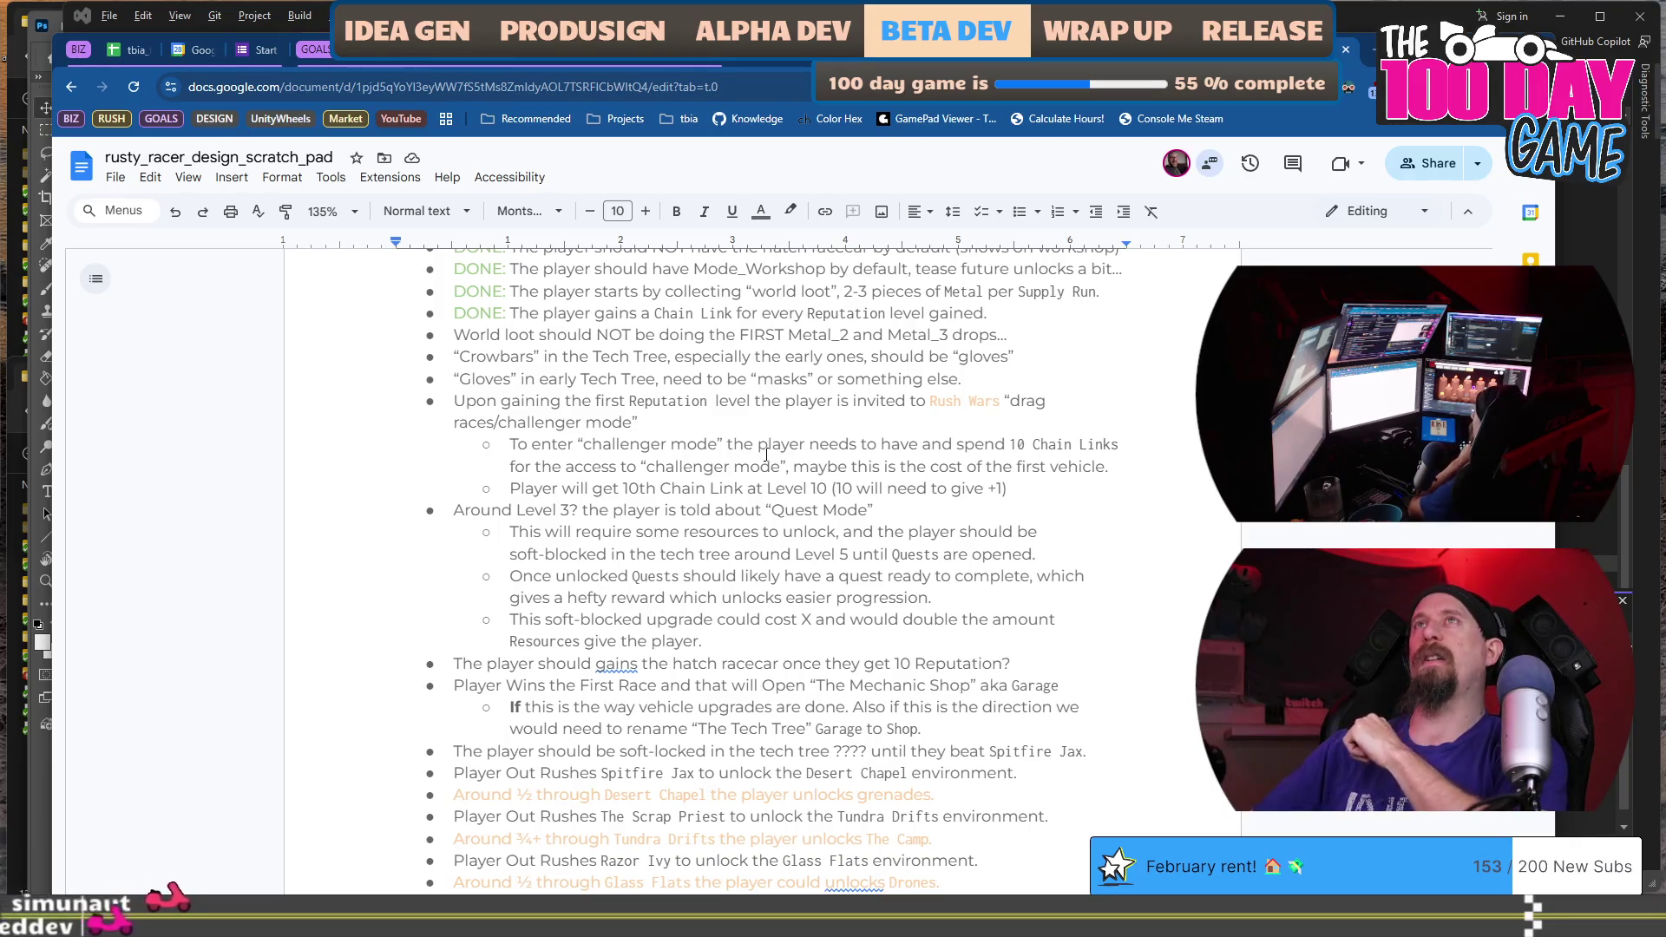
{"action": "scroll", "coordinate": [766, 455], "scroll_direction": "down", "scroll_amount": 5}
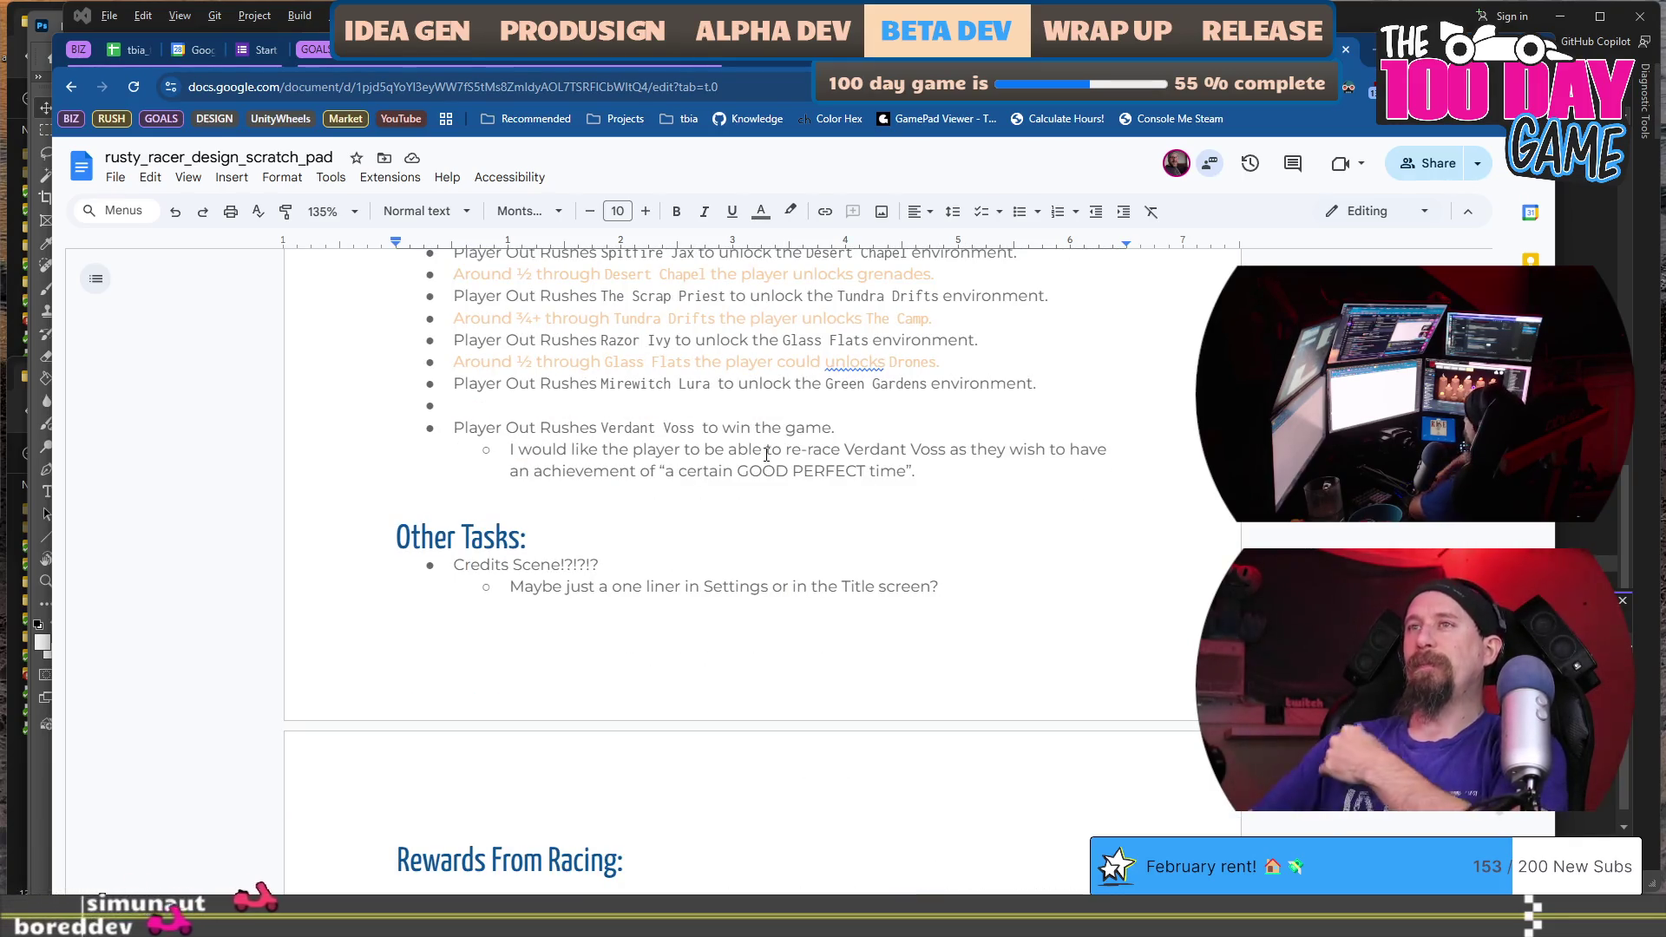
{"action": "left_click", "coordinate": [770, 524]}
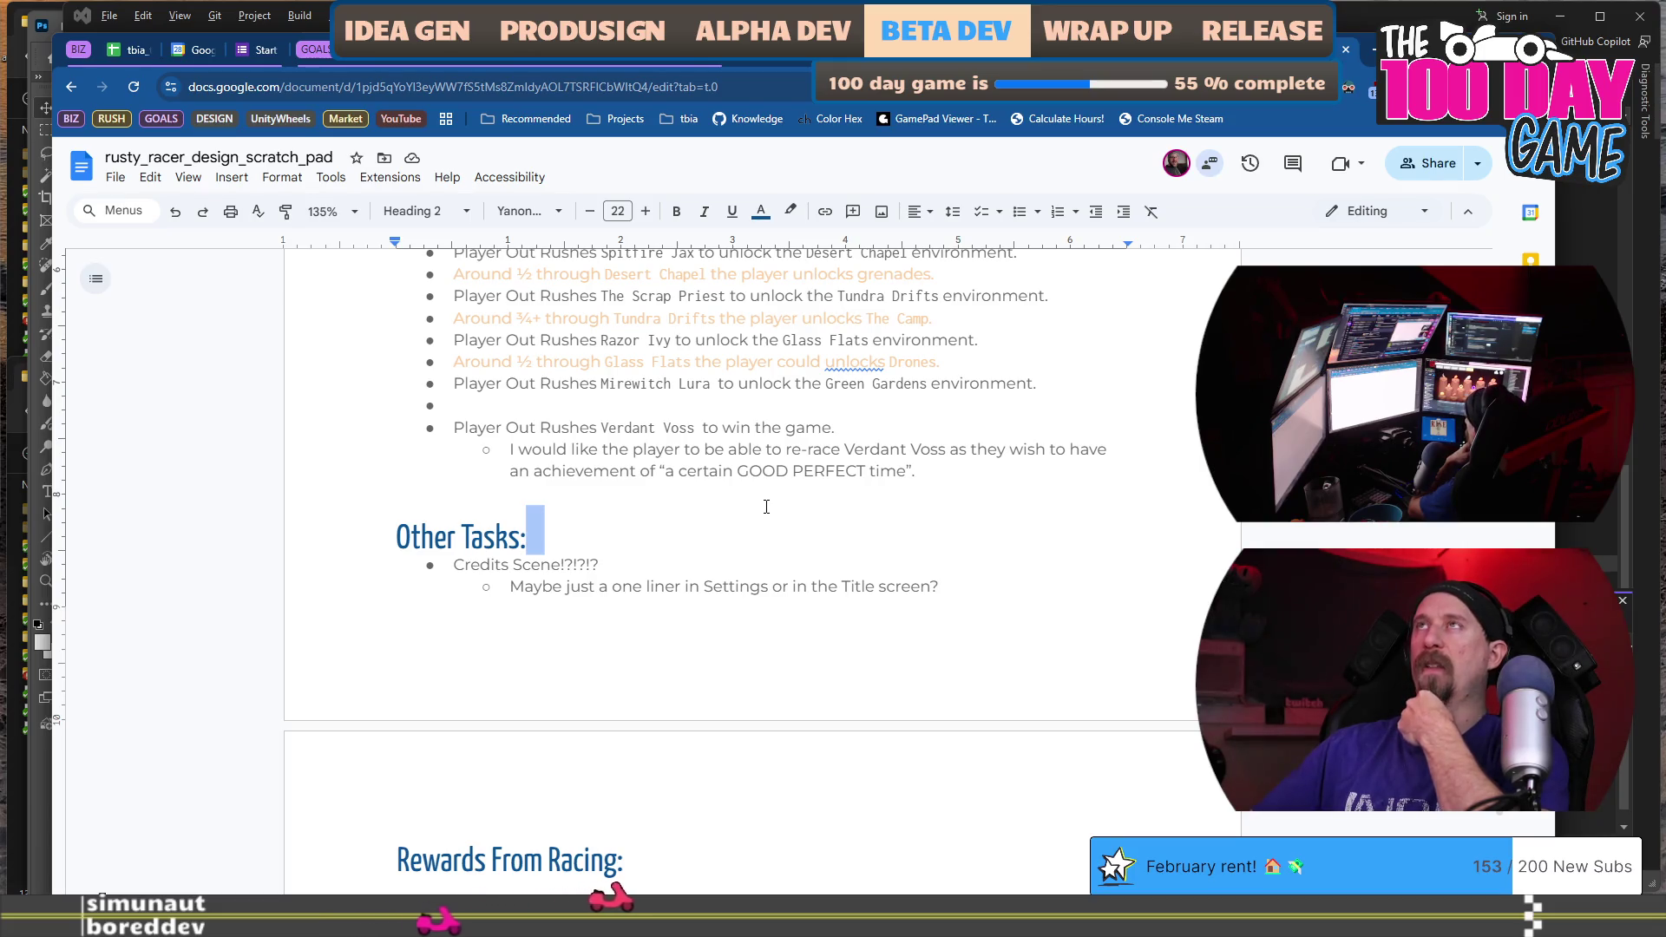
{"action": "left_click", "coordinate": [770, 505]}
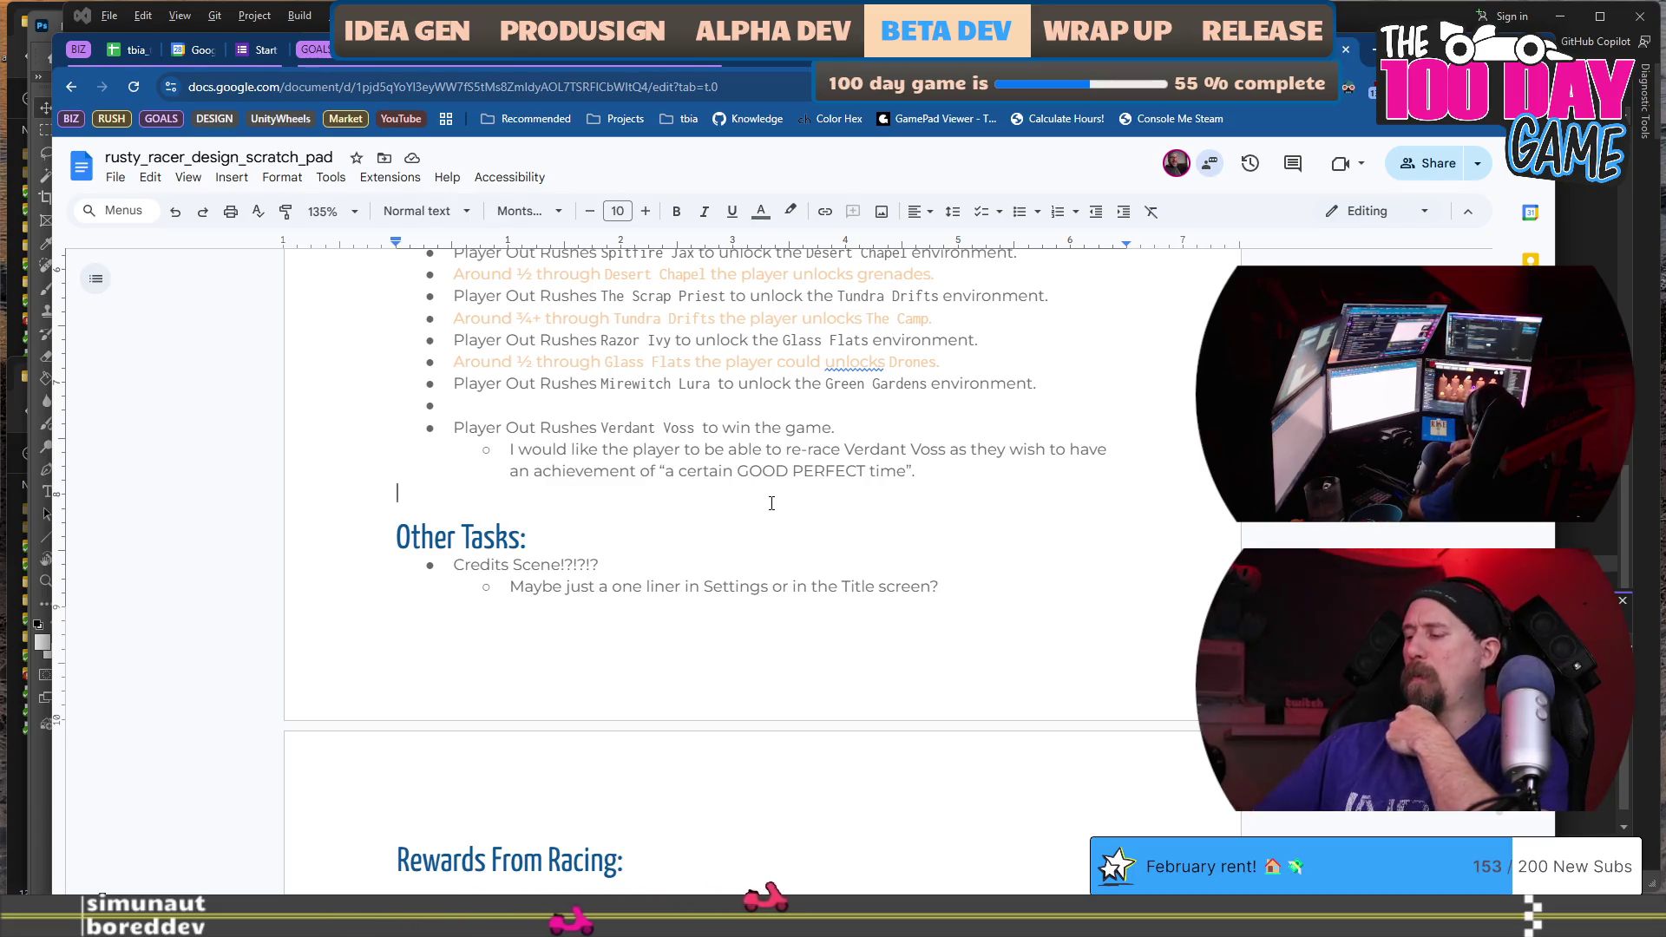